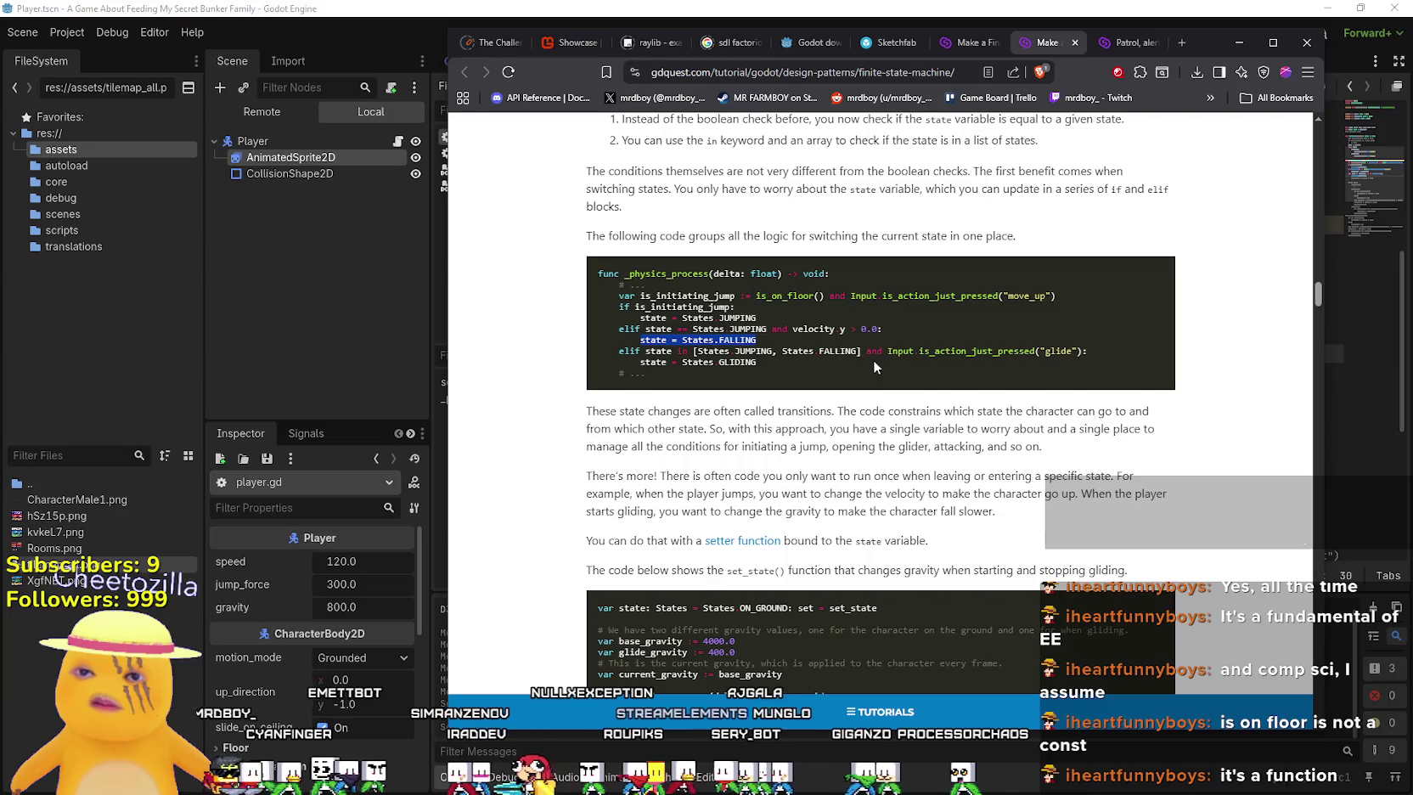
pyautogui.scroll(-3, 873, 366)
# Scroll the GDQuest article to its _physics_process transition code block, then return to Godot's script editor
pyautogui.scroll(3, 873, 365)
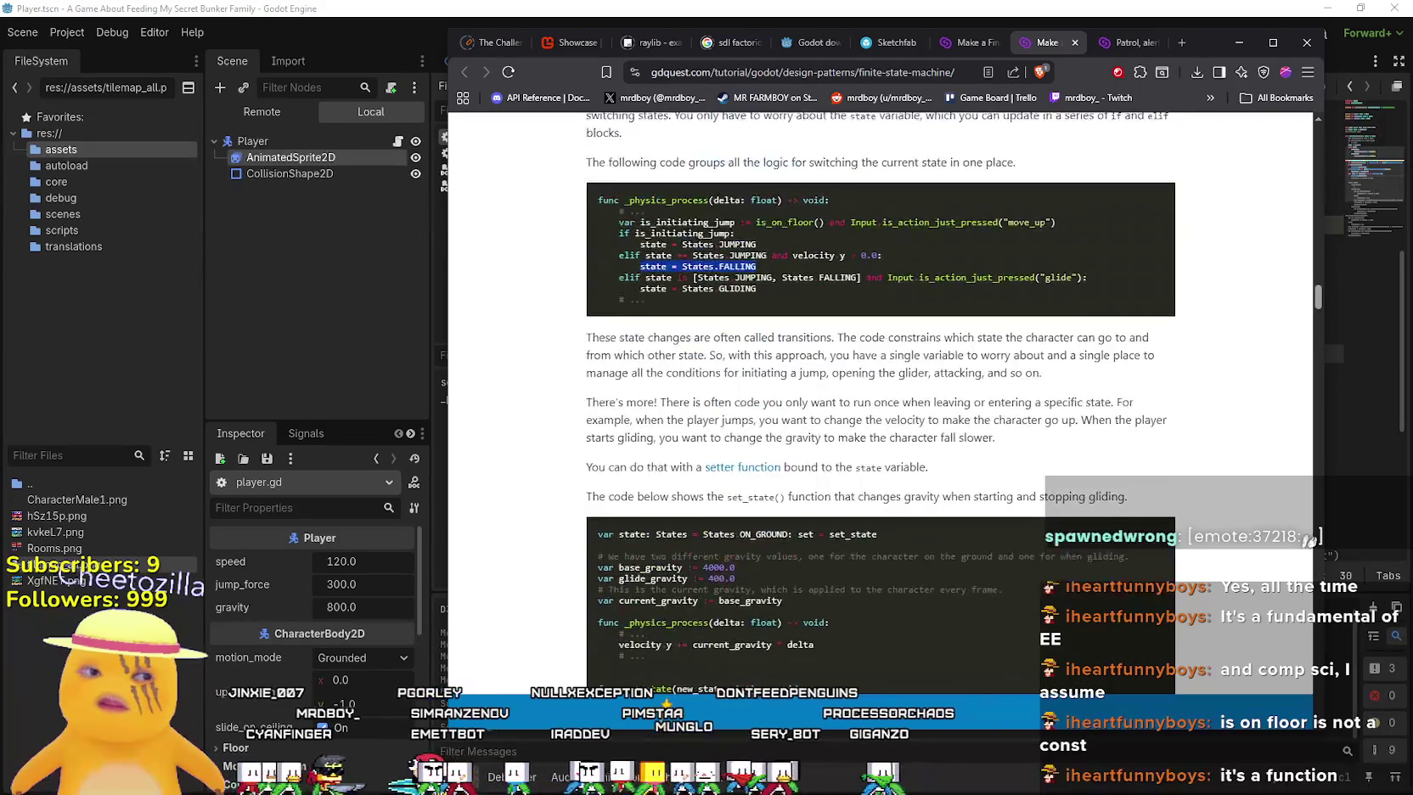
pyautogui.scroll(5, 897, 428)
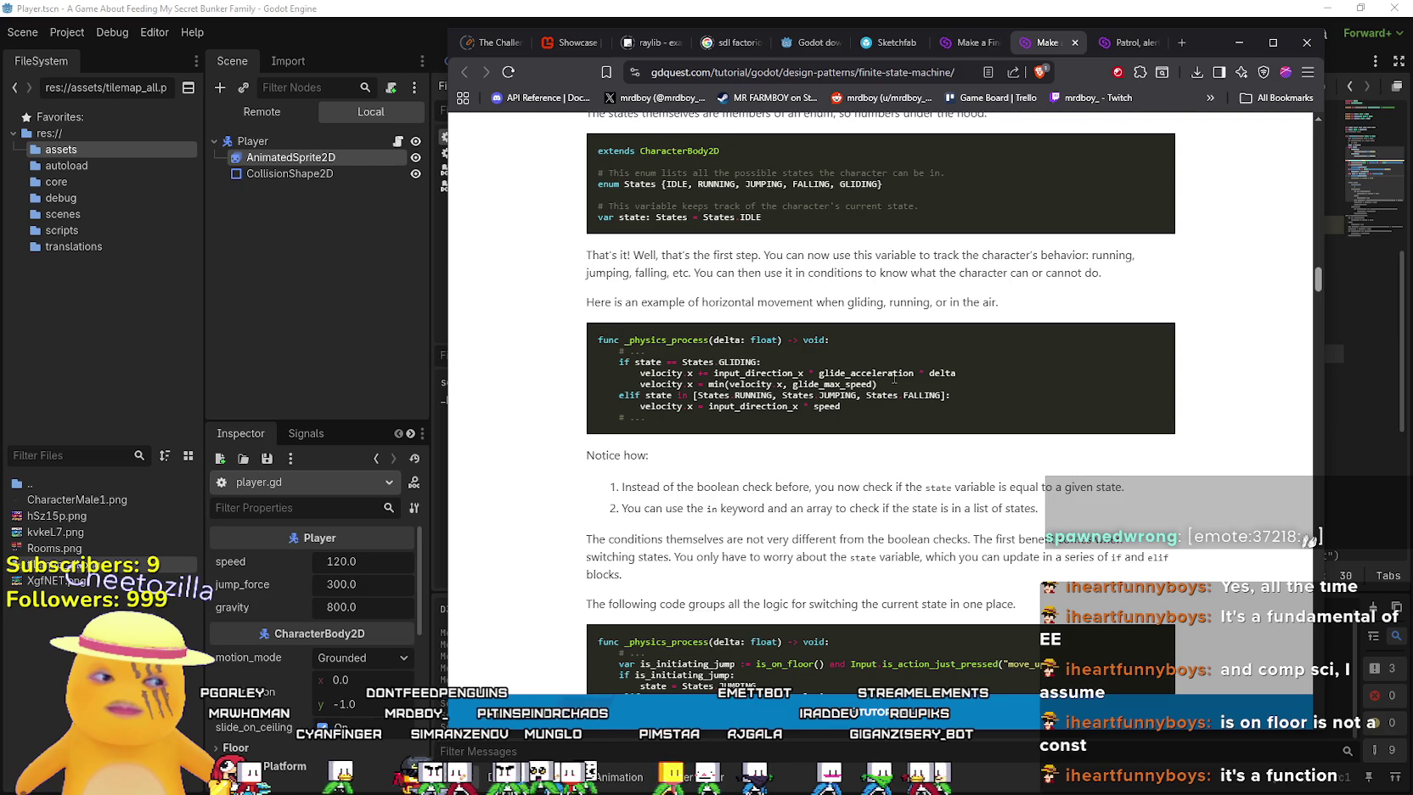
pyautogui.scroll(-3, 894, 378)
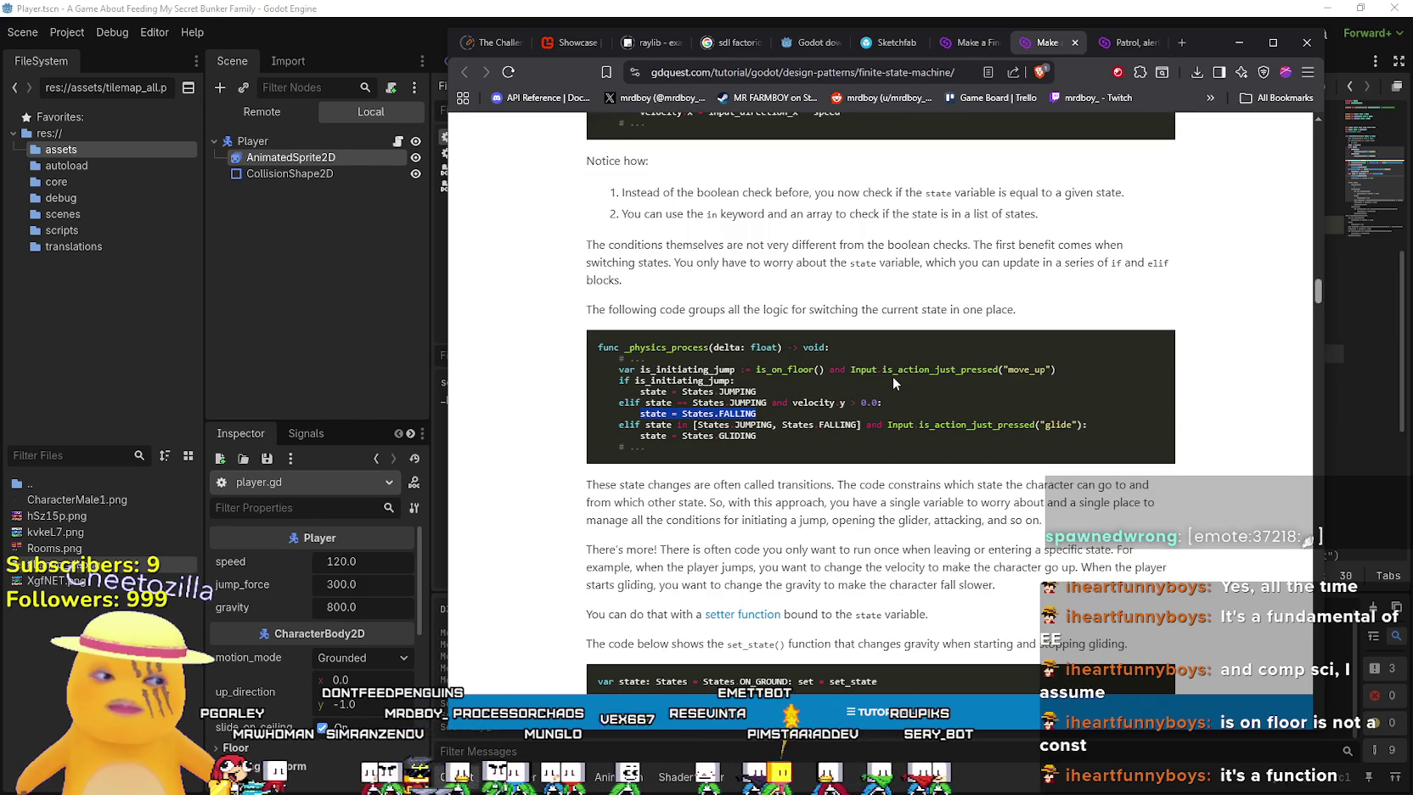
pyautogui.hotkey('alt', 'Tab')
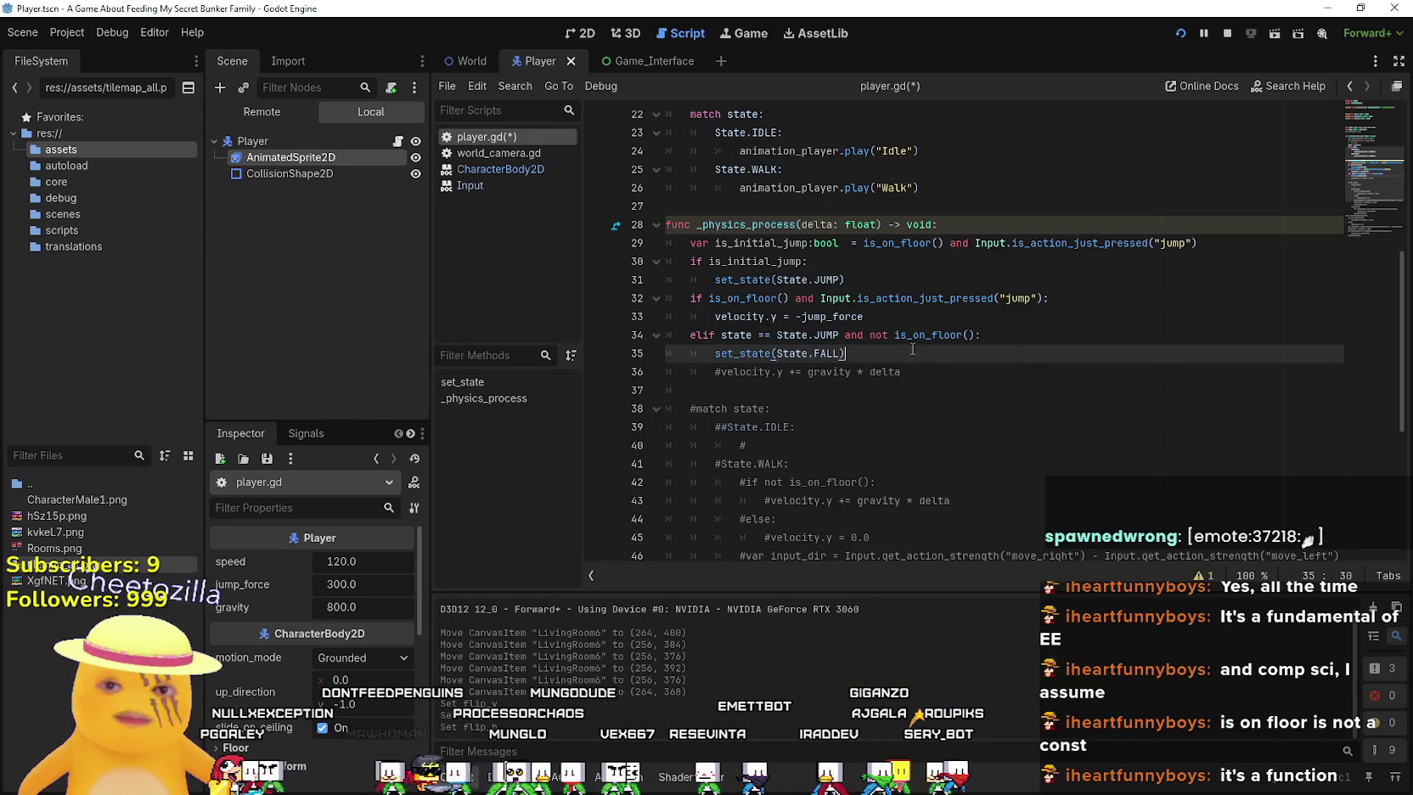
# Inspect the is_initial_jump line and its if check in player.gd, then switch back to the tutorial
pyautogui.click(912, 243)
pyautogui.moveTo(914, 240)
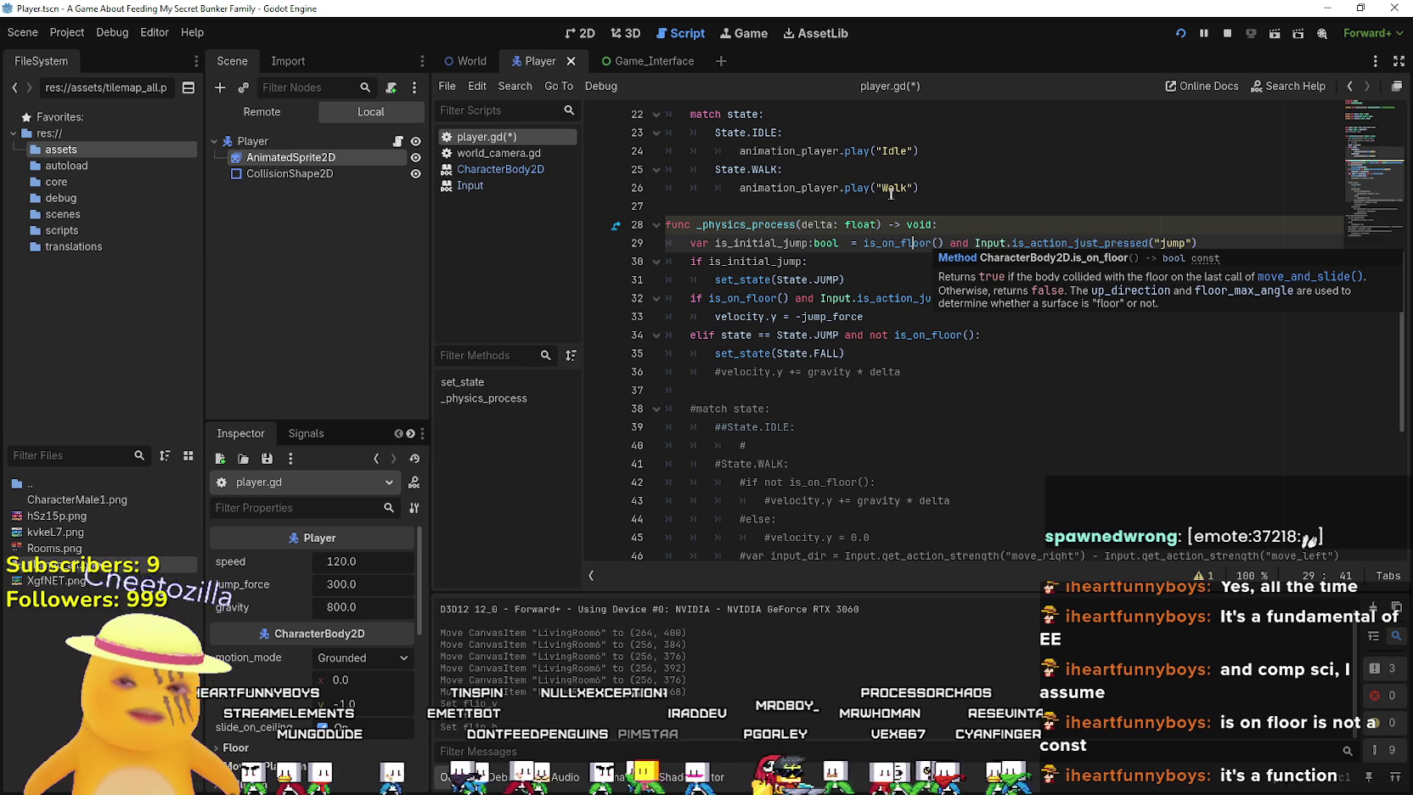
pyautogui.click(833, 258)
pyautogui.moveTo(831, 316)
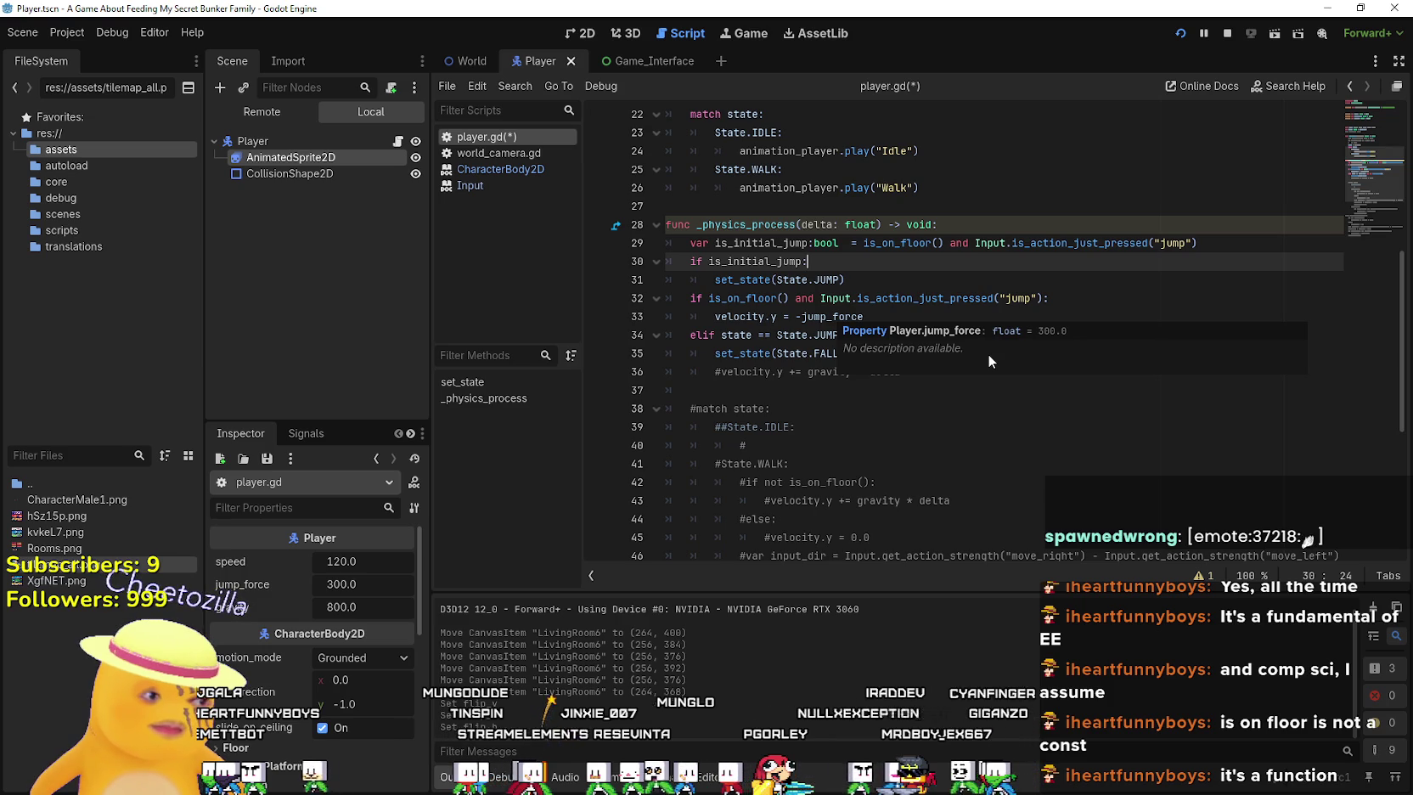
pyautogui.hotkey('alt', 'Tab')
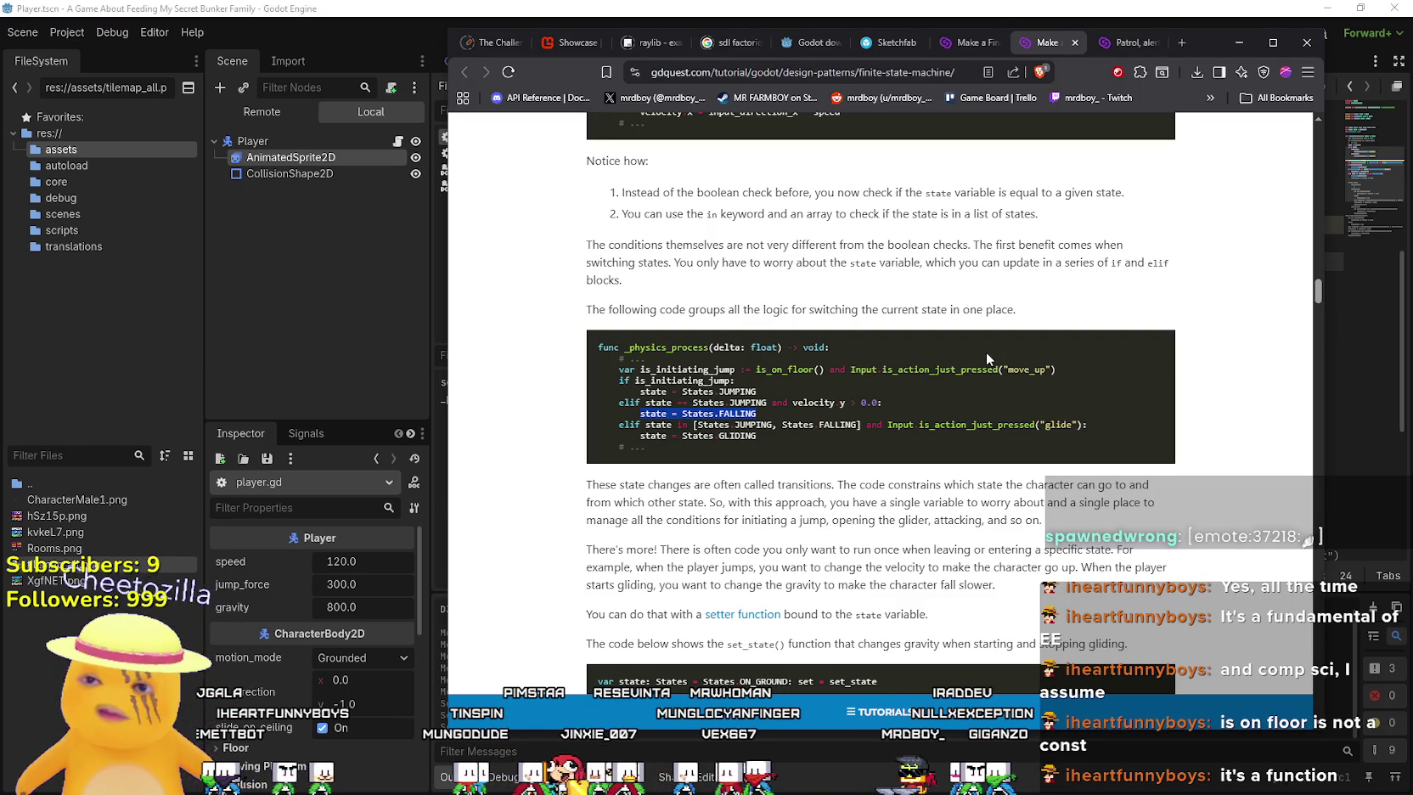
# Back in player.gd, look over the jump code around velocity.y = -jump_force and set_state(State.FALL)
pyautogui.hotkey('alt', 'Tab')
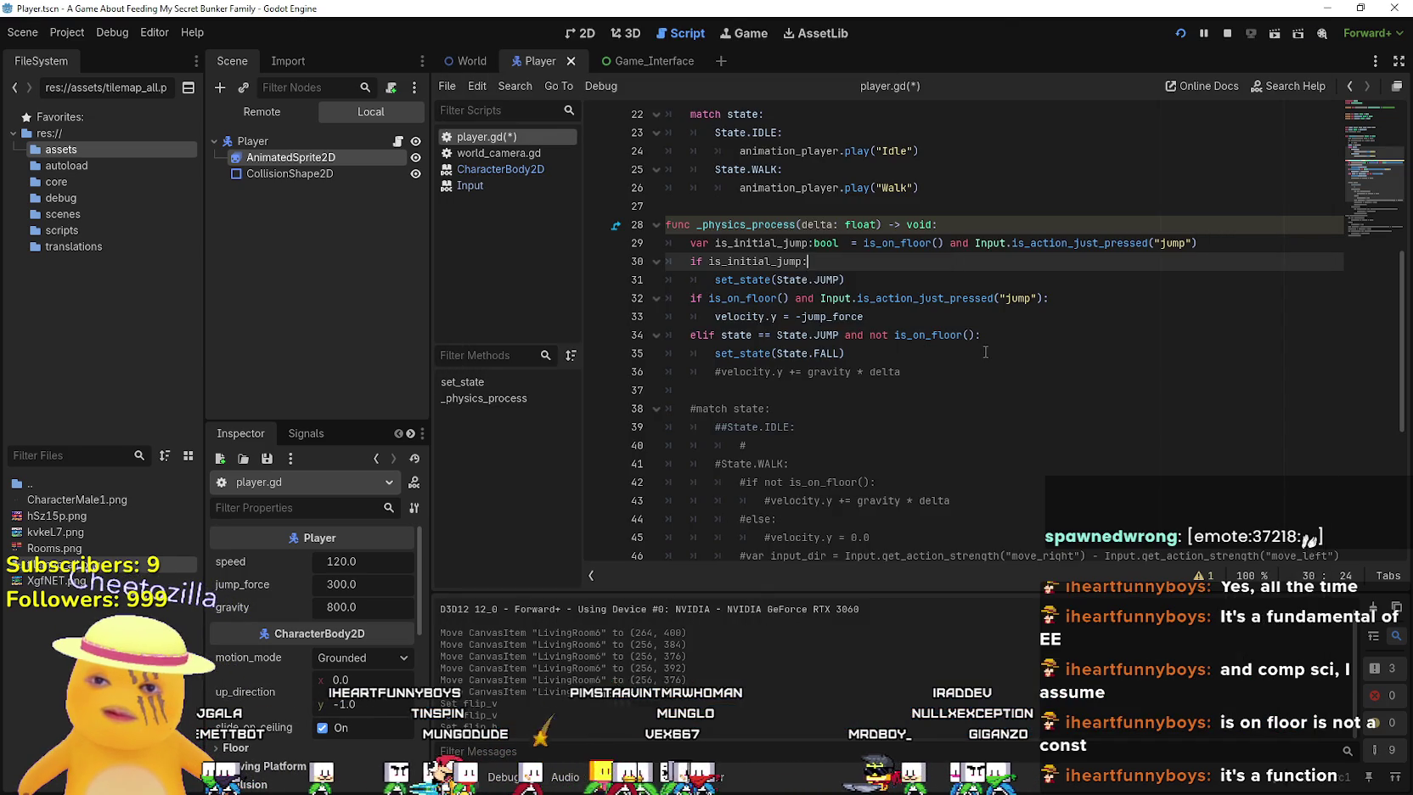
pyautogui.click(1167, 400)
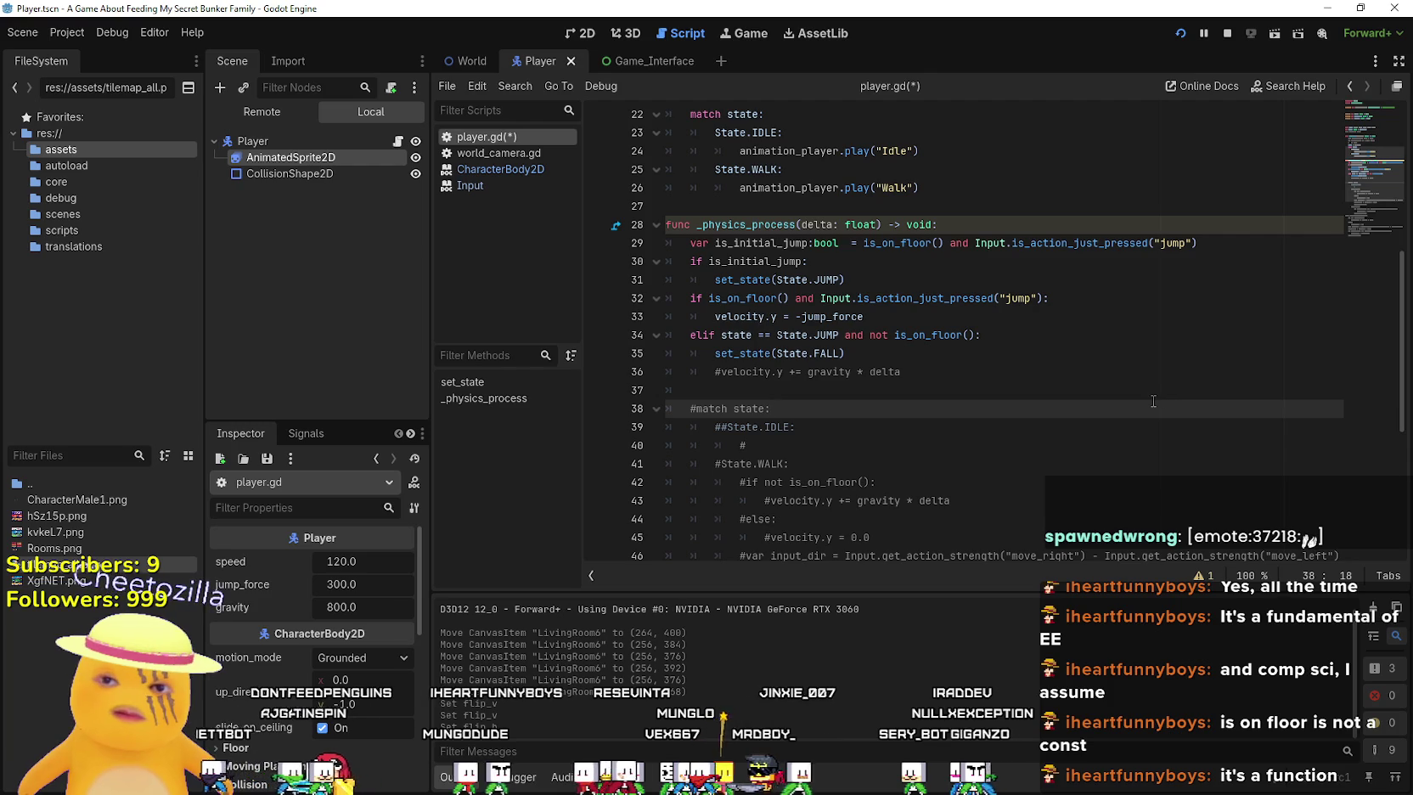
pyautogui.scroll(2, 1095, 375)
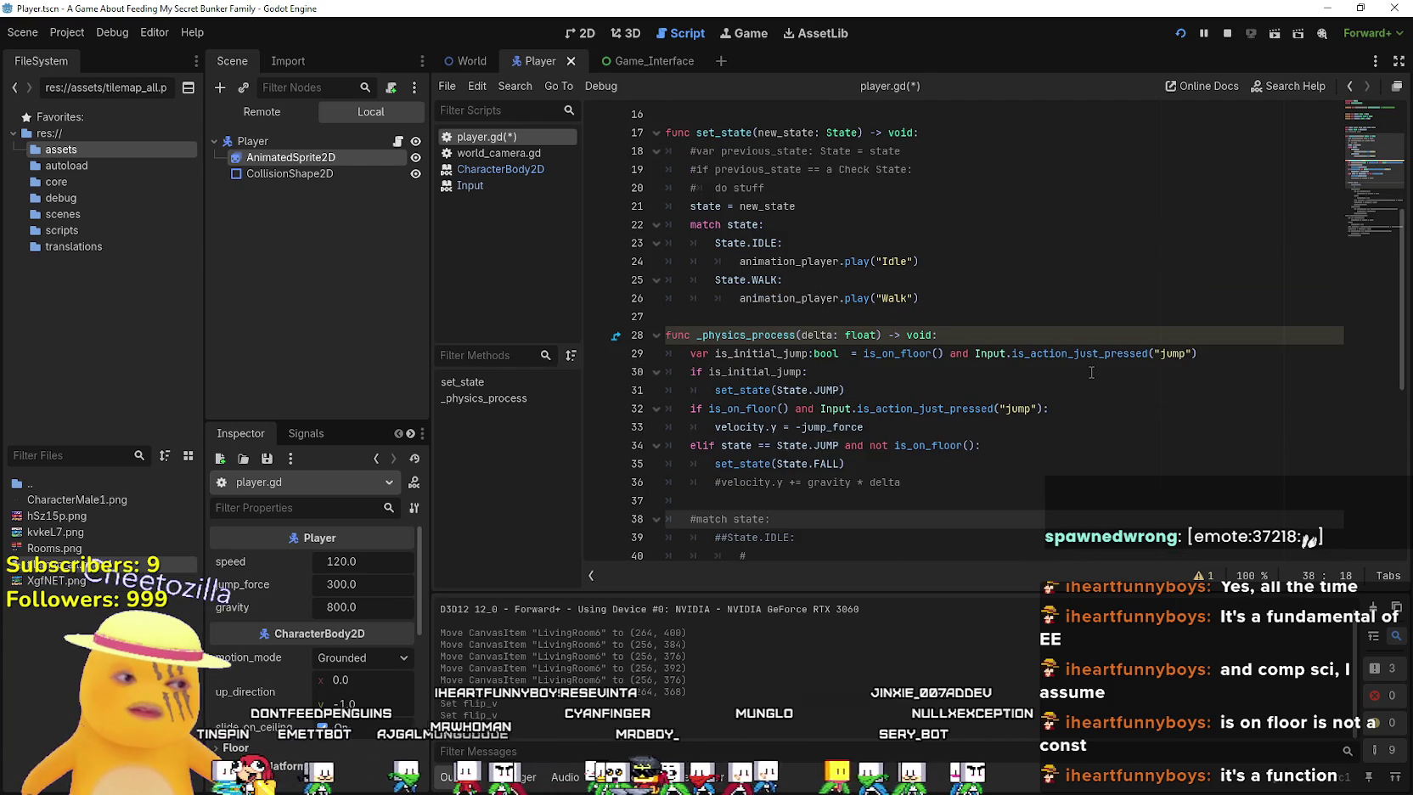
pyautogui.click(871, 427)
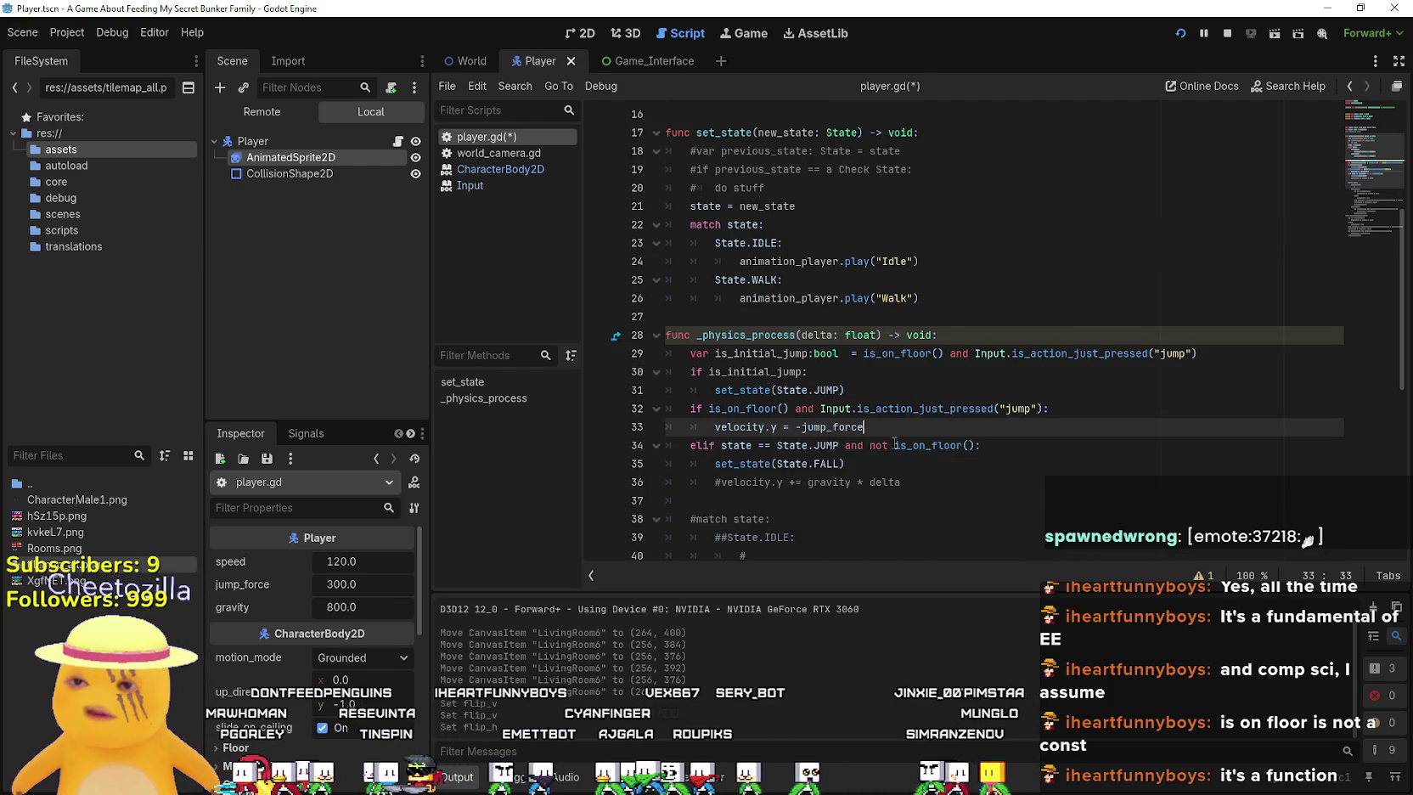
pyautogui.click(897, 465)
pyautogui.scroll(1, 990, 530)
pyautogui.scroll(-2, 984, 518)
pyautogui.moveTo(844, 408); pyautogui.dragTo(715, 410)
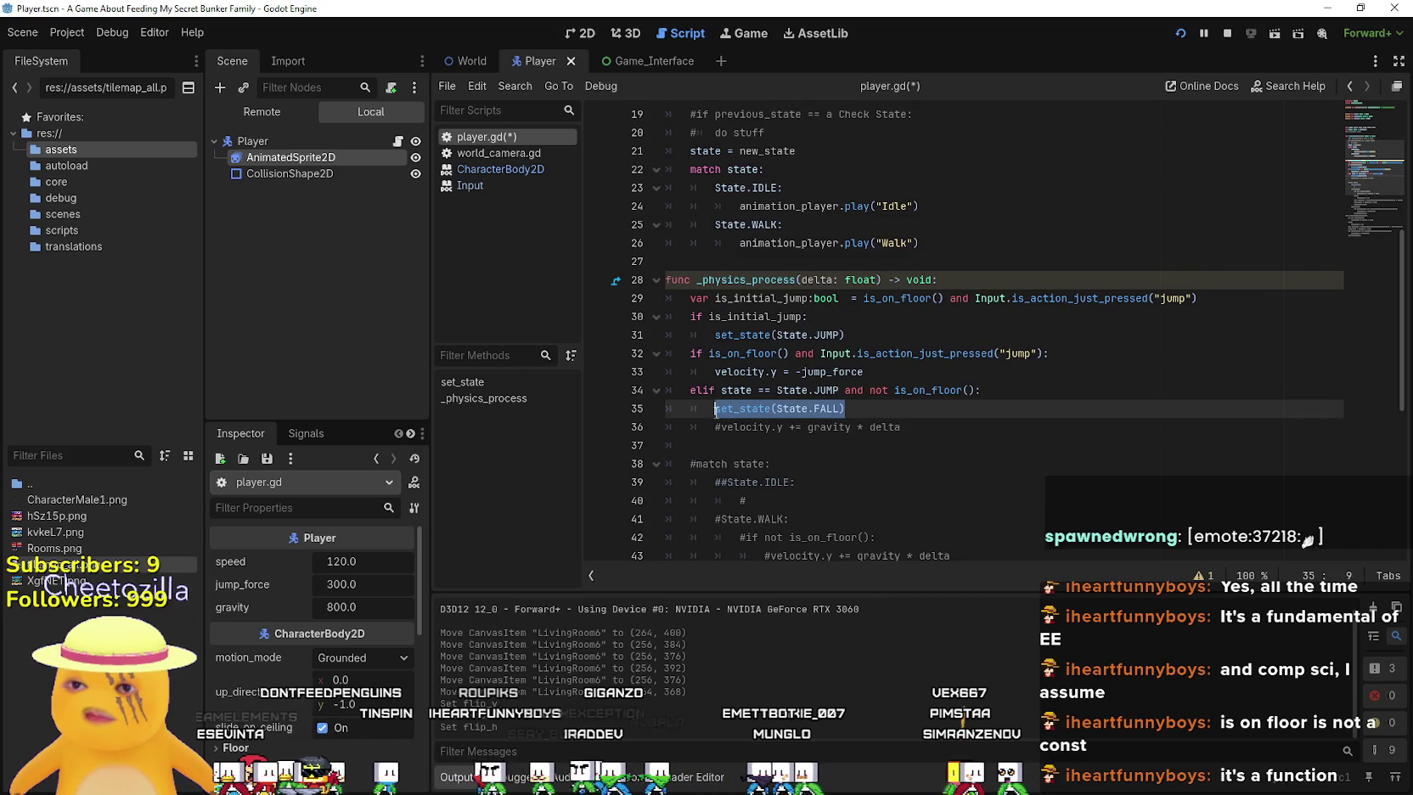
pyautogui.scroll(-4, 804, 409)
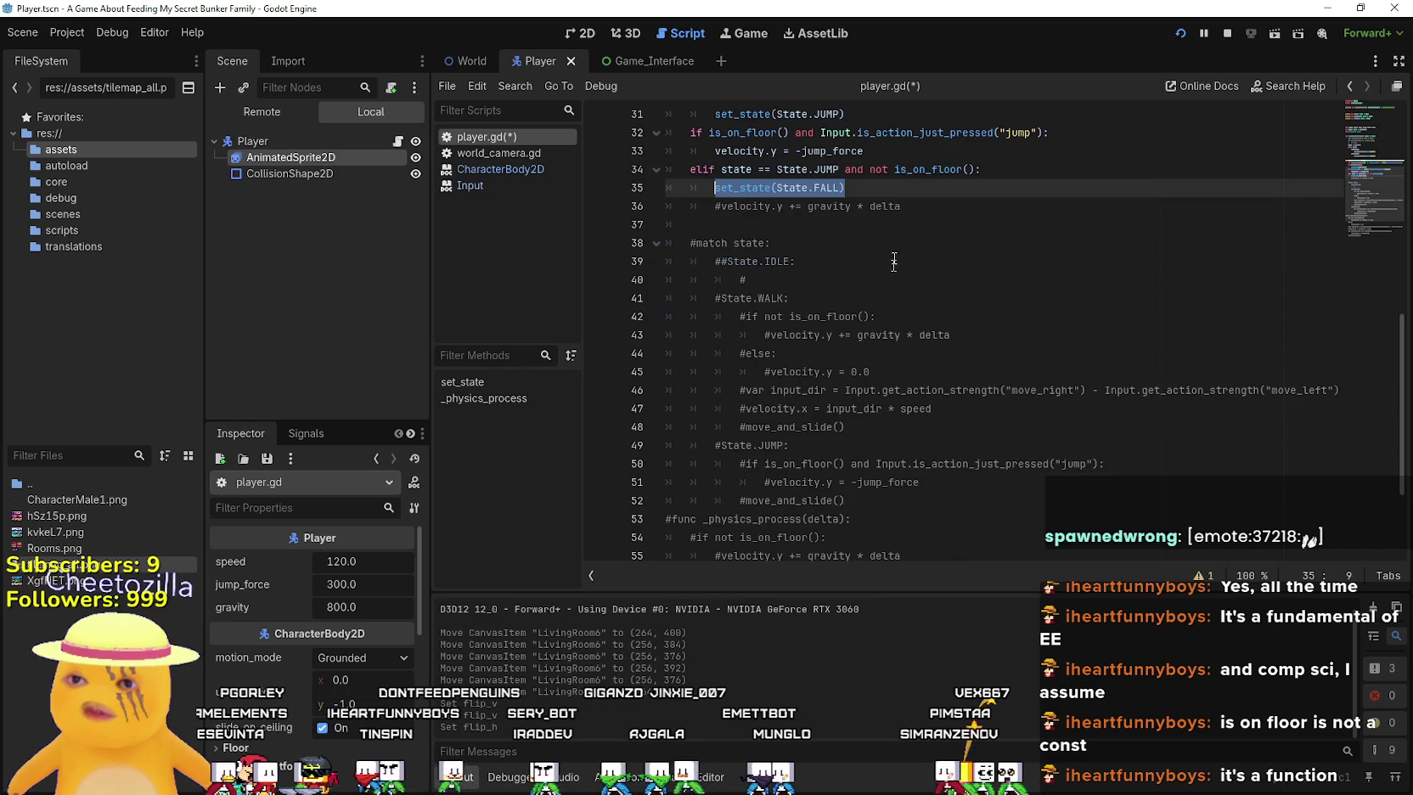
# Uncomment velocity.y += gravity * delta and delete the set_state(State.FALL) line 35
pyautogui.click(725, 207)
pyautogui.press('BackSpace')
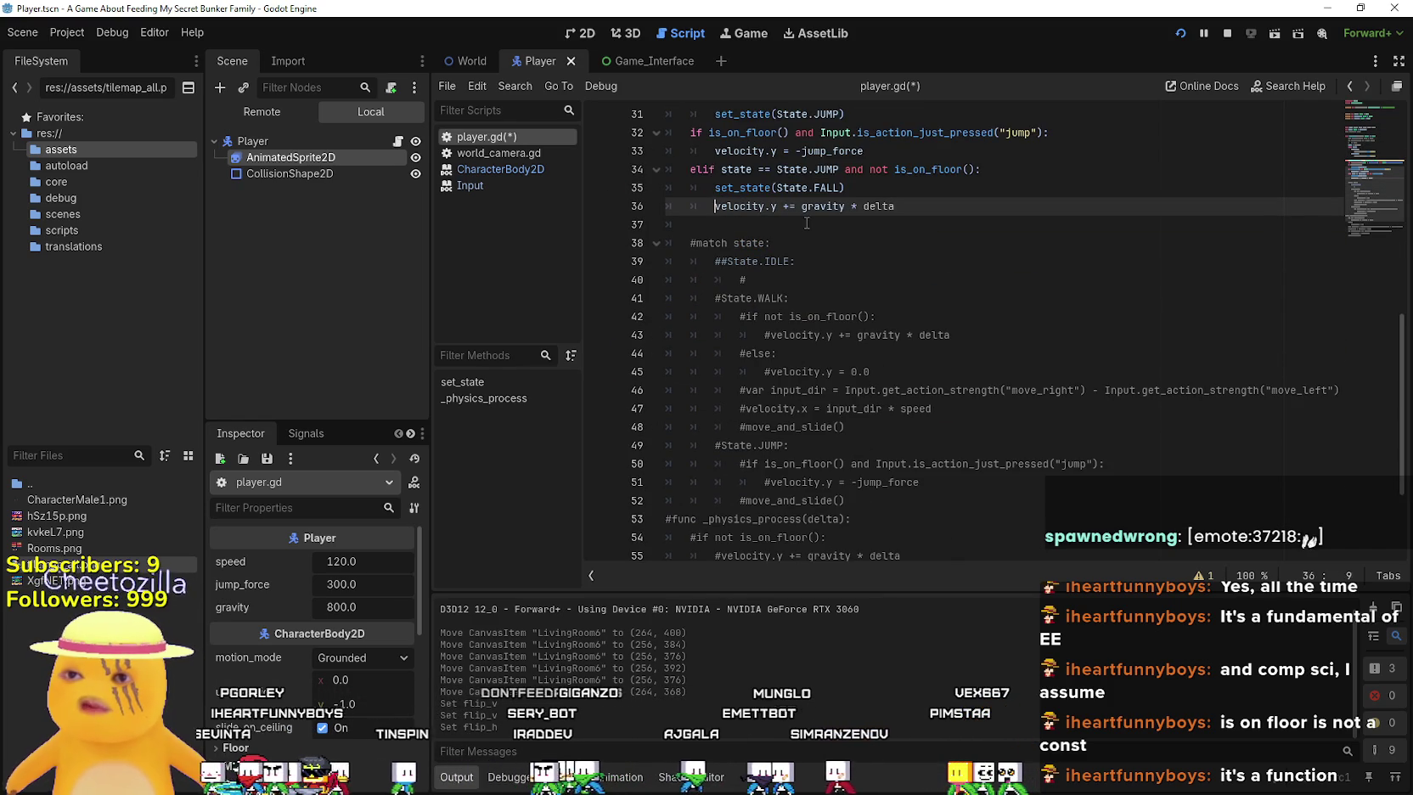
pyautogui.moveTo(869, 186); pyautogui.dragTo(695, 185)
pyautogui.press('BackSpace')
pyautogui.press('BackSpace')
pyautogui.press('BackSpace')
# Review is_initial_jump and is_on_floor around set_state(State.JUMP), then highlight state = States.JUMPING in the tutorial
pyautogui.scroll(2, 748, 196)
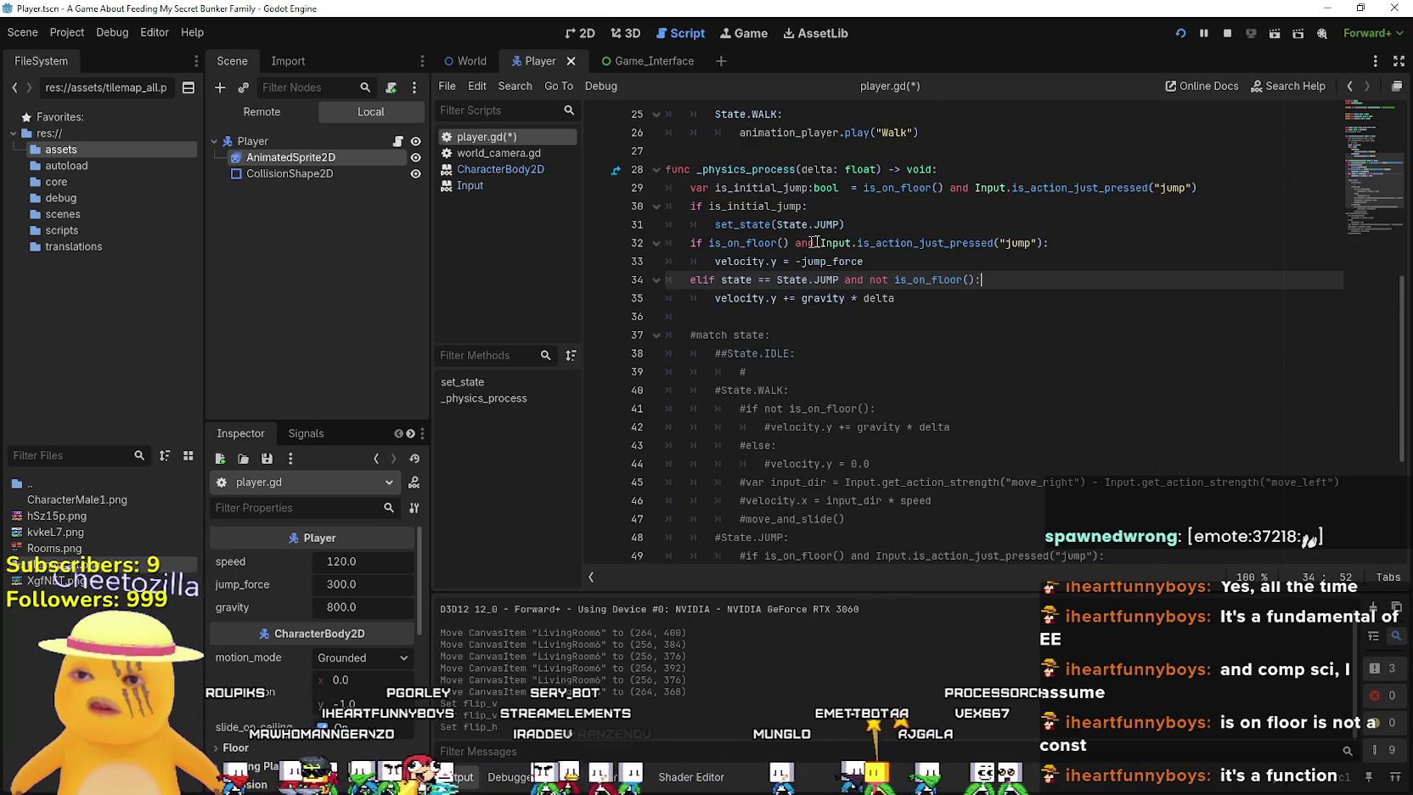
pyautogui.click(868, 223)
pyautogui.scroll(3, 932, 394)
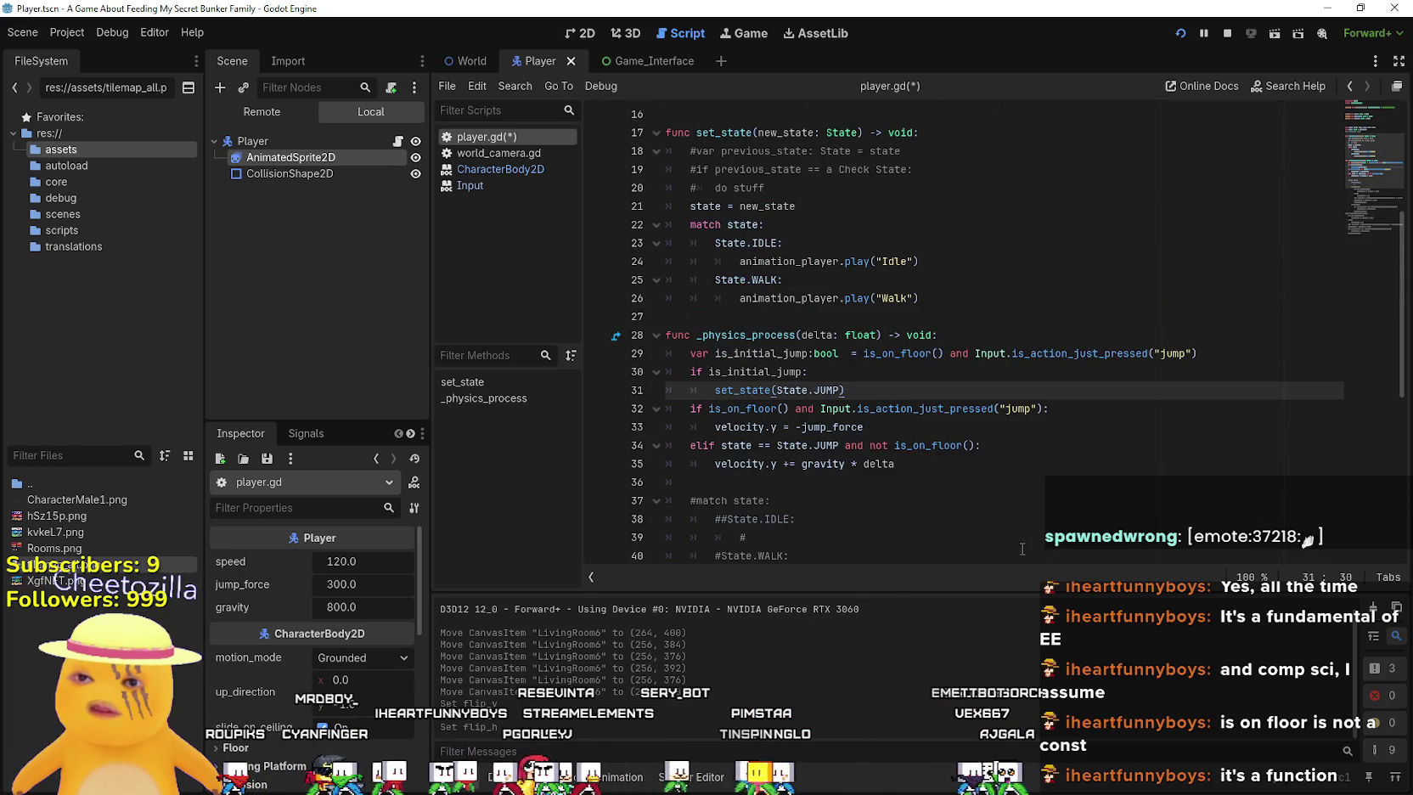
pyautogui.doubleClick(798, 372)
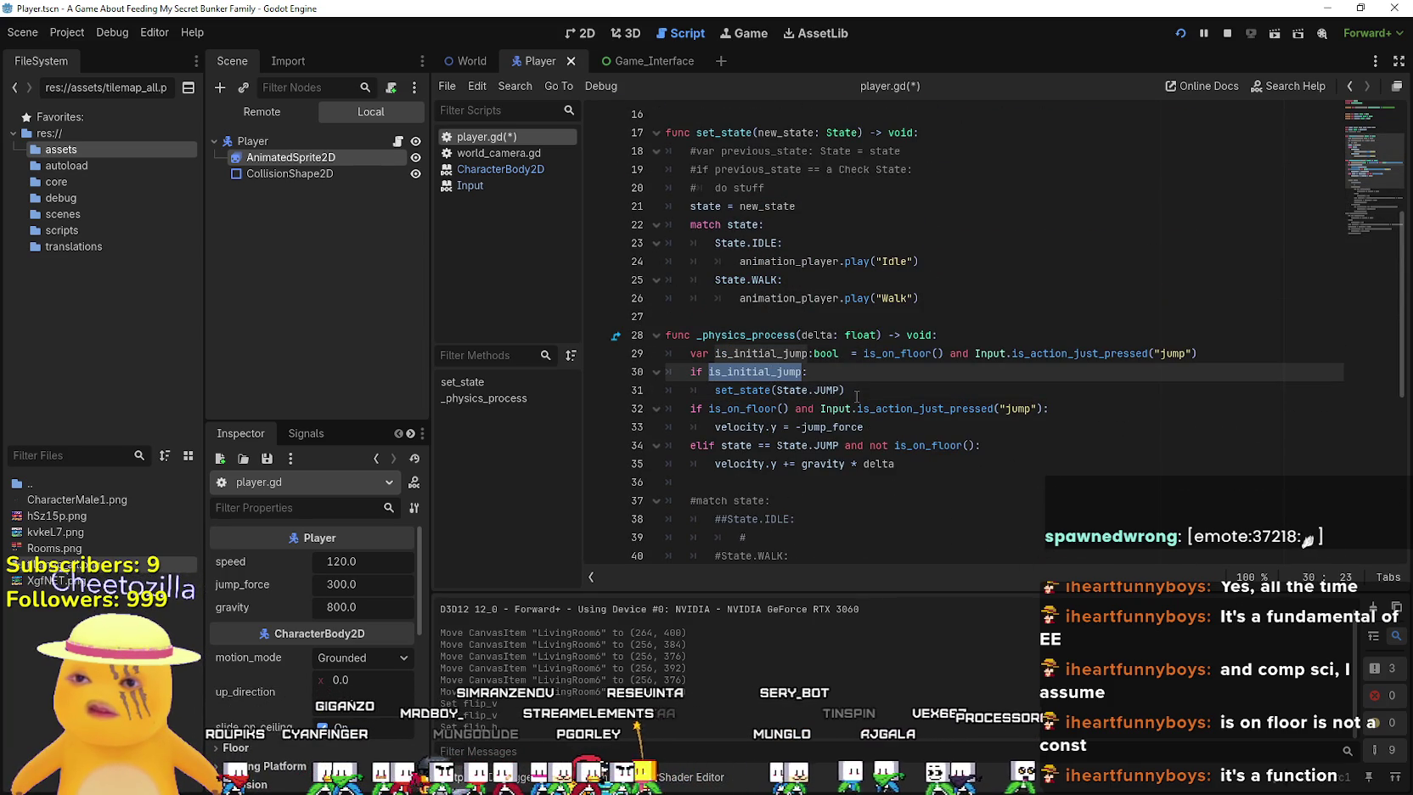
pyautogui.click(856, 394)
pyautogui.scroll(-6, 857, 394)
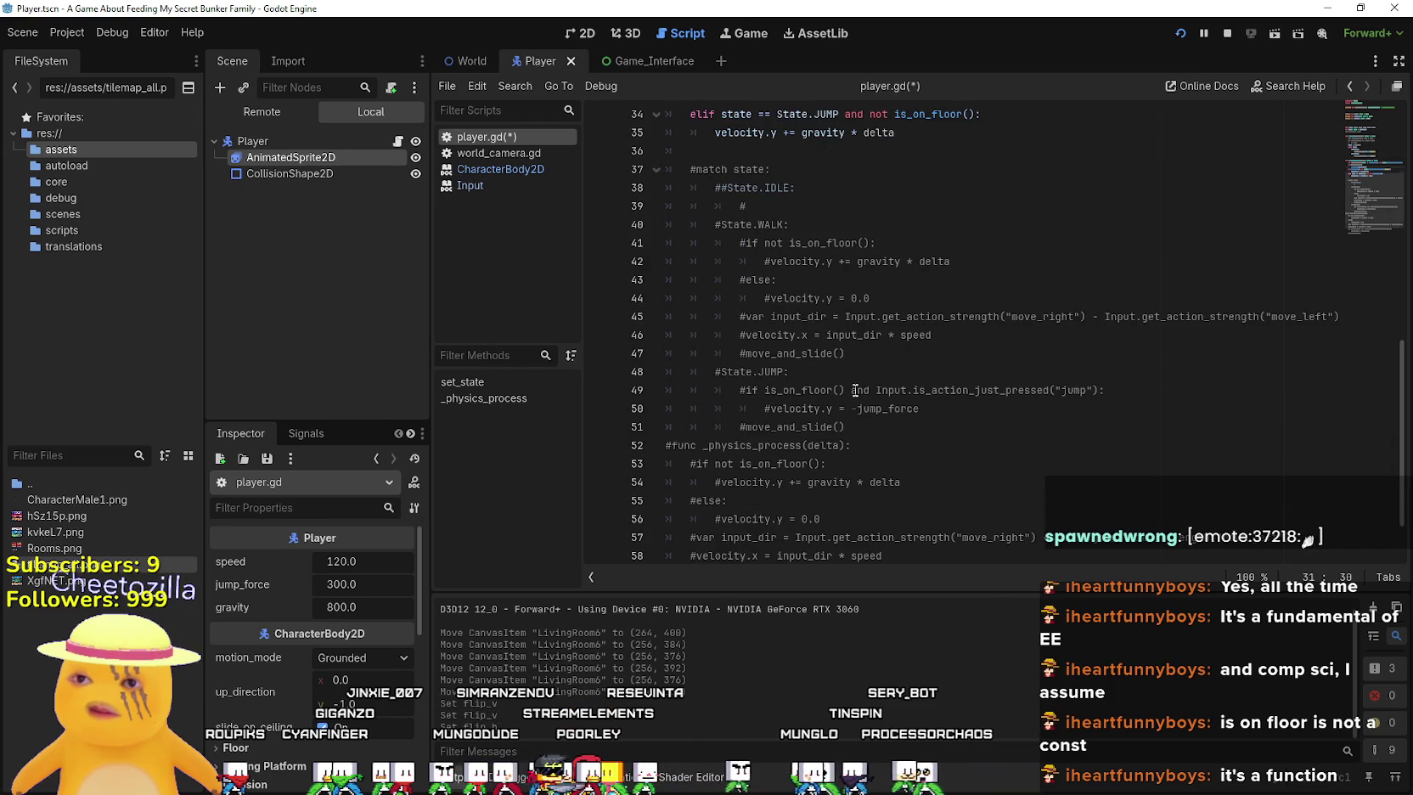
pyautogui.scroll(4, 855, 390)
pyautogui.click(828, 311)
pyautogui.doubleClick(731, 298)
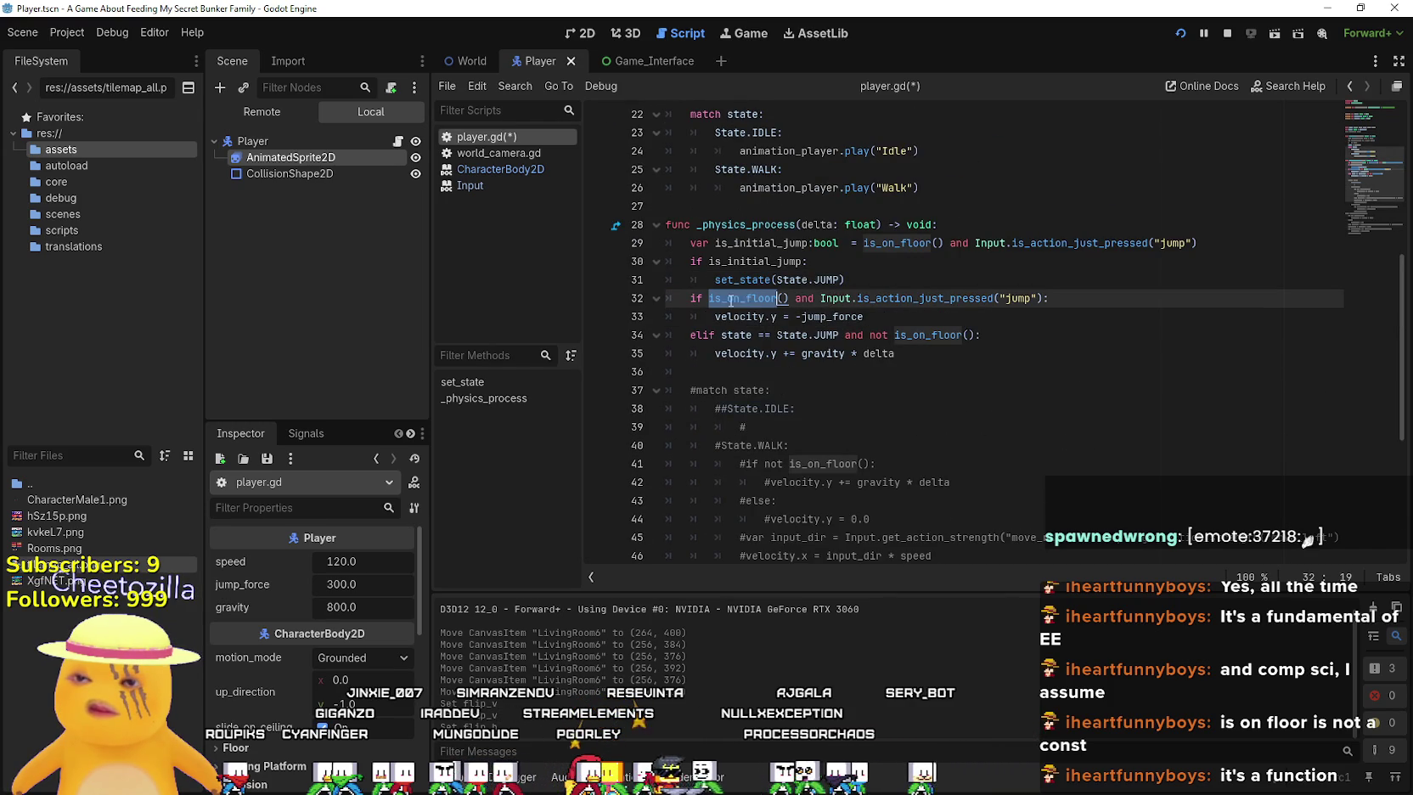
pyautogui.click(860, 280)
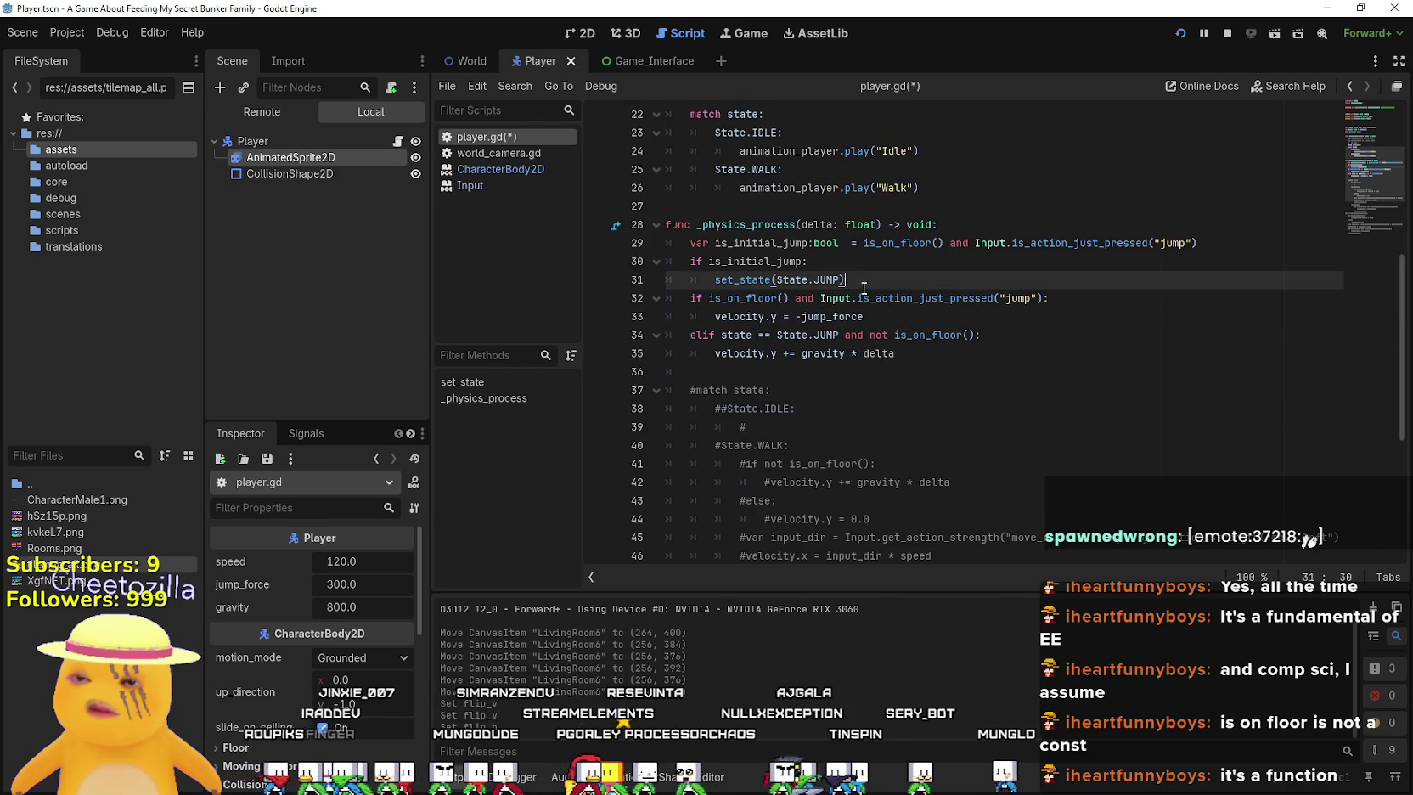
pyautogui.hotkey('alt', 'Tab')
pyautogui.moveTo(642, 391)
pyautogui.mouseDown()
pyautogui.moveTo(809, 383)
pyautogui.moveTo(795, 387)
pyautogui.mouseUp()
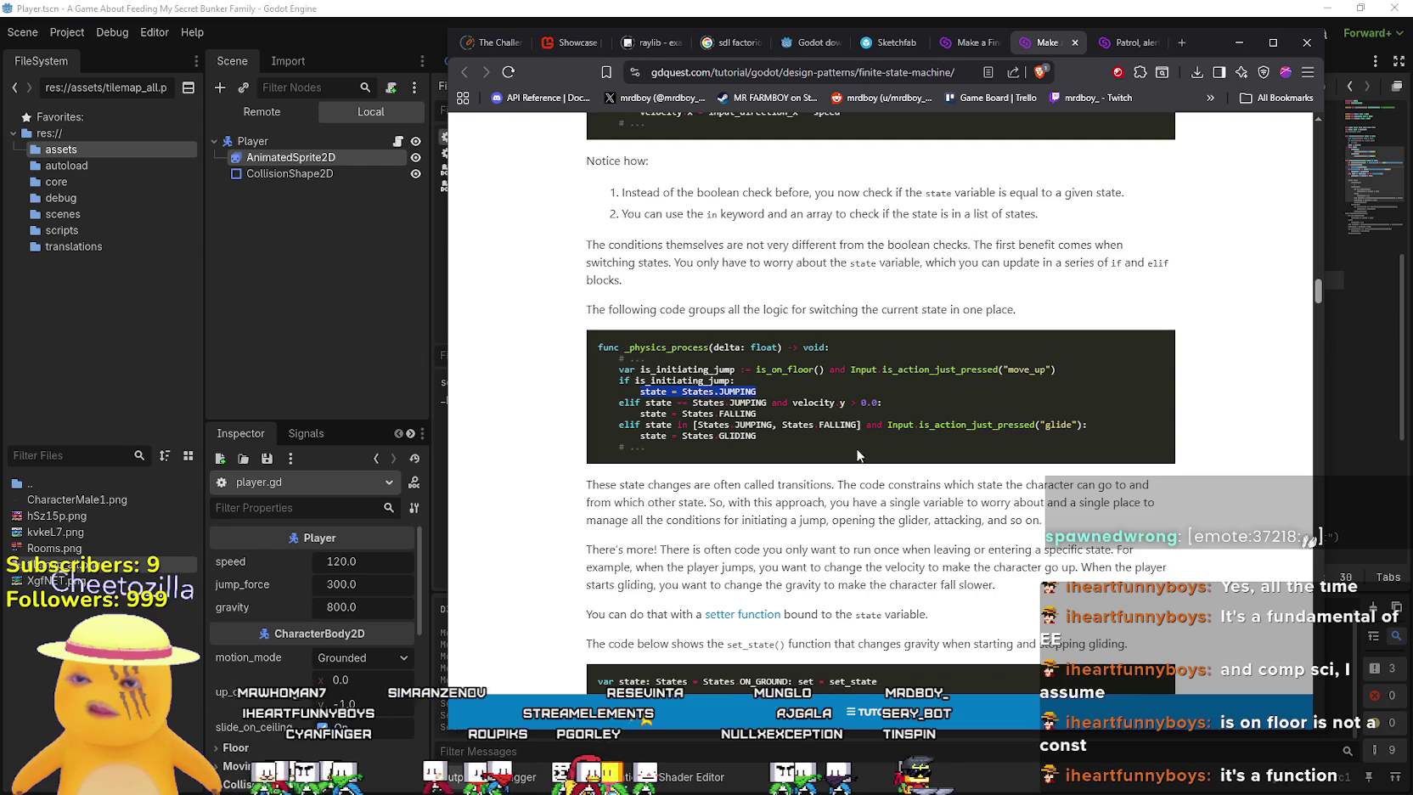
# Look over the old commented-out movement and animation code in player.gd and save the script
pyautogui.hotkey('alt', 'Tab')
pyautogui.scroll(-5, 855, 365)
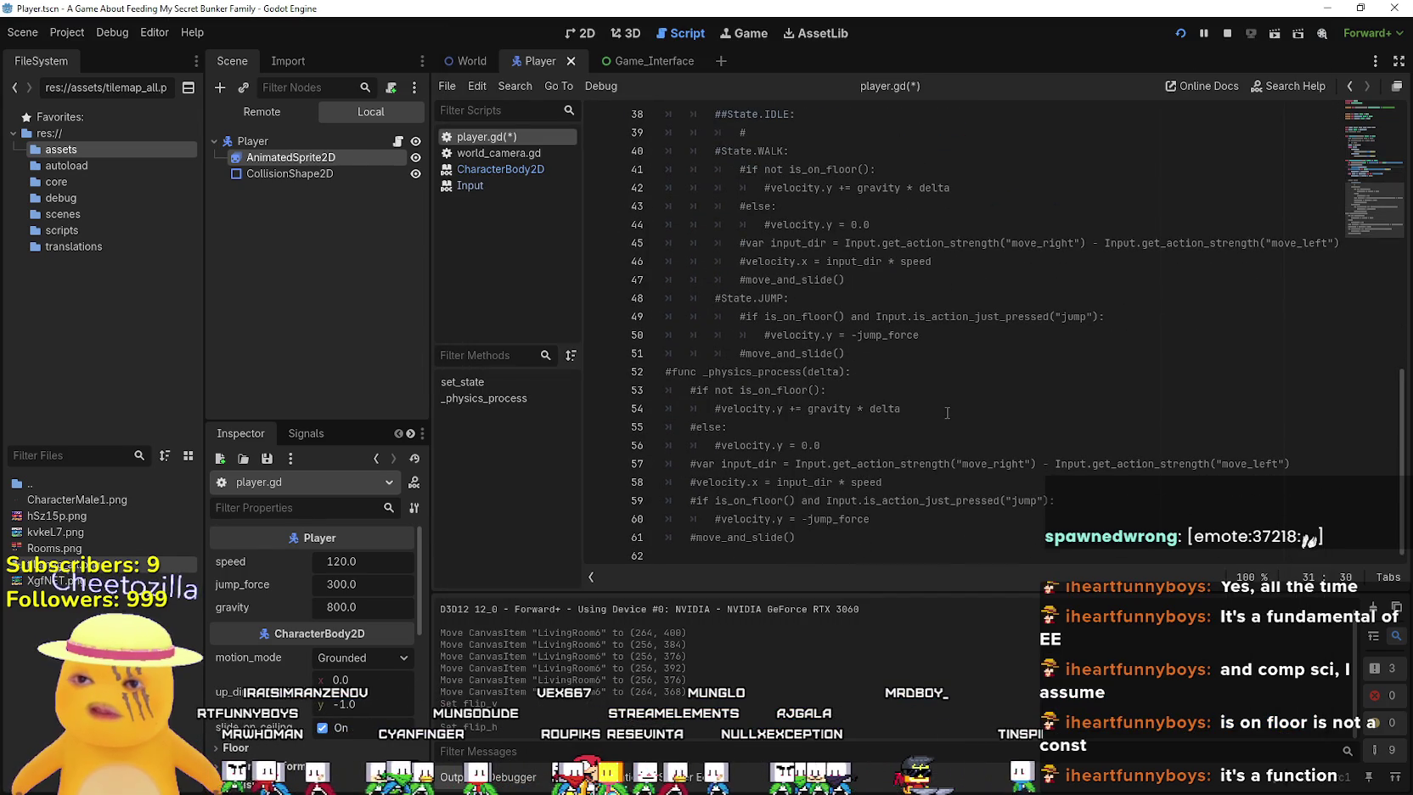
pyautogui.click(905, 408)
pyautogui.click(934, 348)
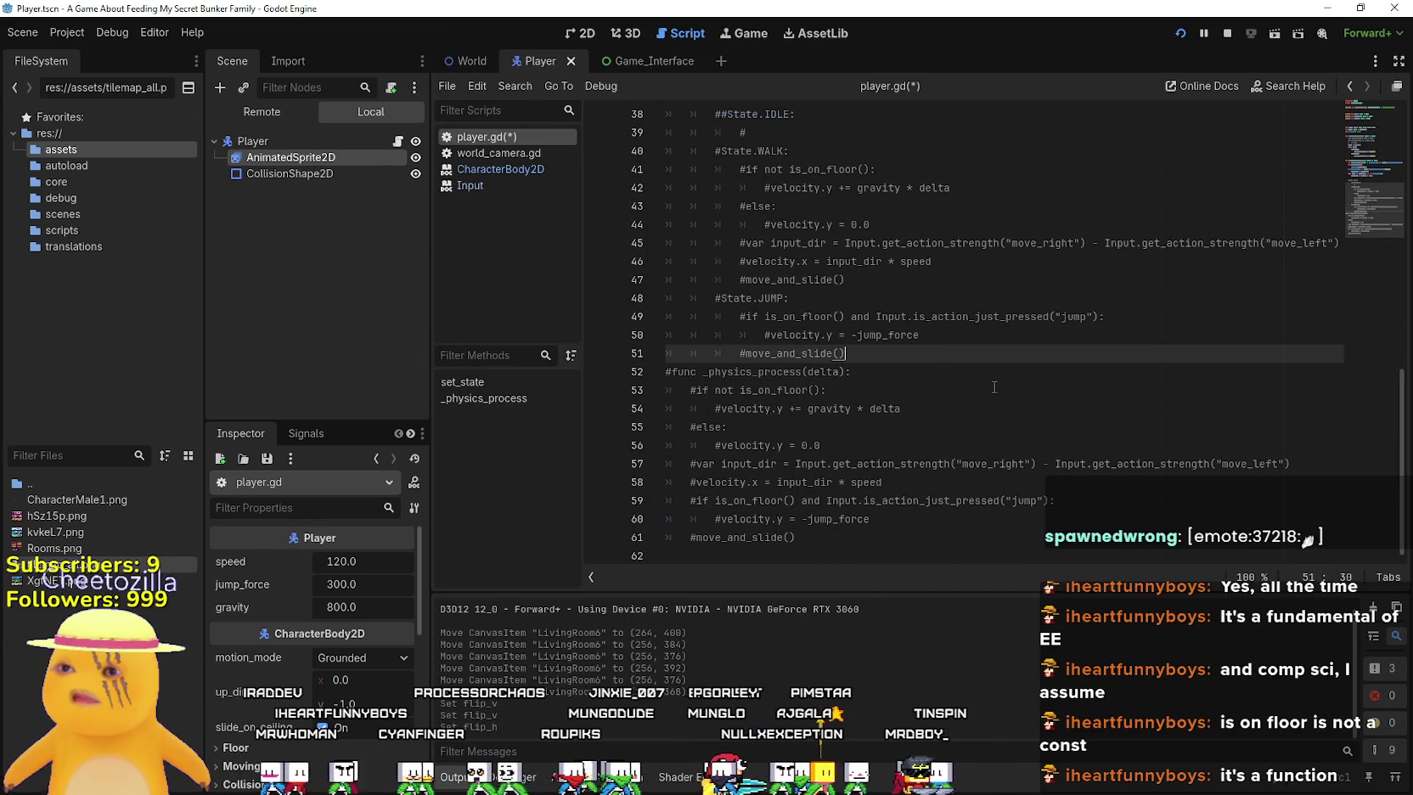
pyautogui.scroll(9, 993, 385)
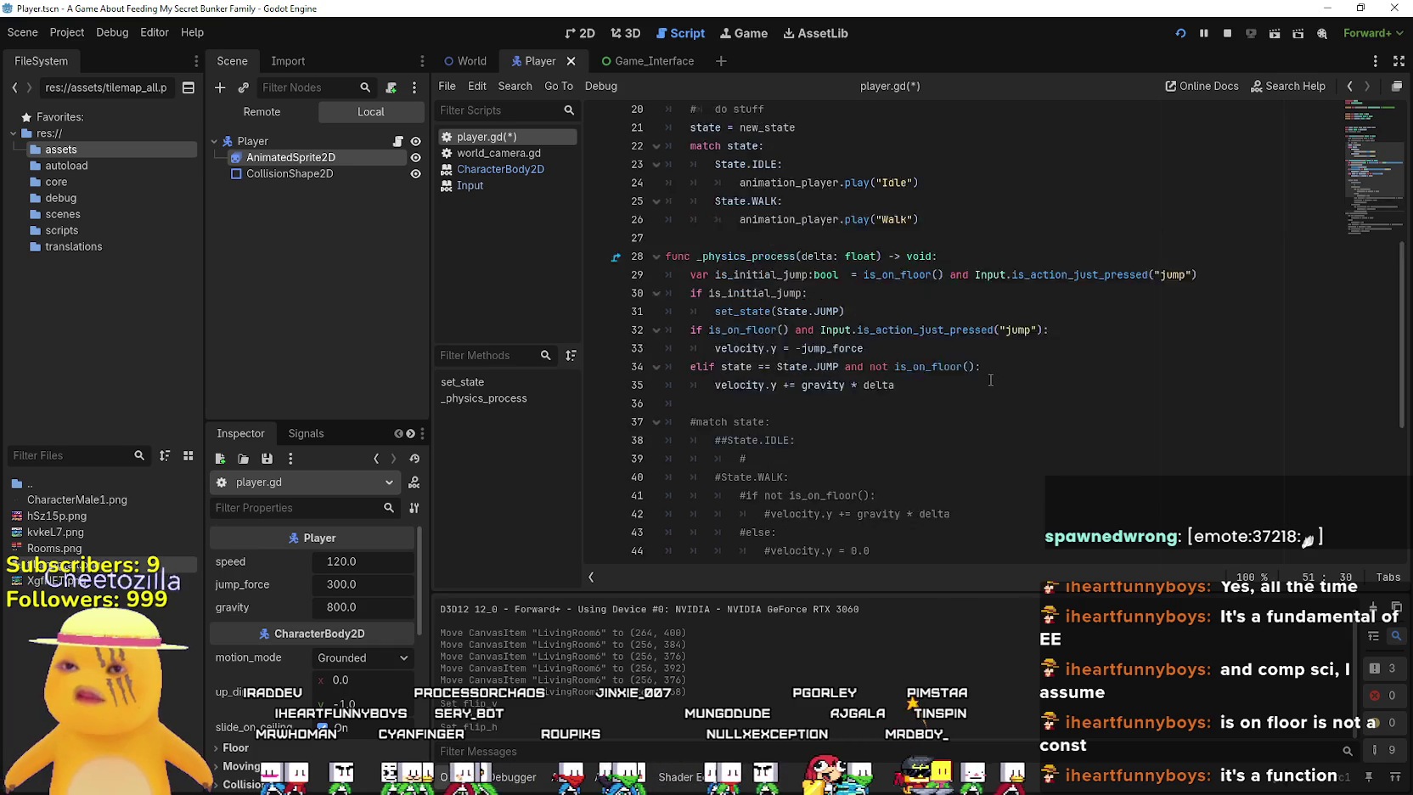
pyautogui.click(989, 384)
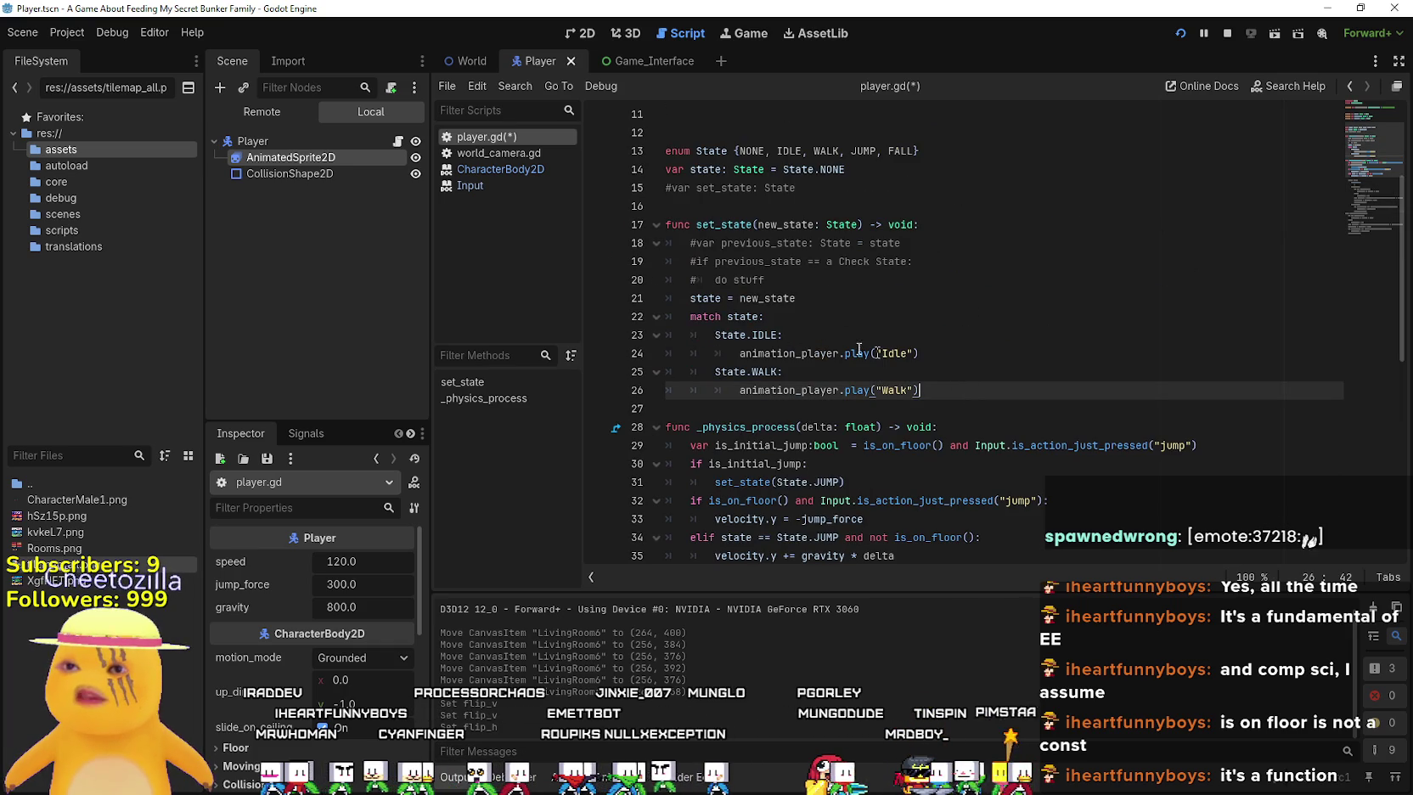
pyautogui.scroll(-1, 920, 323)
pyautogui.scroll(-2, 920, 324)
pyautogui.click(1019, 445)
pyautogui.hotkey('ctrl', 's')
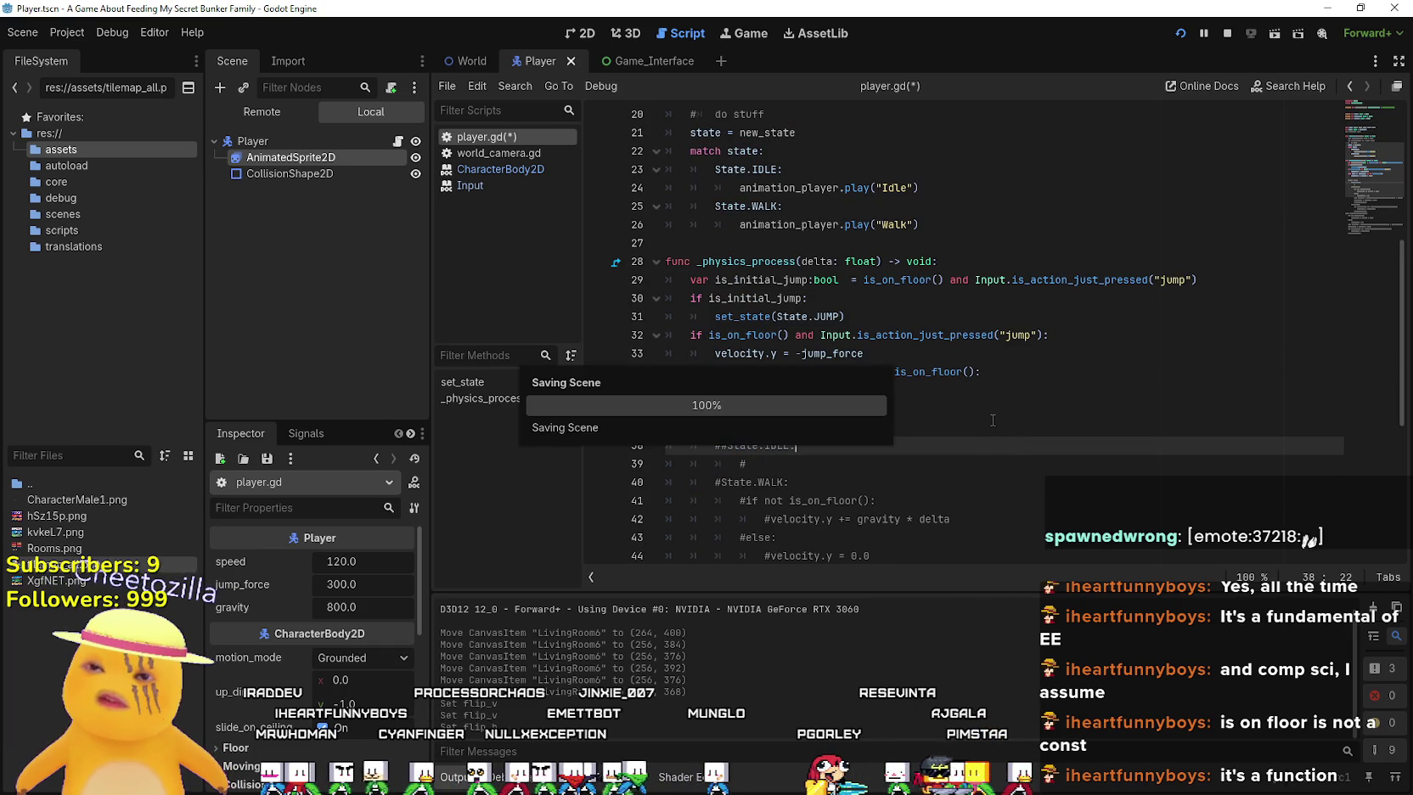
# Select the is_on_floor jump check with its -jump_force line, then switch to the tutorial
pyautogui.click(981, 391)
pyautogui.scroll(-5, 834, 344)
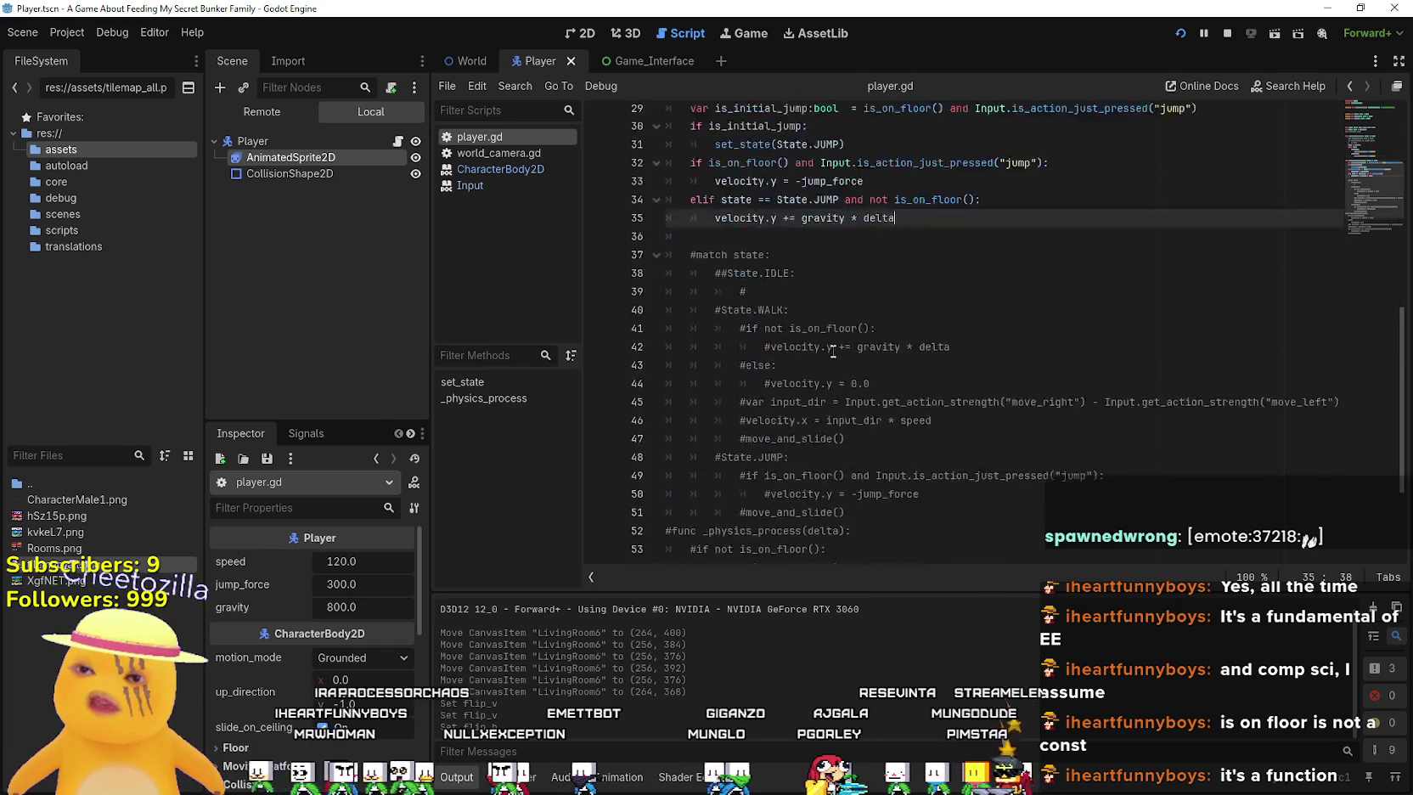
pyautogui.scroll(5, 835, 344)
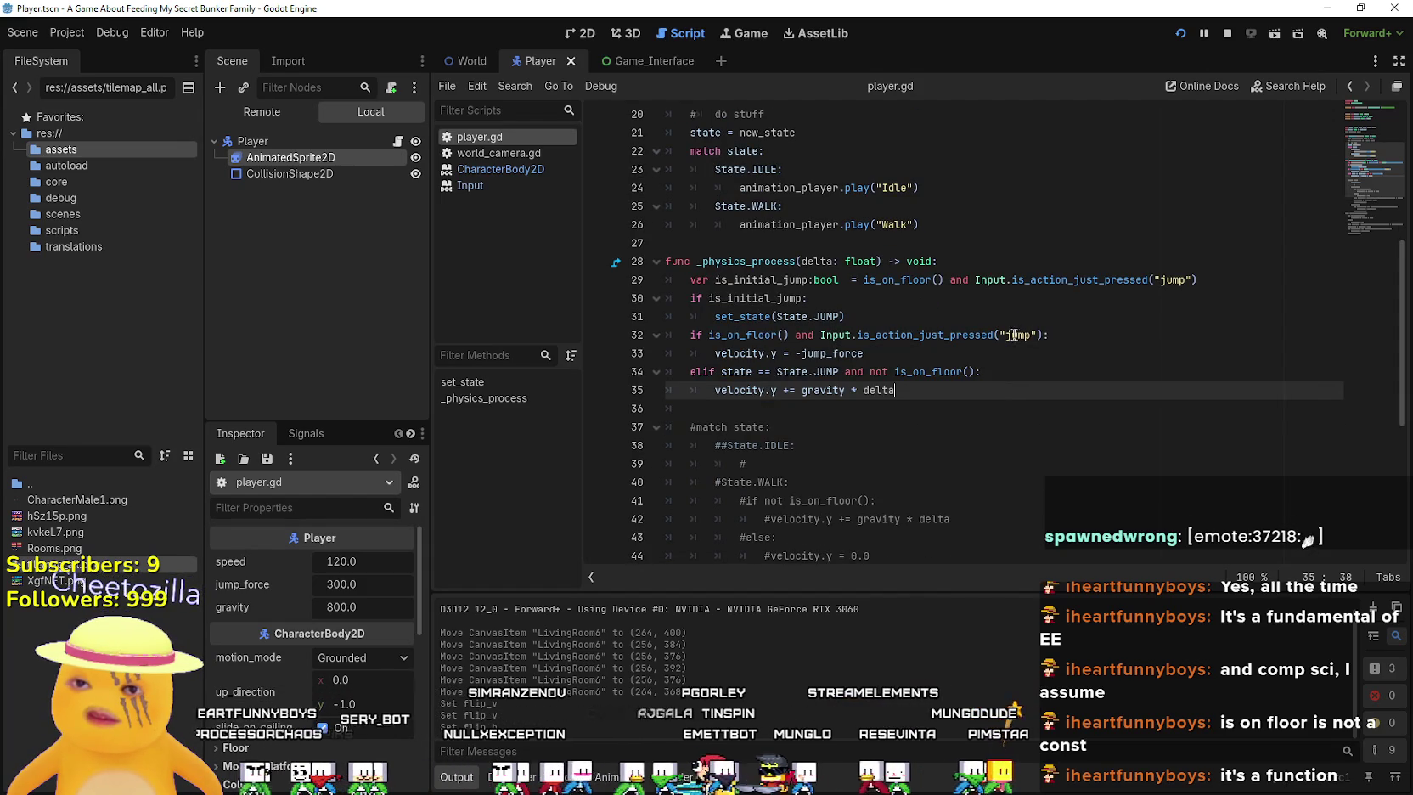
pyautogui.click(752, 334)
pyautogui.scroll(-1, 983, 336)
pyautogui.scroll(-5, 976, 365)
pyautogui.scroll(4, 971, 391)
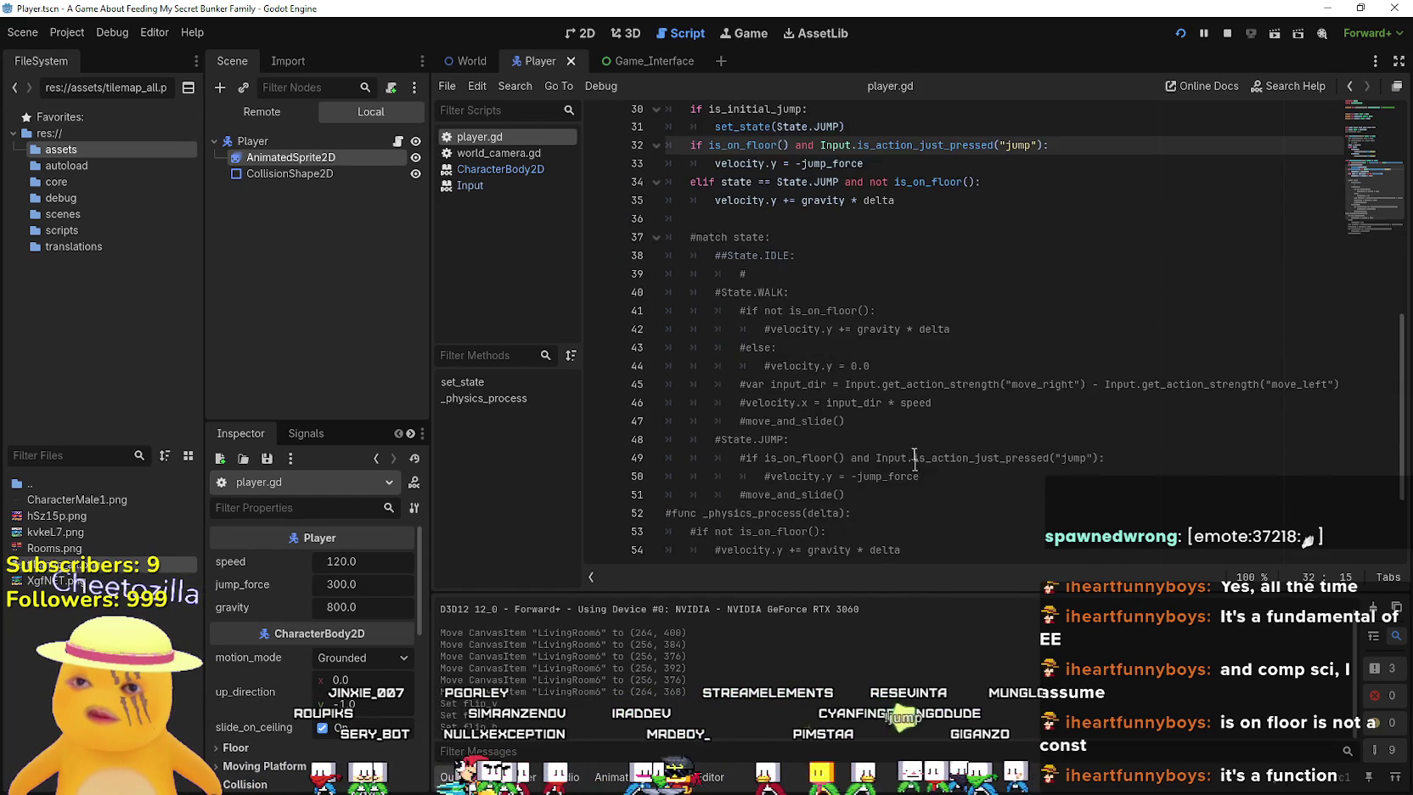
pyautogui.moveTo(880, 212)
pyautogui.mouseDown()
pyautogui.moveTo(968, 202)
pyautogui.moveTo(632, 197)
pyautogui.mouseUp()
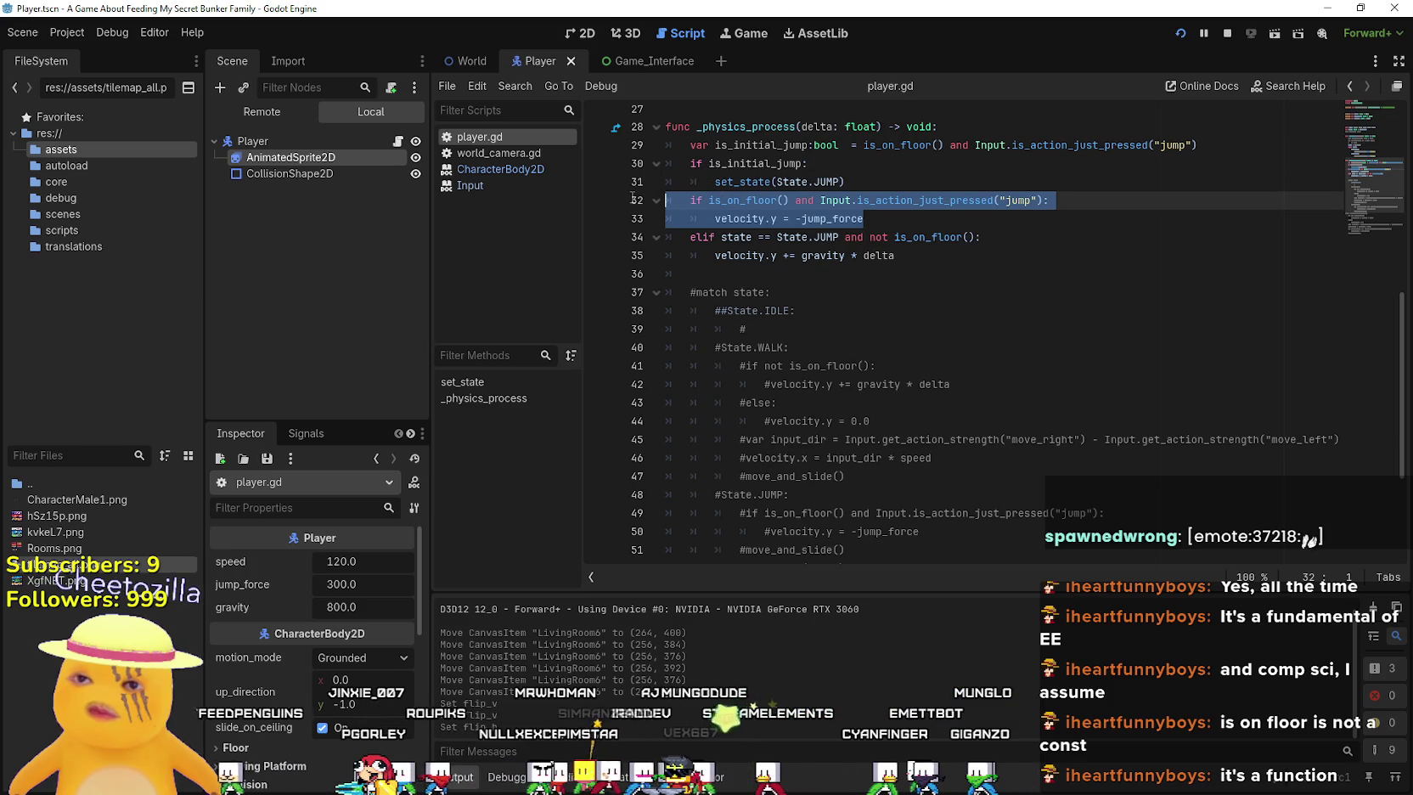
pyautogui.scroll(-1, 633, 202)
pyautogui.hotkey('alt', 'Tab')
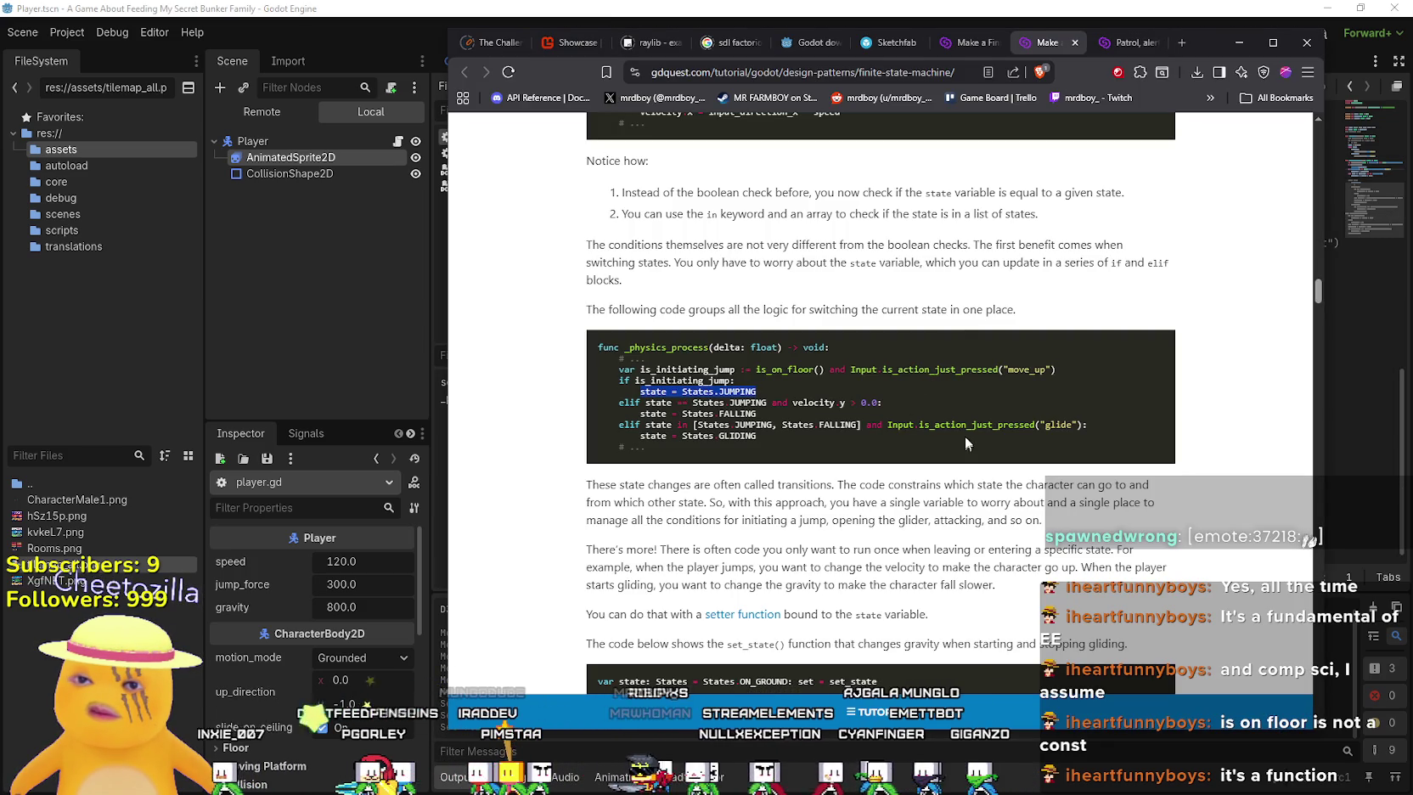
# Highlight is_action_just_pressed, FALLING, JUMPING and is_initiating_jump in the tutorial example, then return to player.gd
pyautogui.doubleClick(938, 423)
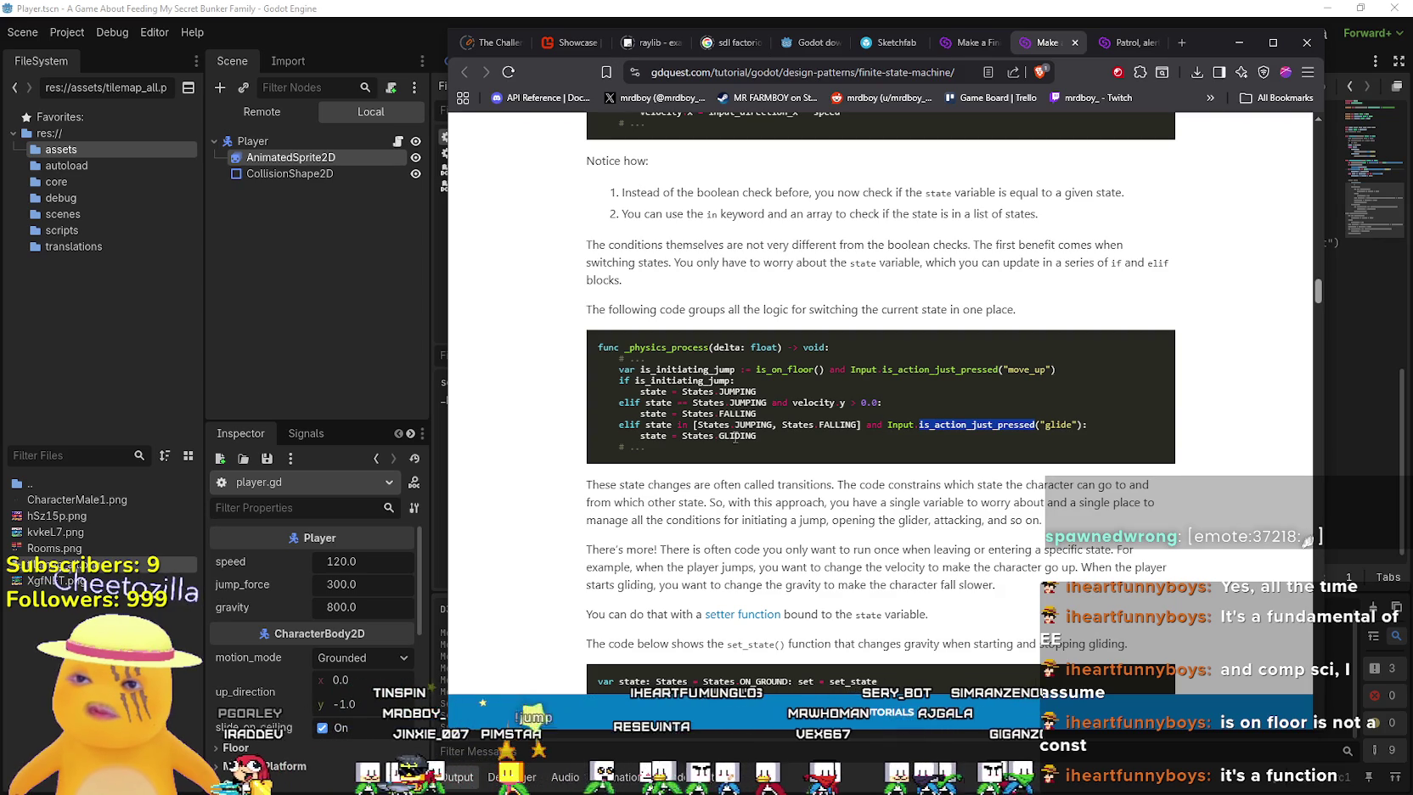
pyautogui.click(849, 424)
pyautogui.doubleClick(849, 425)
pyautogui.doubleClick(766, 423)
pyautogui.click(835, 407)
pyautogui.doubleClick(692, 370)
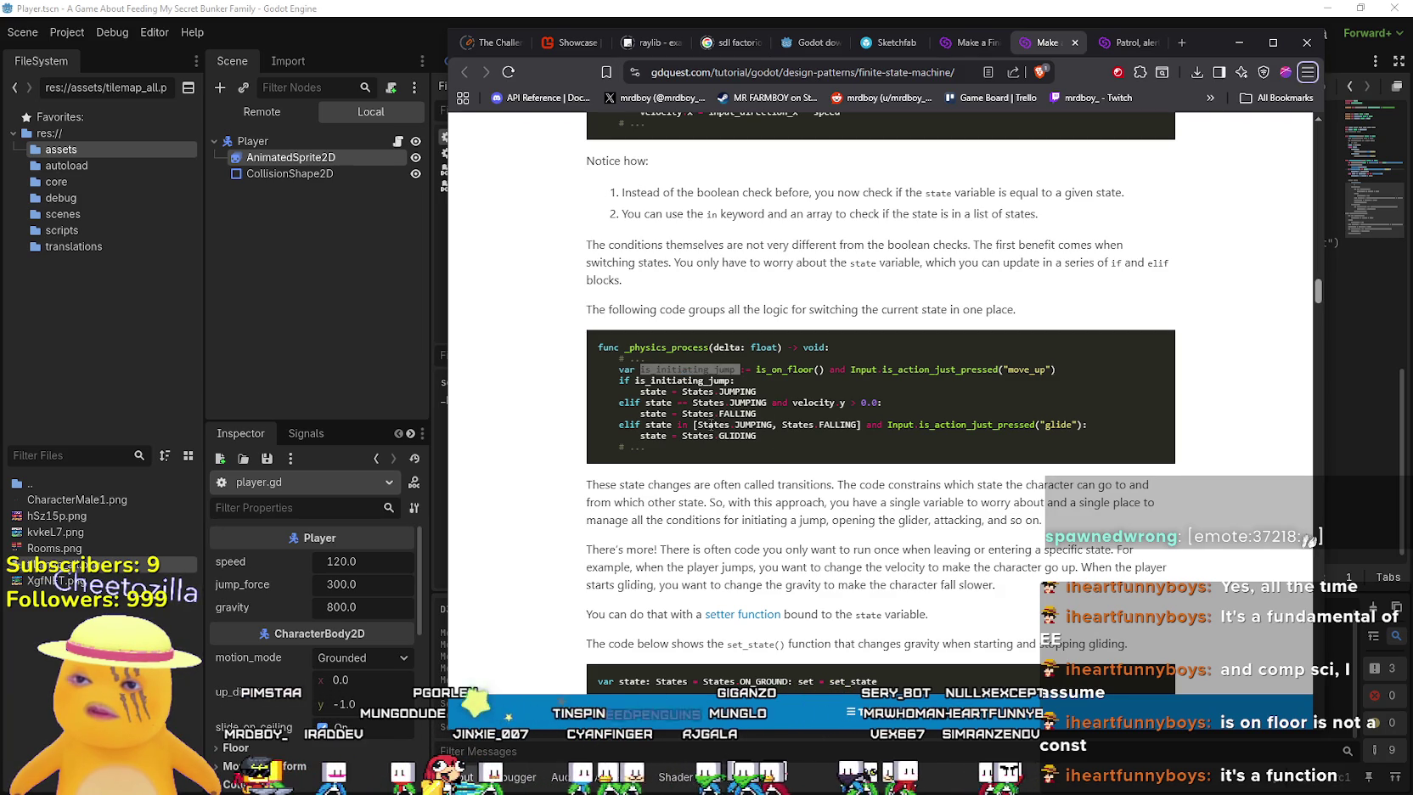
pyautogui.hotkey('alt', 'Tab')
pyautogui.scroll(6, 853, 345)
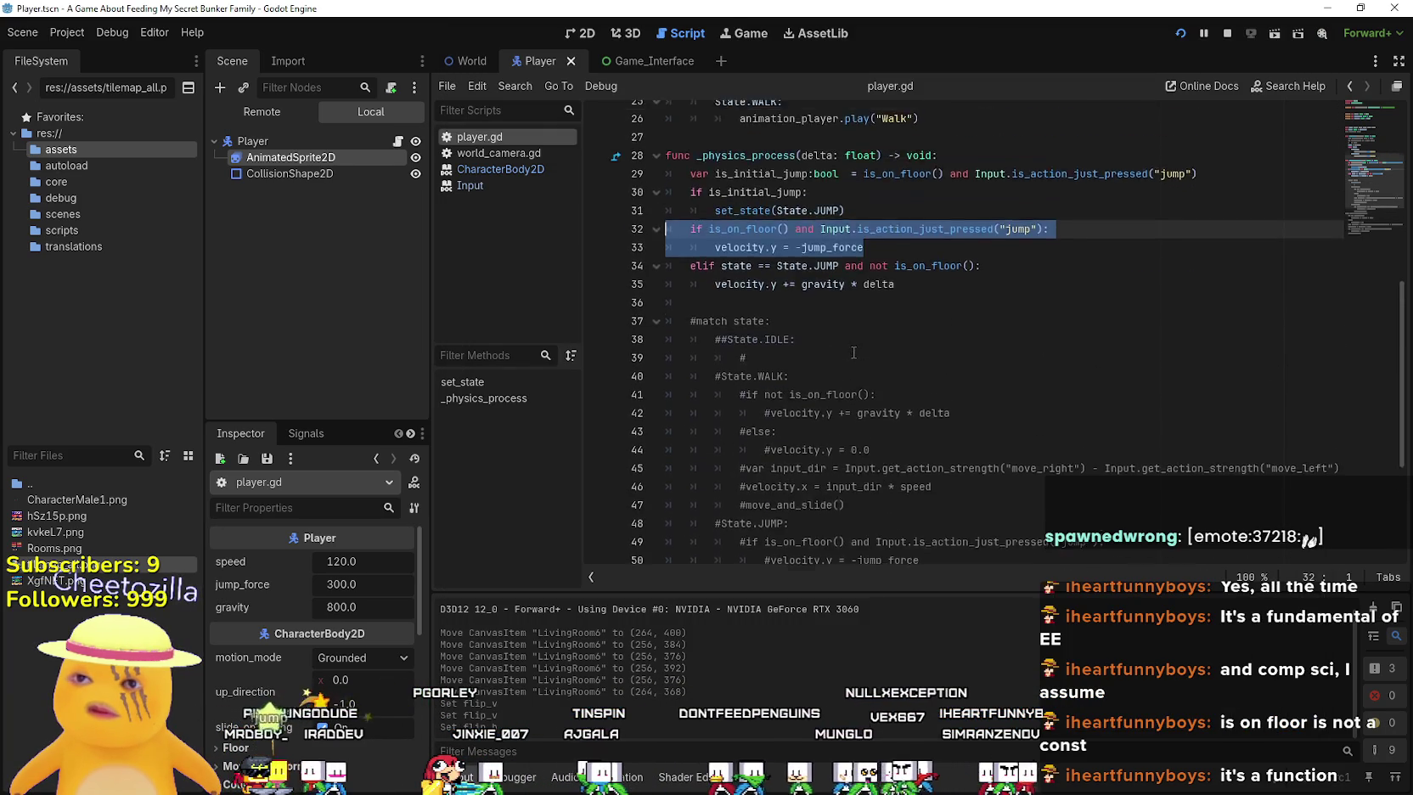
pyautogui.click(861, 355)
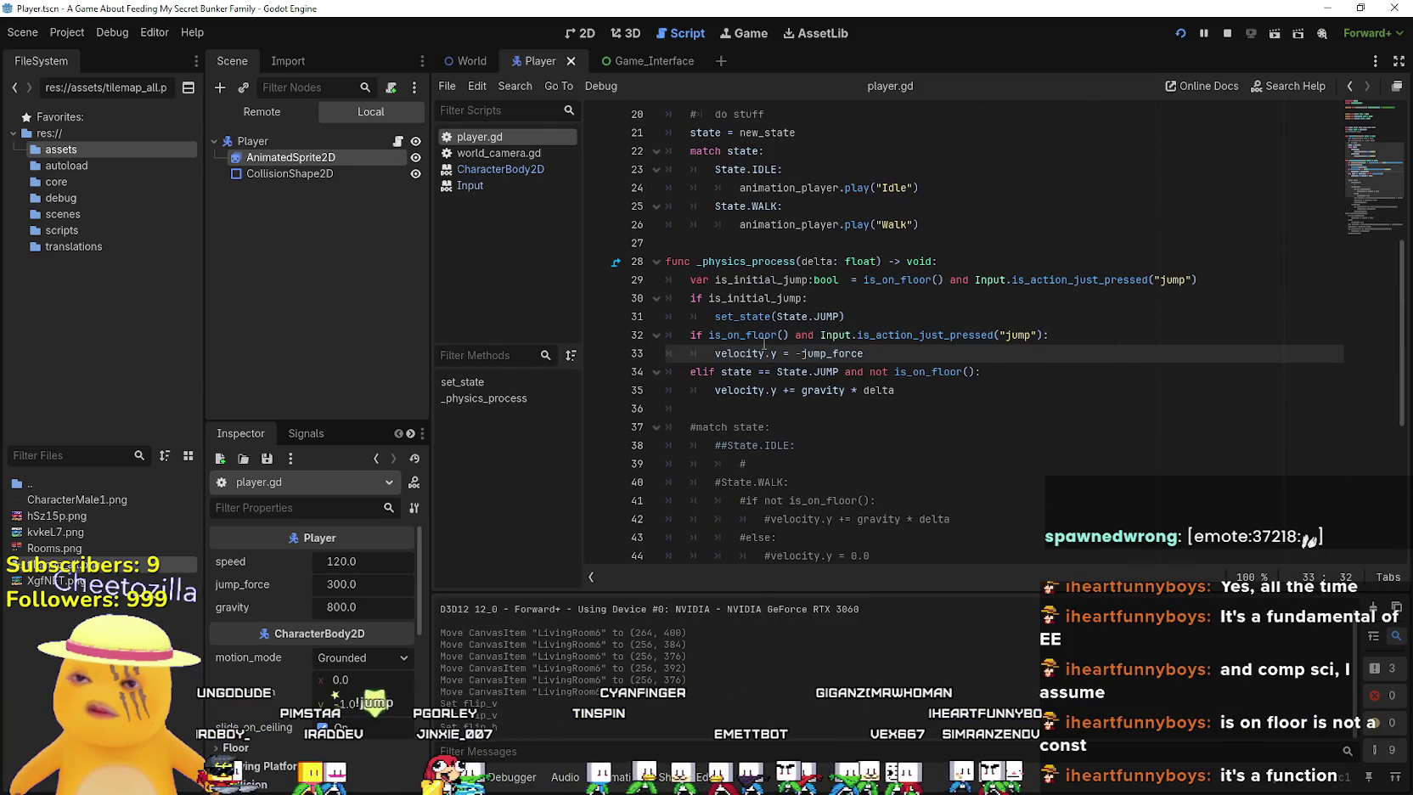
pyautogui.hotkey('alt', 'Tab')
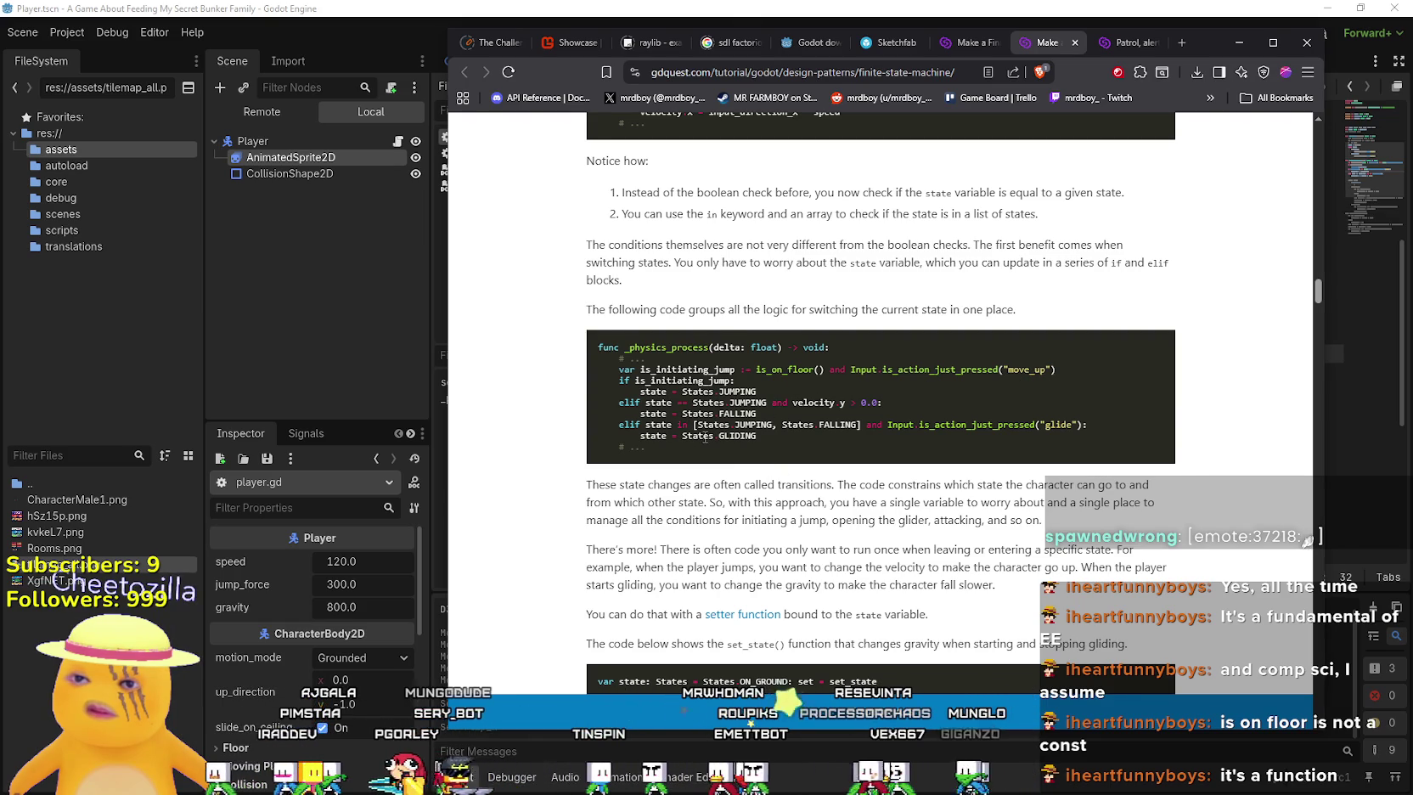
pyautogui.hotkey('alt', 'Tab')
pyautogui.click(811, 334)
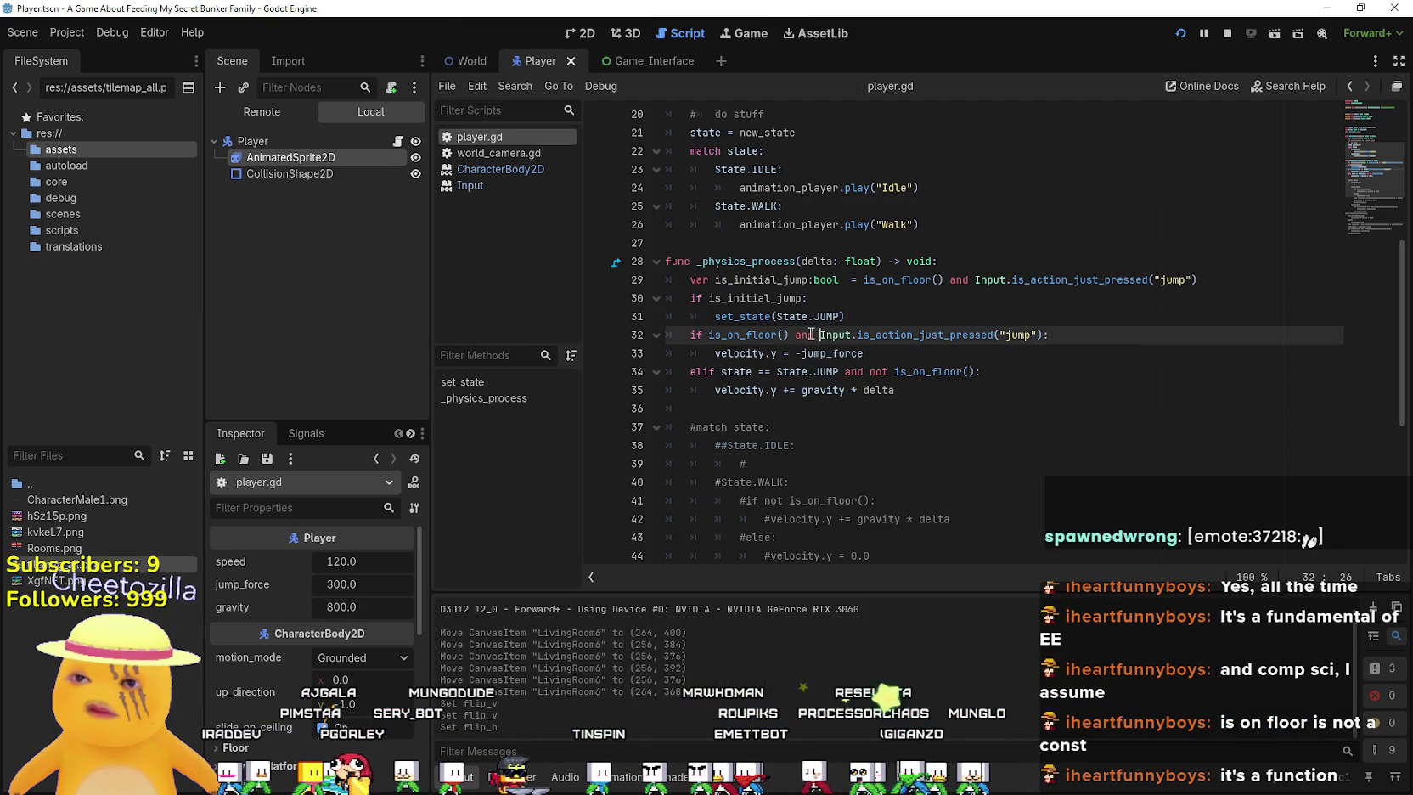
pyautogui.click(887, 356)
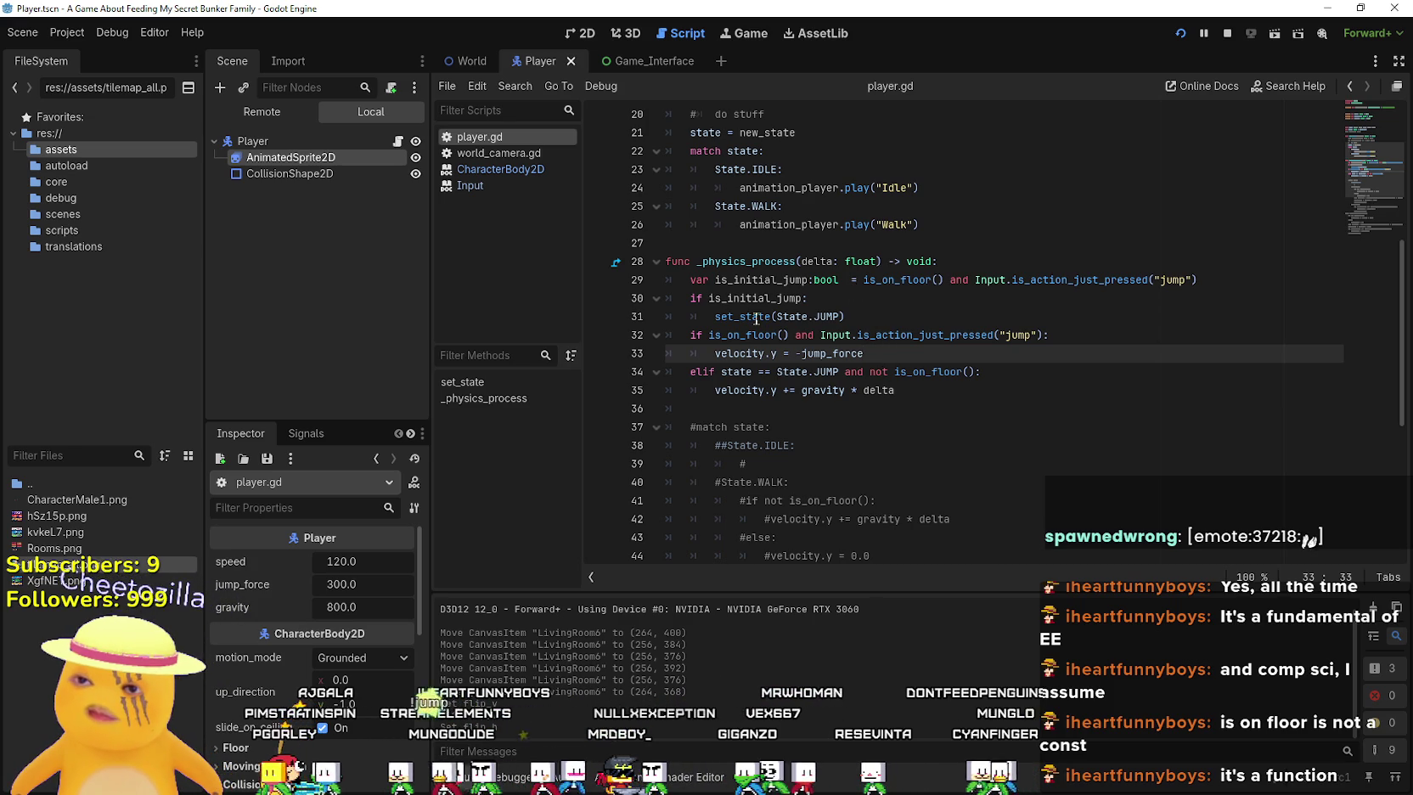
pyautogui.moveTo(859, 354)
pyautogui.mouseDown()
pyautogui.moveTo(710, 353)
pyautogui.moveTo(764, 335)
pyautogui.moveTo(1051, 336)
pyautogui.mouseUp()
pyautogui.click(1221, 280)
pyautogui.moveTo(1221, 280); pyautogui.dragTo(658, 276)
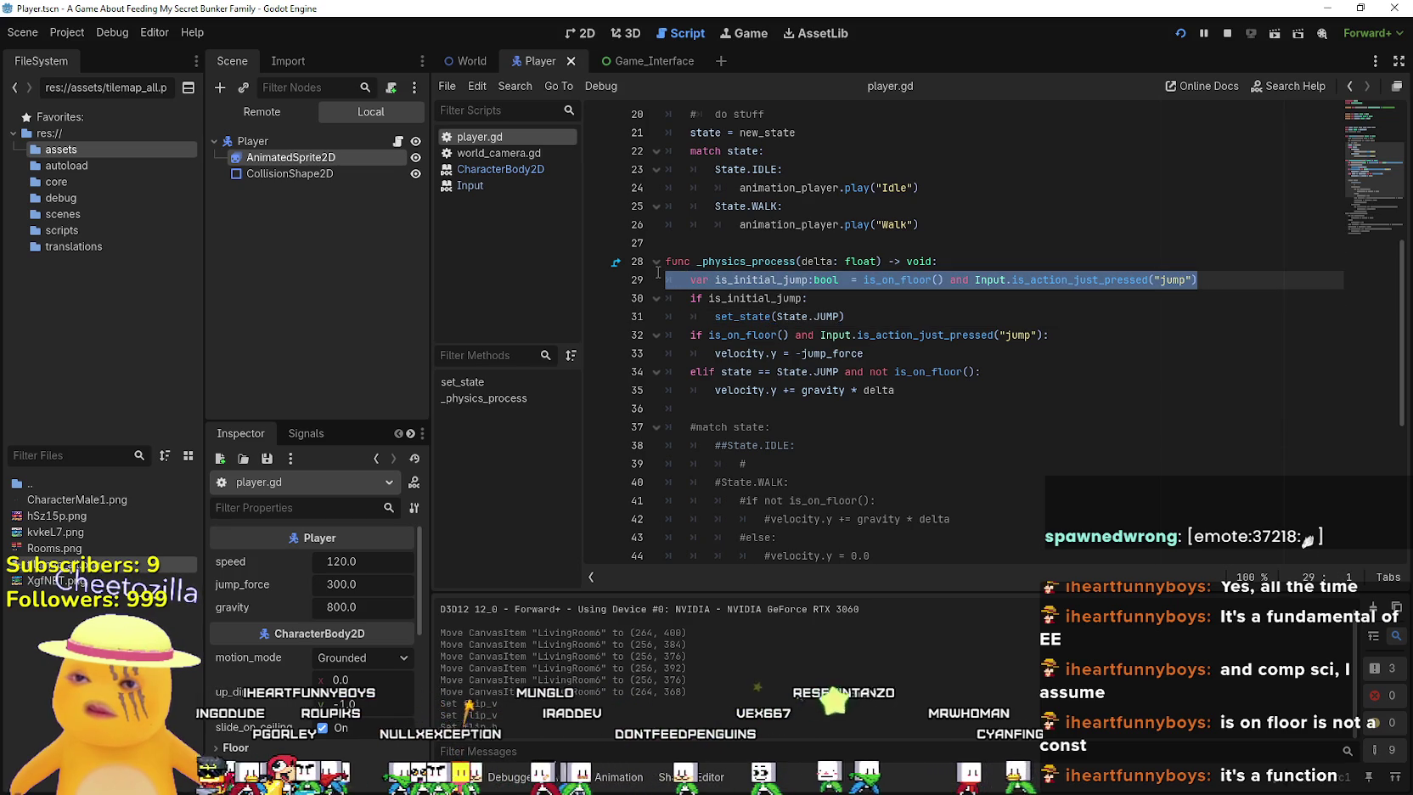
# Comment out line 29 and the is_initial_jump check on lines 30–31, then save player.gd
pyautogui.click(689, 280)
pyautogui.write('#')
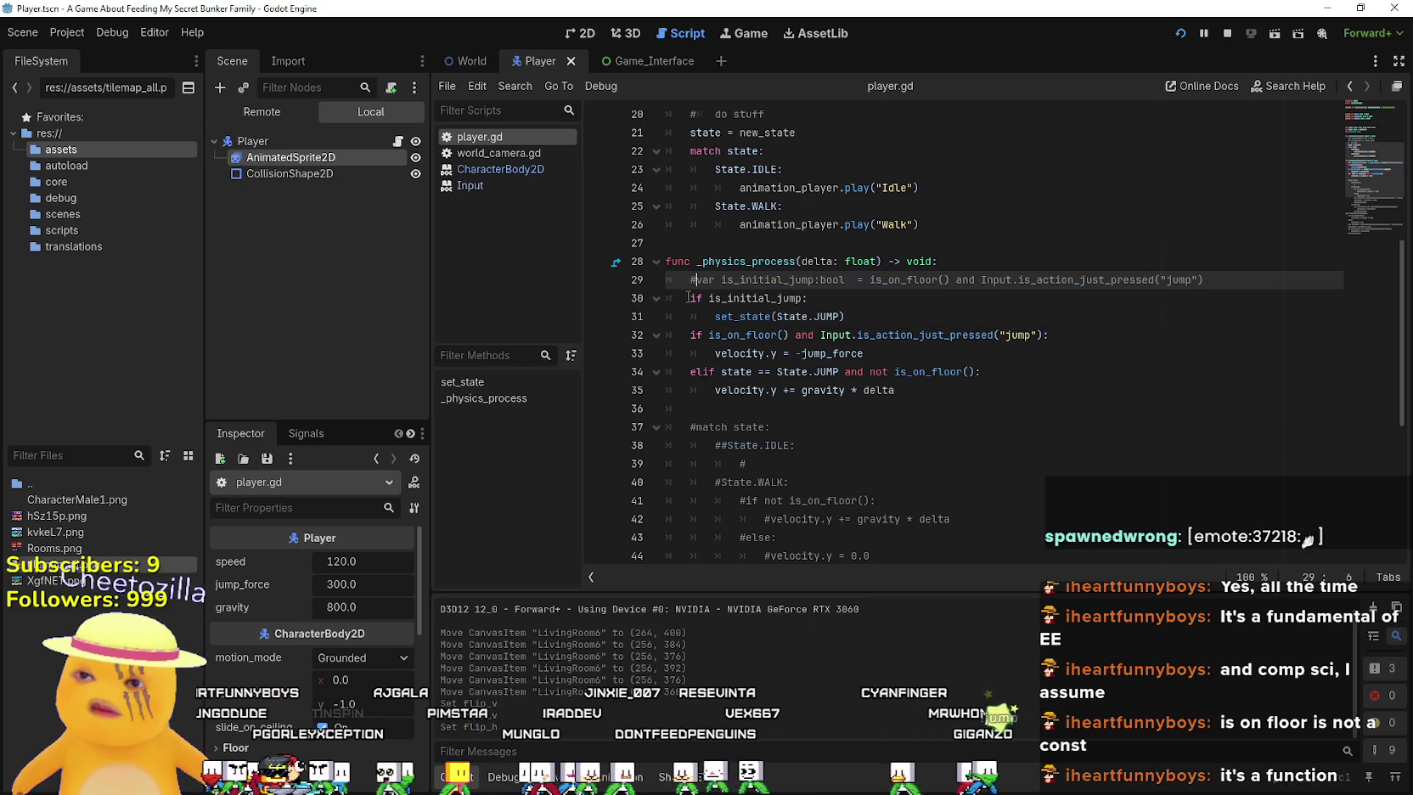
pyautogui.moveTo(845, 317); pyautogui.dragTo(814, 298)
pyautogui.hotkey('ctrl', 'k')
pyautogui.hotkey('ctrl', 's')
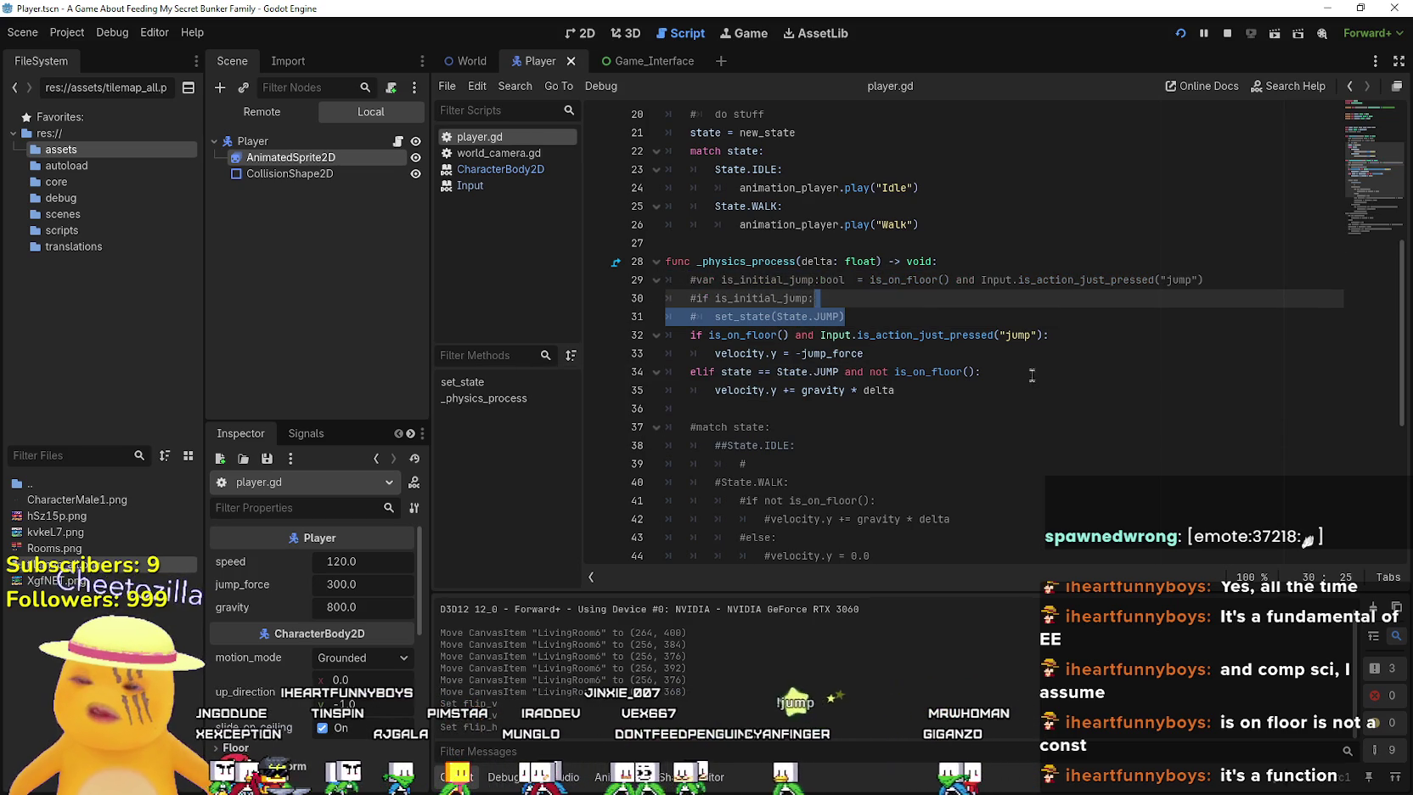
pyautogui.click(1022, 367)
# Run the project to test the jump, then return from the game window to the script
pyautogui.click(1179, 33)
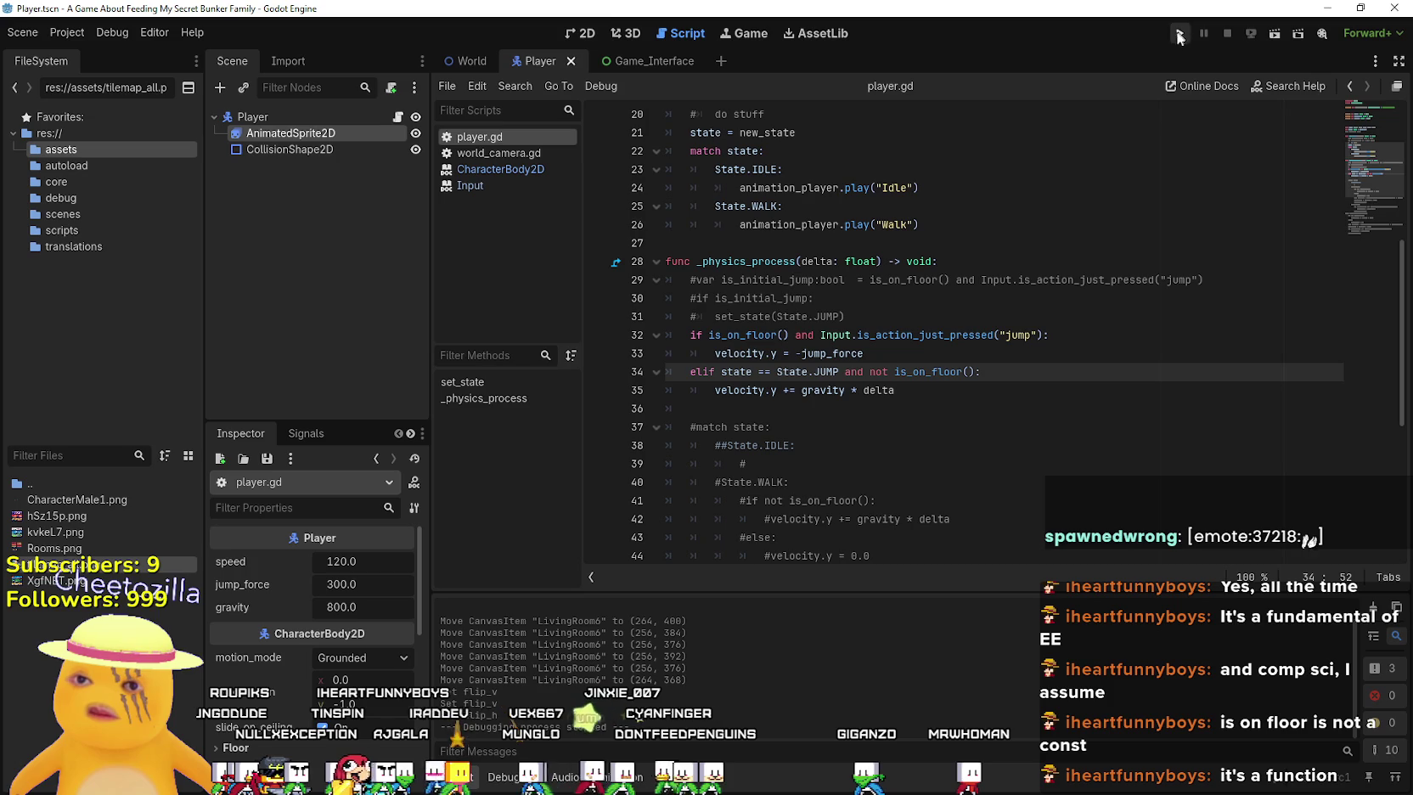
pyautogui.click(794, 426)
pyautogui.scroll(2, 793, 426)
pyautogui.scroll(-2, 933, 340)
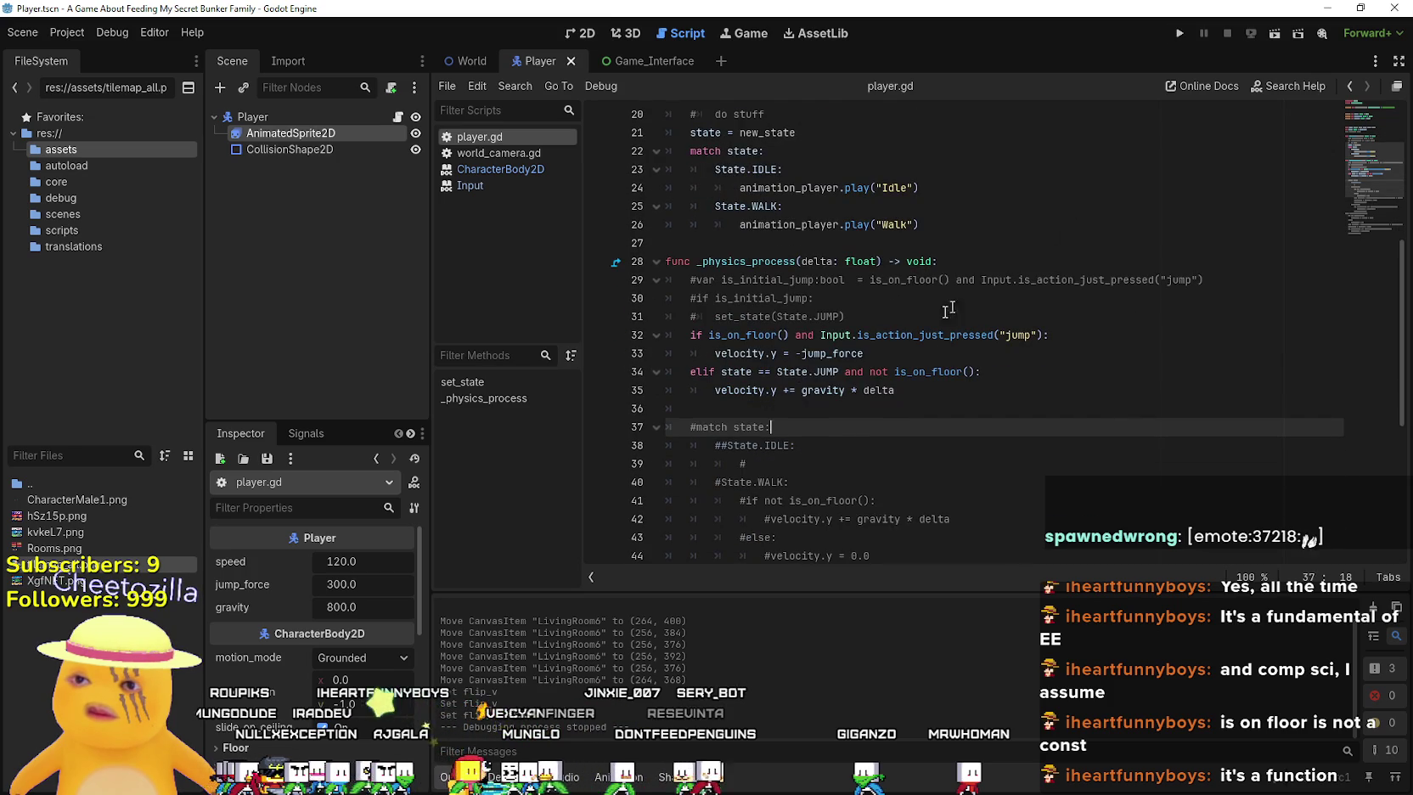
pyautogui.click(871, 415)
pyautogui.scroll(1, 871, 415)
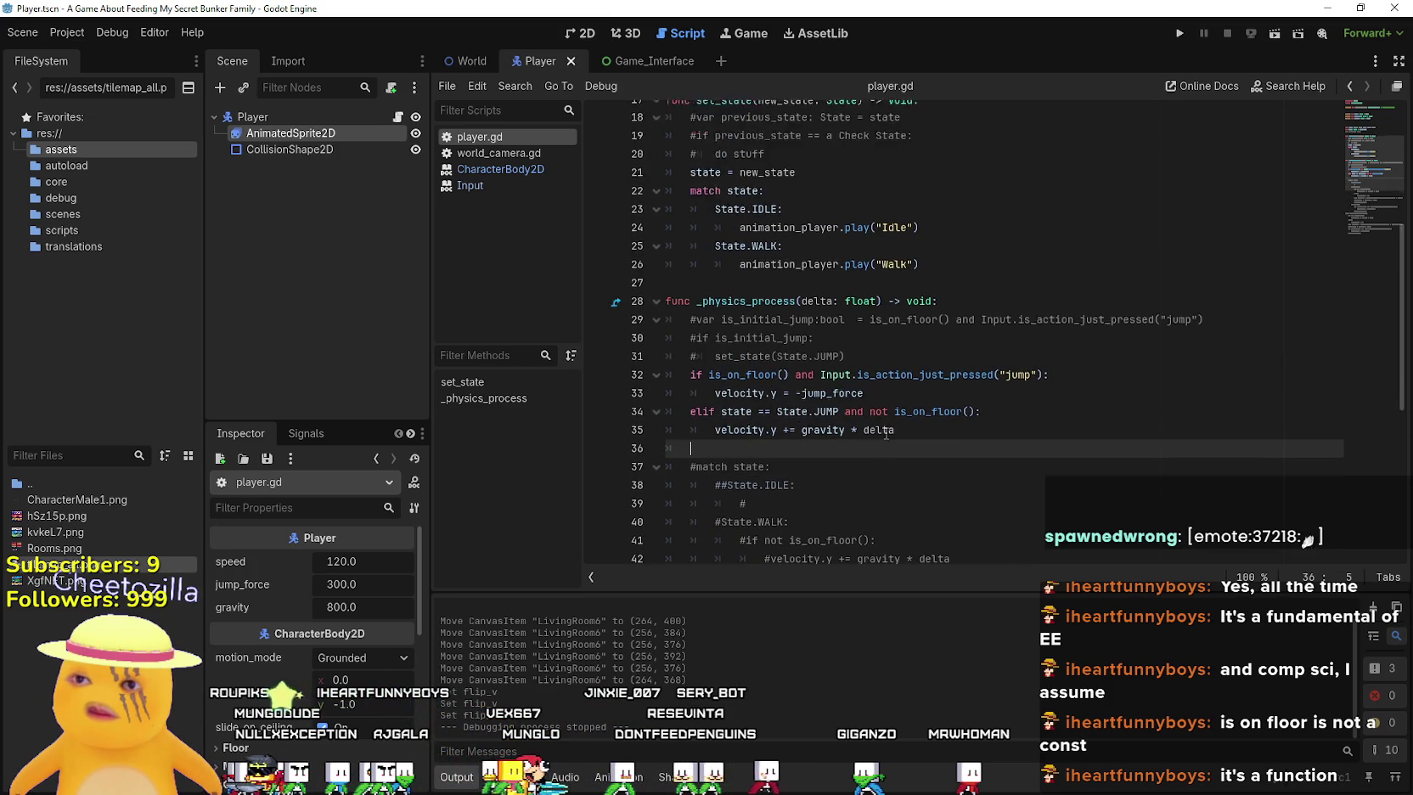
pyautogui.click(1178, 32)
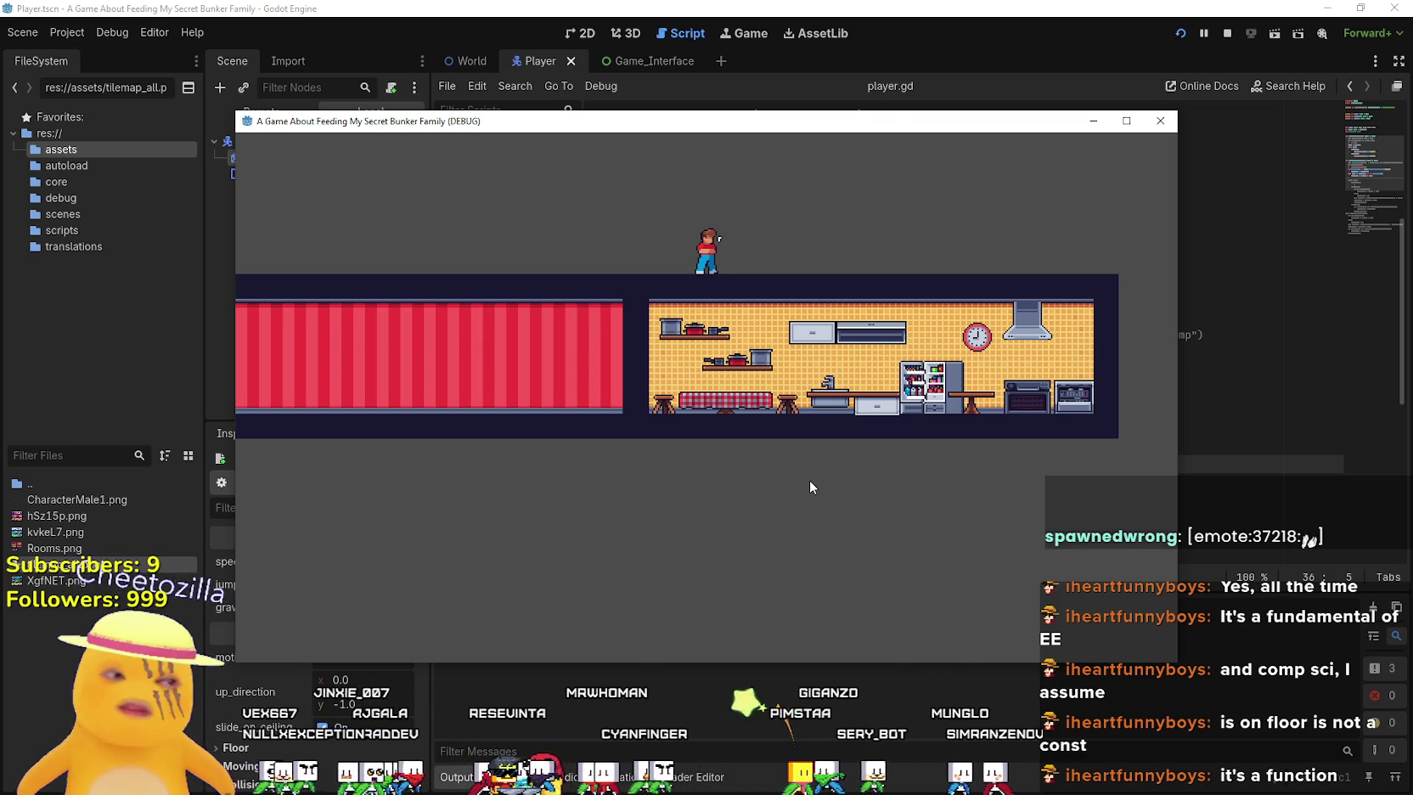
pyautogui.click(806, 7)
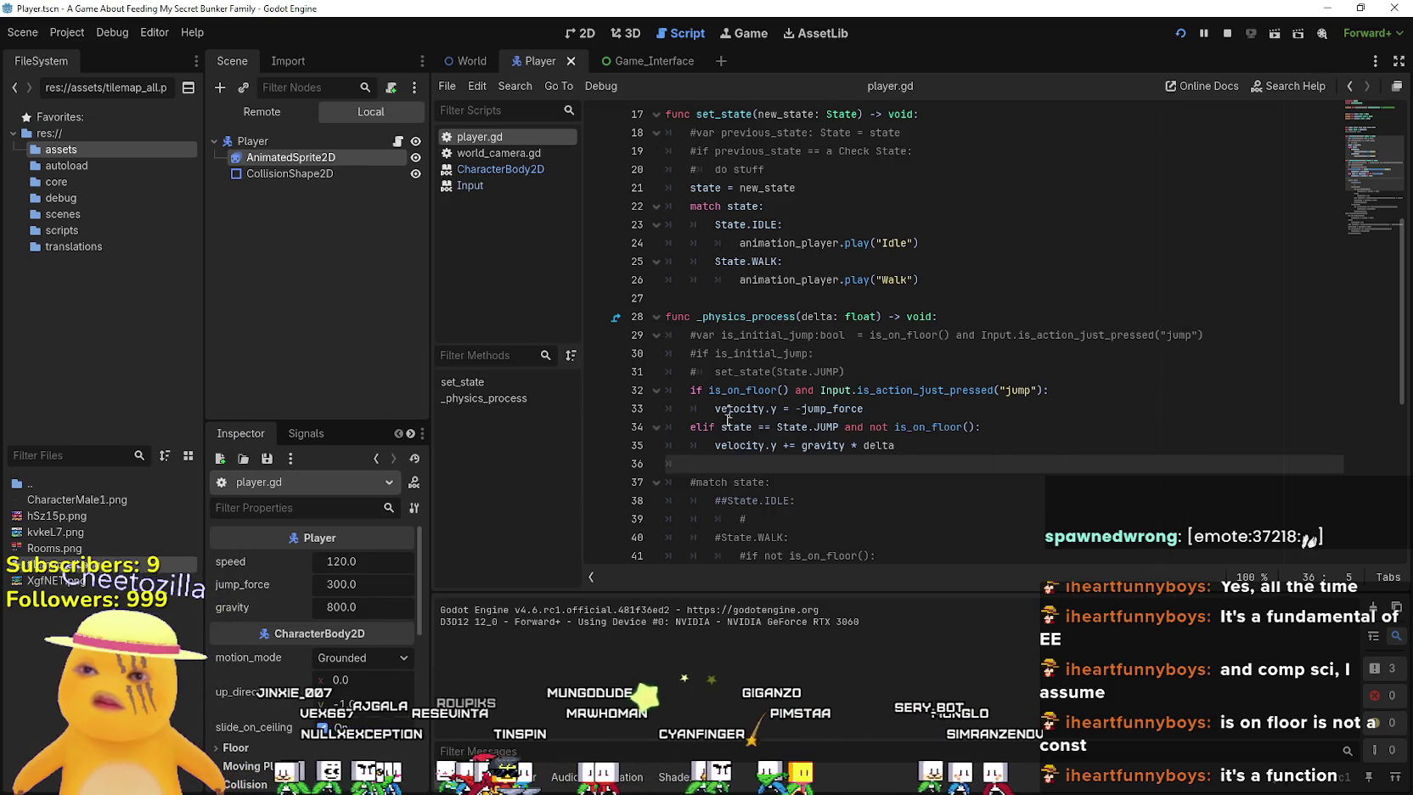
# Set breakpoints on lines 33 and 35 and run the game with F5
pyautogui.click(597, 408)
pyautogui.click(597, 445)
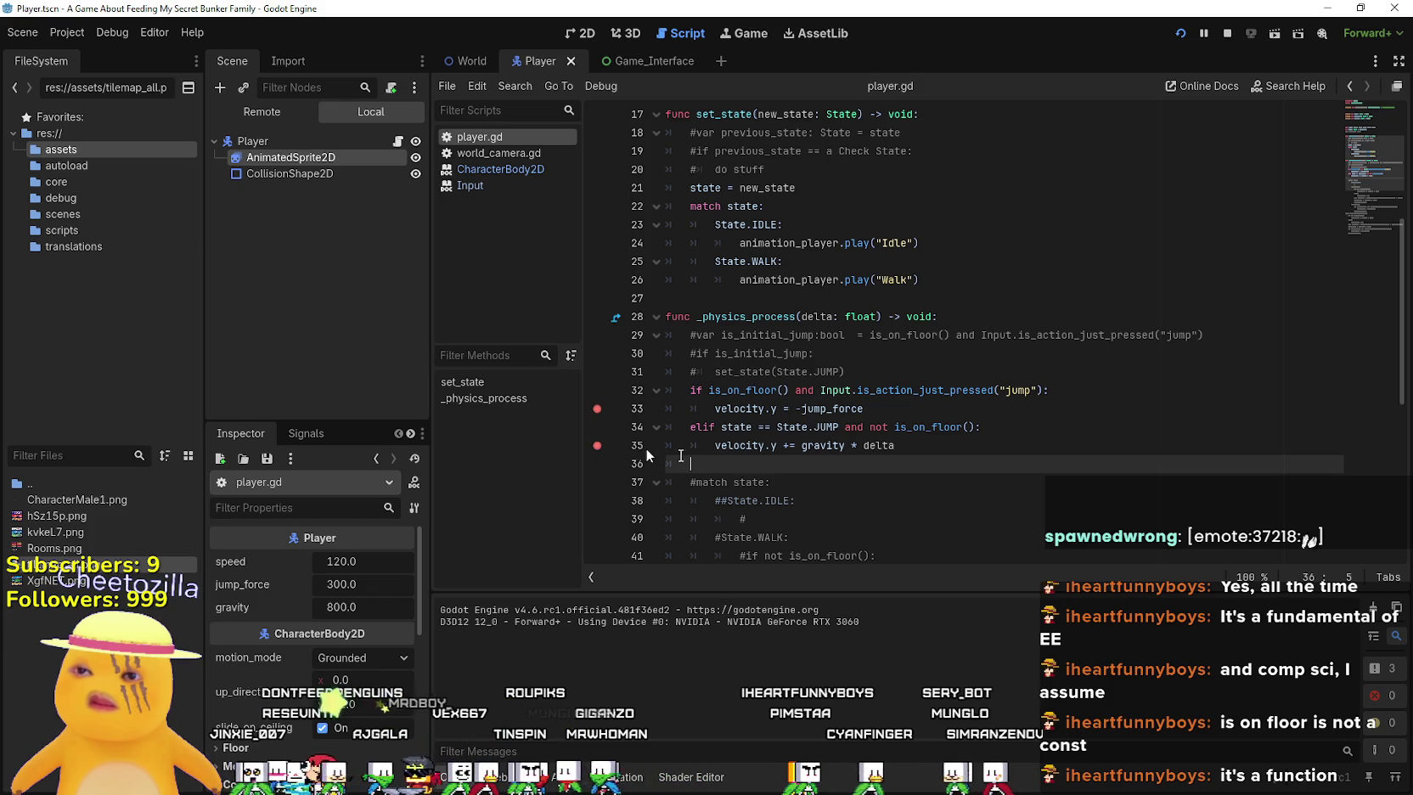
pyautogui.click(913, 449)
pyautogui.press('F5')
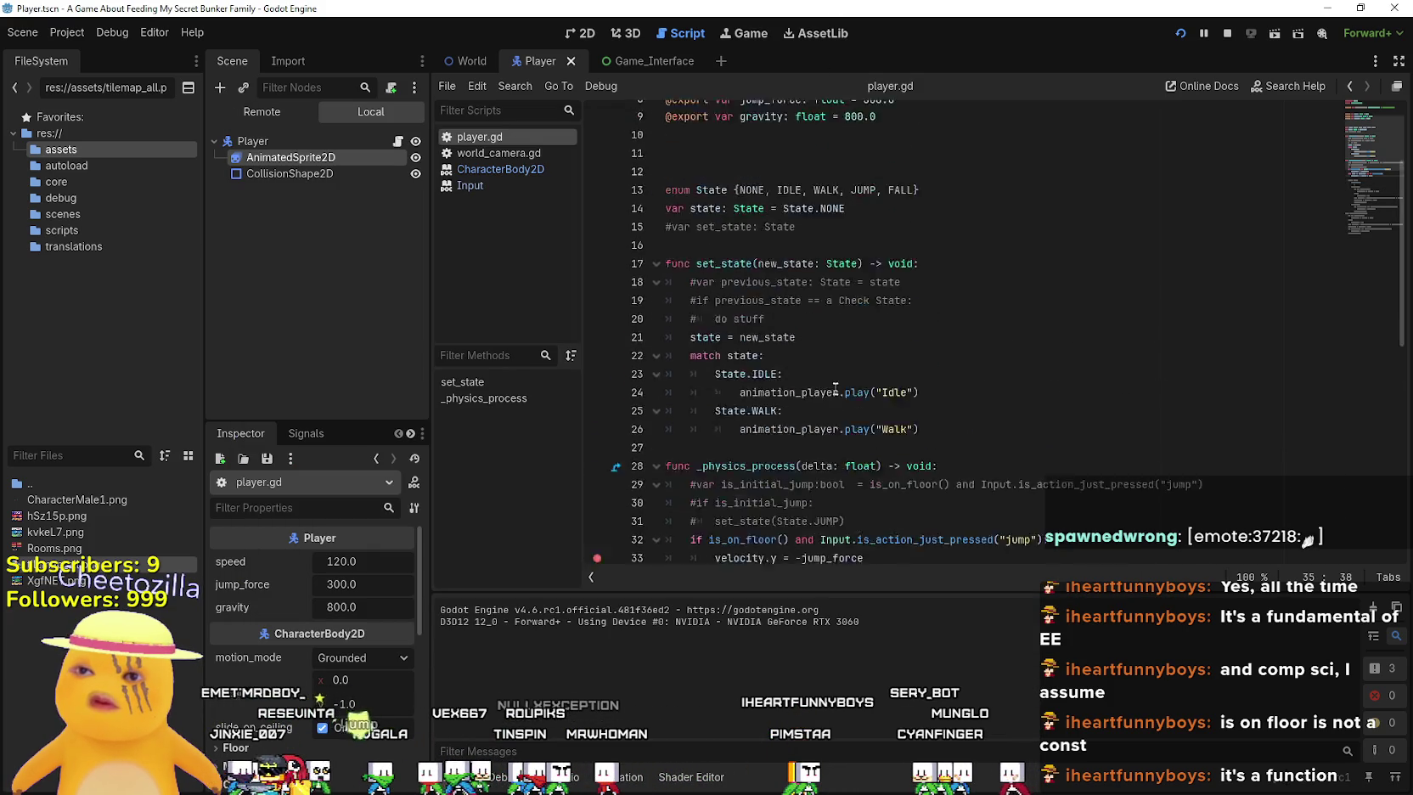
# Add breakpoints on jump condition line 32 and line 33, then resume the paused game
pyautogui.scroll(3, 835, 388)
pyautogui.click(934, 262)
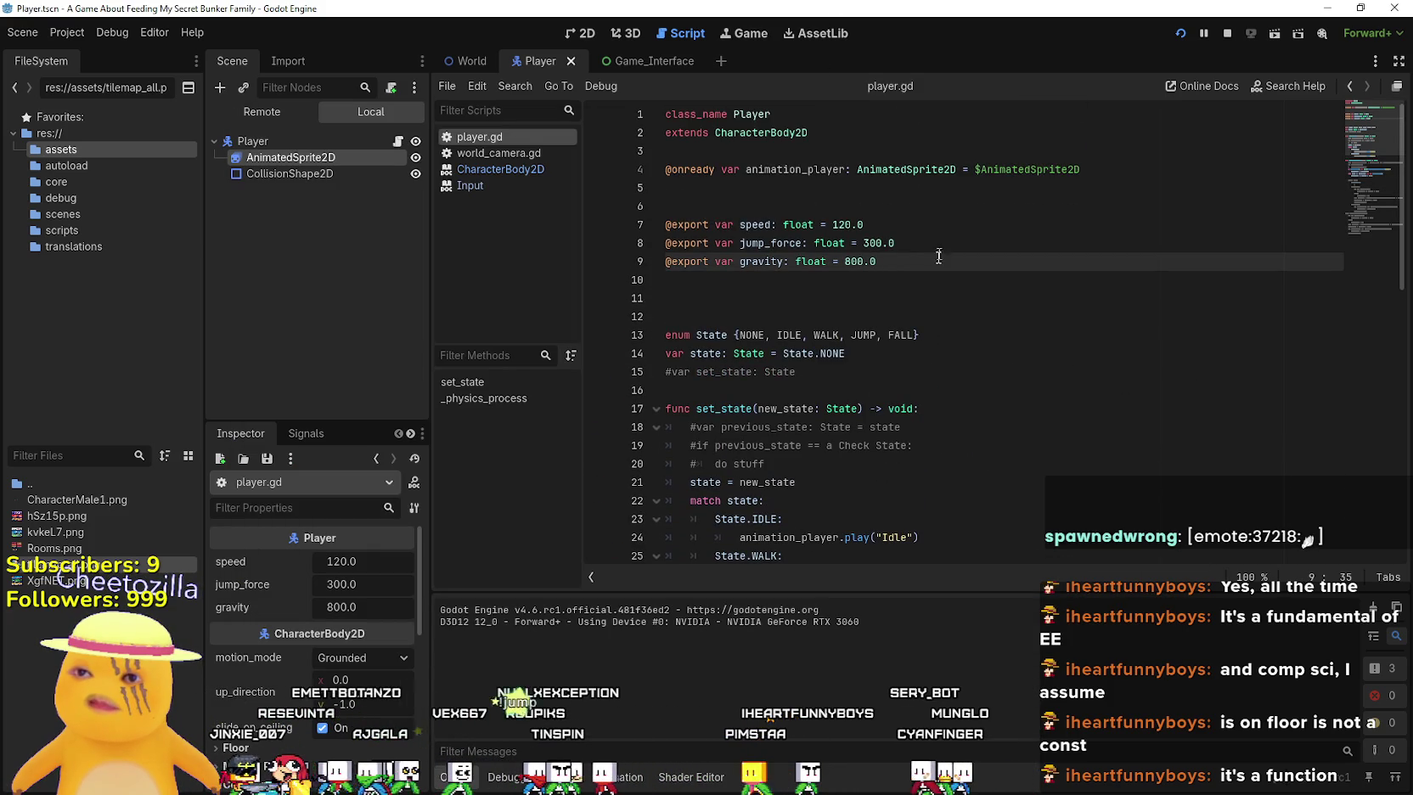
pyautogui.click(908, 355)
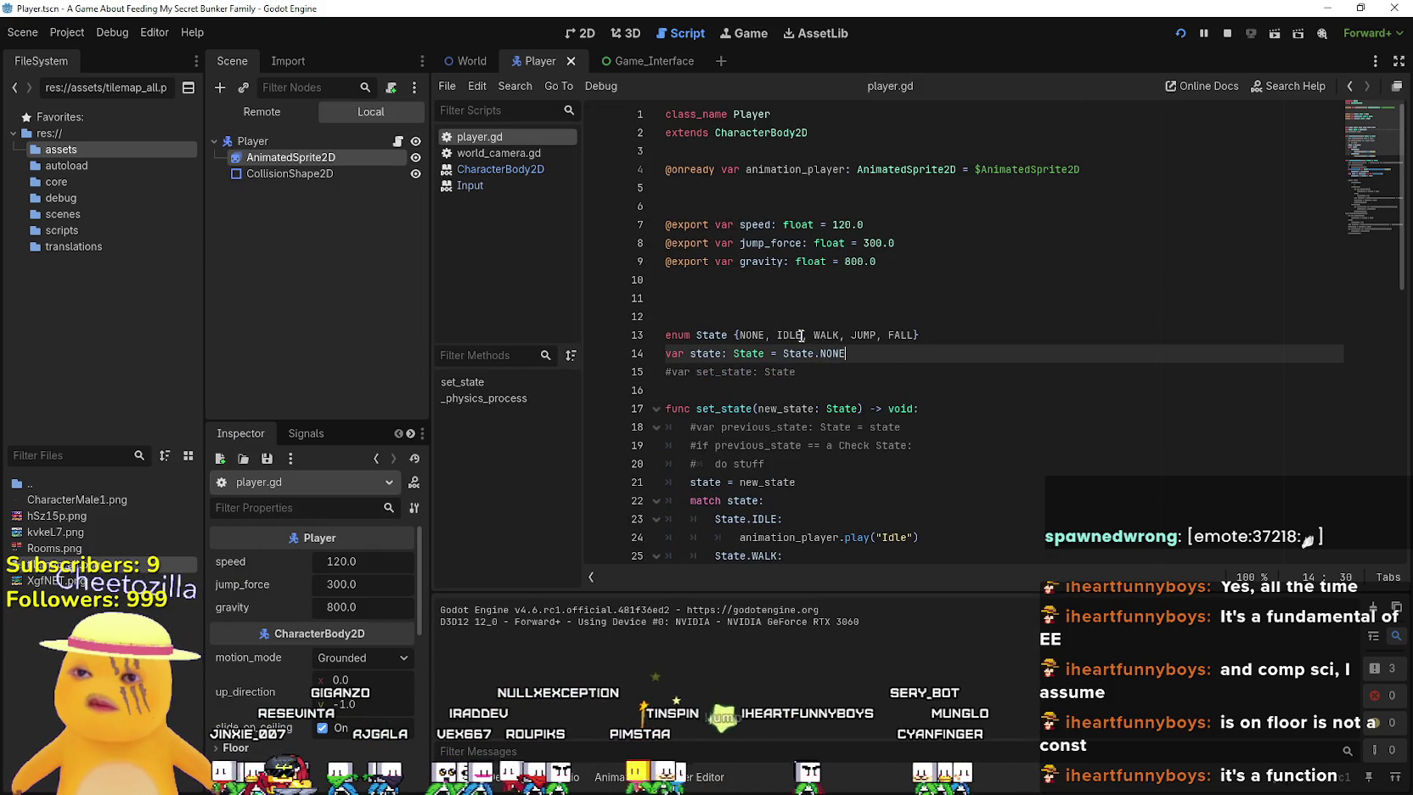
pyautogui.scroll(-5, 839, 356)
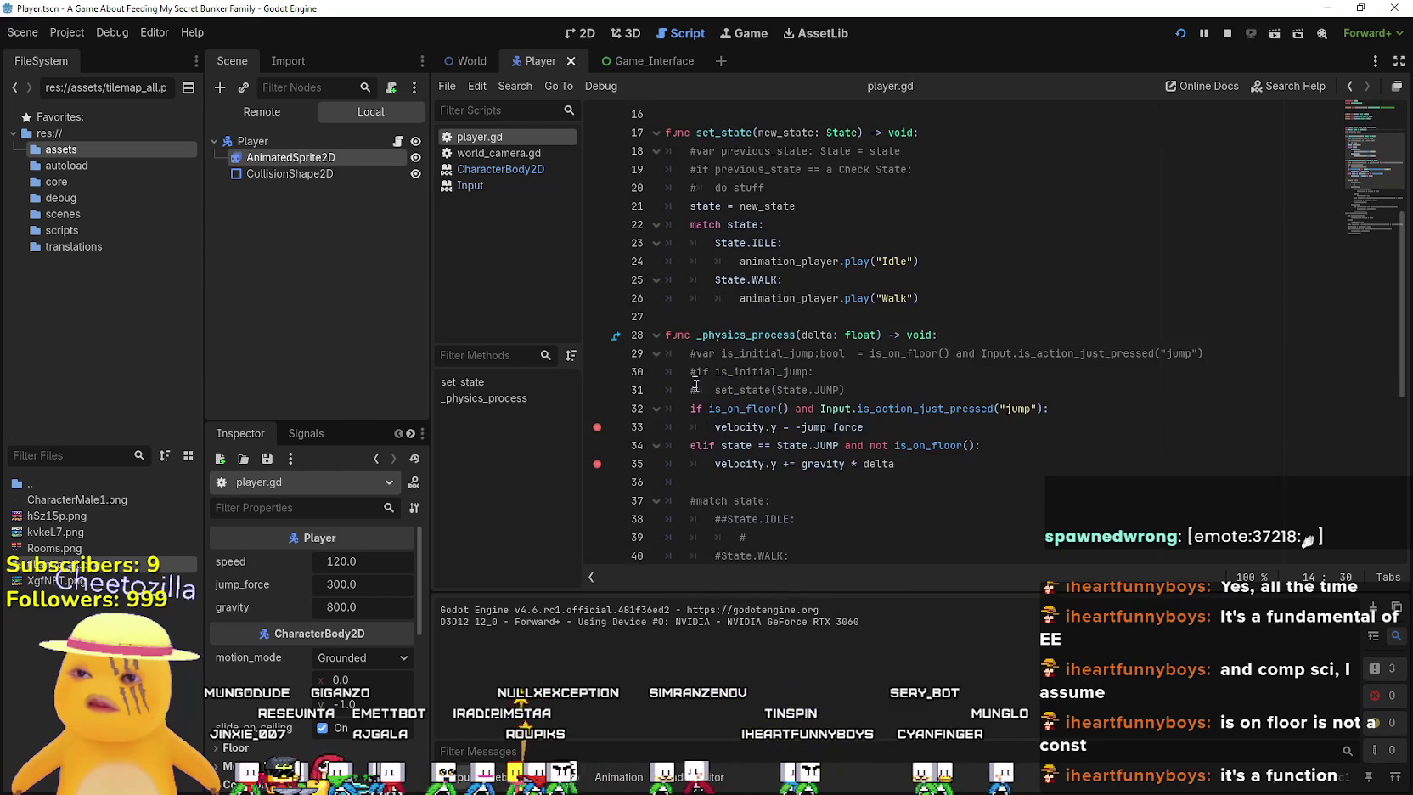
pyautogui.moveTo(690, 408); pyautogui.dragTo(1049, 401)
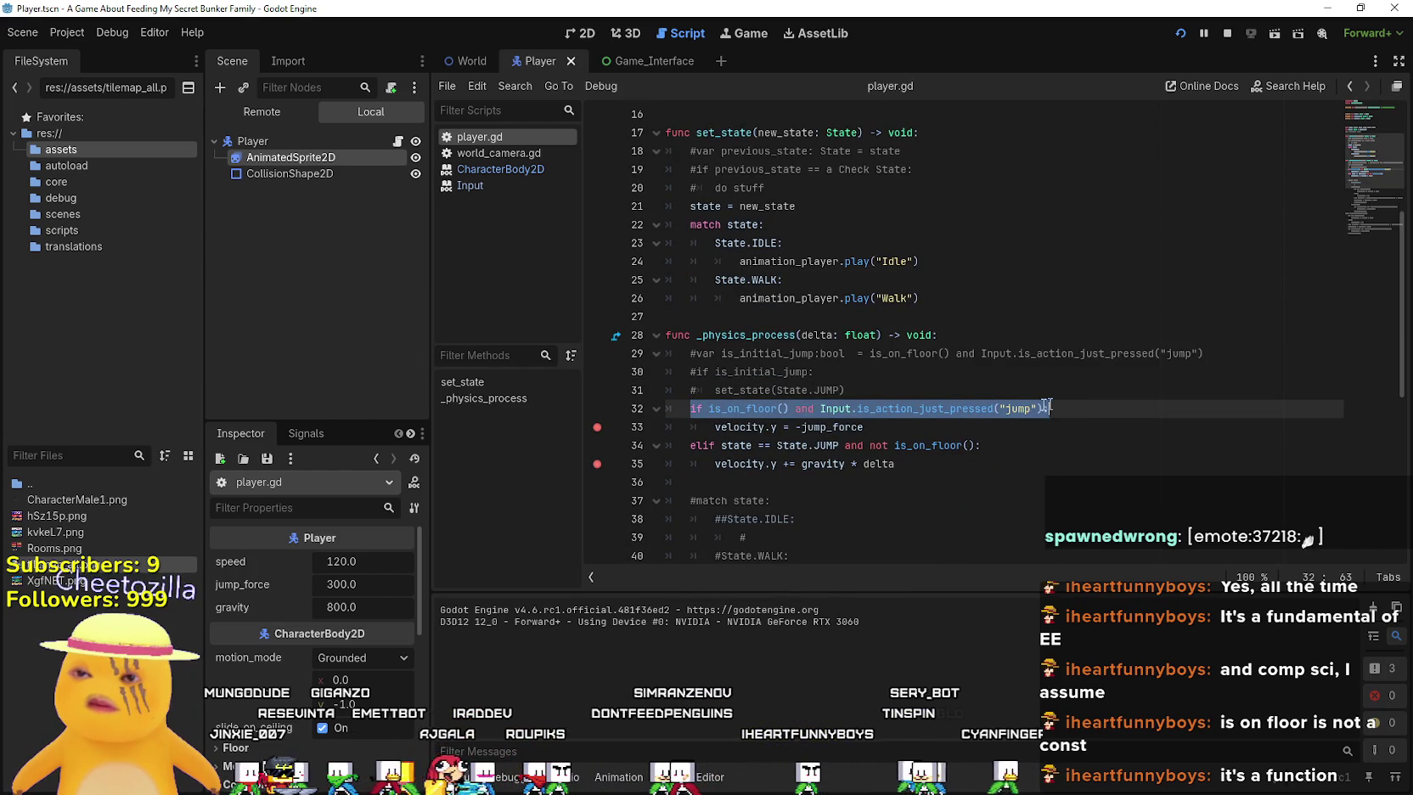
pyautogui.click(597, 408)
pyautogui.click(918, 371)
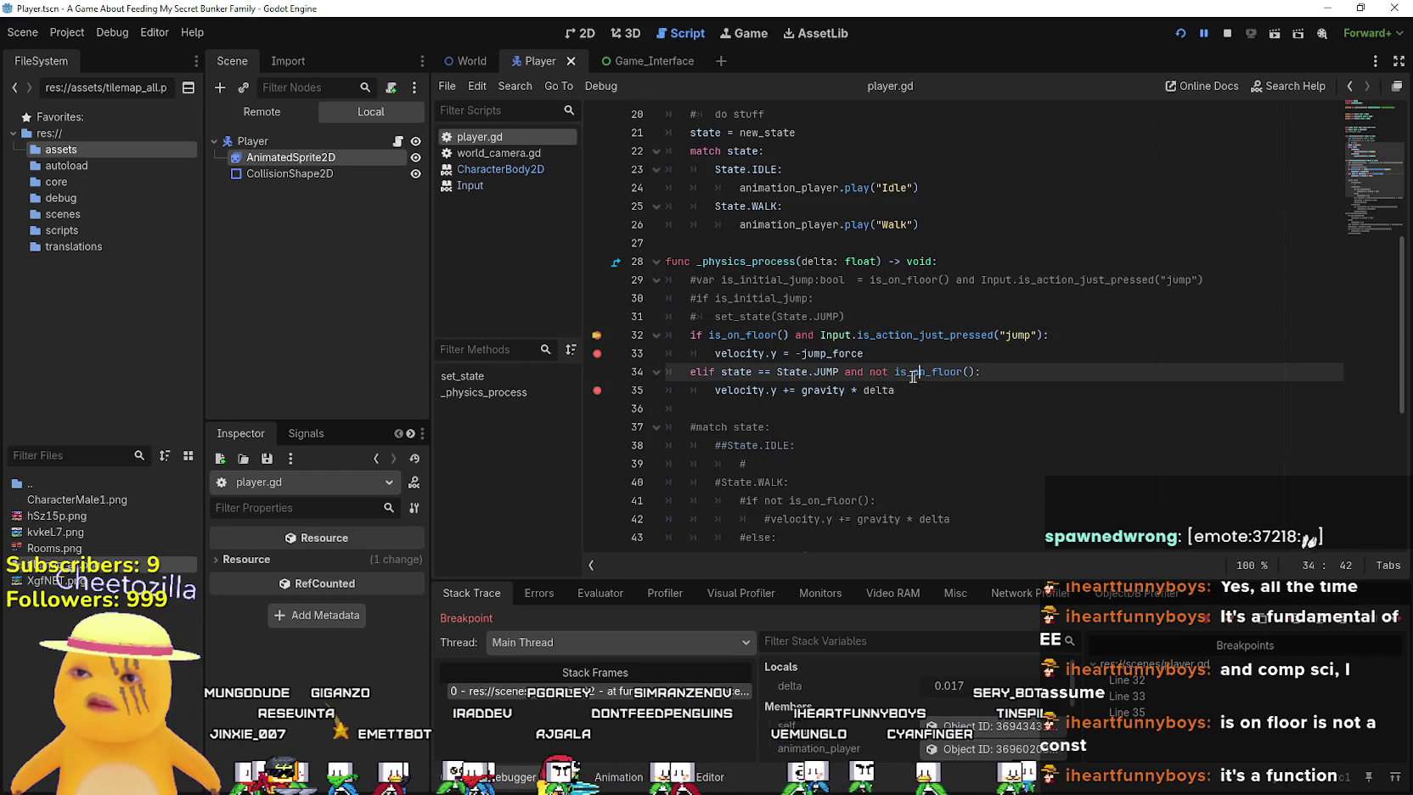
pyautogui.click(597, 352)
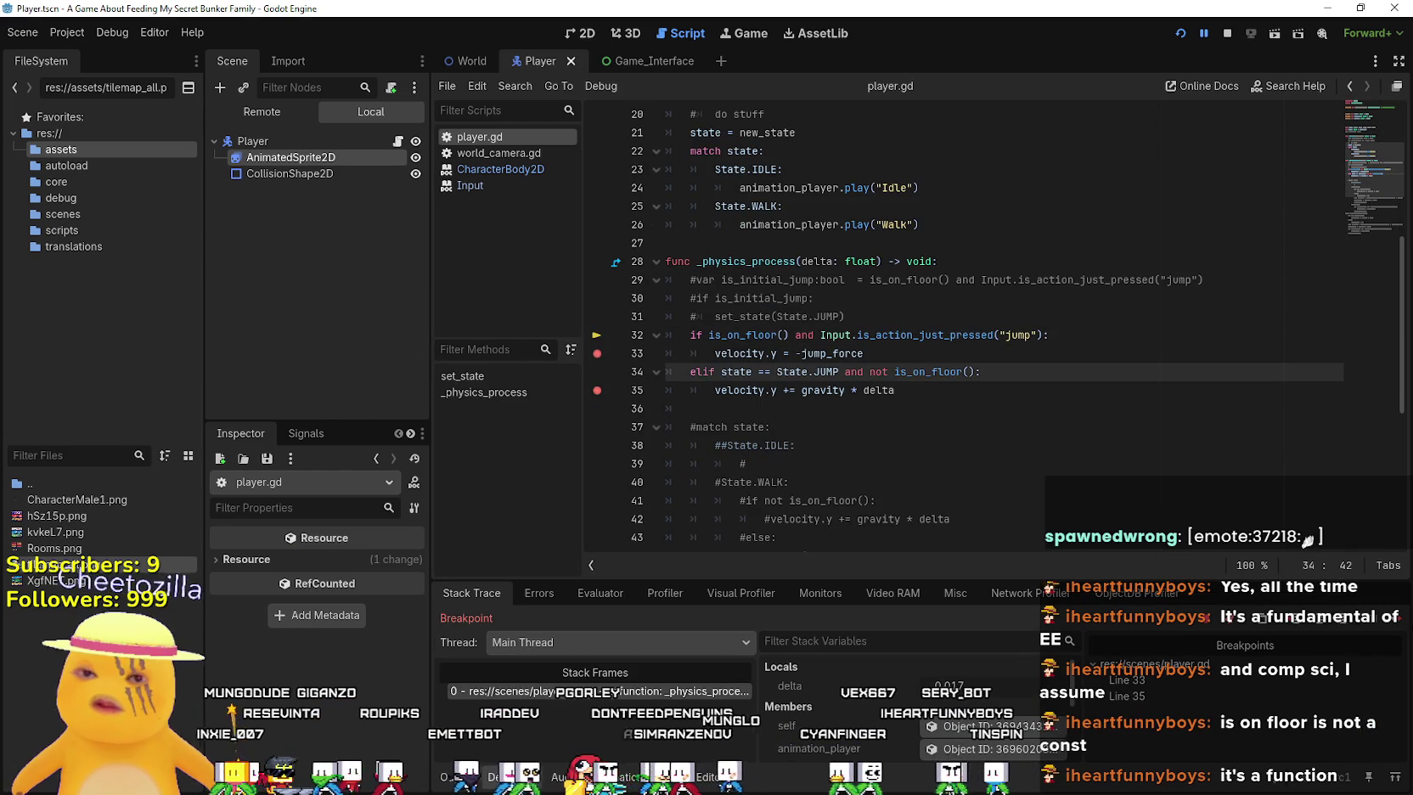
pyautogui.click(1396, 620)
# Inspect is_action_just_pressed on line 32 and bring the running game window forward
pyautogui.click(845, 334)
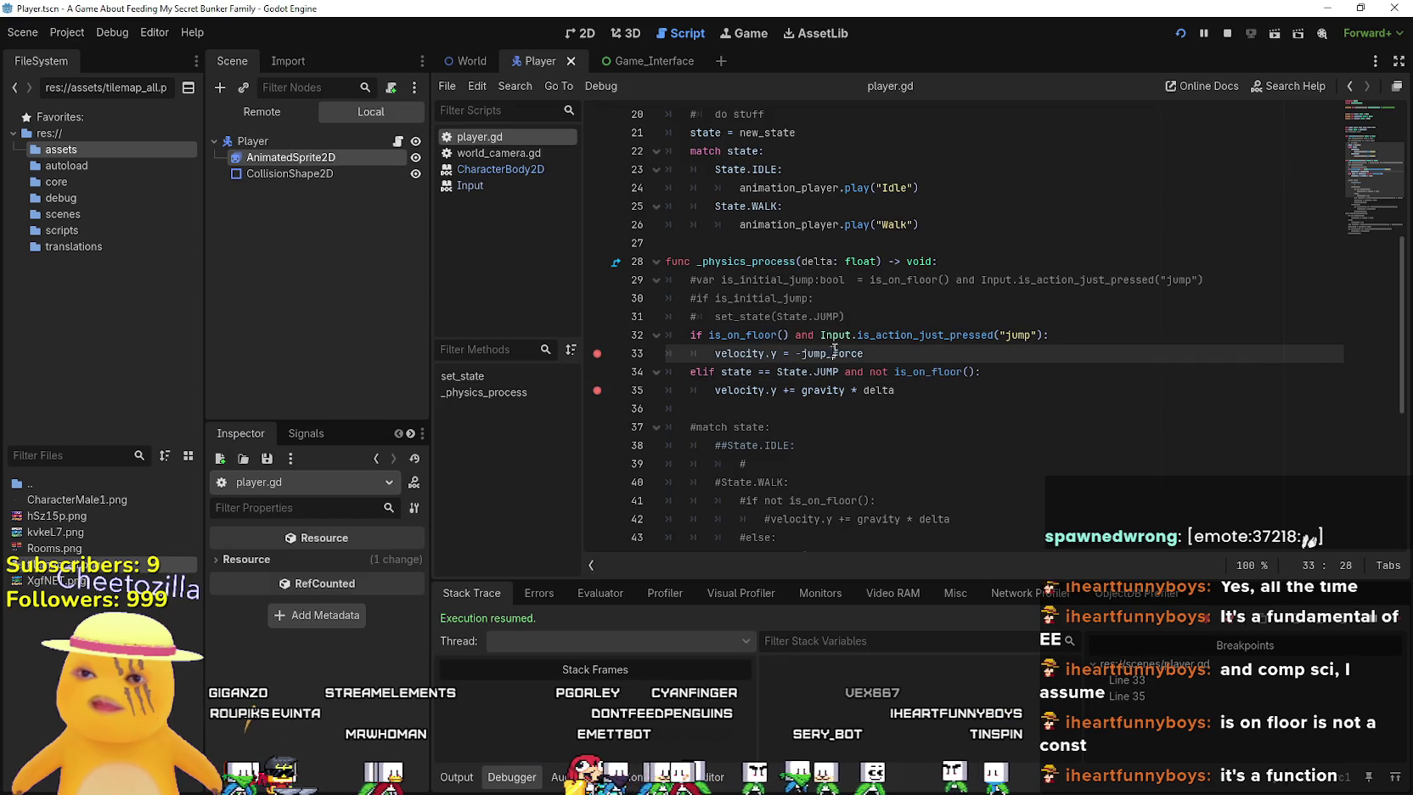
pyautogui.doubleClick(943, 334)
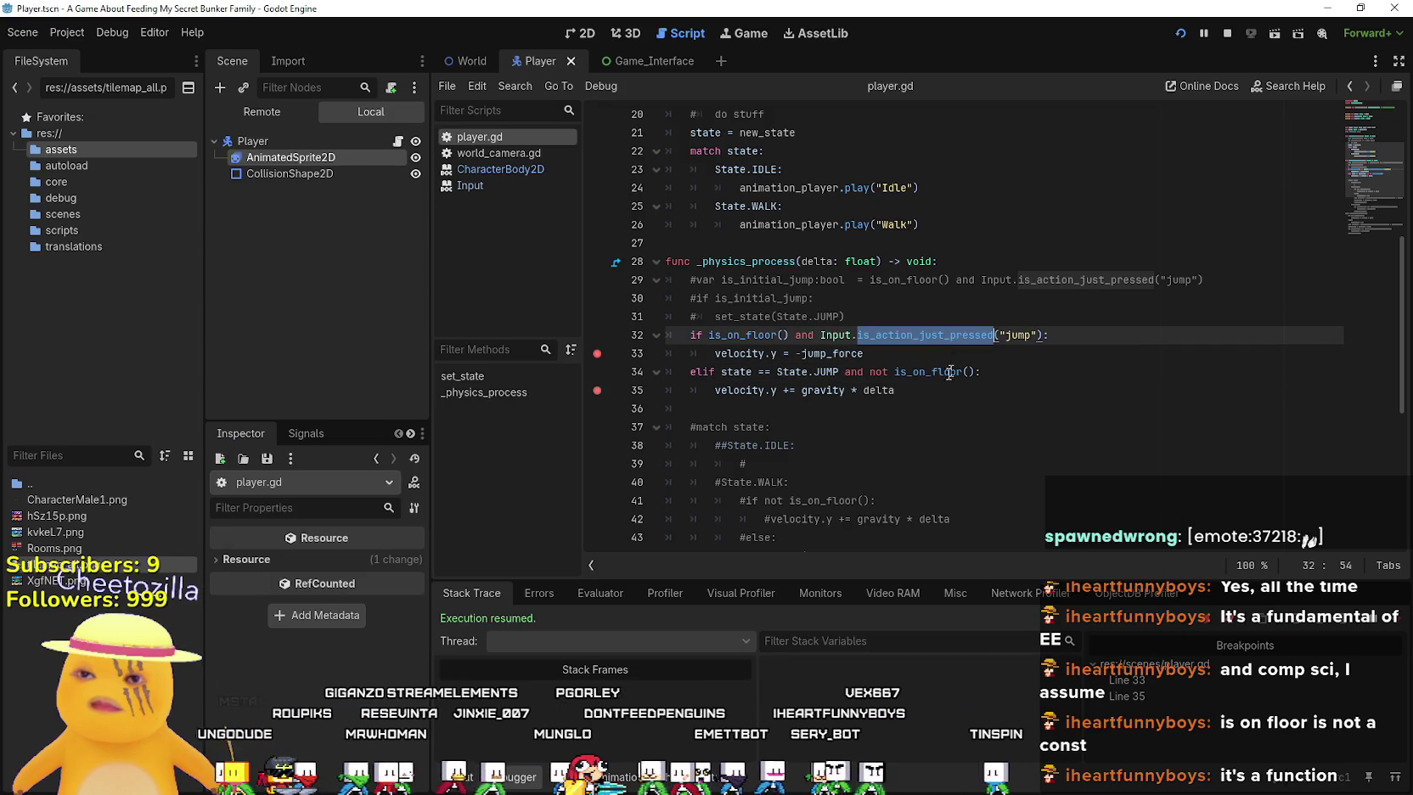
pyautogui.click(942, 353)
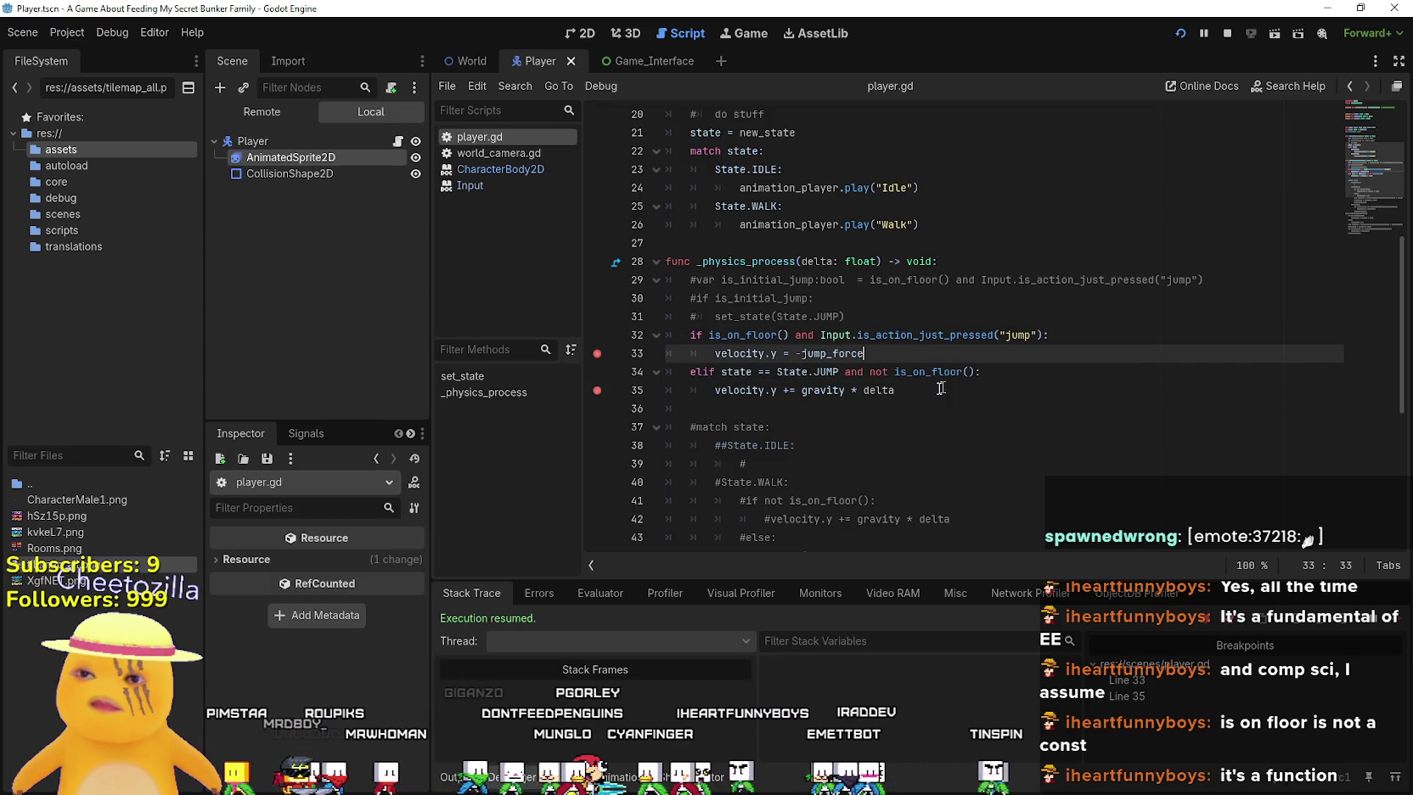
pyautogui.click(947, 407)
pyautogui.scroll(-4, 828, 415)
pyautogui.scroll(5, 828, 414)
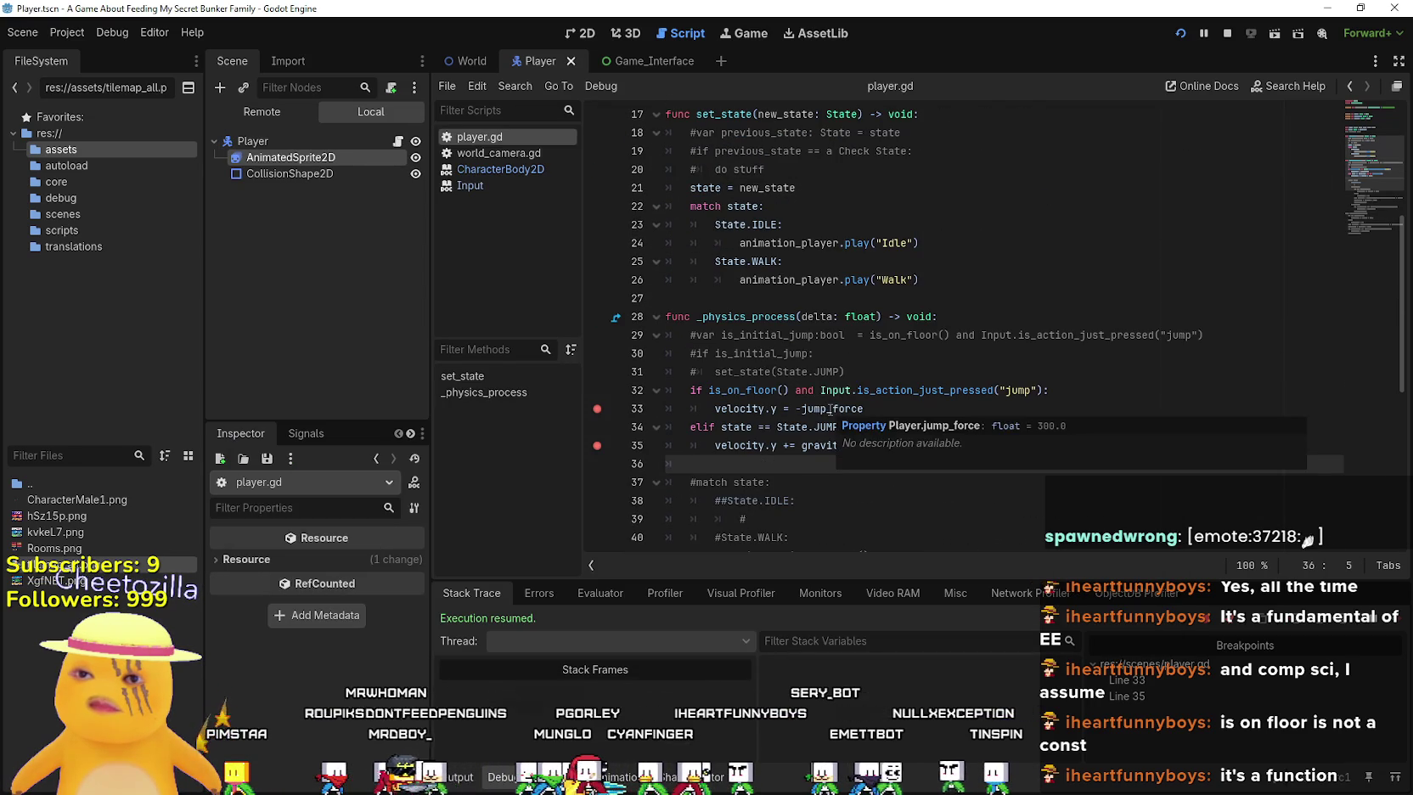
pyautogui.hotkey('alt', 'Tab')
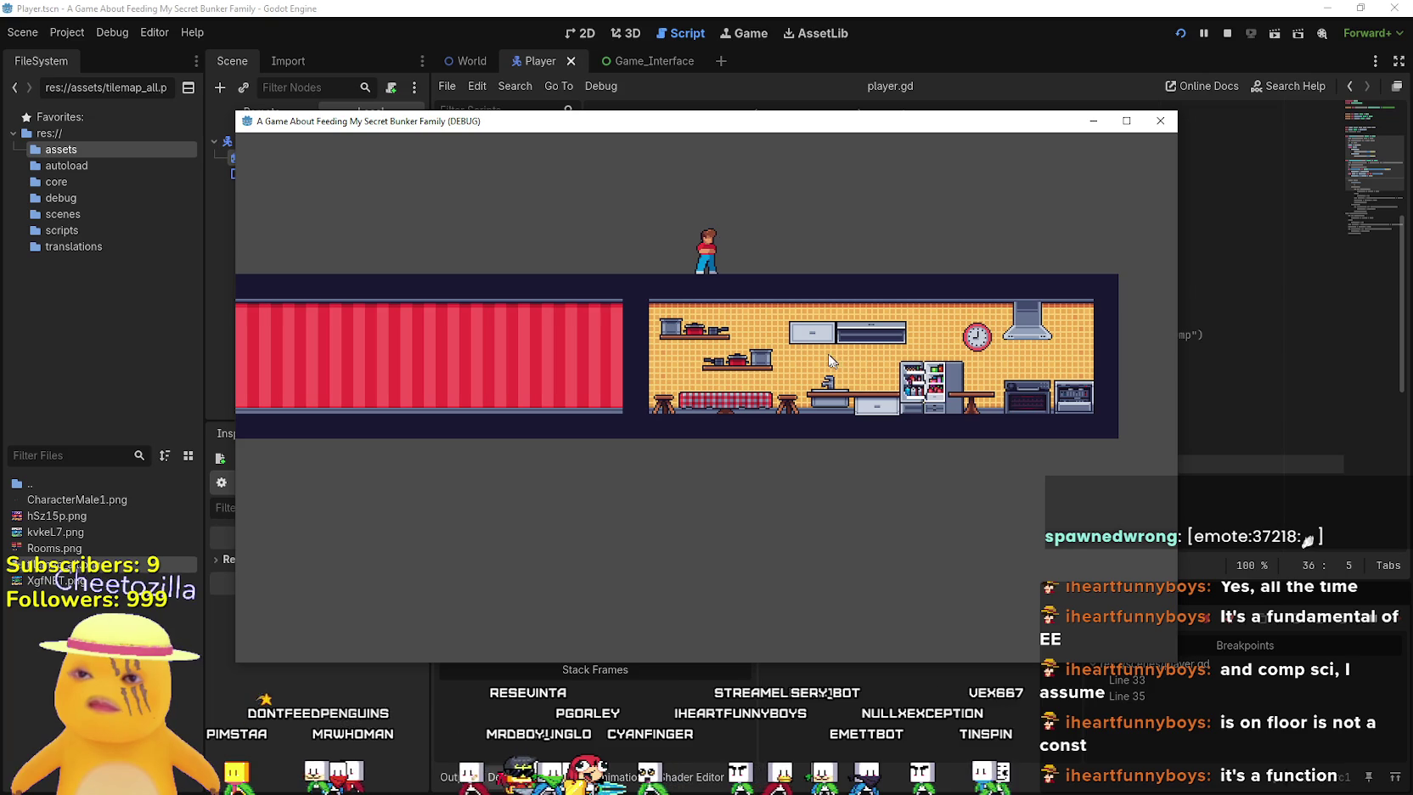
pyautogui.click(85, 8)
pyautogui.click(60, 36)
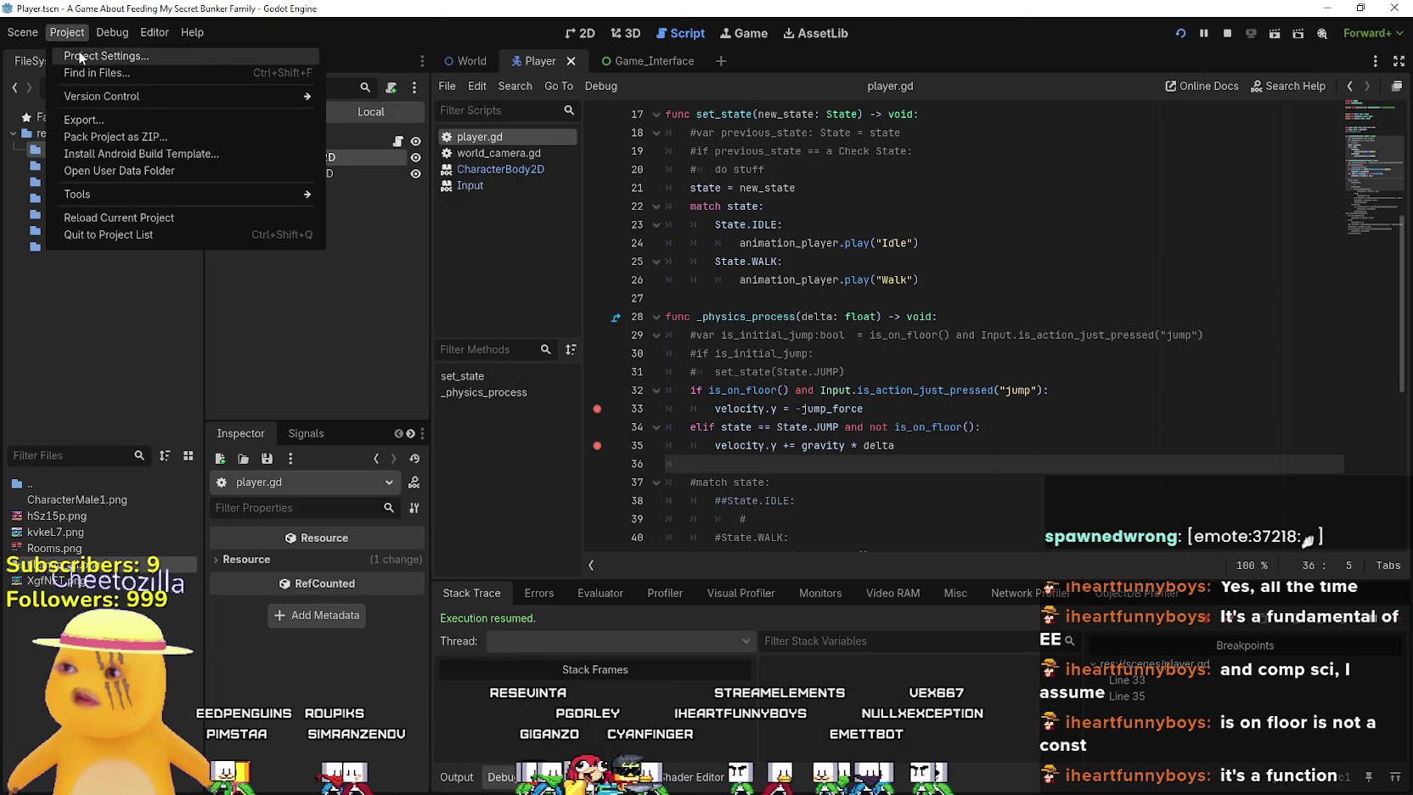
# Confirm in the Input Map that jump is bound to Space and W, then stop the running game
pyautogui.click(98, 53)
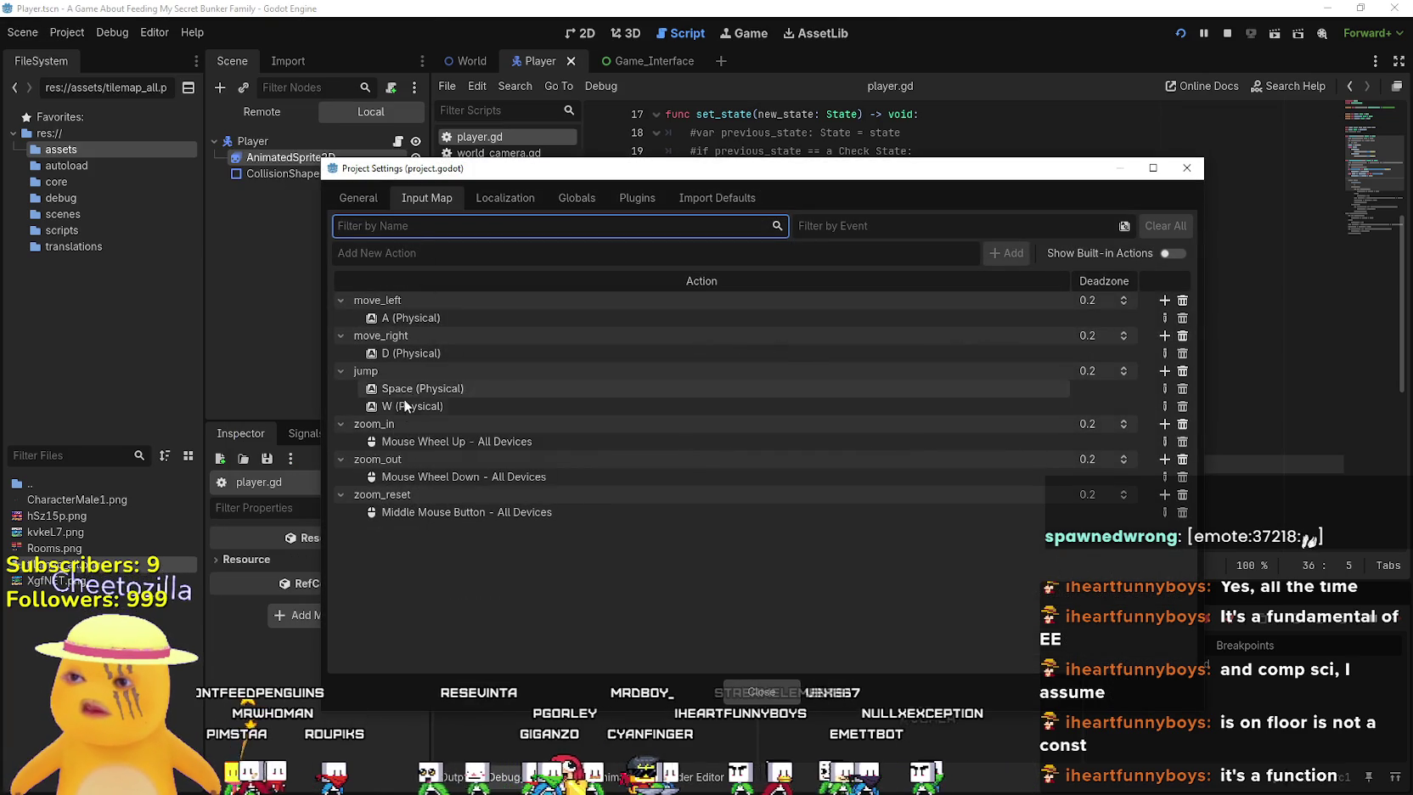
pyautogui.press('Escape')
pyautogui.doubleClick(1017, 390)
pyautogui.scroll(-1, 993, 458)
pyautogui.scroll(-6, 992, 462)
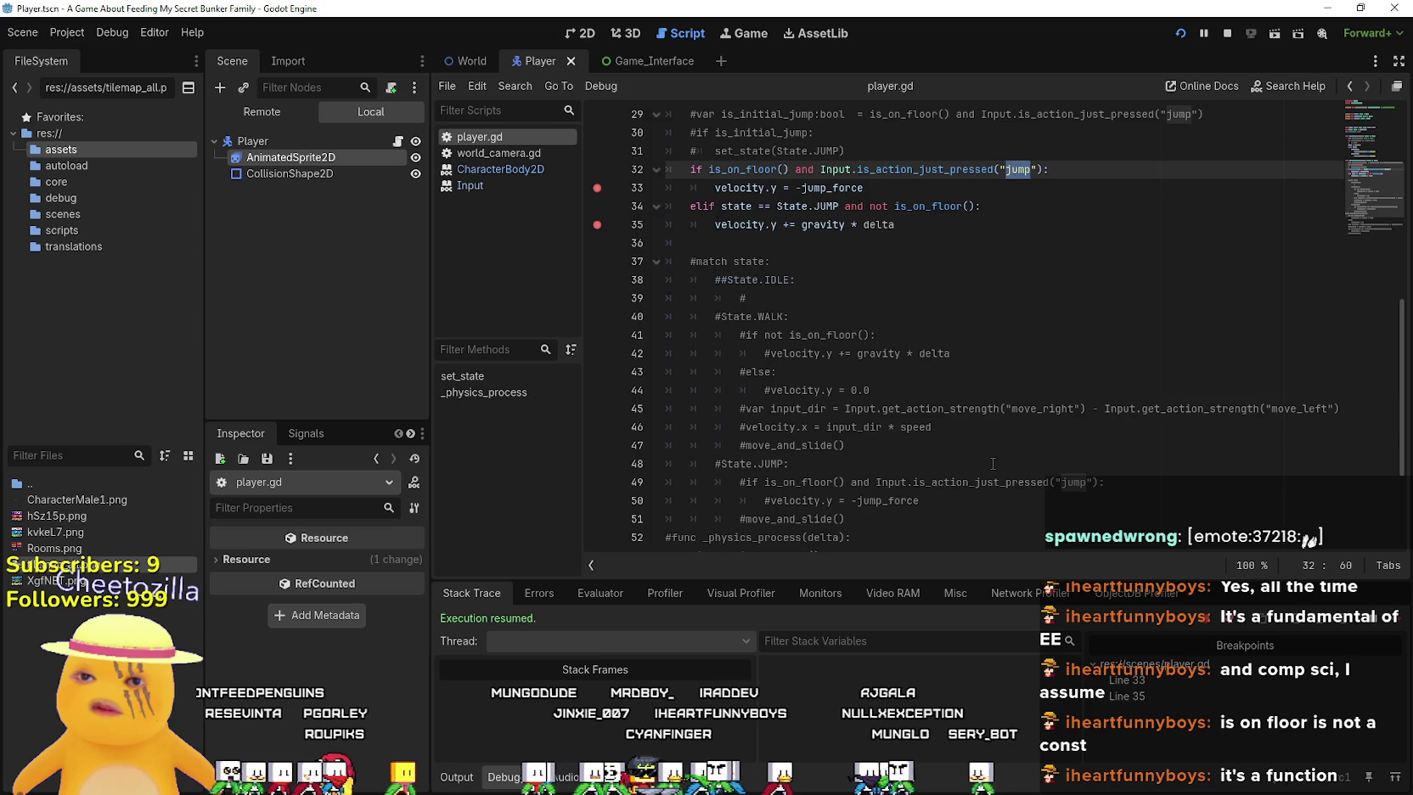
pyautogui.click(1229, 32)
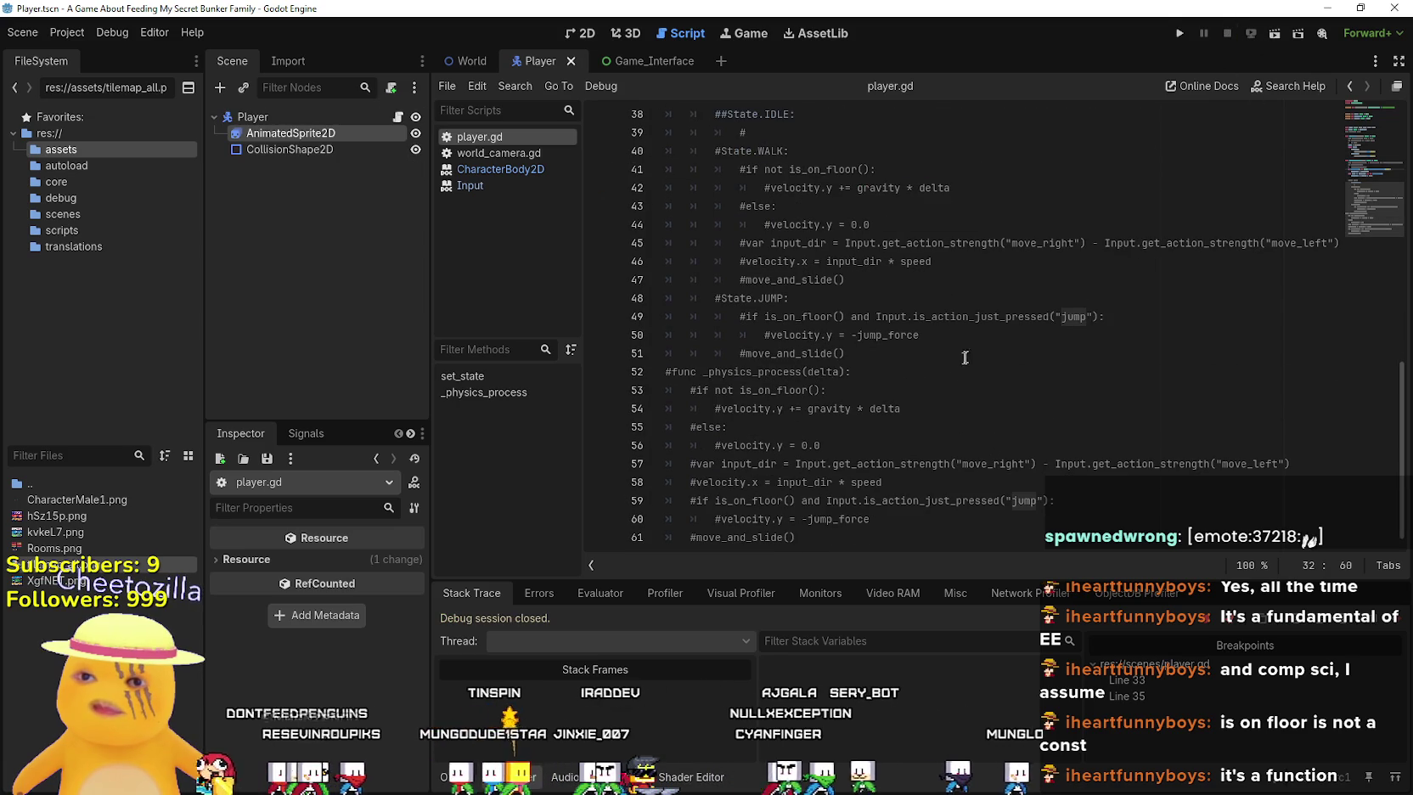
pyautogui.scroll(-1, 1001, 484)
pyautogui.click(1004, 506)
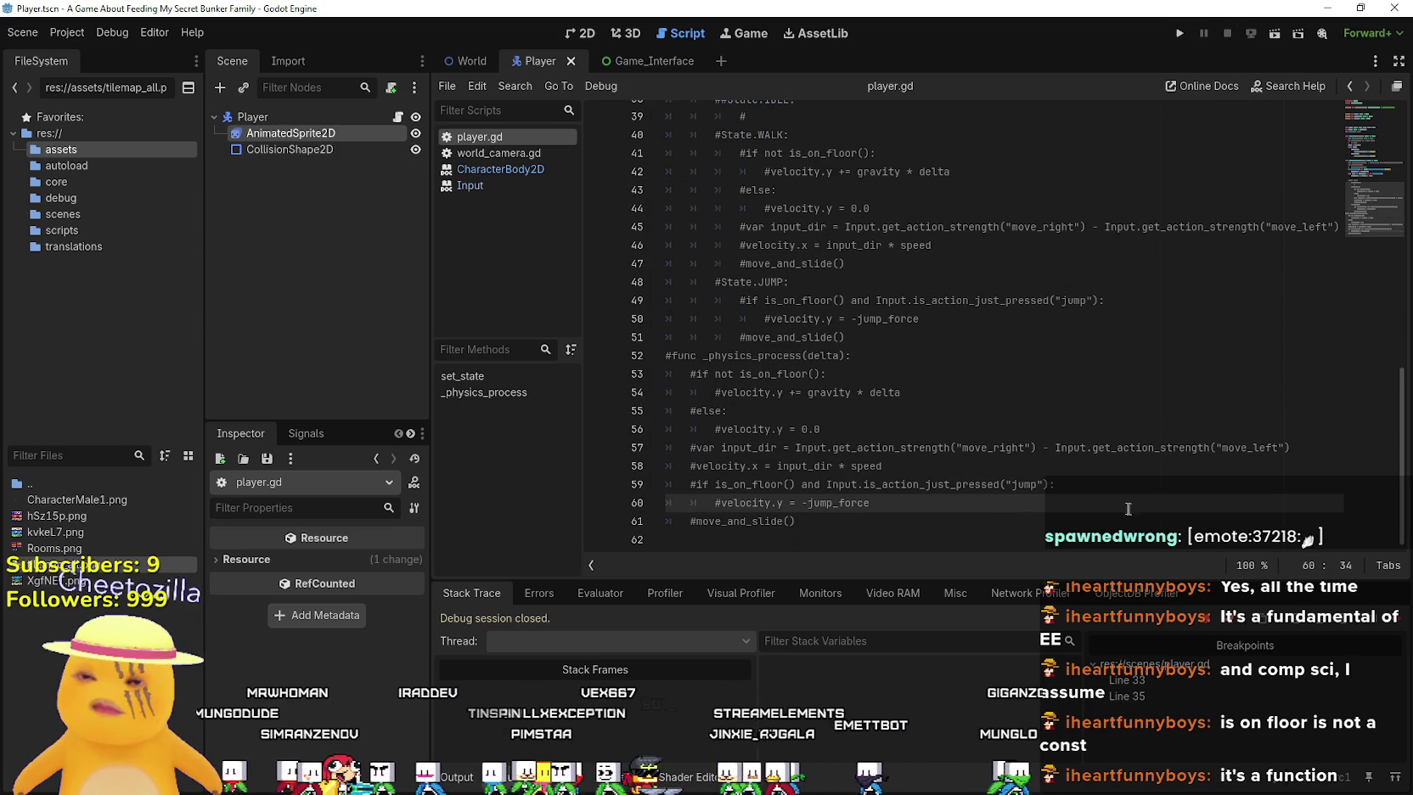
pyautogui.moveTo(1054, 484); pyautogui.dragTo(709, 484)
pyautogui.scroll(5, 708, 481)
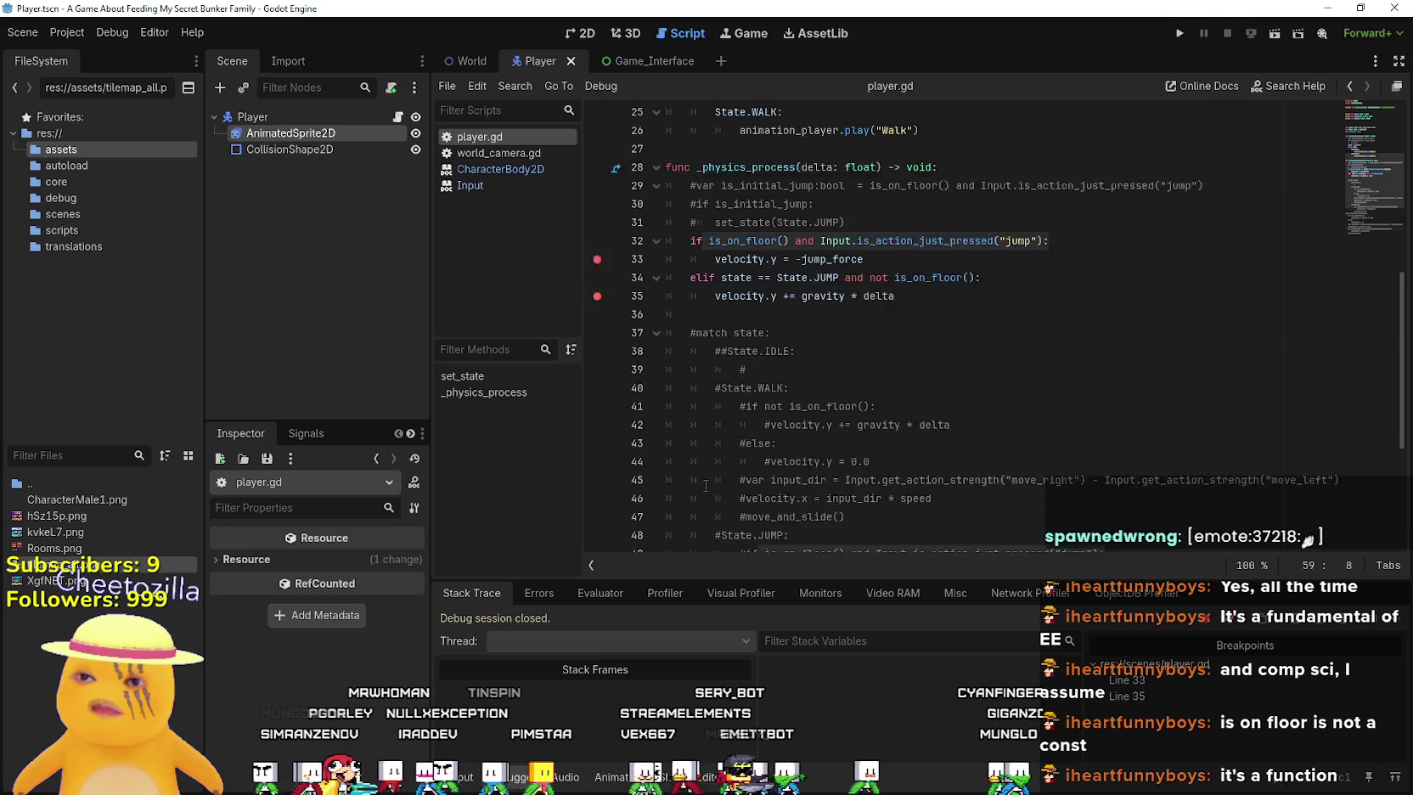
pyautogui.scroll(-5, 708, 476)
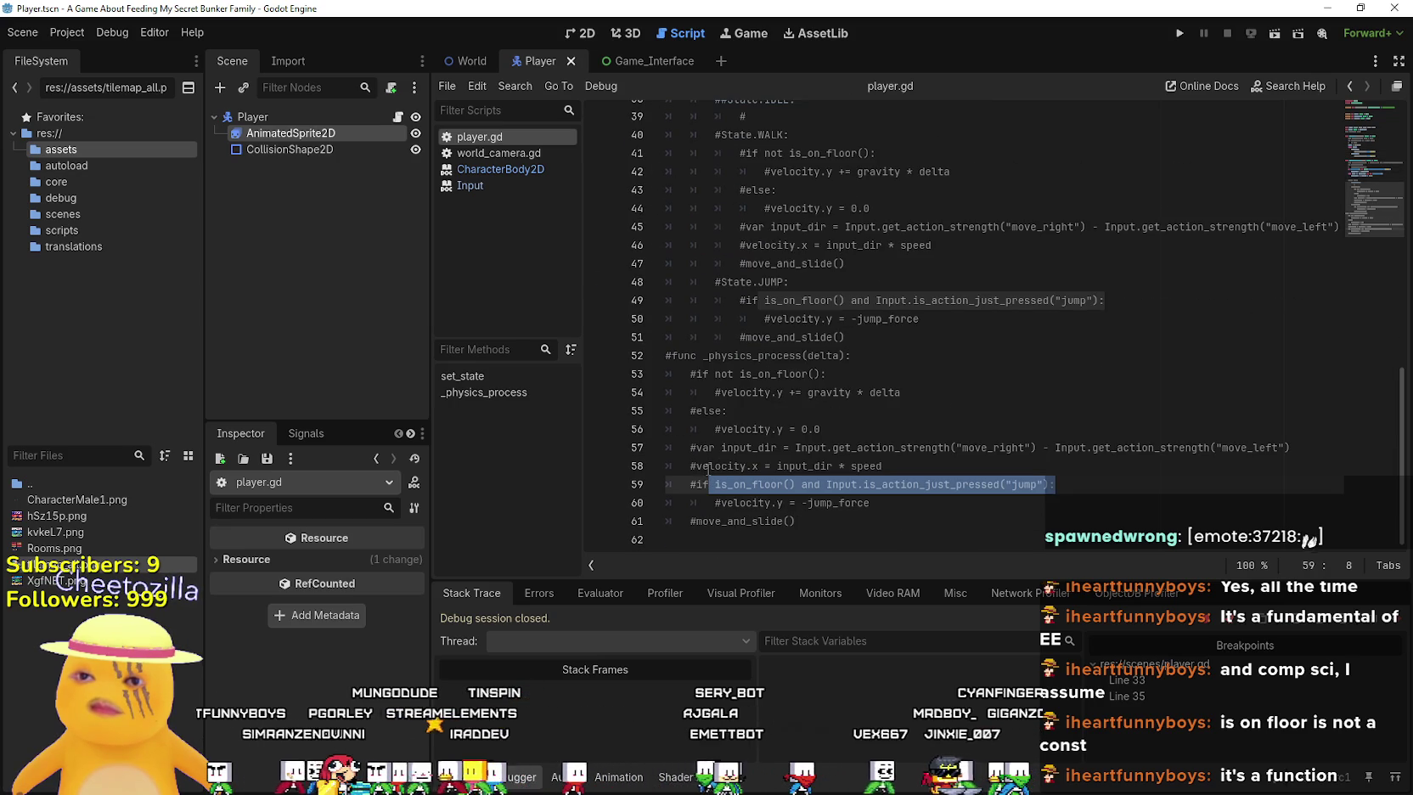
pyautogui.scroll(5, 708, 469)
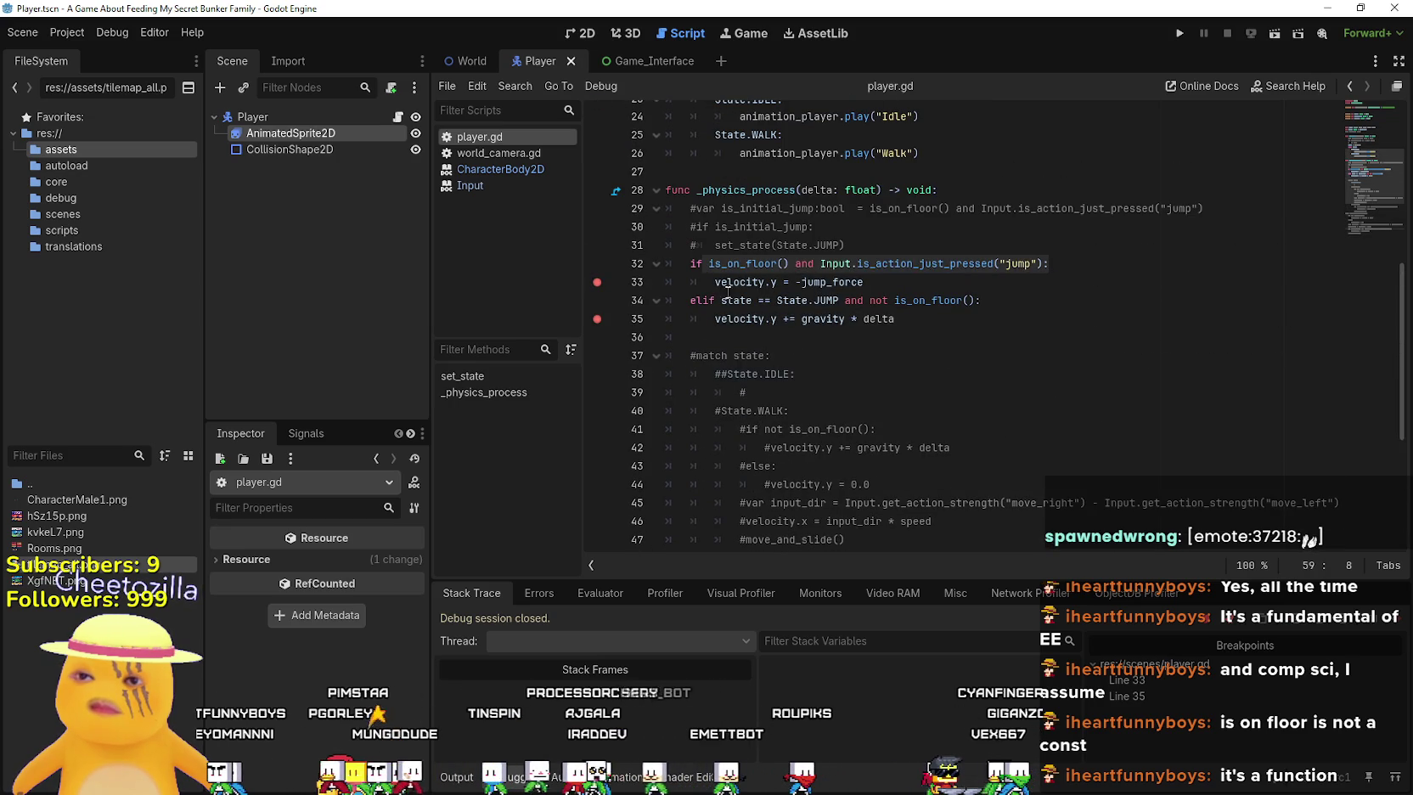
pyautogui.click(721, 281)
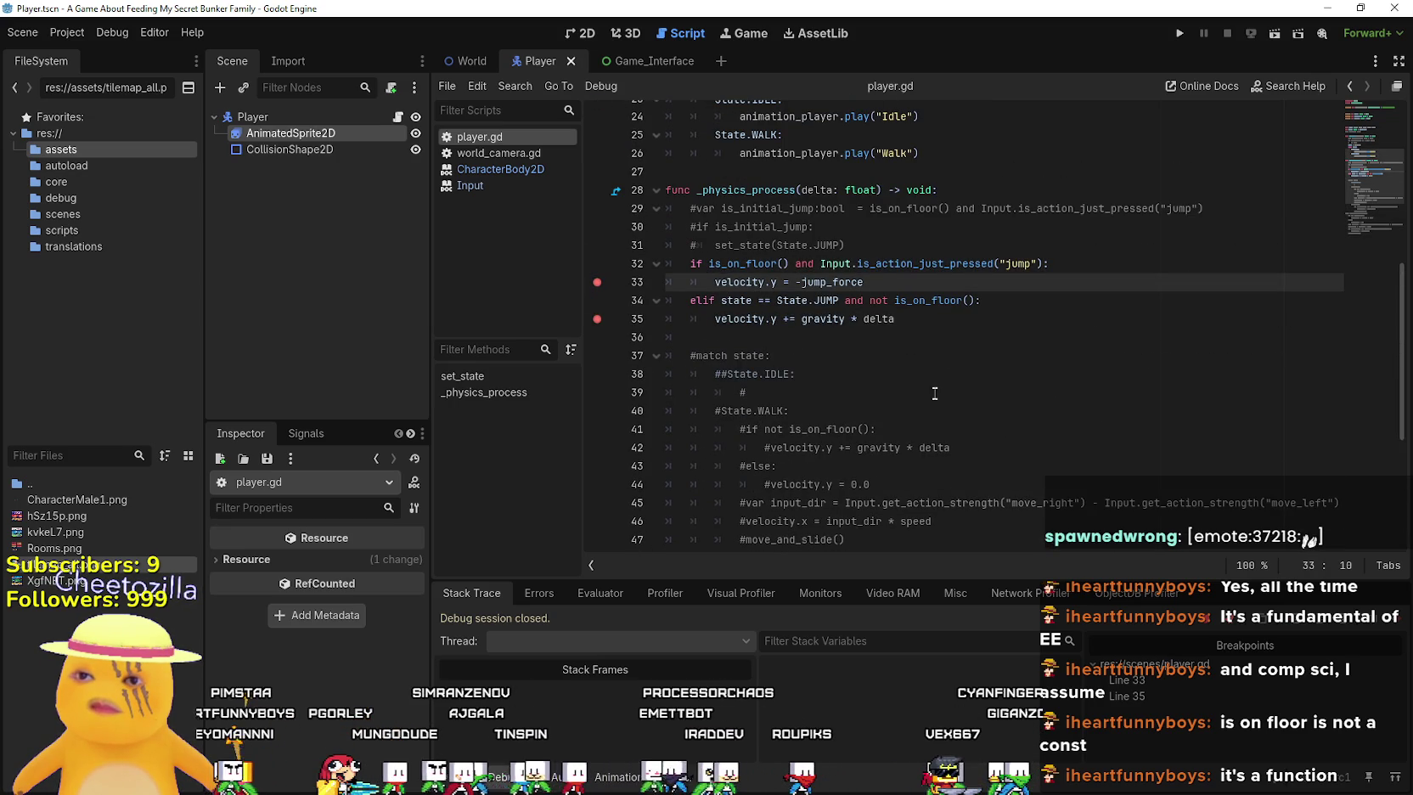
pyautogui.scroll(-5, 934, 393)
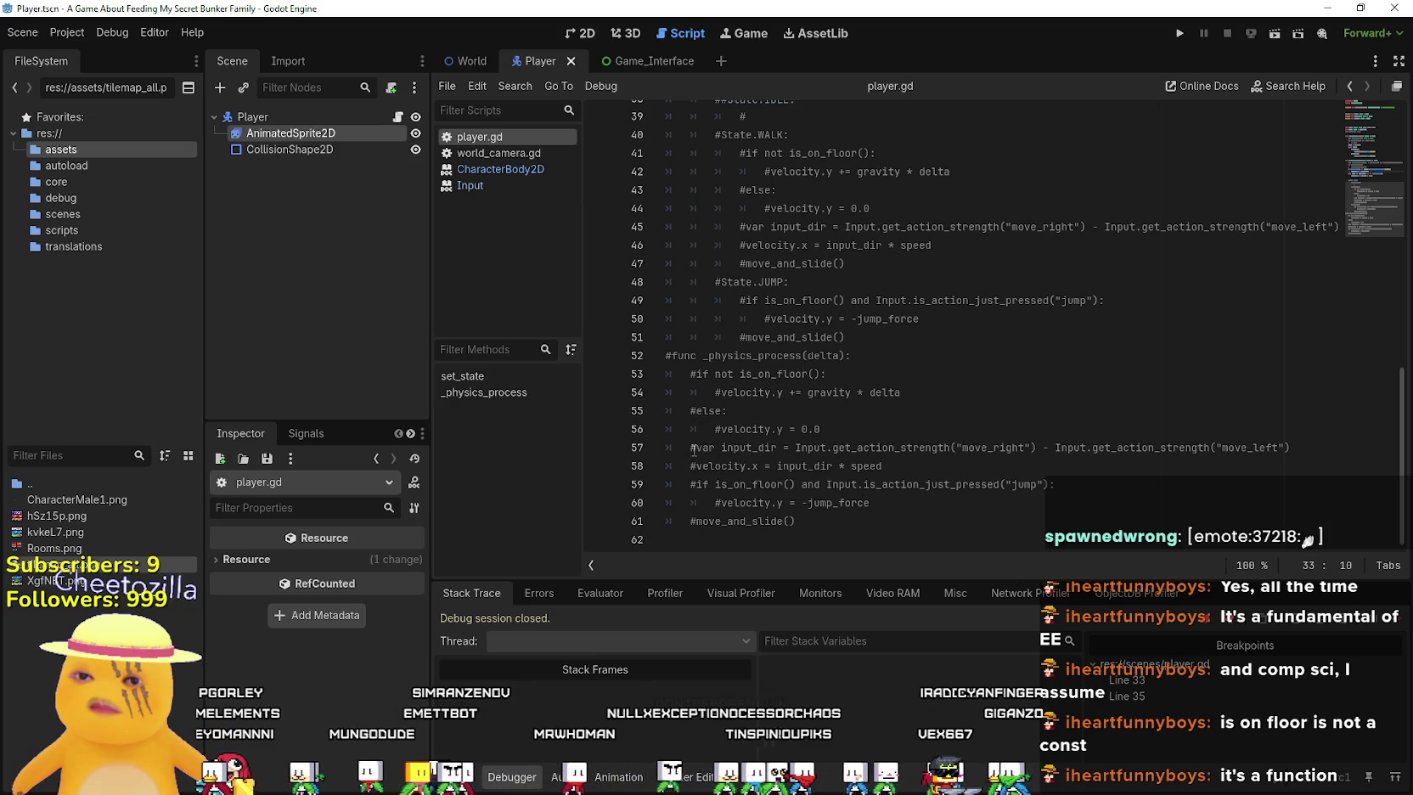
pyautogui.moveTo(688, 484)
pyautogui.mouseDown()
pyautogui.moveTo(1201, 499)
pyautogui.moveTo(1183, 484)
pyautogui.mouseUp()
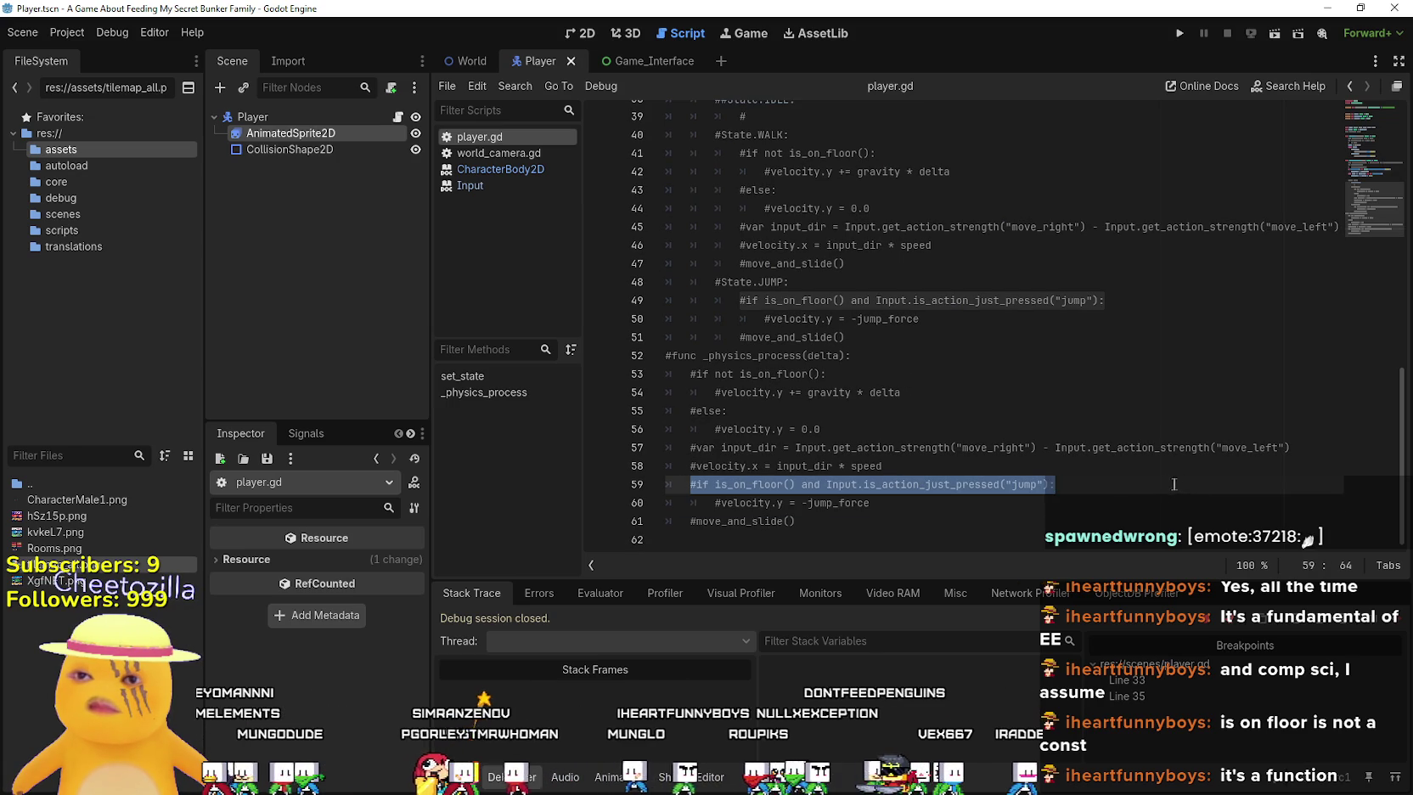
pyautogui.moveTo(697, 484); pyautogui.dragTo(1068, 483)
pyautogui.scroll(5, 1057, 483)
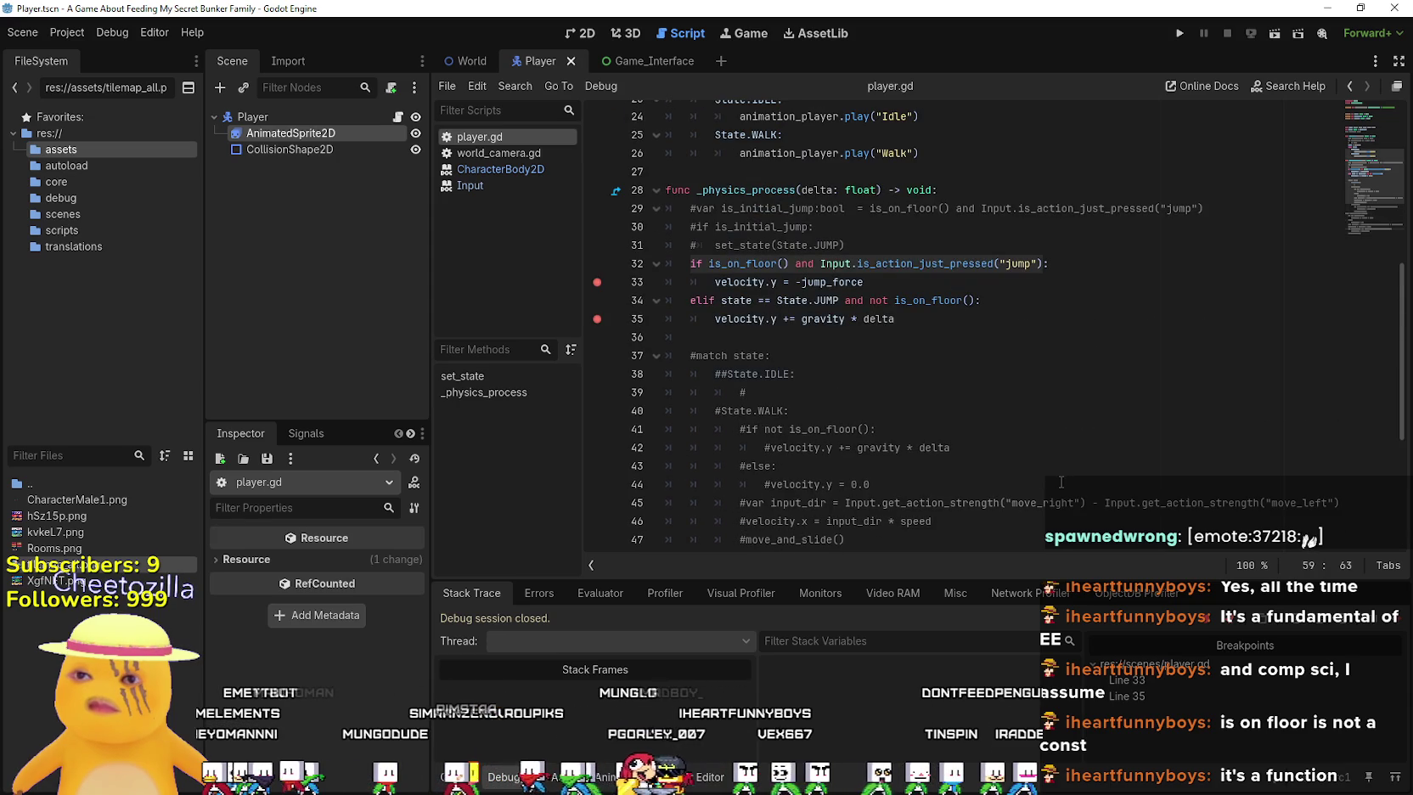
pyautogui.click(754, 281)
pyautogui.hotkey('alt', 'Tab')
pyautogui.scroll(-3, 833, 350)
pyautogui.click(686, 16)
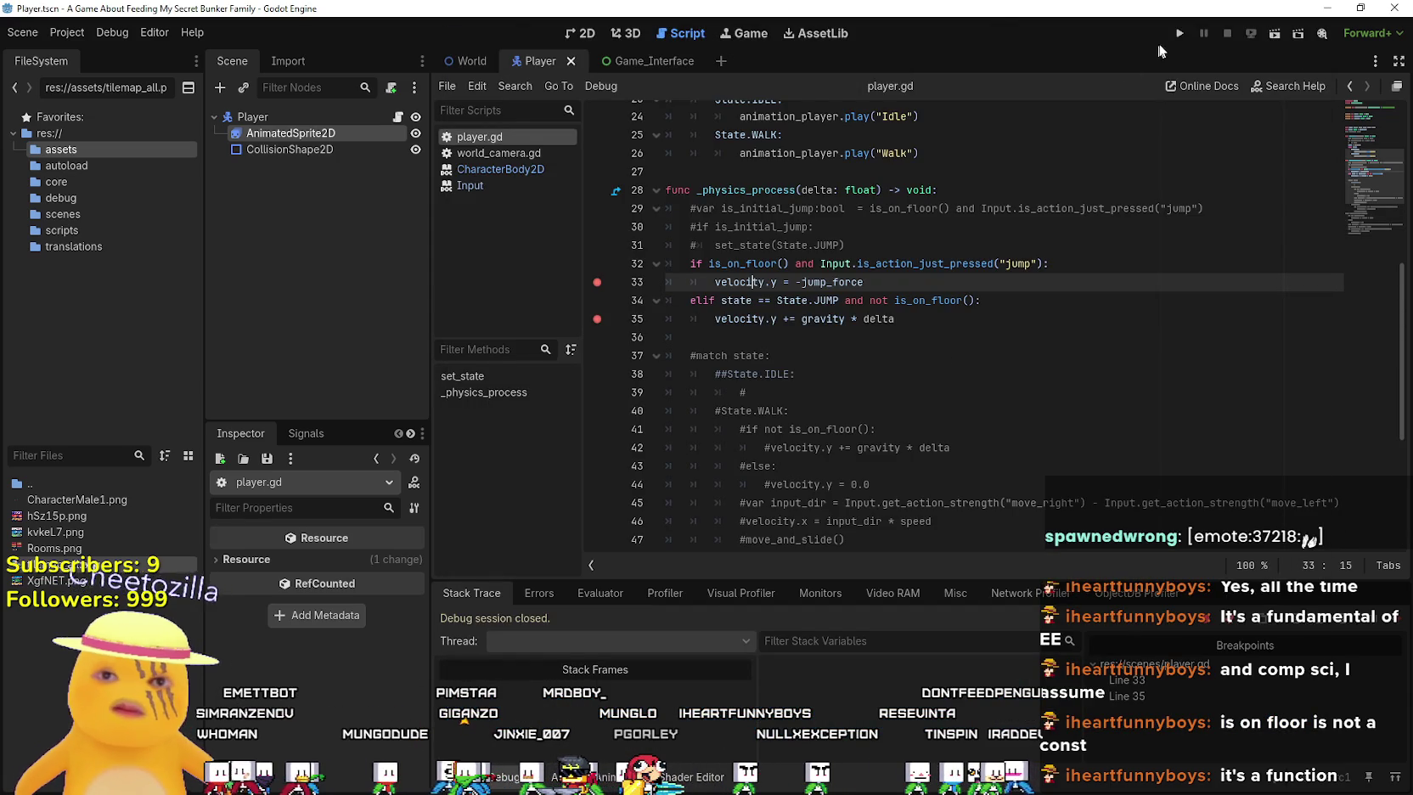
# Run the project, move the game window aside, and open the World scene in the 2D editor
pyautogui.click(1179, 33)
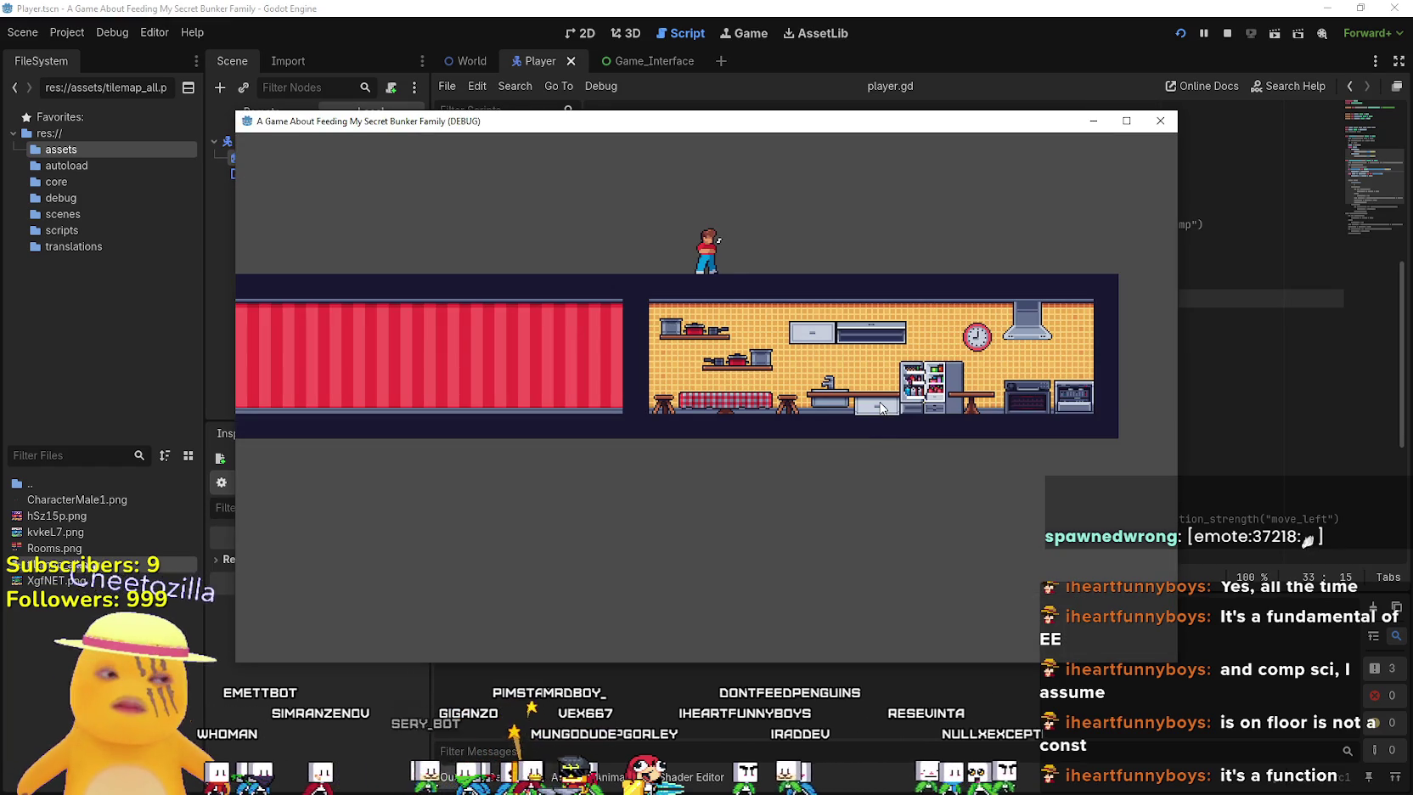
pyautogui.moveTo(662, 121)
pyautogui.mouseDown()
pyautogui.moveTo(868, 67)
pyautogui.moveTo(813, 171)
pyautogui.mouseUp()
pyautogui.click(640, 7)
pyautogui.scroll(4, 795, 388)
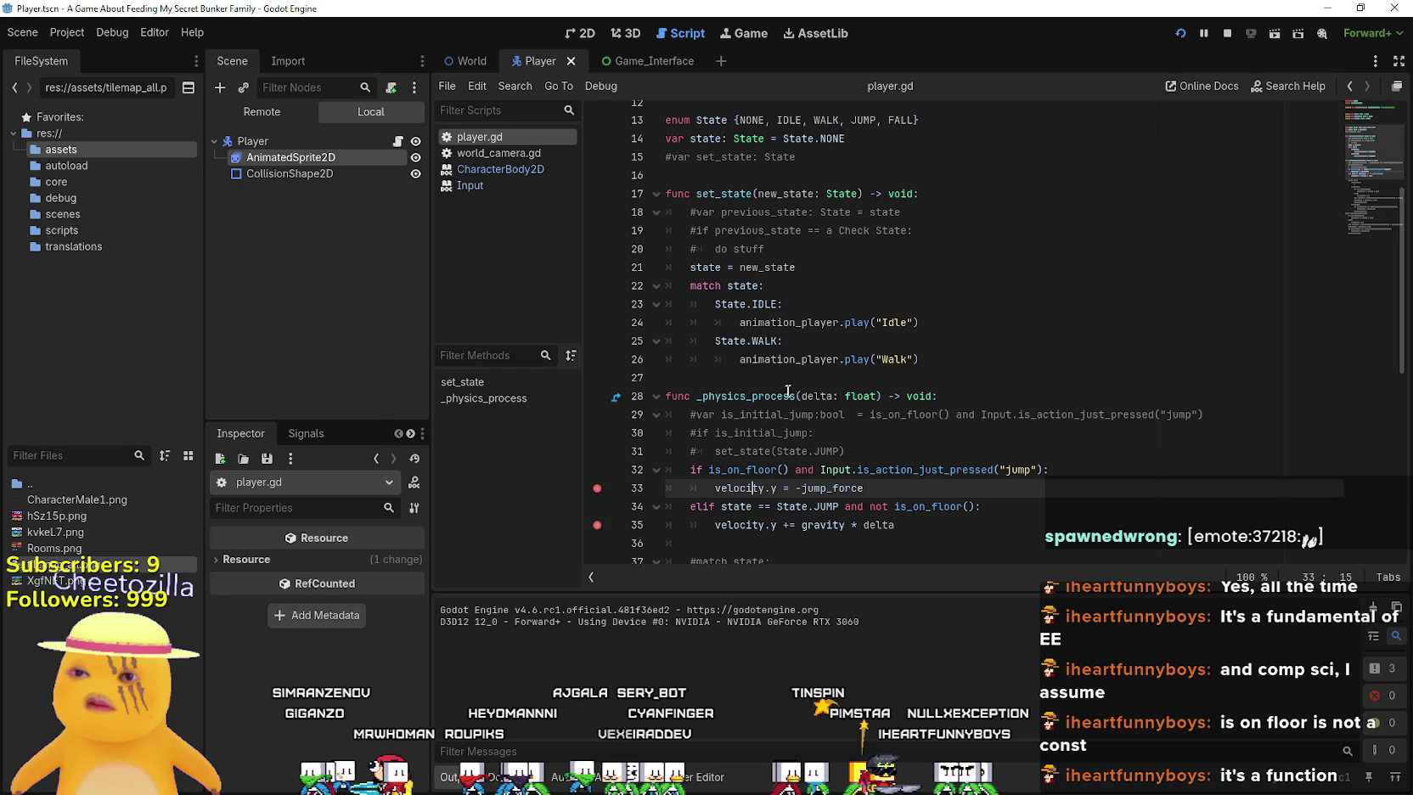
pyautogui.moveTo(749, 504)
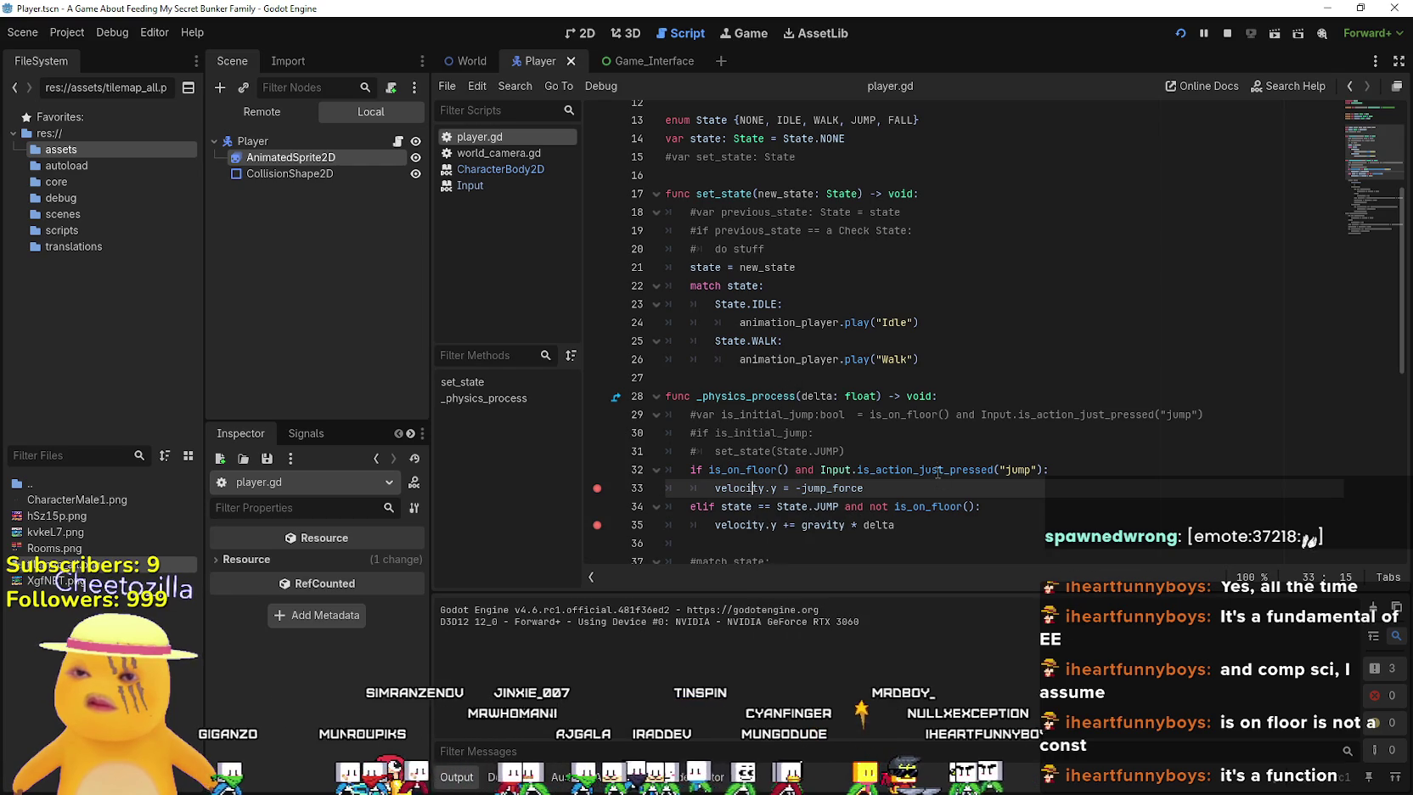
pyautogui.moveTo(938, 467)
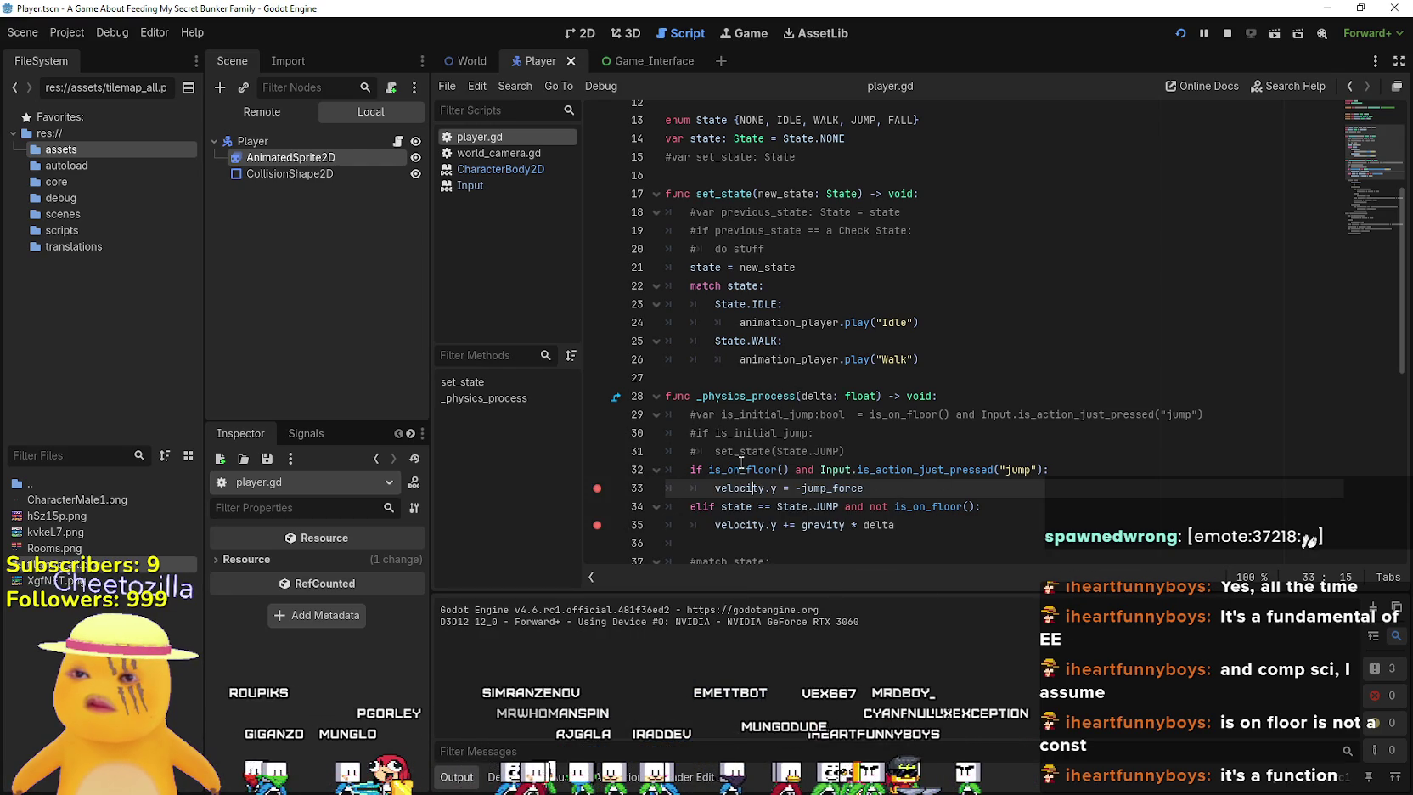
pyautogui.moveTo(738, 473)
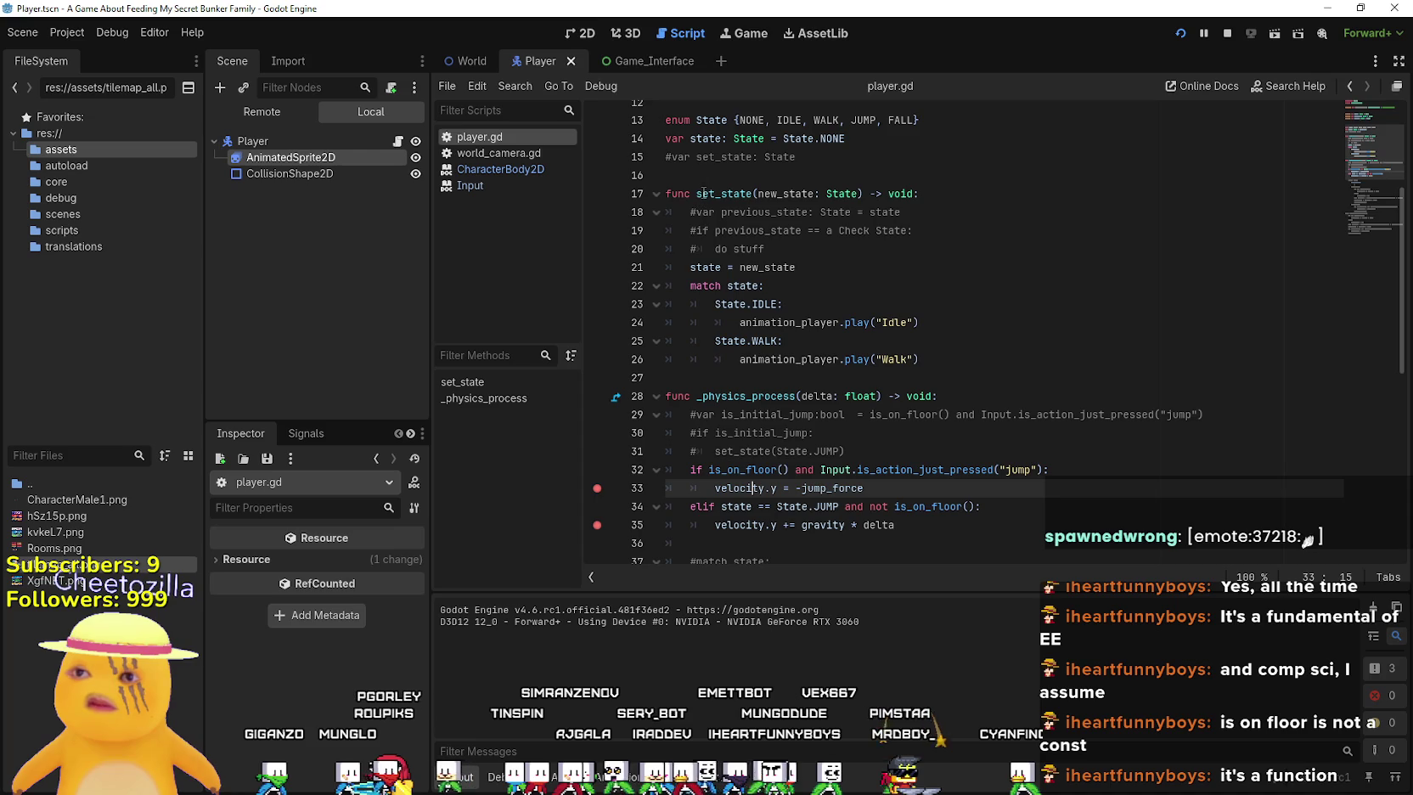
pyautogui.click(580, 32)
pyautogui.click(467, 61)
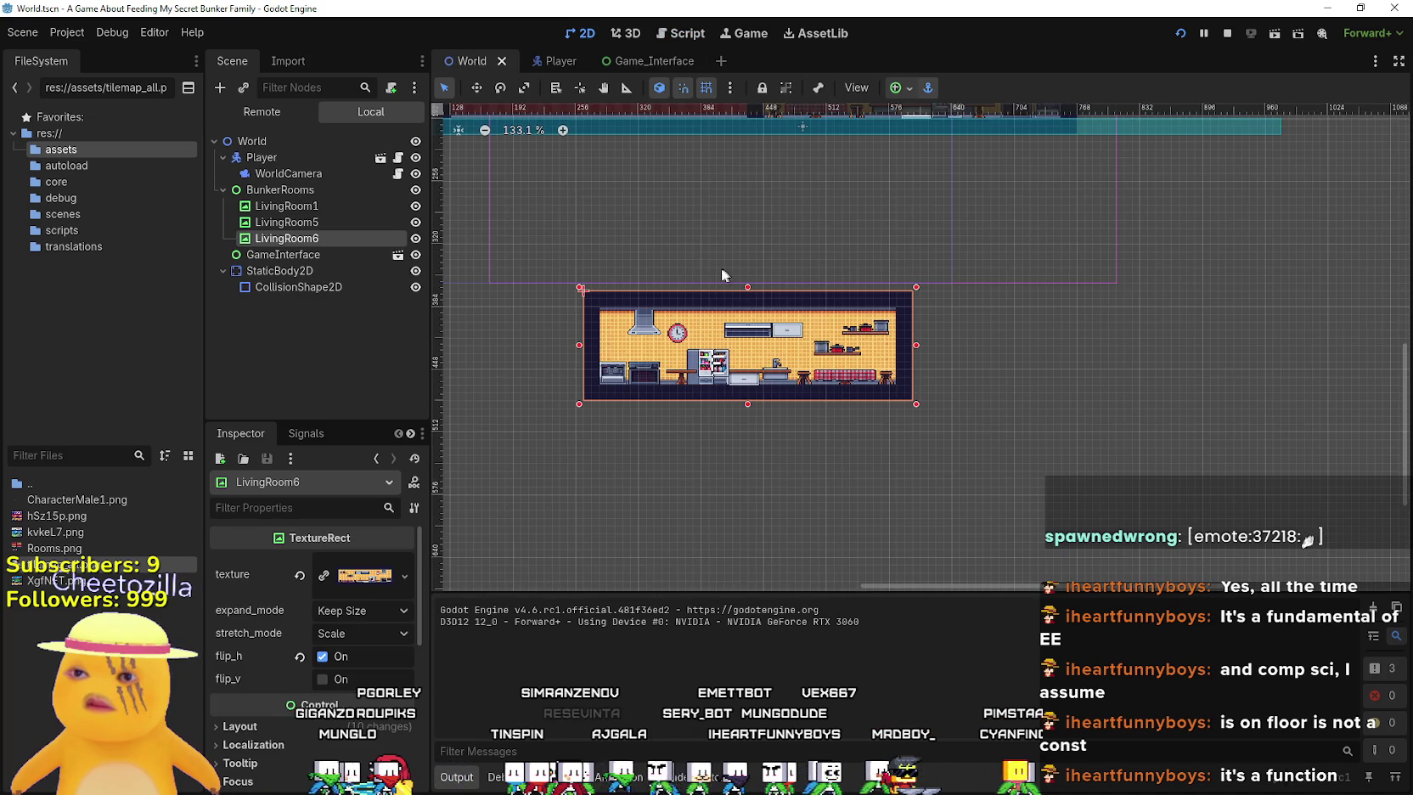
# Select Player and WorldCamera, undo the last input-action change, and open player.gd from Player's script icon
pyautogui.scroll(-6, 718, 260)
pyautogui.scroll(8, 764, 332)
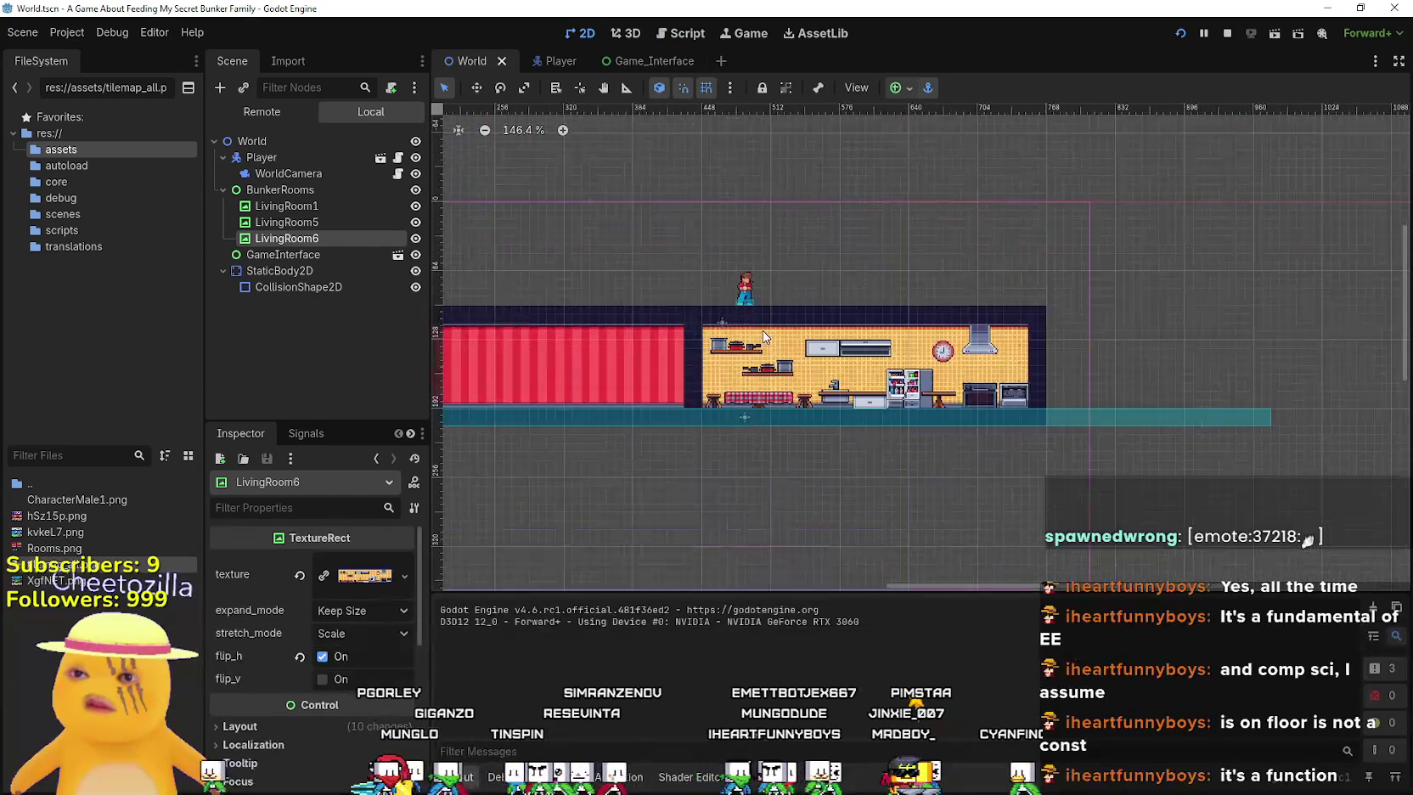
pyautogui.scroll(1, 748, 306)
pyautogui.click(747, 303)
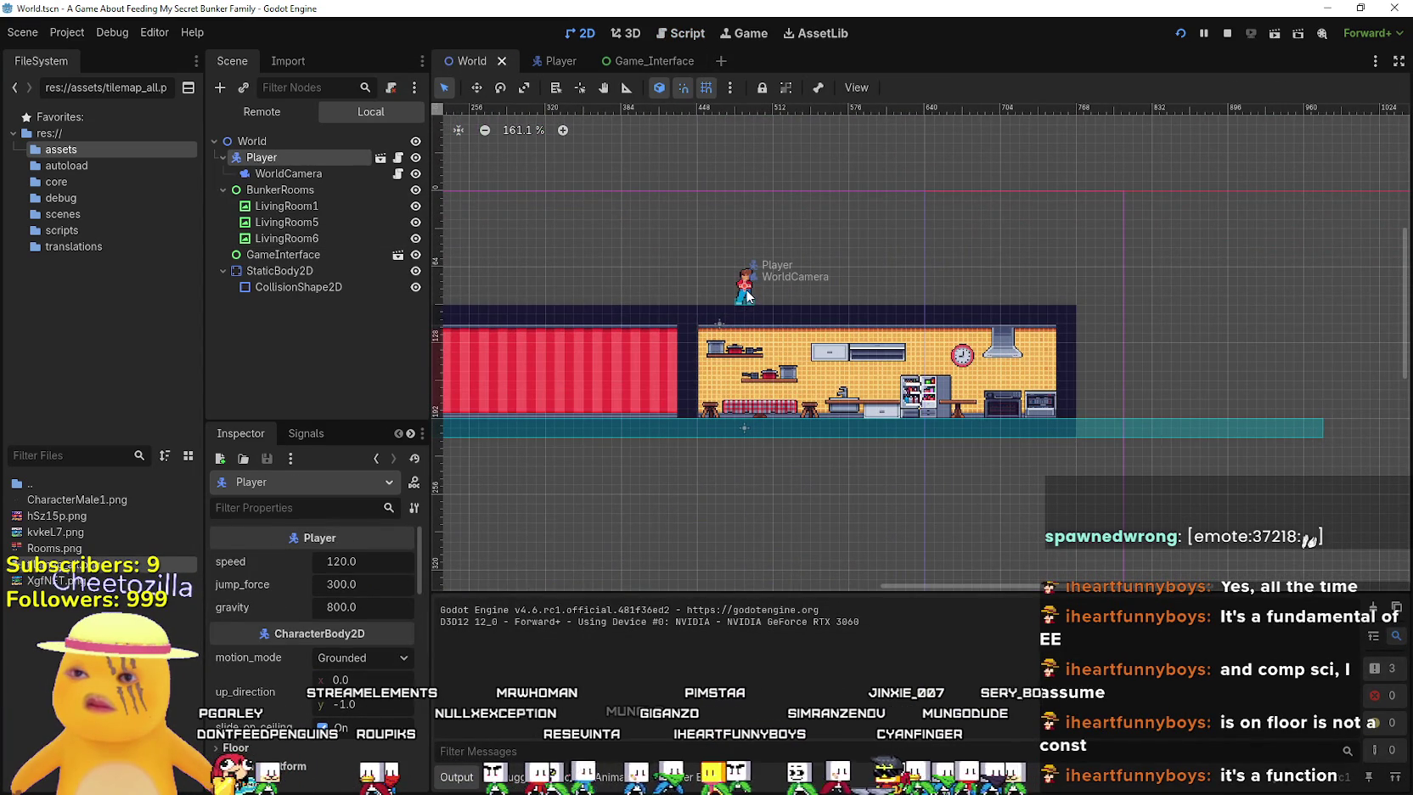
pyautogui.click(747, 296)
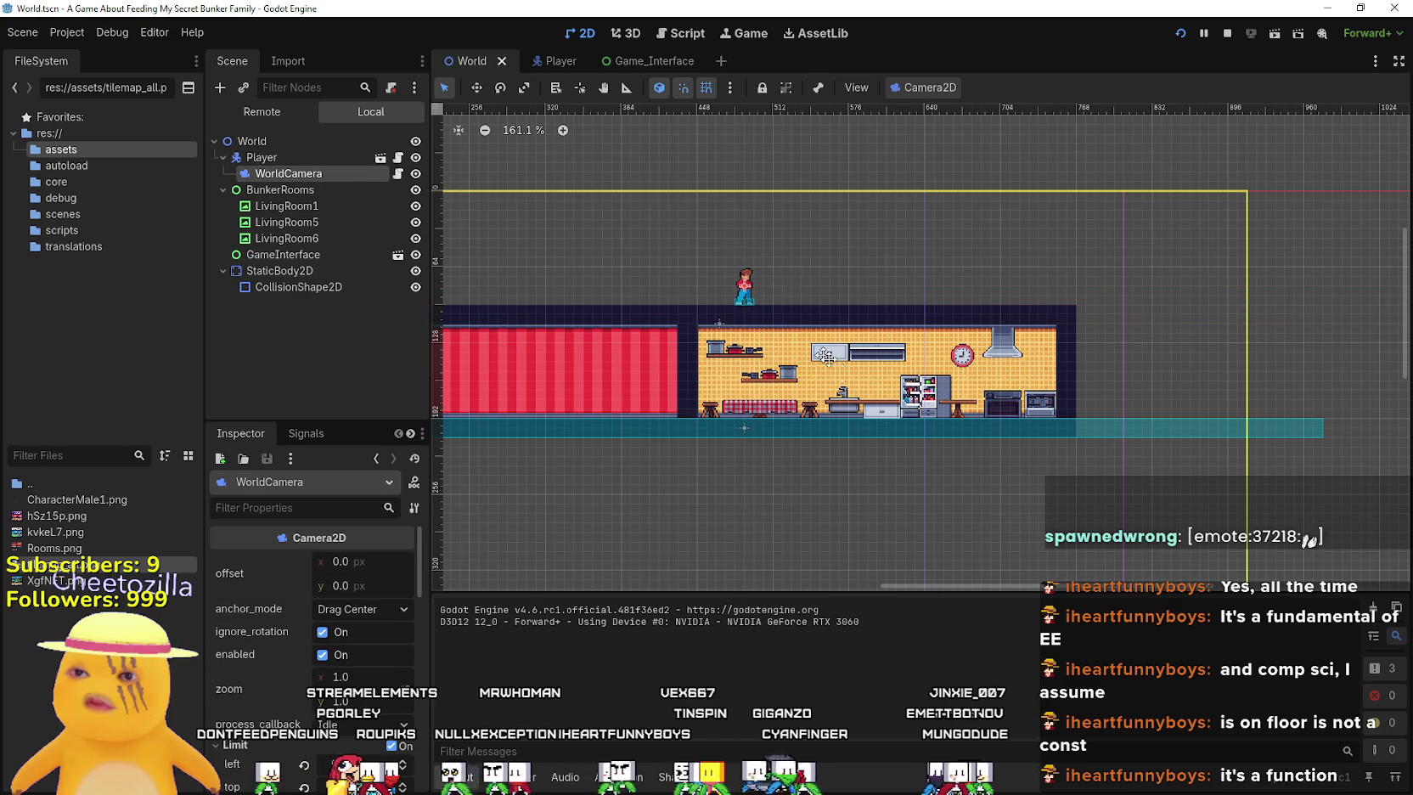
pyautogui.hotkey('ctrl', 'z')
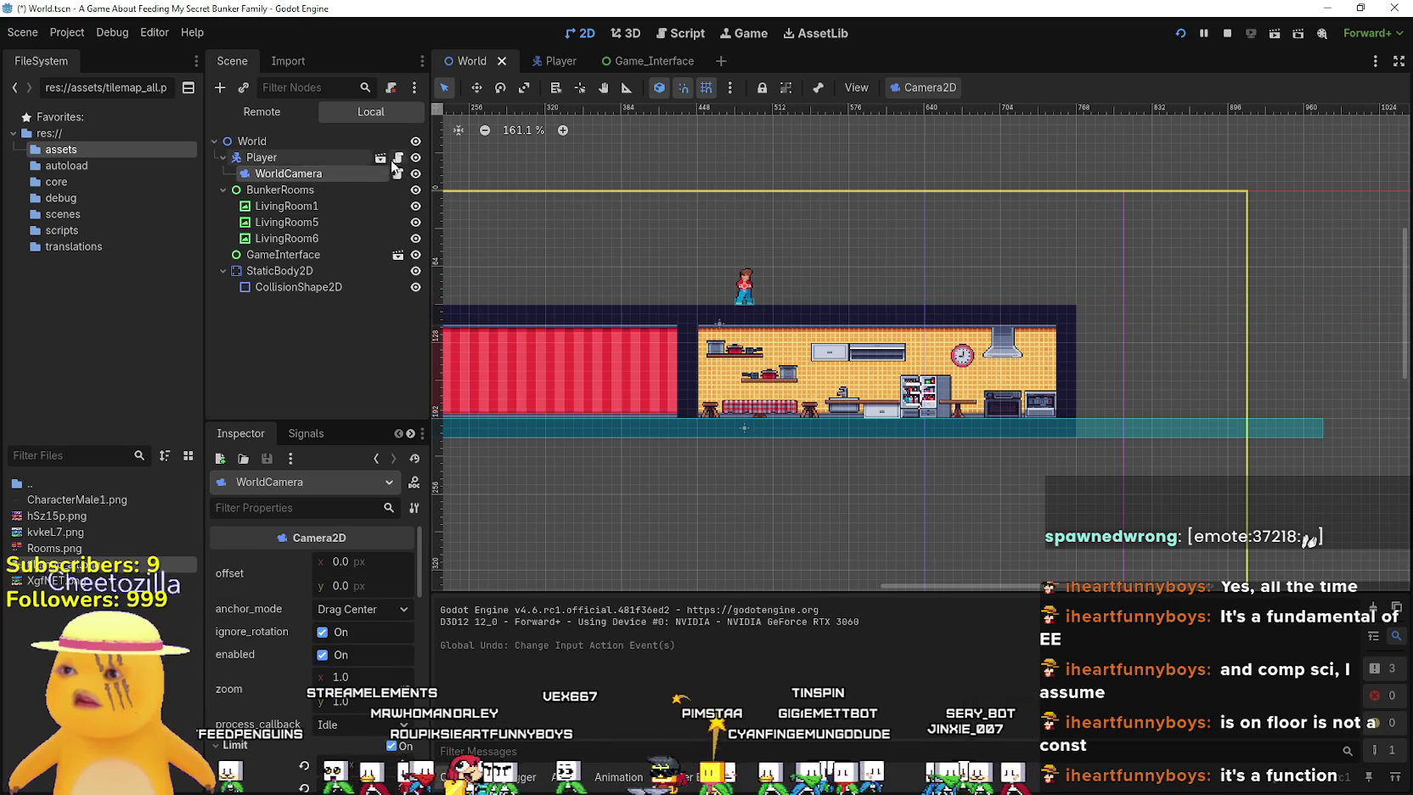
pyautogui.click(397, 157)
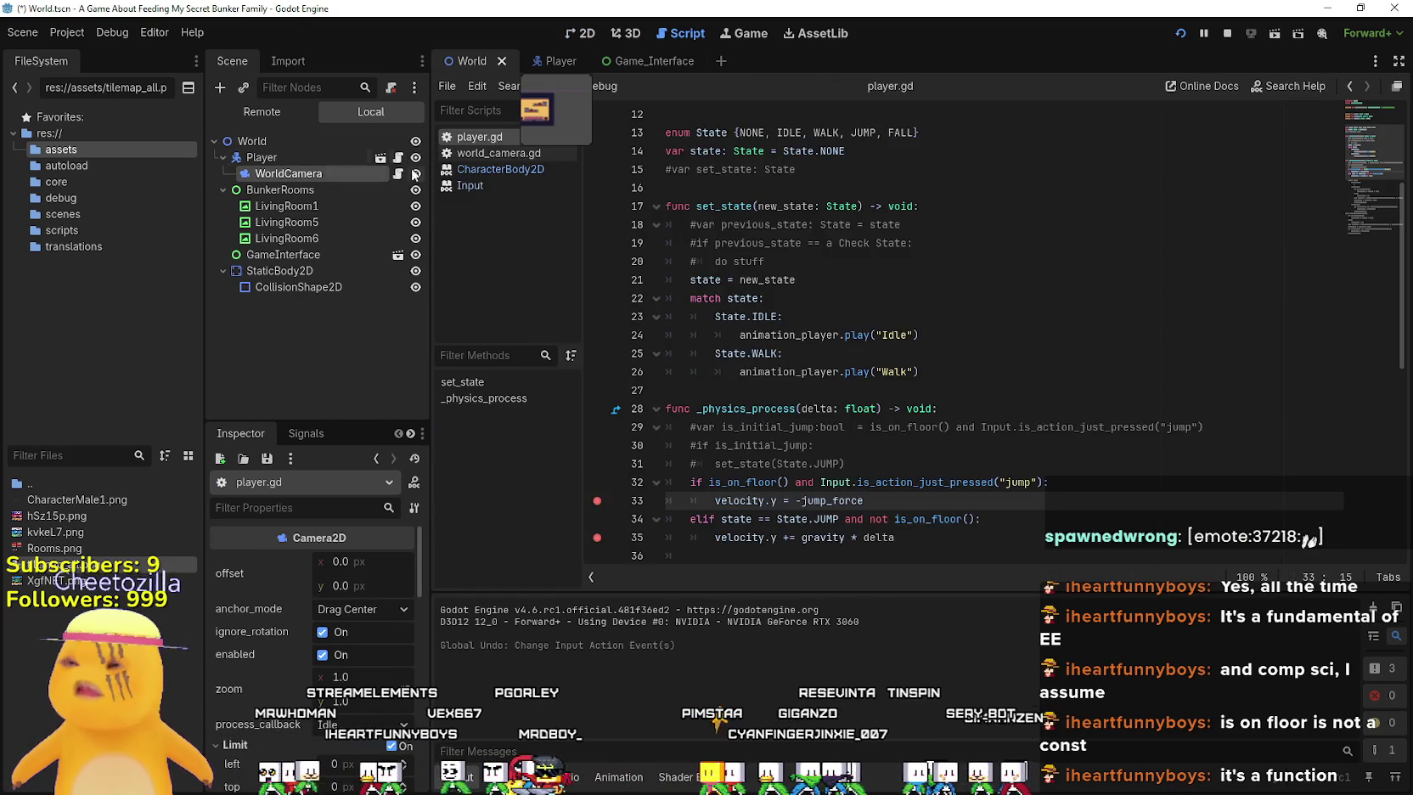
pyautogui.scroll(-2, 818, 443)
pyautogui.click(818, 443)
pyautogui.scroll(-4, 817, 443)
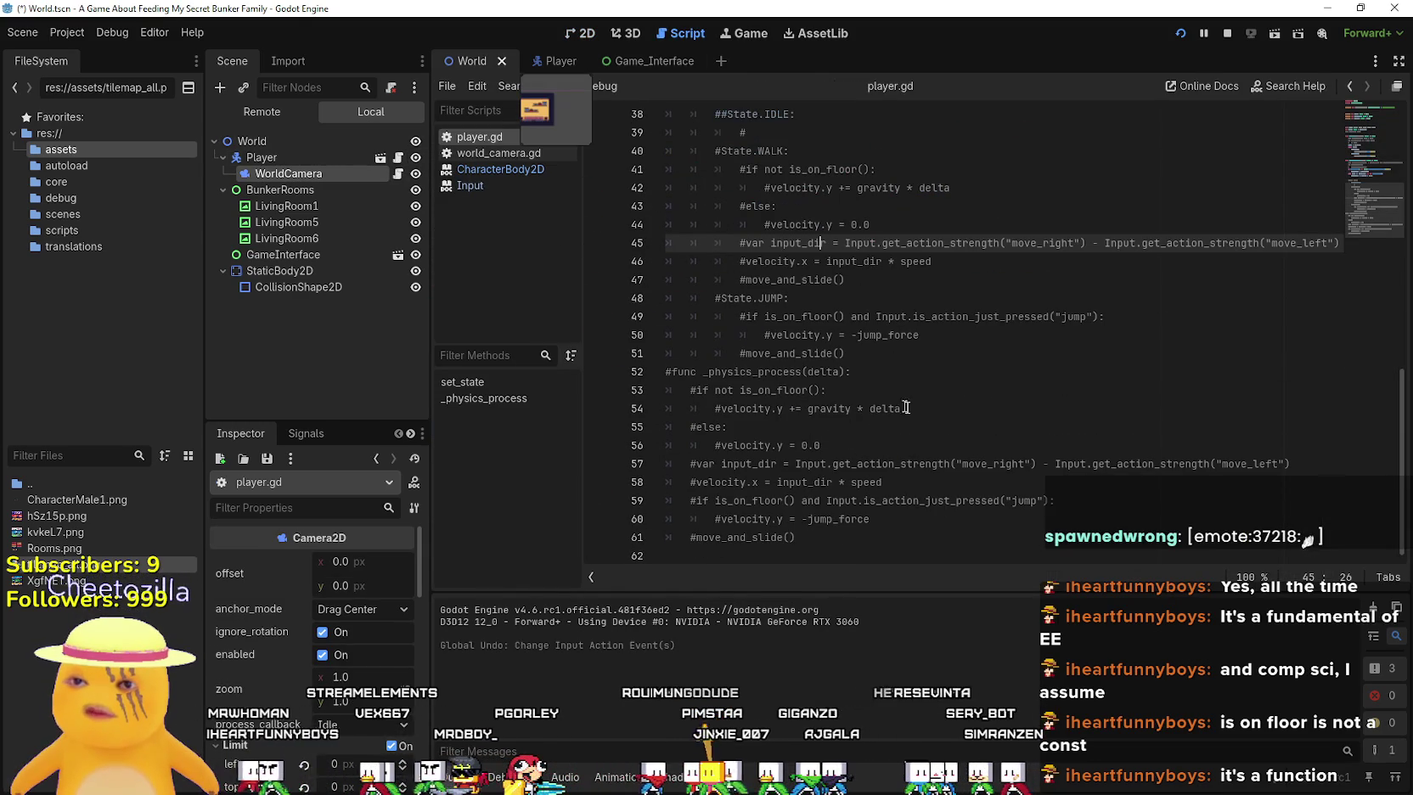
# Select the commented on-floor gravity check and its else branch, then open a blank line after line 31
pyautogui.click(982, 409)
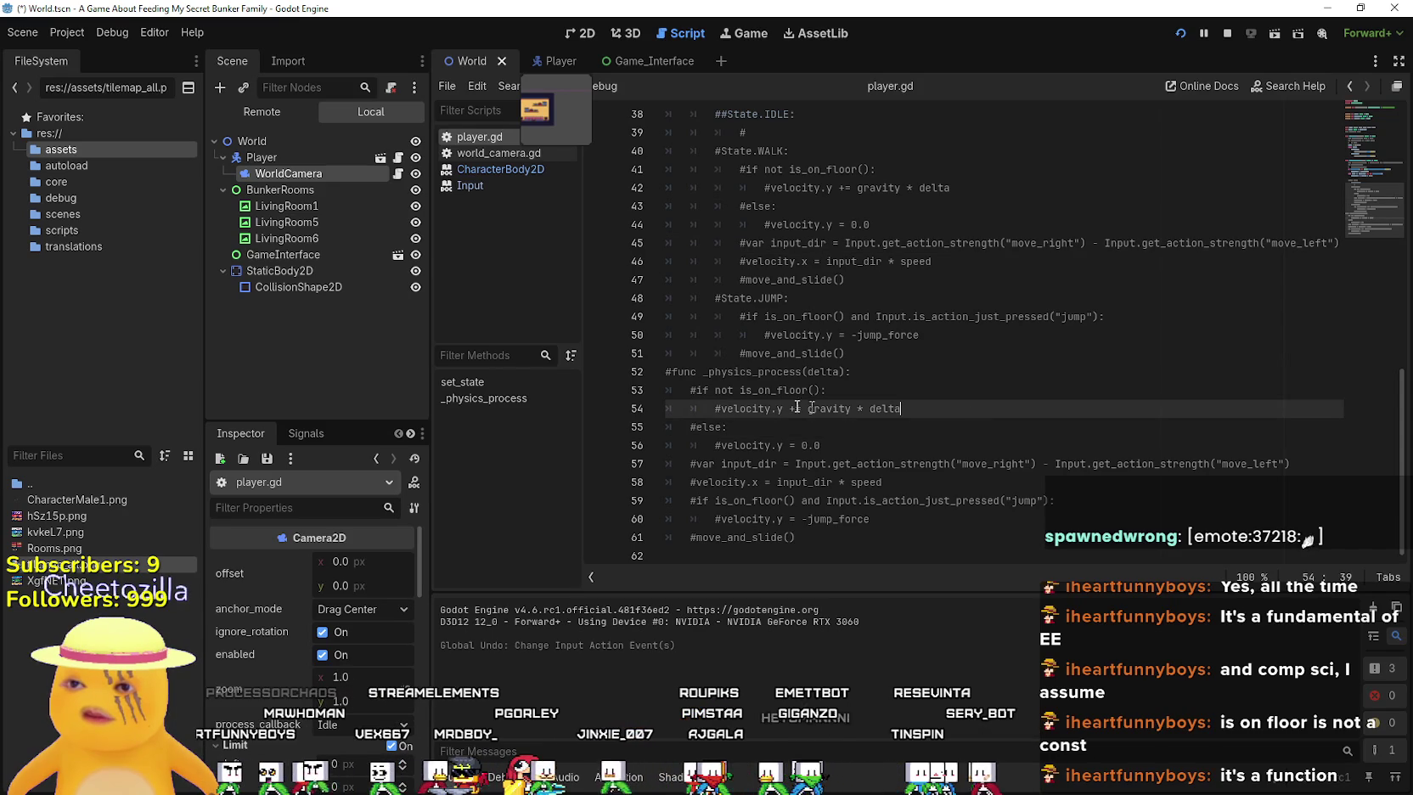
pyautogui.moveTo(982, 409); pyautogui.dragTo(627, 389)
pyautogui.moveTo(821, 445); pyautogui.dragTo(587, 395)
pyautogui.hotkey('ctrl', 'c')
pyautogui.scroll(5, 929, 450)
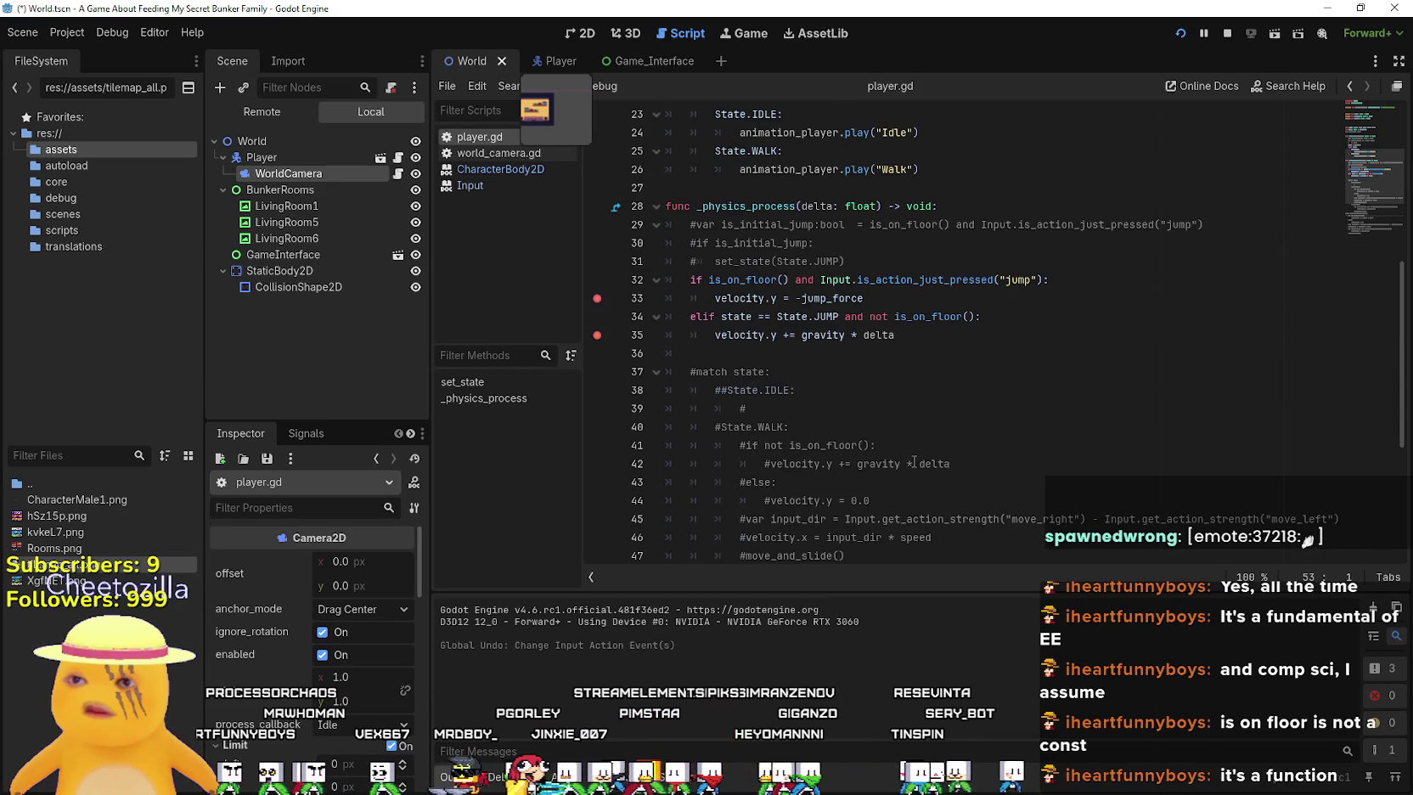
pyautogui.click(973, 263)
pyautogui.press('Return')
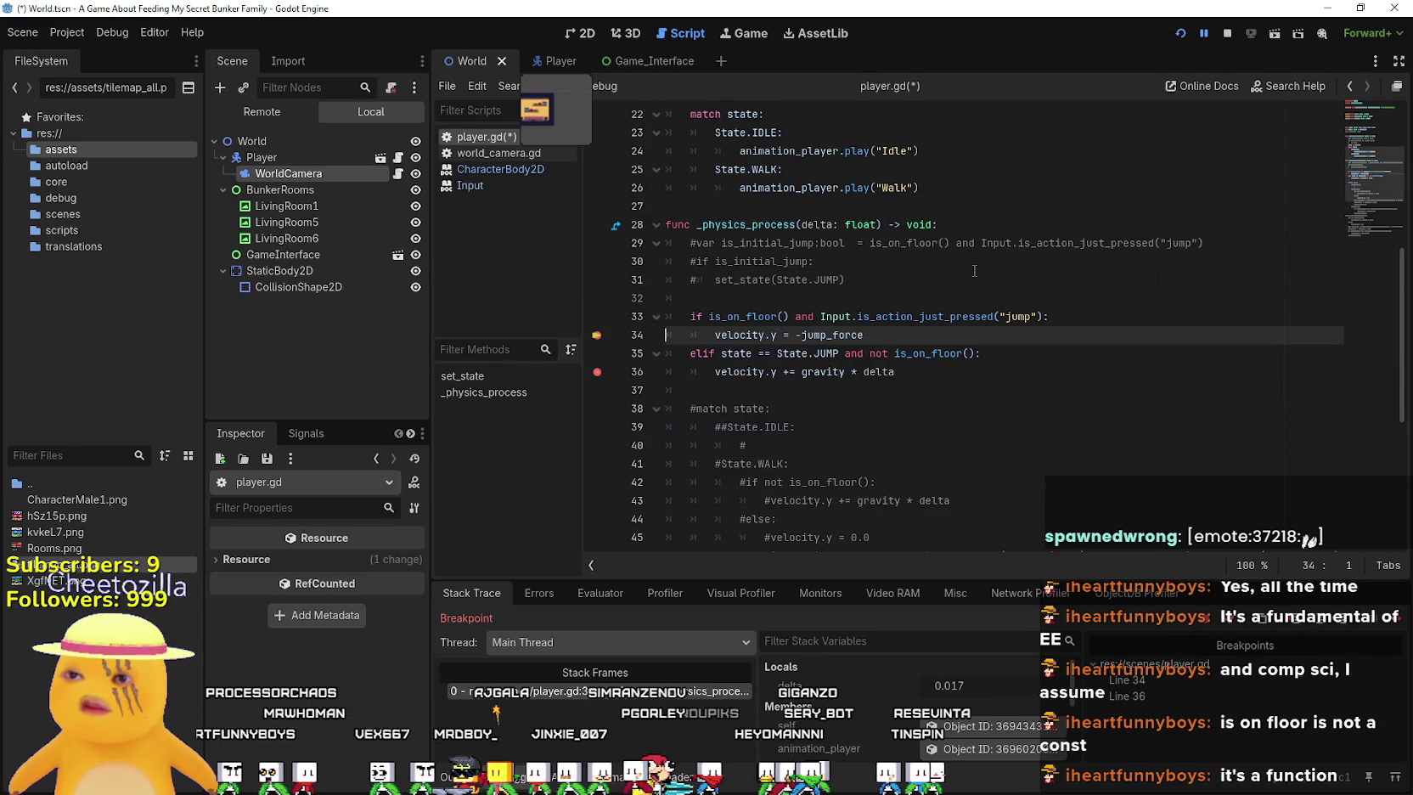
# Stop the paused game, paste the gravity check onto line 32, uncomment lines 32–35, and save
pyautogui.click(1227, 33)
pyautogui.click(639, 297)
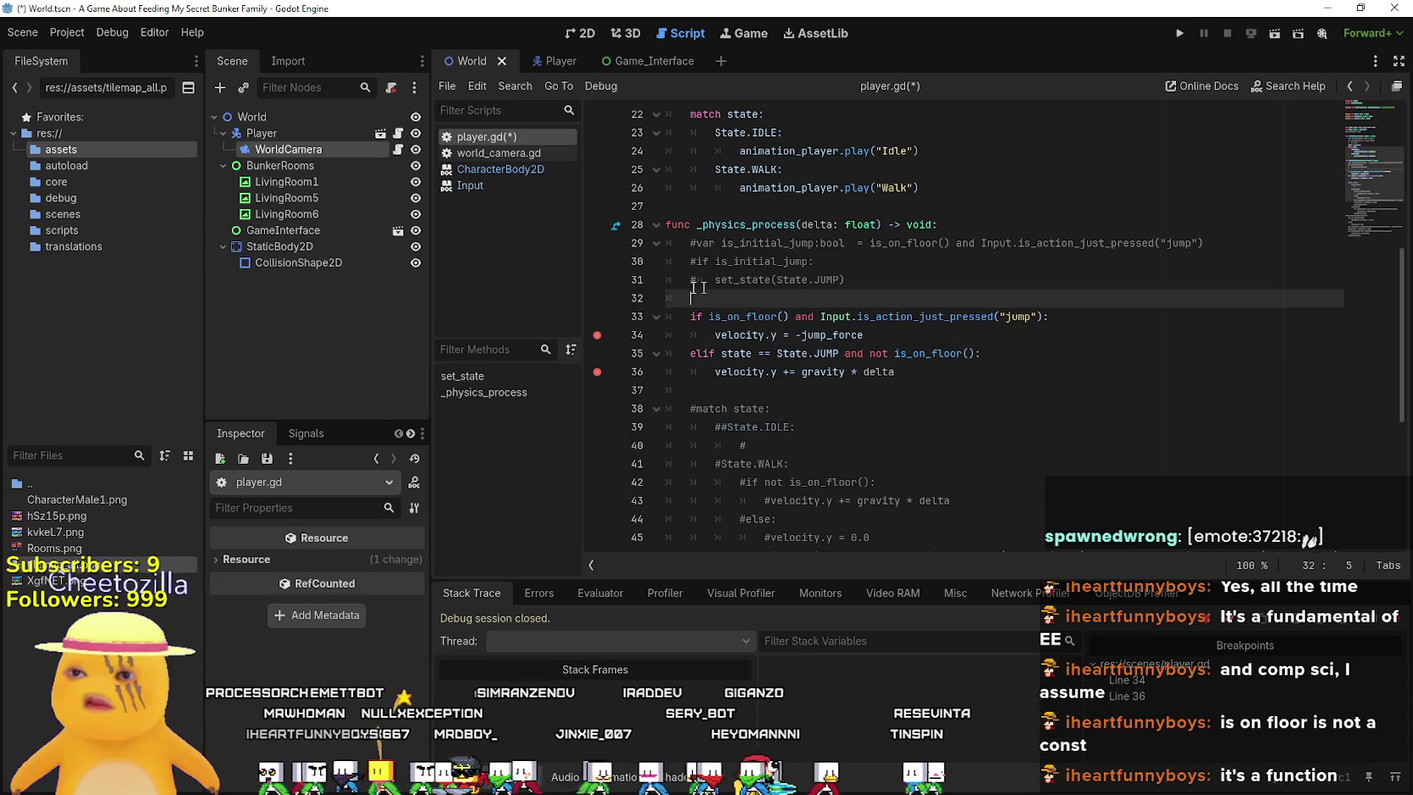
pyautogui.hotkey('ctrl', 'v')
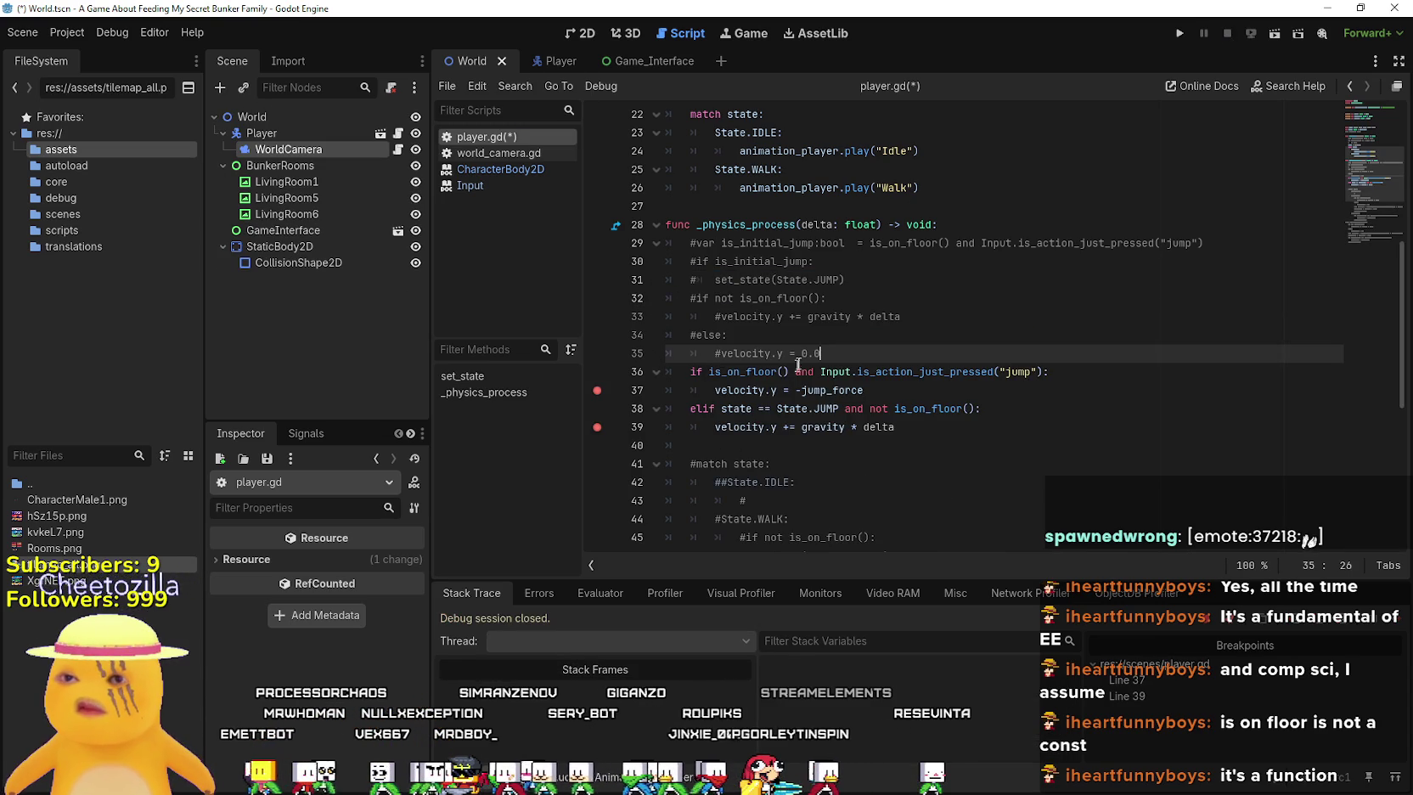
pyautogui.moveTo(830, 351)
pyautogui.mouseDown()
pyautogui.moveTo(624, 282)
pyautogui.moveTo(621, 304)
pyautogui.mouseUp()
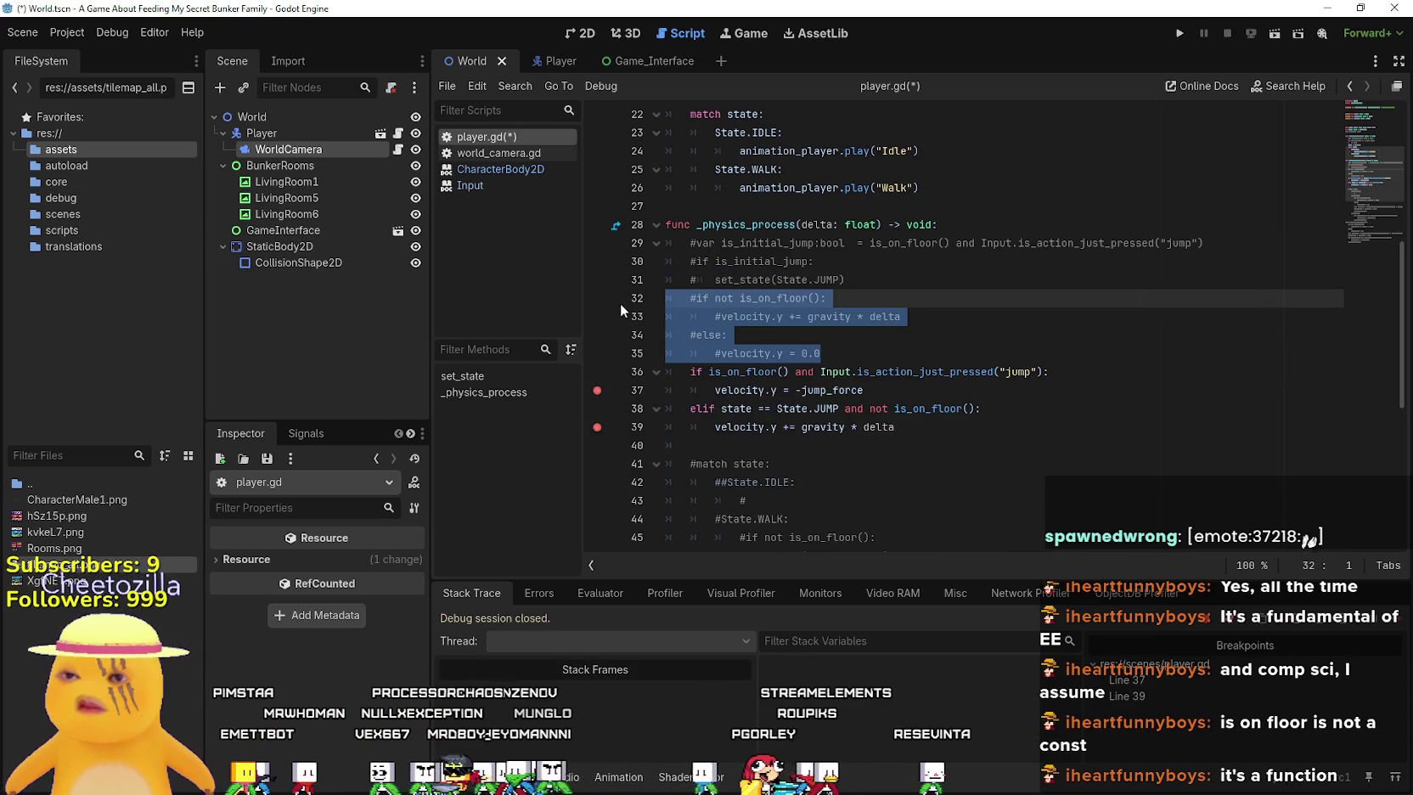
pyautogui.hotkey('ctrl', 'k')
pyautogui.hotkey('ctrl', 's')
pyautogui.press('Right')
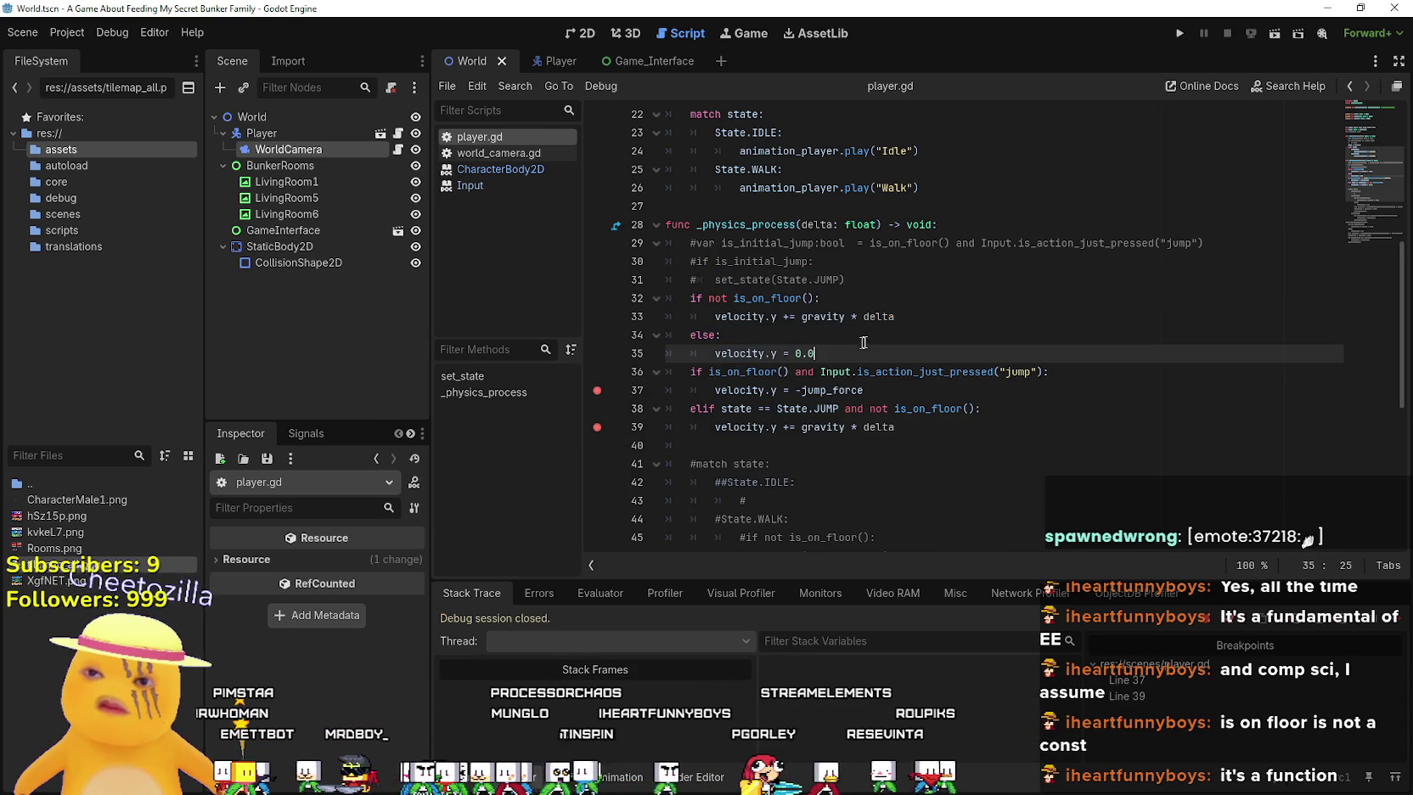
# Run the game to test the restored gravity check, then stop it
pyautogui.click(1182, 32)
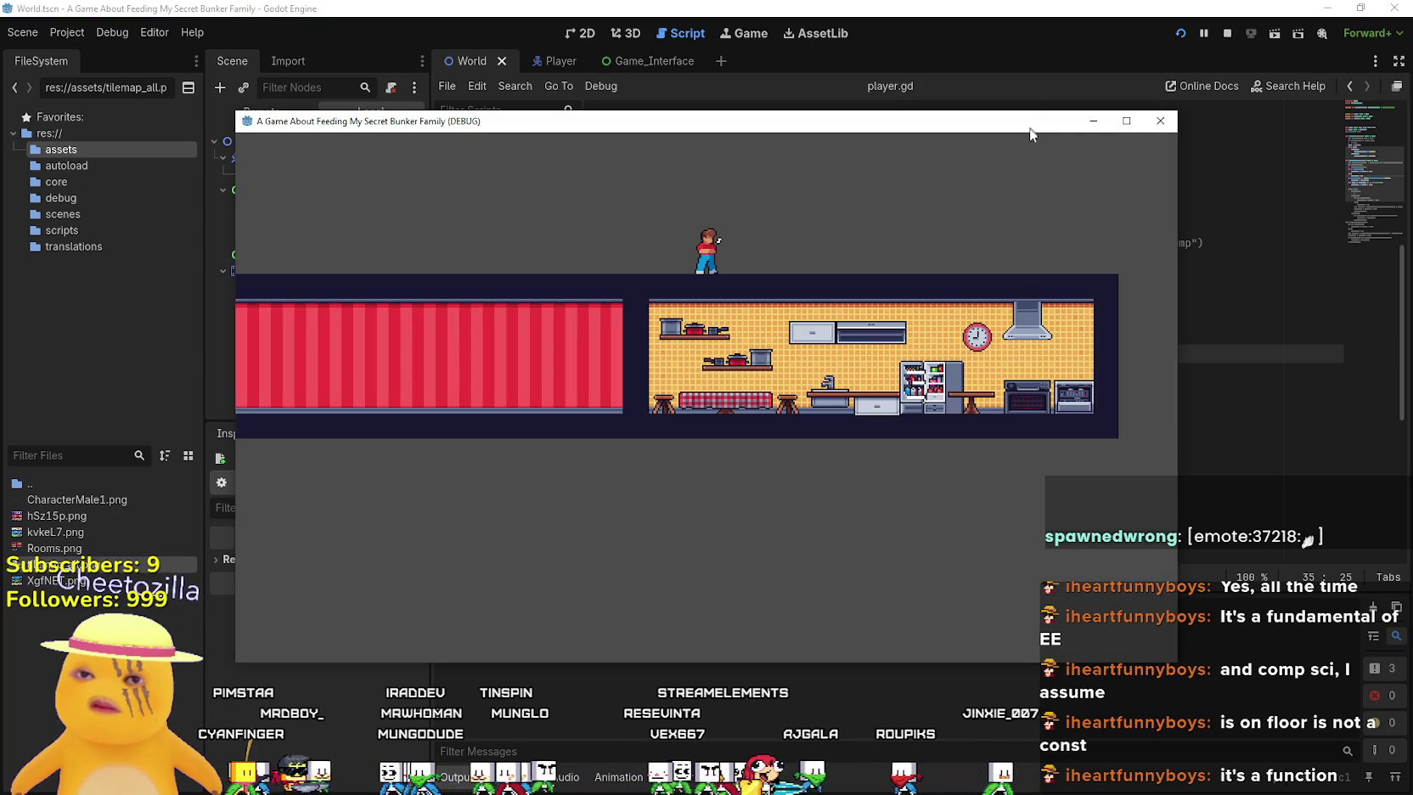
pyautogui.click(1227, 33)
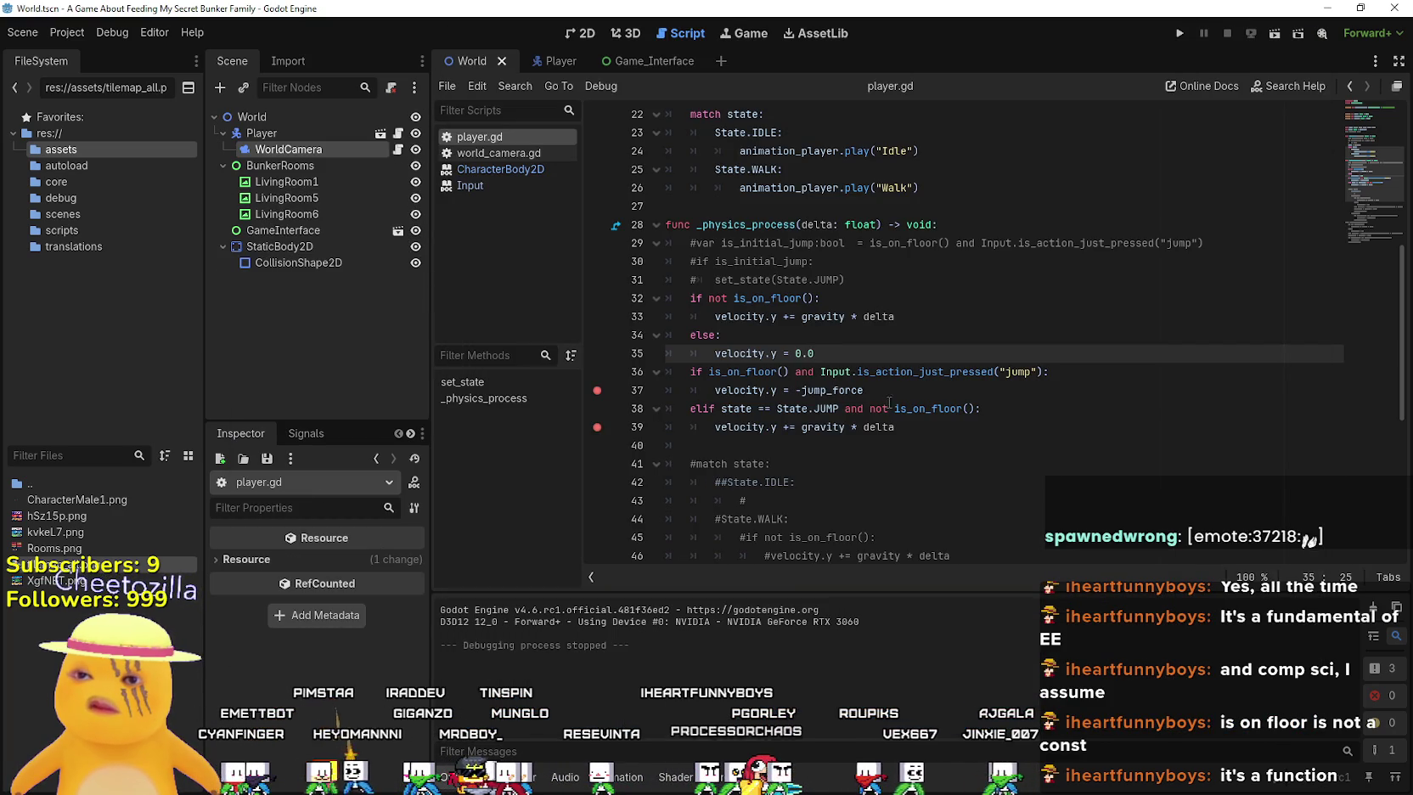
pyautogui.scroll(-7, 744, 328)
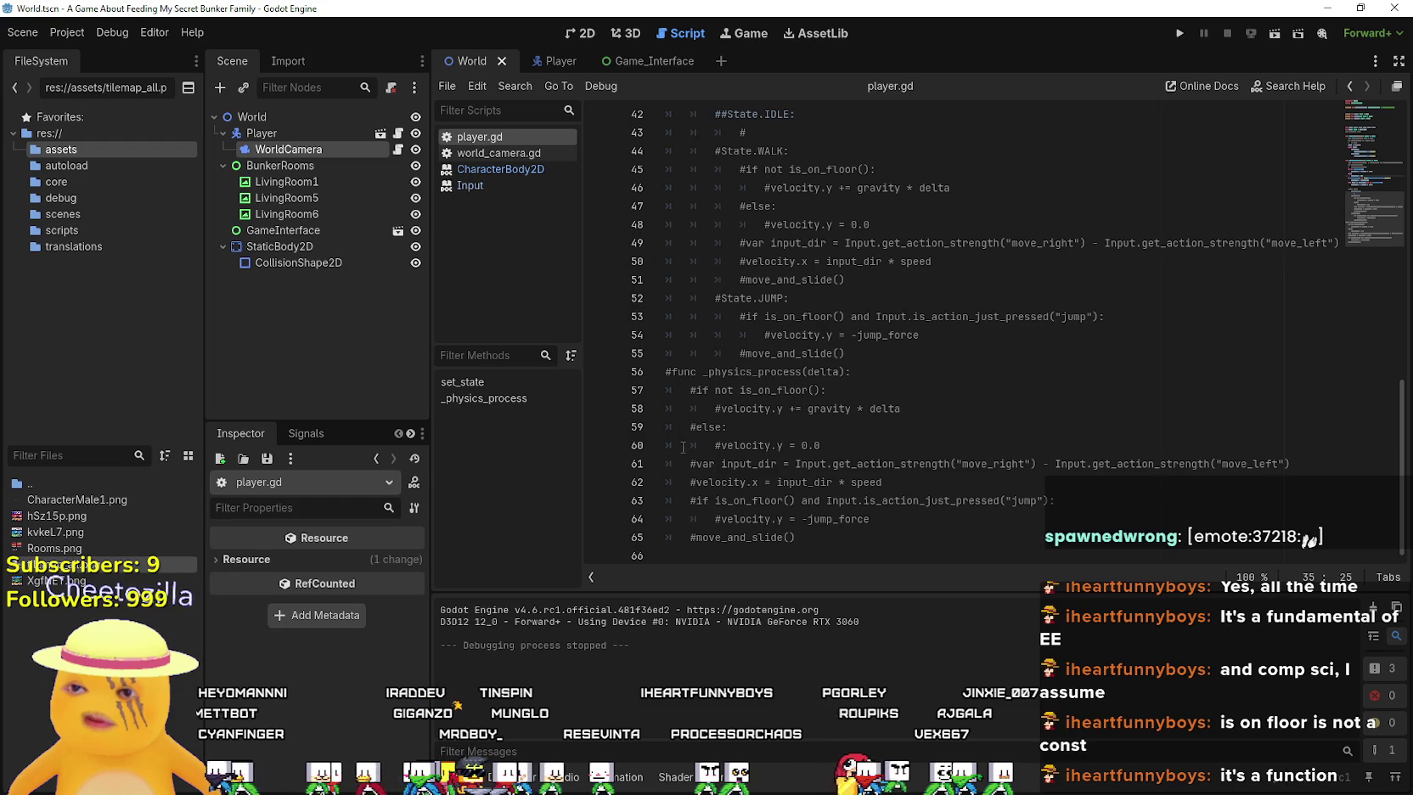
# Move '#move_and_slide()' from line 65 to a new line 40 and remove its '#'
pyautogui.moveTo(817, 543); pyautogui.dragTo(690, 537)
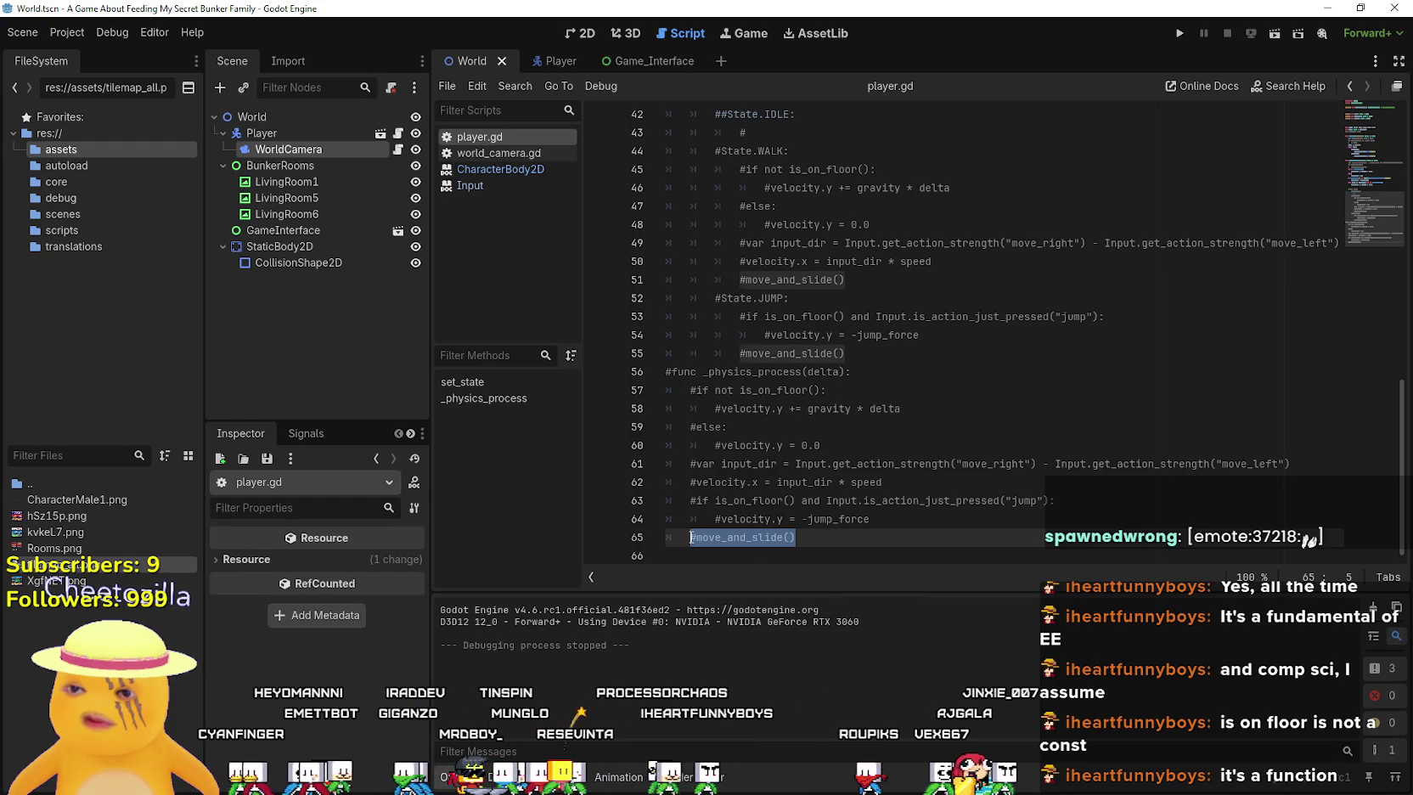
pyautogui.hotkey('ctrl', 'x')
pyautogui.scroll(7, 858, 509)
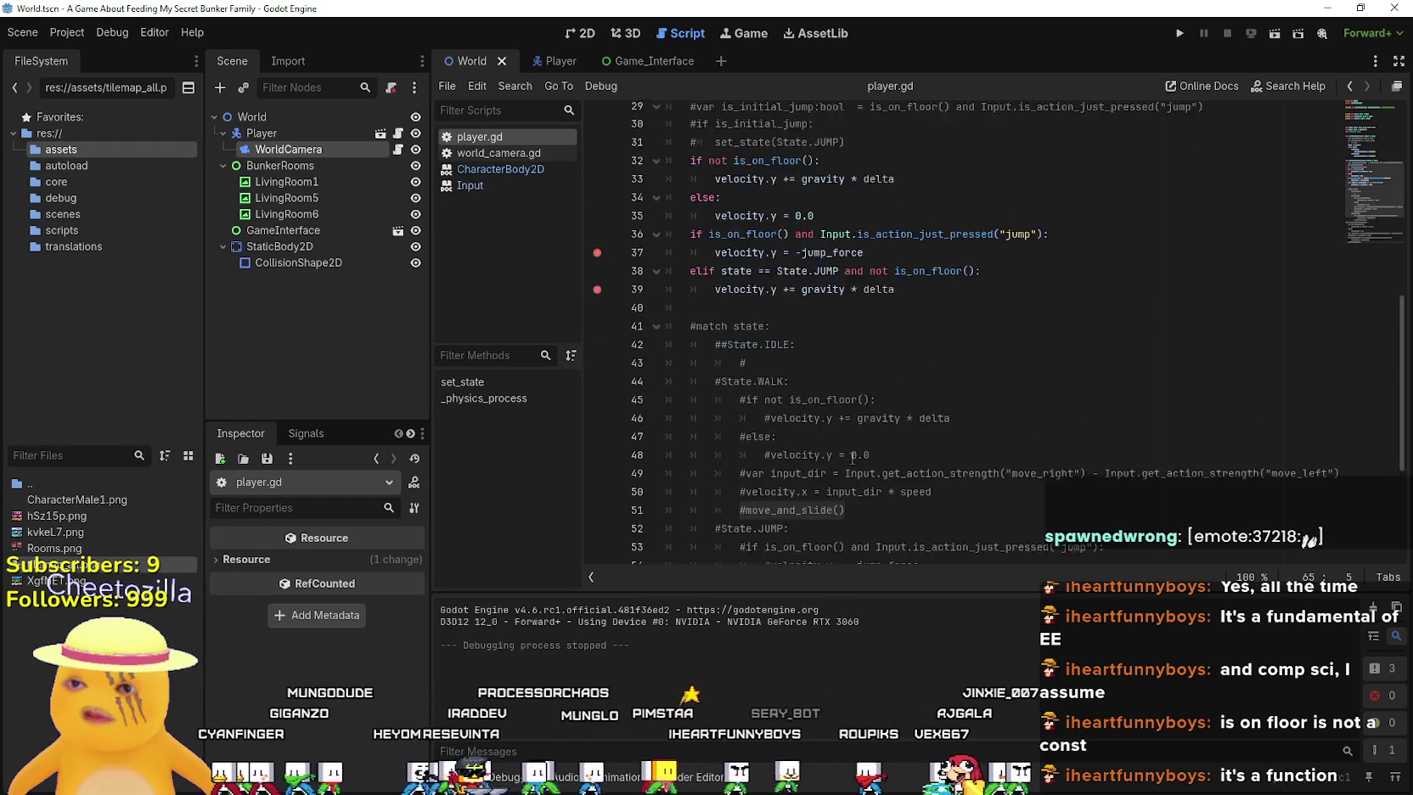
pyautogui.click(1037, 445)
pyautogui.press('Return')
pyautogui.hotkey('ctrl', 'v')
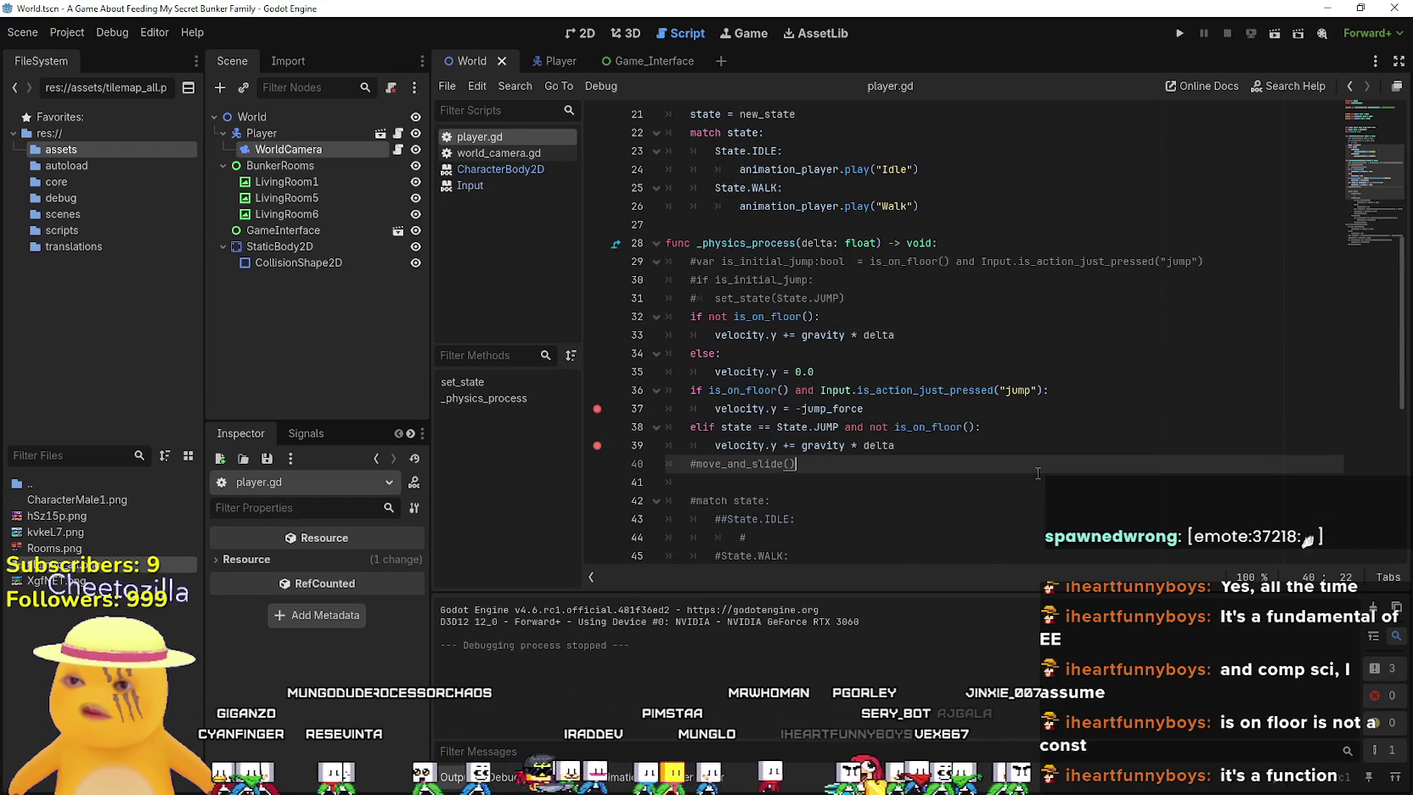
pyautogui.press('BackSpace')
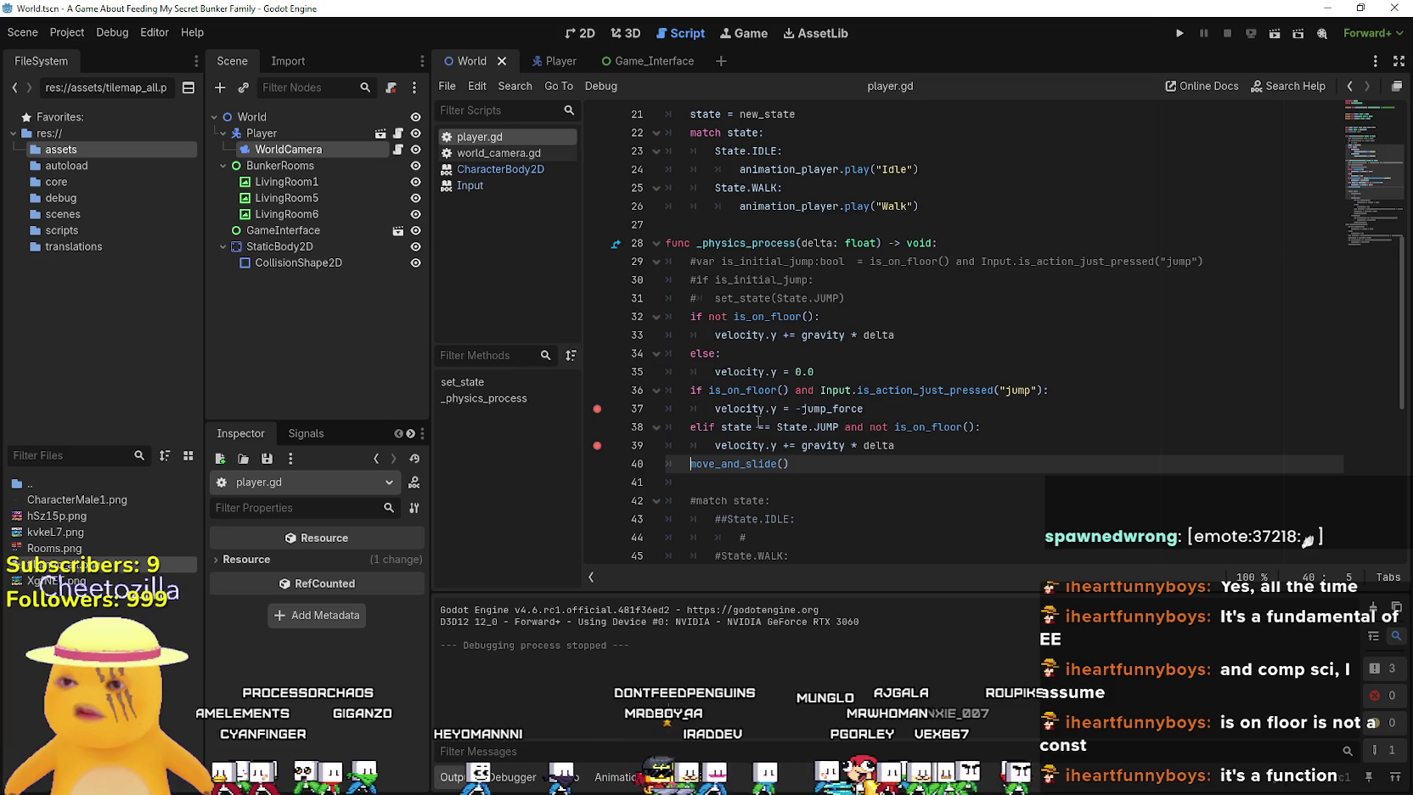
# Run the game and test jumping, resuming past the jump breakpoint with F12
pyautogui.click(1179, 34)
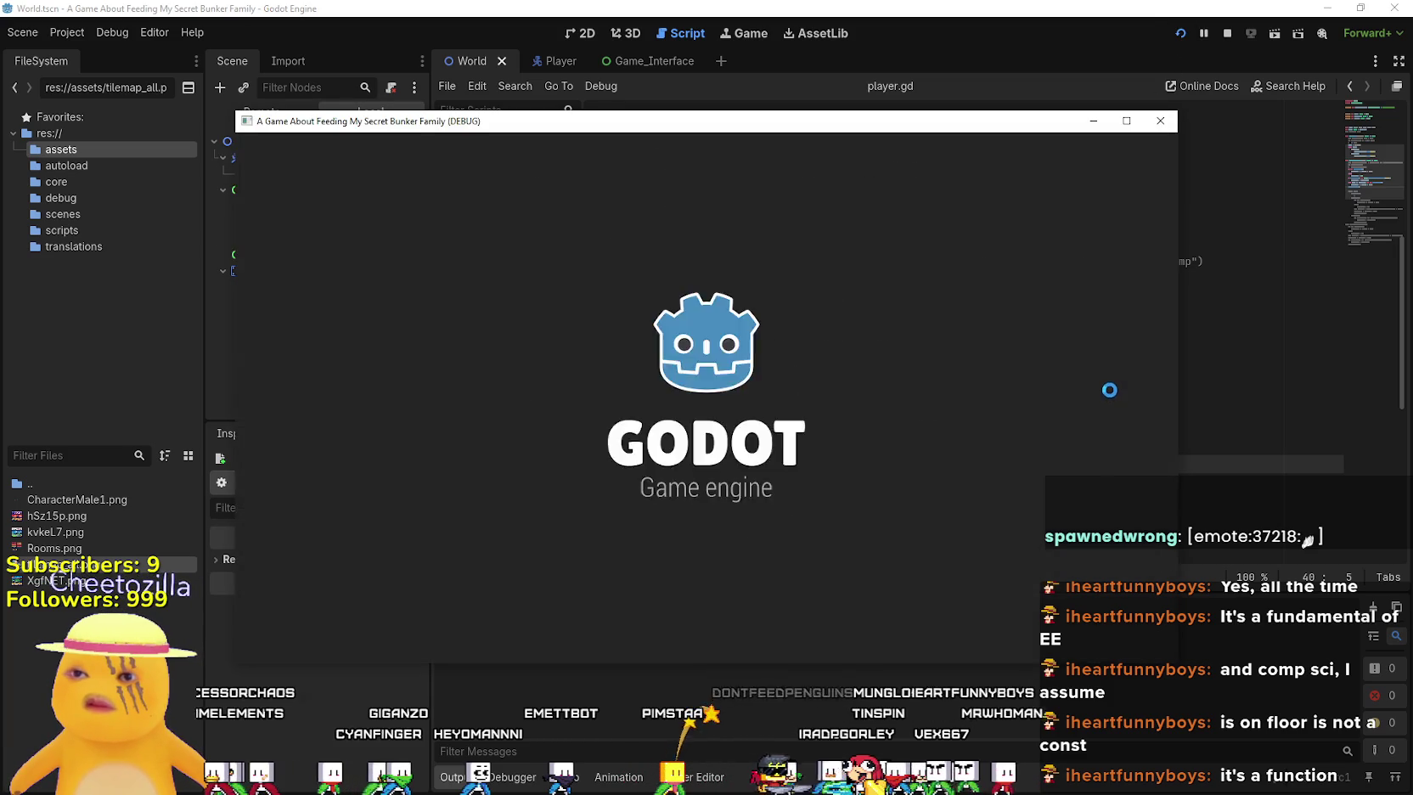
pyautogui.press('space')
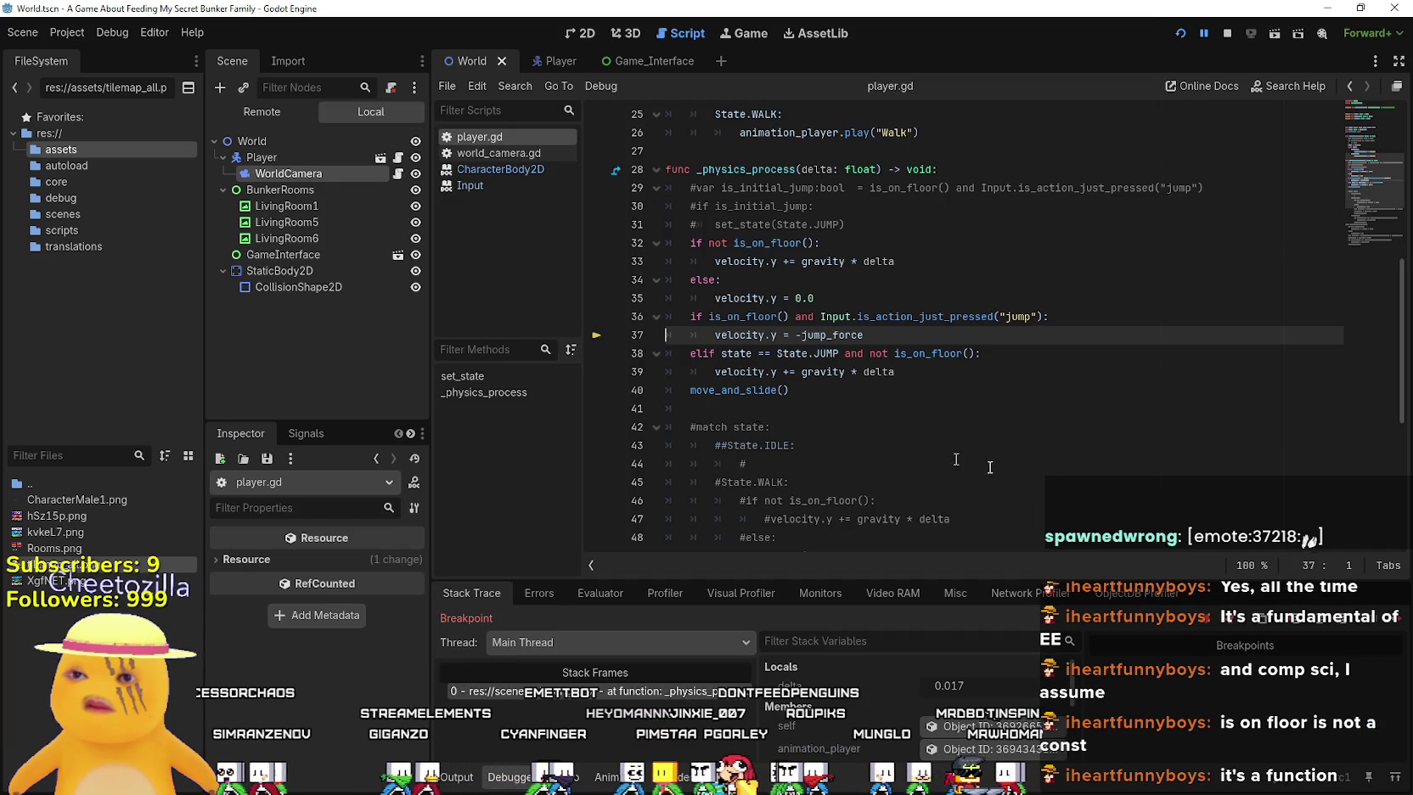
pyautogui.press('F12')
pyautogui.press('space')
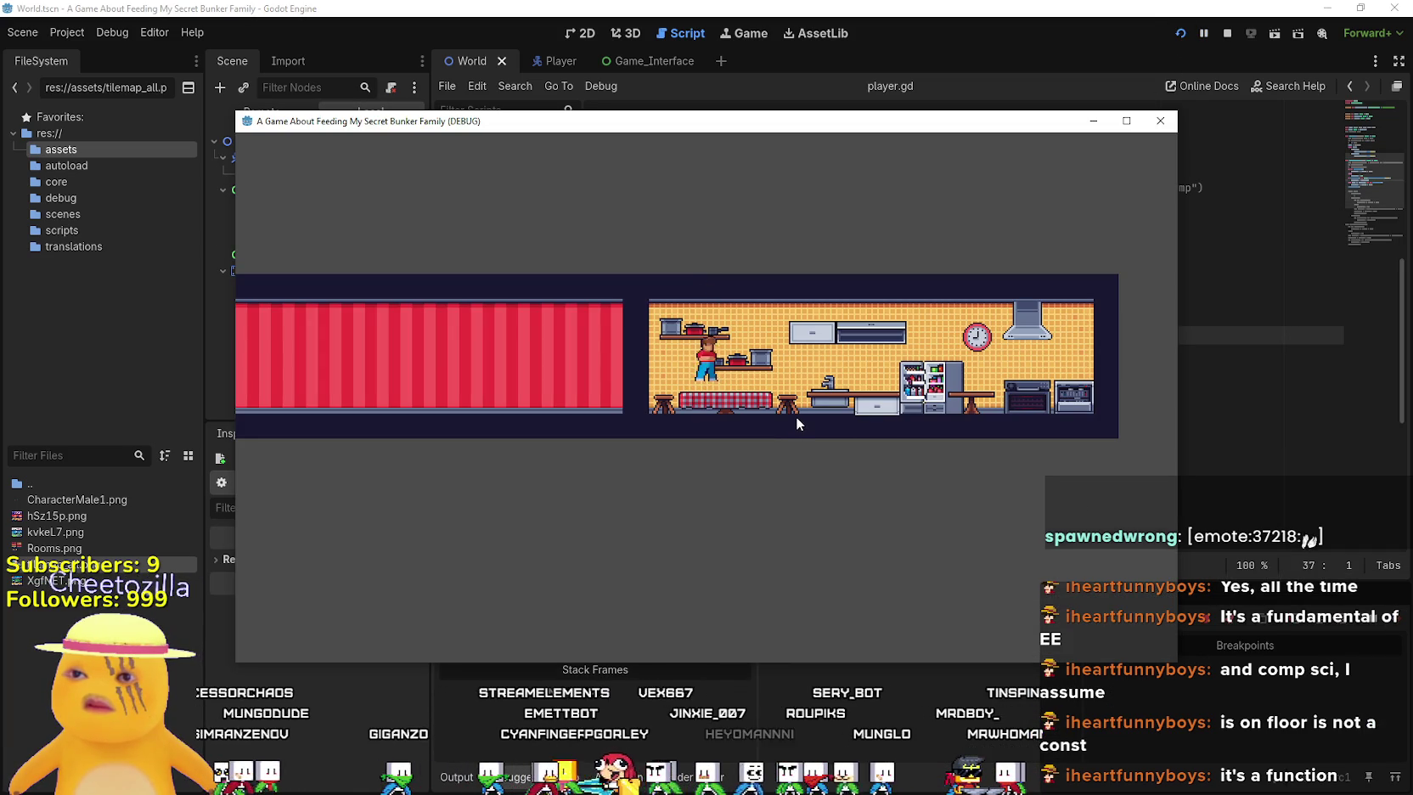
pyautogui.press('space')
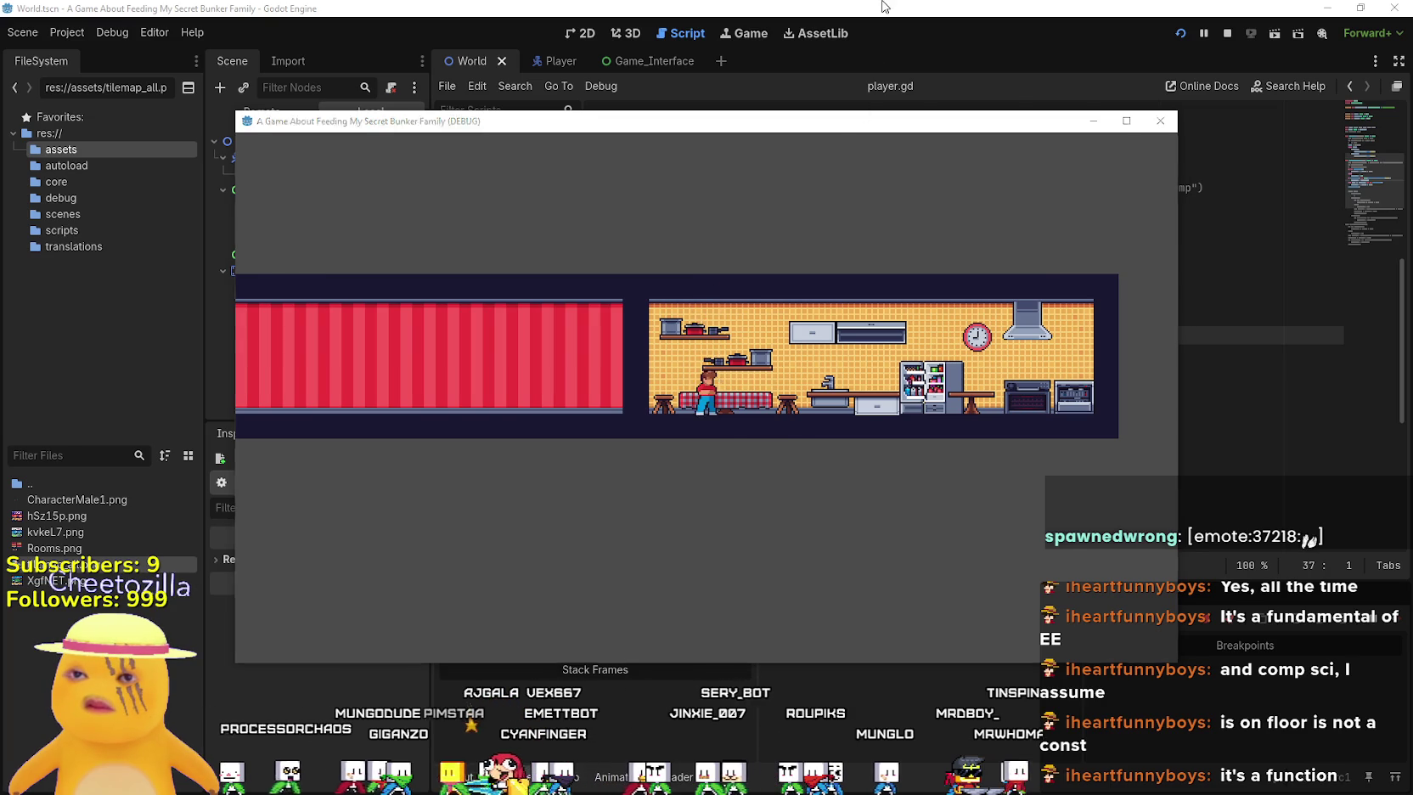
pyautogui.hotkey('alt', 'Tab')
pyautogui.moveTo(812, 292); pyautogui.dragTo(668, 241)
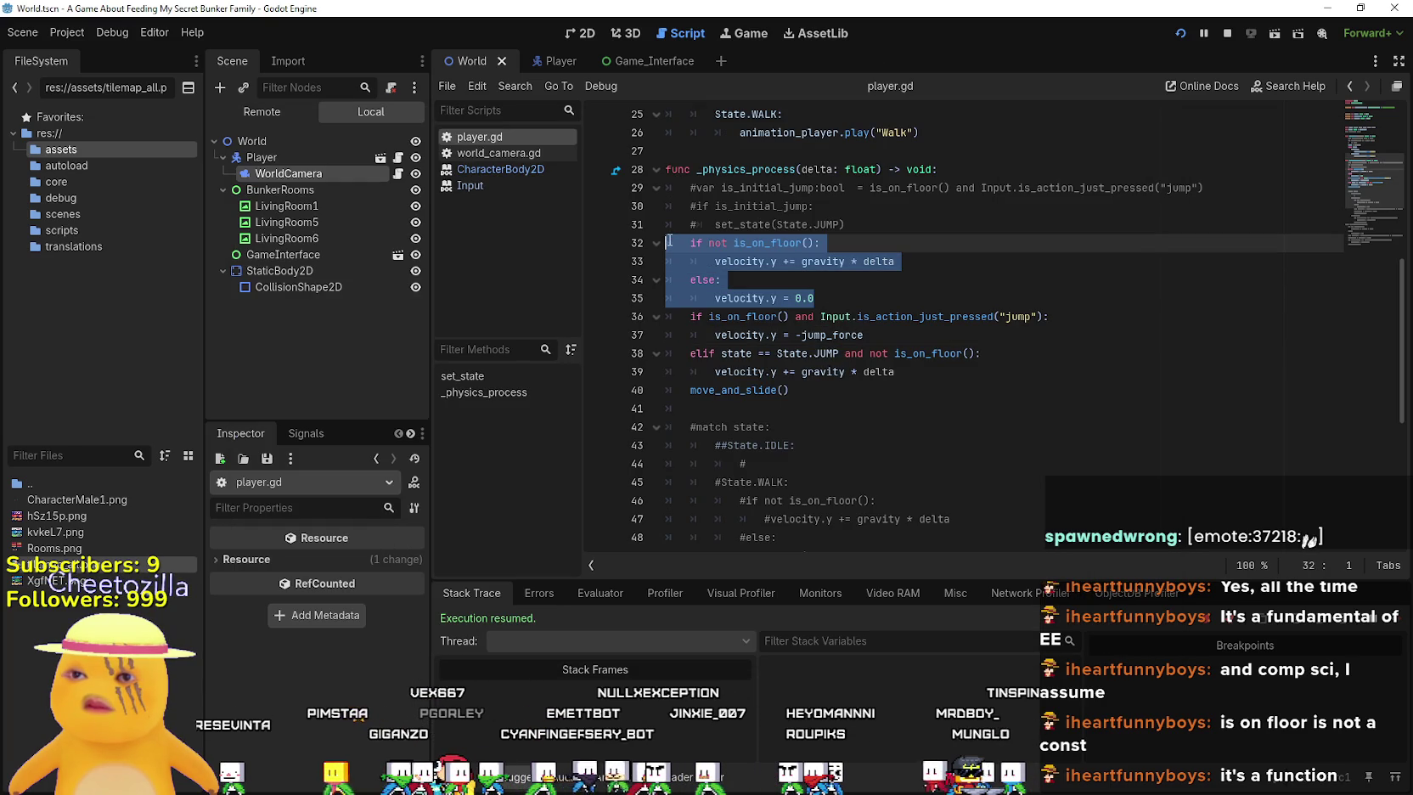
# Comment out the floor-gravity block on lines 32–35 and test-run the game
pyautogui.hotkey('ctrl', 'k')
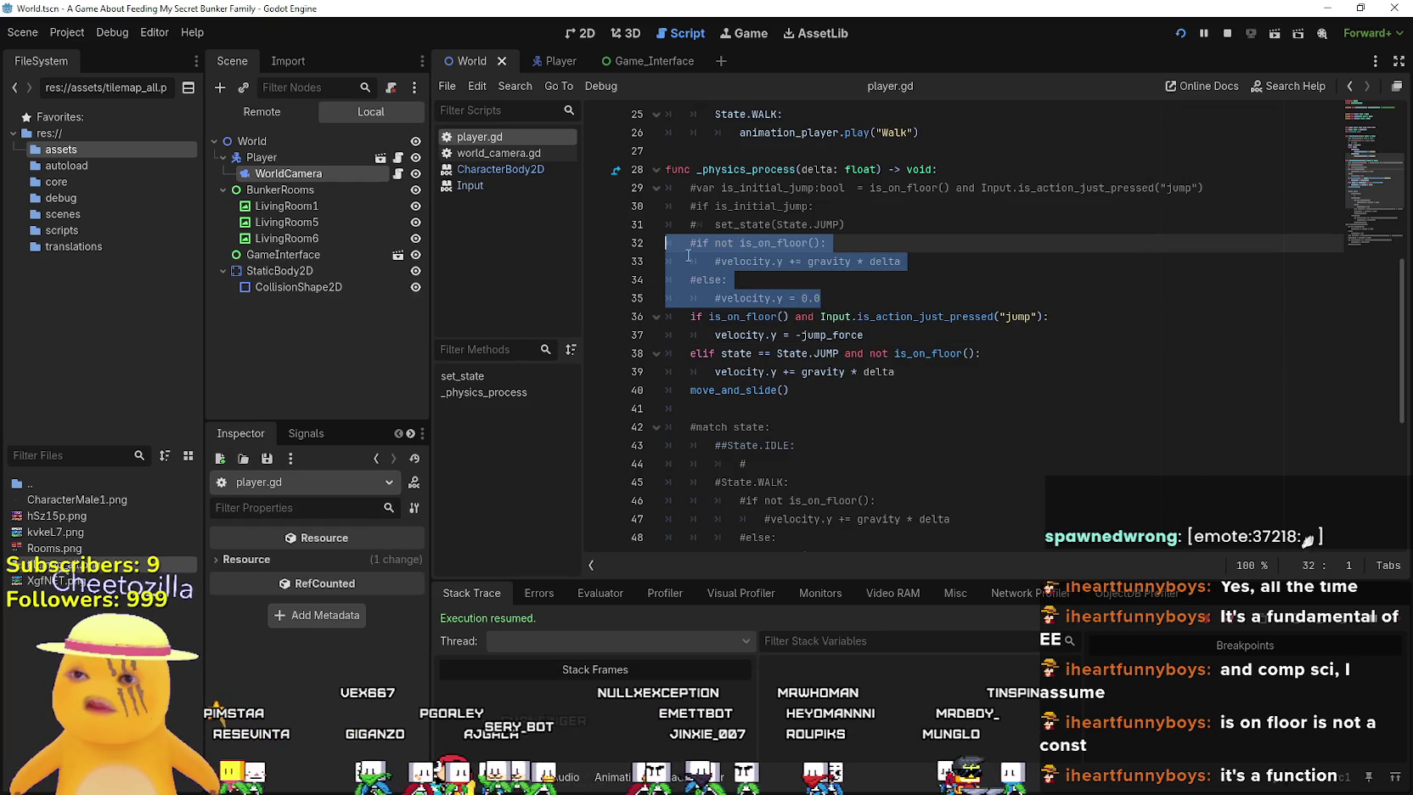
pyautogui.click(1225, 34)
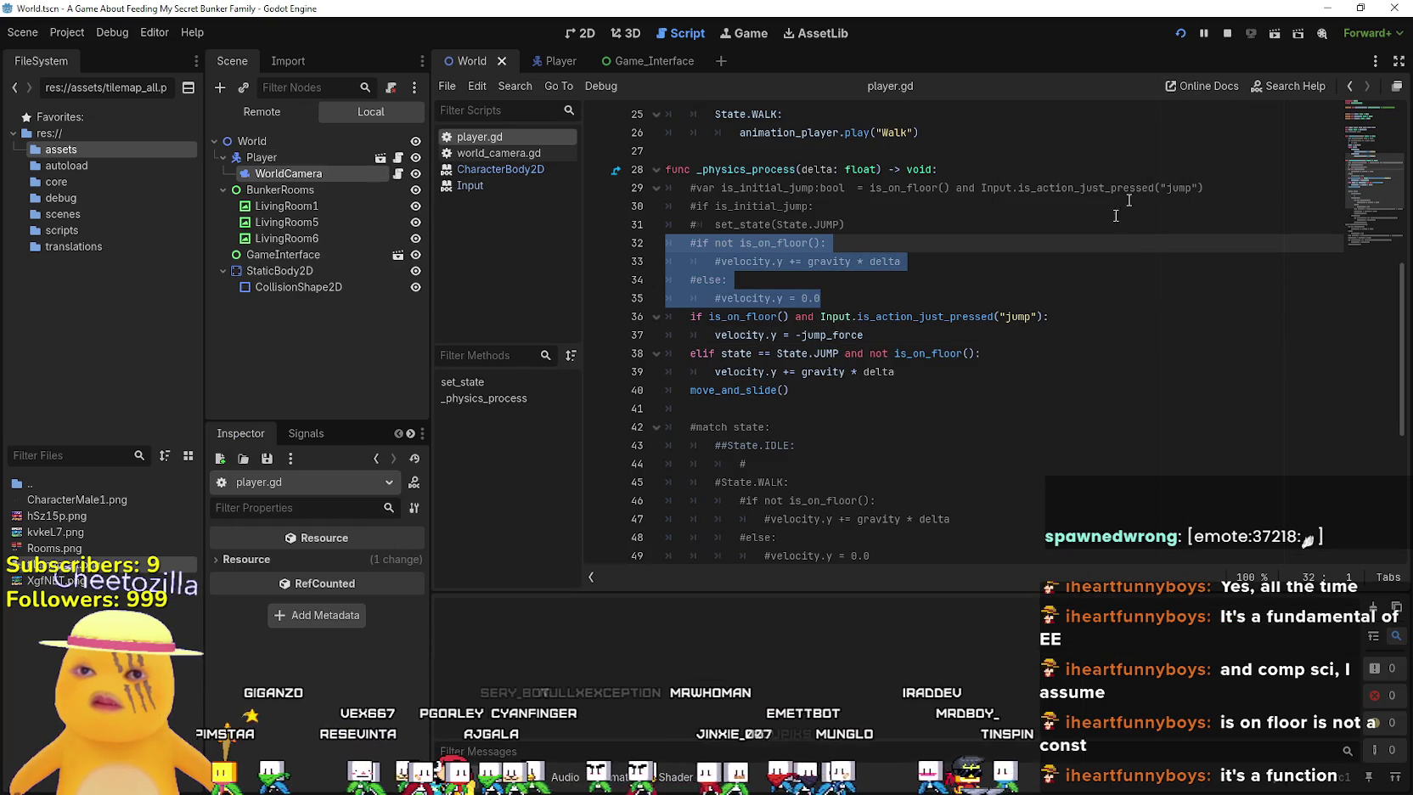
pyautogui.press('F5')
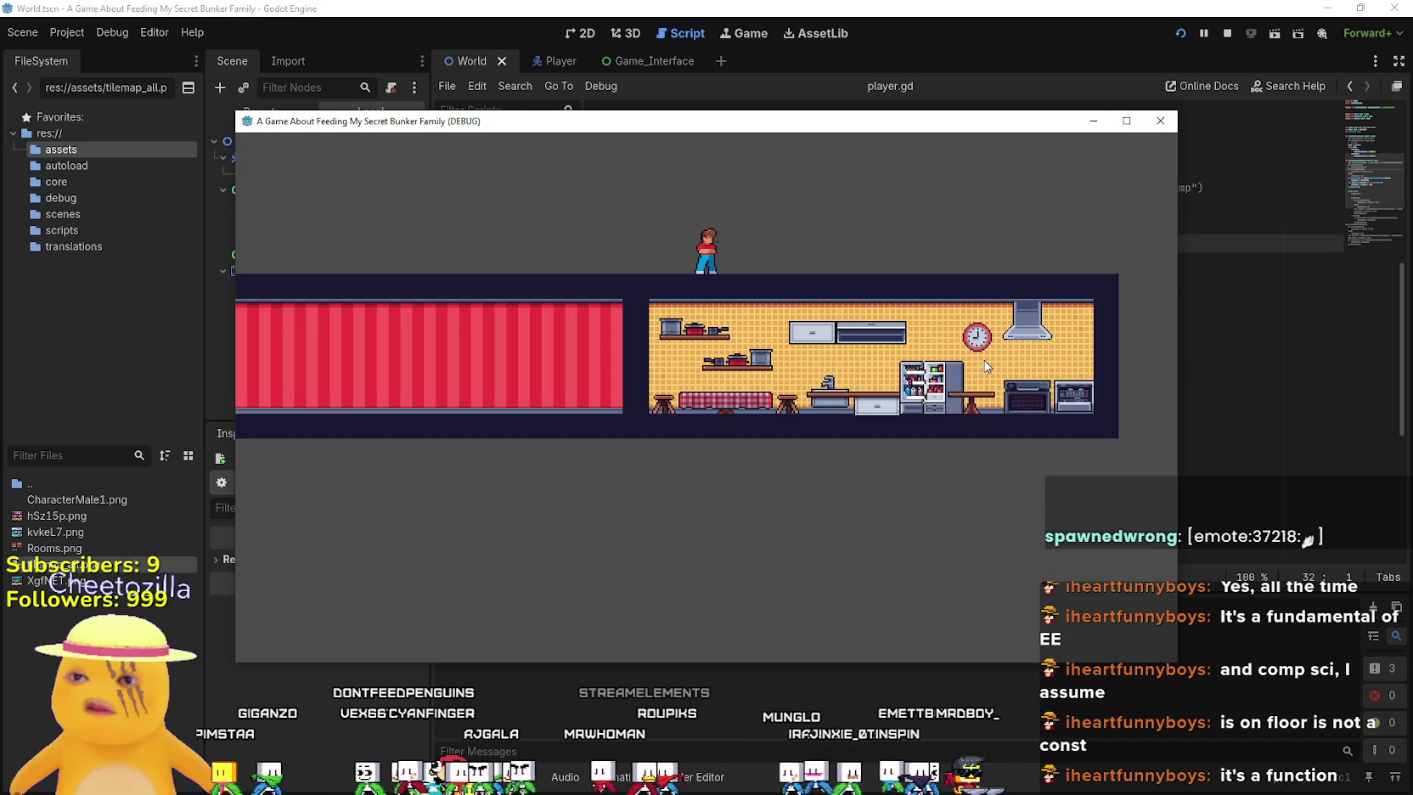
pyautogui.press('F8')
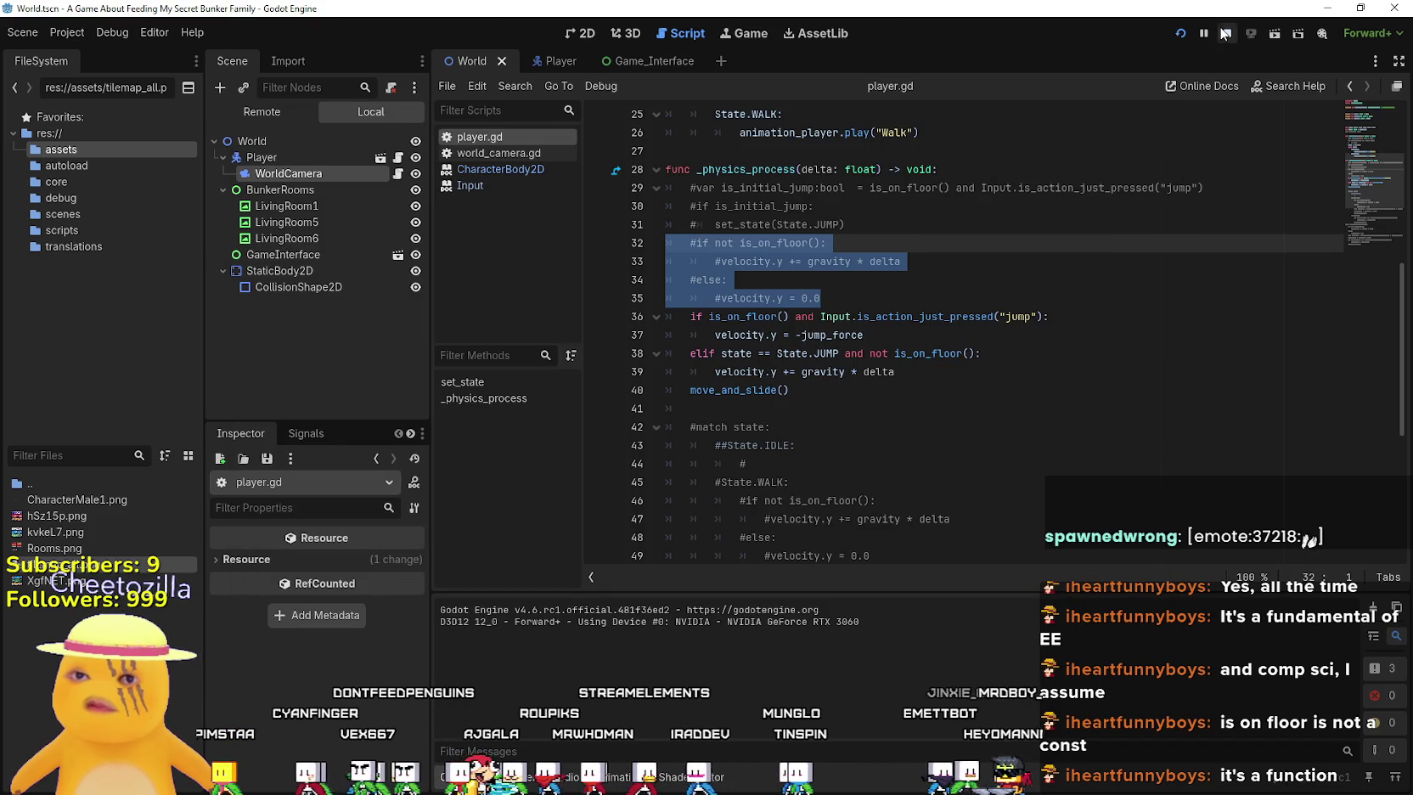
pyautogui.click(800, 273)
# Uncomment lines 32–35 again and add a blank line after line 35
pyautogui.moveTo(902, 261)
pyautogui.mouseDown()
pyautogui.moveTo(710, 262)
pyautogui.moveTo(722, 262)
pyautogui.mouseUp()
pyautogui.moveTo(842, 297); pyautogui.dragTo(611, 251)
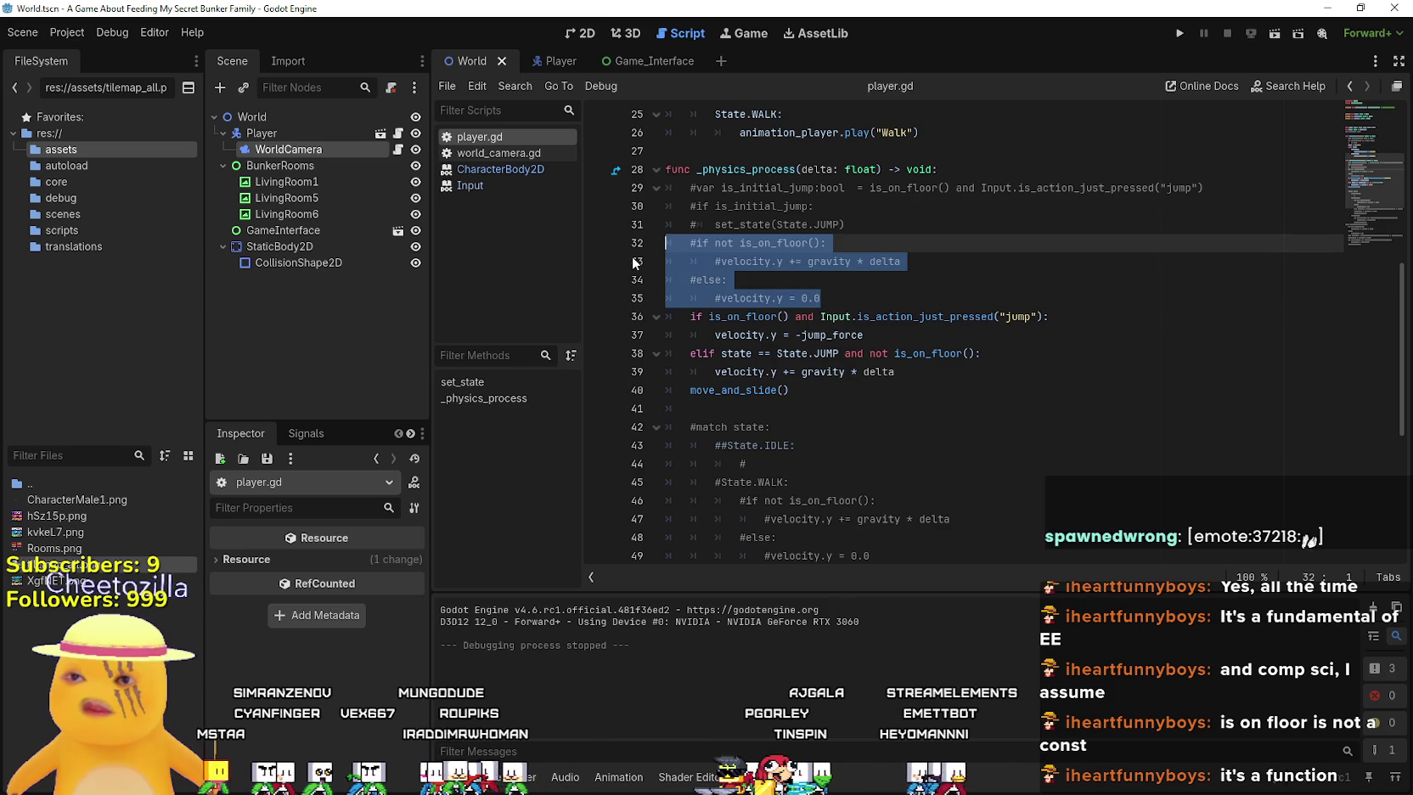
pyautogui.hotkey('ctrl', 'k')
pyautogui.click(931, 297)
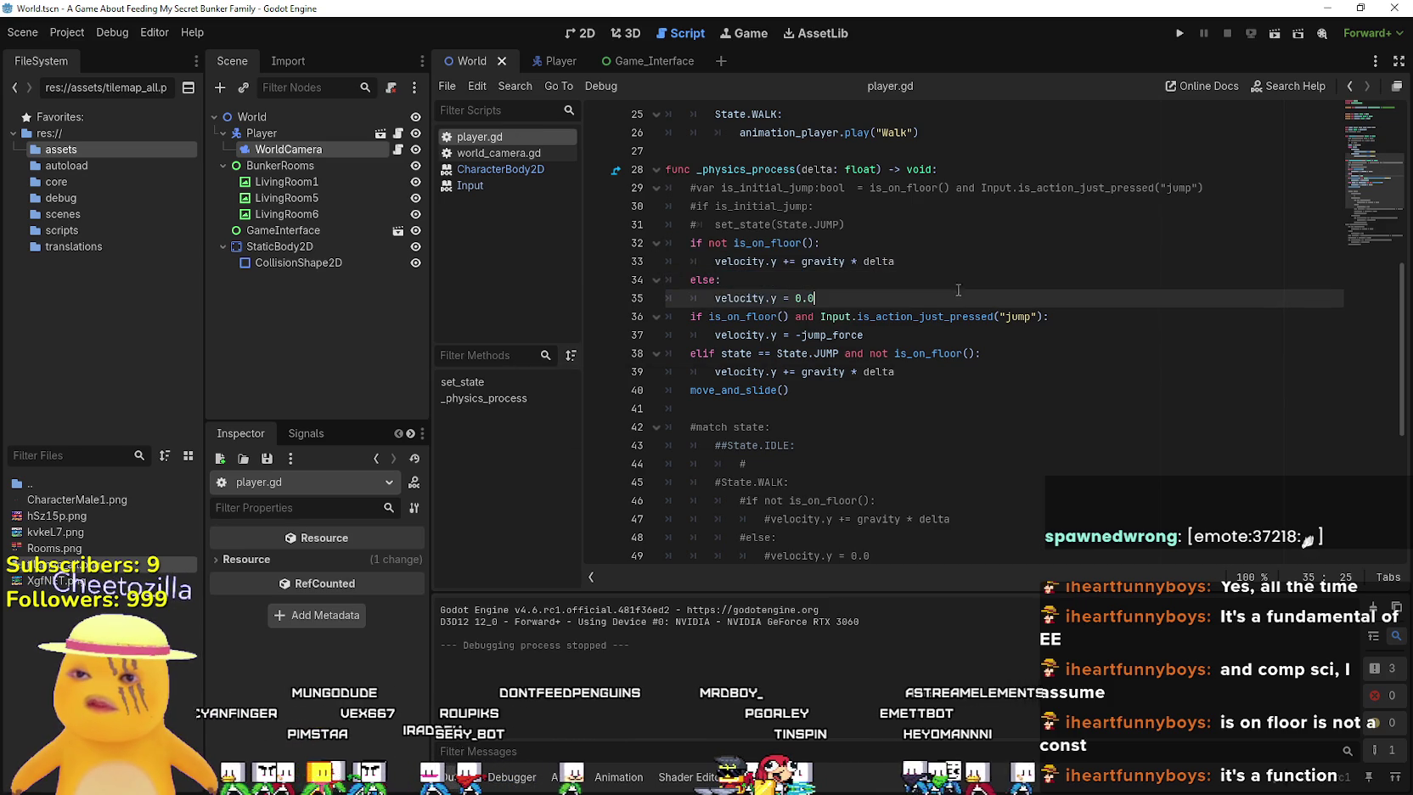
pyautogui.press('Return')
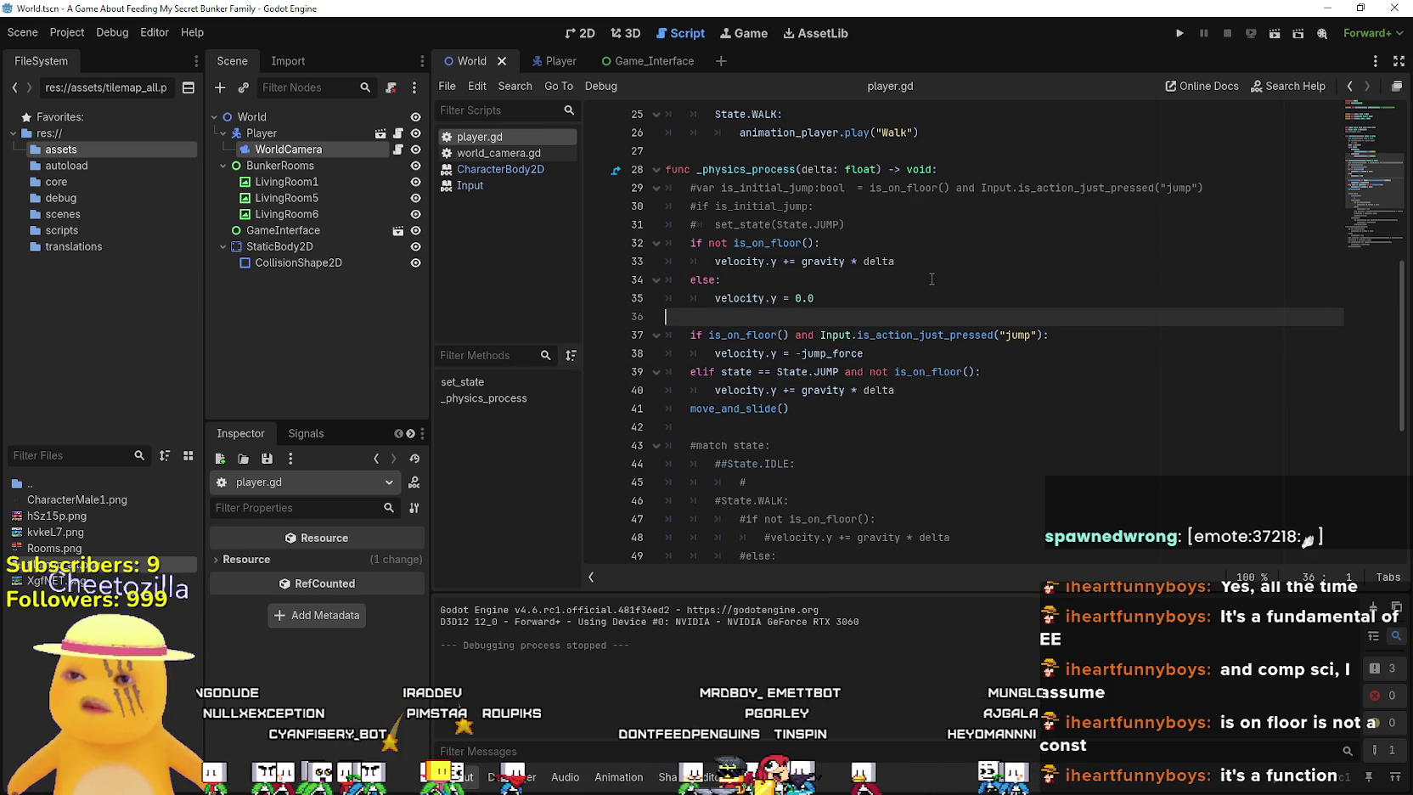
pyautogui.hotkey('alt', 'Tab')
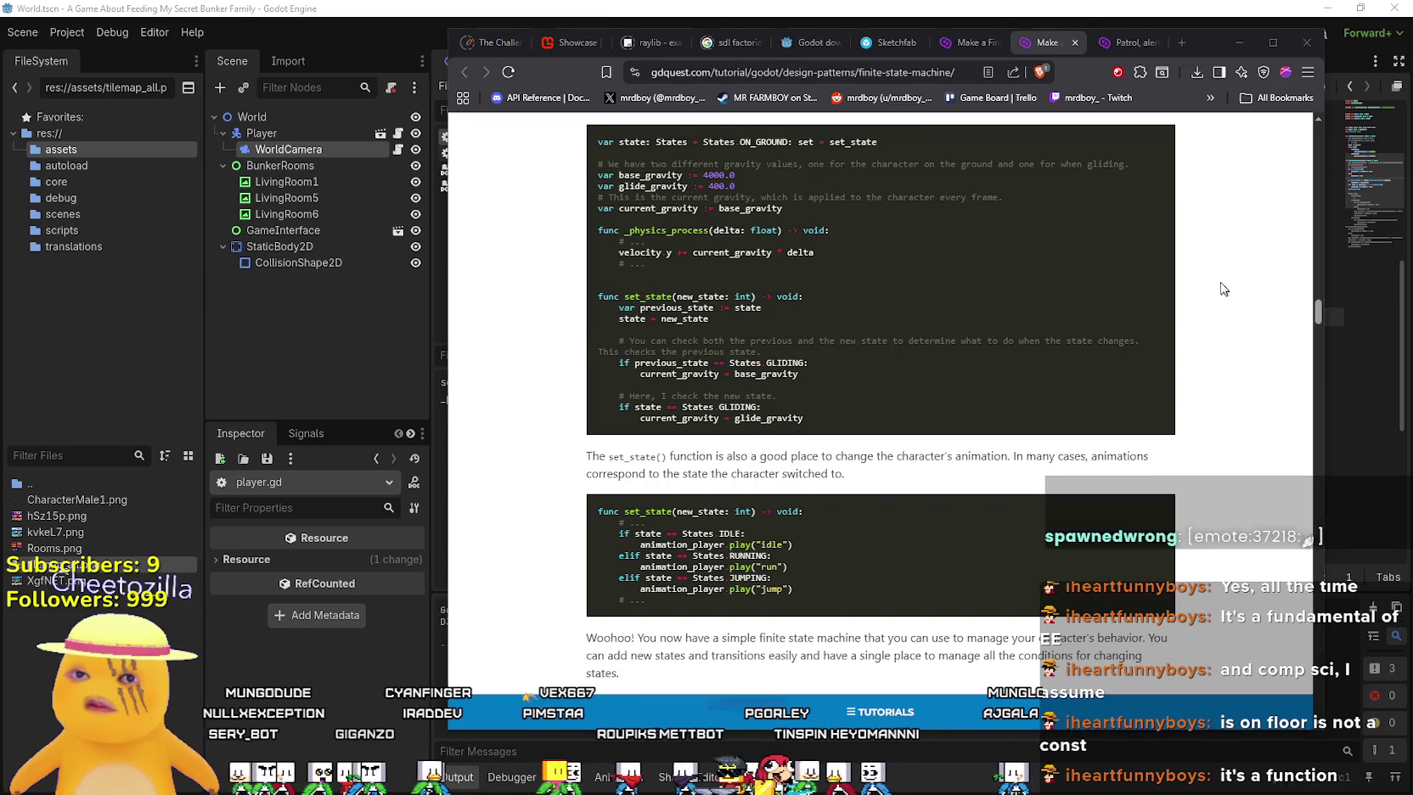
# Run the game once more from the script editor and stop it
pyautogui.hotkey('alt', 'Tab')
pyautogui.click(1190, 31)
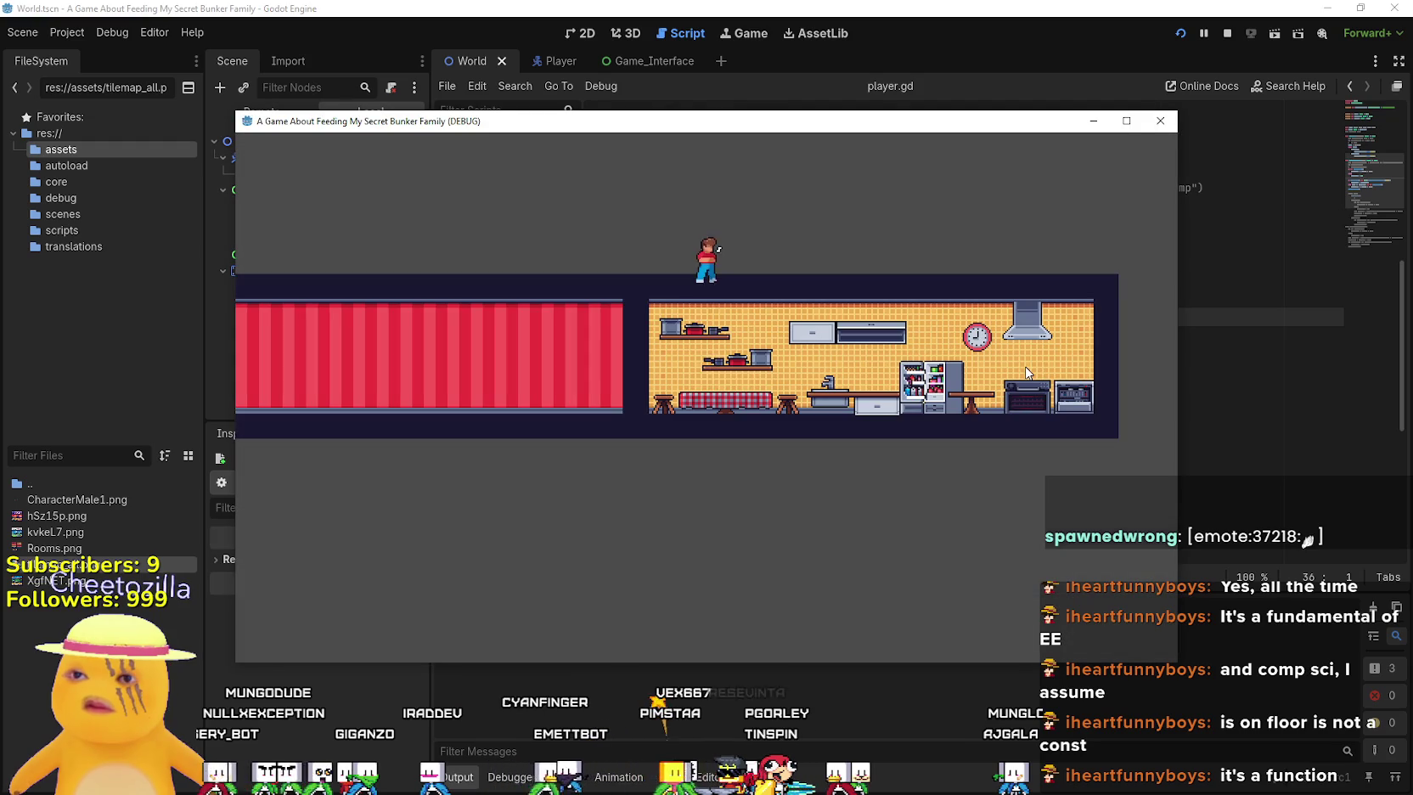
pyautogui.click(1228, 34)
pyautogui.moveTo(780, 388)
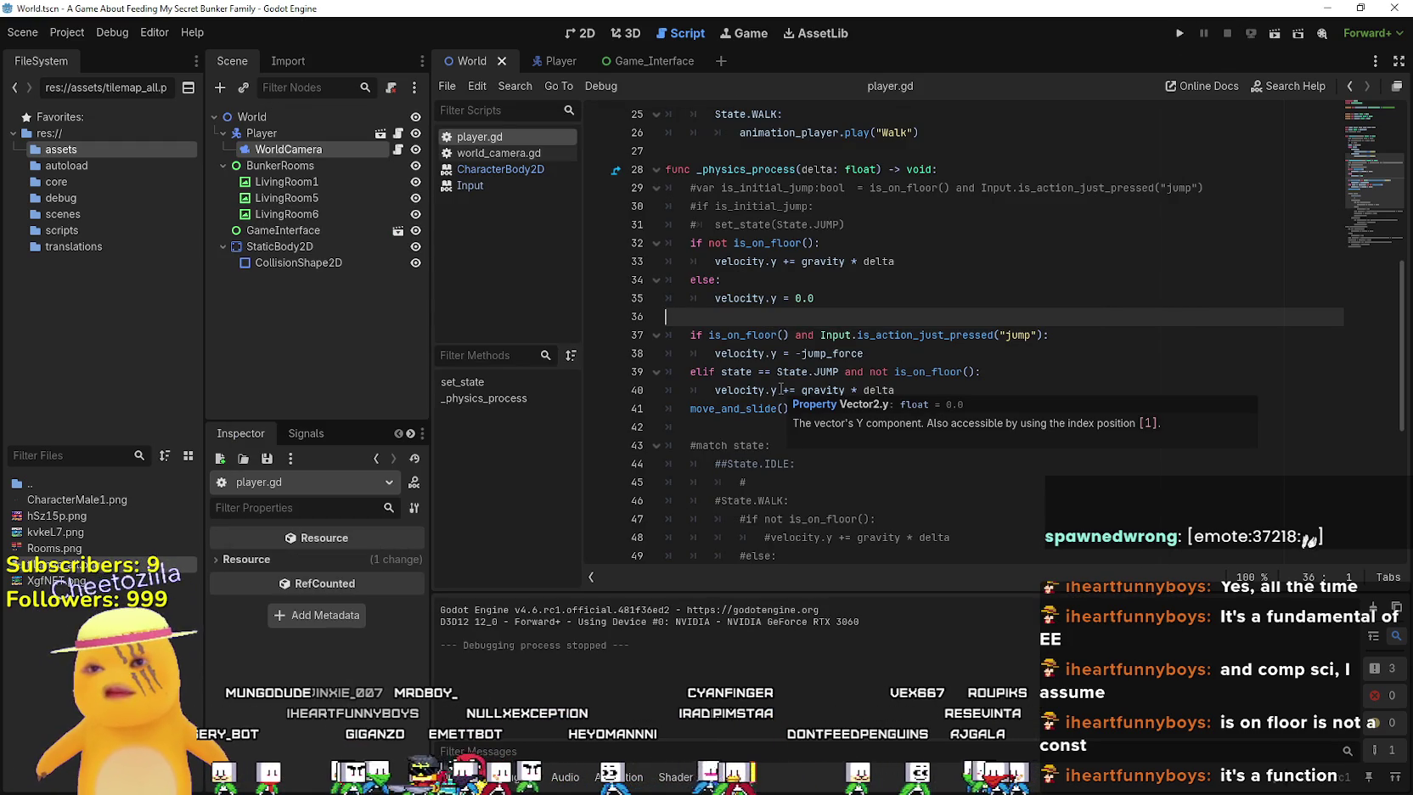
pyautogui.scroll(3, 705, 365)
# Highlight the tutorial's set_state, FALLING-to-GLIDING and jumping-to-falling transition code, then return to Godot
pyautogui.hotkey('alt', 'Tab')
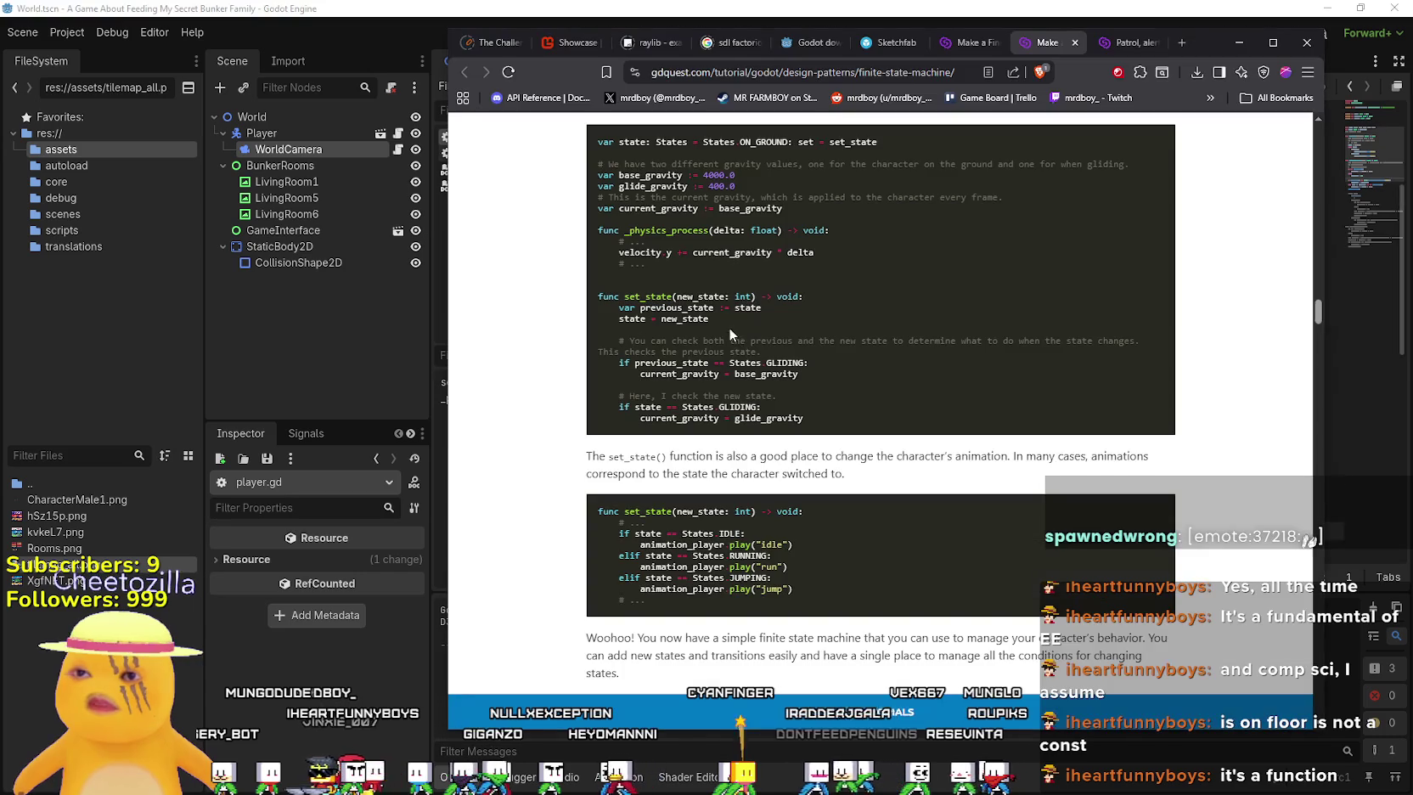
pyautogui.scroll(-3, 607, 391)
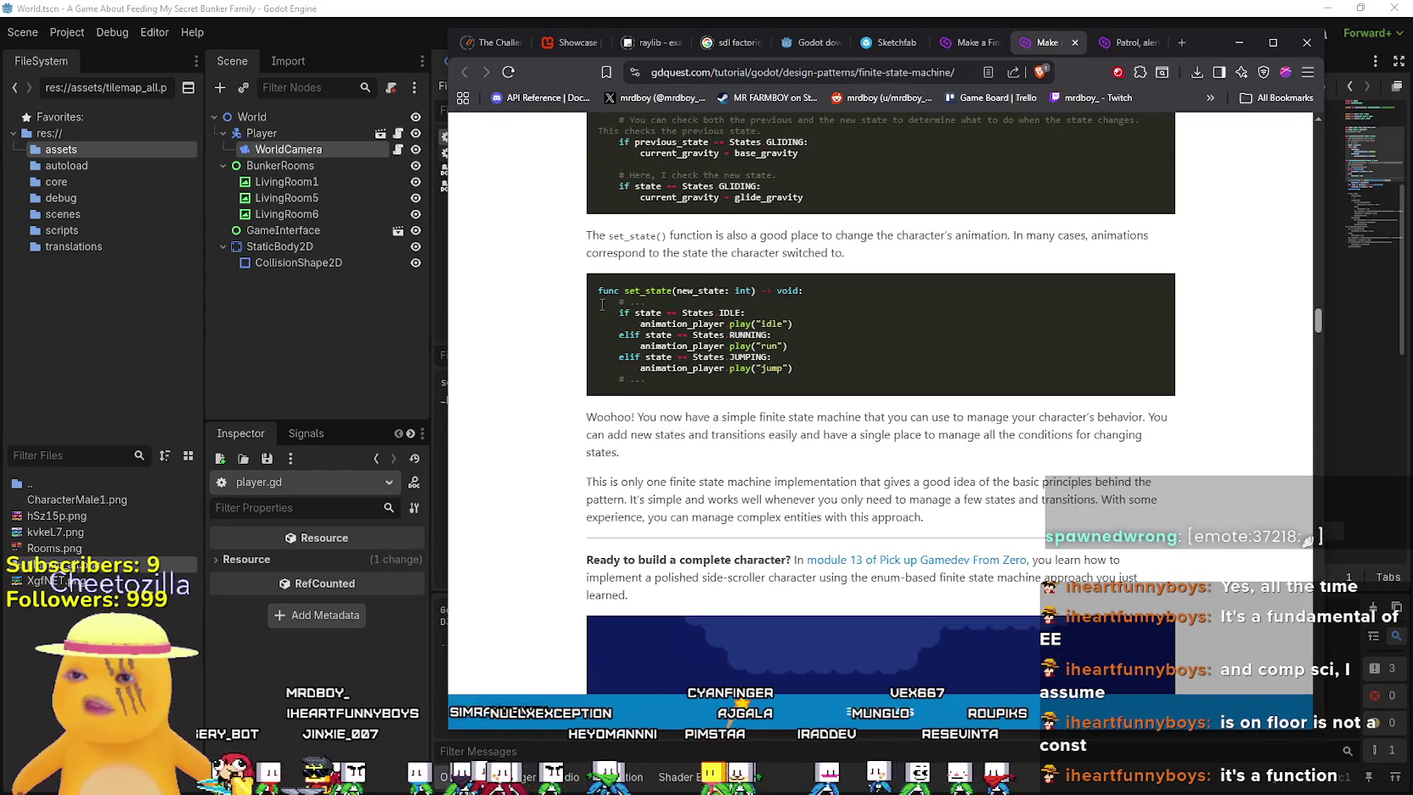
pyautogui.moveTo(606, 307); pyautogui.dragTo(848, 378)
pyautogui.scroll(5, 847, 378)
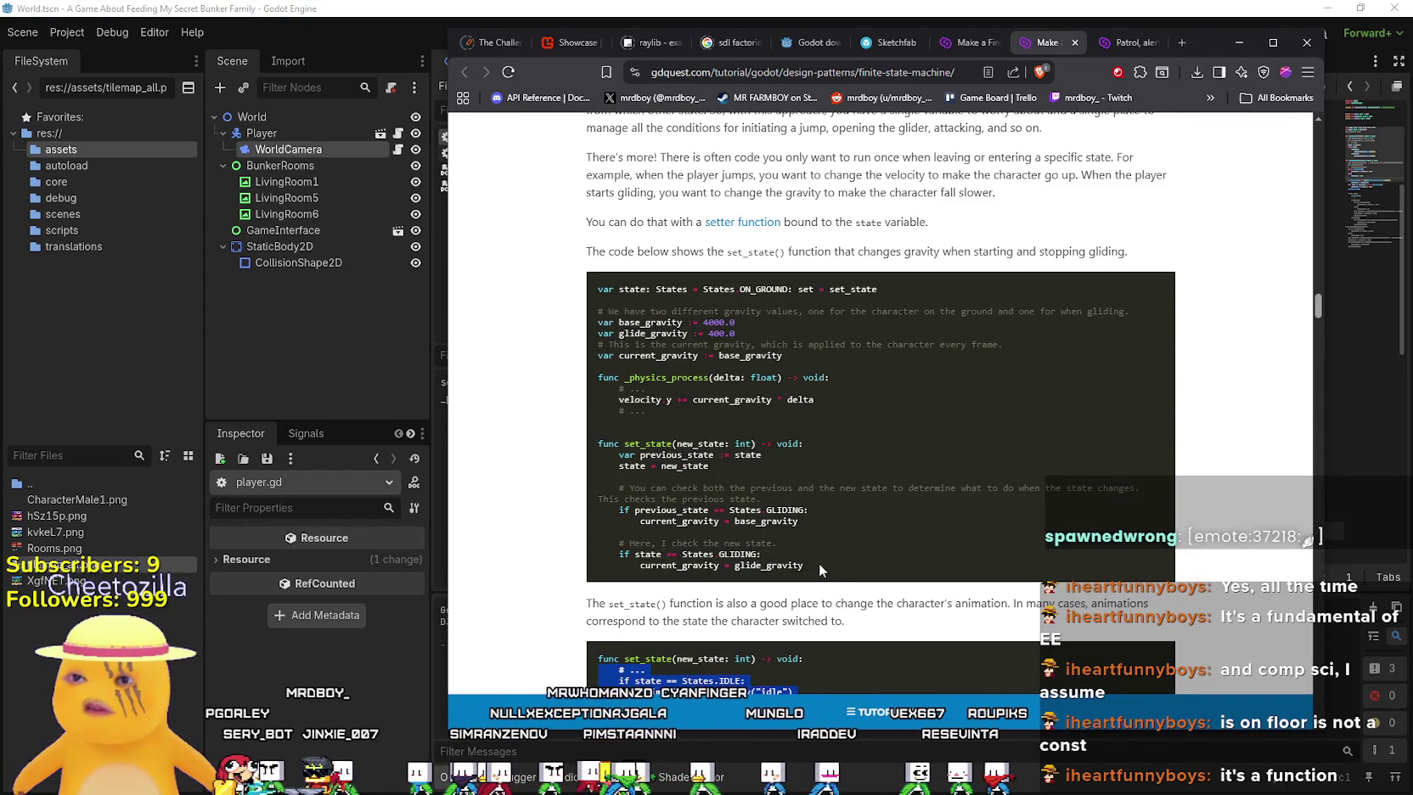
pyautogui.scroll(5, 822, 574)
pyautogui.moveTo(785, 416); pyautogui.dragTo(621, 389)
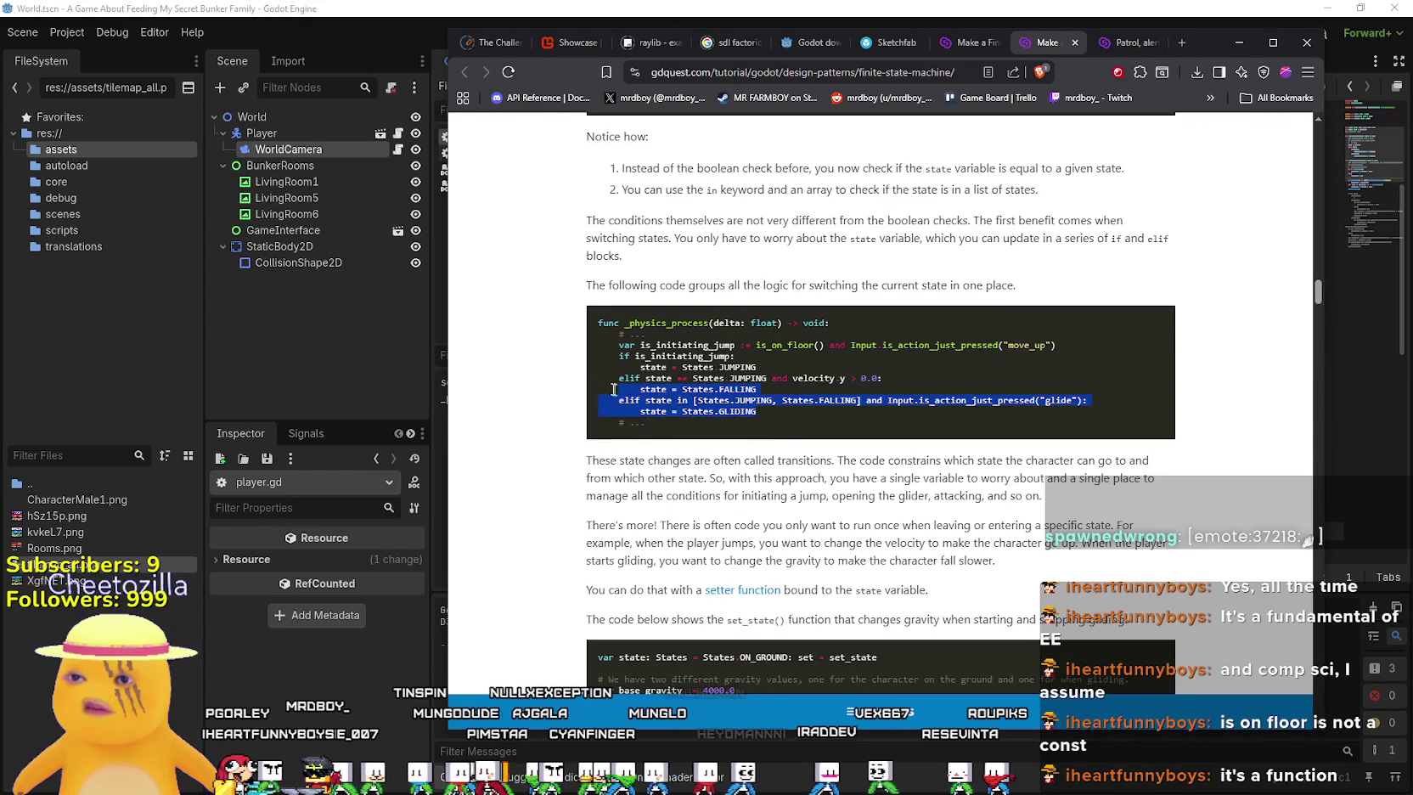
pyautogui.moveTo(758, 389); pyautogui.dragTo(591, 382)
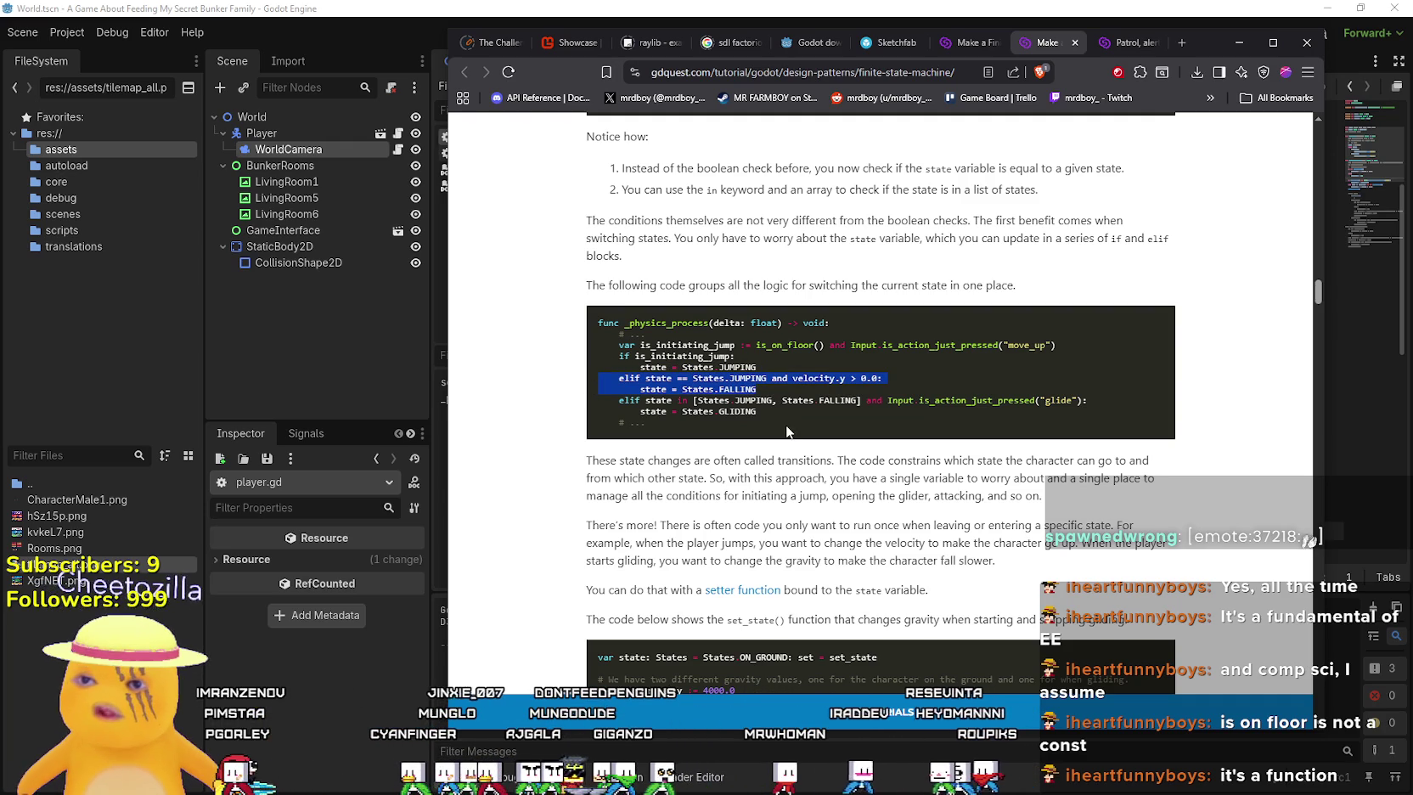
pyautogui.click(858, 7)
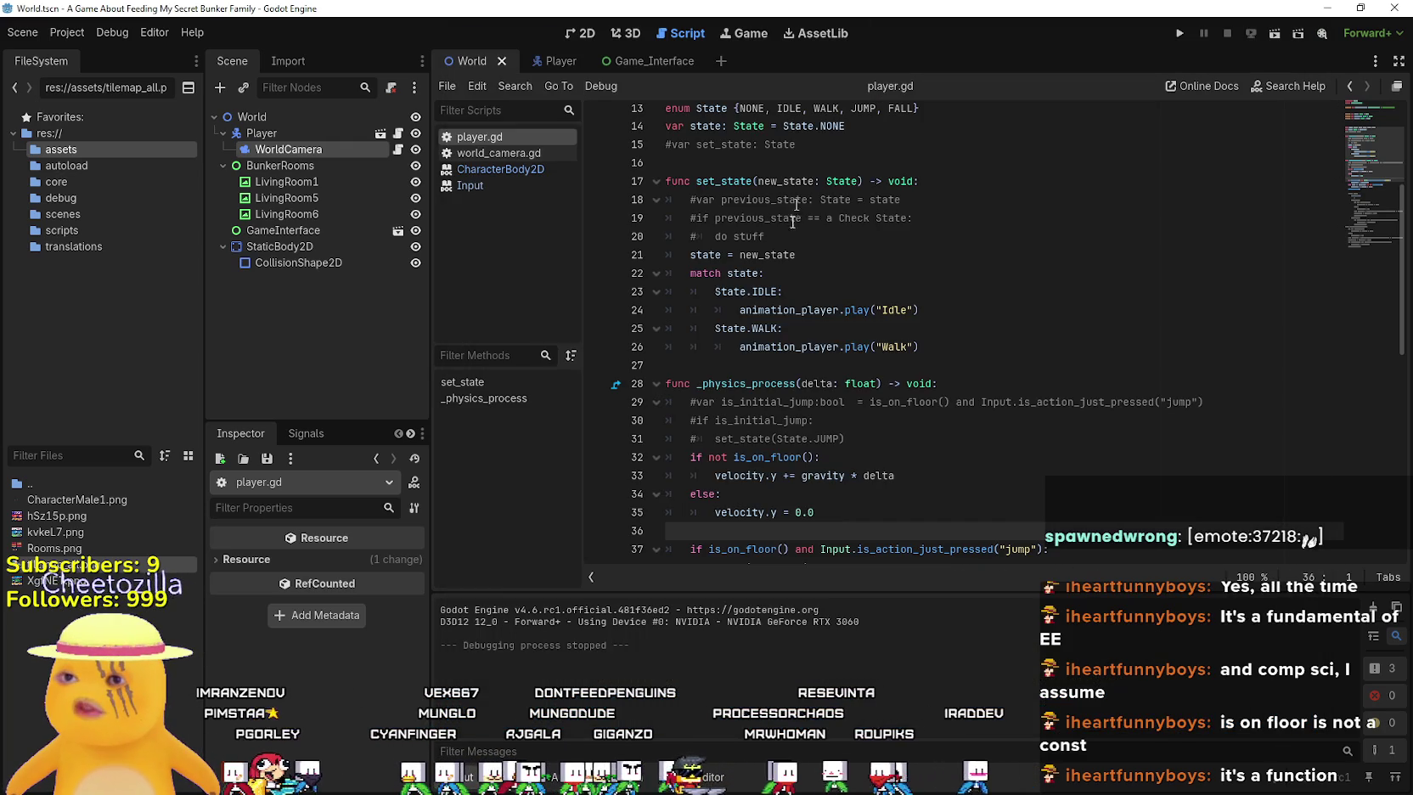
# Select the not-is_on_floor gravity check and the commented set_state line, then switch to the tutorial
pyautogui.scroll(-1, 797, 345)
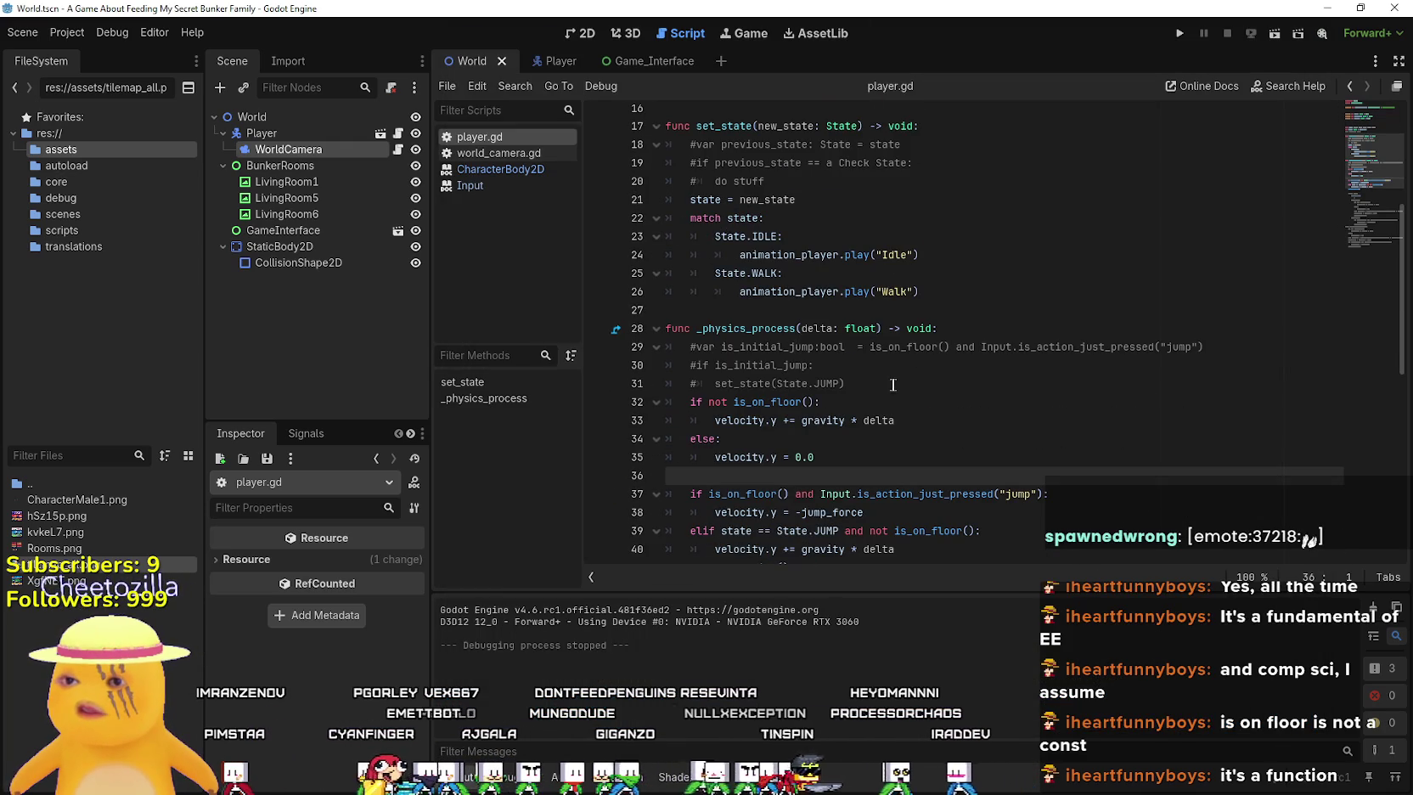
pyautogui.scroll(-1, 867, 389)
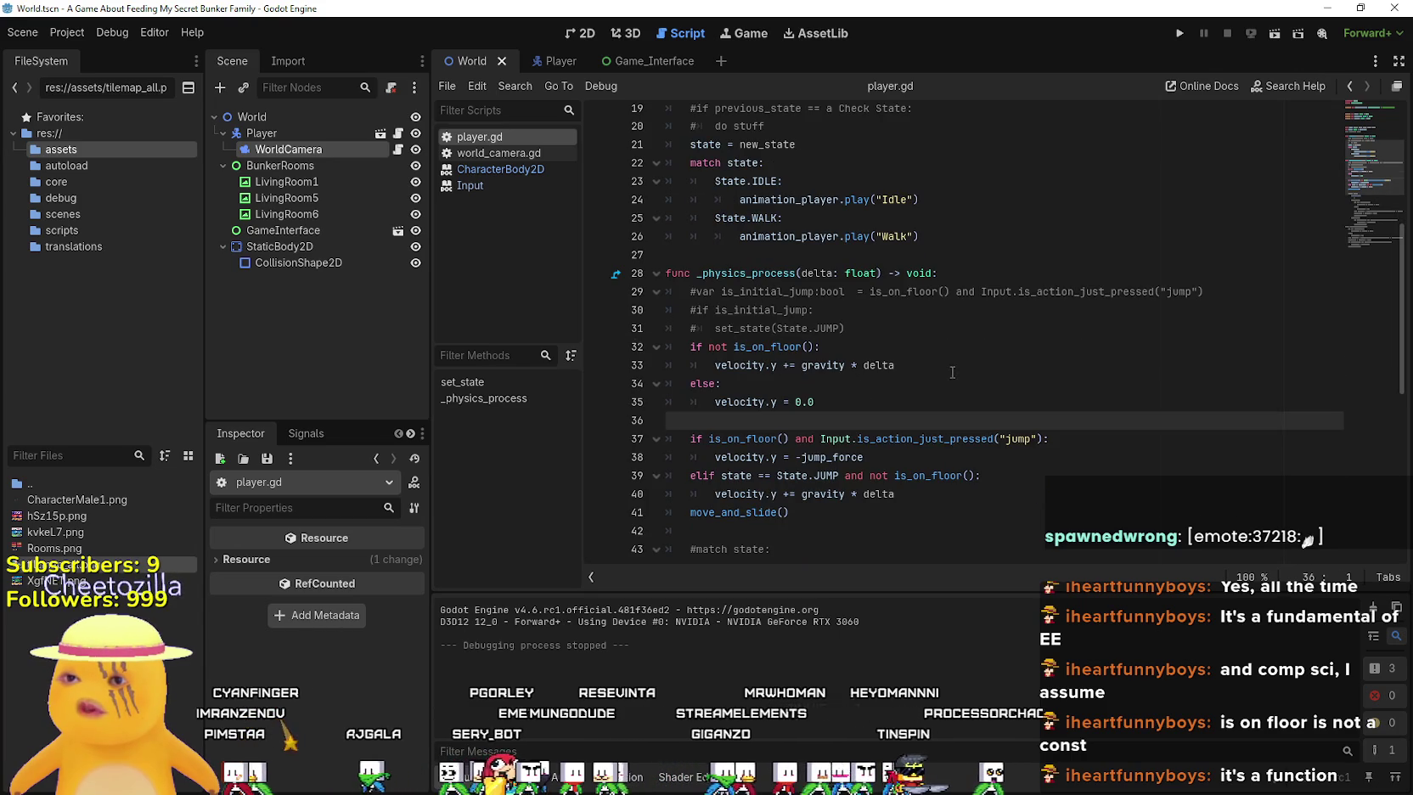
pyautogui.moveTo(953, 372); pyautogui.dragTo(674, 347)
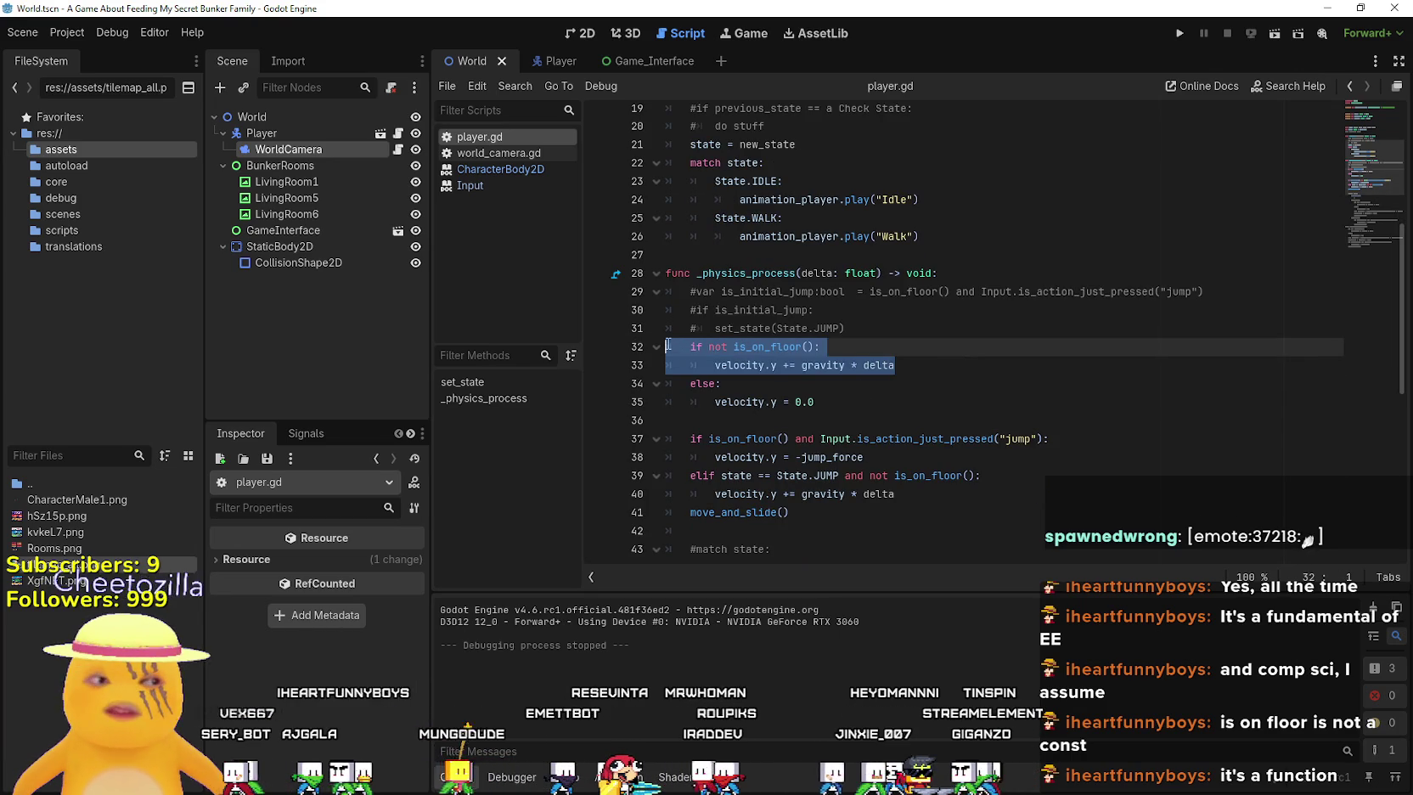
pyautogui.keyDown('shift'); pyautogui.click(668, 336); pyautogui.keyUp('shift')
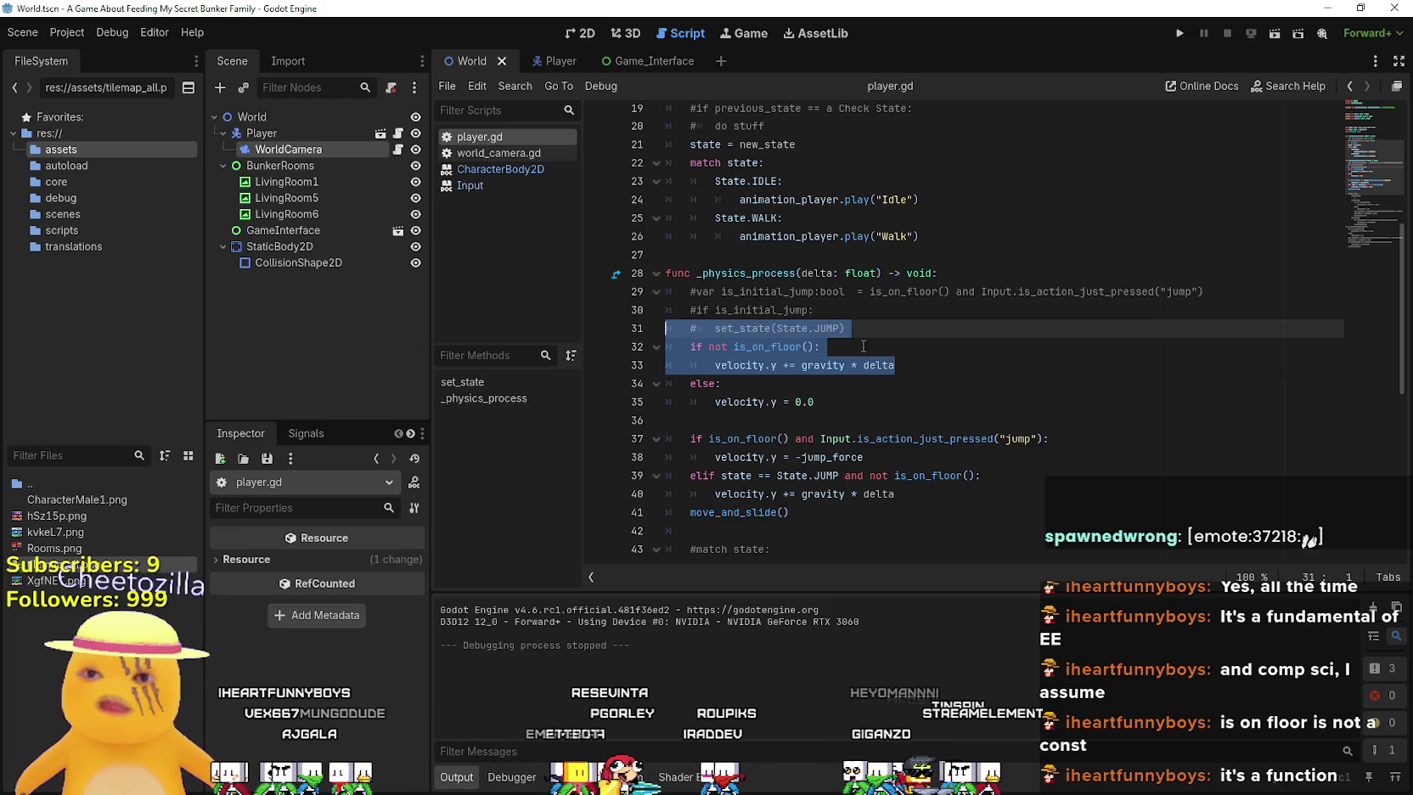
pyautogui.hotkey('alt', 'Tab')
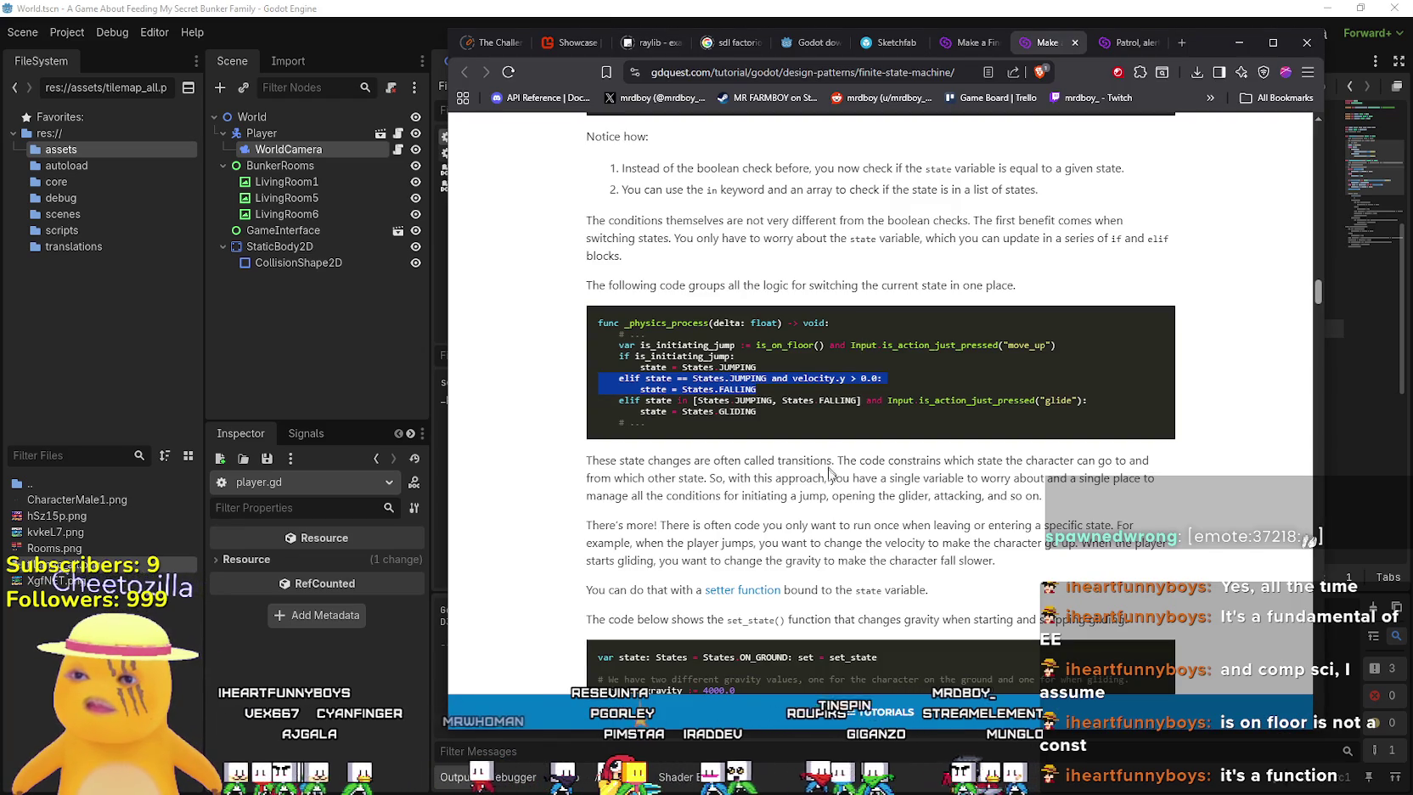
# Highlight the tutorial's JUMPING-to-GLIDING transition lines, then minimize the browser to return to player.gd
pyautogui.click(772, 418)
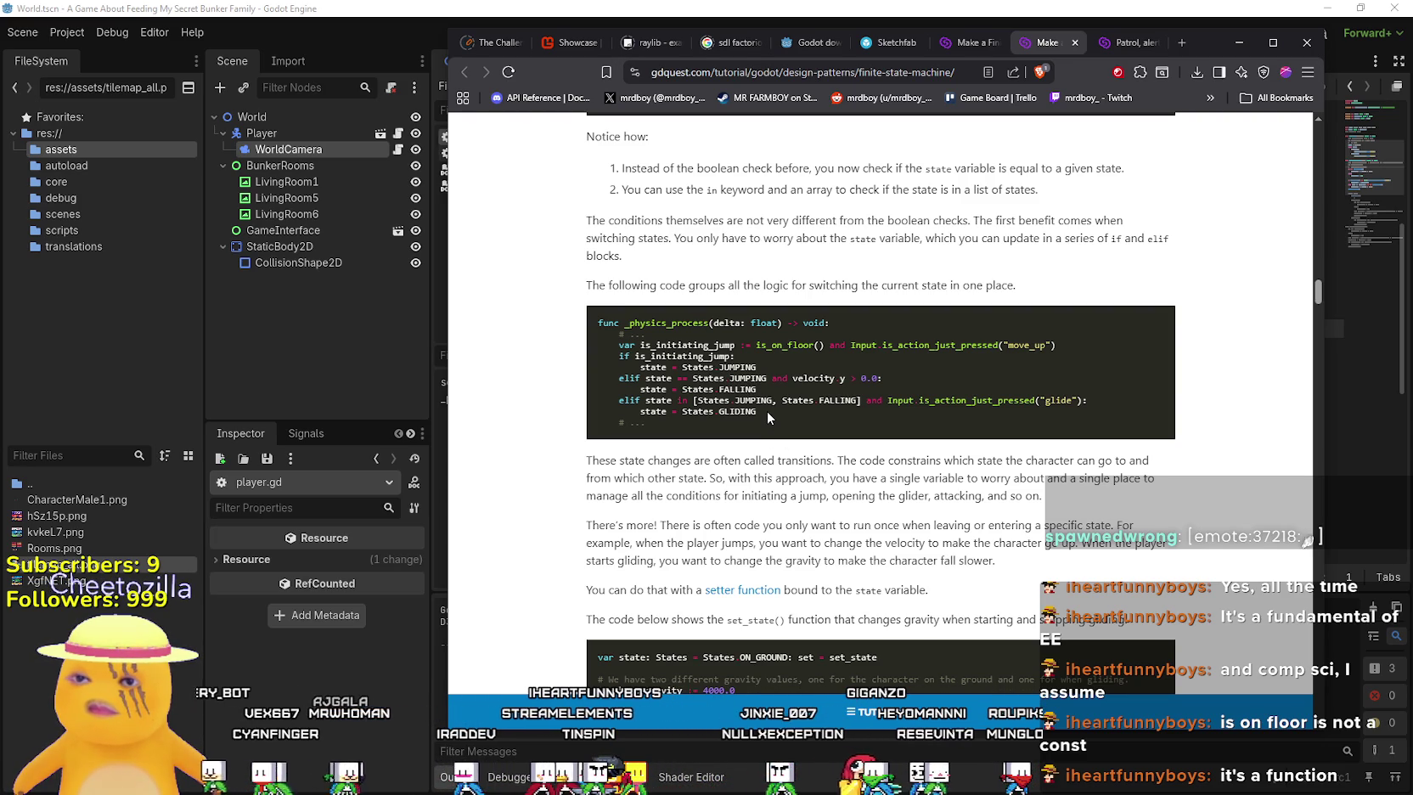
pyautogui.moveTo(763, 411); pyautogui.dragTo(582, 376)
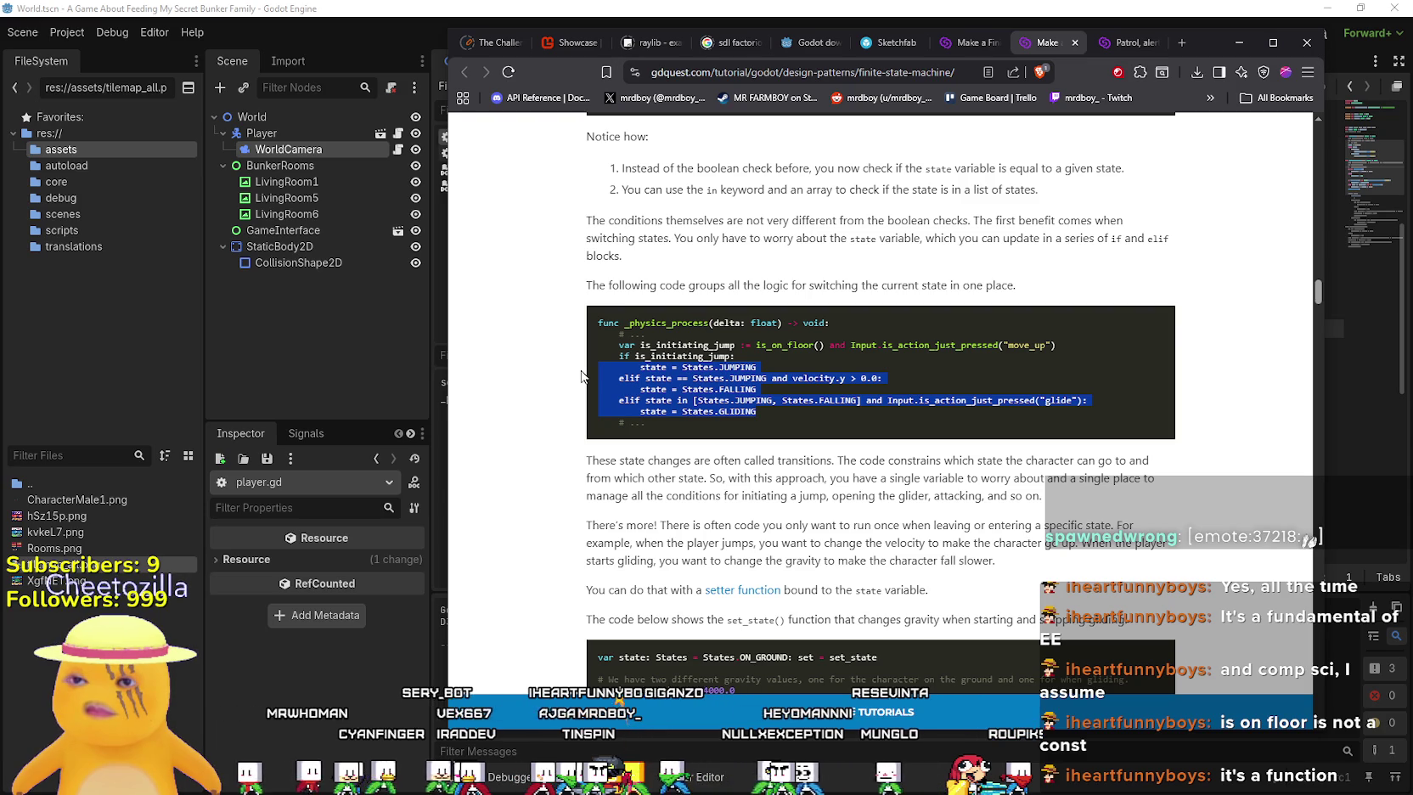
pyautogui.click(817, 378)
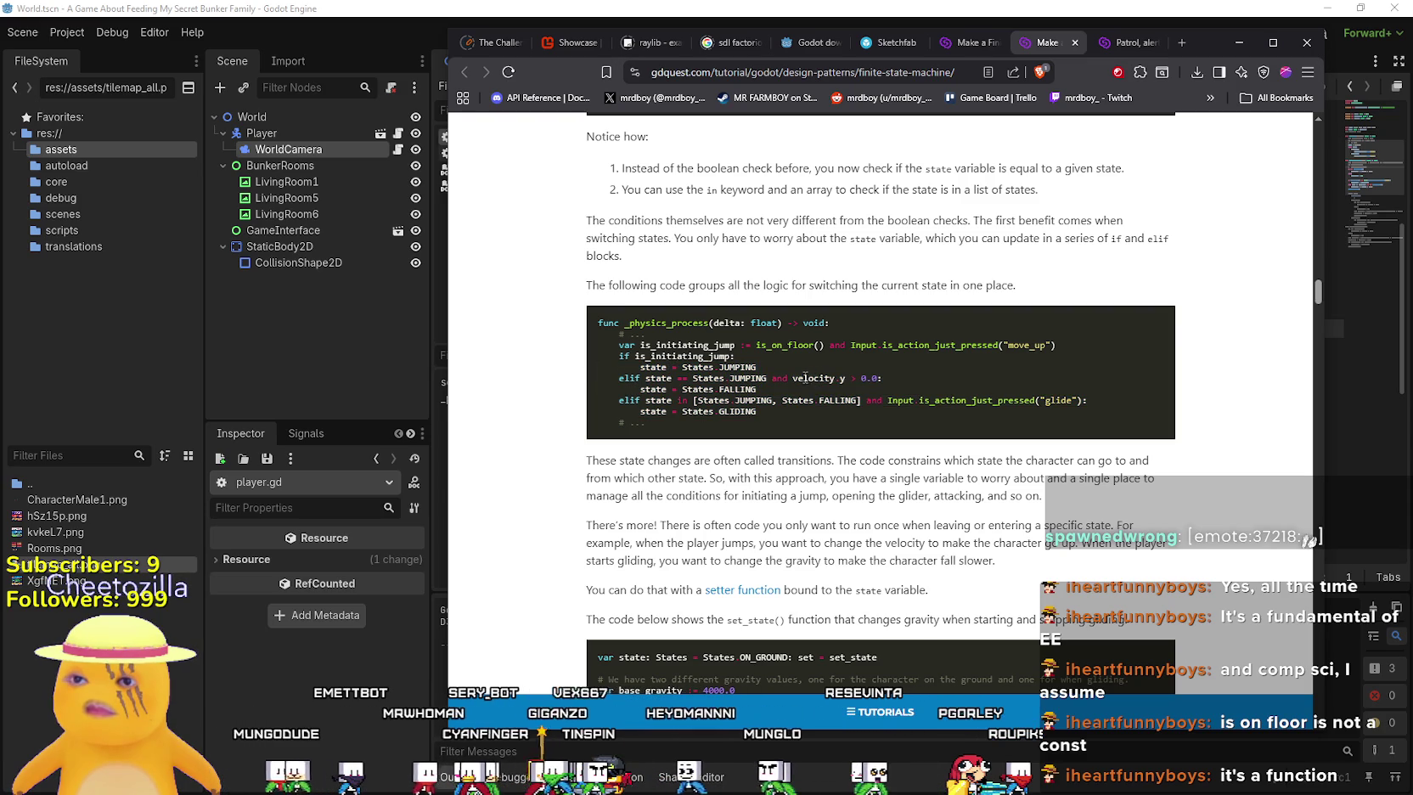
pyautogui.click(1239, 41)
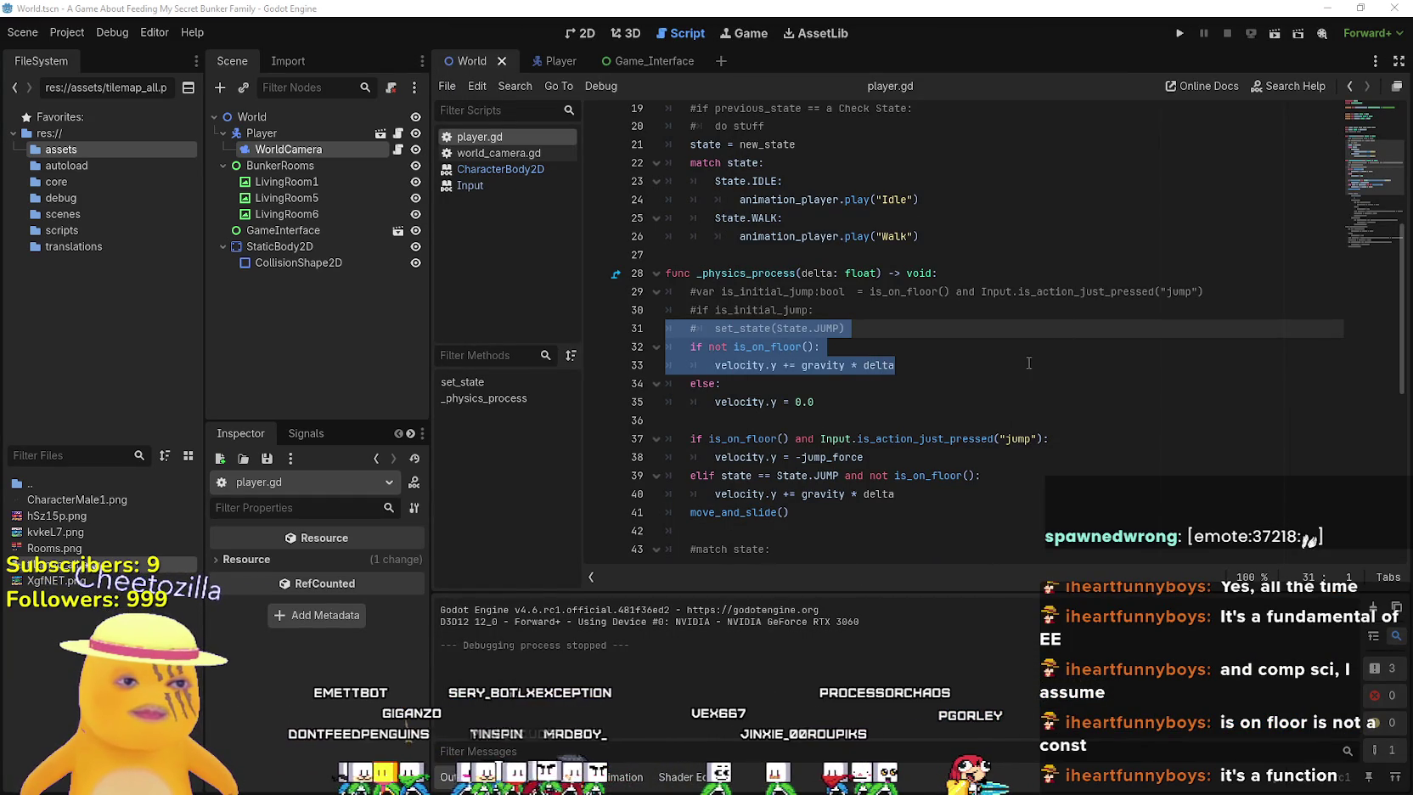
pyautogui.scroll(2, 890, 331)
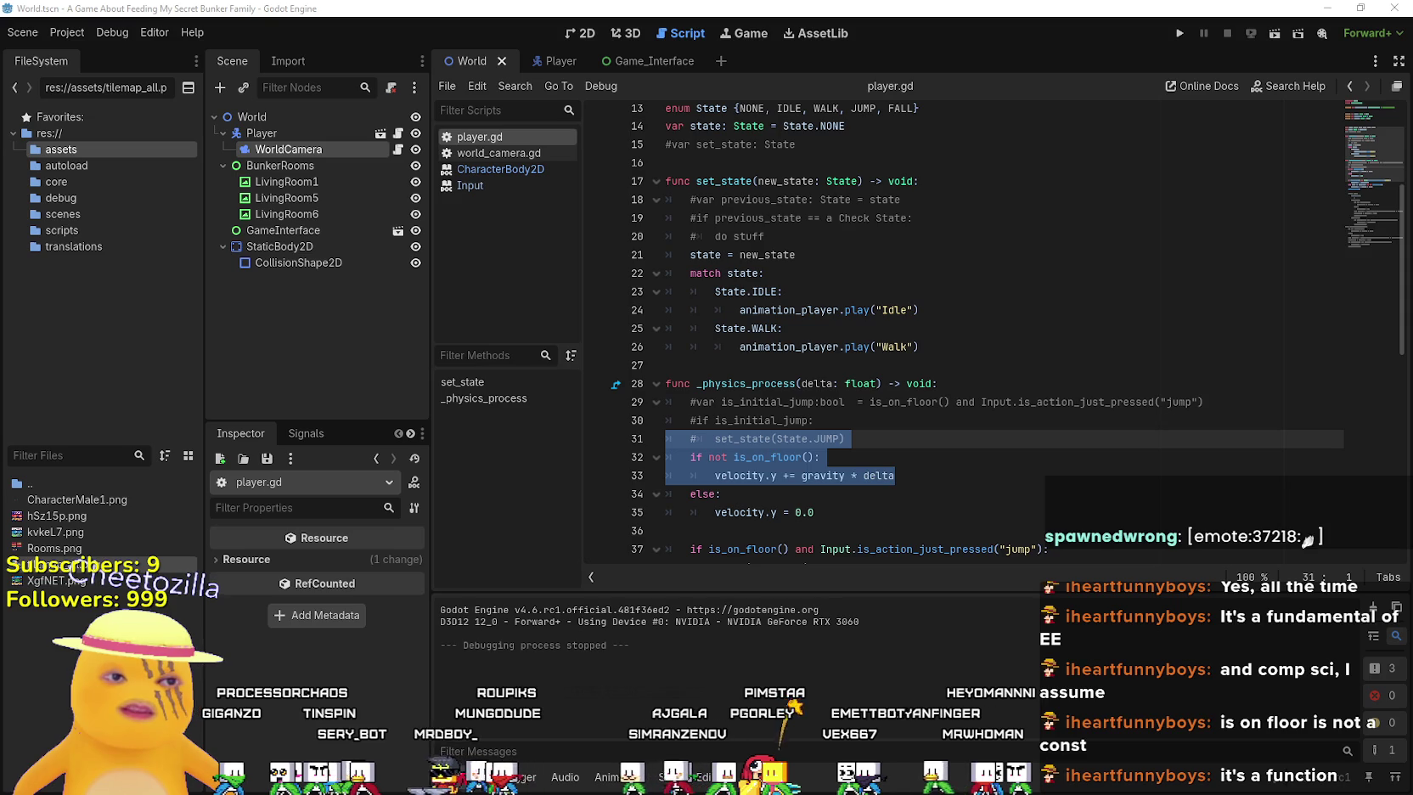
pyautogui.click(985, 384)
pyautogui.scroll(3, 985, 391)
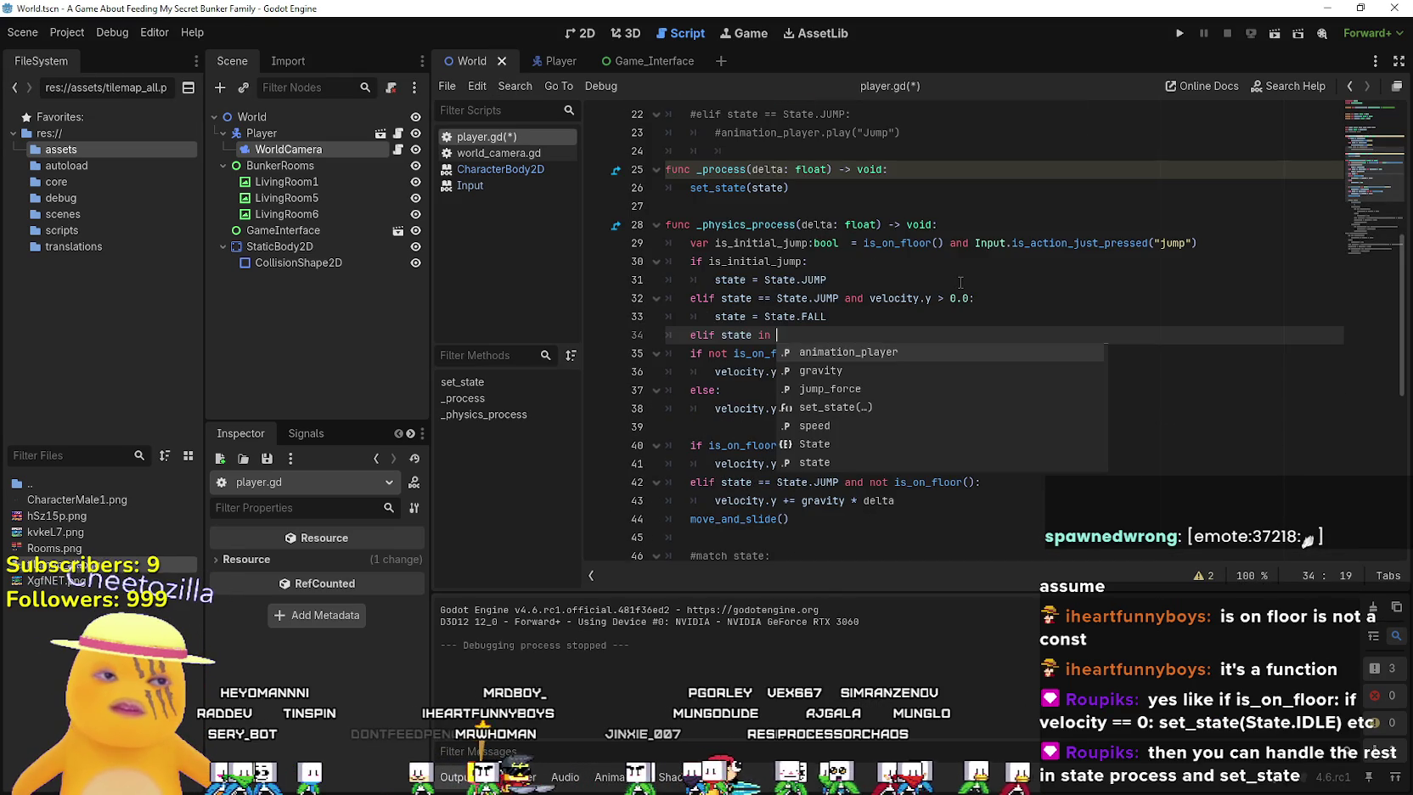
# Try an '== State.ju' comparison on the elif line, then delete the unfinished elif line
pyautogui.press('BackSpace')
pyautogui.press('BackSpace')
pyautogui.press('BackSpace')
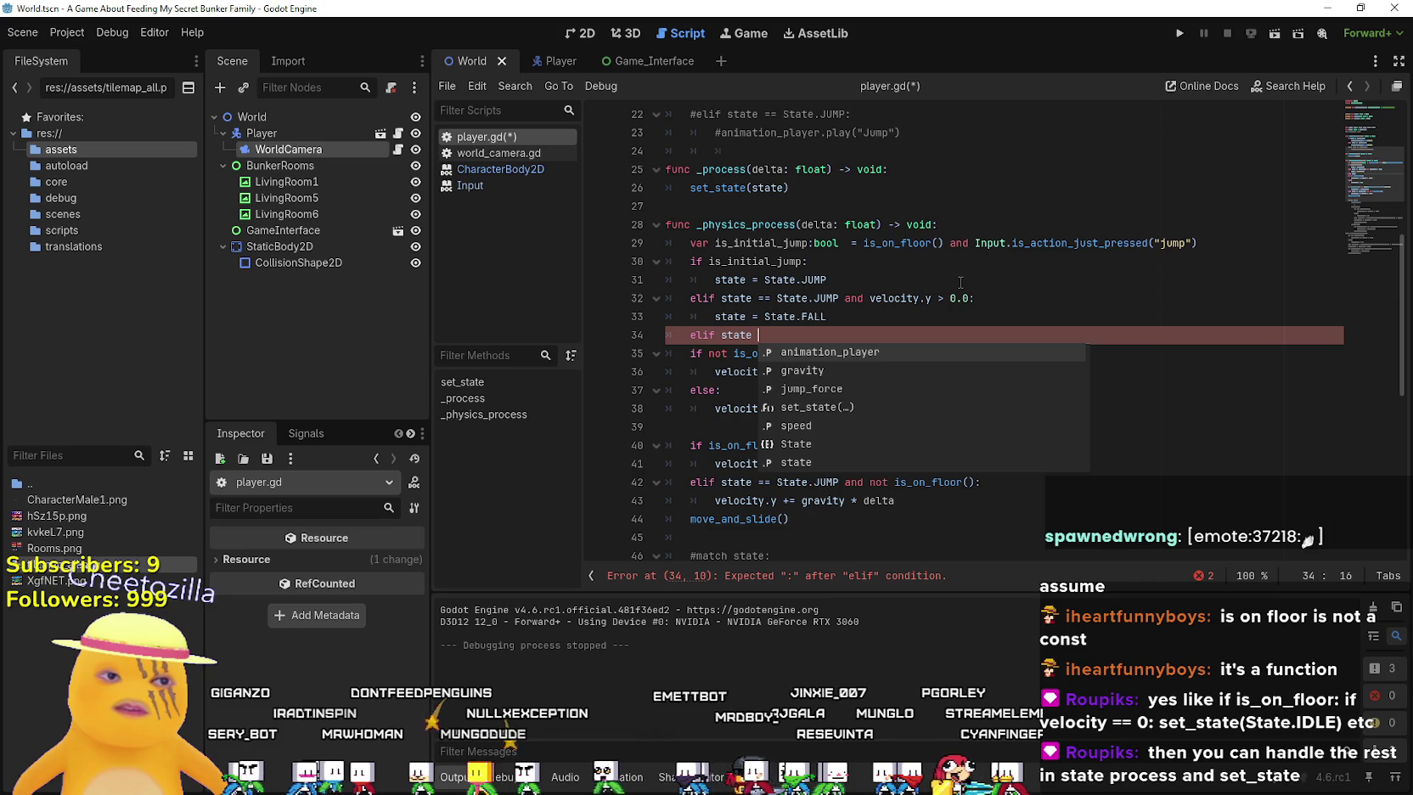
pyautogui.write('==')
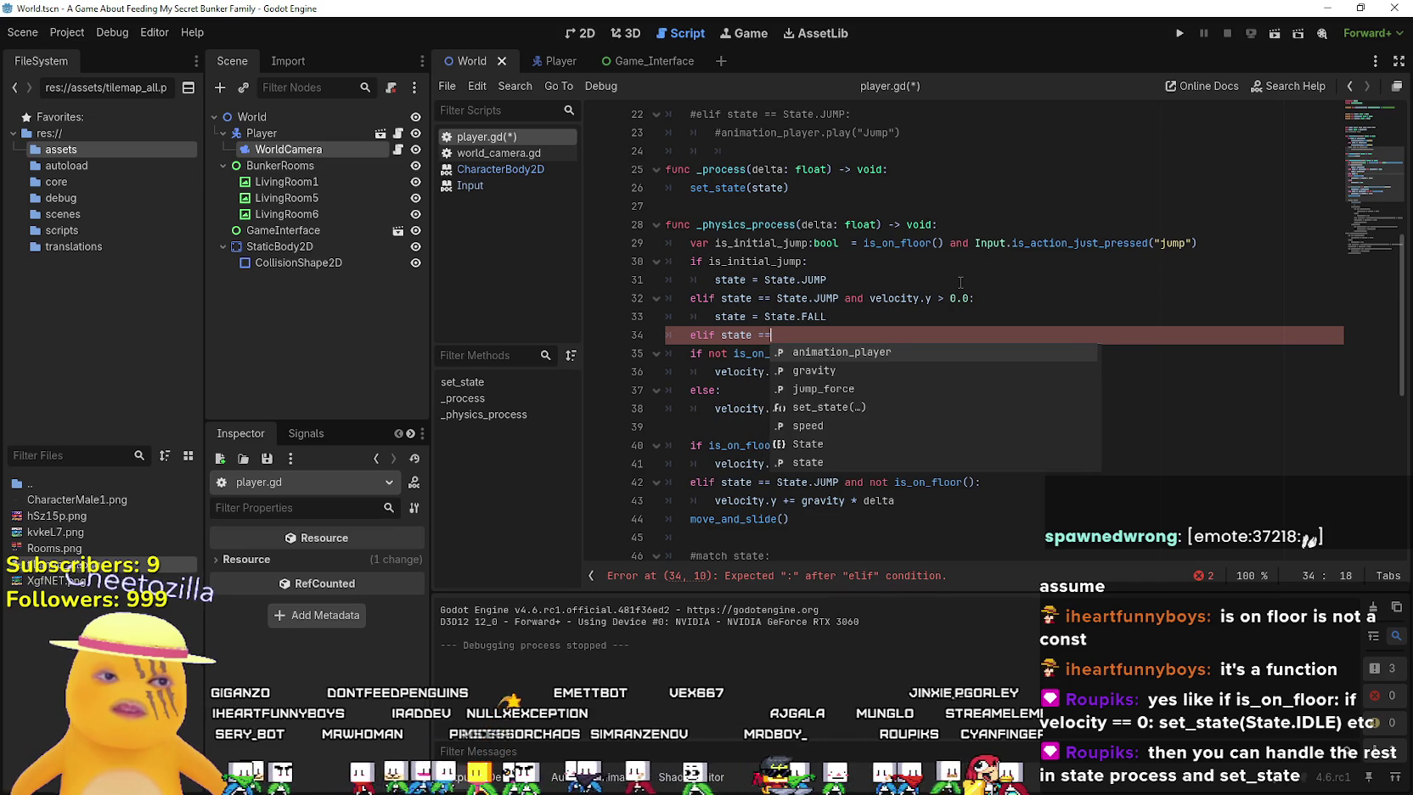
pyautogui.write(' State.ju')
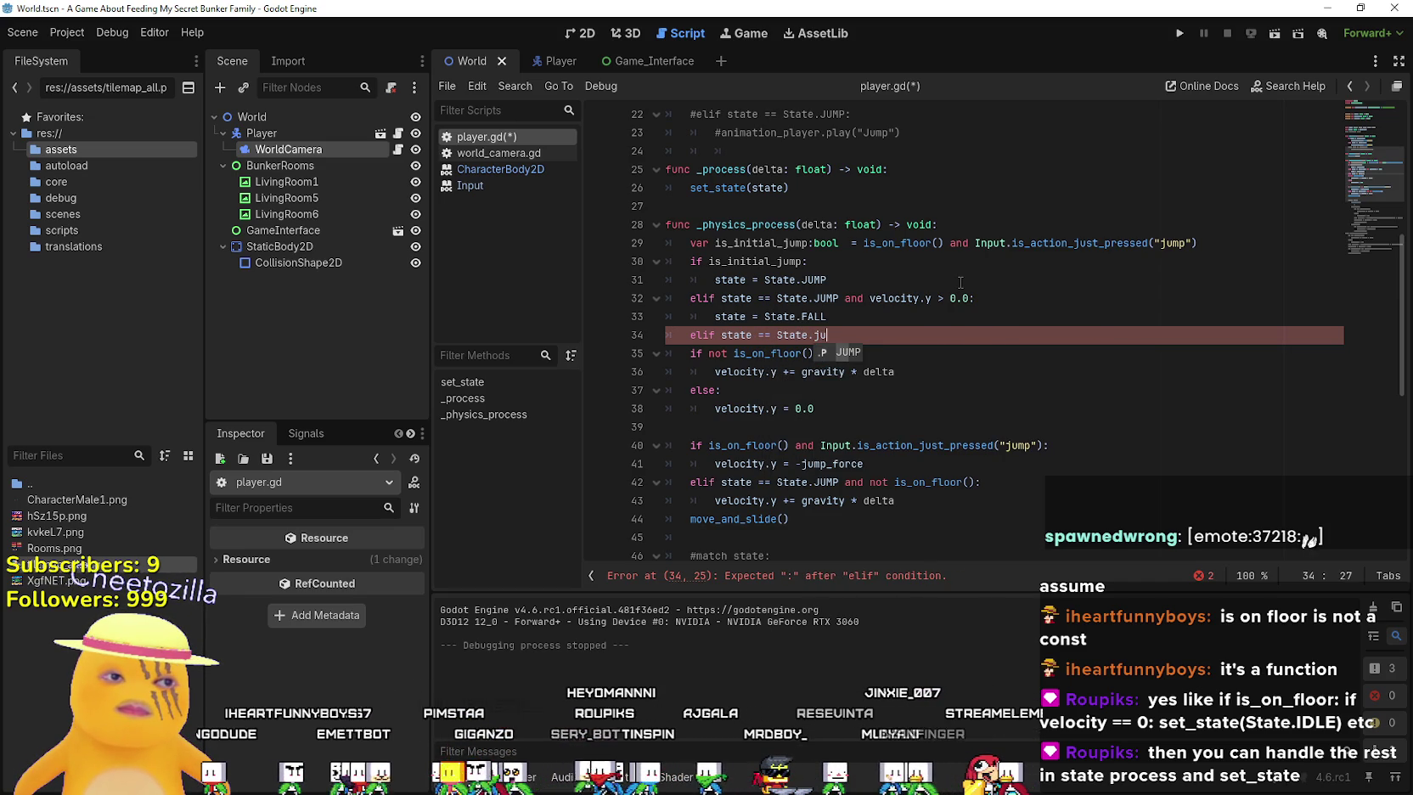
pyautogui.press('BackSpace')
pyautogui.press('BackSpace')
pyautogui.press('BackSpace')
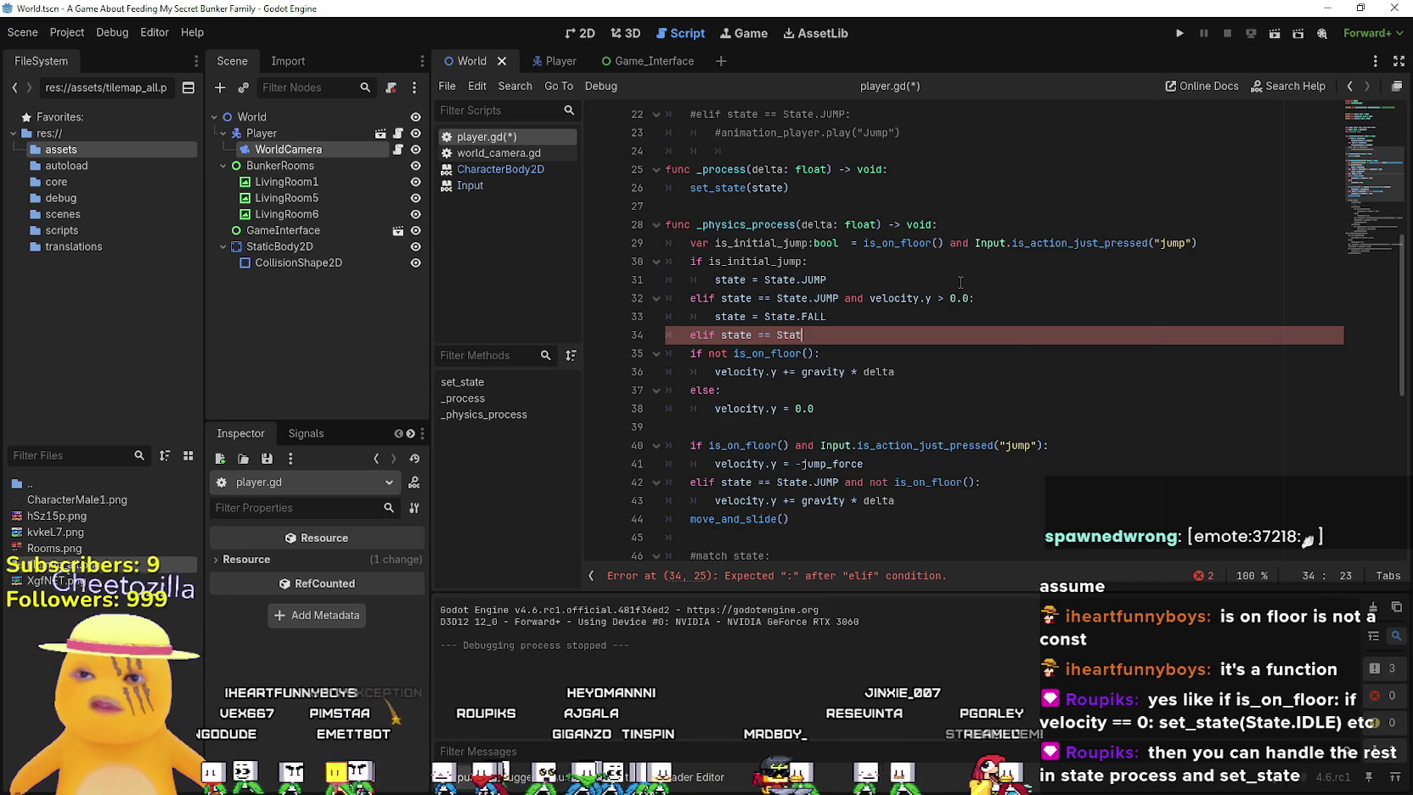
pyautogui.press('BackSpace')
pyautogui.press('BackSpace')
pyautogui.press('BackSpace')
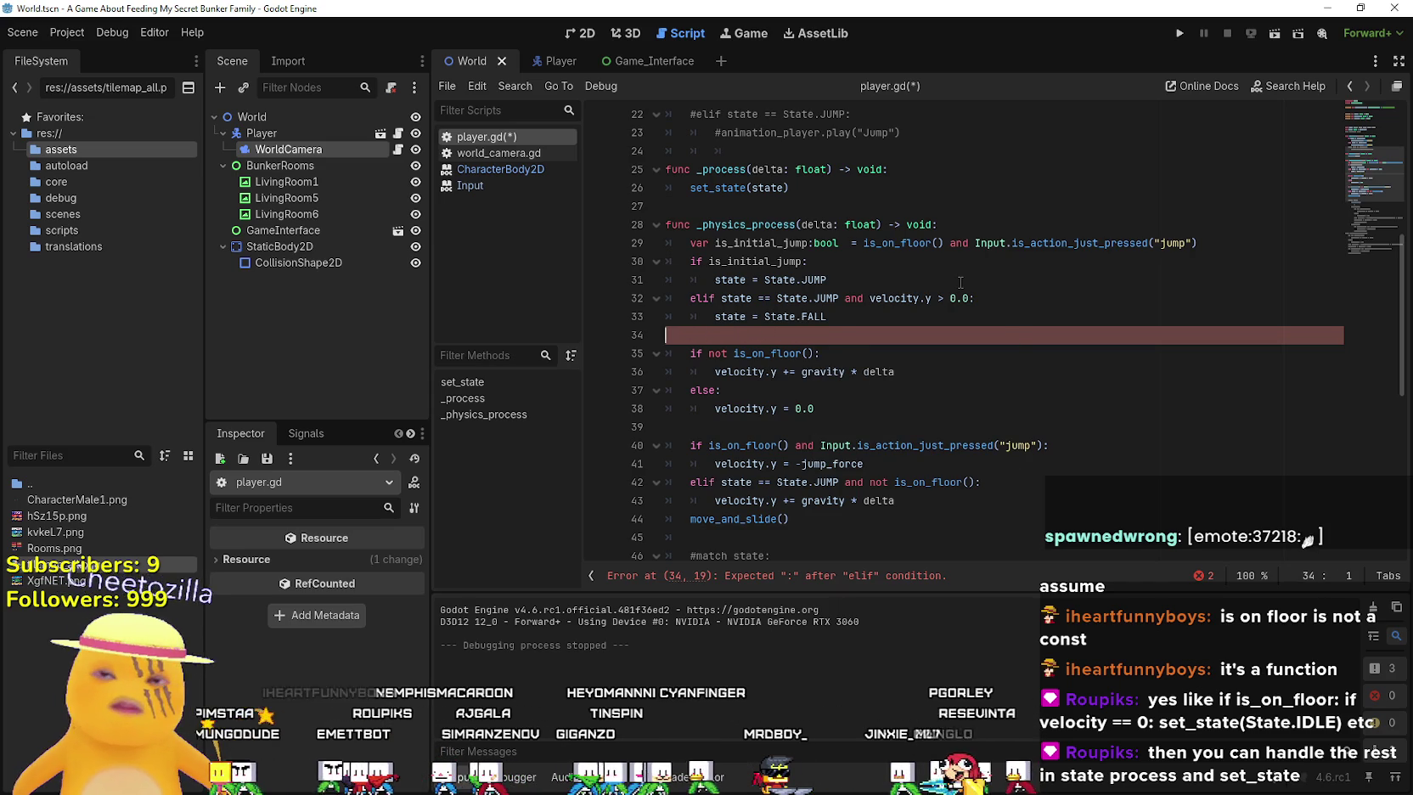
pyautogui.scroll(-1, 960, 282)
pyautogui.moveTo(814, 335); pyautogui.dragTo(658, 279)
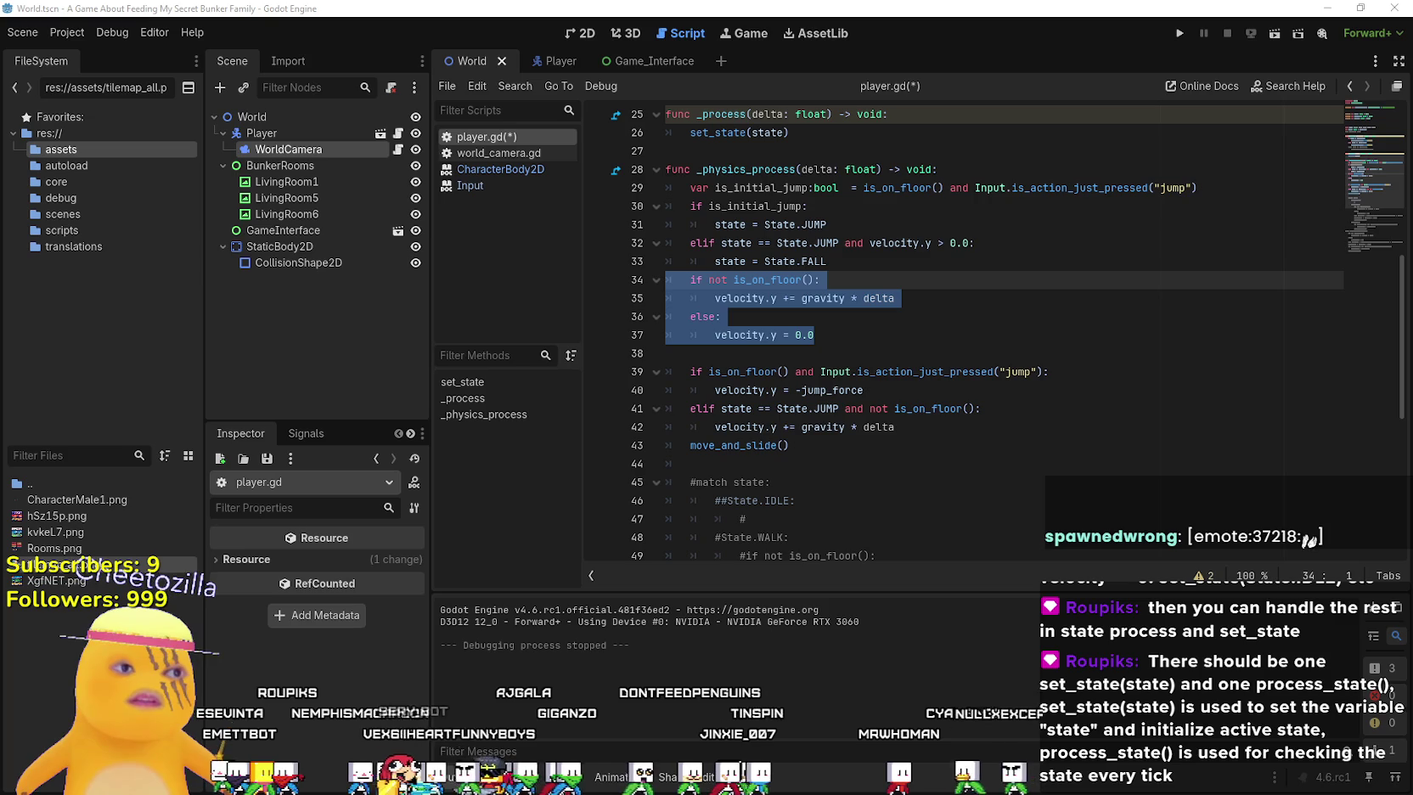
# Browse the godot-design-patterns repo's godot folder, checking the common and components subfolders
pyautogui.hotkey('alt', 'Tab')
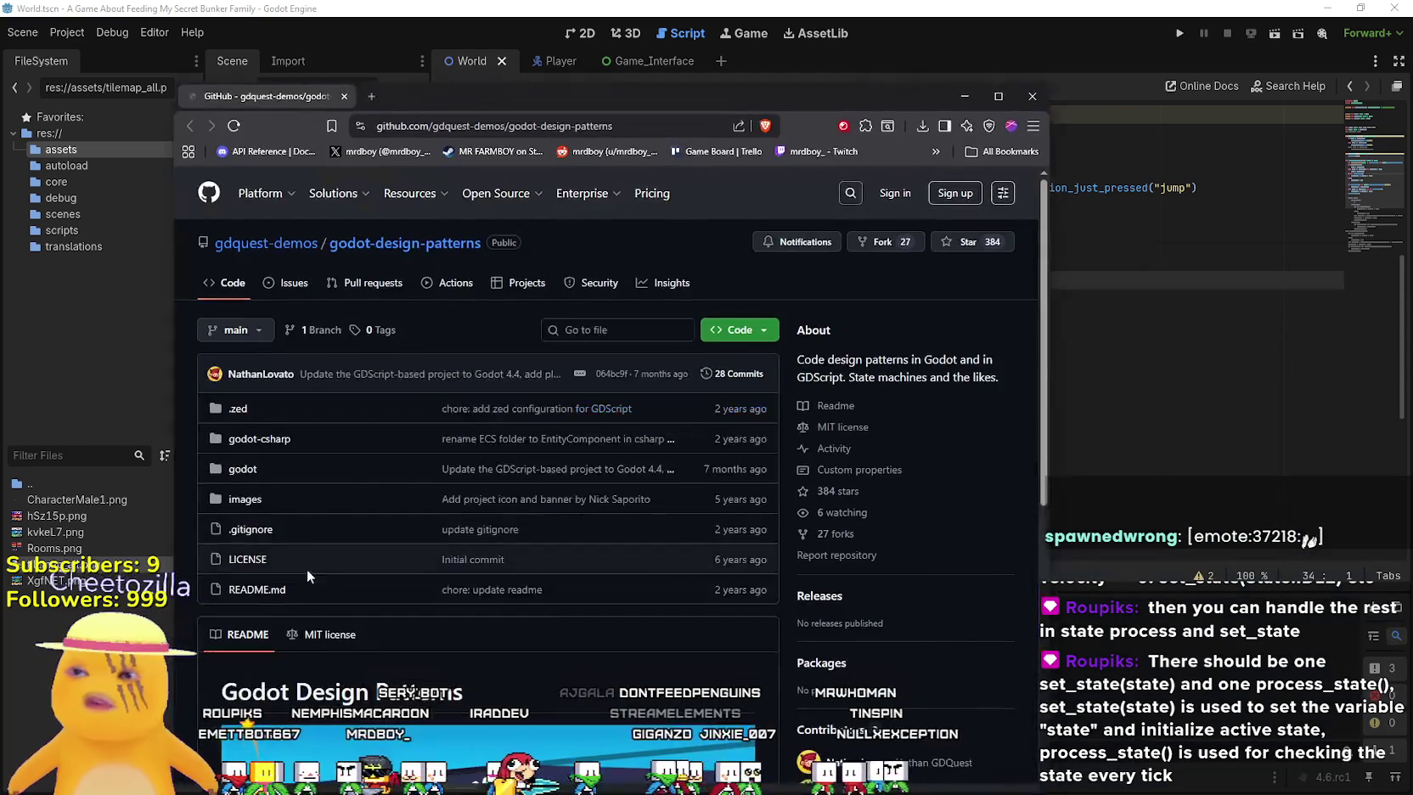
pyautogui.scroll(-3, 306, 569)
pyautogui.scroll(-3, 277, 614)
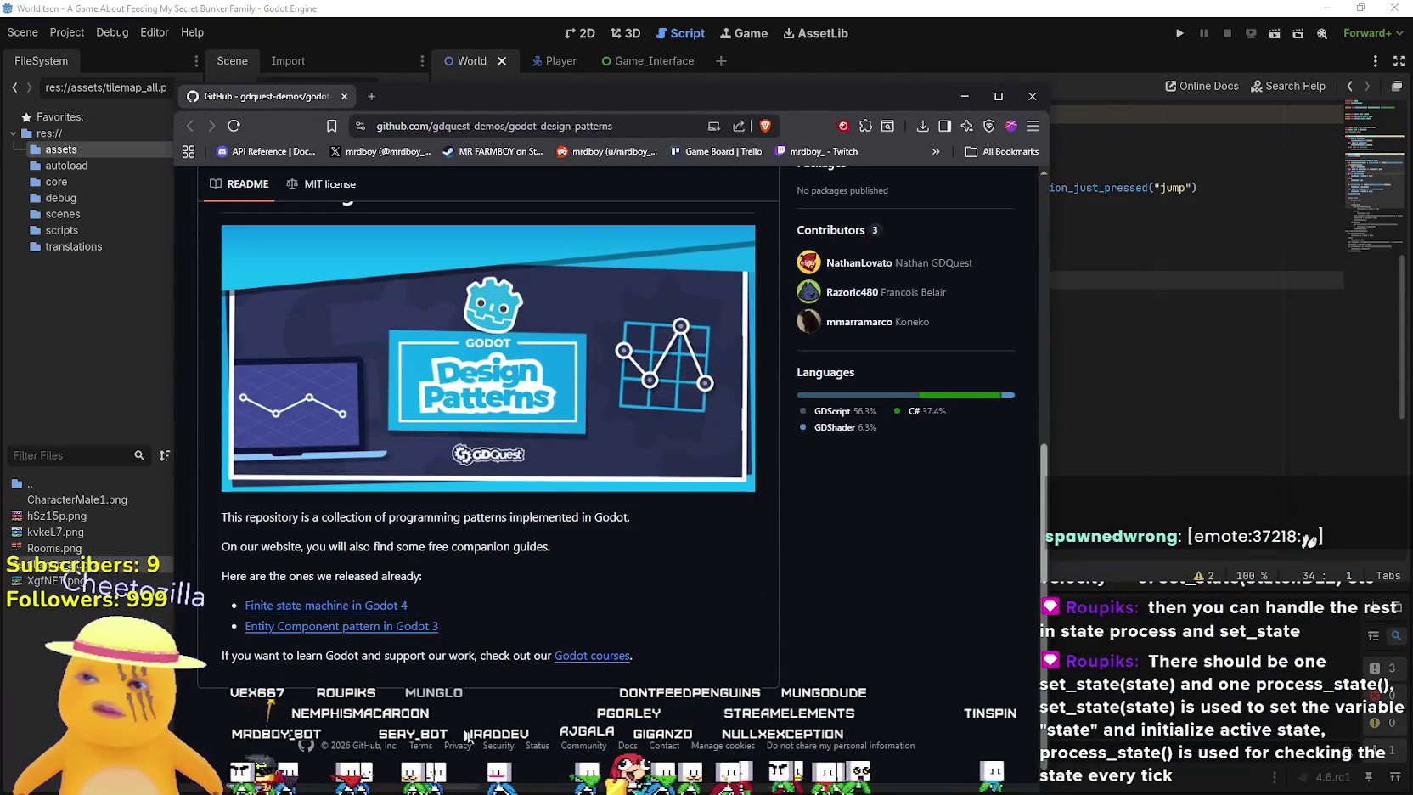
pyautogui.scroll(5, 354, 605)
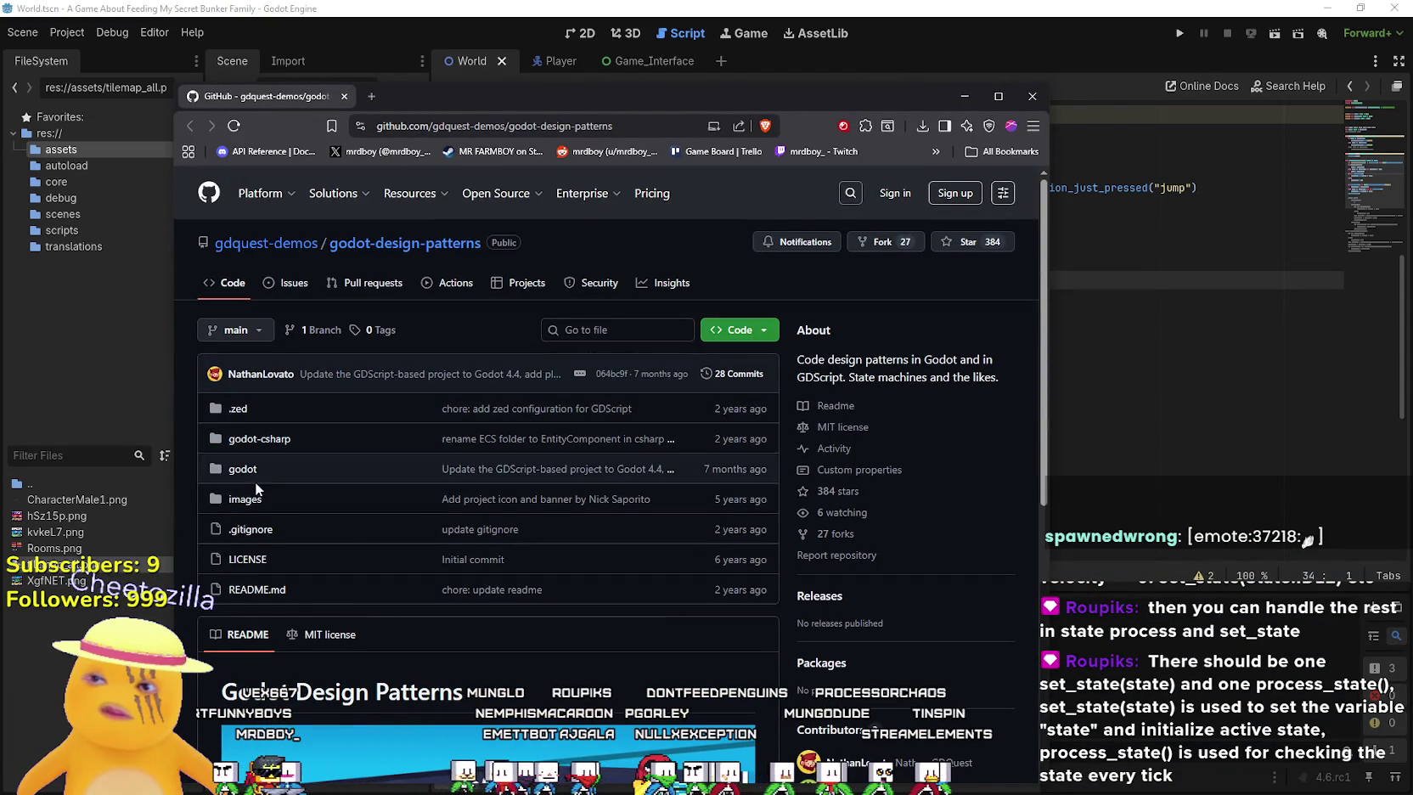
pyautogui.click(244, 469)
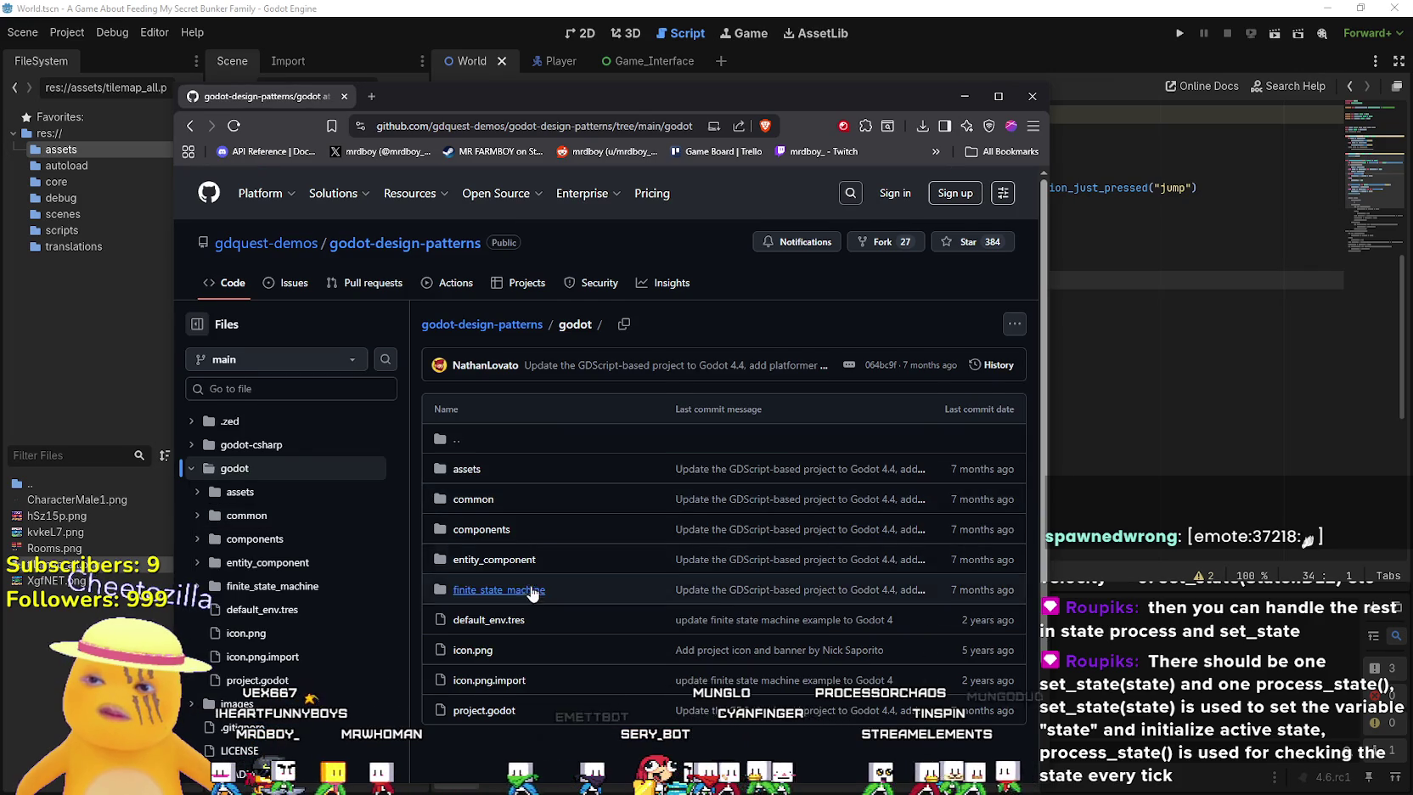
pyautogui.scroll(-1, 539, 607)
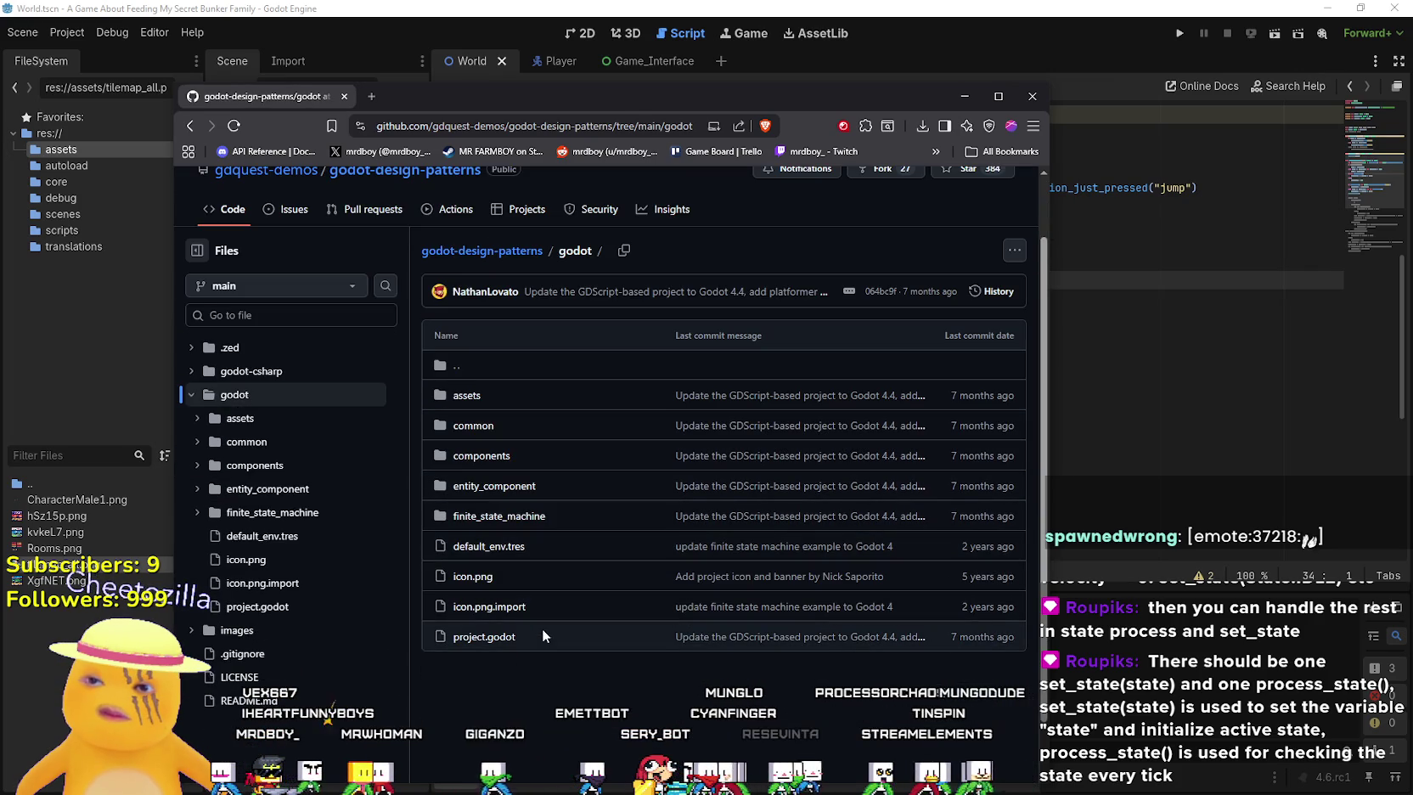
pyautogui.click(485, 433)
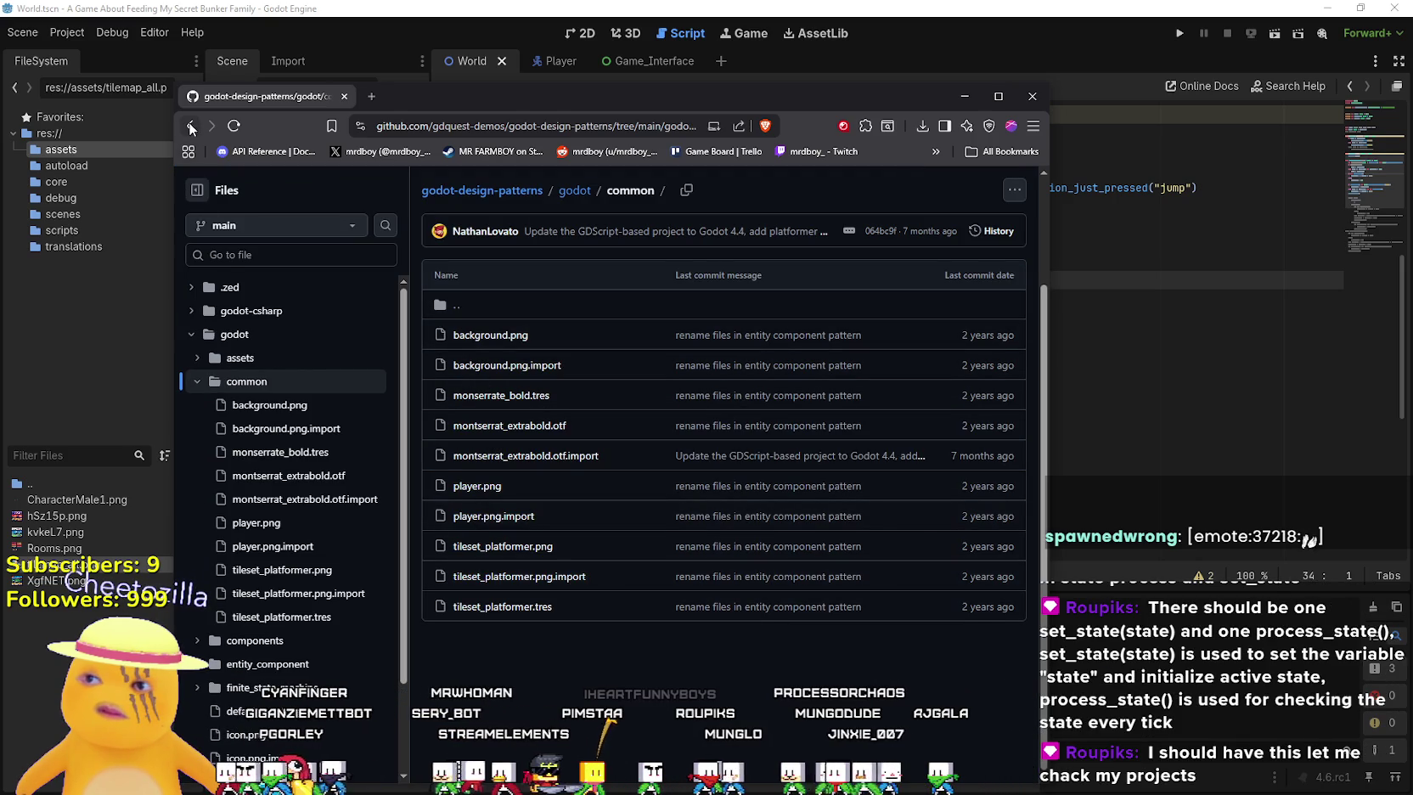
pyautogui.click(428, 308)
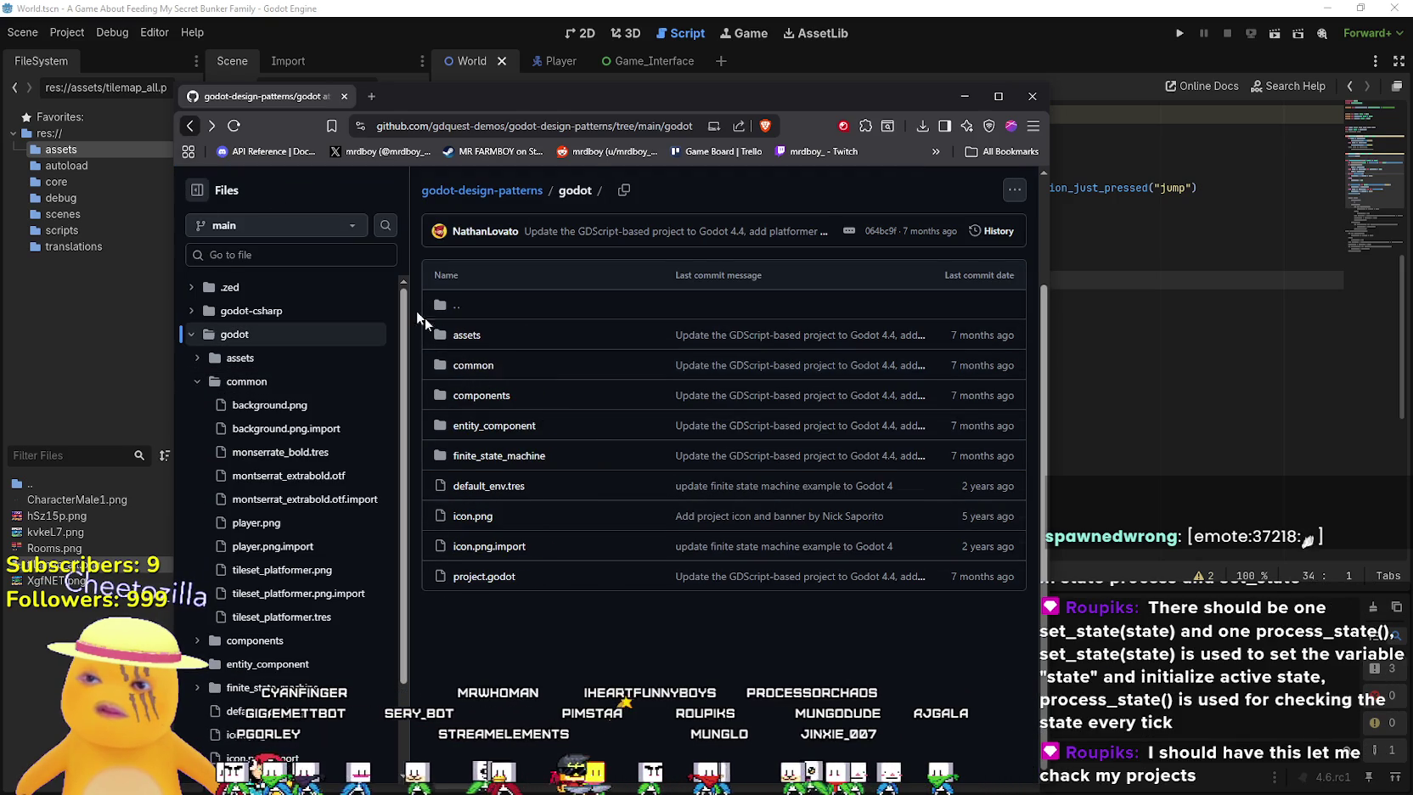
pyautogui.click(481, 396)
pyautogui.click(190, 125)
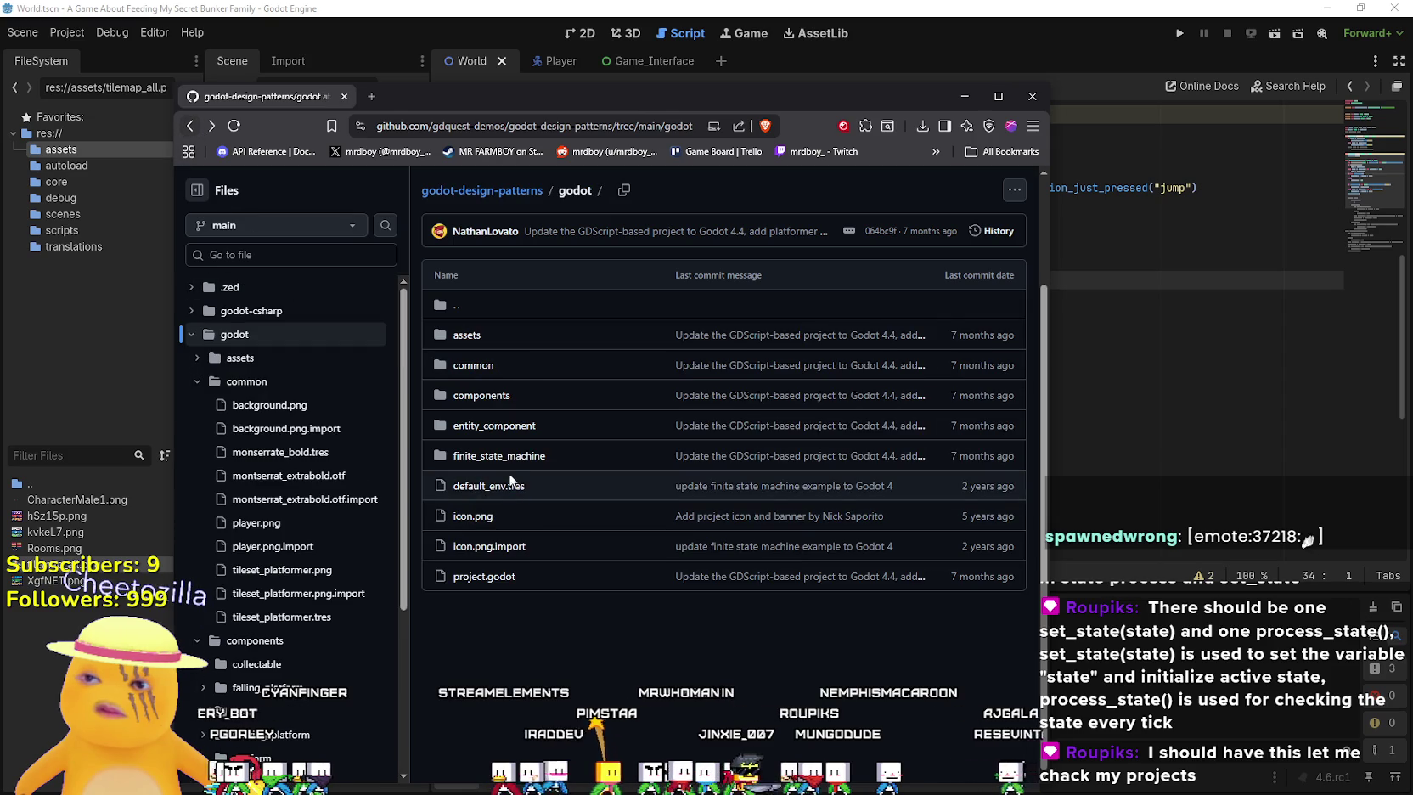
# Open finite_state_machine/simple_version/player_single_script.gd and scroll into its code
pyautogui.click(518, 461)
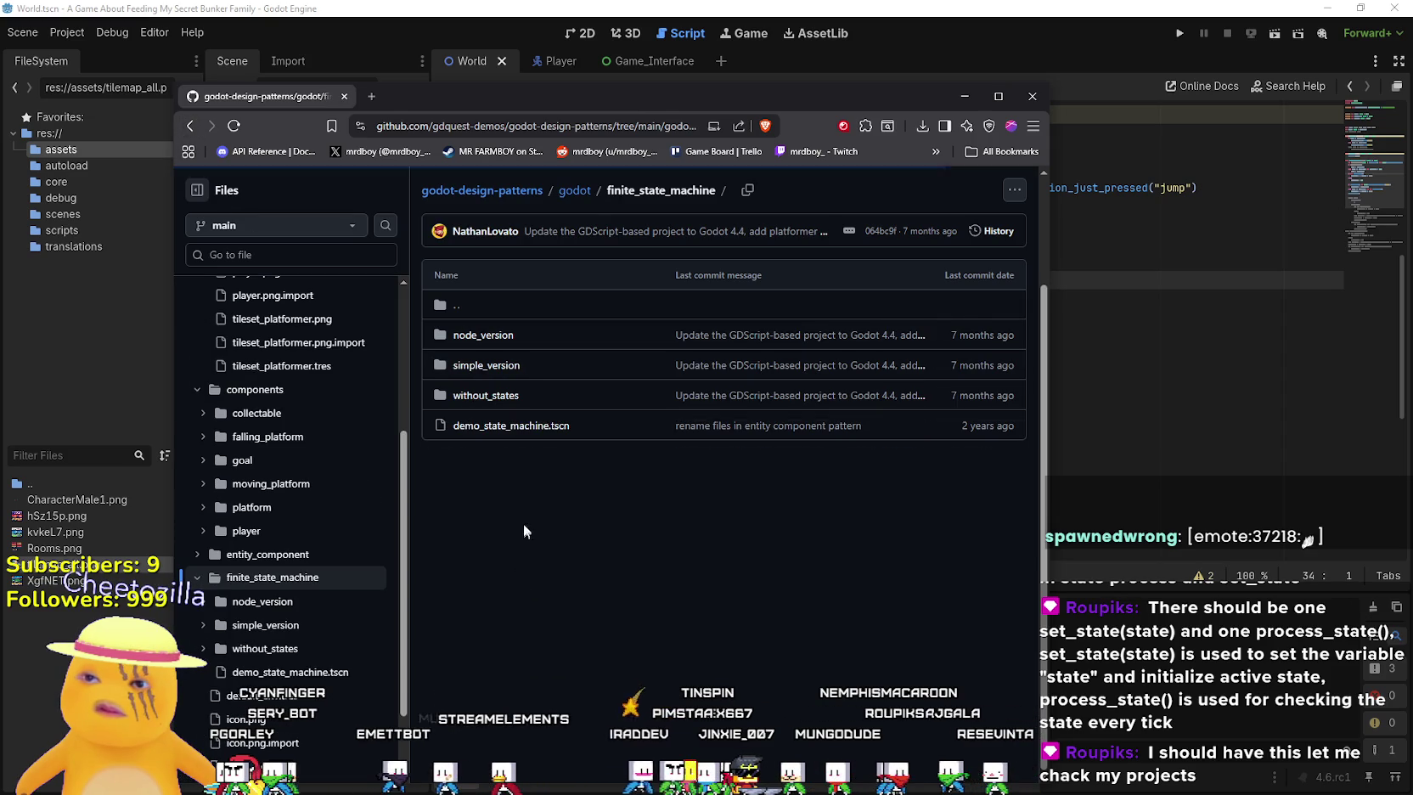
pyautogui.click(482, 372)
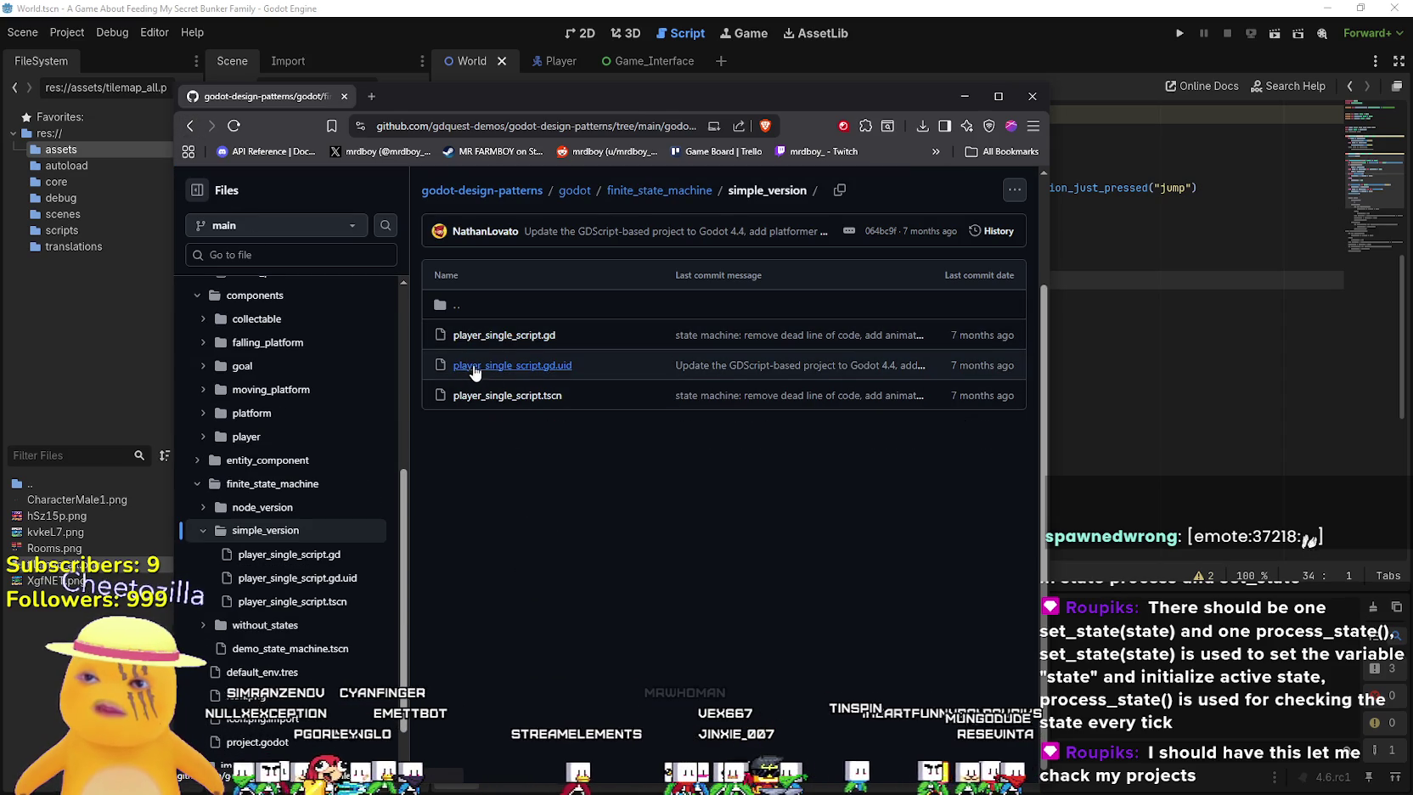
pyautogui.click(490, 336)
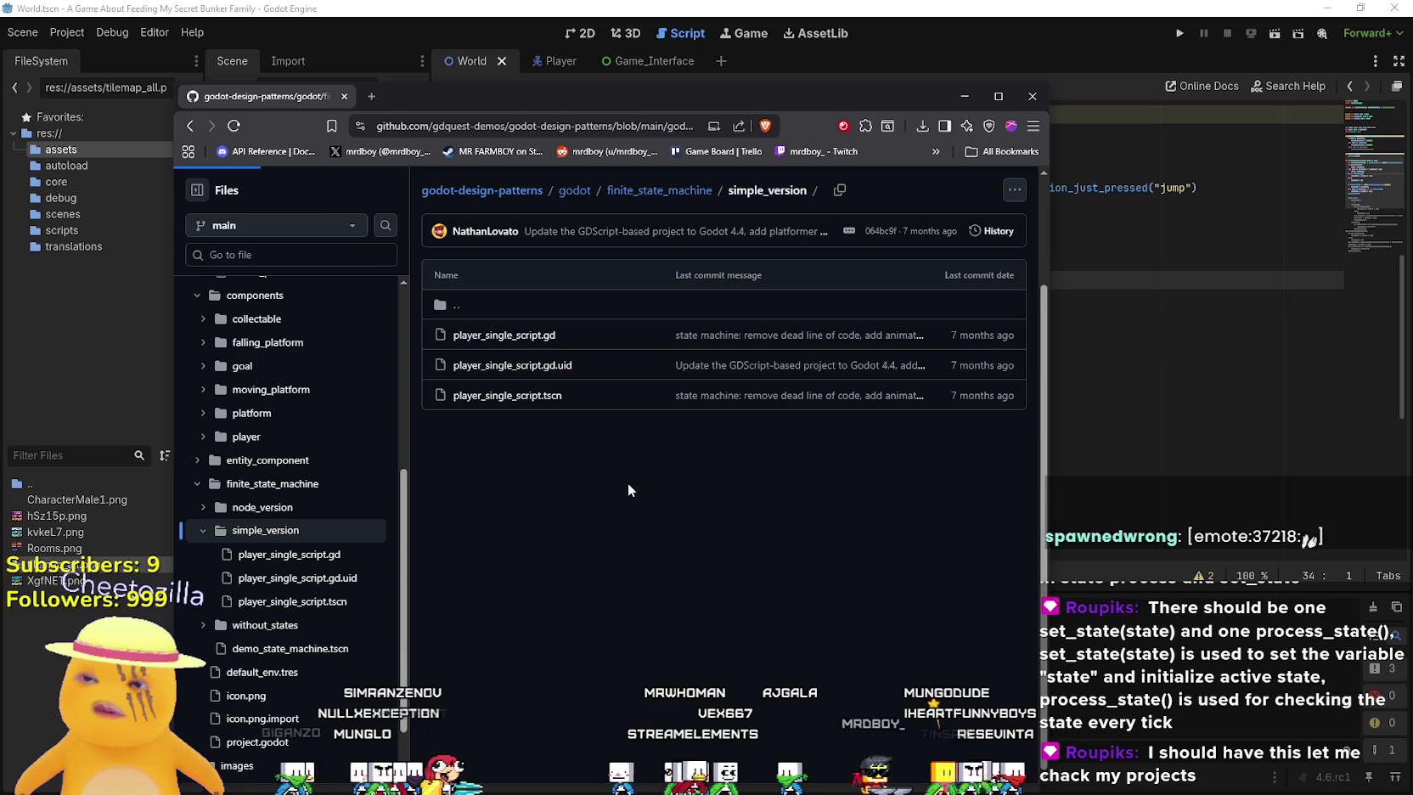
pyautogui.scroll(-2, 577, 459)
pyautogui.scroll(-3, 577, 459)
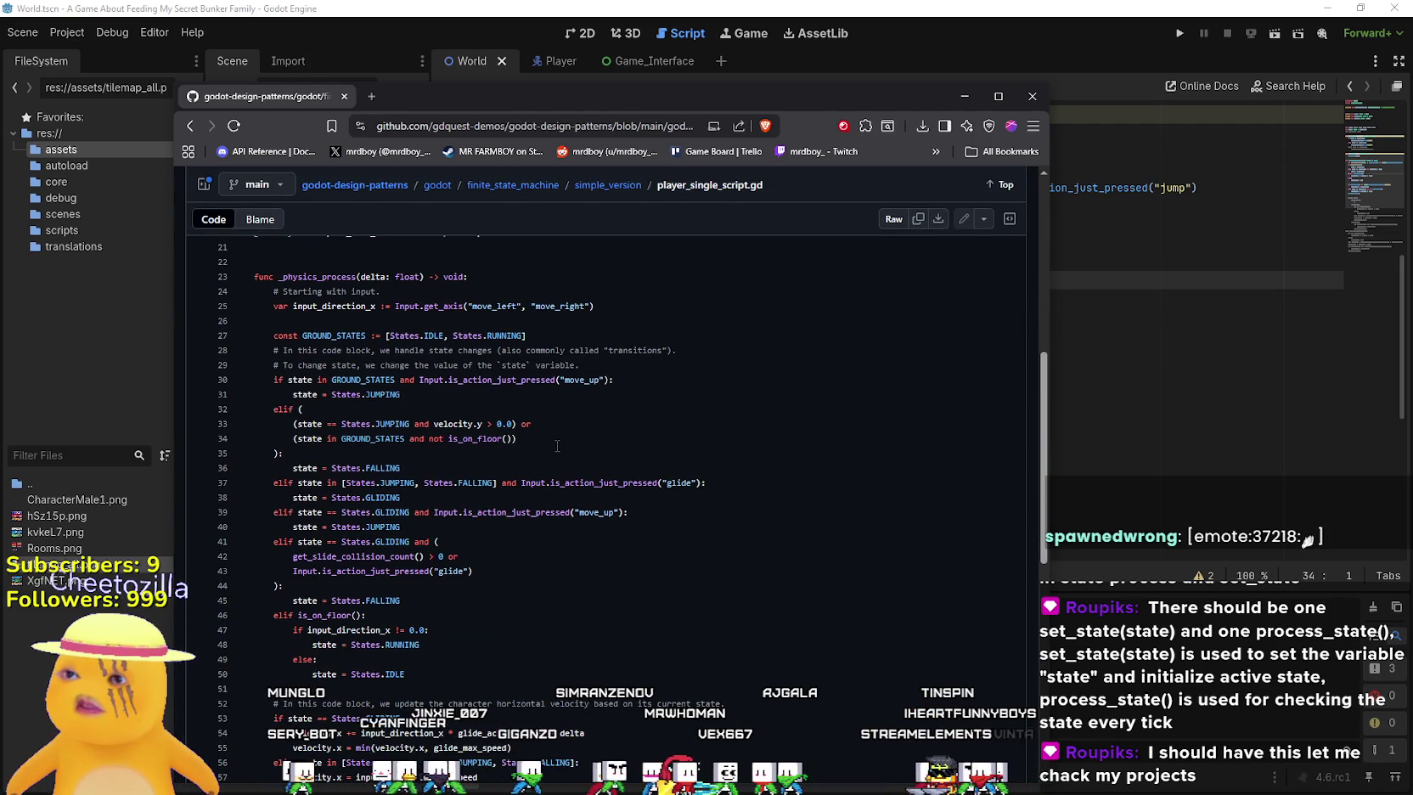
# Scroll through player_single_script.gd, briefly selecting lines 36–45
pyautogui.scroll(-2, 555, 435)
pyautogui.moveTo(508, 454); pyautogui.dragTo(316, 306)
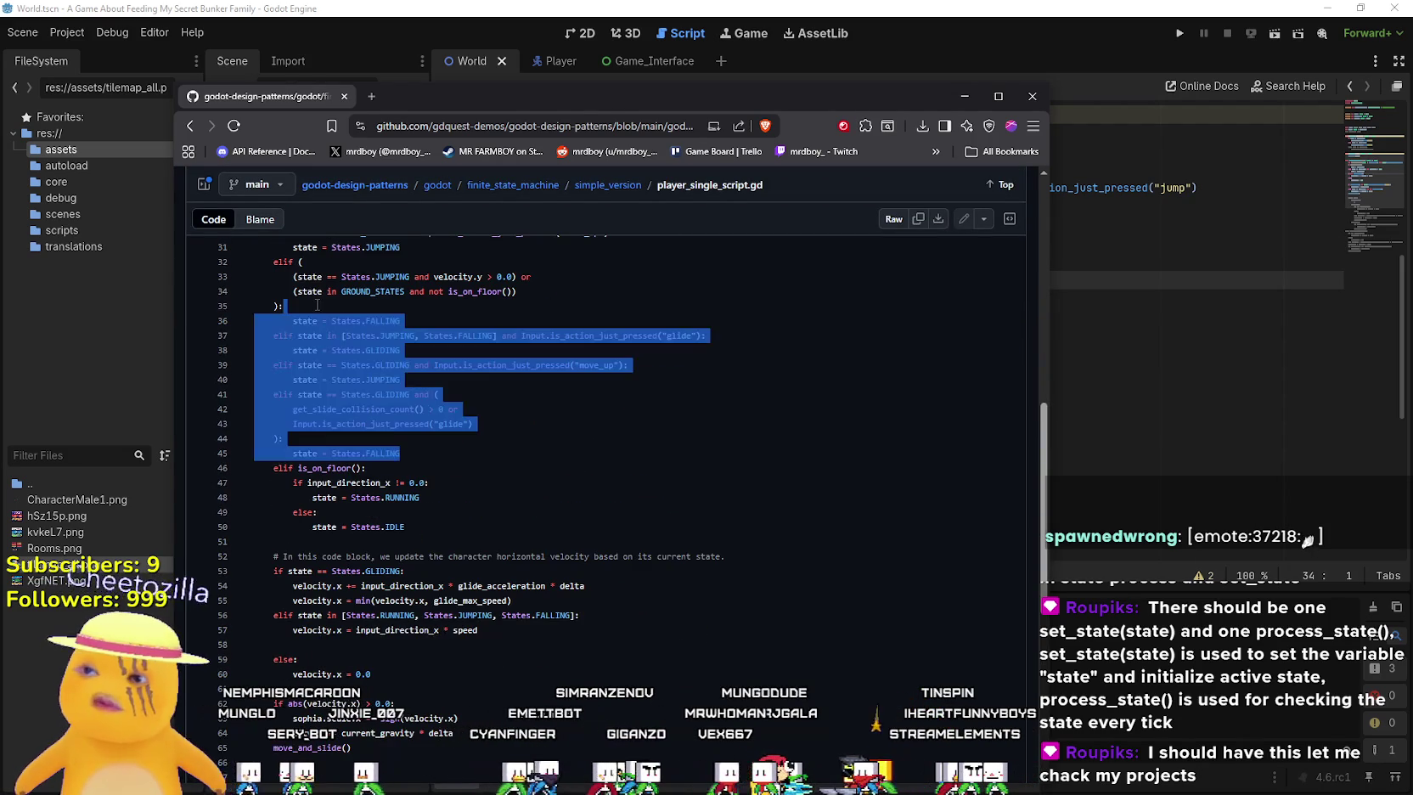
pyautogui.click(533, 506)
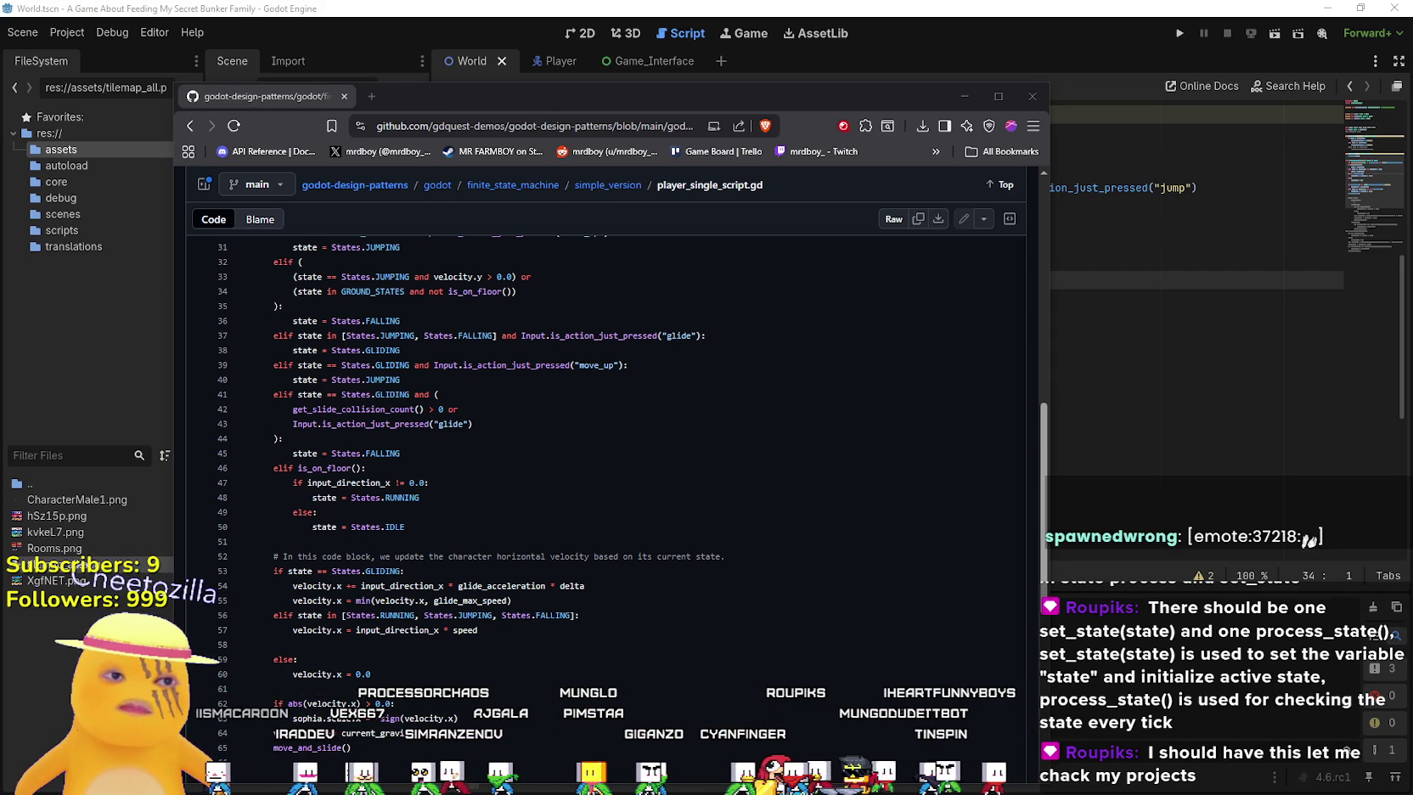
pyautogui.scroll(5, 883, 526)
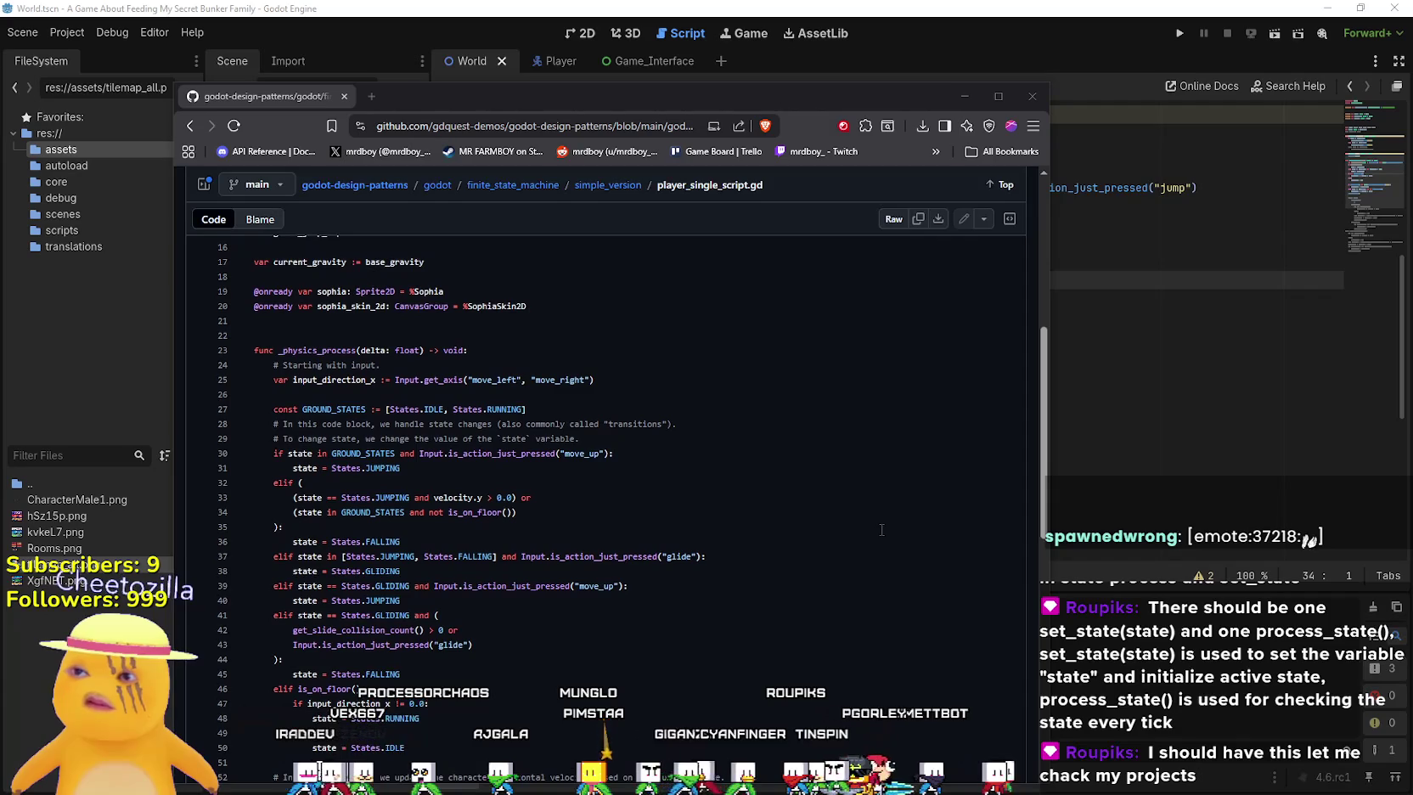
pyautogui.scroll(5, 881, 529)
pyautogui.scroll(3, 877, 525)
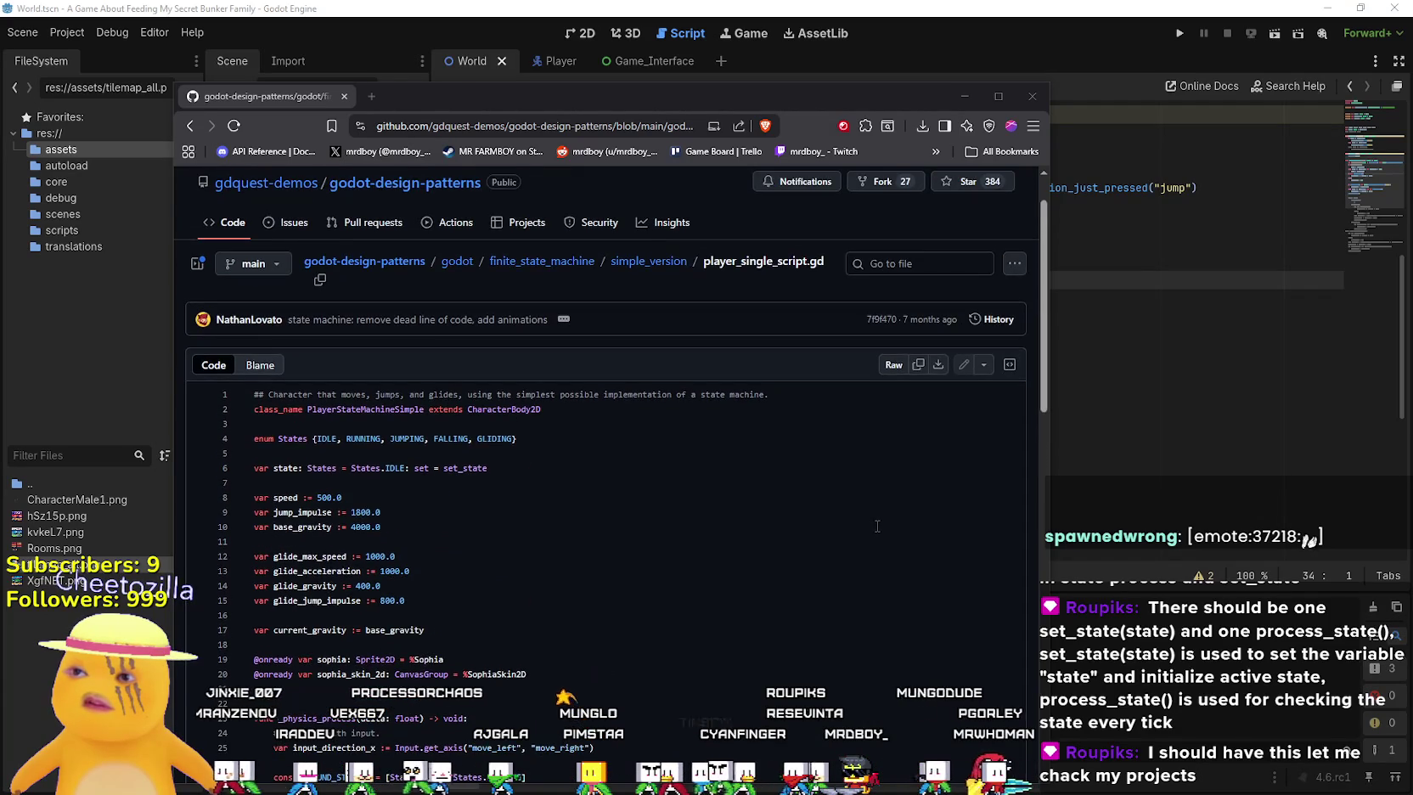
pyautogui.scroll(-3, 875, 523)
pyautogui.scroll(3, 873, 520)
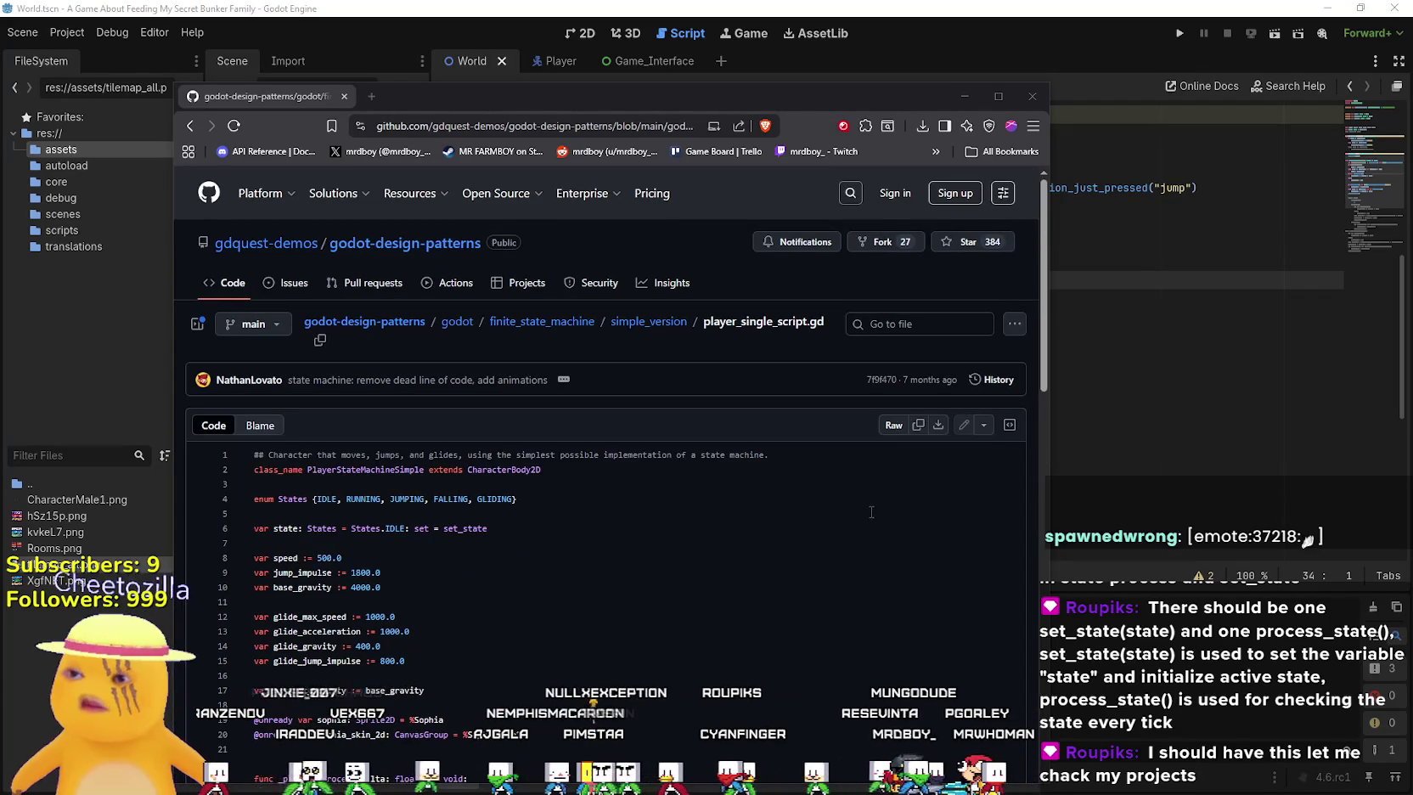
pyautogui.scroll(-8, 874, 501)
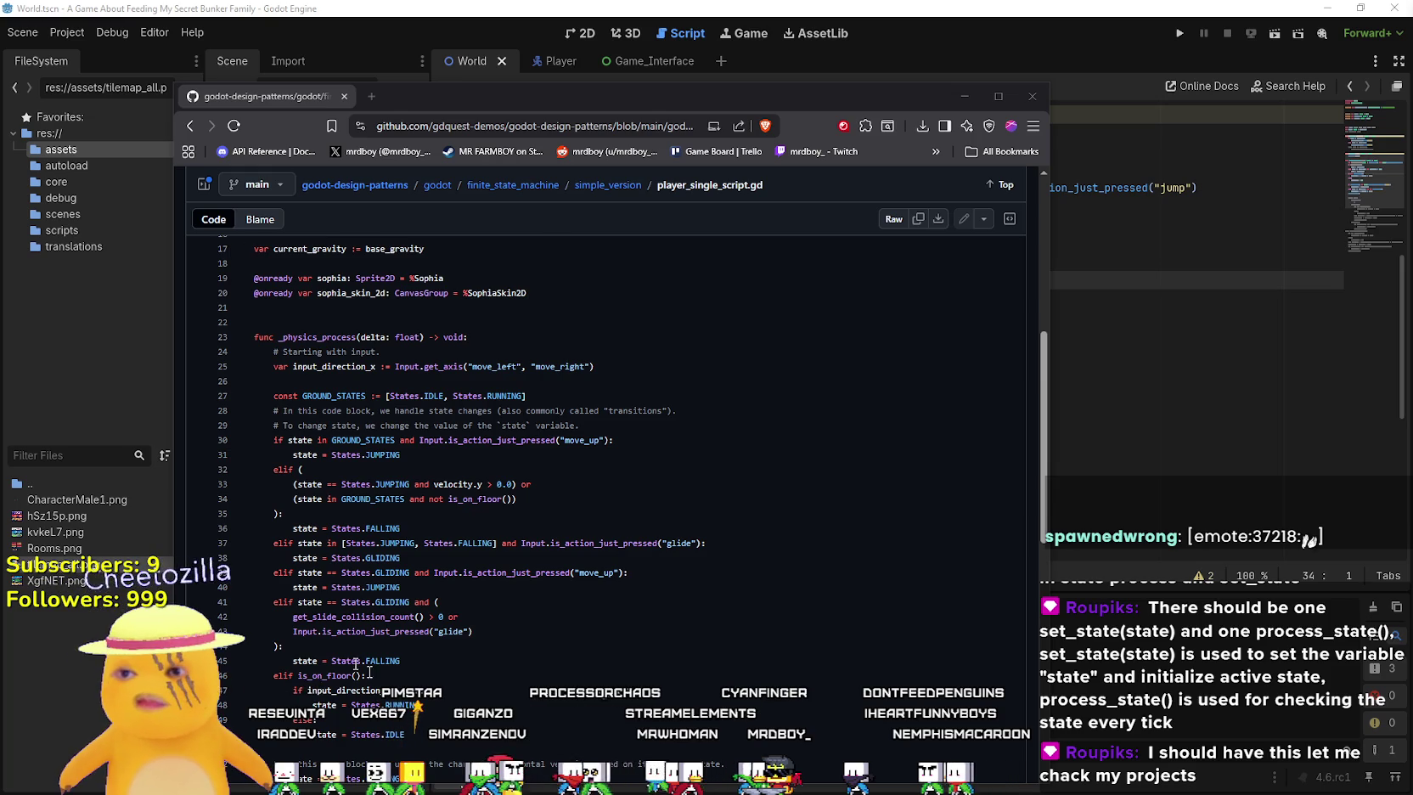
pyautogui.scroll(-1, 450, 552)
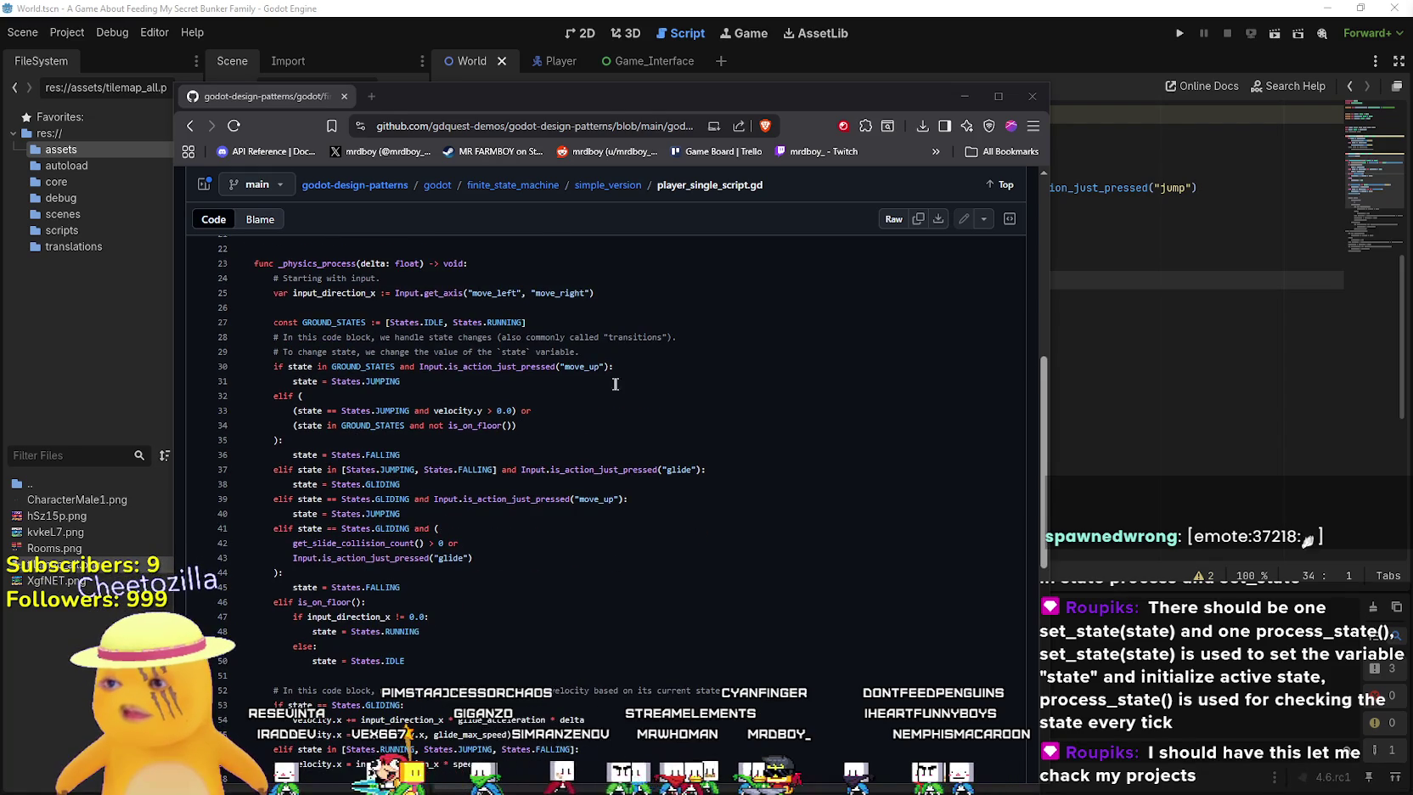
# Highlight the GROUND_STATES transitions lines, then drag the browser right to reveal Godot's Scene and Inspector docks
pyautogui.moveTo(621, 344); pyautogui.dragTo(244, 317)
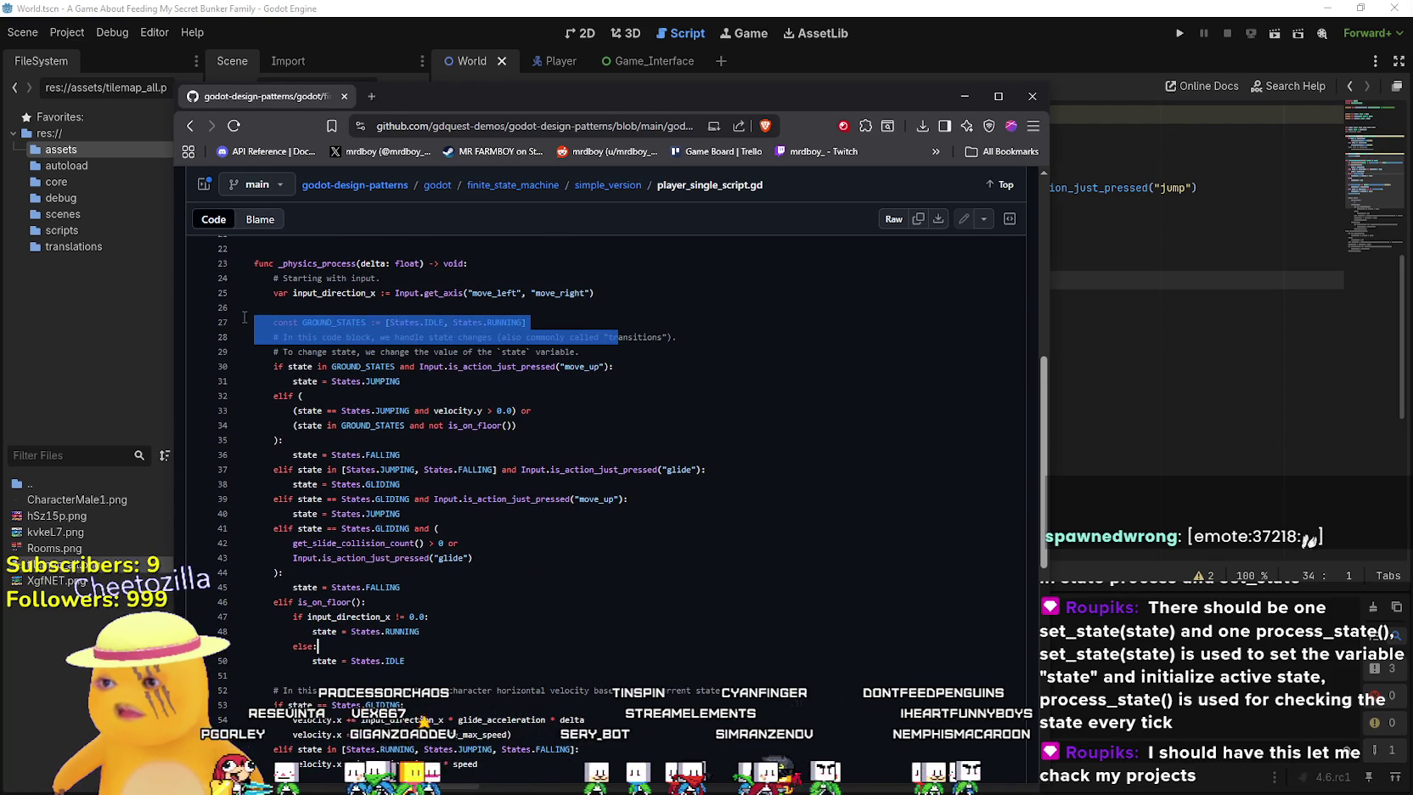
pyautogui.click(648, 445)
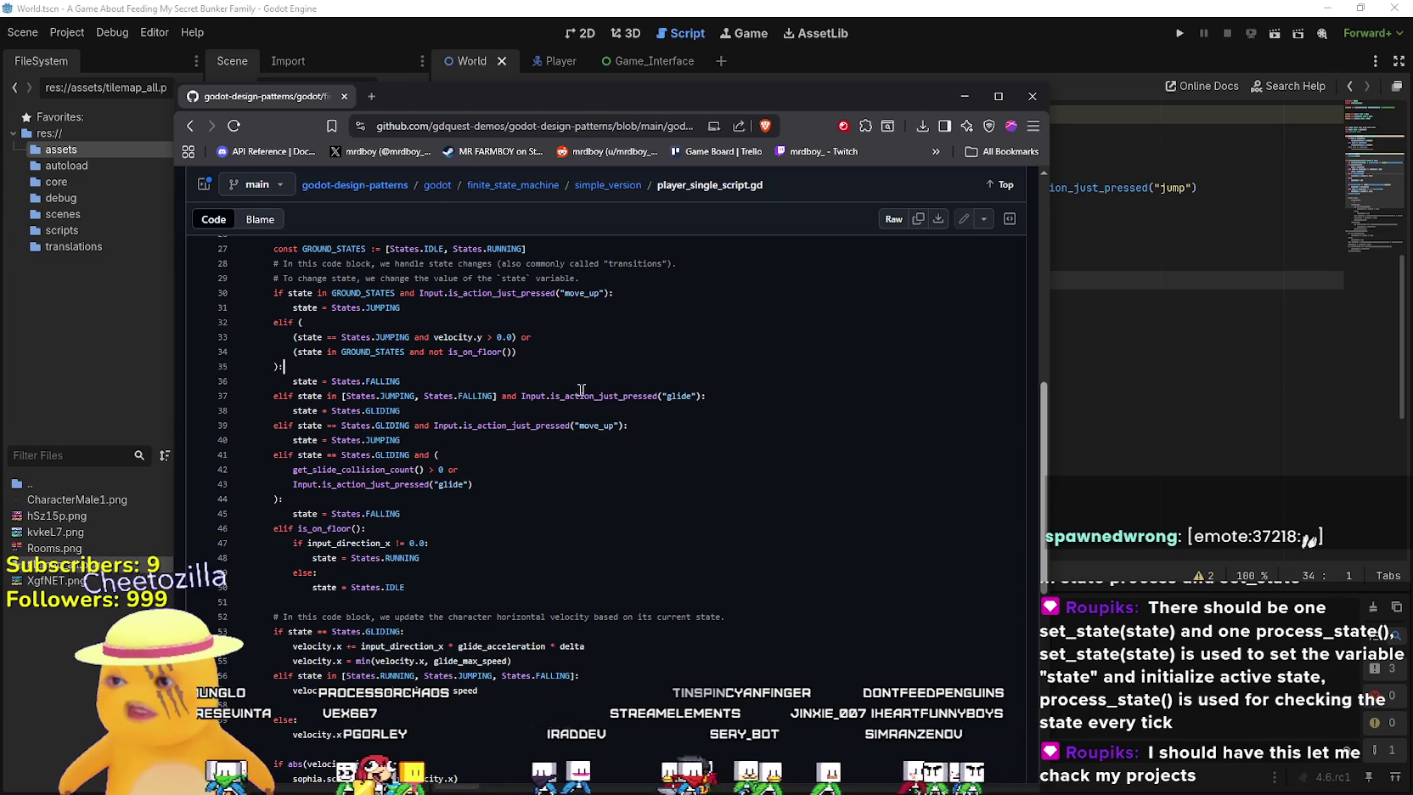
pyautogui.moveTo(634, 97); pyautogui.dragTo(914, 57)
pyautogui.scroll(3, 687, 604)
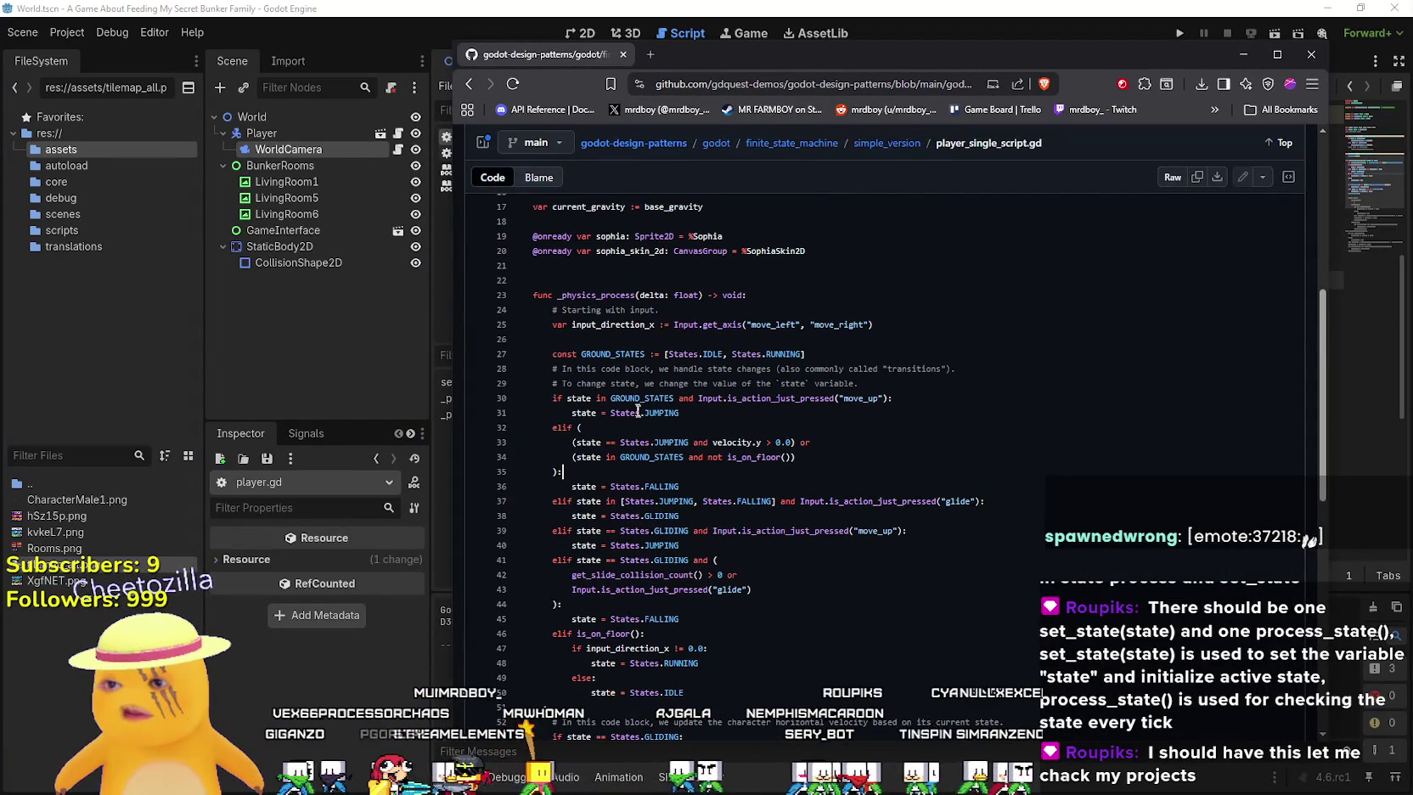
# Look up references for GROUND_STATES, JUMPING and RUNNING in the transition code
pyautogui.click(628, 397)
pyautogui.click(665, 442)
pyautogui.doubleClick(608, 353)
pyautogui.click(718, 353)
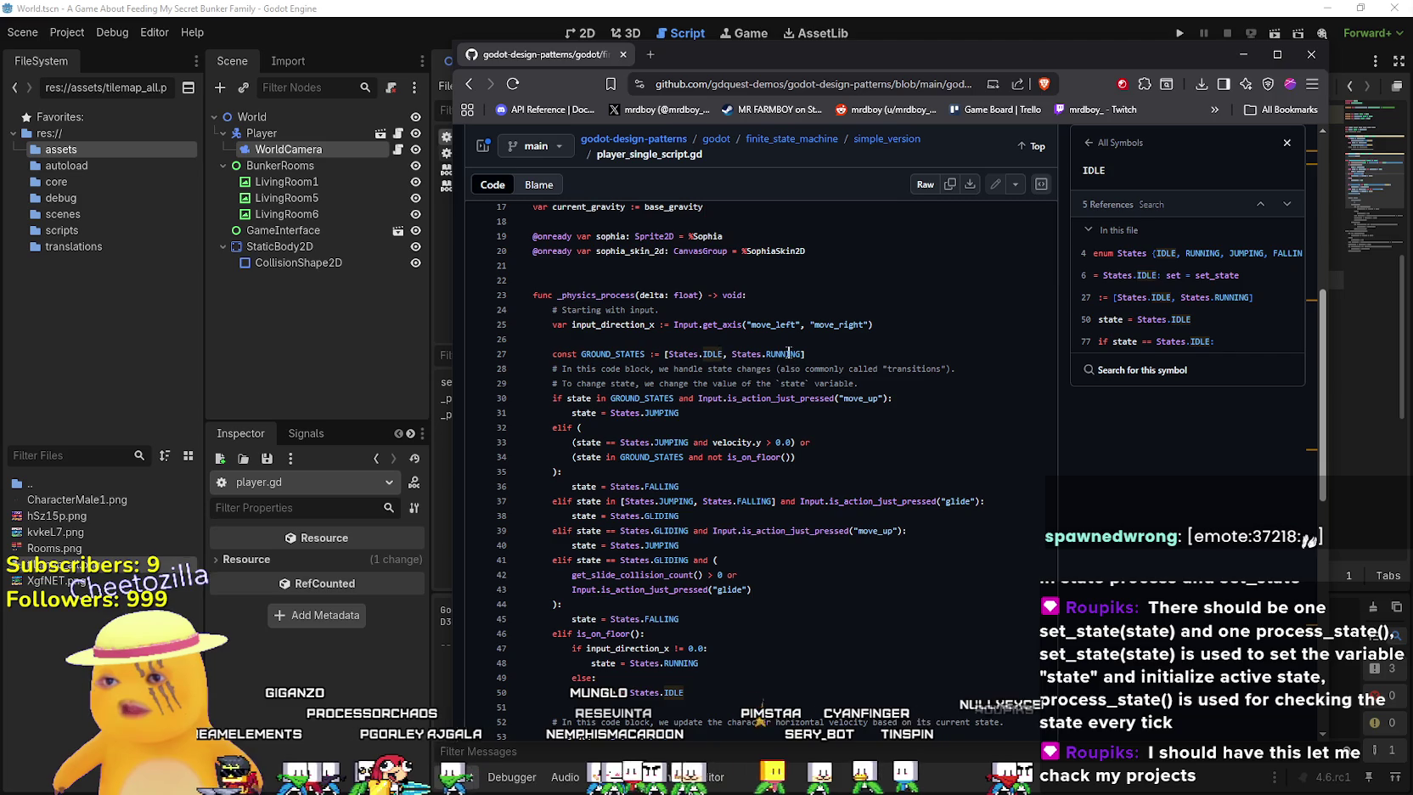
pyautogui.doubleClick(785, 353)
pyautogui.click(636, 368)
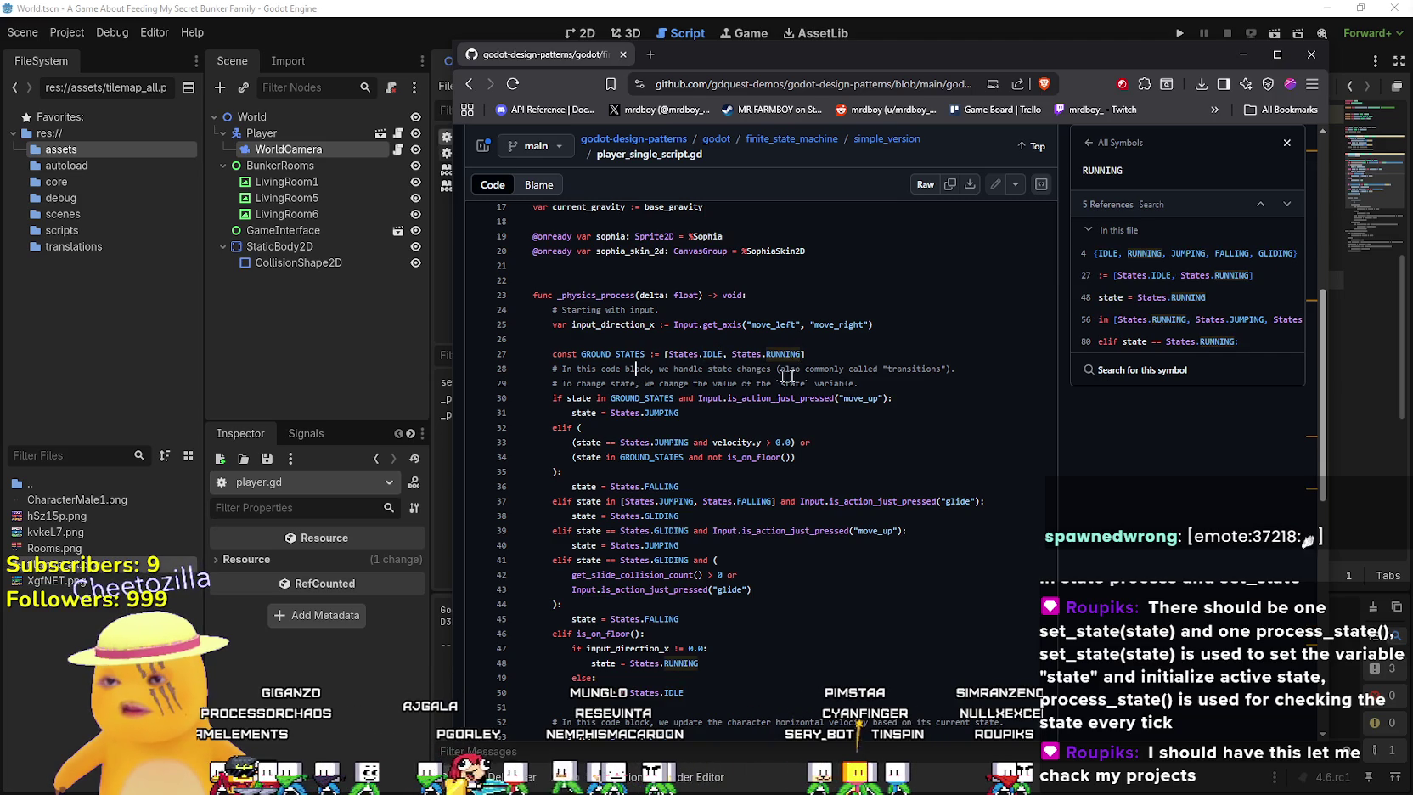
pyautogui.moveTo(868, 370); pyautogui.dragTo(556, 370)
pyautogui.click(892, 399)
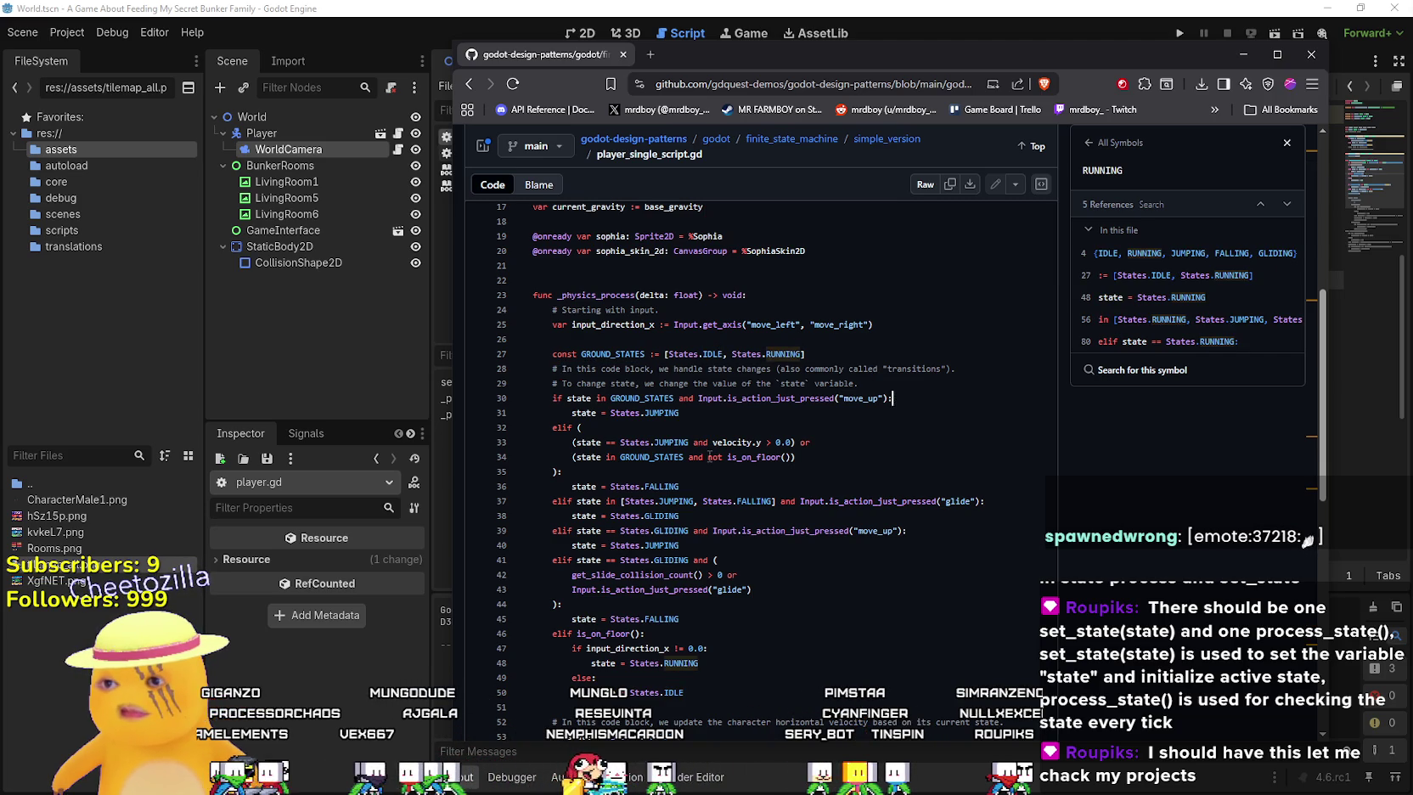
# Check references for FALLING and JUMPING on lines 36–37 and for get_slide_collision_count
pyautogui.scroll(1, 708, 456)
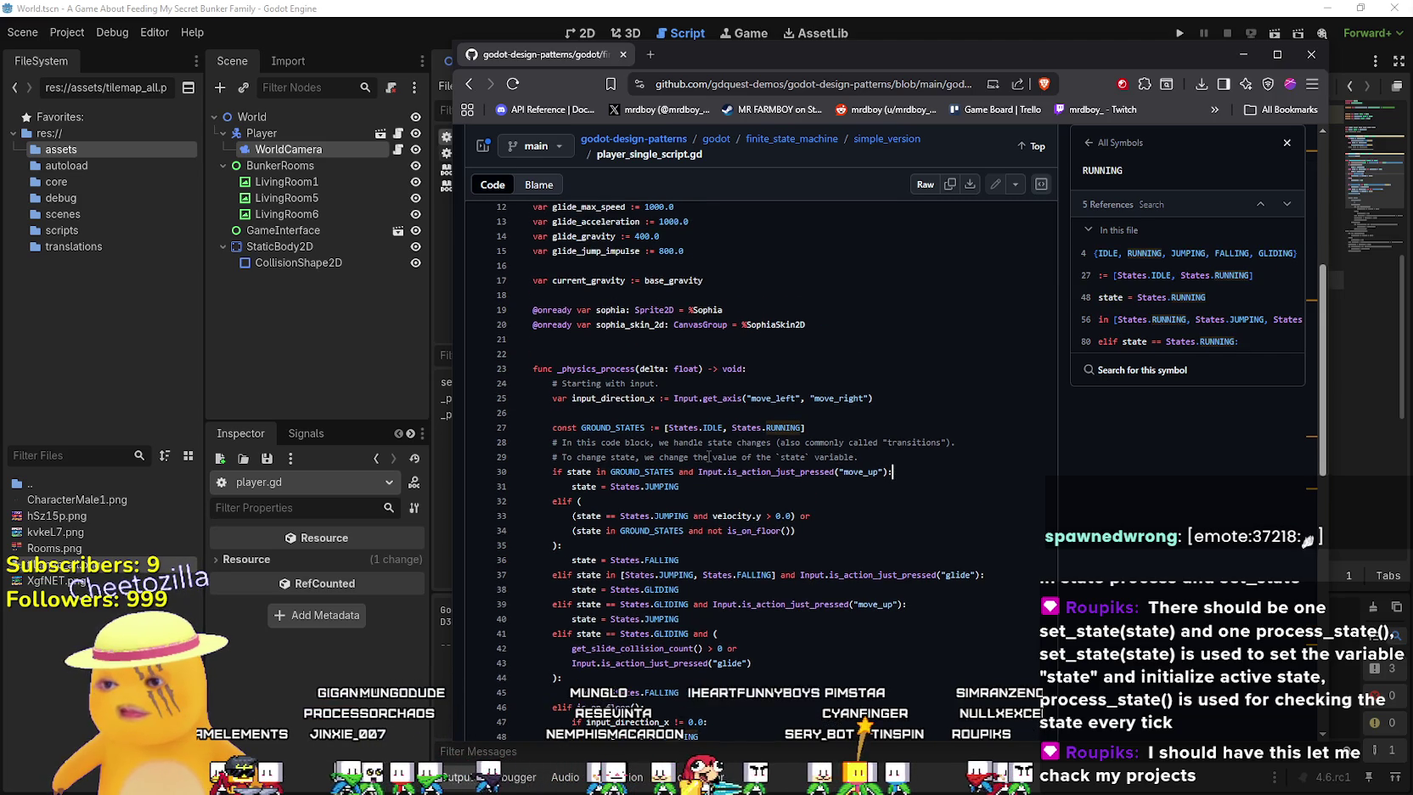
pyautogui.scroll(-2, 709, 456)
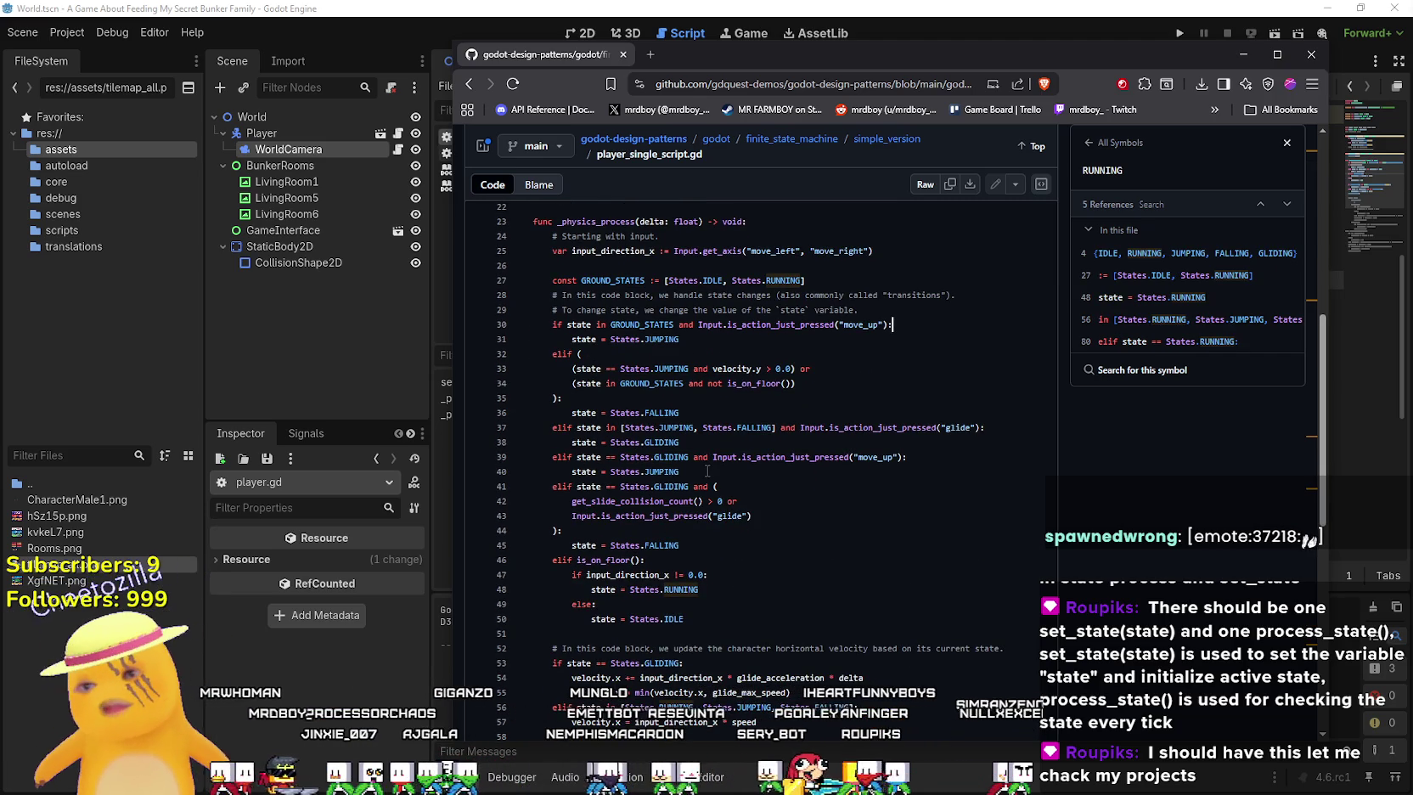
pyautogui.doubleClick(661, 411)
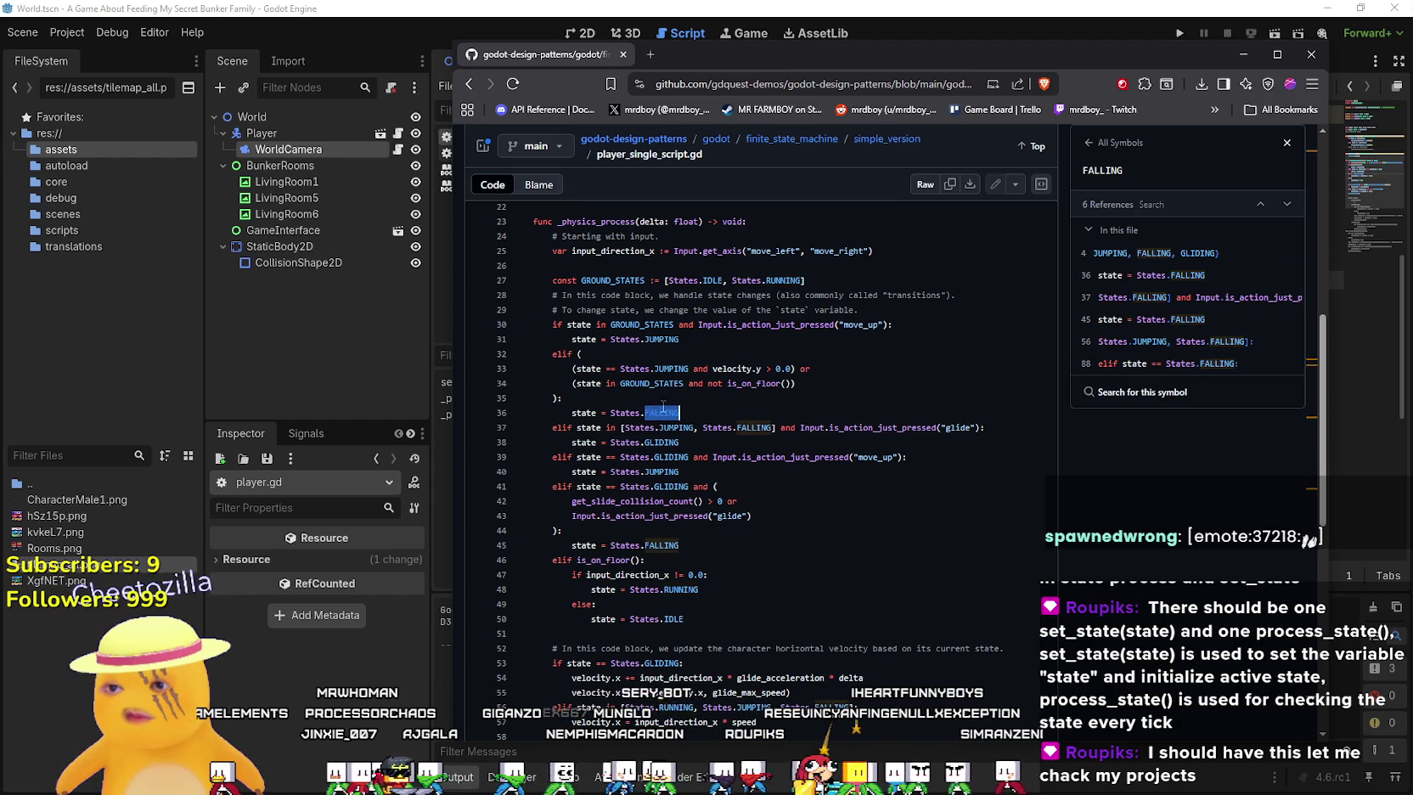
pyautogui.doubleClick(680, 428)
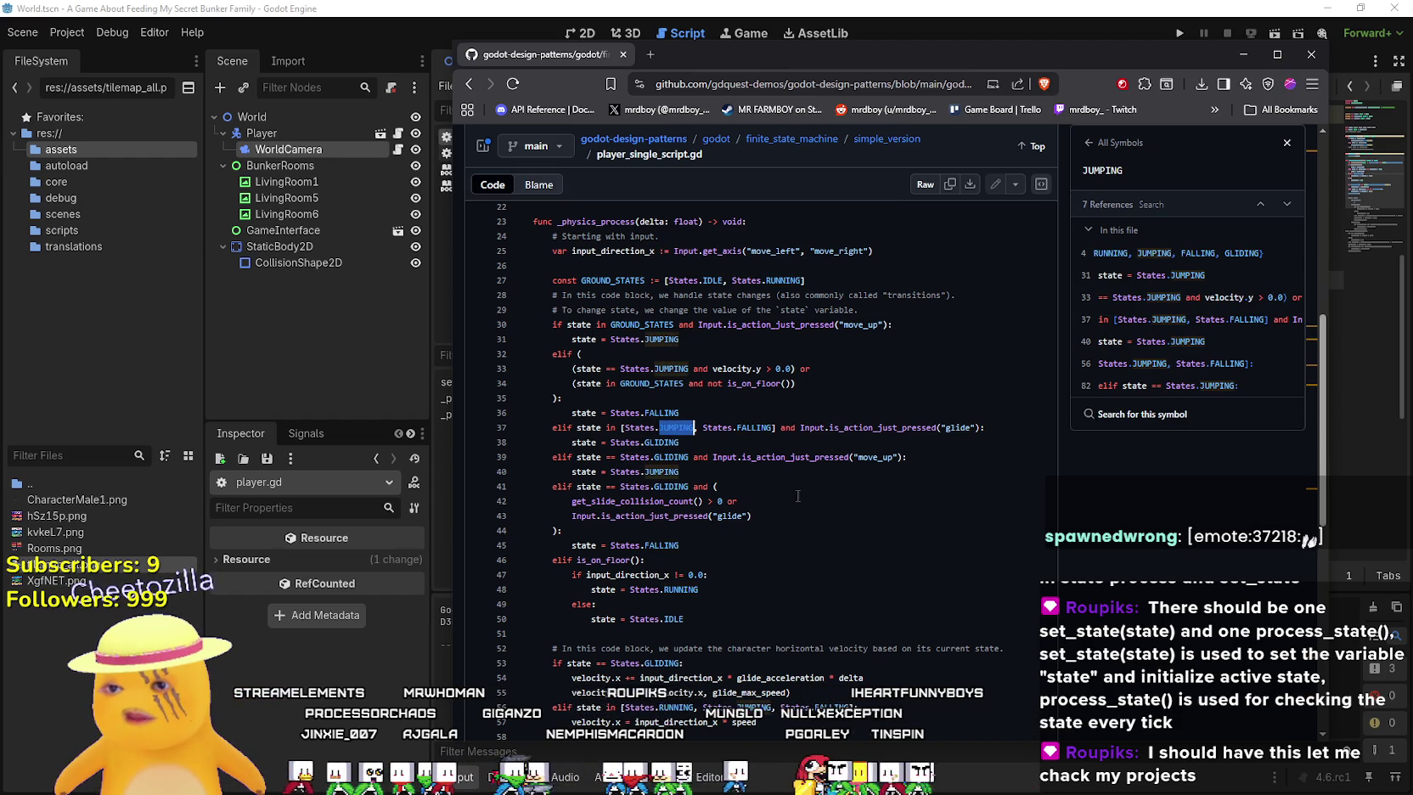
pyautogui.moveTo(980, 427); pyautogui.dragTo(648, 427)
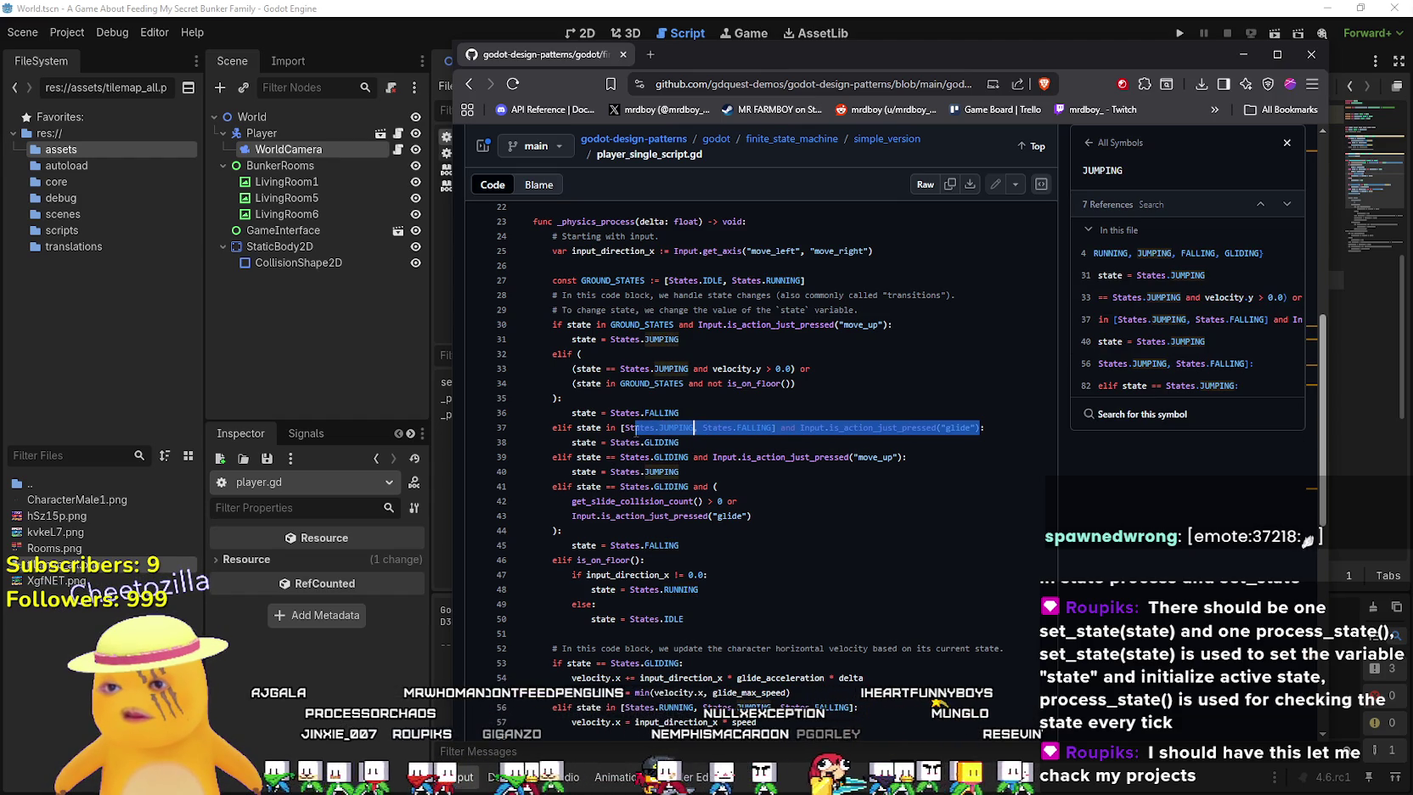
pyautogui.click(899, 484)
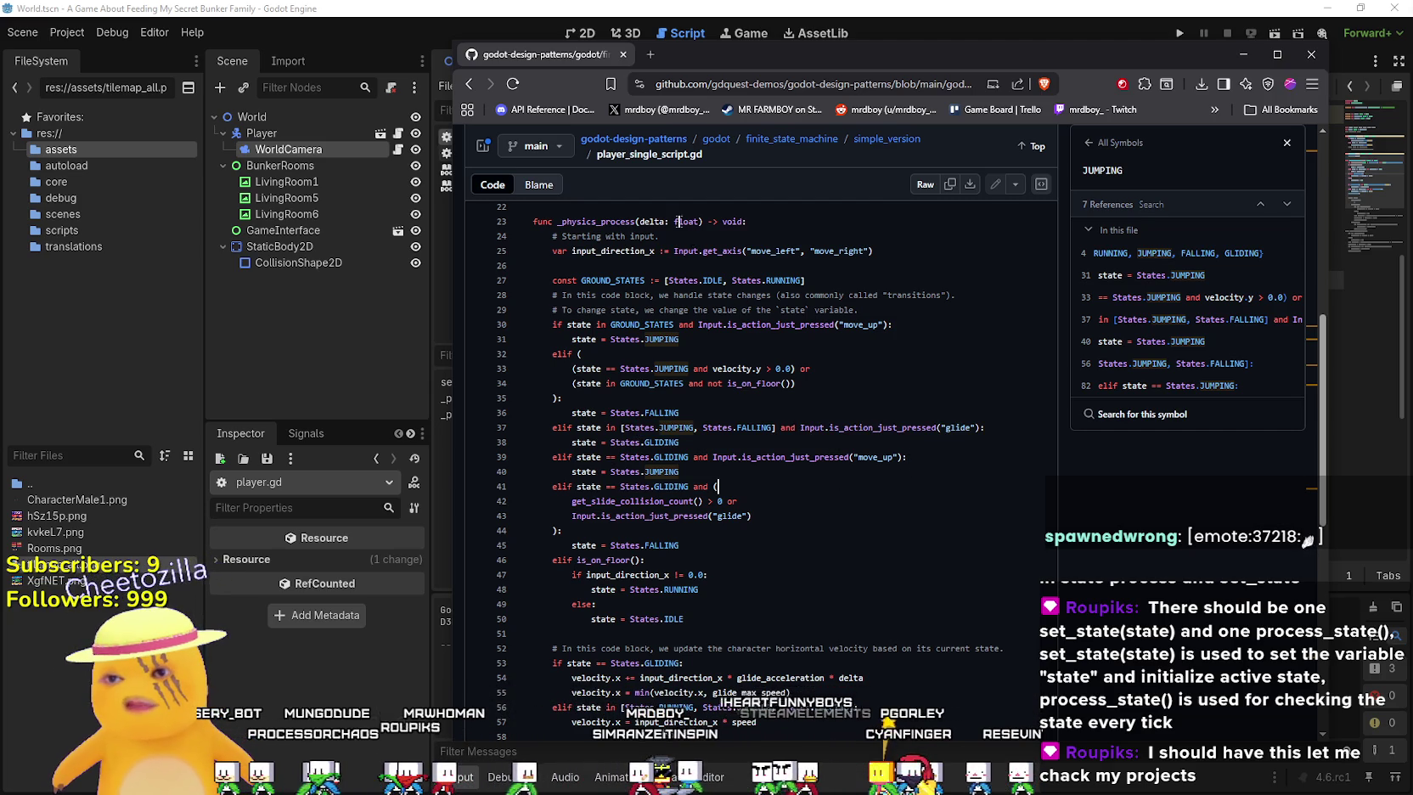
pyautogui.scroll(-2, 762, 480)
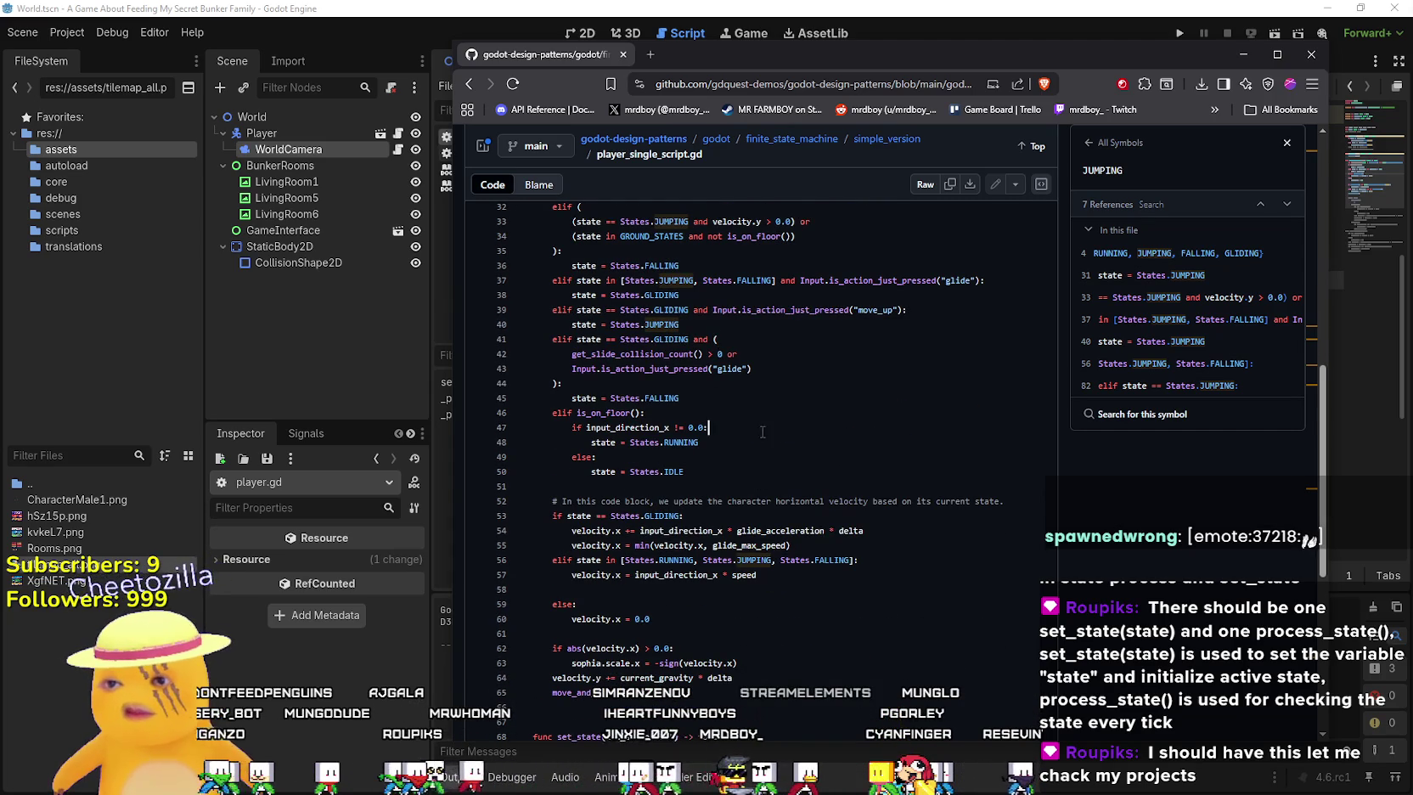
pyautogui.doubleClick(649, 353)
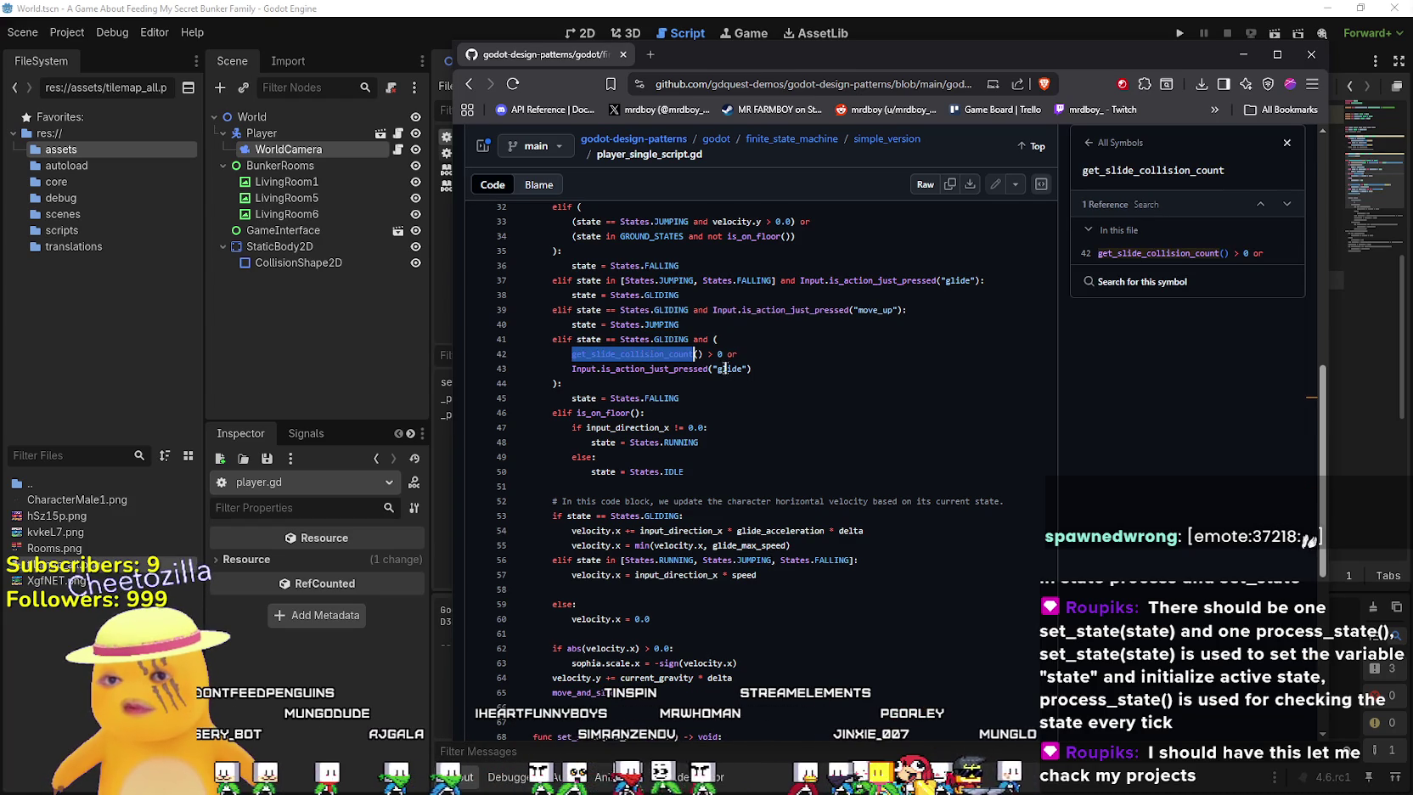
pyautogui.press('Right')
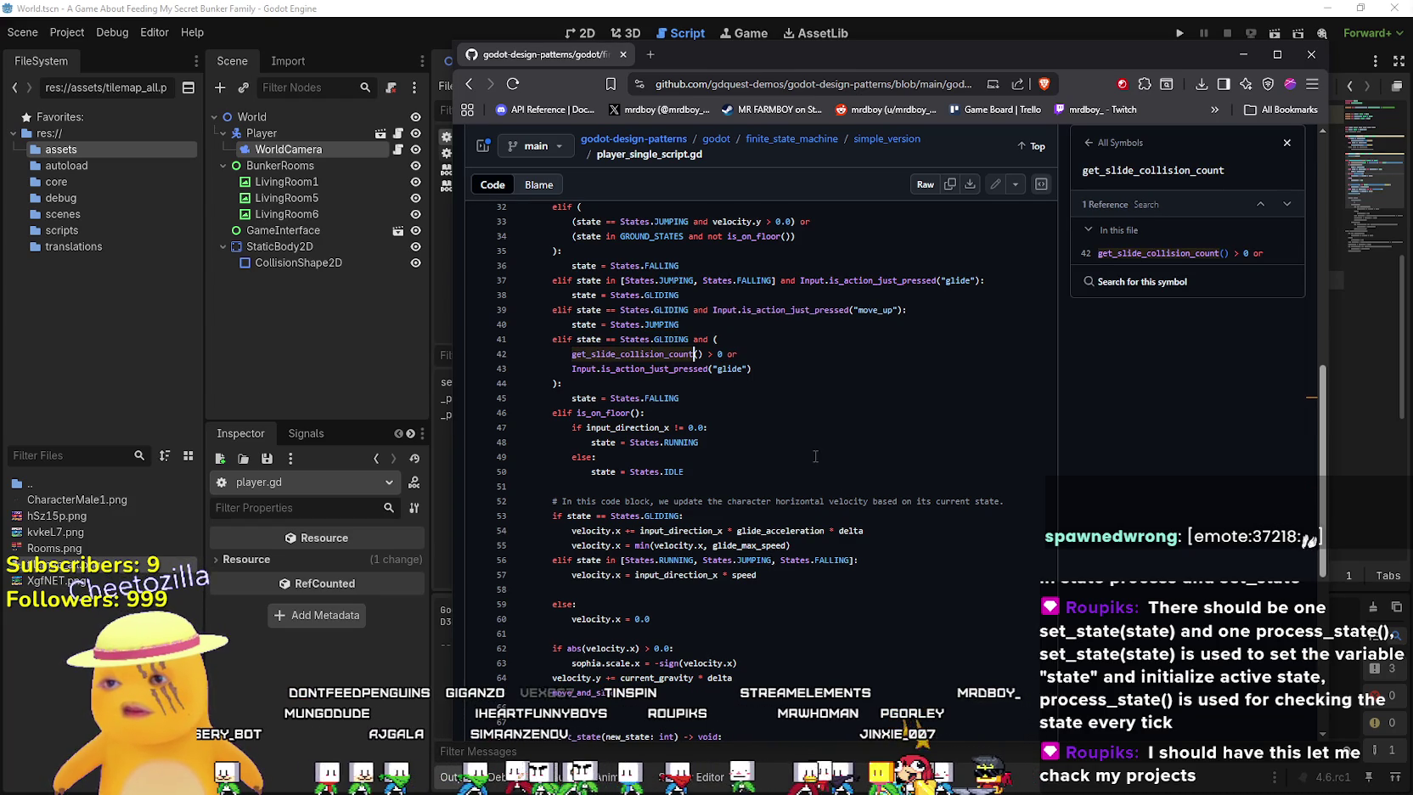
# Show references for input_direction_x, then for set_state on line 68
pyautogui.scroll(-1, 809, 461)
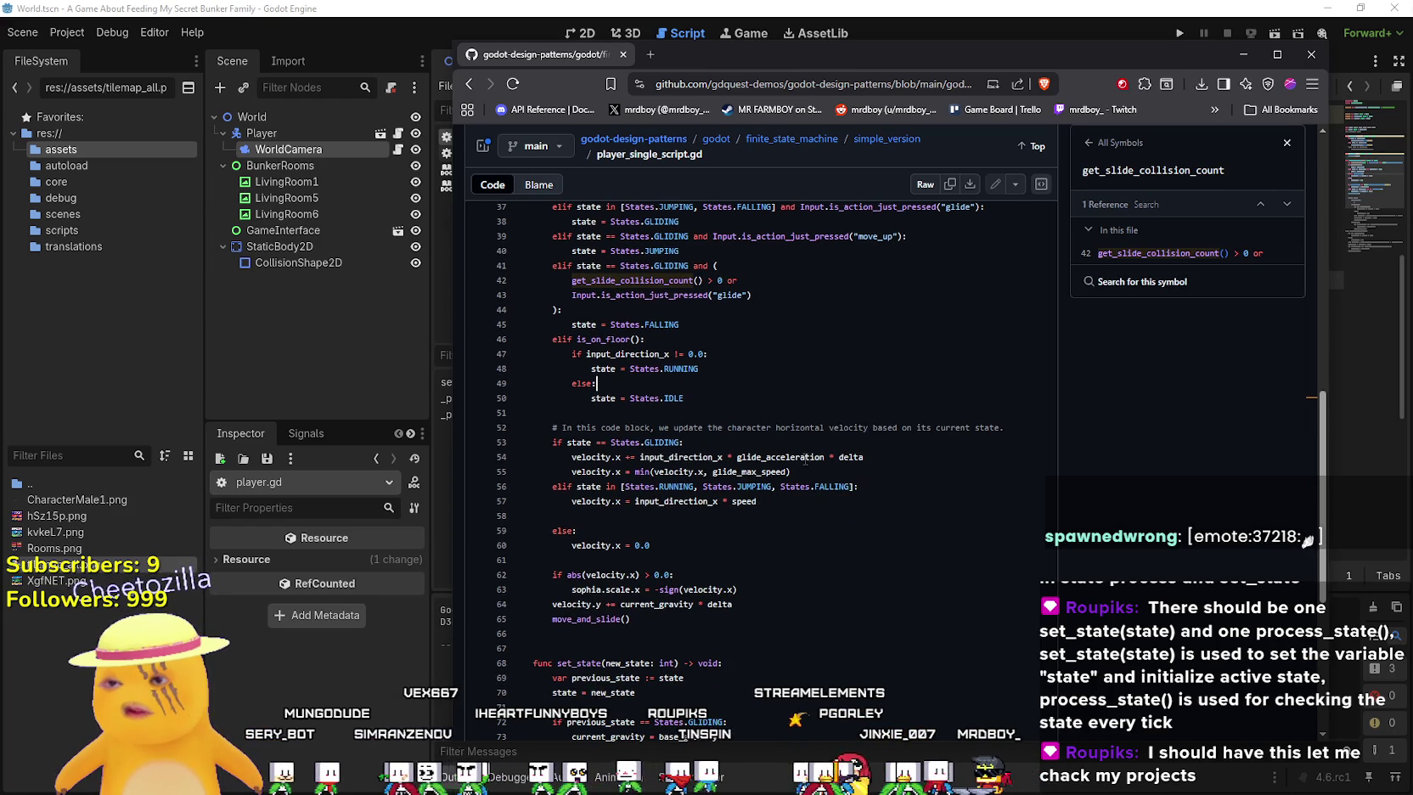
pyautogui.scroll(-2, 755, 453)
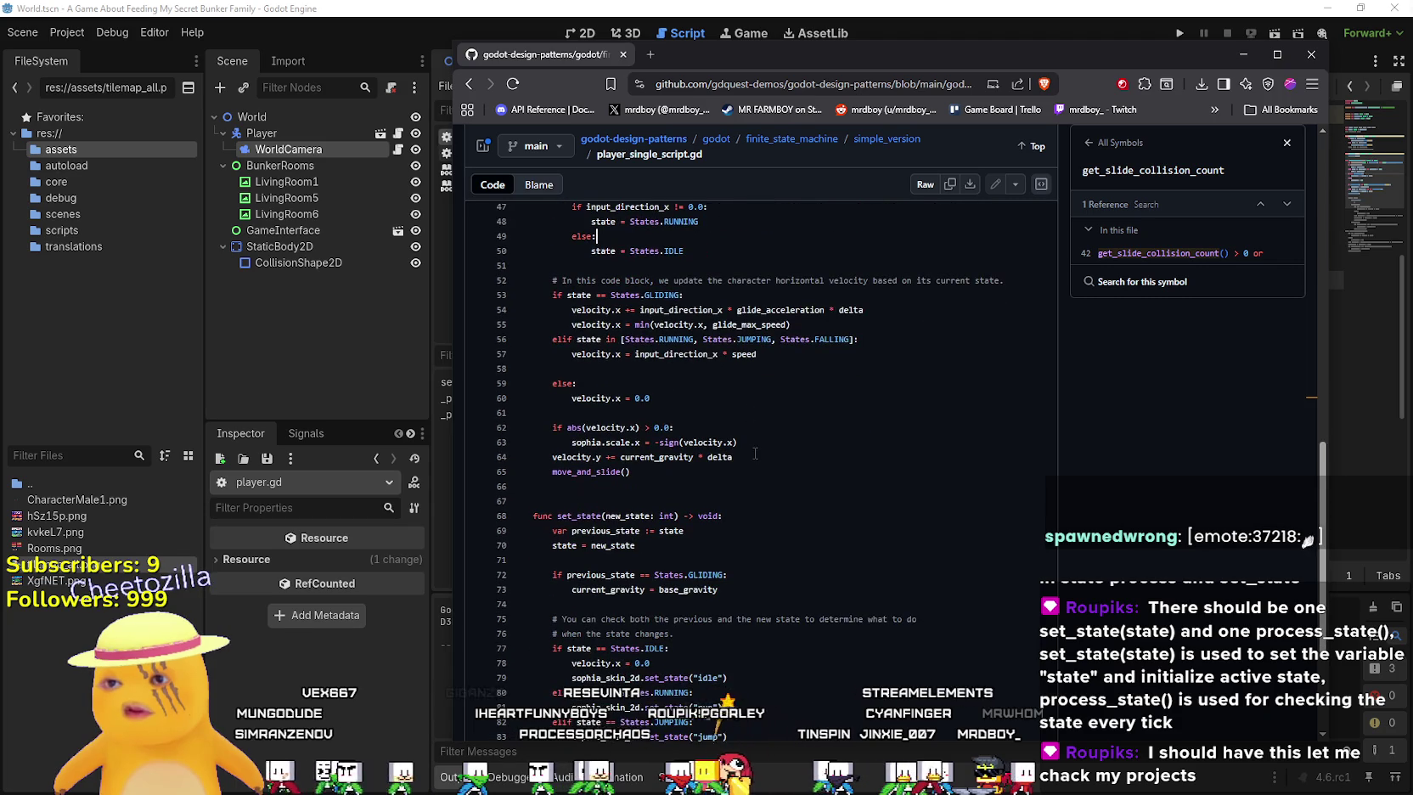
pyautogui.click(693, 354)
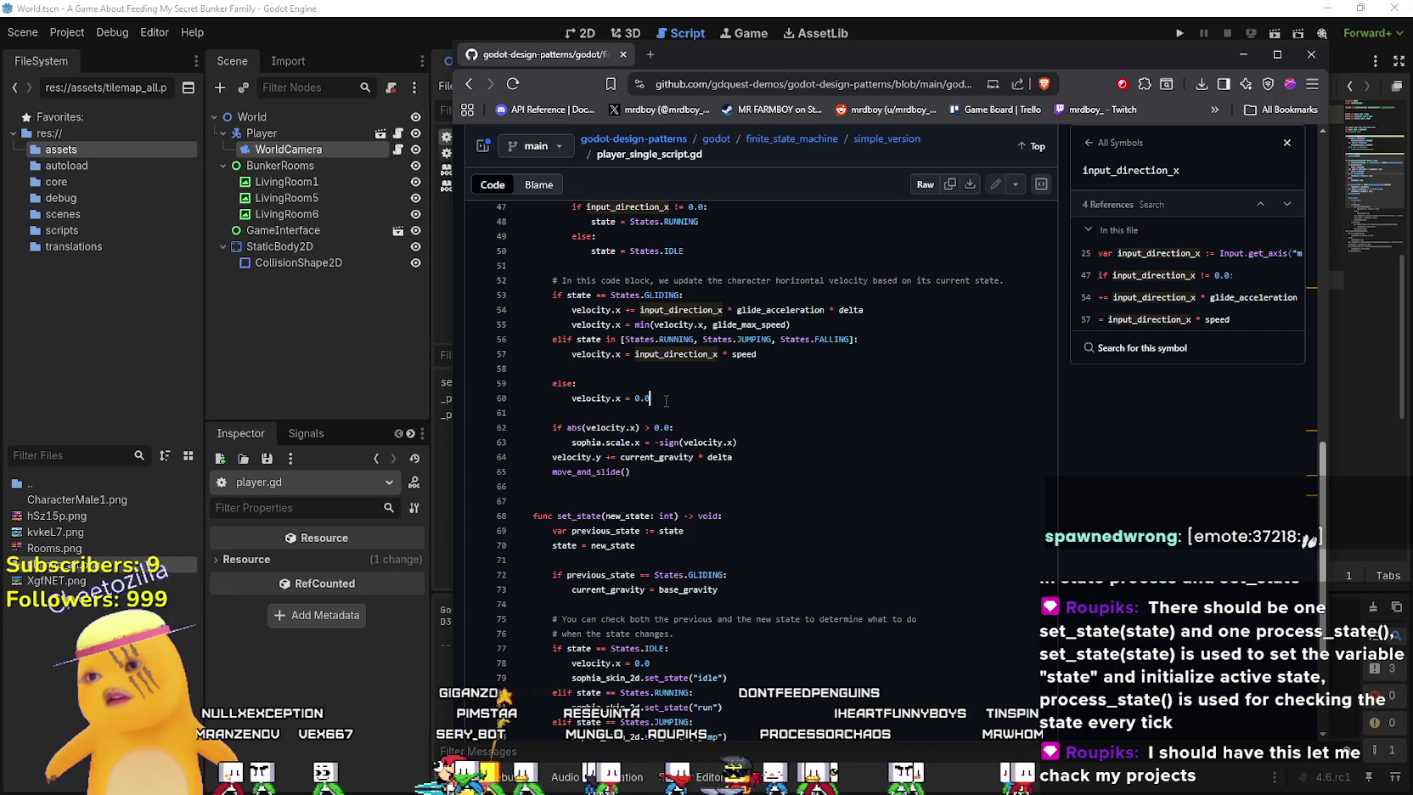
pyautogui.scroll(-1, 665, 369)
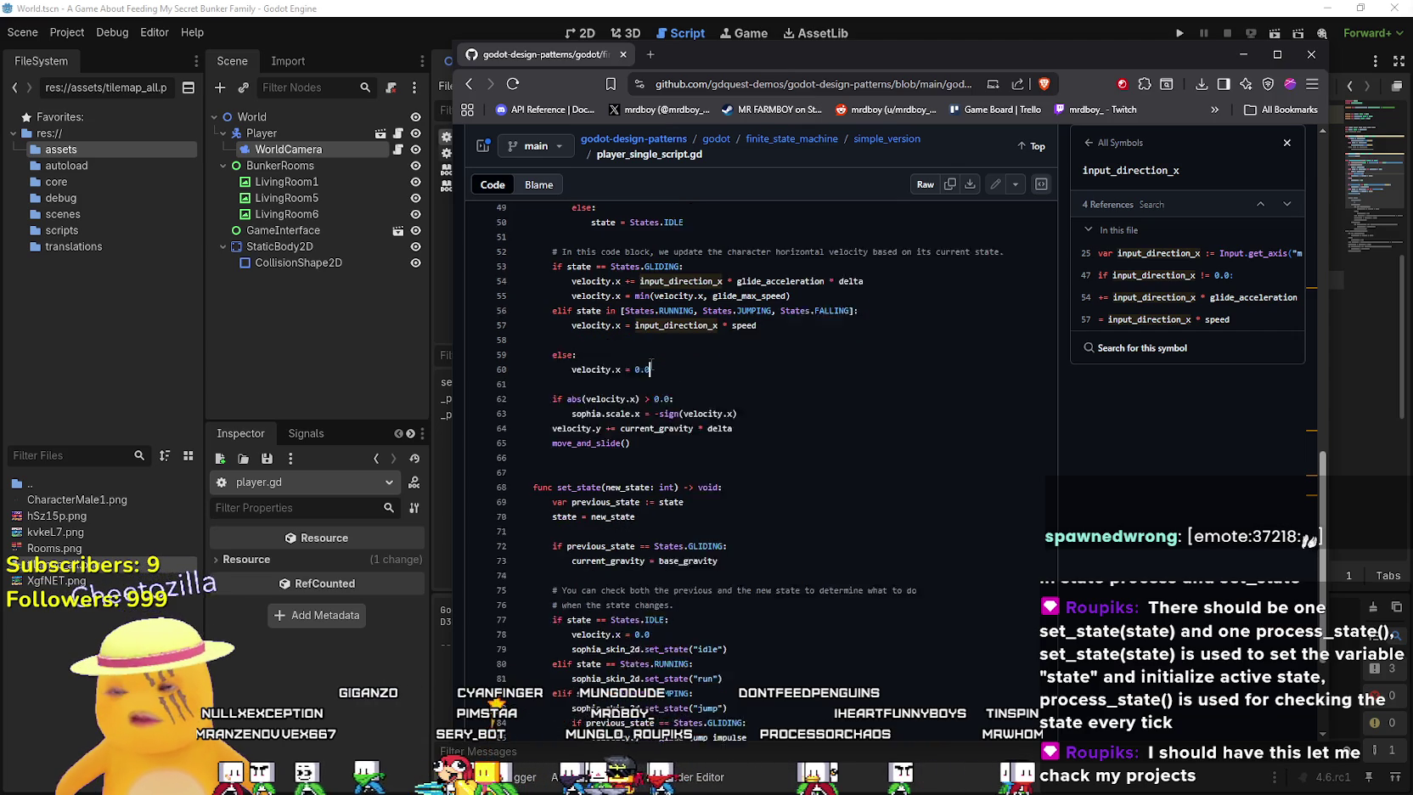
pyautogui.scroll(-2, 679, 344)
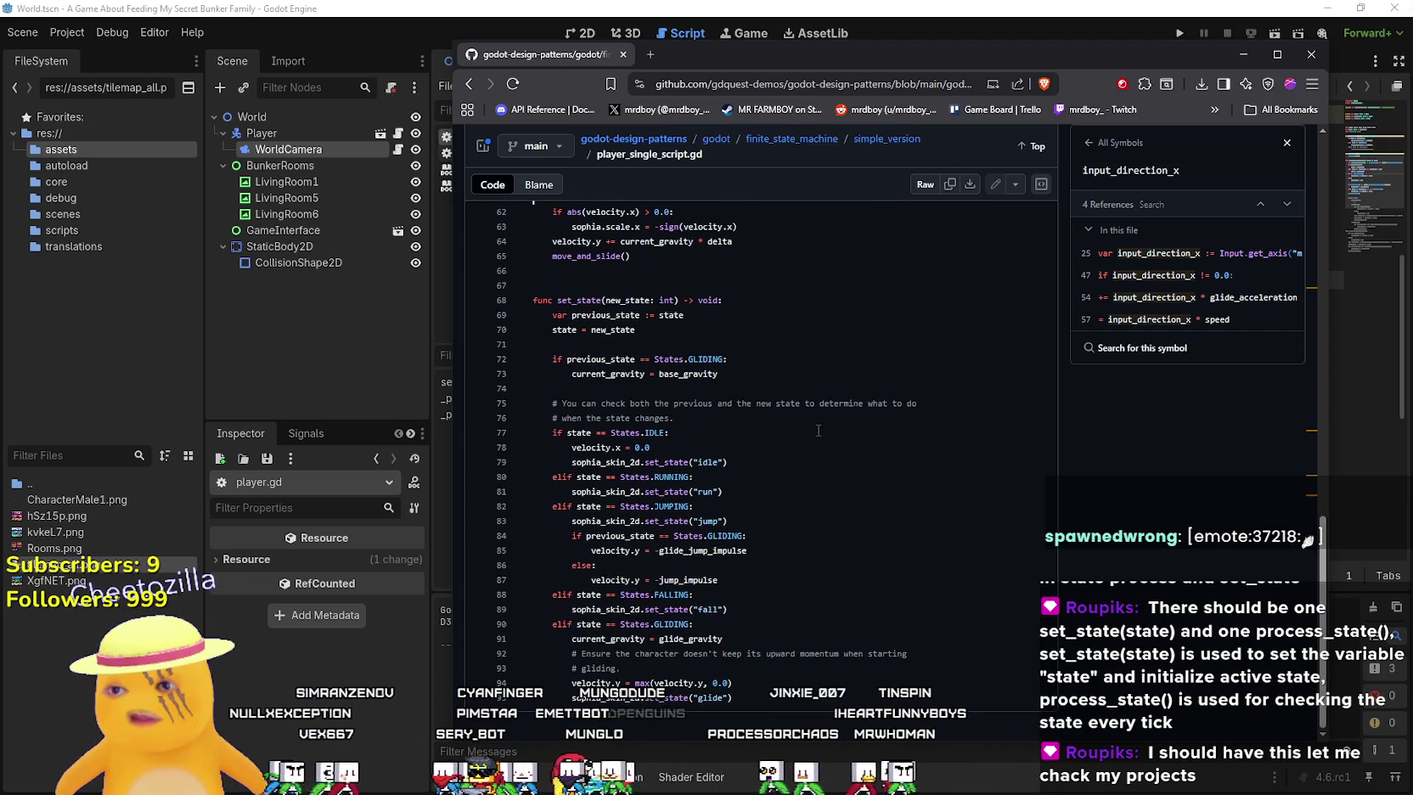
pyautogui.moveTo(533, 285)
pyautogui.mouseDown()
pyautogui.moveTo(720, 373)
pyautogui.moveTo(722, 491)
pyautogui.mouseUp()
pyautogui.scroll(2, 746, 519)
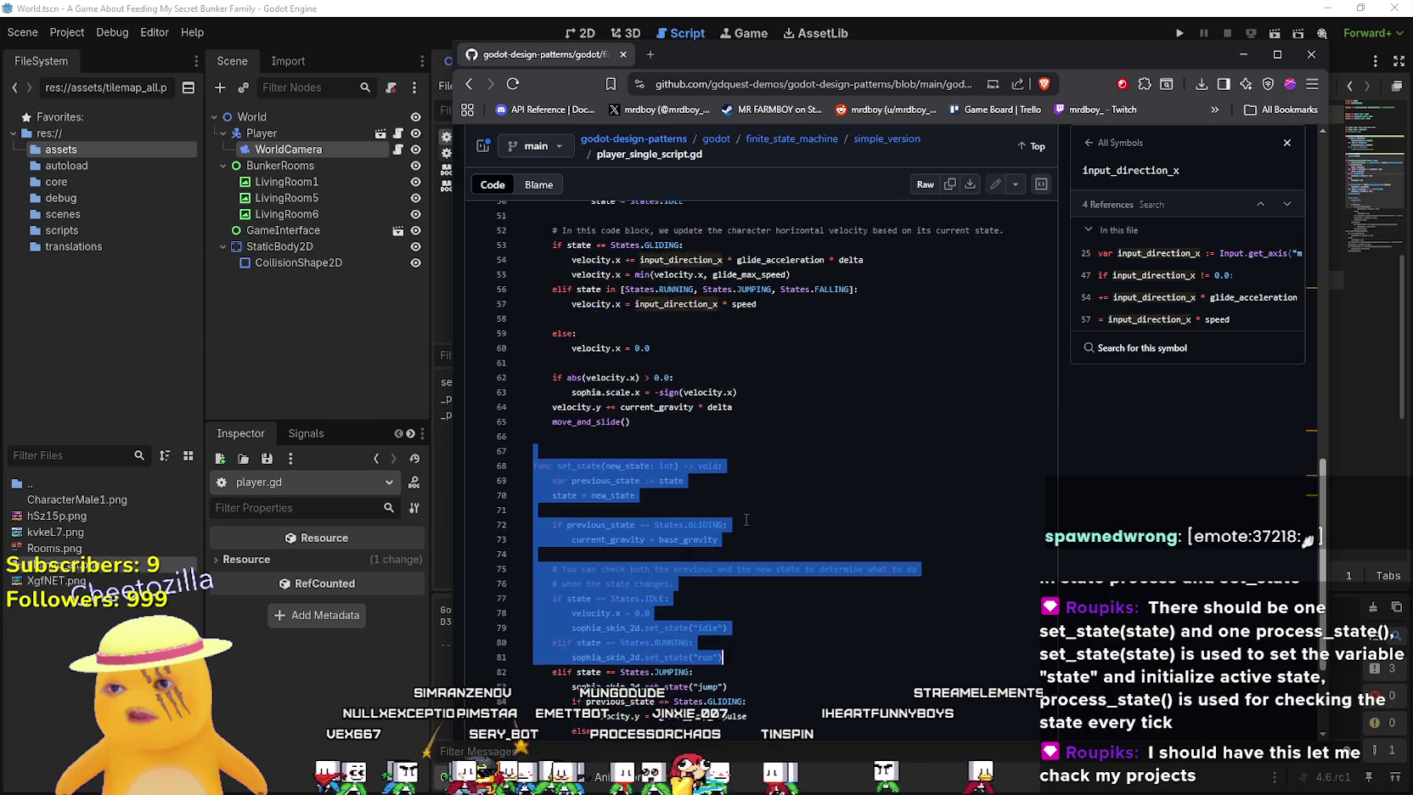
pyautogui.scroll(10, 746, 518)
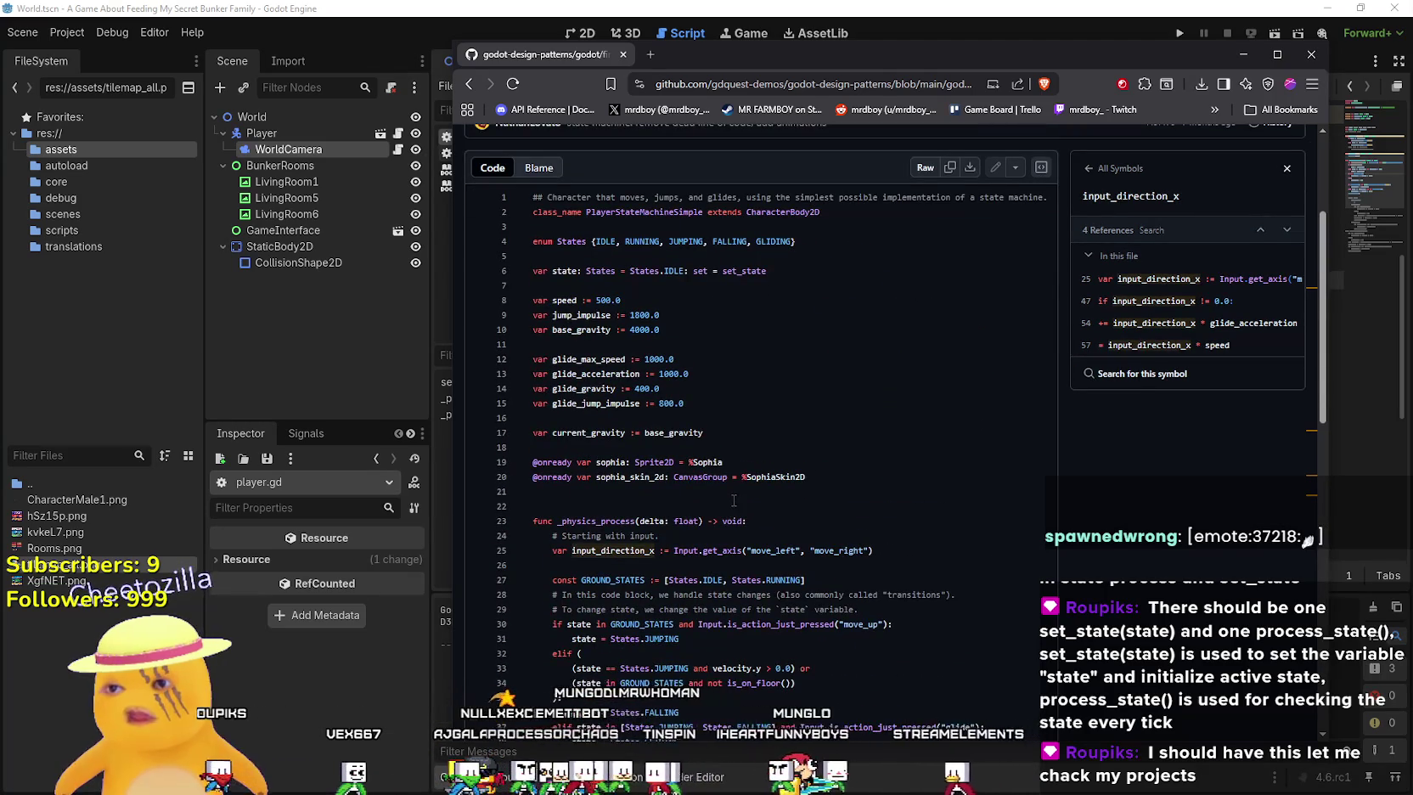
pyautogui.scroll(-10, 603, 509)
pyautogui.click(573, 448)
pyautogui.doubleClick(584, 450)
pyautogui.hotkey('ctrl', 'f')
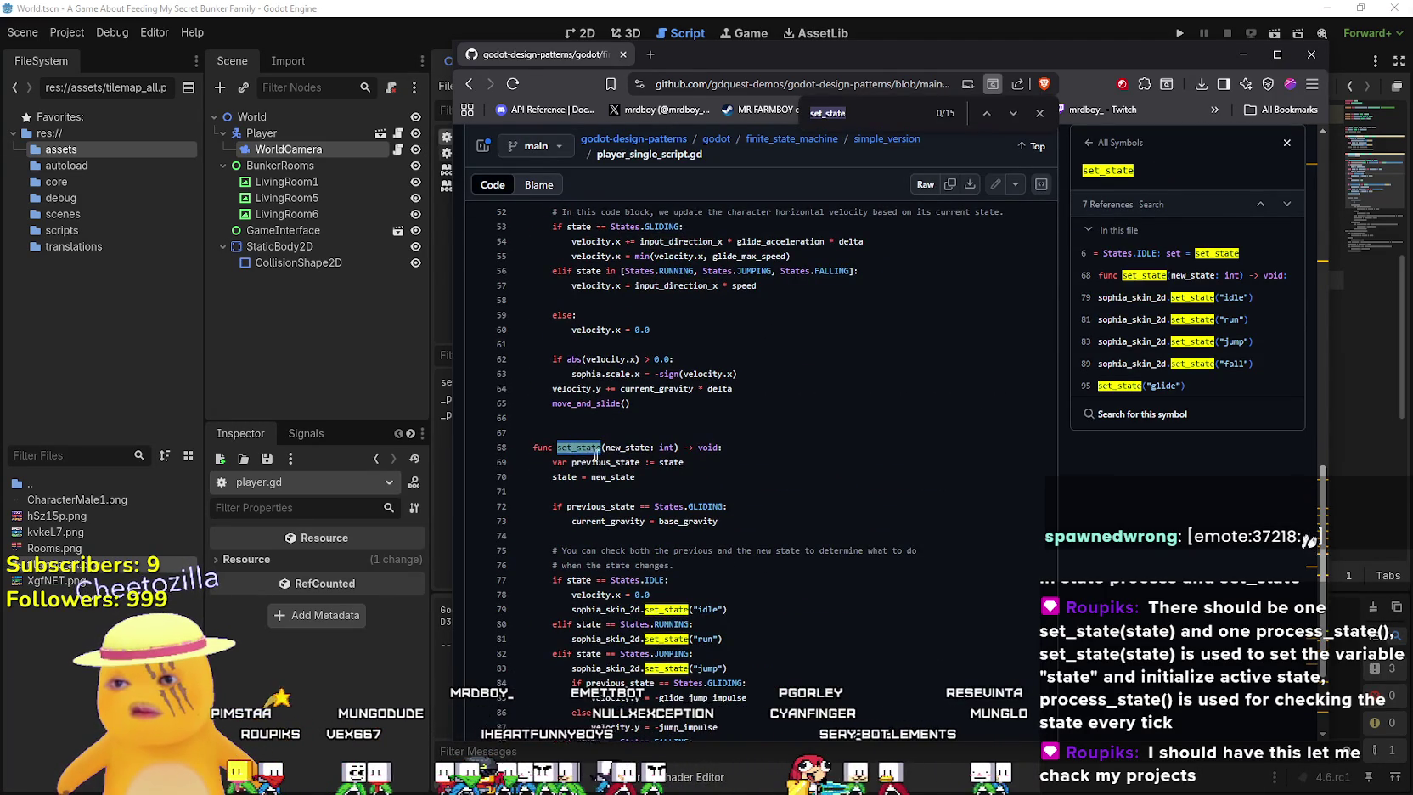
pyautogui.scroll(9, 706, 486)
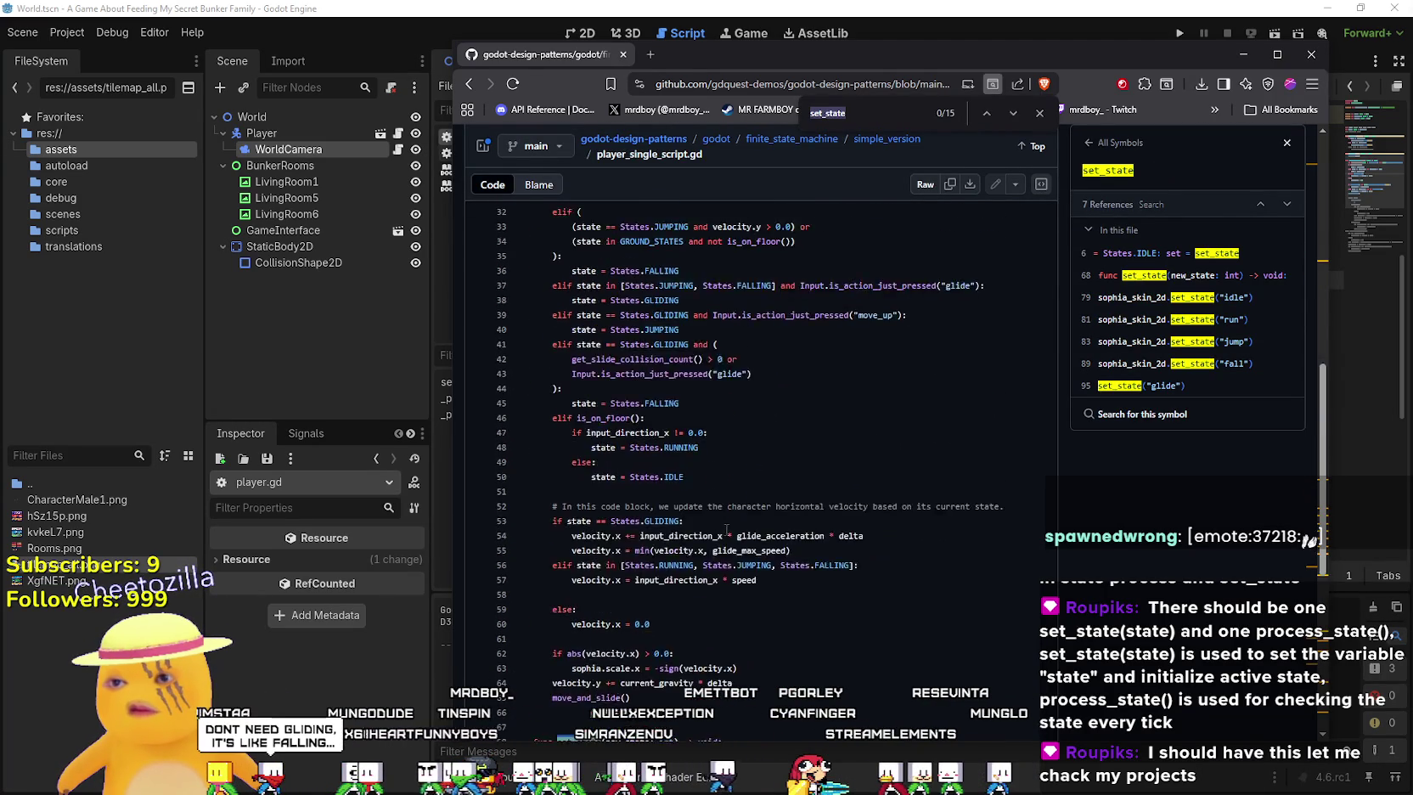
pyautogui.scroll(3, 706, 486)
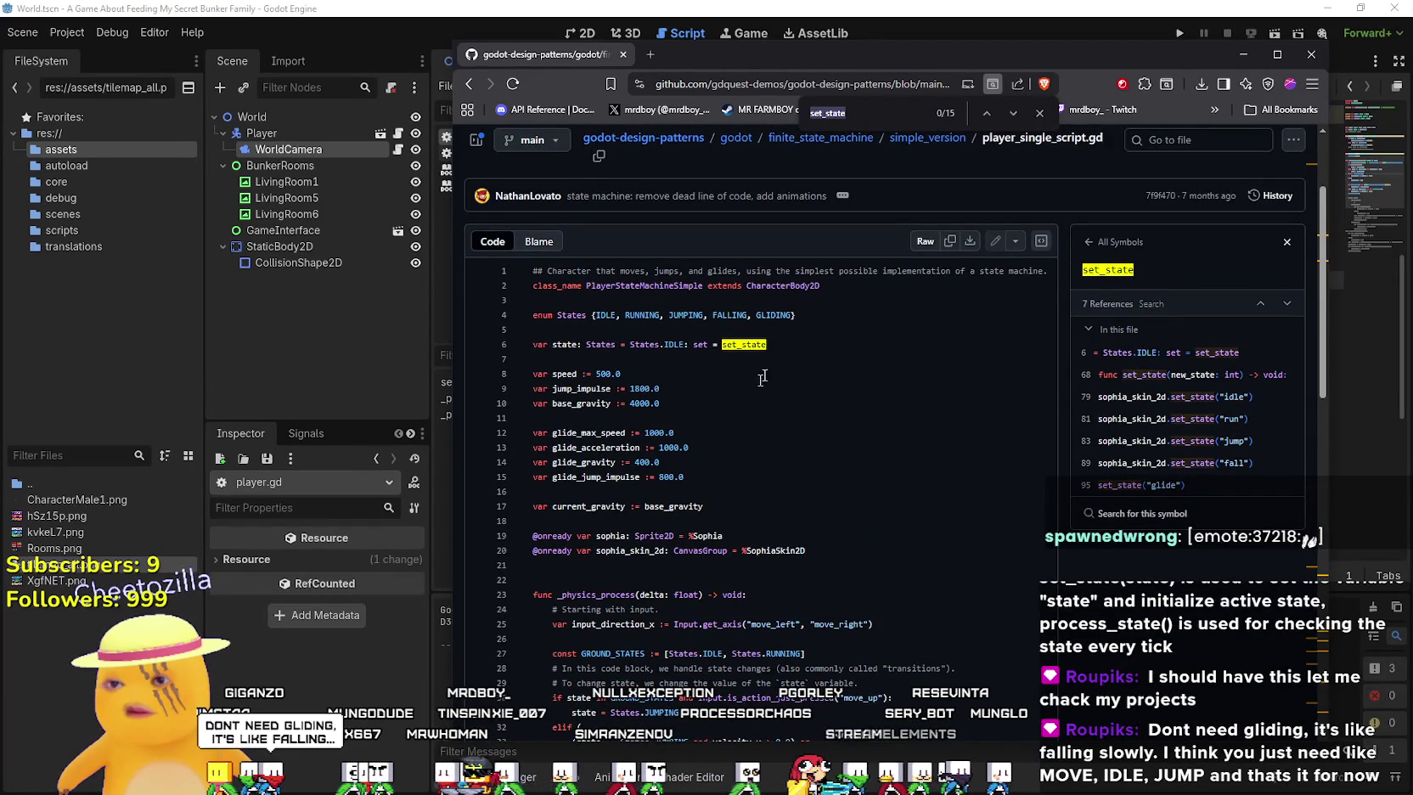
pyautogui.scroll(-12, 778, 360)
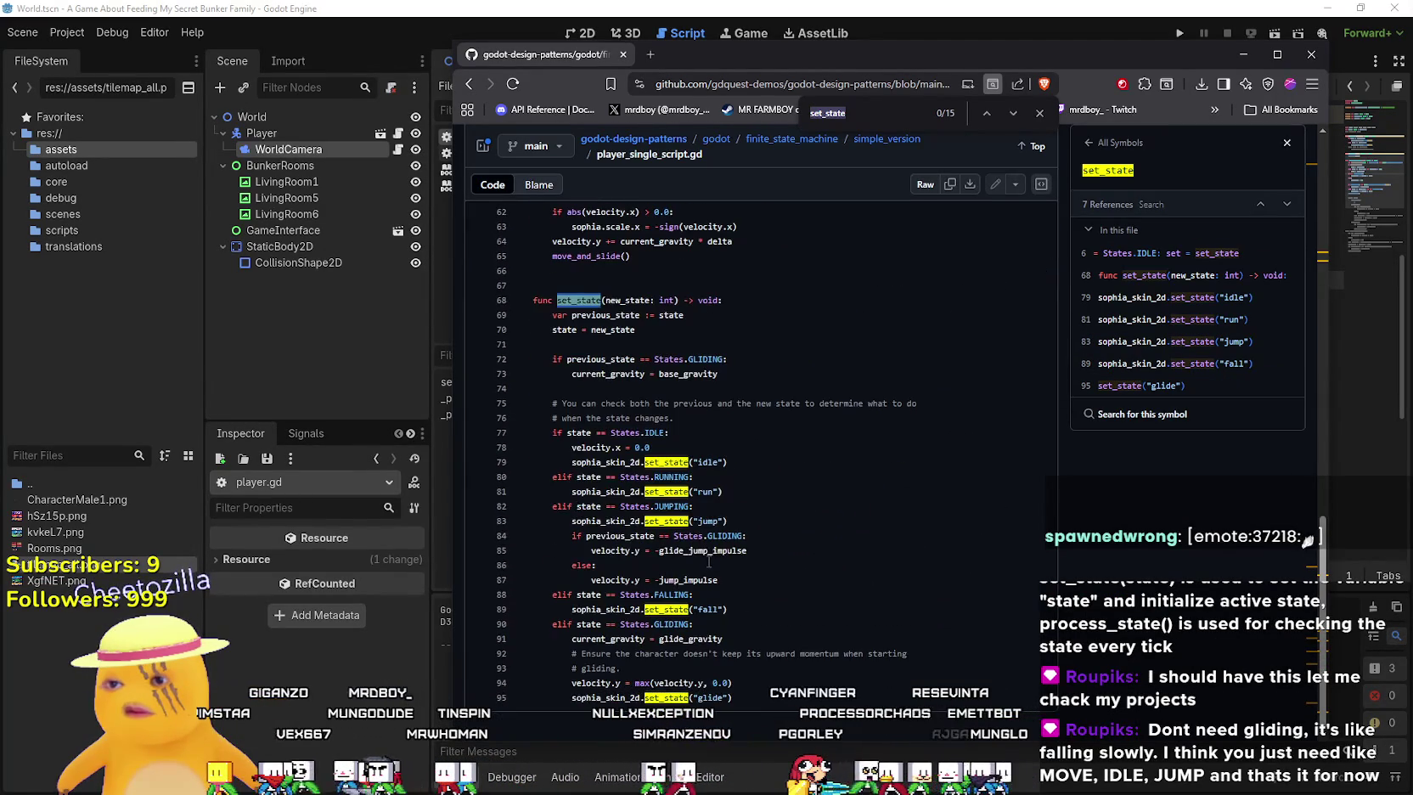
pyautogui.scroll(8, 708, 562)
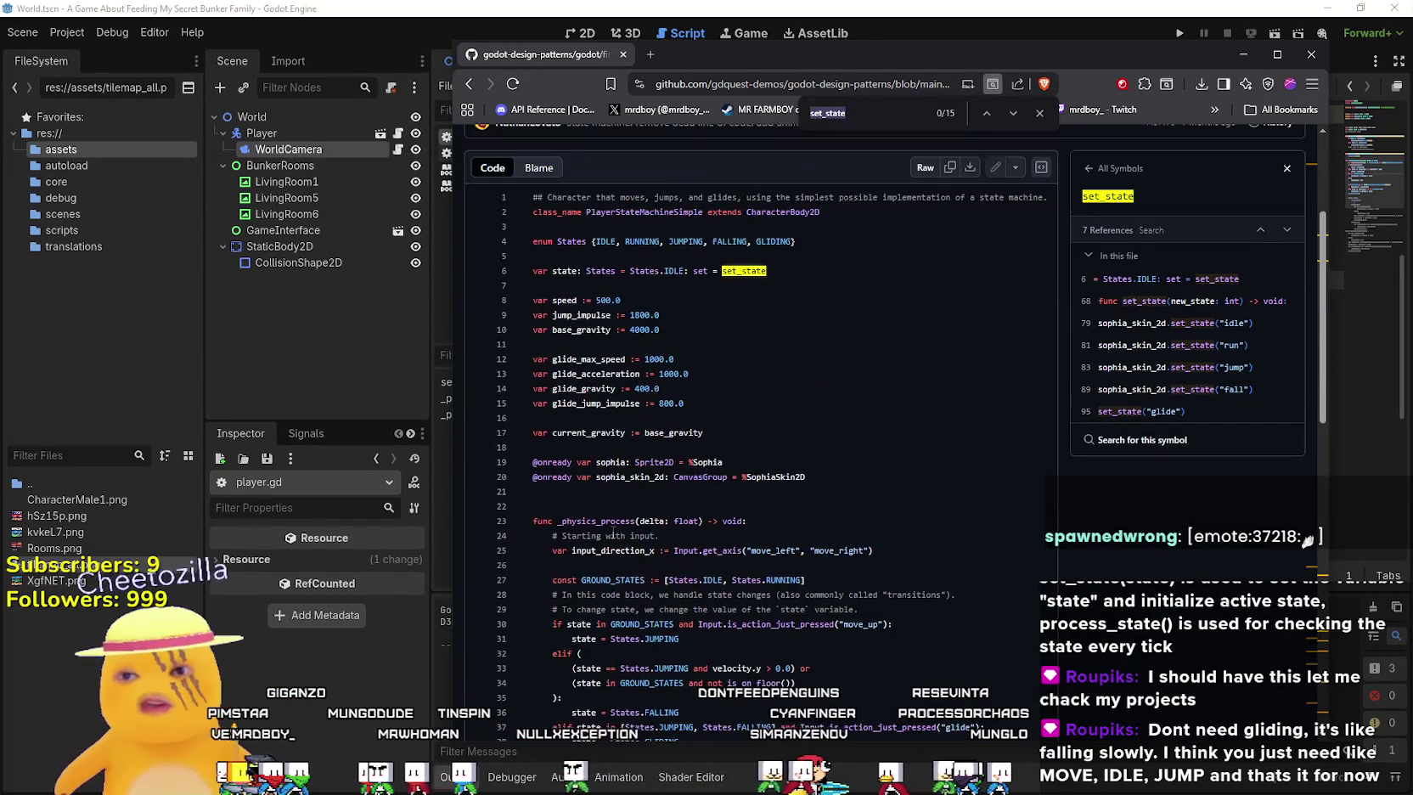
pyautogui.scroll(-3, 613, 528)
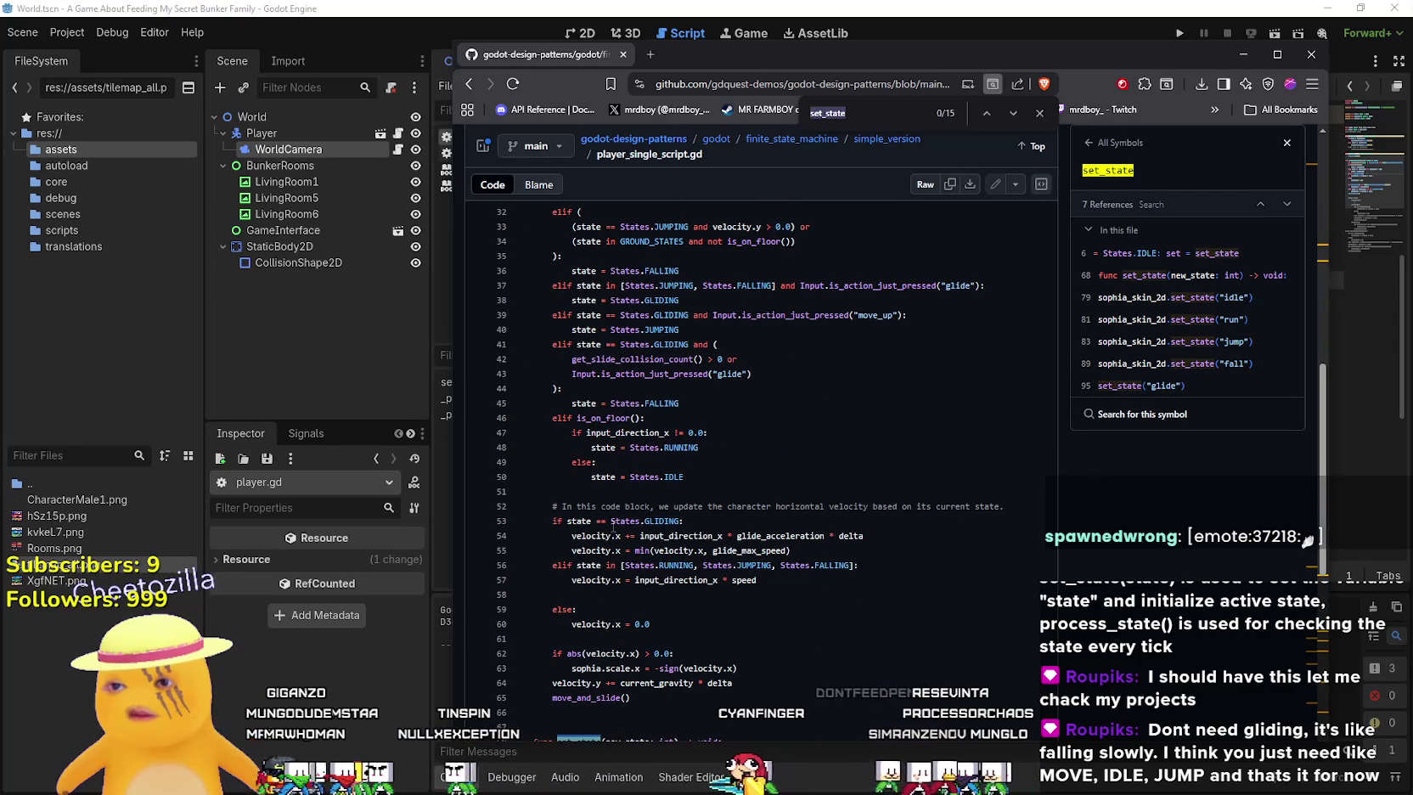
pyautogui.scroll(-4, 613, 524)
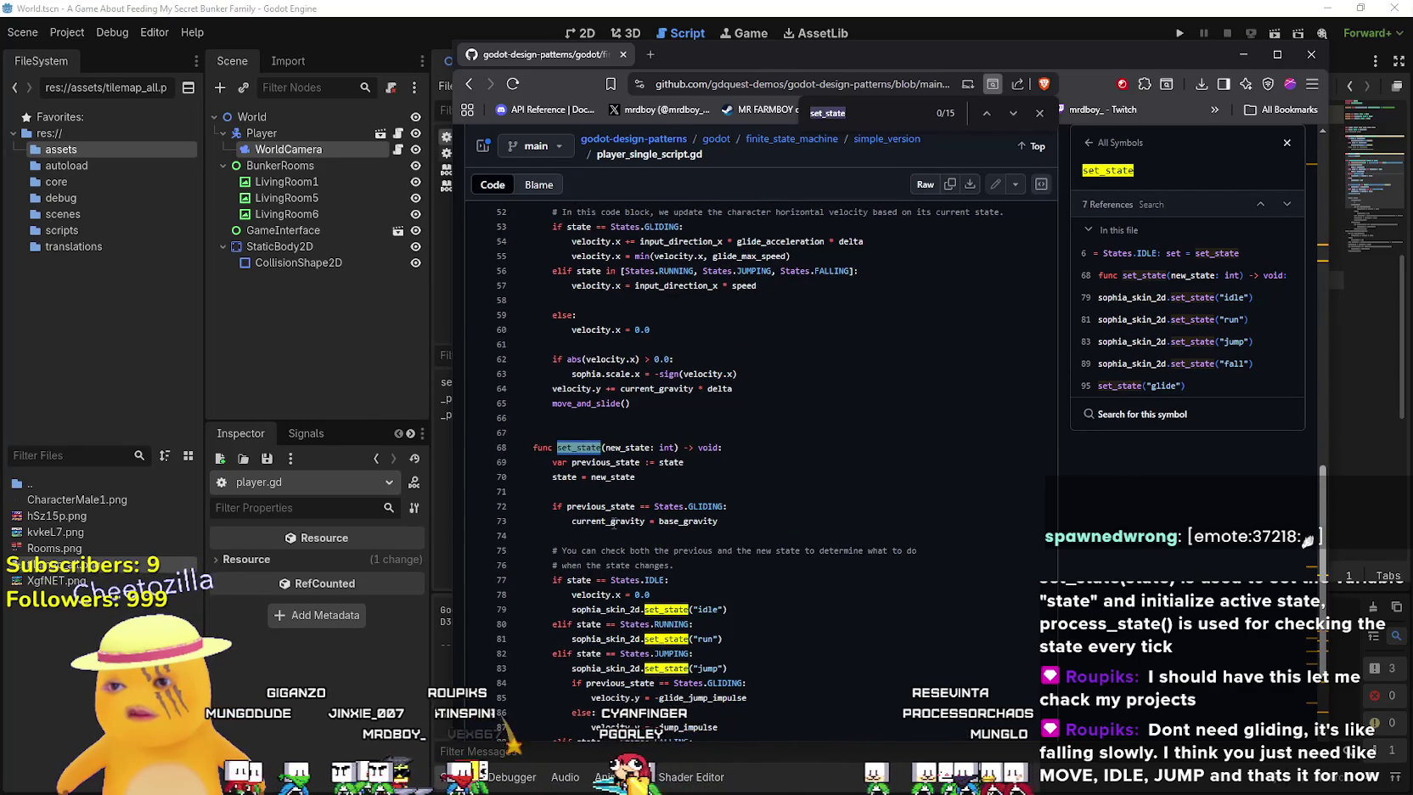
pyautogui.scroll(9, 614, 520)
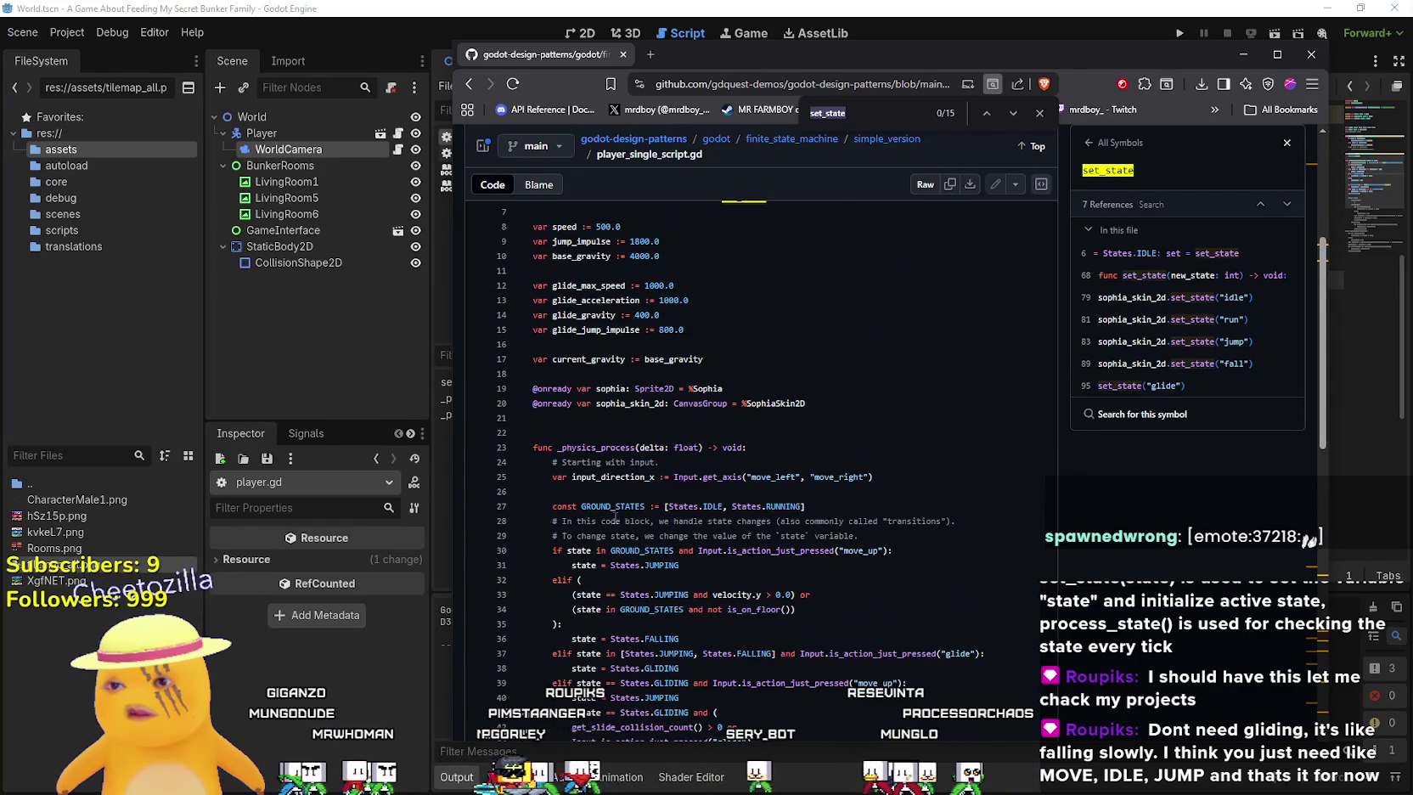
pyautogui.scroll(3, 615, 517)
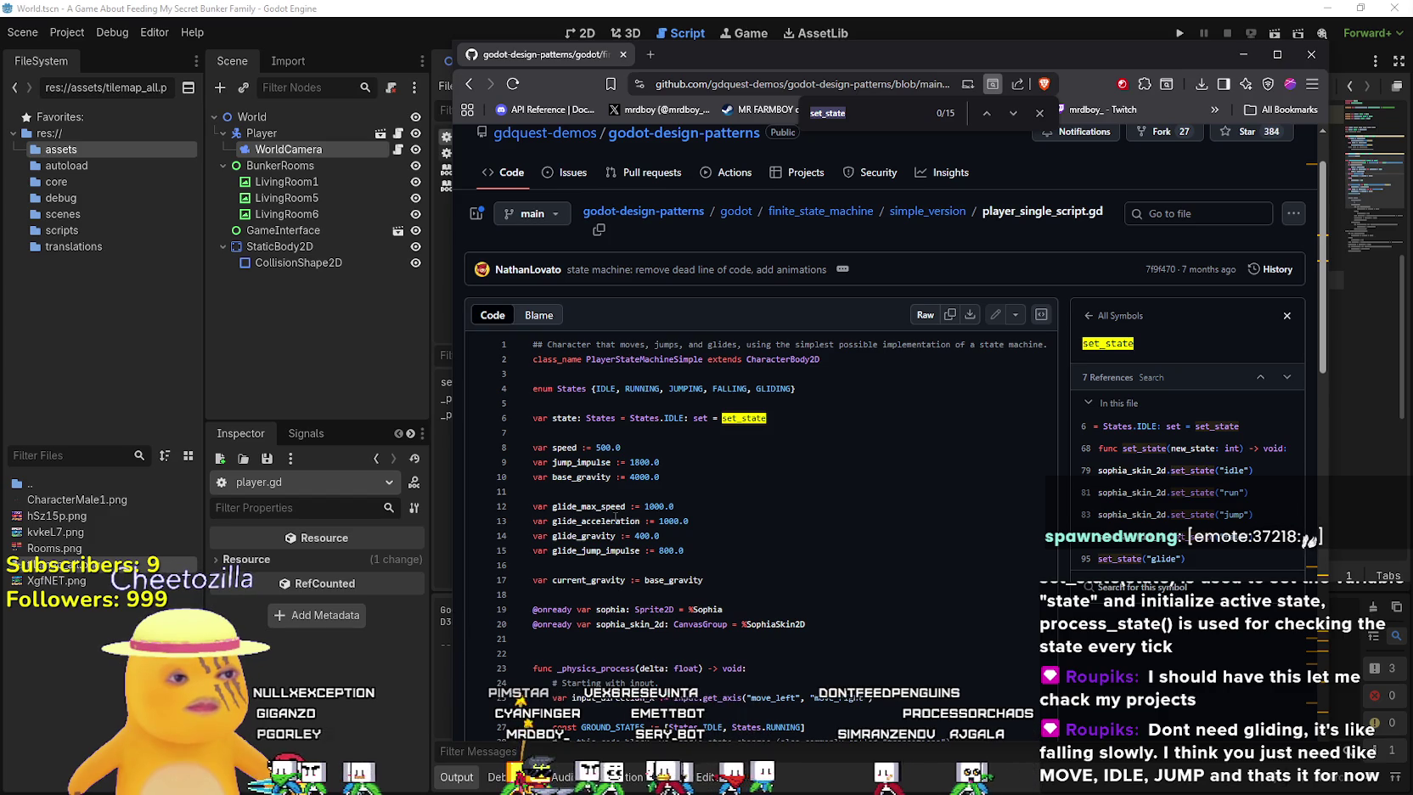
pyautogui.scroll(-3, 615, 515)
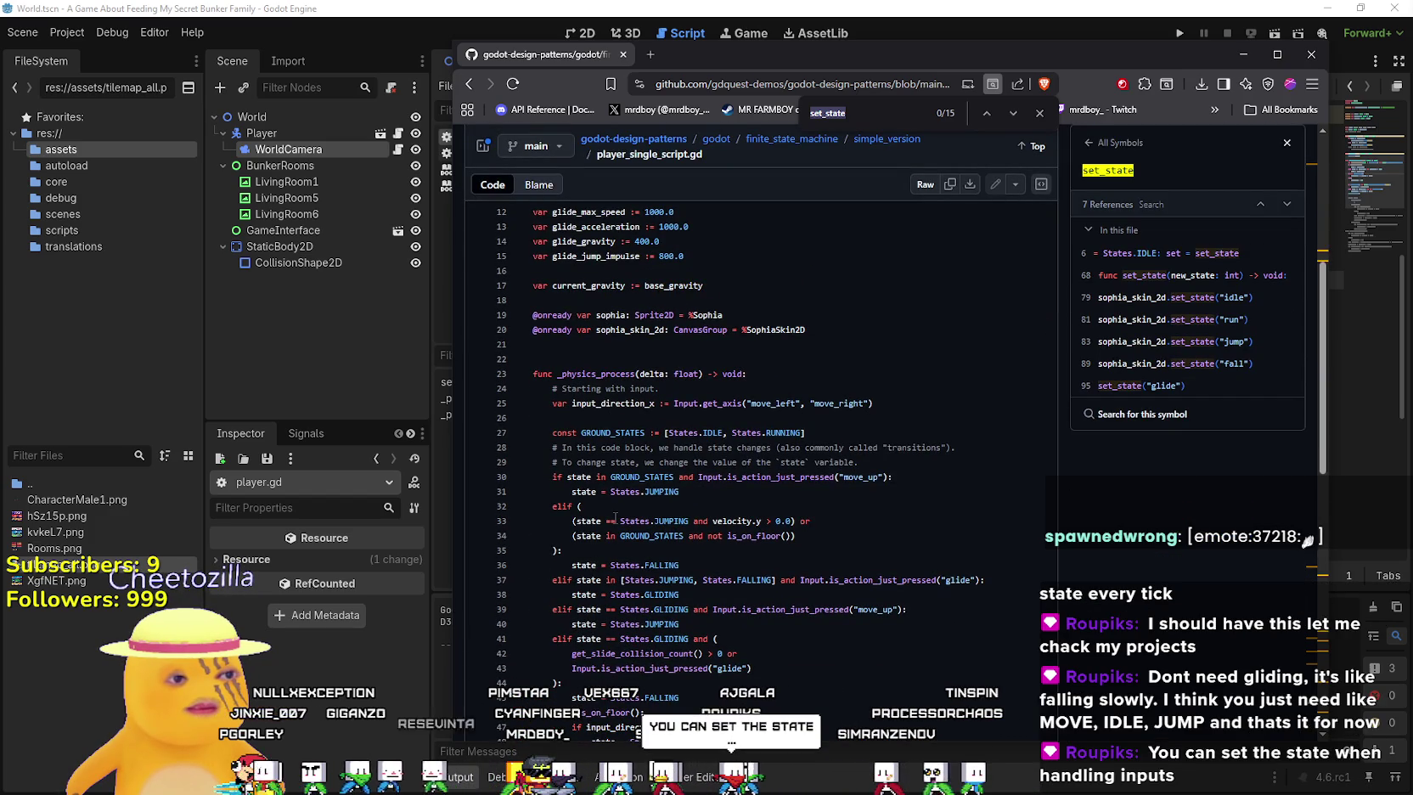
pyautogui.scroll(-3, 614, 515)
pyautogui.scroll(-3, 628, 450)
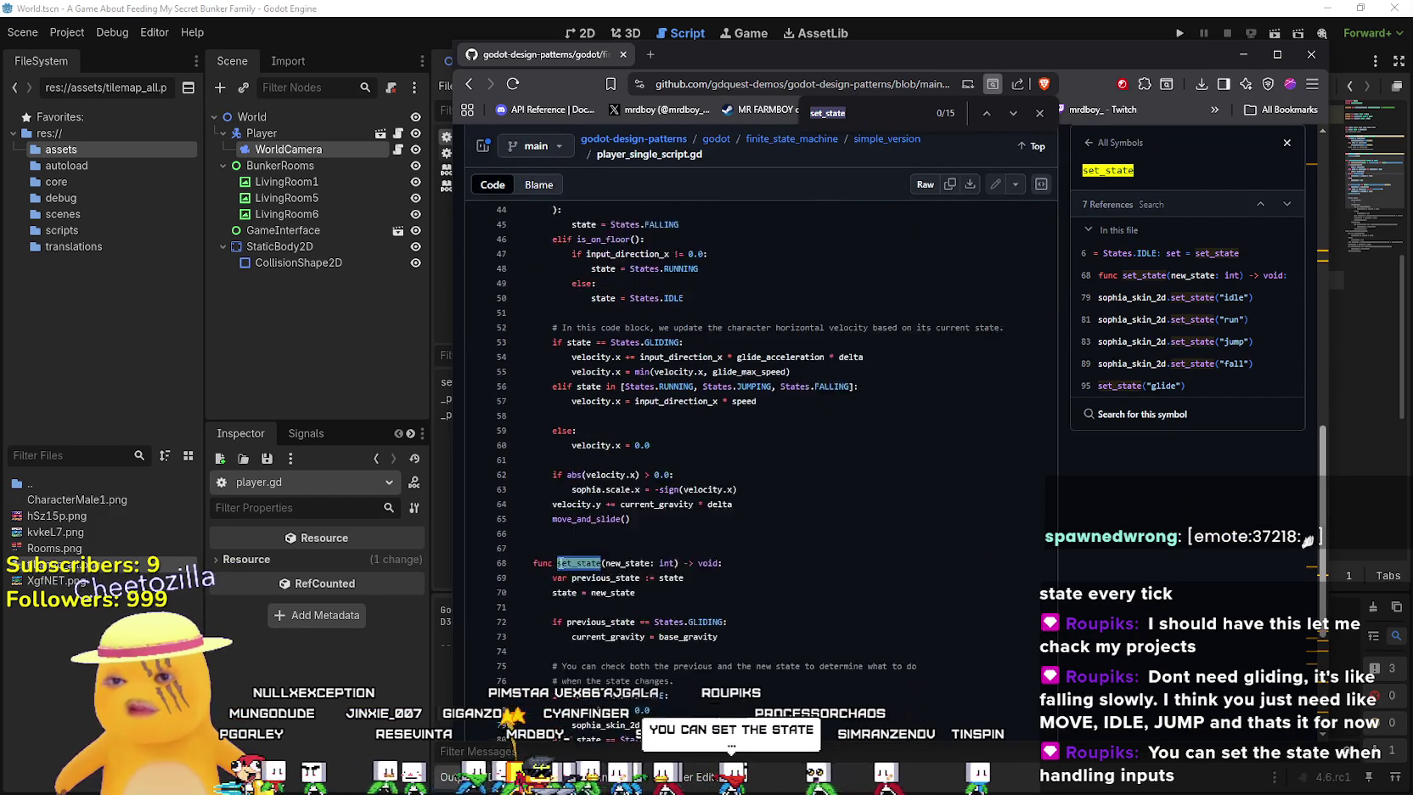
pyautogui.scroll(-2, 694, 595)
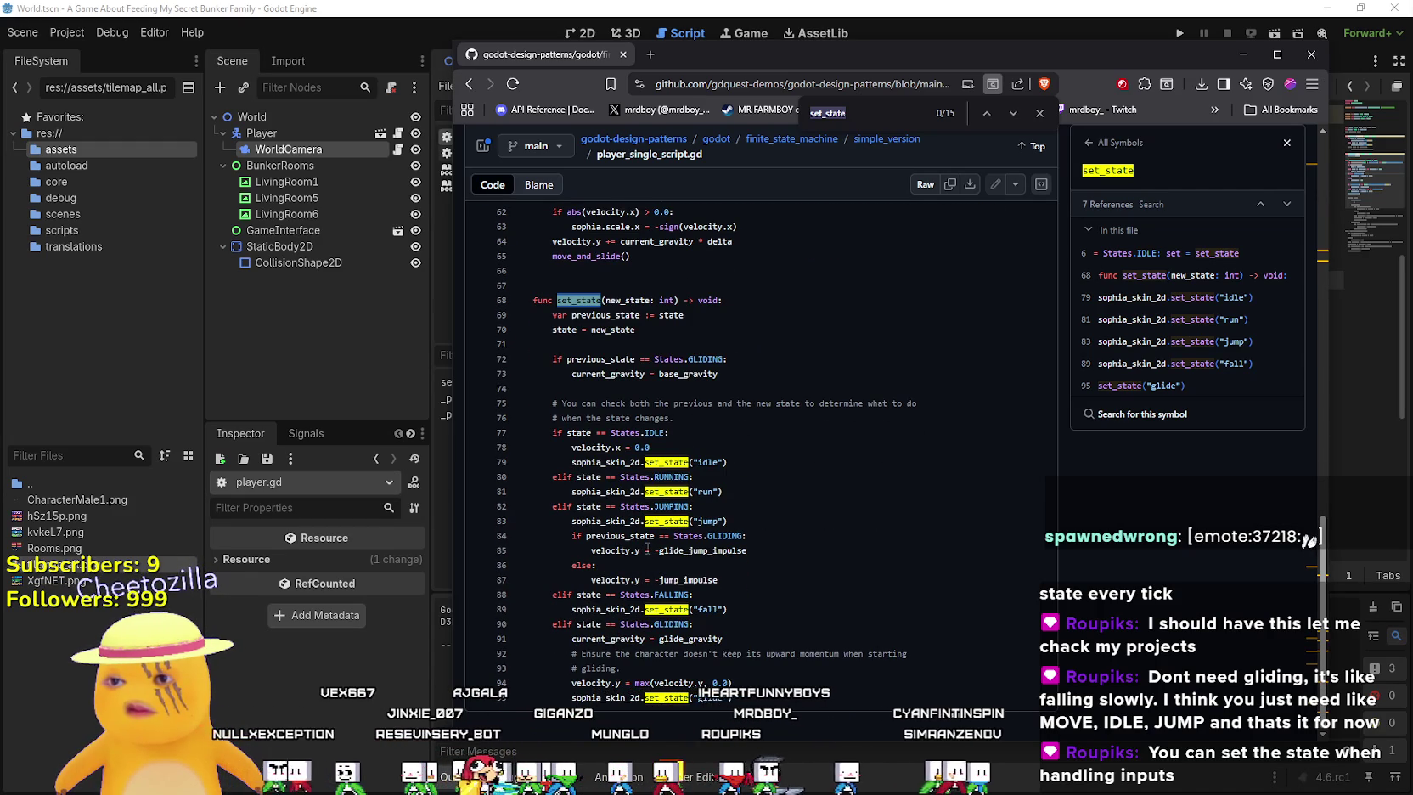
pyautogui.scroll(7, 582, 313)
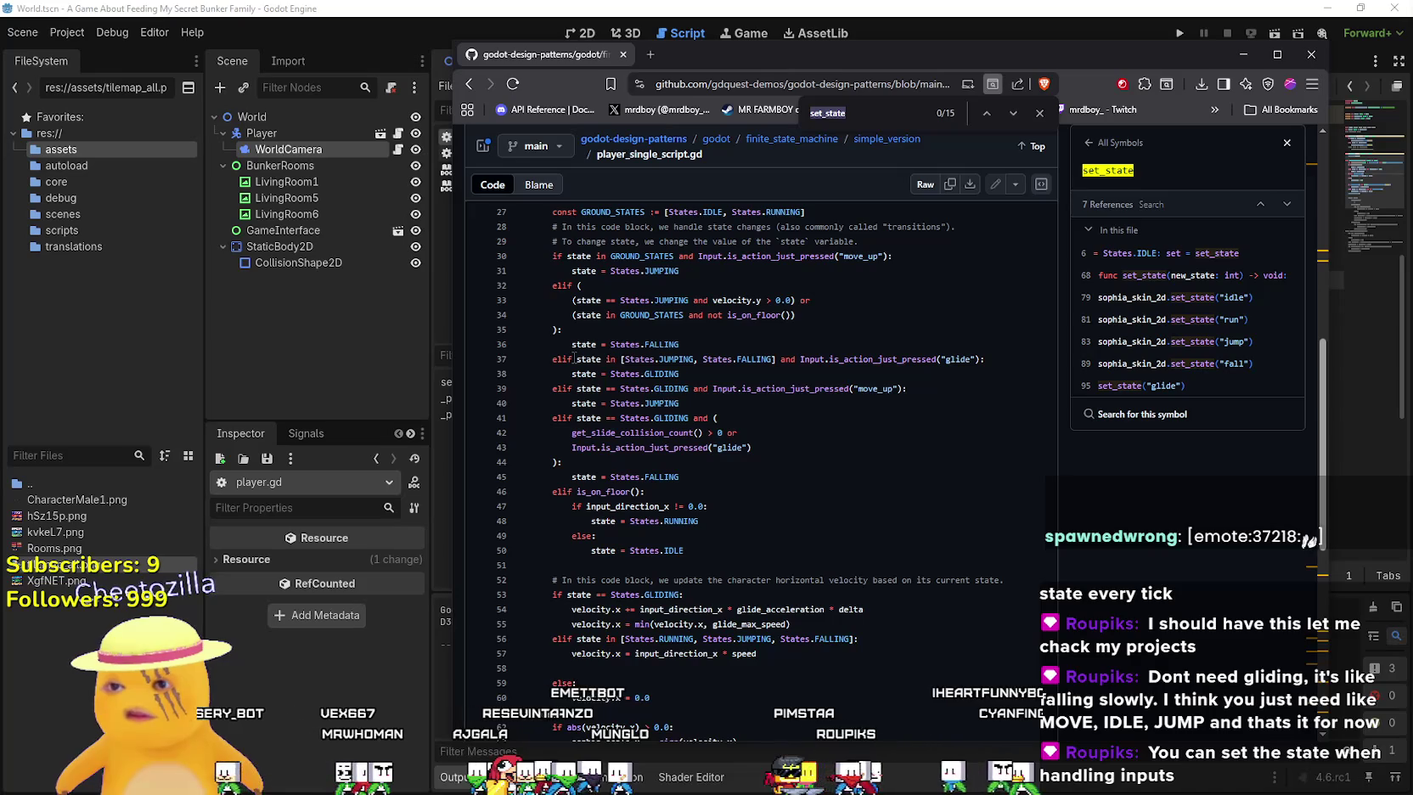
pyautogui.scroll(-7, 570, 359)
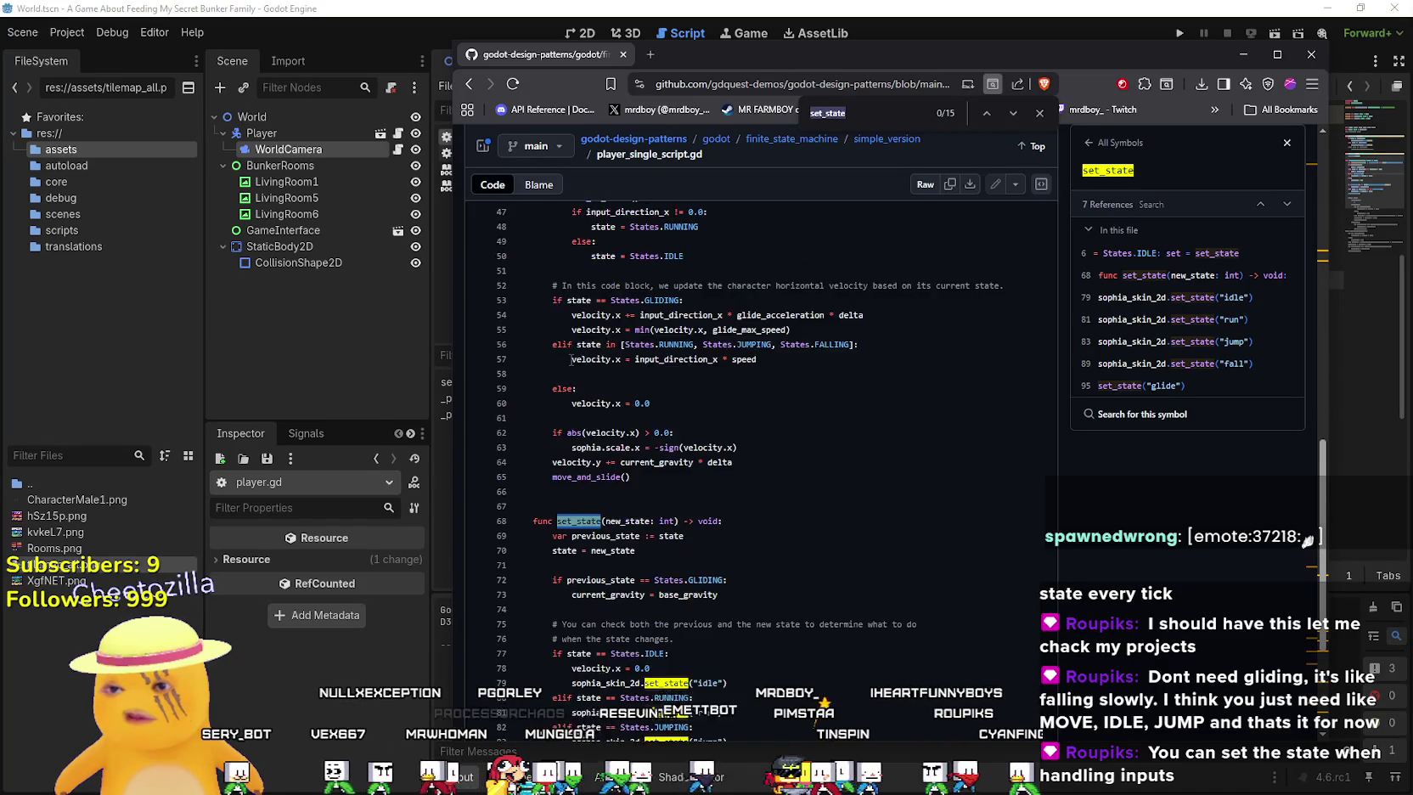
pyautogui.scroll(15, 570, 359)
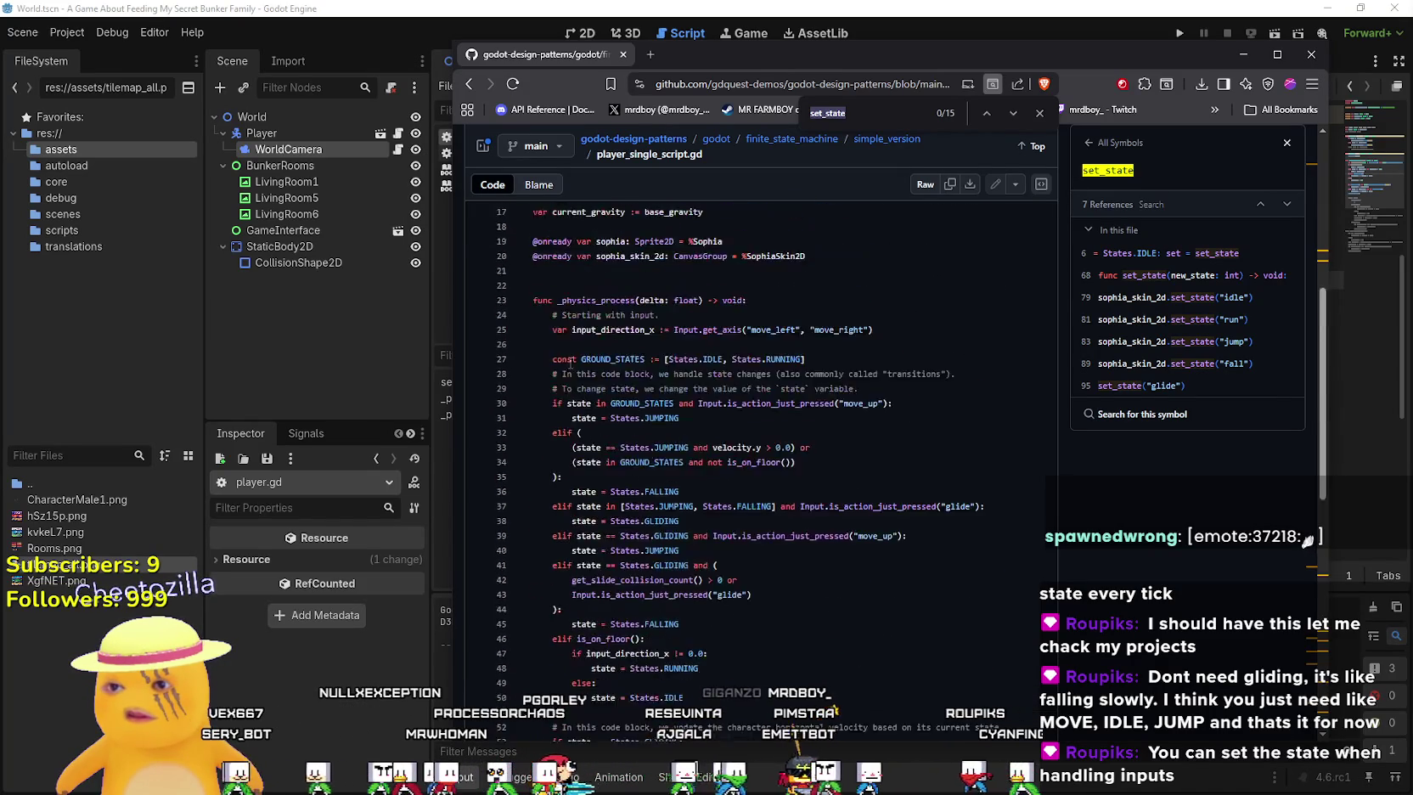
# Go back up to the finite_state_machine folder and look over demo_state_machine.tscn
pyautogui.click(471, 84)
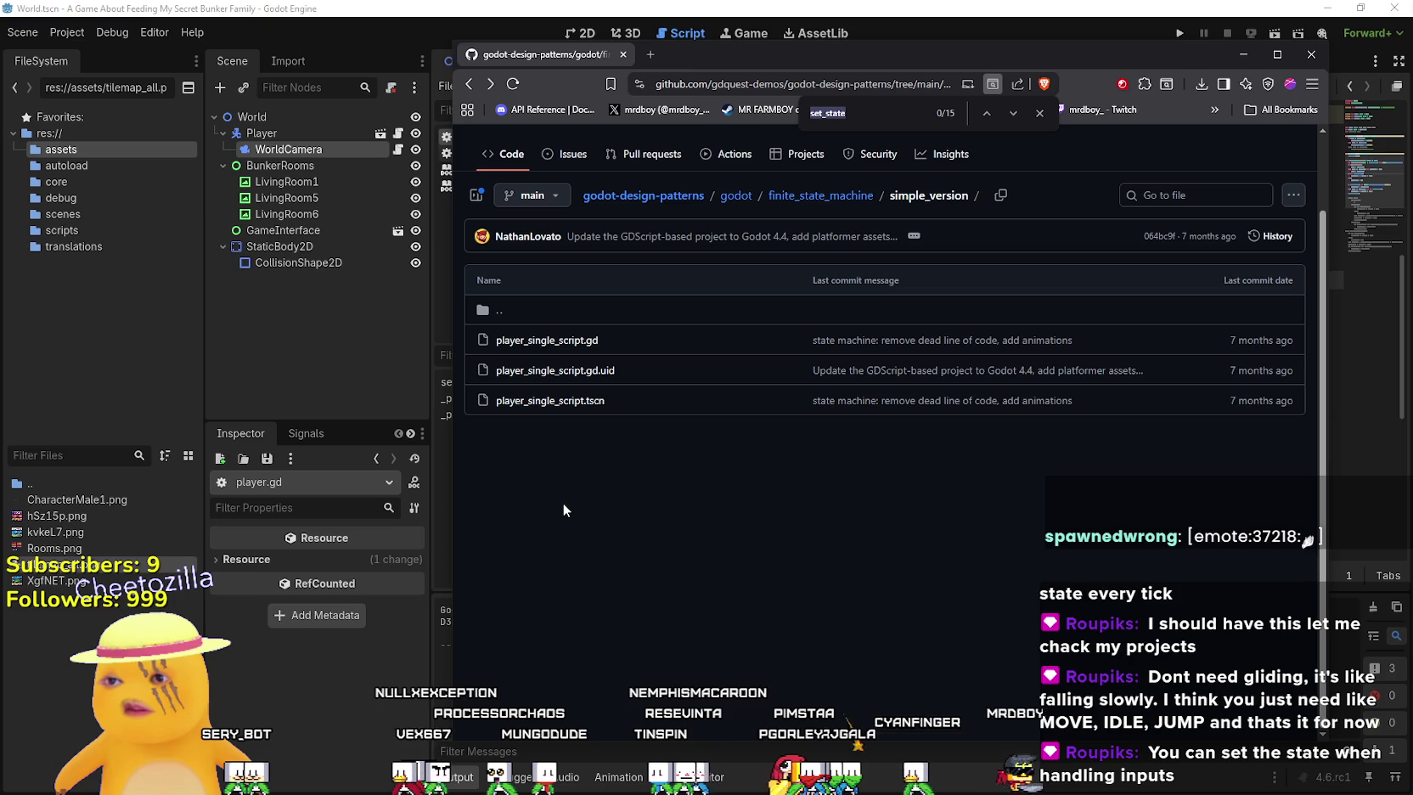
pyautogui.click(469, 84)
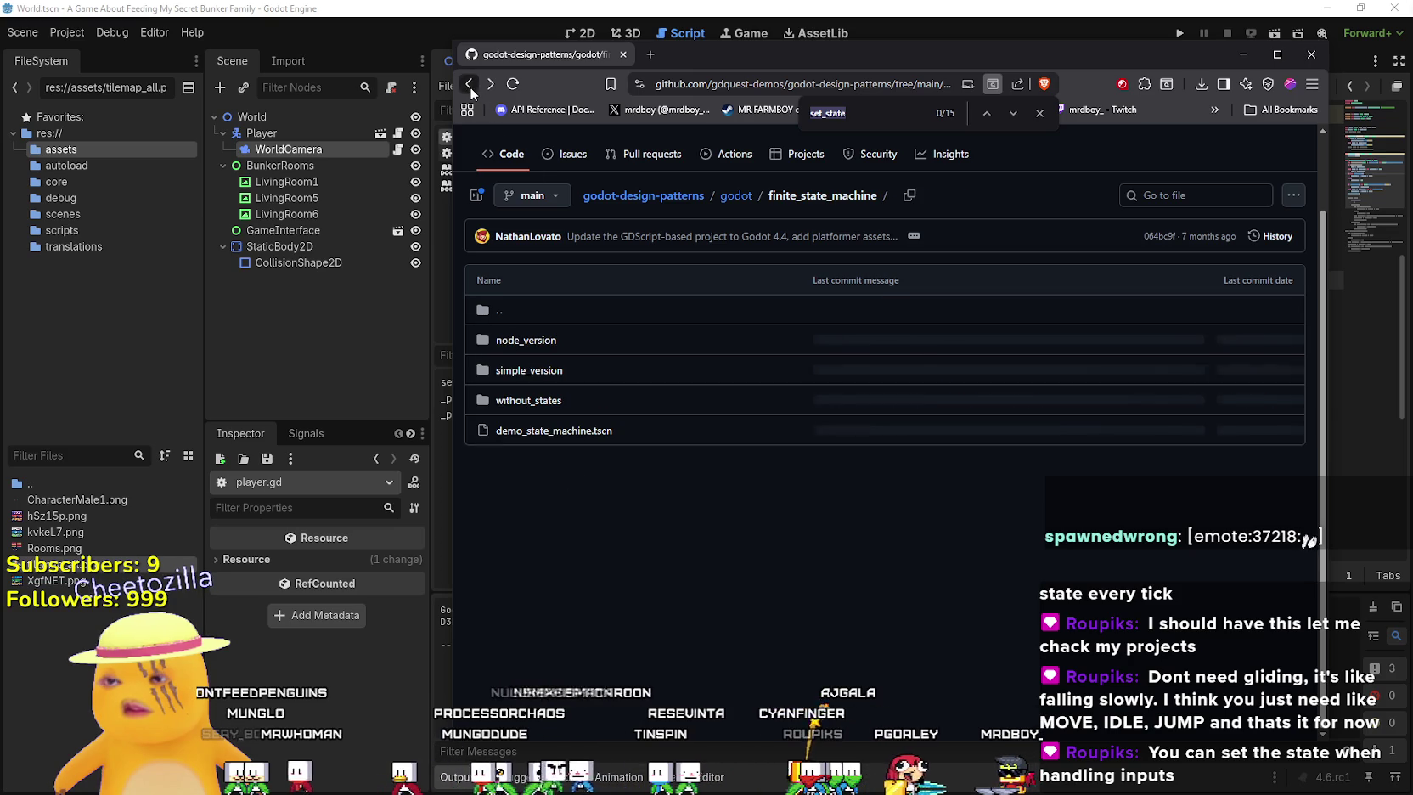
pyautogui.click(553, 433)
pyautogui.scroll(-2, 608, 457)
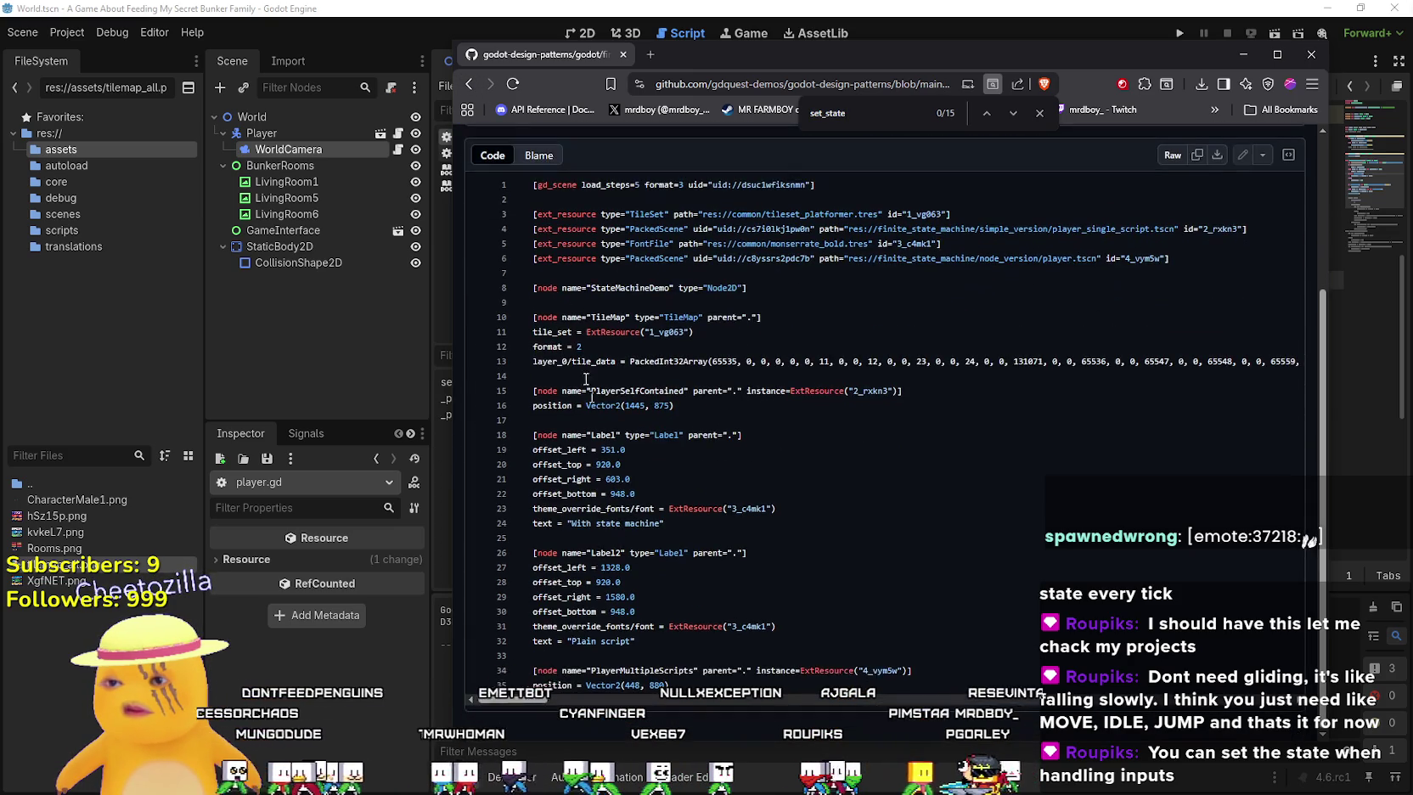
# Open player_without_states.gd from the without_states folder
pyautogui.click(469, 84)
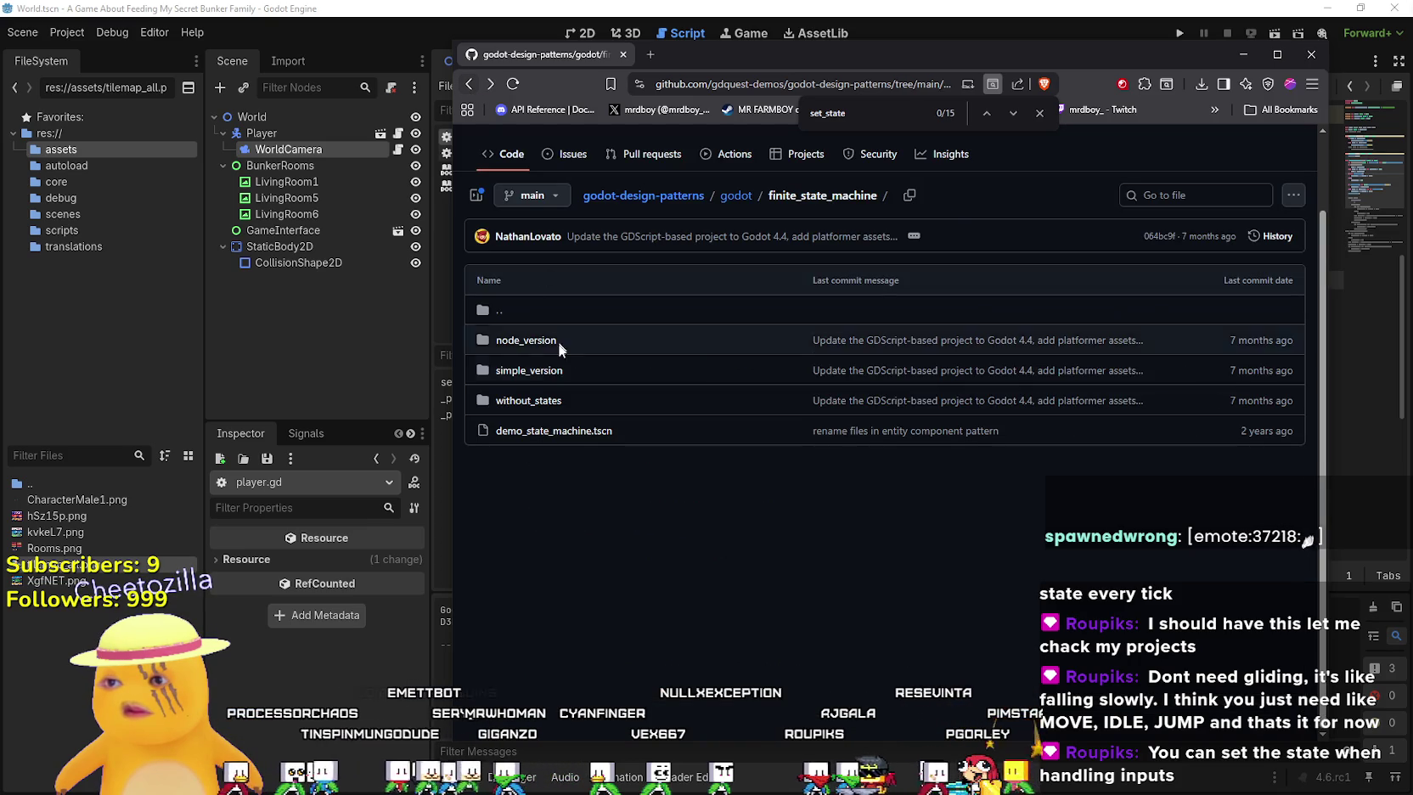
pyautogui.click(514, 407)
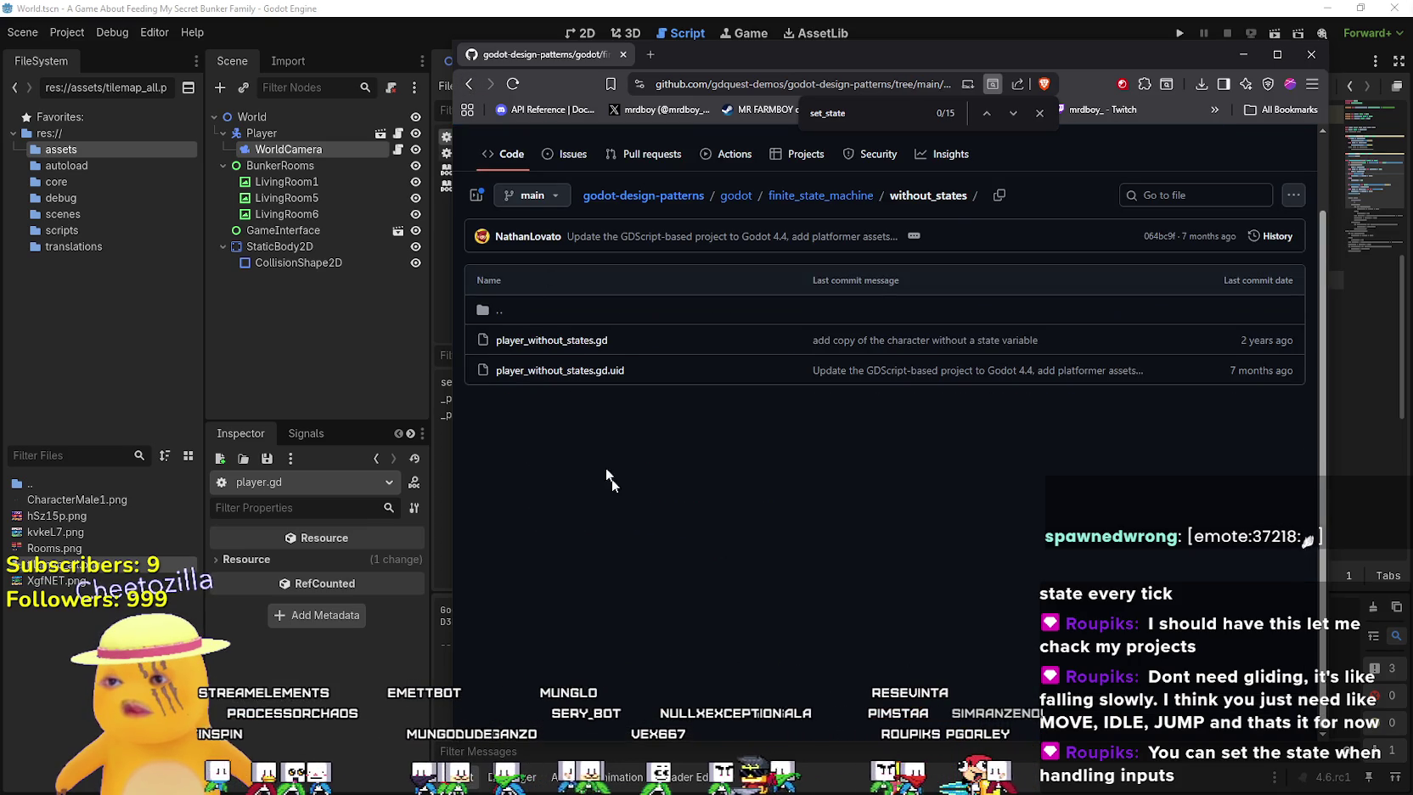
pyautogui.click(543, 339)
# Read through the boolean-flag code and list every reference to true
pyautogui.scroll(-1, 683, 521)
pyautogui.scroll(-3, 683, 521)
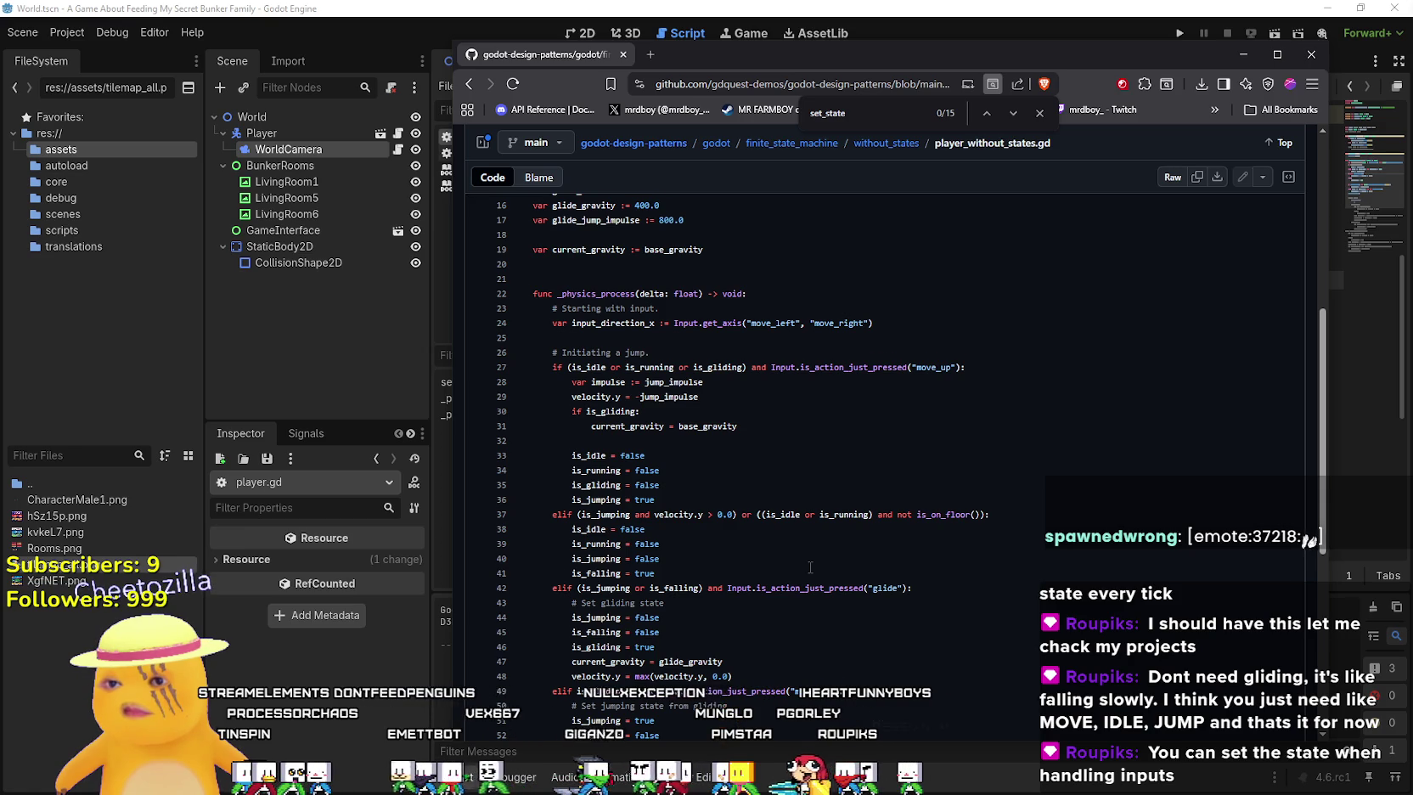
pyautogui.scroll(-4, 810, 567)
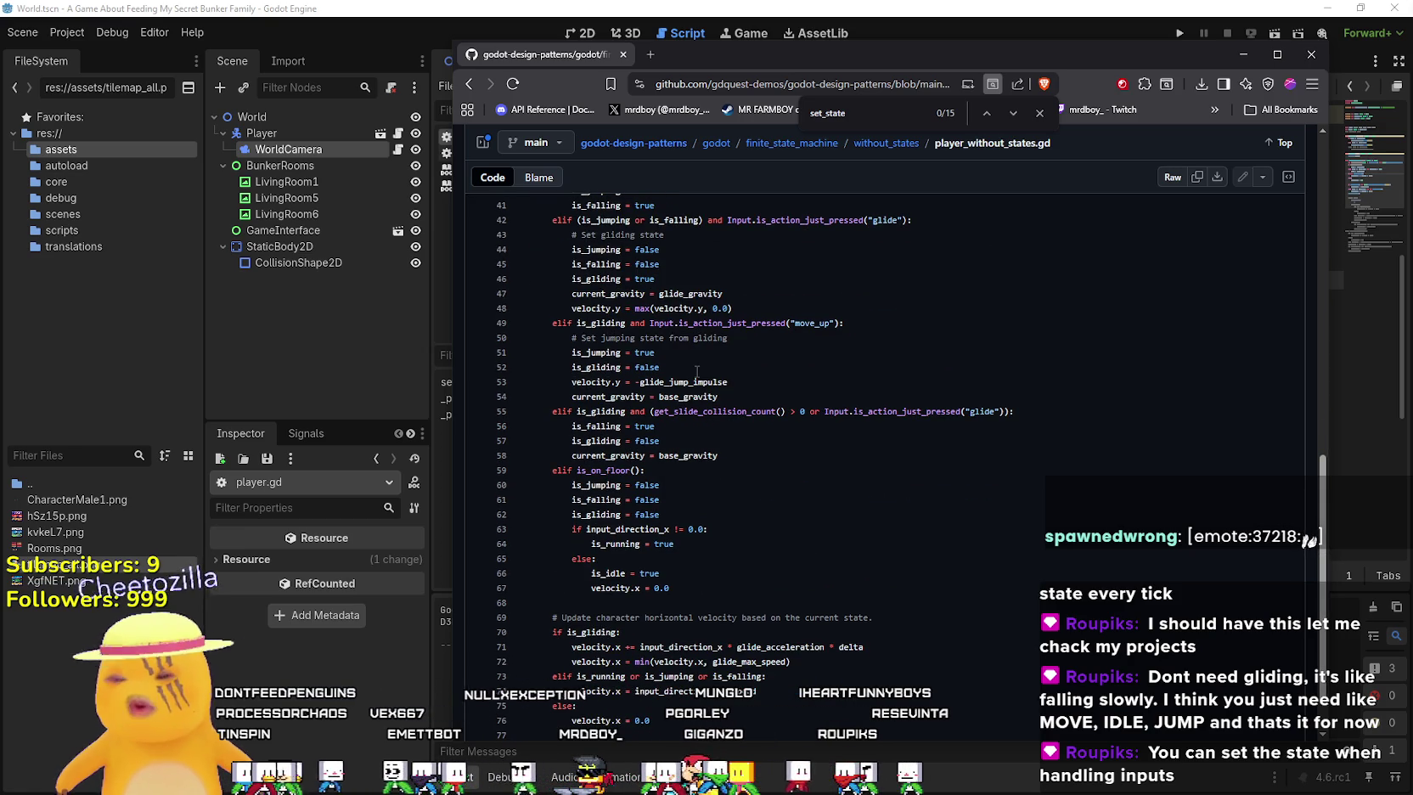
pyautogui.moveTo(699, 374)
pyautogui.mouseDown()
pyautogui.moveTo(544, 352)
pyautogui.moveTo(586, 248)
pyautogui.moveTo(533, 248)
pyautogui.mouseUp()
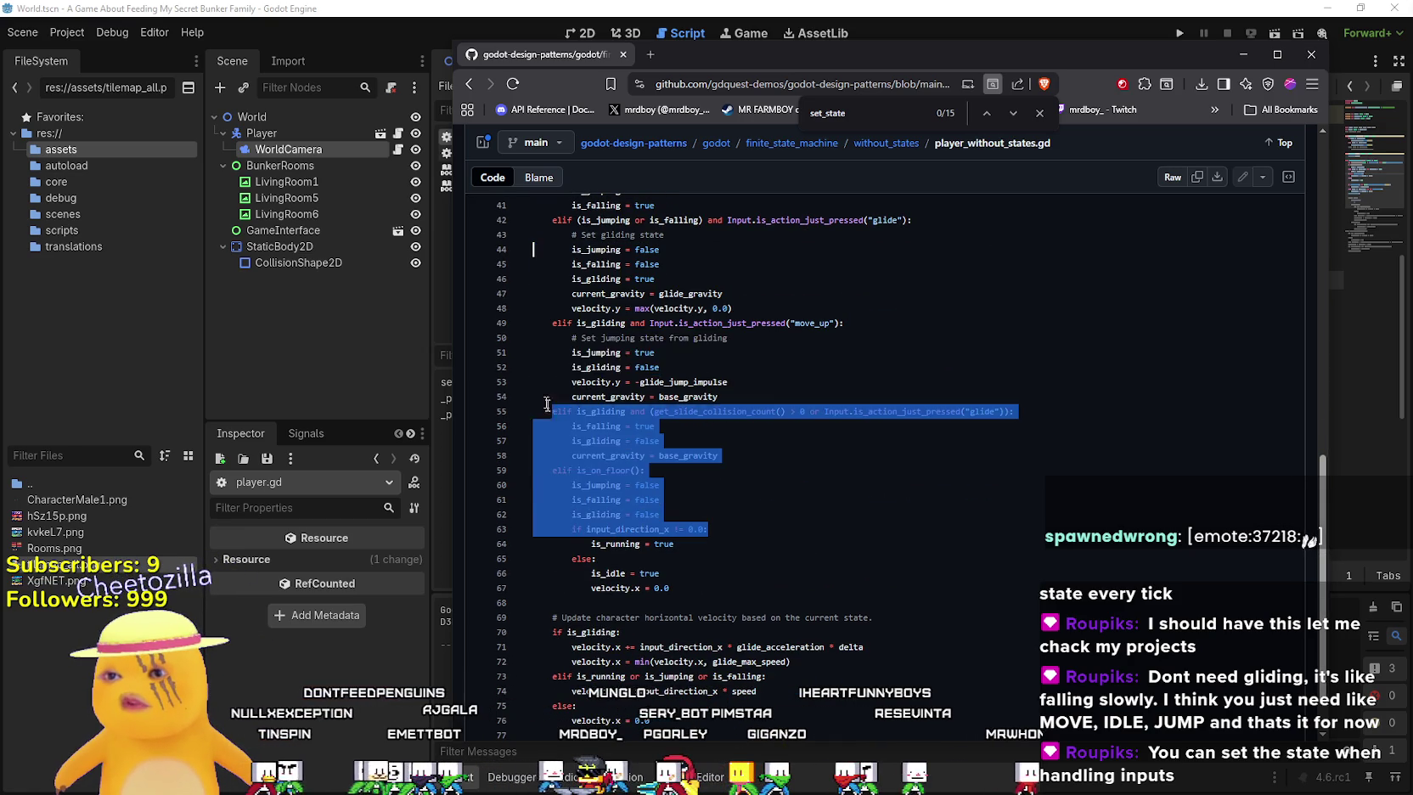
pyautogui.click(654, 573)
pyautogui.scroll(-2, 776, 585)
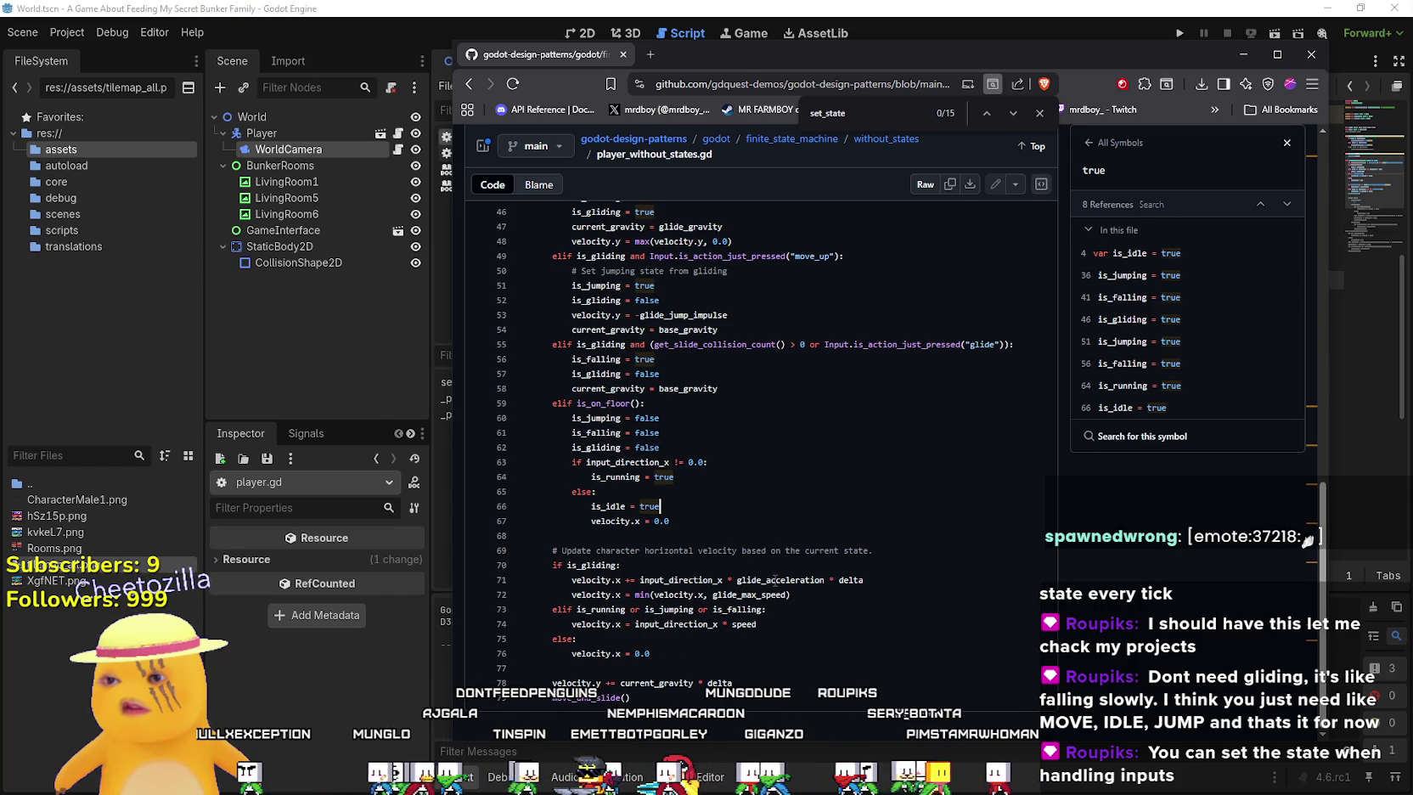
pyautogui.scroll(2, 775, 579)
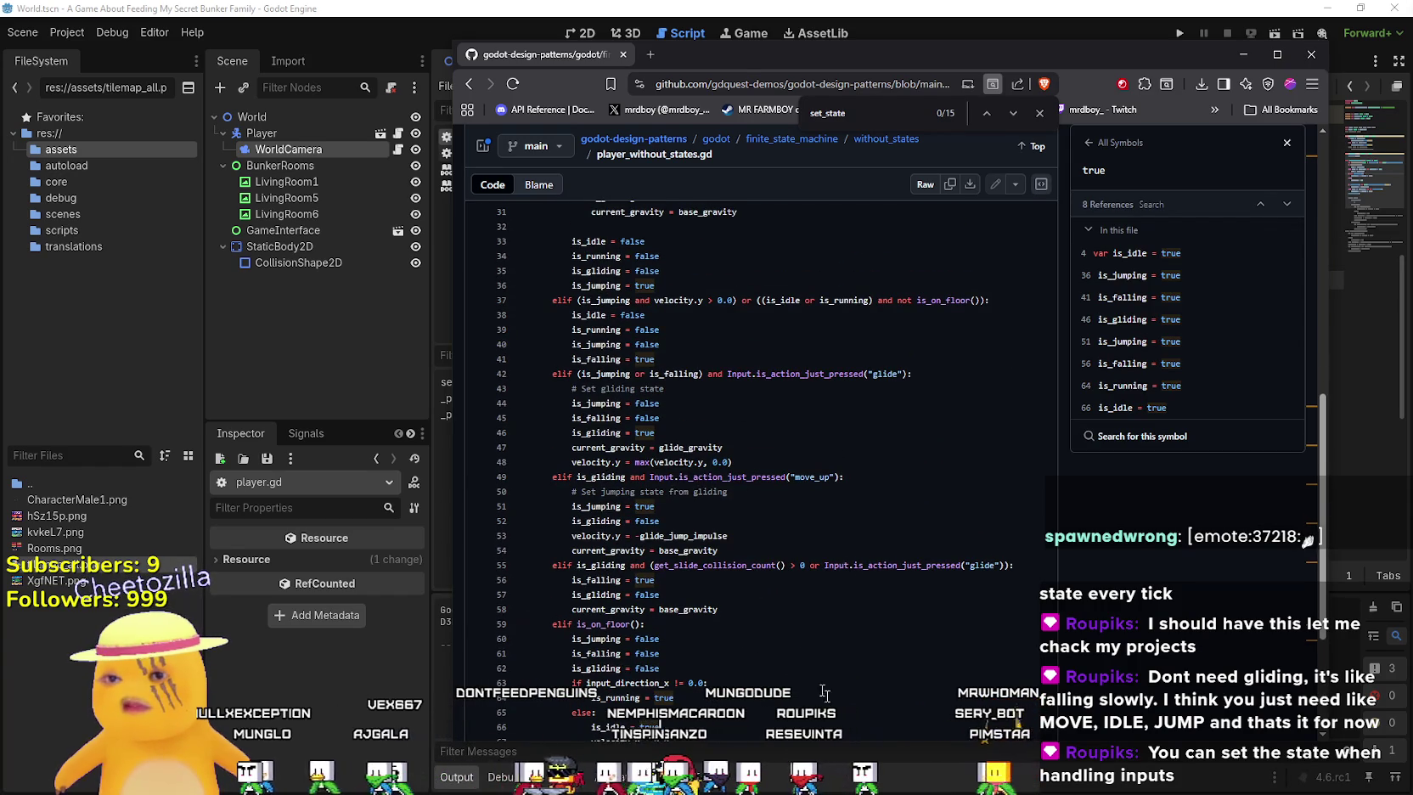
pyautogui.scroll(2, 774, 652)
# Check the references to false, then return to the without_states folder listing
pyautogui.click(674, 556)
pyautogui.scroll(2, 674, 560)
pyautogui.scroll(-5, 672, 567)
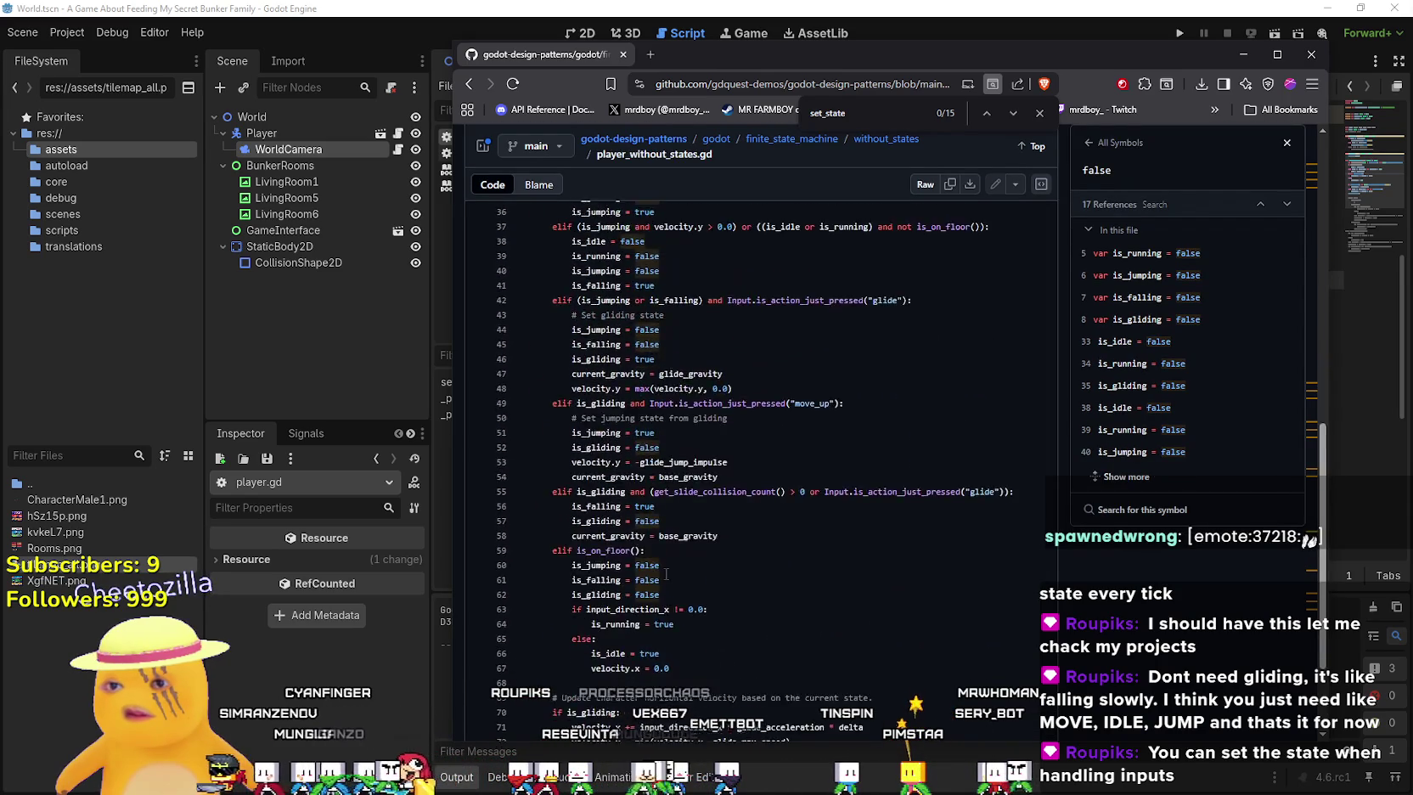
pyautogui.scroll(5, 667, 574)
pyautogui.click(469, 85)
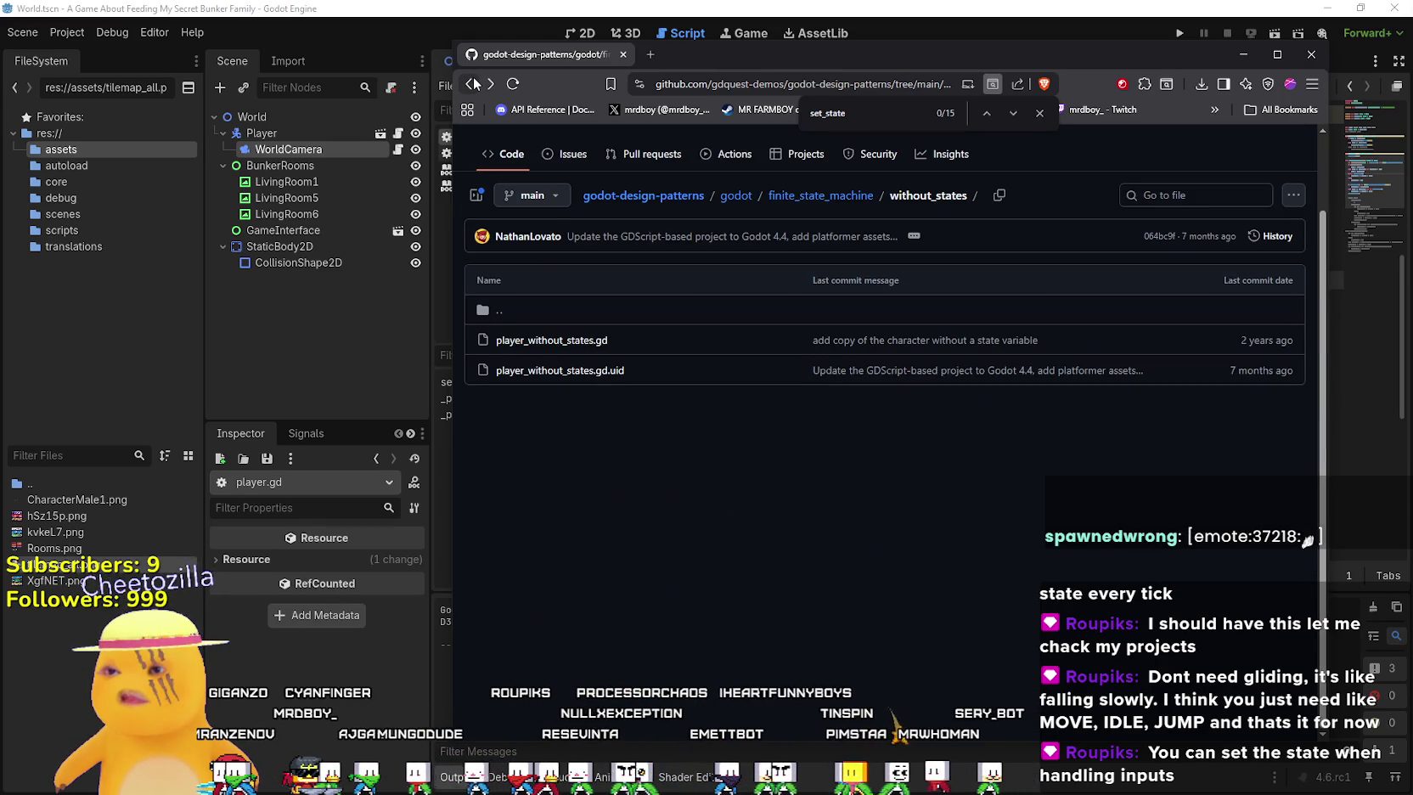
pyautogui.click(471, 83)
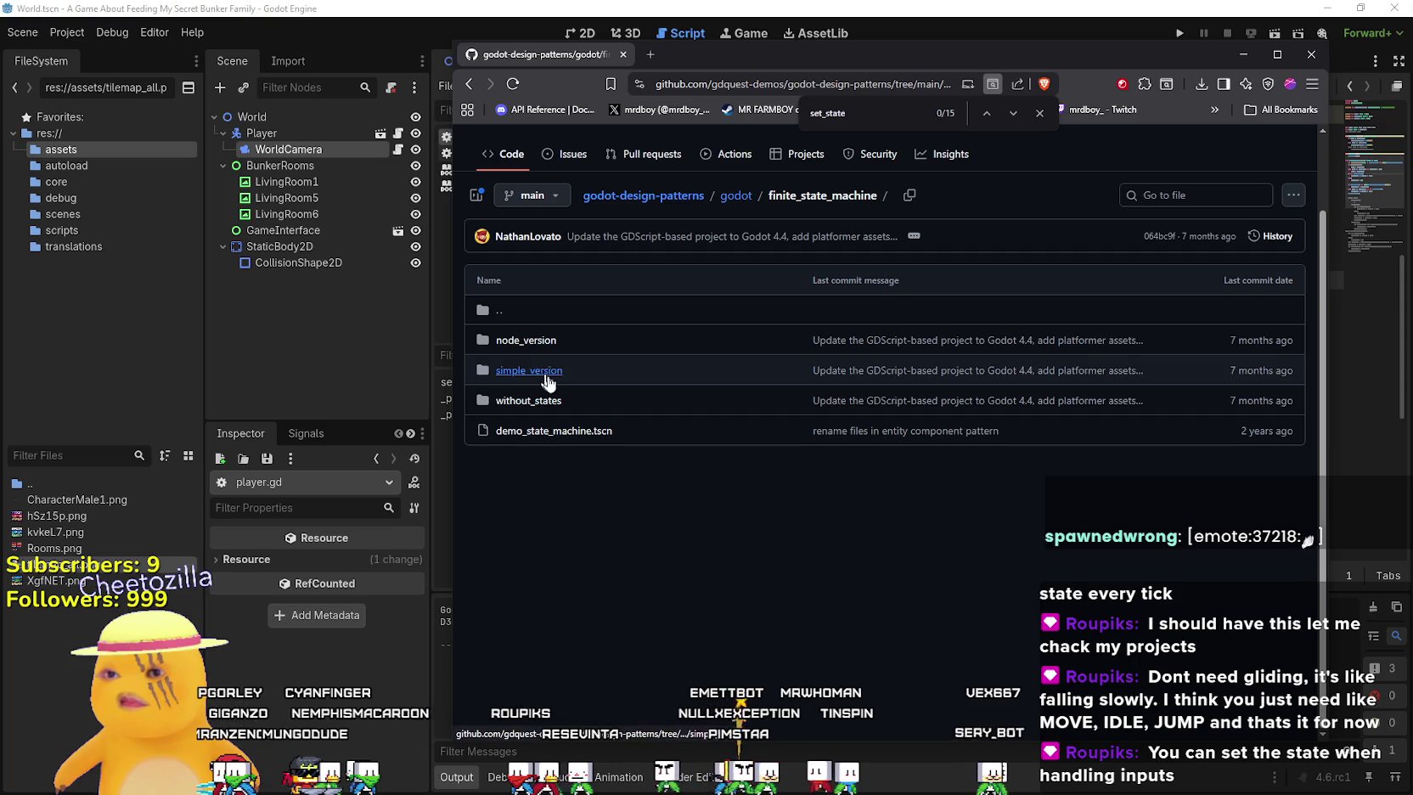
pyautogui.click(543, 380)
pyautogui.click(575, 341)
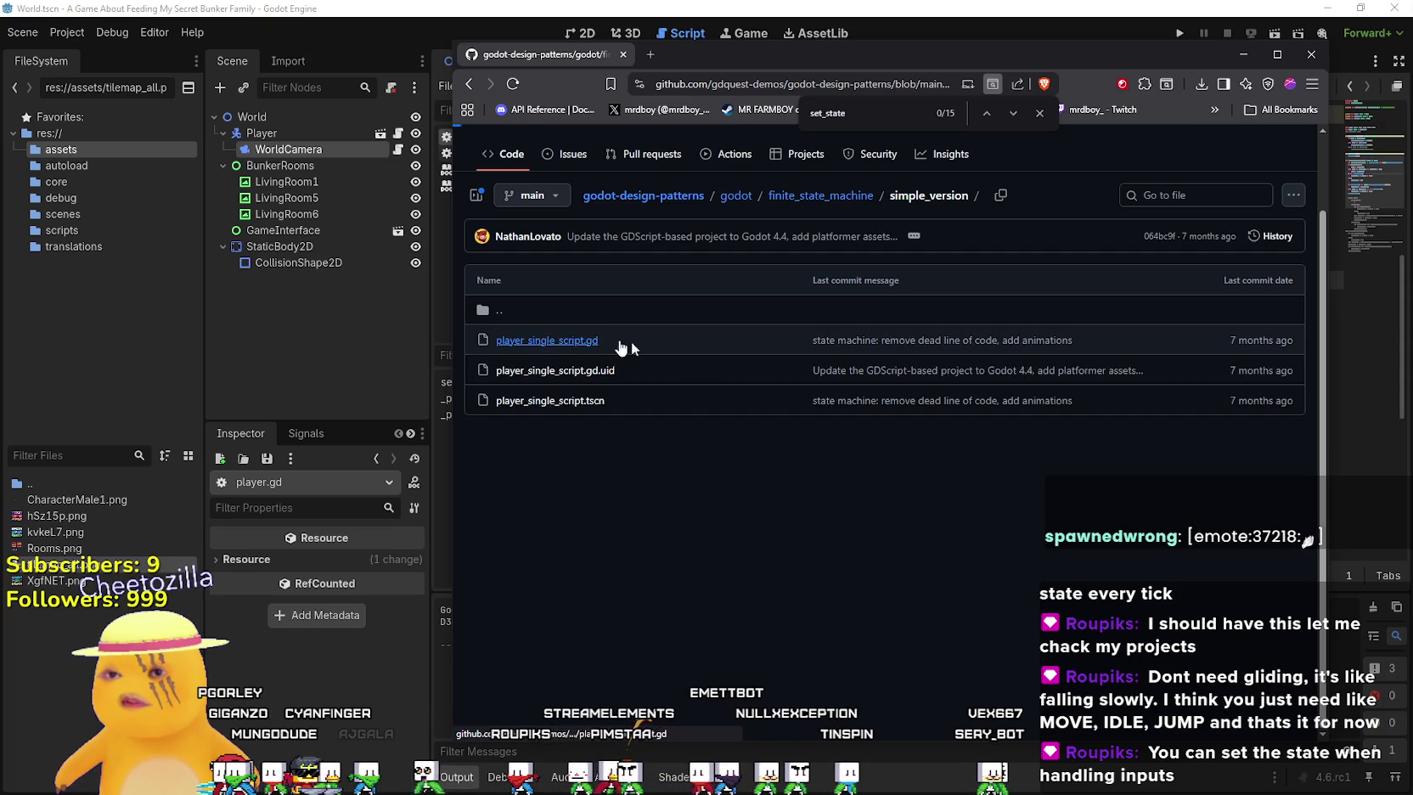
pyautogui.click(819, 147)
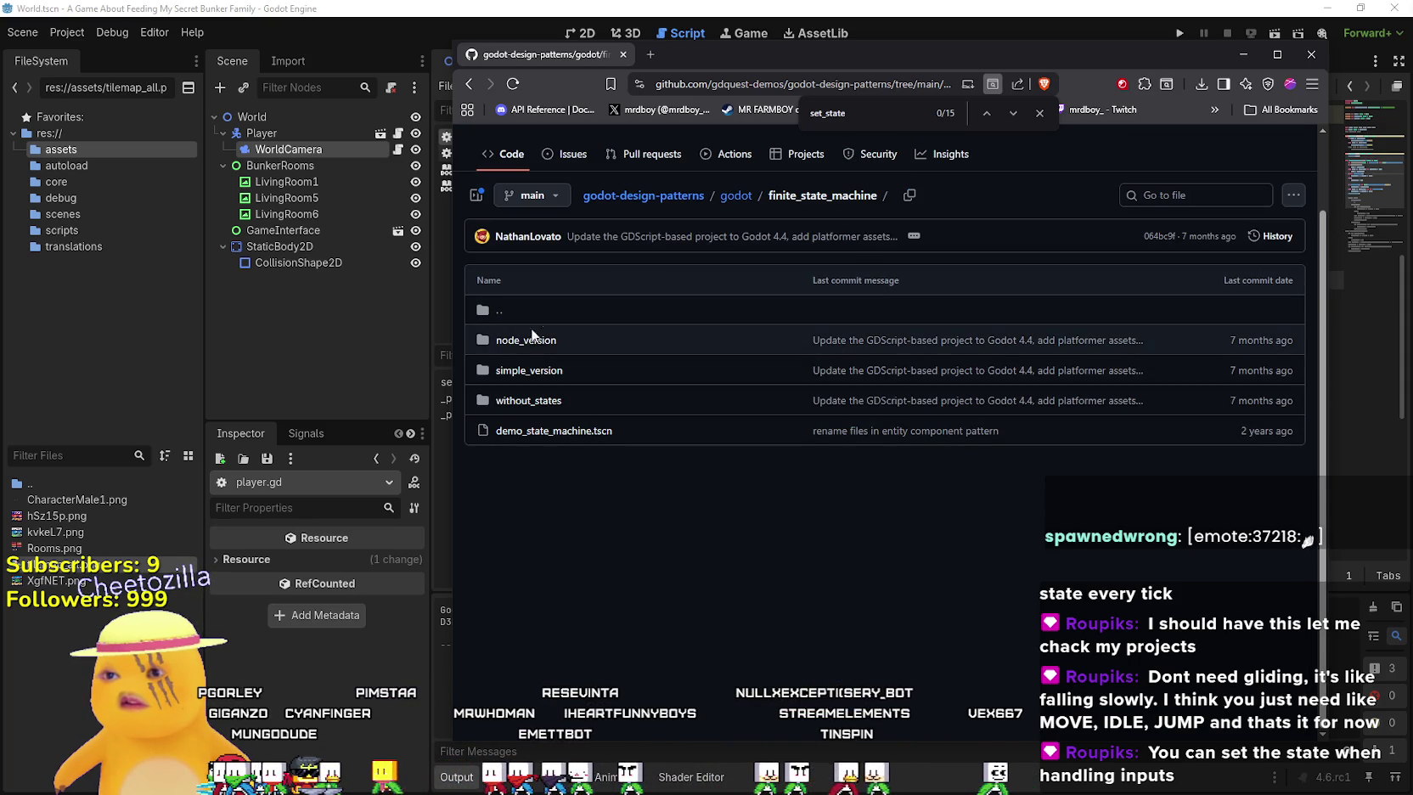
pyautogui.click(532, 371)
pyautogui.click(531, 346)
pyautogui.scroll(-5, 648, 522)
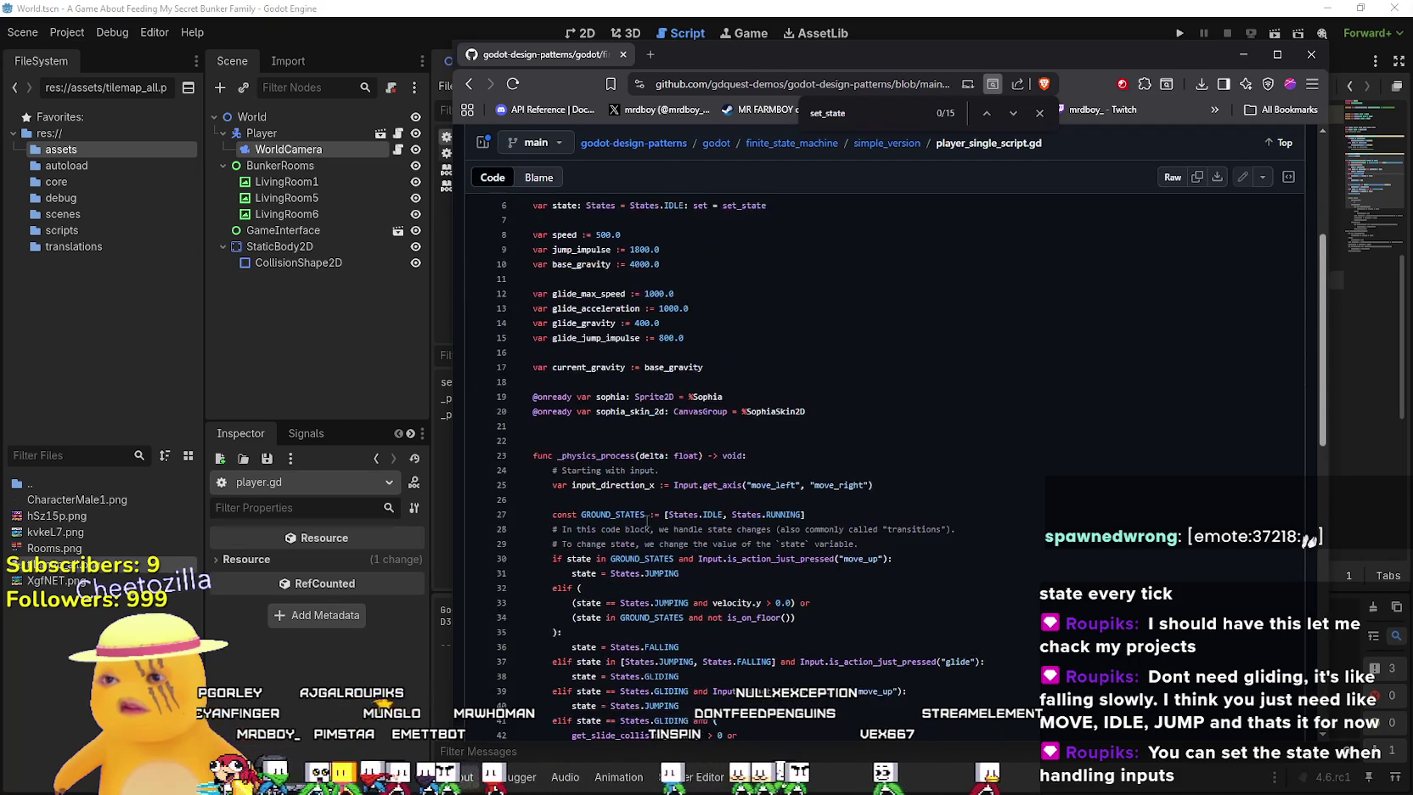
pyautogui.scroll(3, 647, 520)
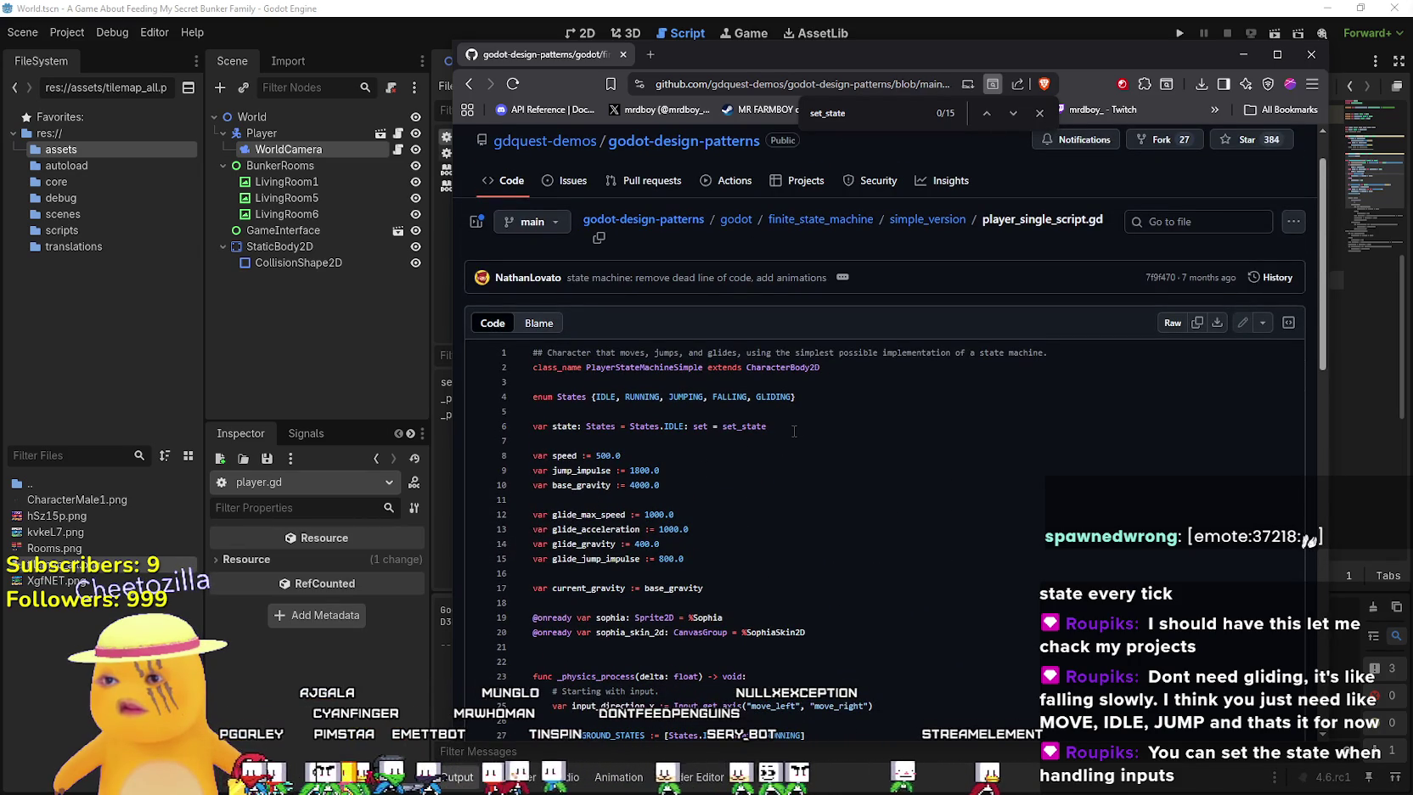
pyautogui.doubleClick(565, 426)
pyautogui.scroll(-1, 803, 466)
pyautogui.scroll(-3, 803, 465)
pyautogui.scroll(-8, 739, 458)
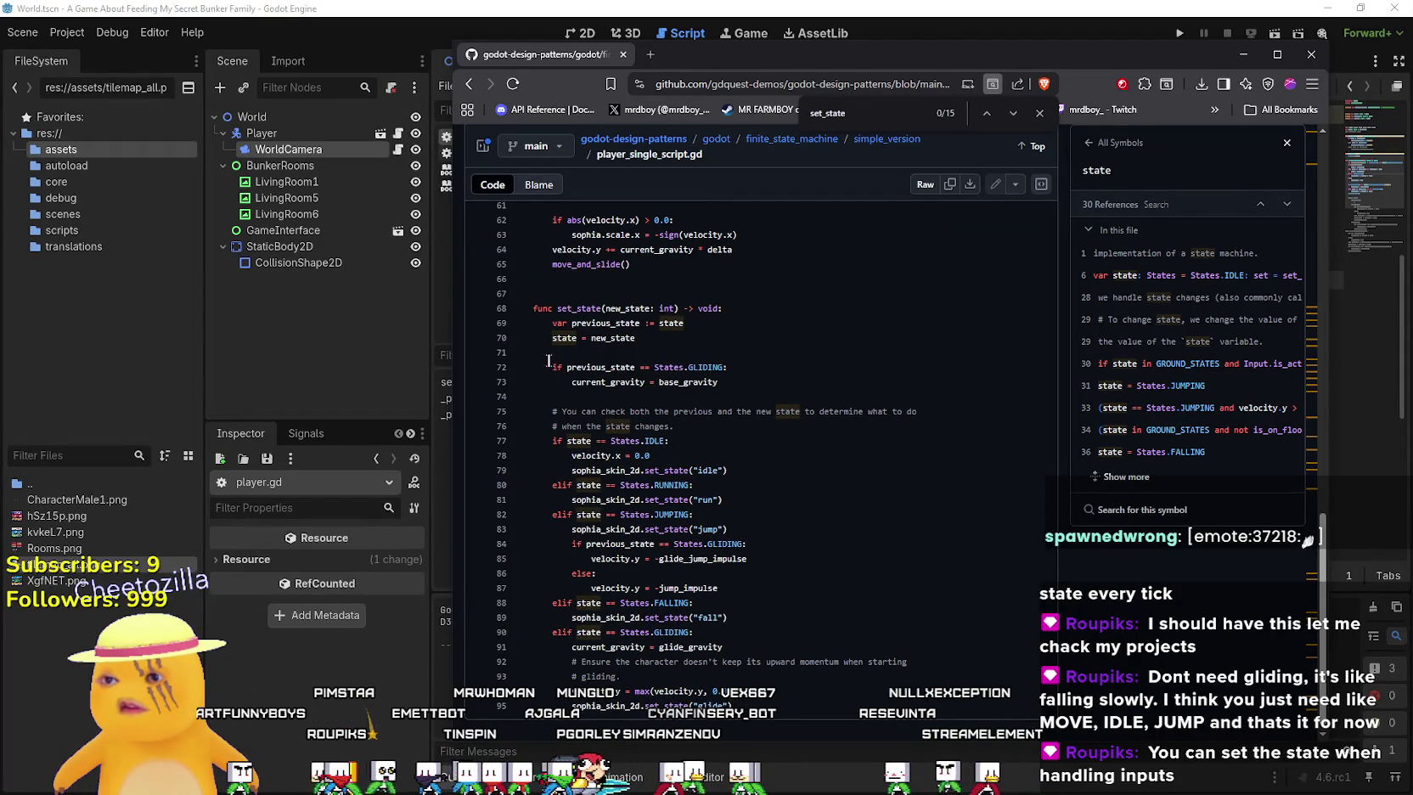
pyautogui.scroll(2, 573, 649)
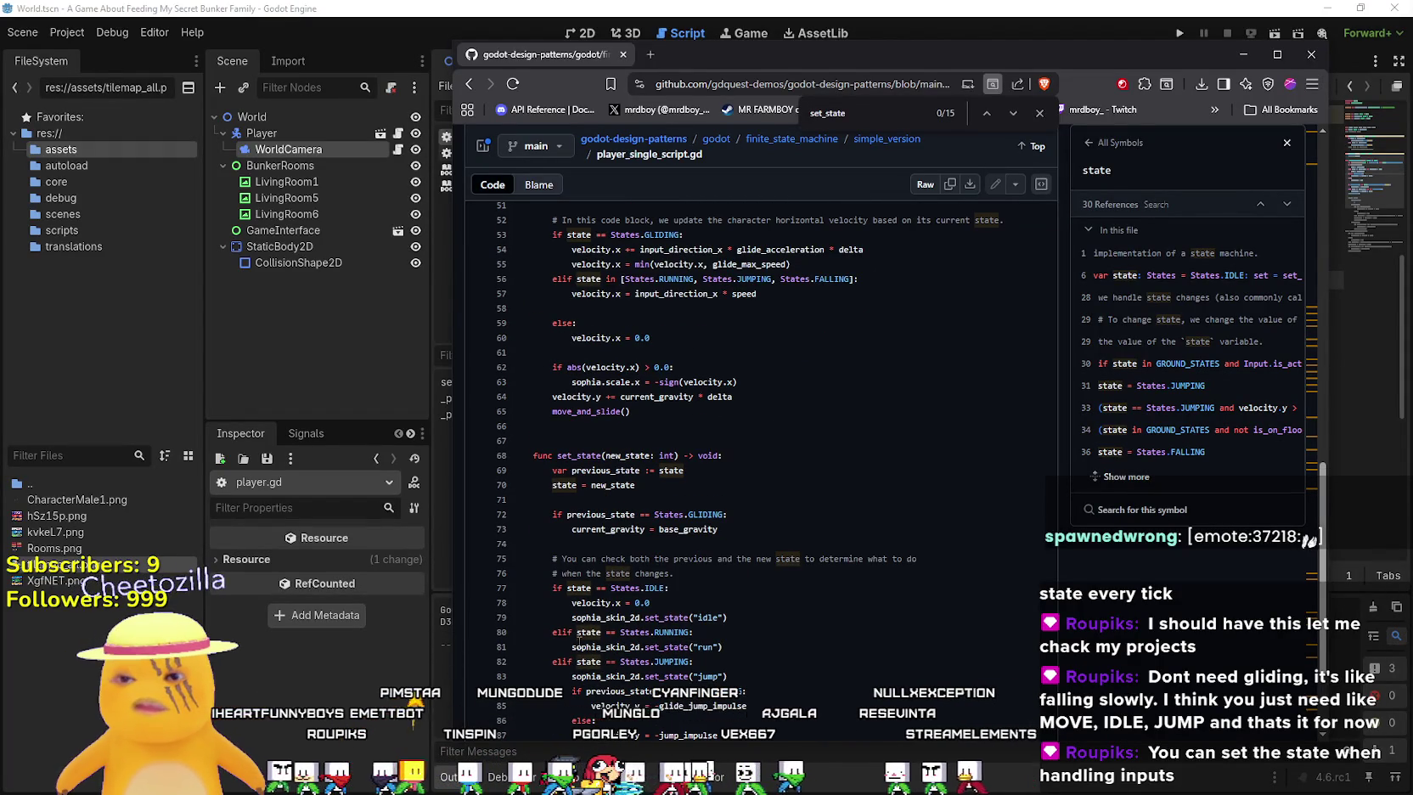
pyautogui.scroll(-2, 580, 639)
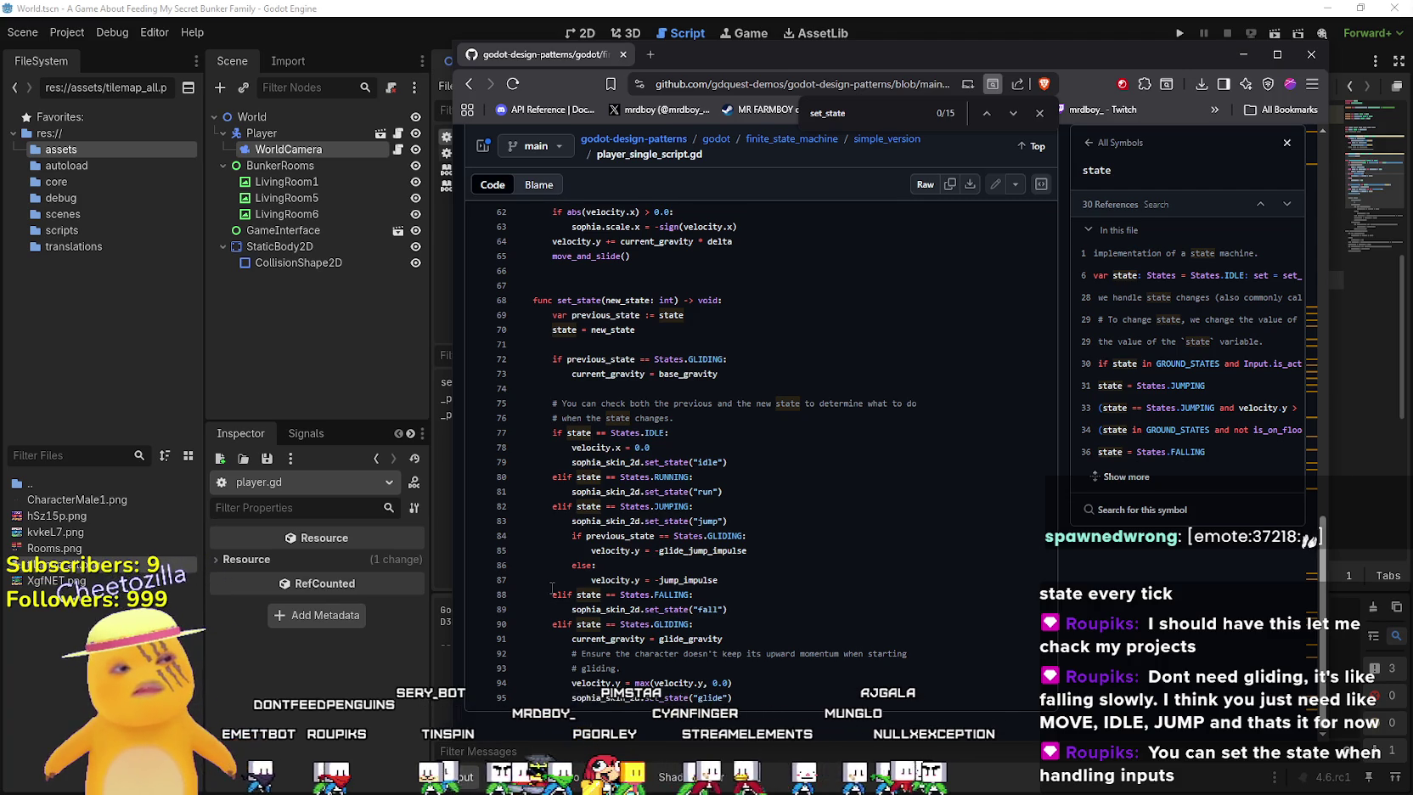
pyautogui.scroll(12, 553, 564)
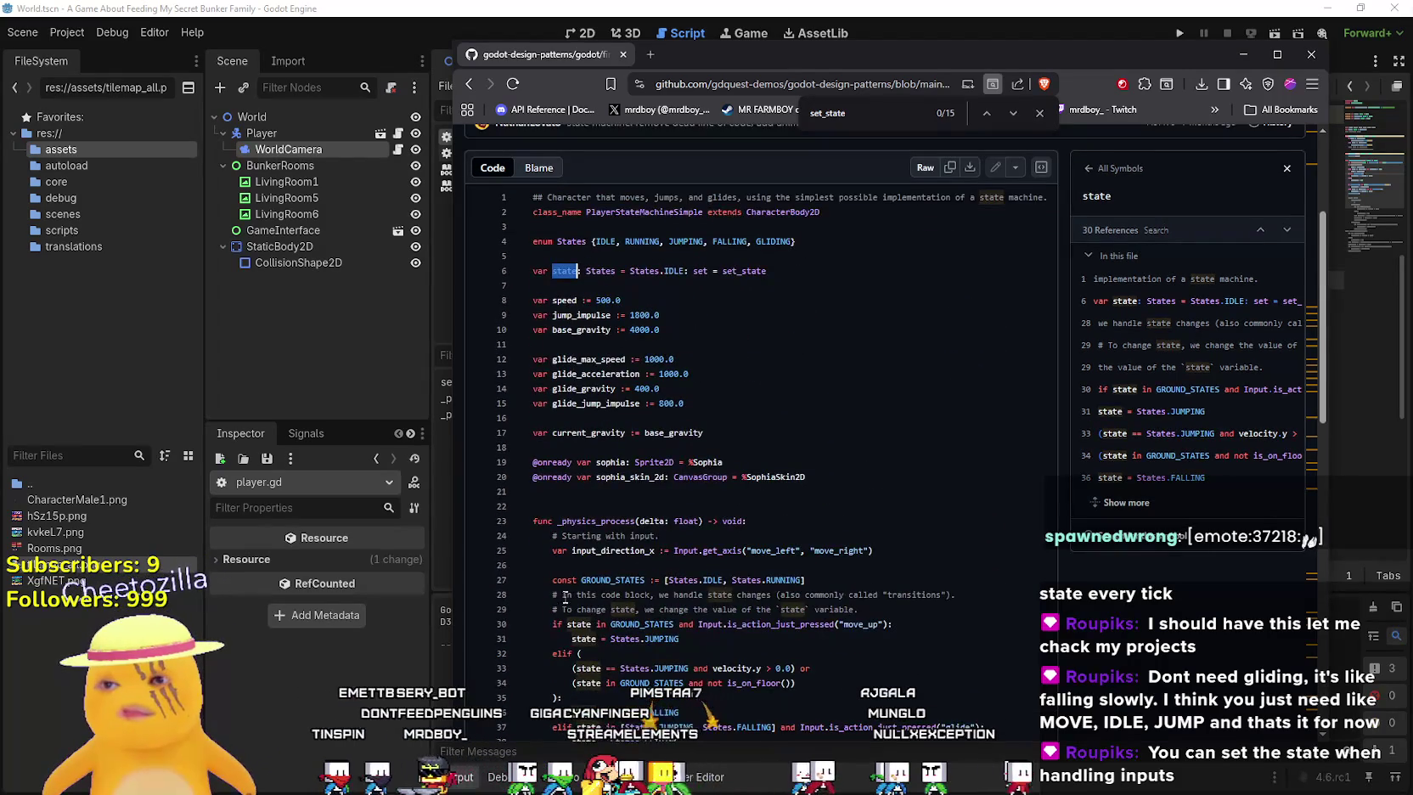
pyautogui.scroll(-5, 634, 450)
pyautogui.scroll(3, 633, 450)
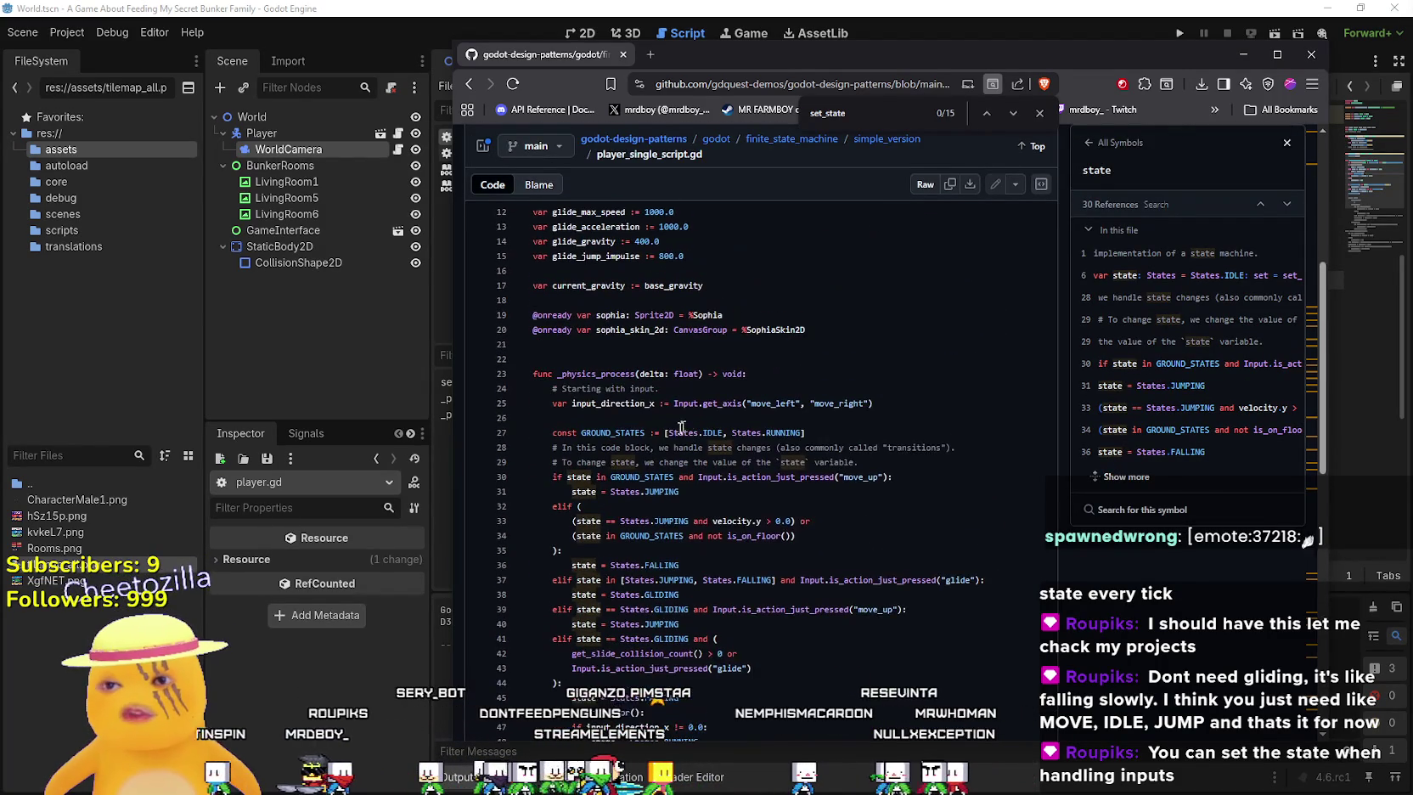
pyautogui.scroll(5, 601, 477)
pyautogui.moveTo(550, 486); pyautogui.dragTo(799, 482)
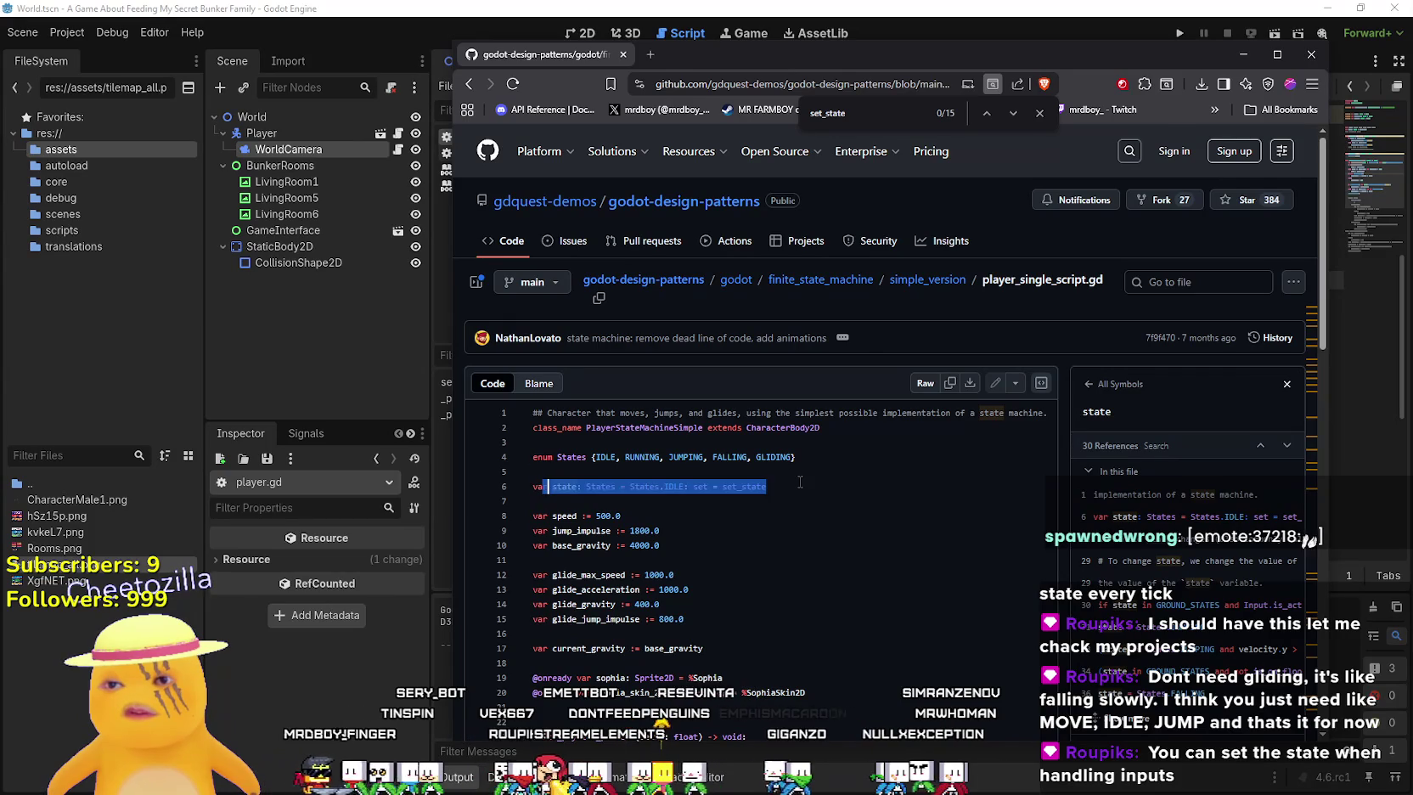
pyautogui.click(766, 579)
pyautogui.moveTo(695, 487); pyautogui.dragTo(770, 487)
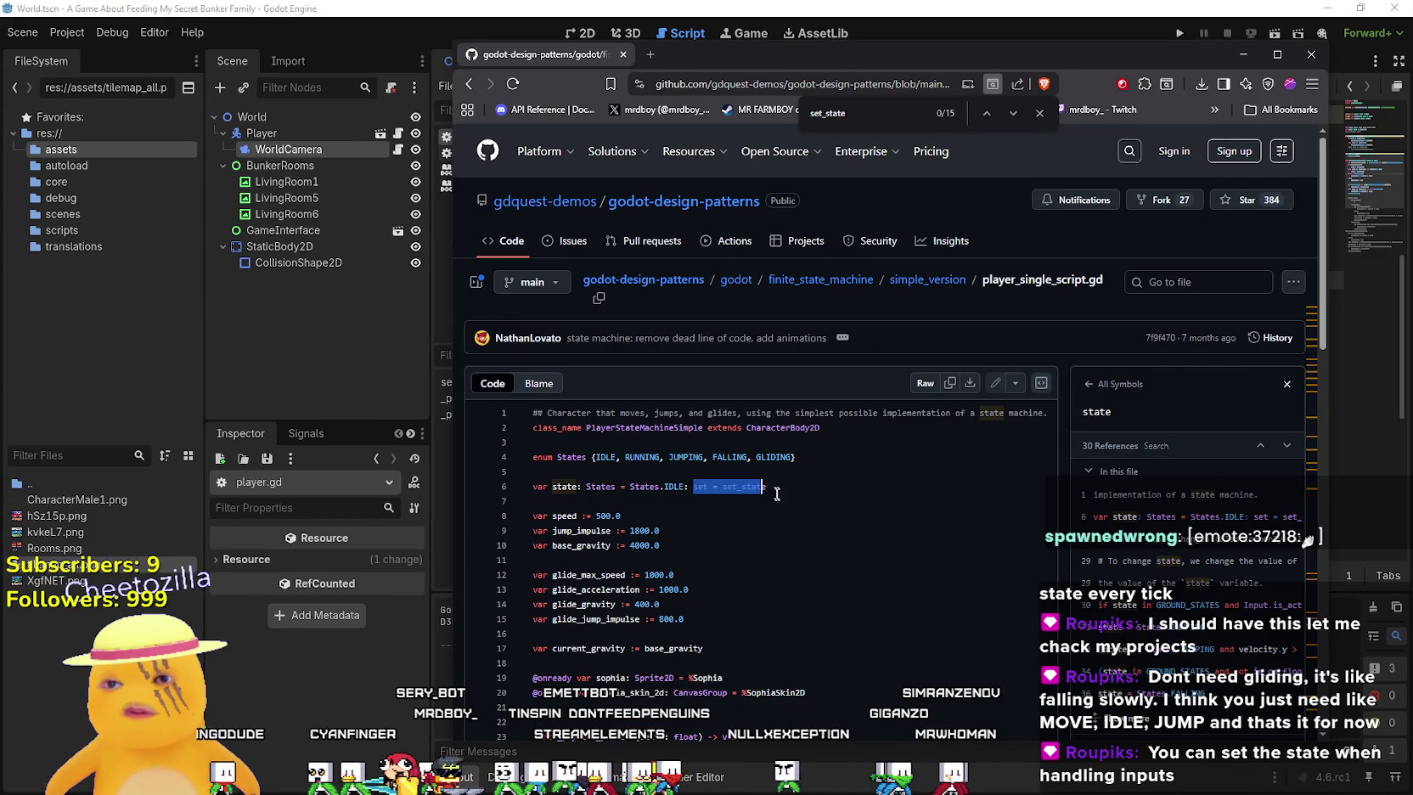
pyautogui.click(790, 555)
pyautogui.moveTo(765, 486); pyautogui.dragTo(546, 485)
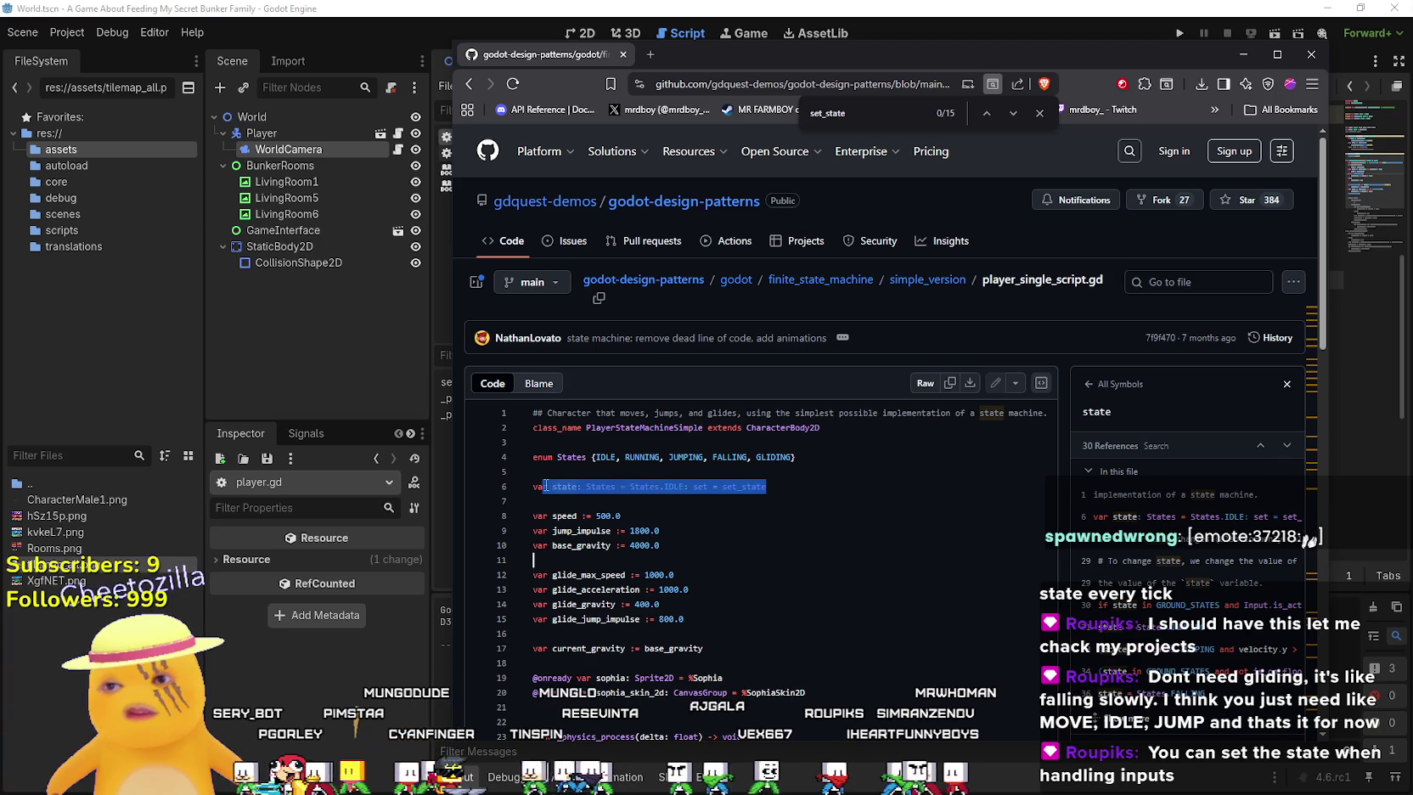
pyautogui.click(751, 487)
pyautogui.moveTo(765, 486); pyautogui.dragTo(590, 485)
pyautogui.click(707, 487)
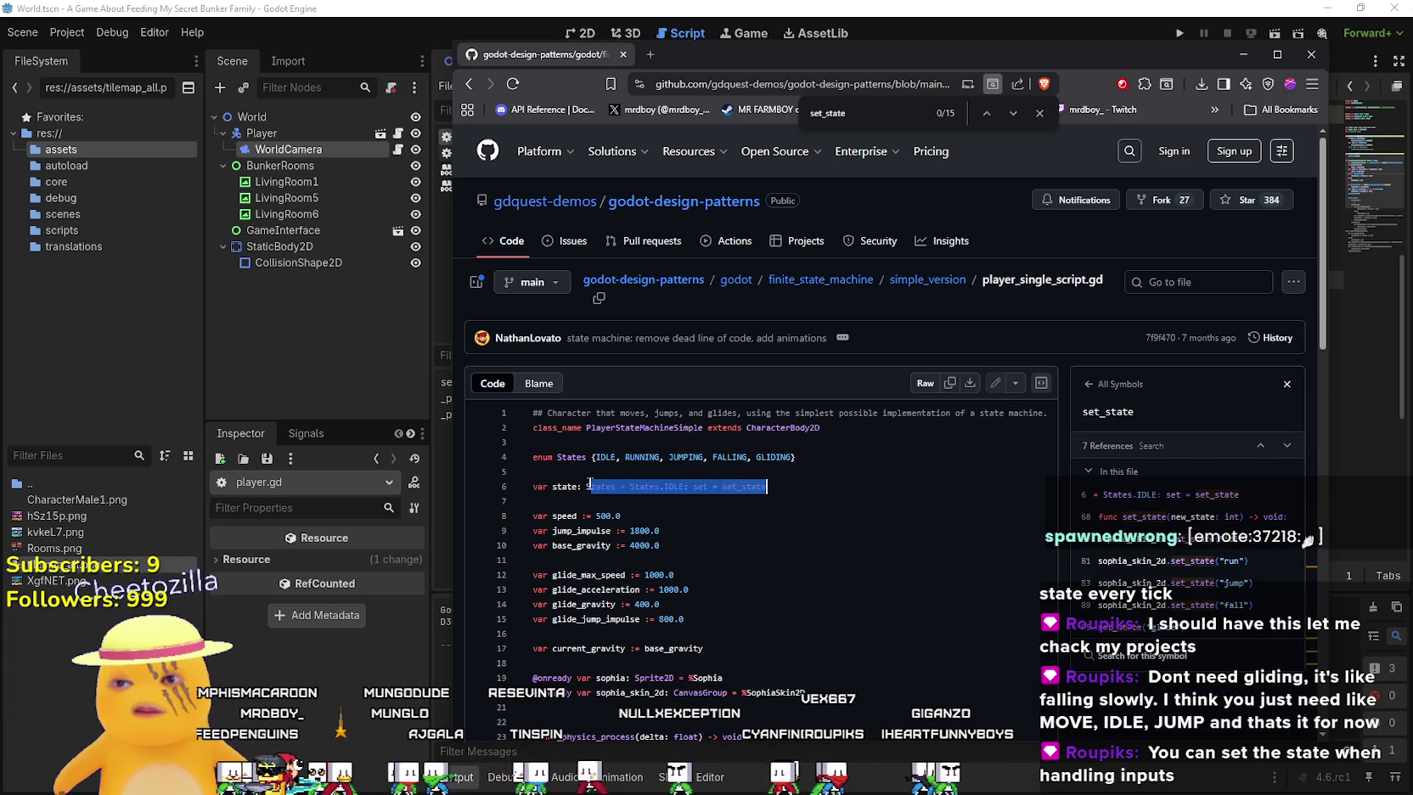
pyautogui.click(581, 488)
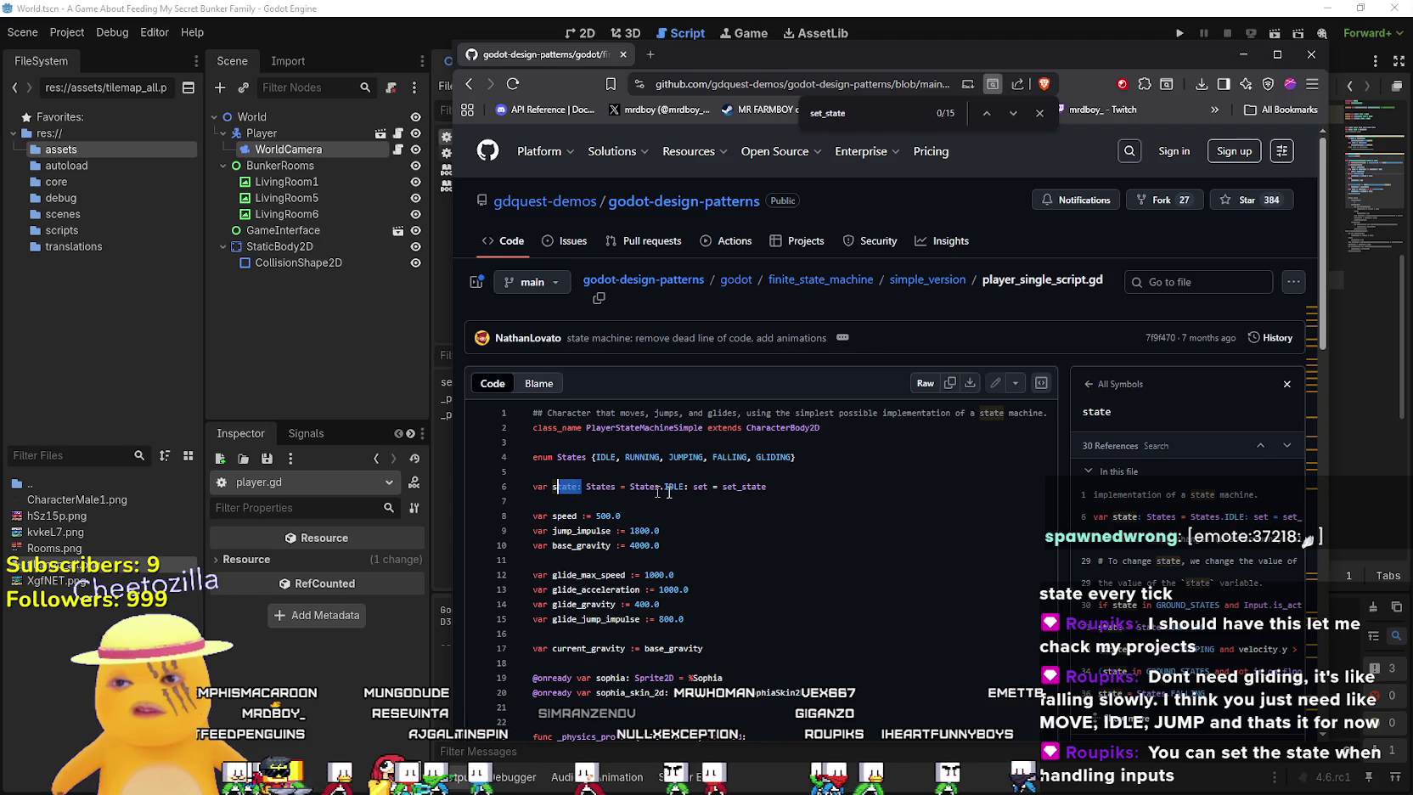
pyautogui.doubleClick(725, 490)
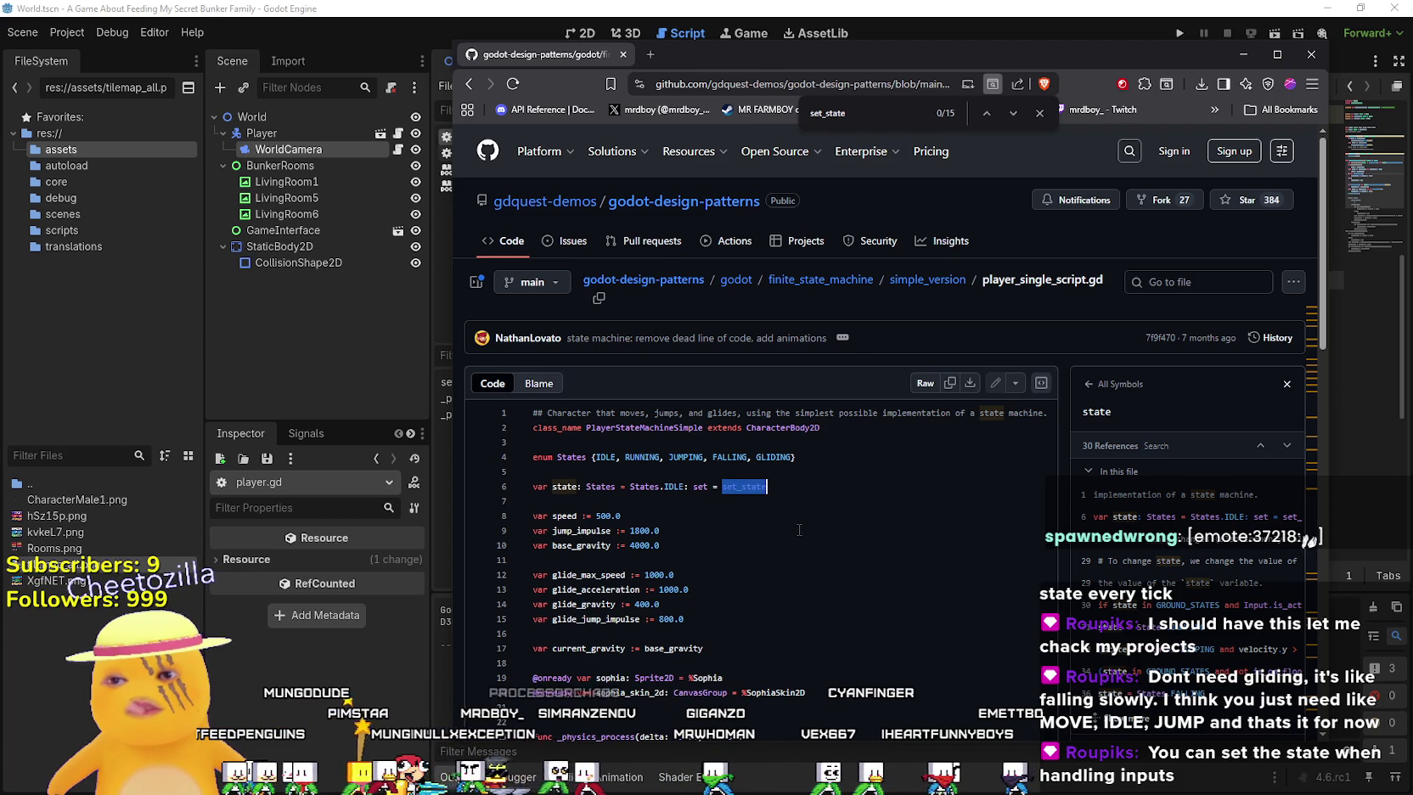
pyautogui.scroll(-10, 798, 529)
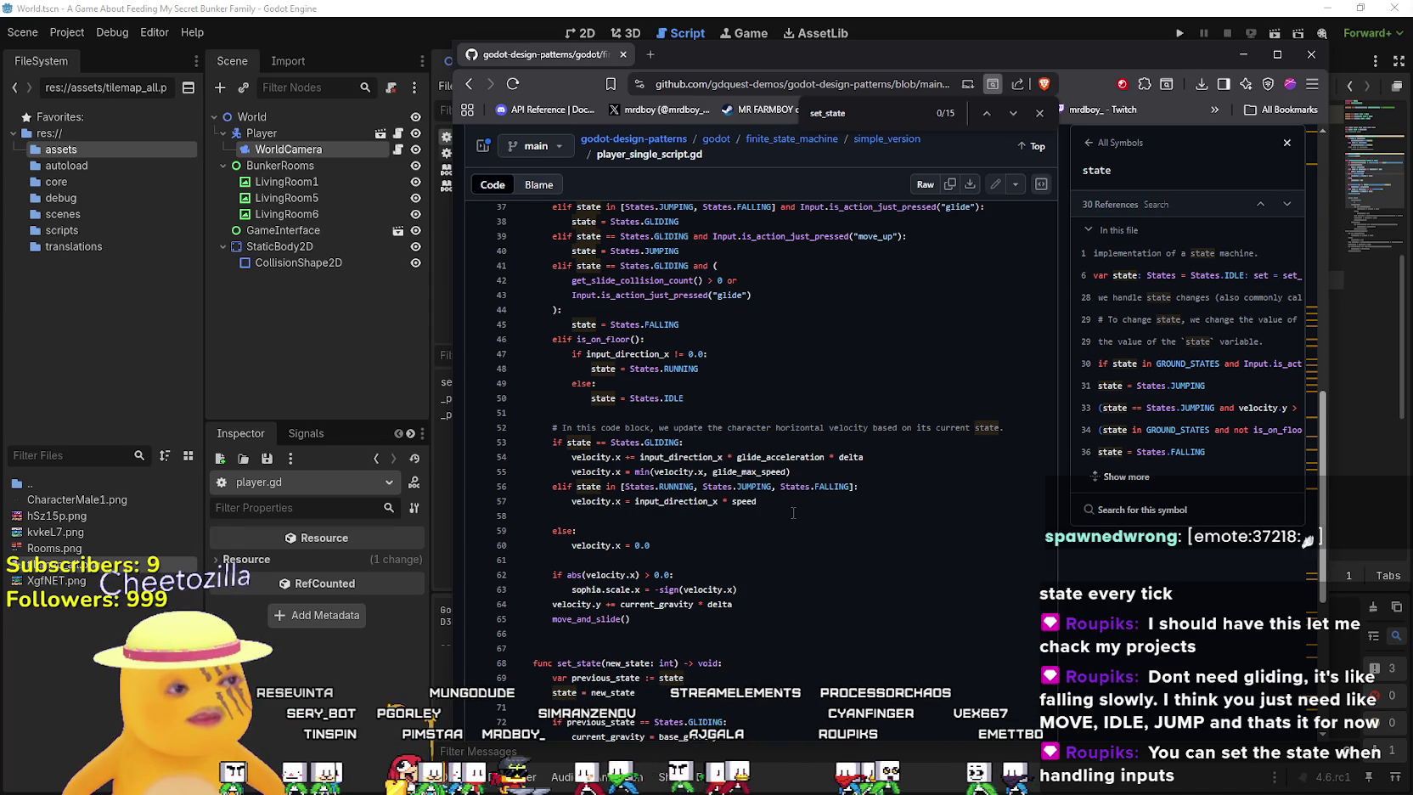
pyautogui.scroll(-5, 793, 512)
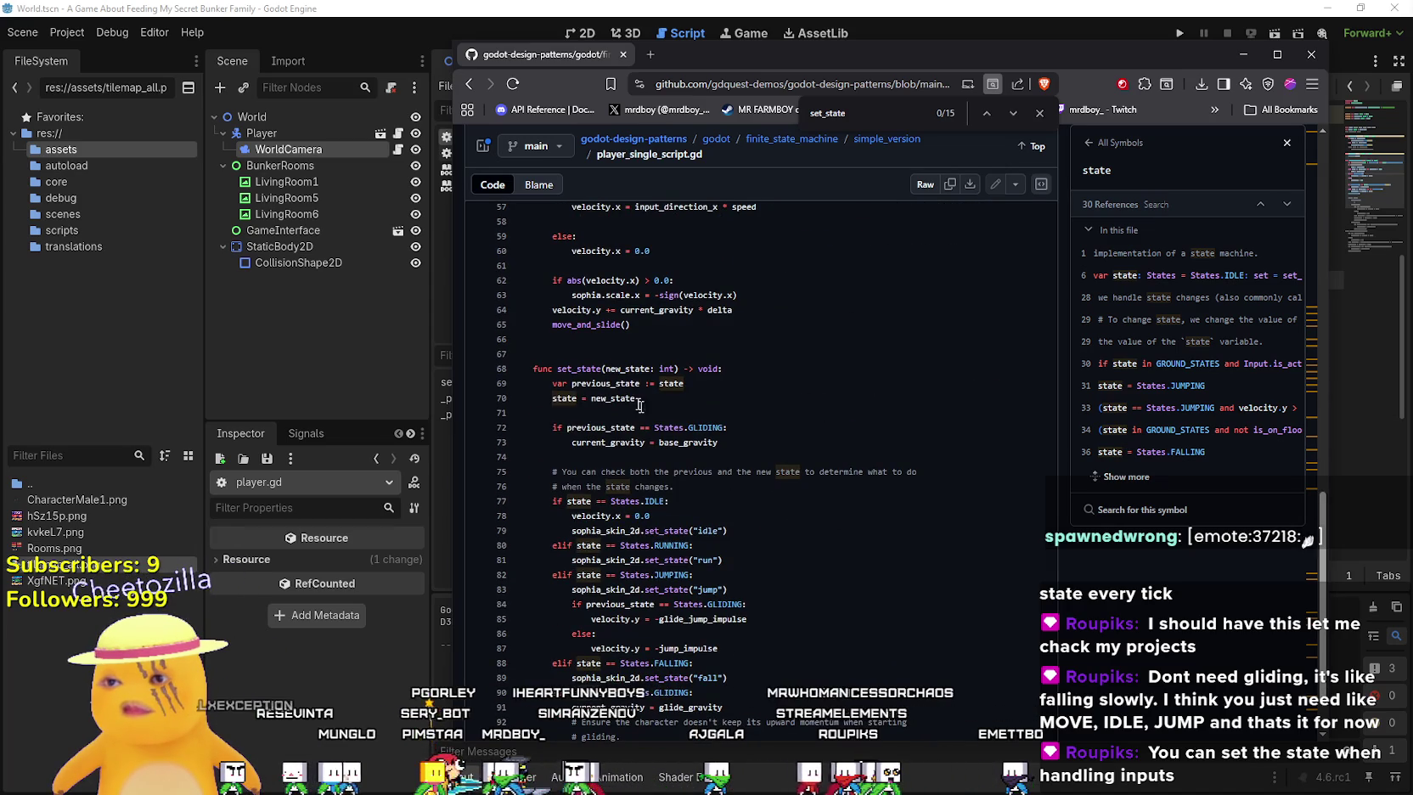
pyautogui.doubleClick(594, 368)
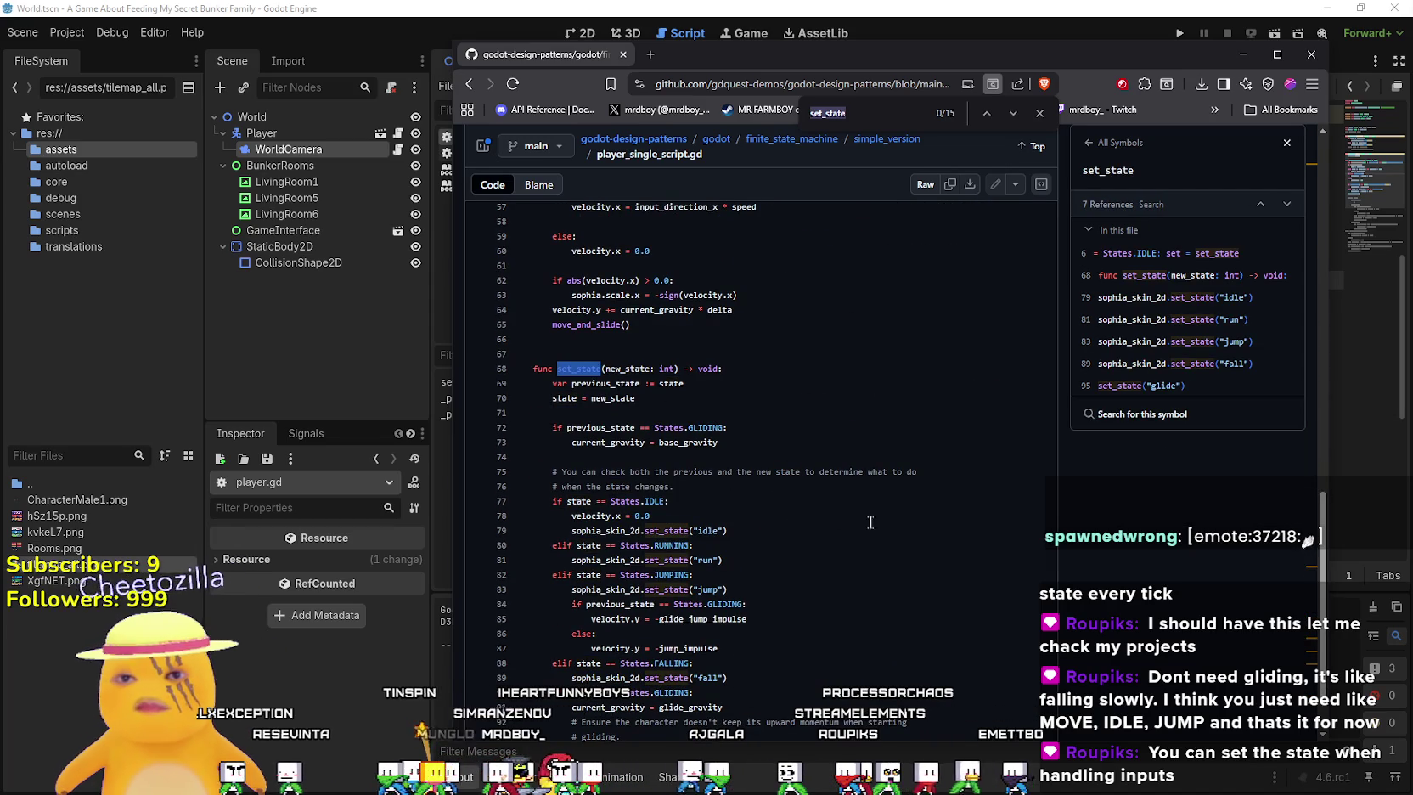
# Review the script's set_state references, highlighting set_state on line 68
pyautogui.scroll(3, 866, 517)
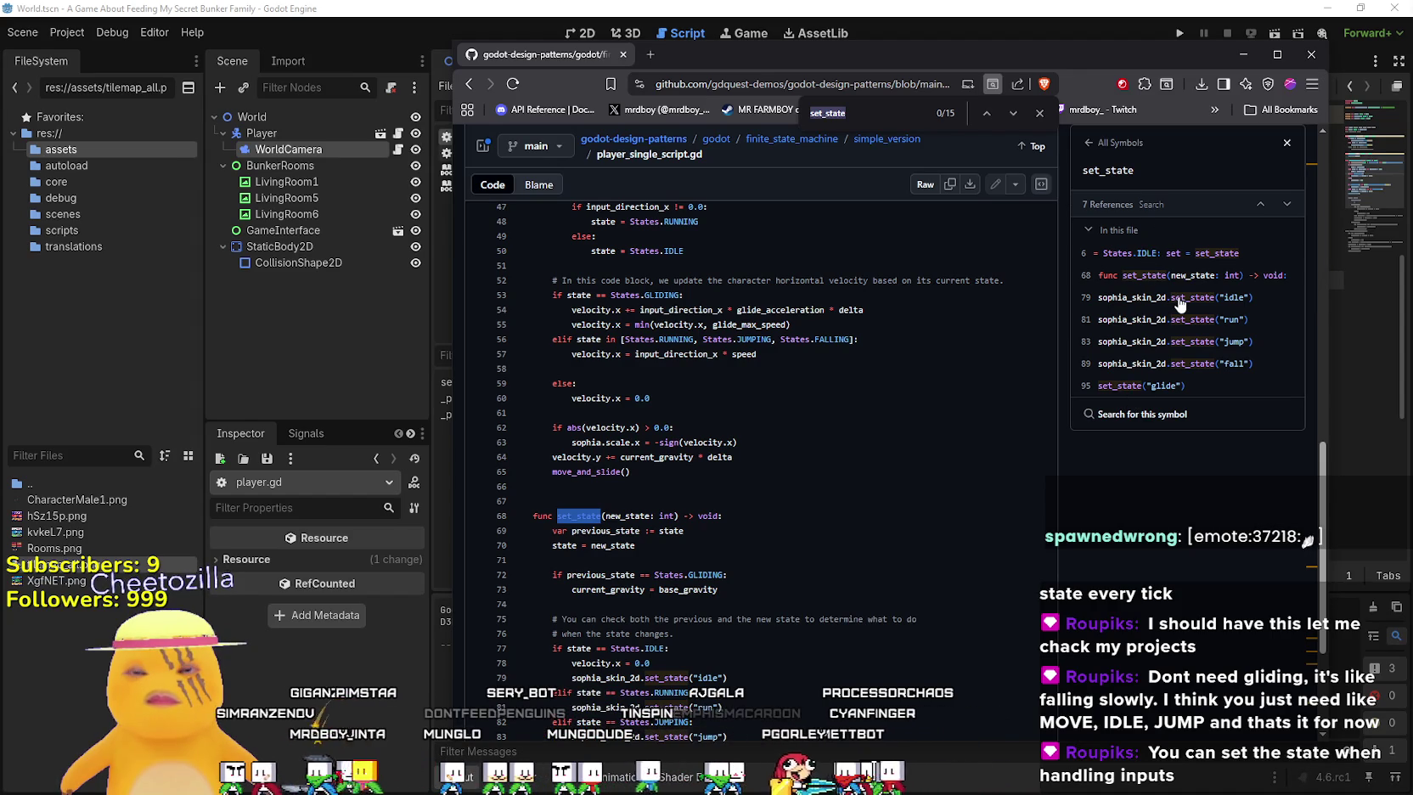
pyautogui.scroll(-5, 824, 603)
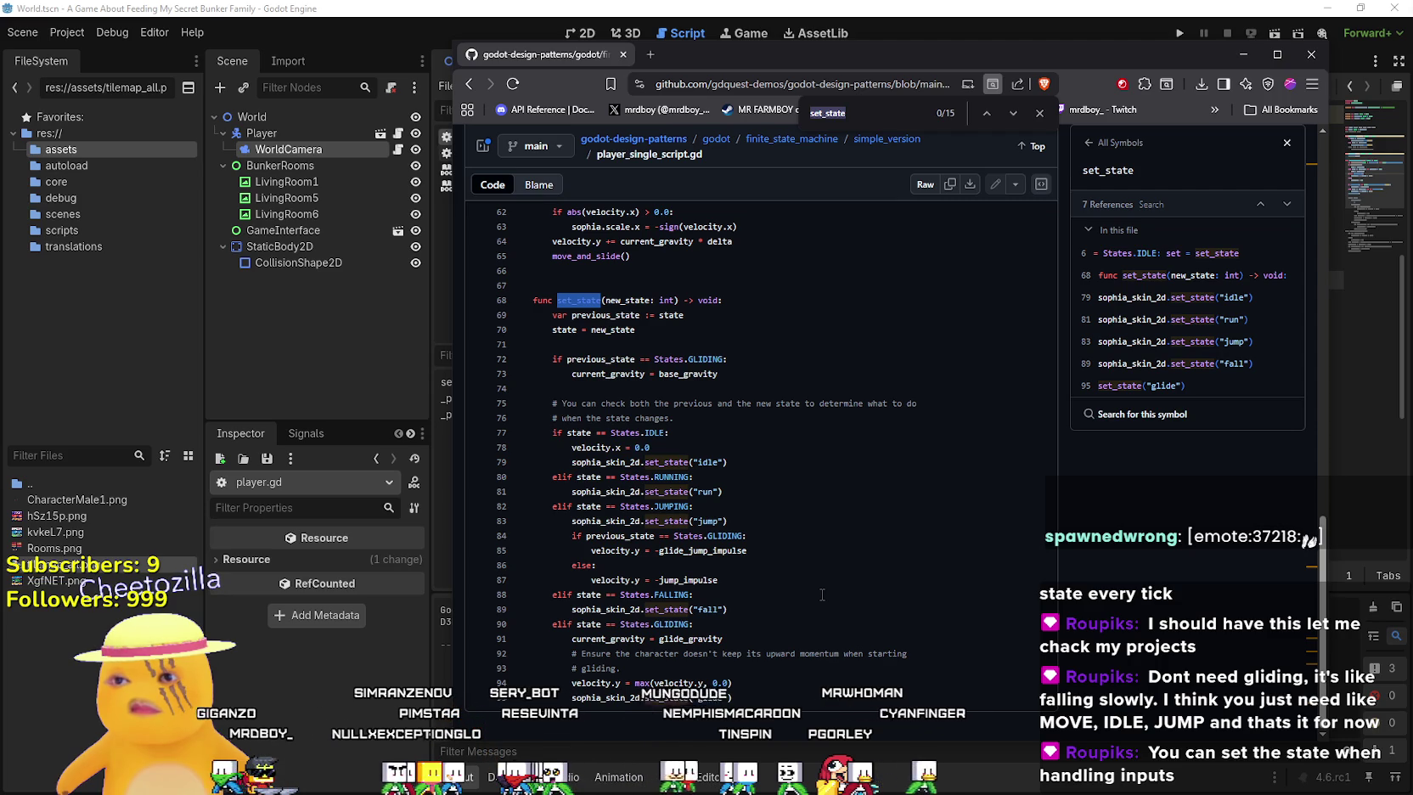
pyautogui.scroll(12, 821, 594)
pyautogui.scroll(10, 820, 592)
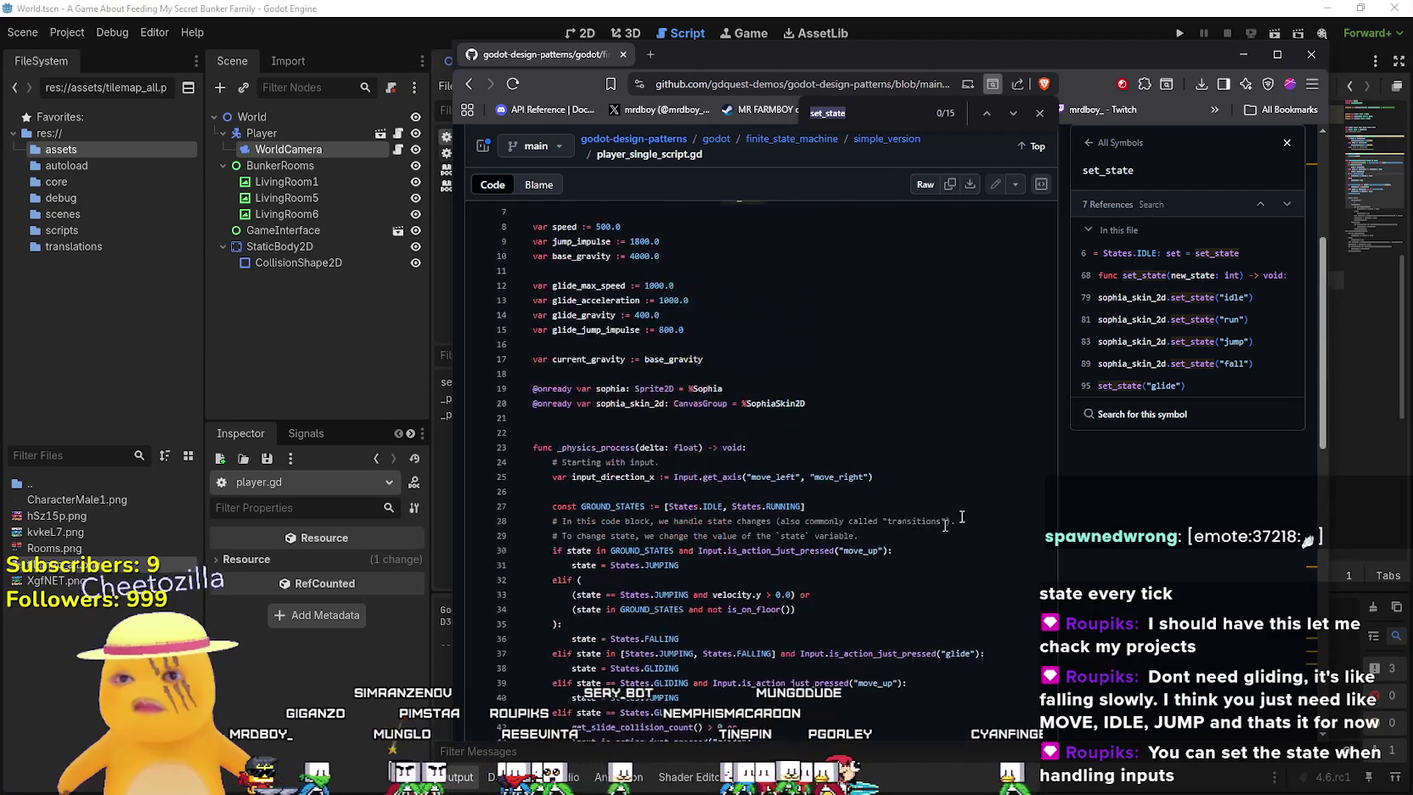
pyautogui.scroll(-3, 743, 537)
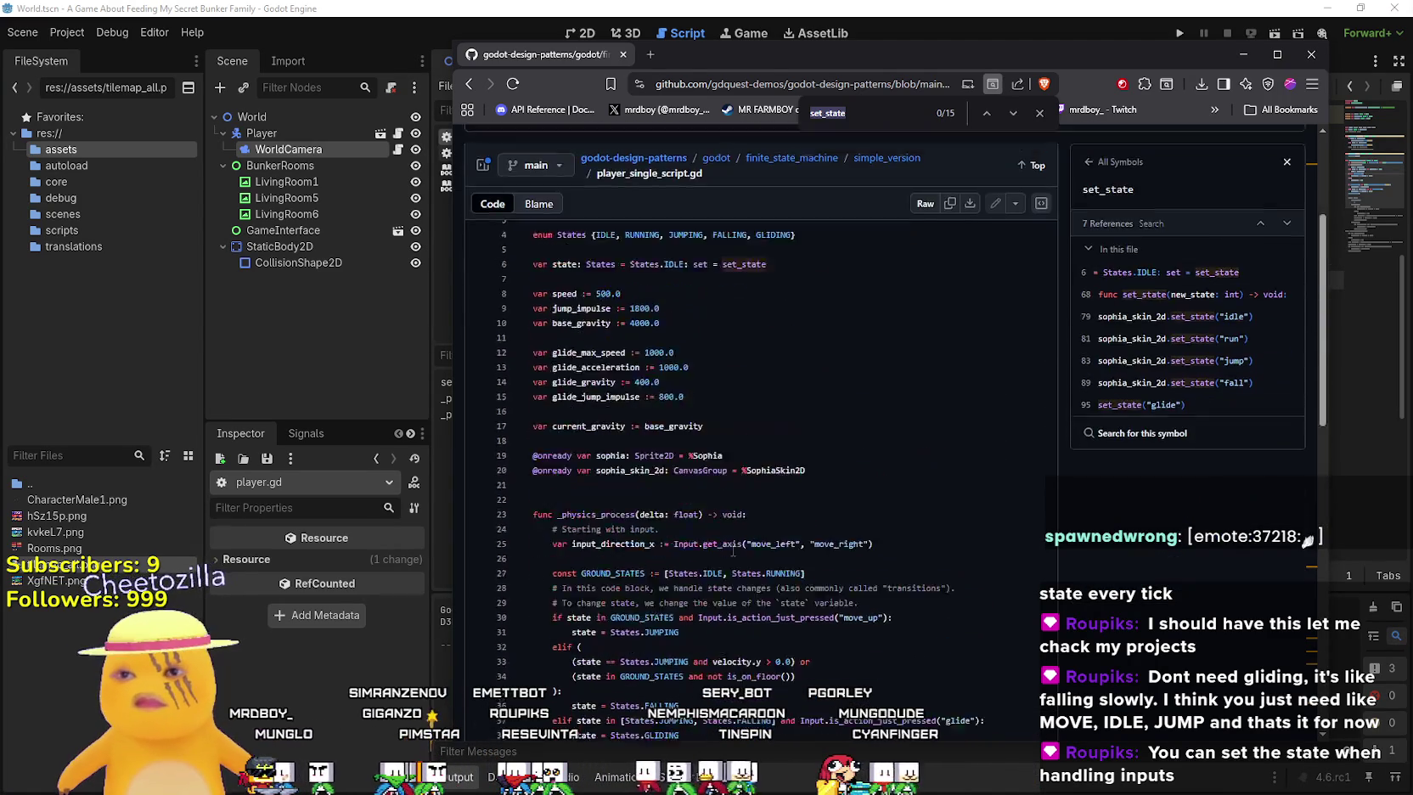
pyautogui.scroll(5, 743, 537)
pyautogui.scroll(-10, 743, 537)
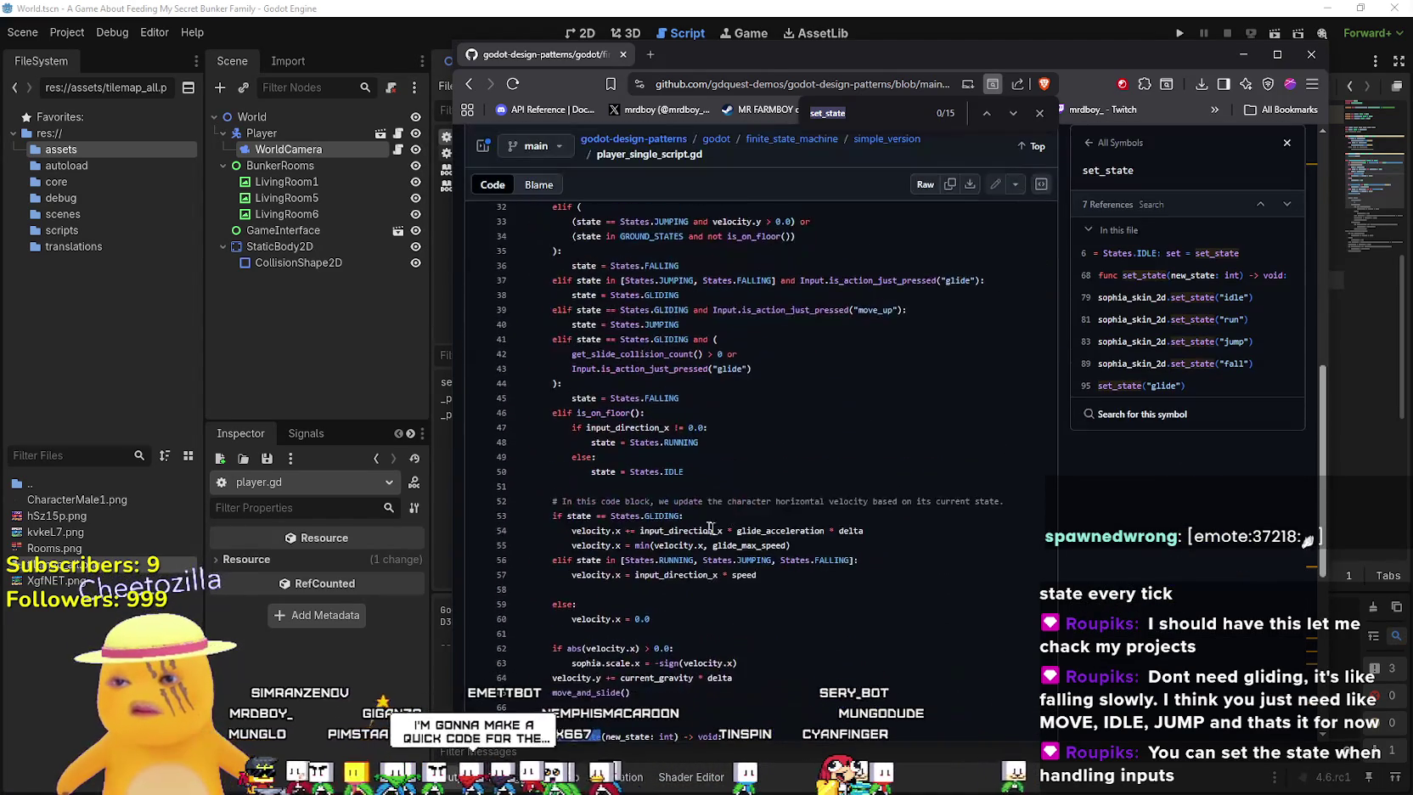
pyautogui.click(588, 518)
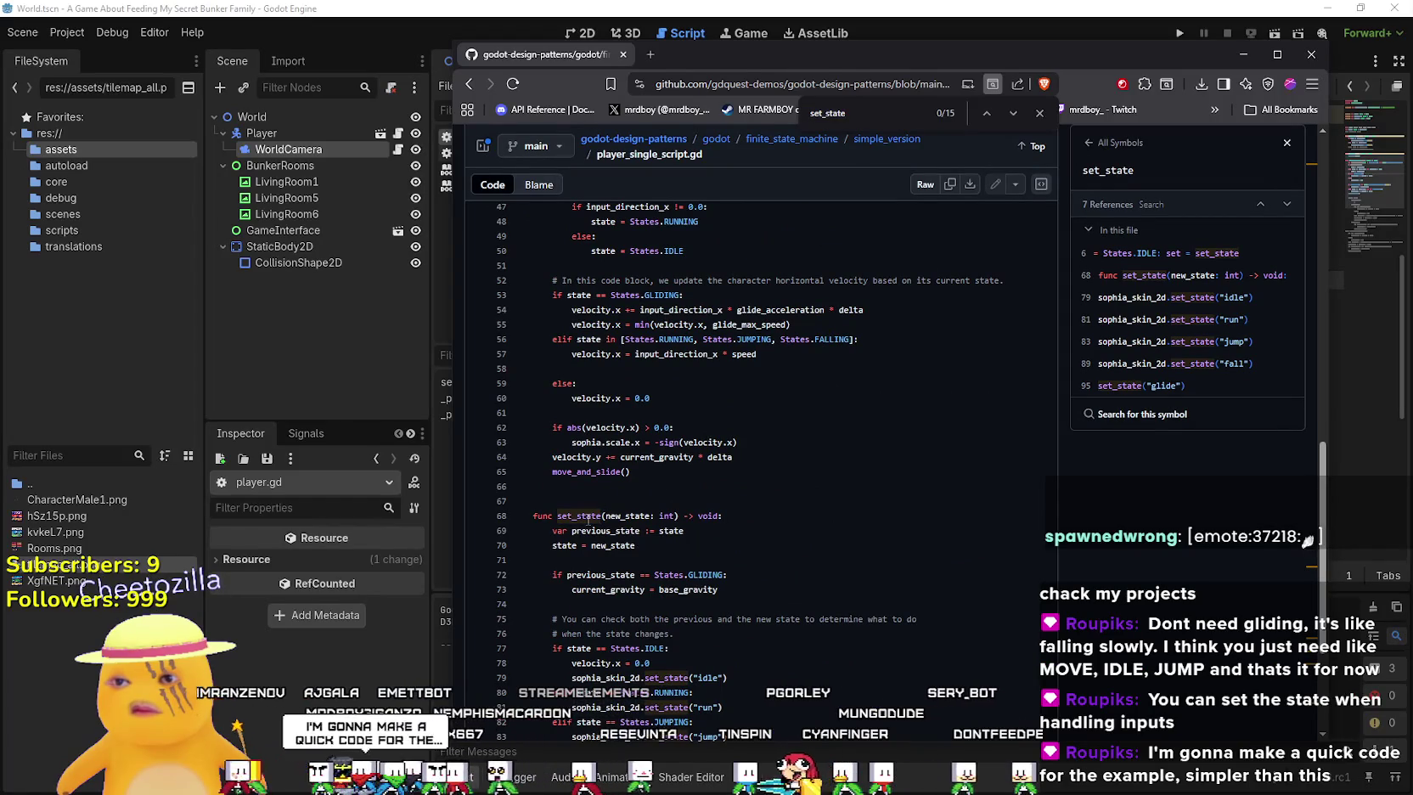
pyautogui.click(588, 518)
pyautogui.scroll(6, 791, 472)
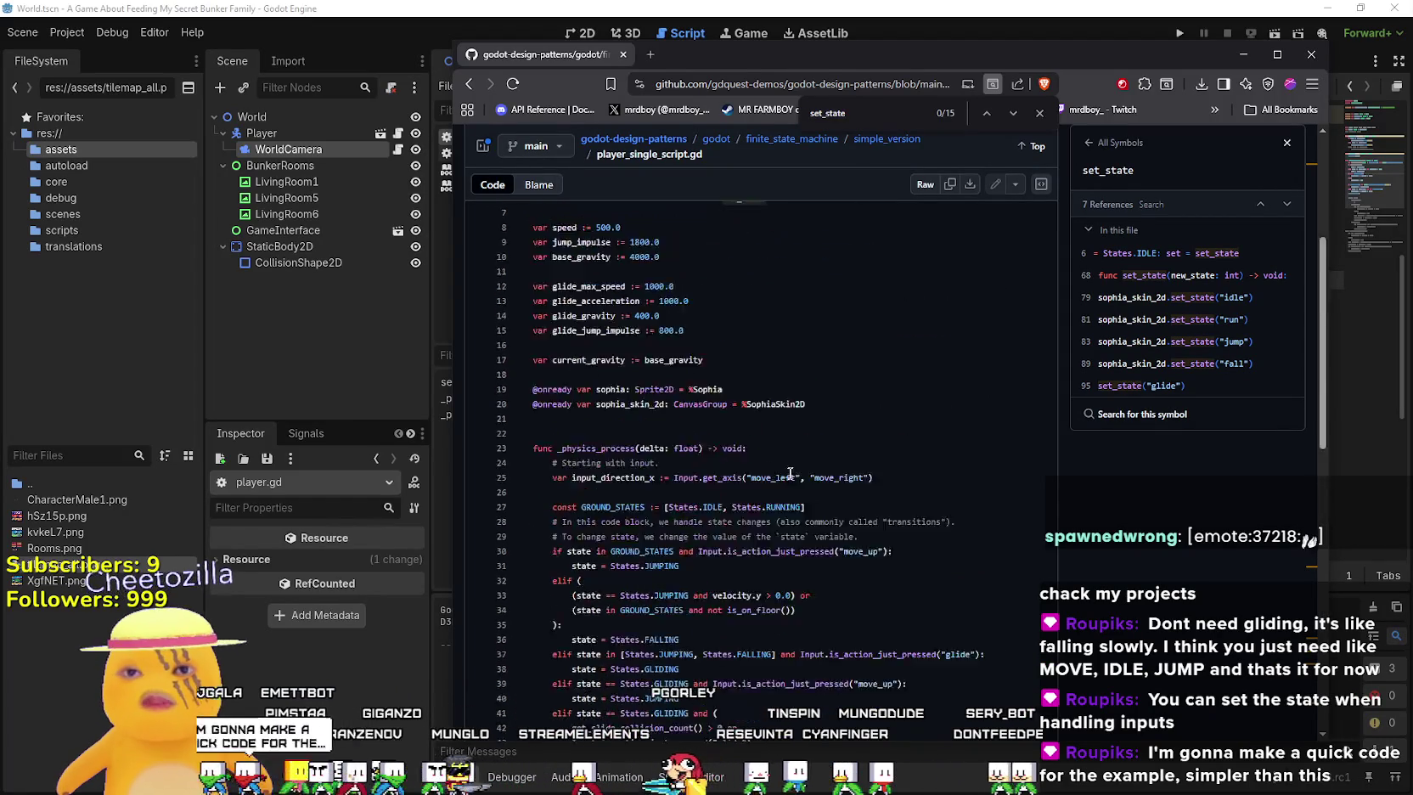
pyautogui.scroll(3, 644, 318)
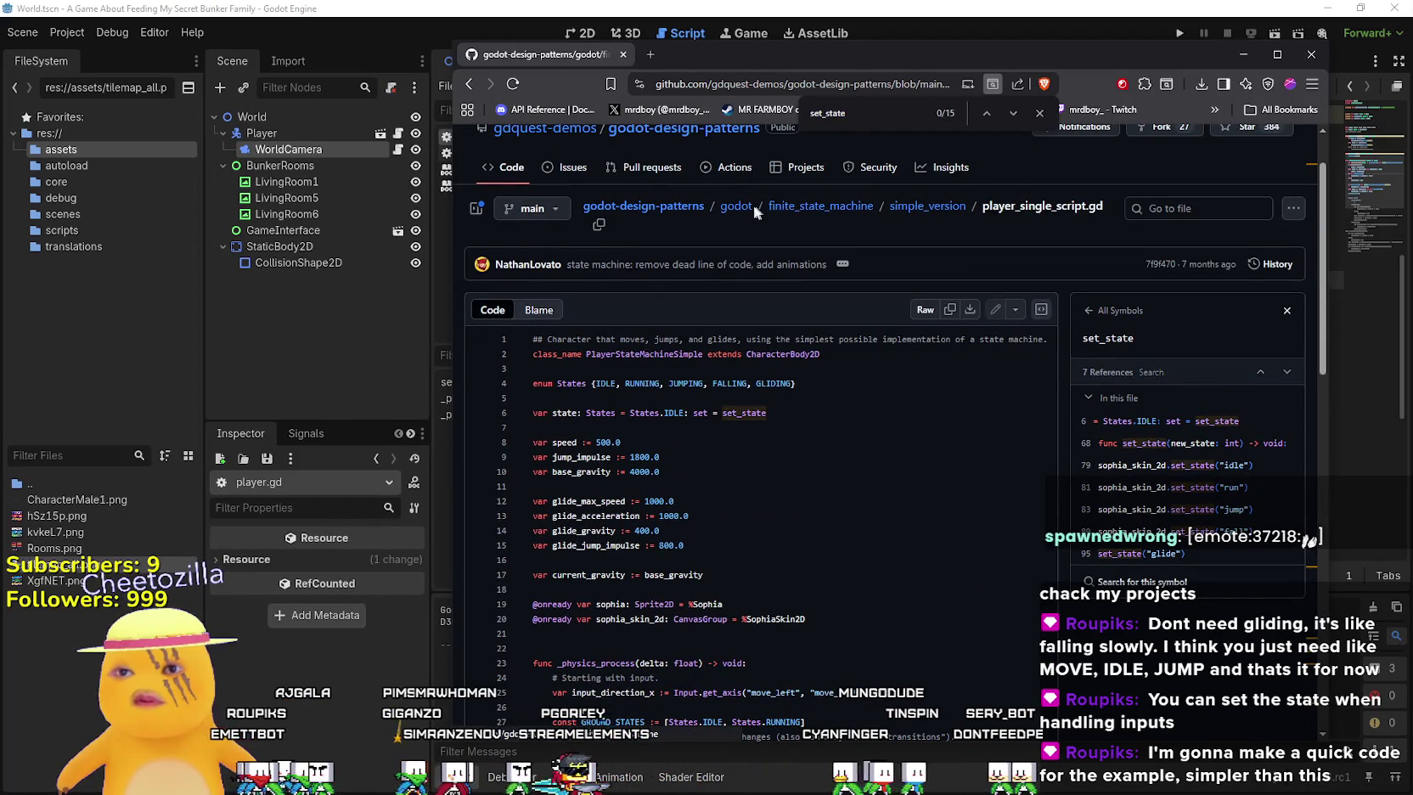
# Navigate from the godot folder to finite_state_machine/simple_version
pyautogui.click(735, 208)
pyautogui.click(1145, 194)
pyautogui.hotkey('alt', 'Left')
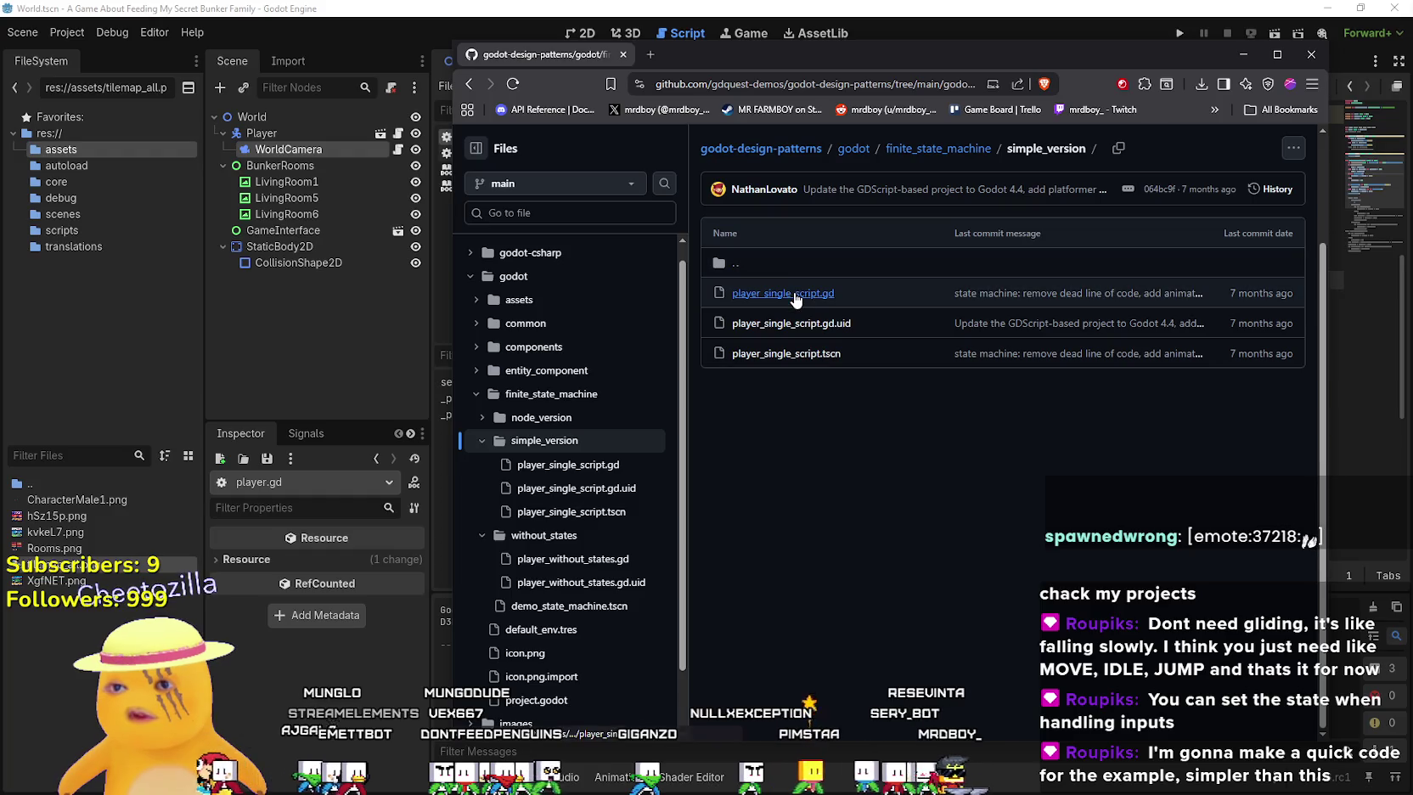
# Open player_single_script.gd, select its enum and variable declarations (lines 4–10), then return to Godot
pyautogui.click(783, 293)
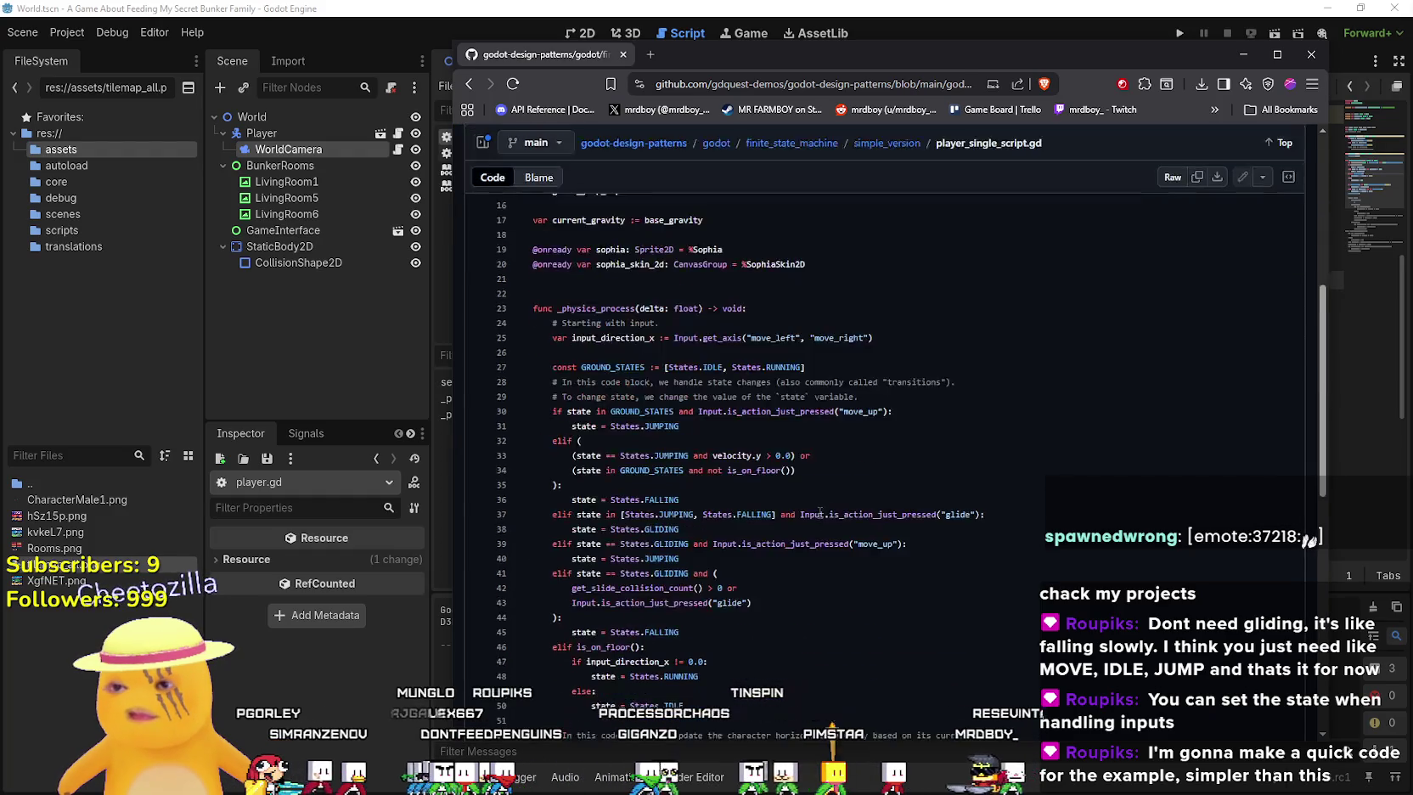
pyautogui.scroll(2, 827, 503)
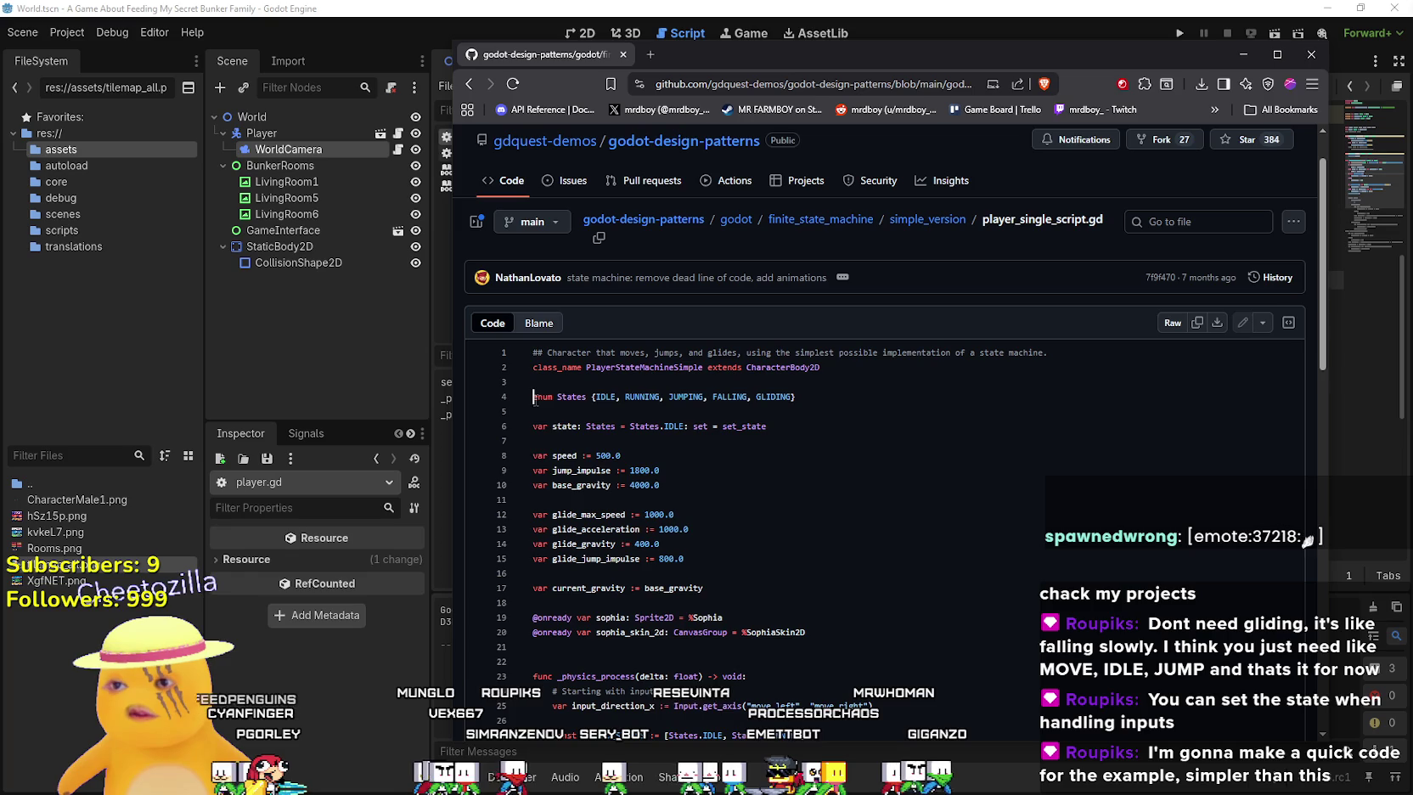
pyautogui.moveTo(535, 399); pyautogui.dragTo(892, 496)
pyautogui.click(1129, 377)
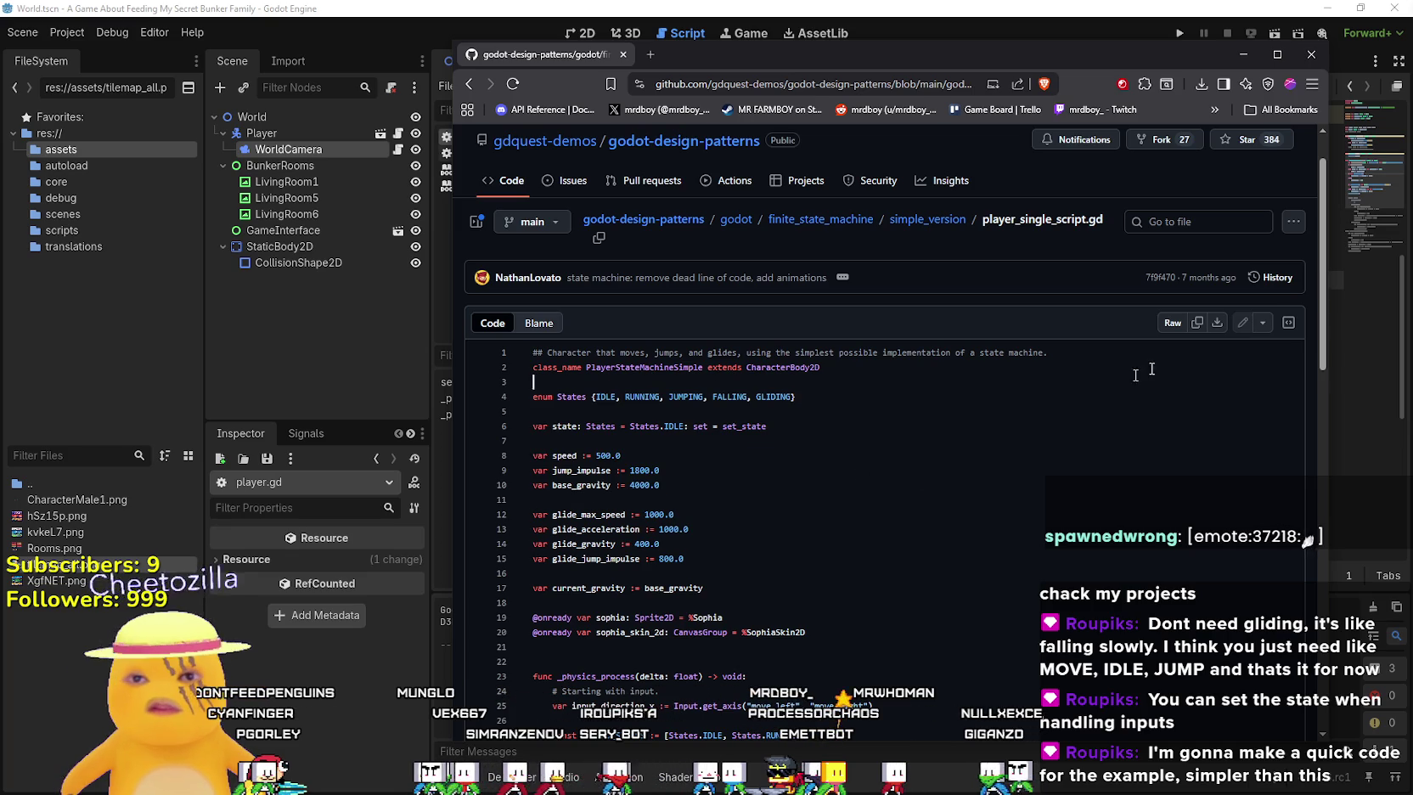
pyautogui.click(906, 10)
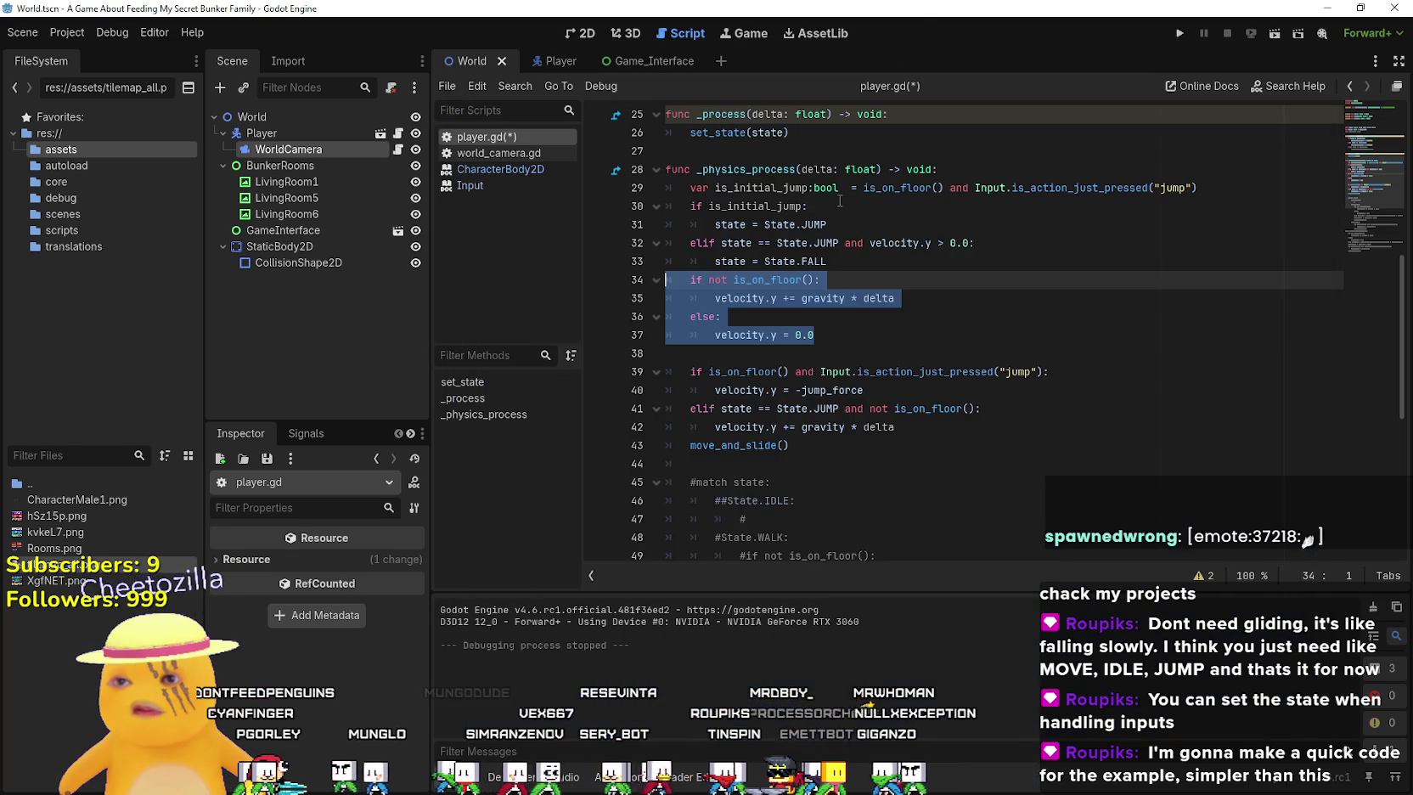
# Comment out the old movement code and paste the GDQuest state machine over lines 2–27
pyautogui.hotkey('ctrl', 'z')
pyautogui.hotkey('ctrl', 'z')
pyautogui.hotkey('ctrl', 'z')
pyautogui.hotkey('ctrl', 'z')
pyautogui.hotkey('ctrl', 'z')
pyautogui.hotkey('ctrl', 'z')
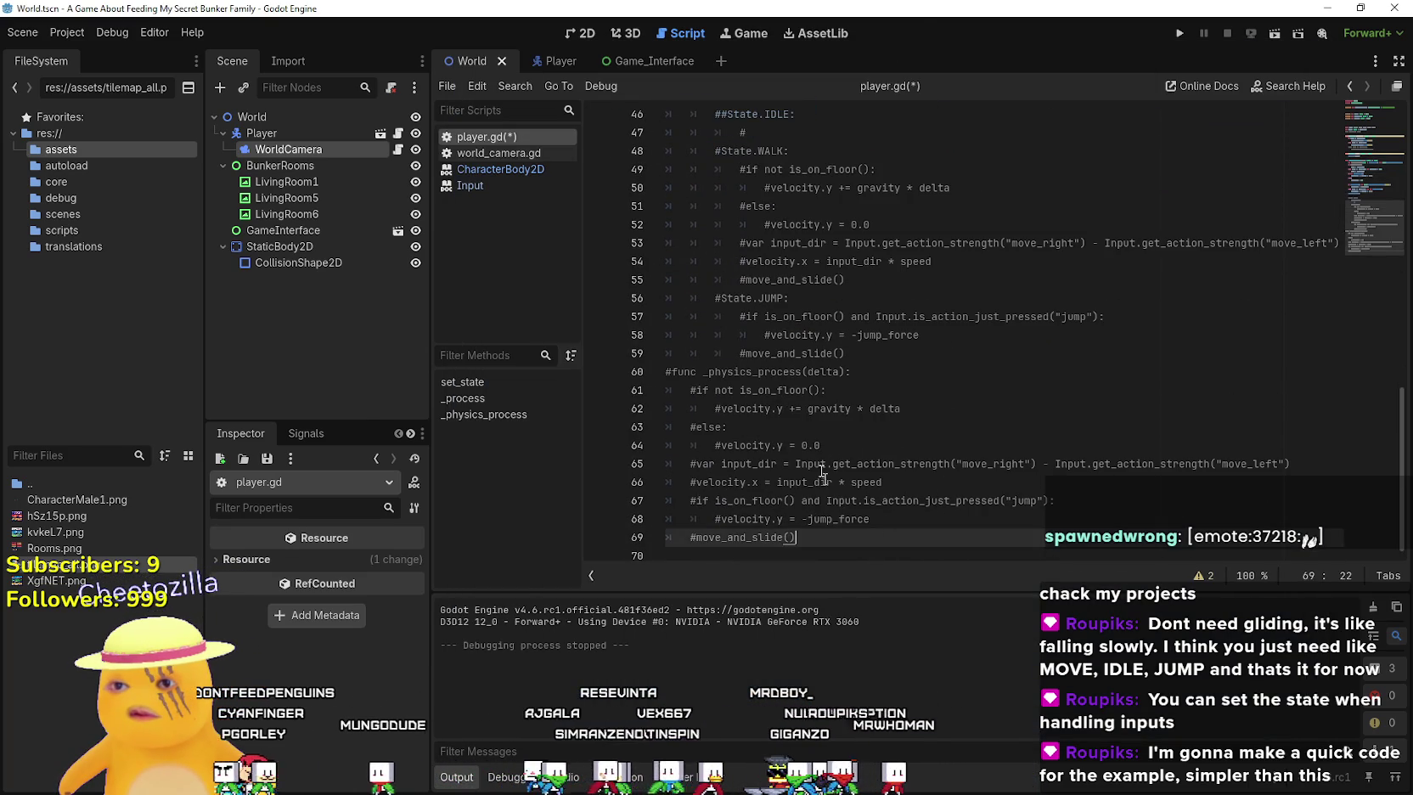
pyautogui.scroll(4, 882, 348)
pyautogui.moveTo(882, 348)
pyautogui.mouseDown()
pyautogui.moveTo(679, 174)
pyautogui.moveTo(661, 137)
pyautogui.moveTo(656, 227)
pyautogui.mouseUp()
pyautogui.hotkey('ctrl', 'v')
pyautogui.scroll(15, 877, 412)
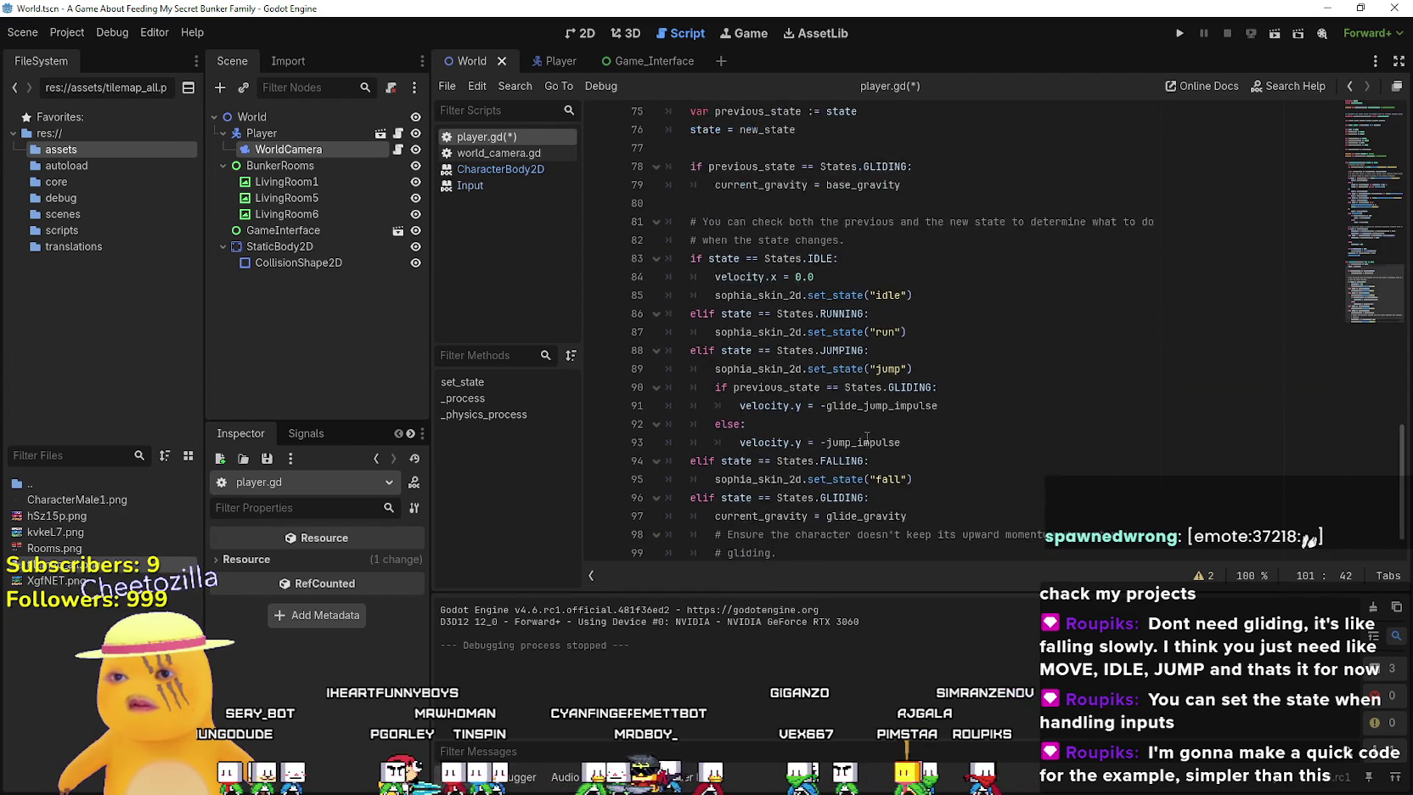
pyautogui.scroll(10, 877, 411)
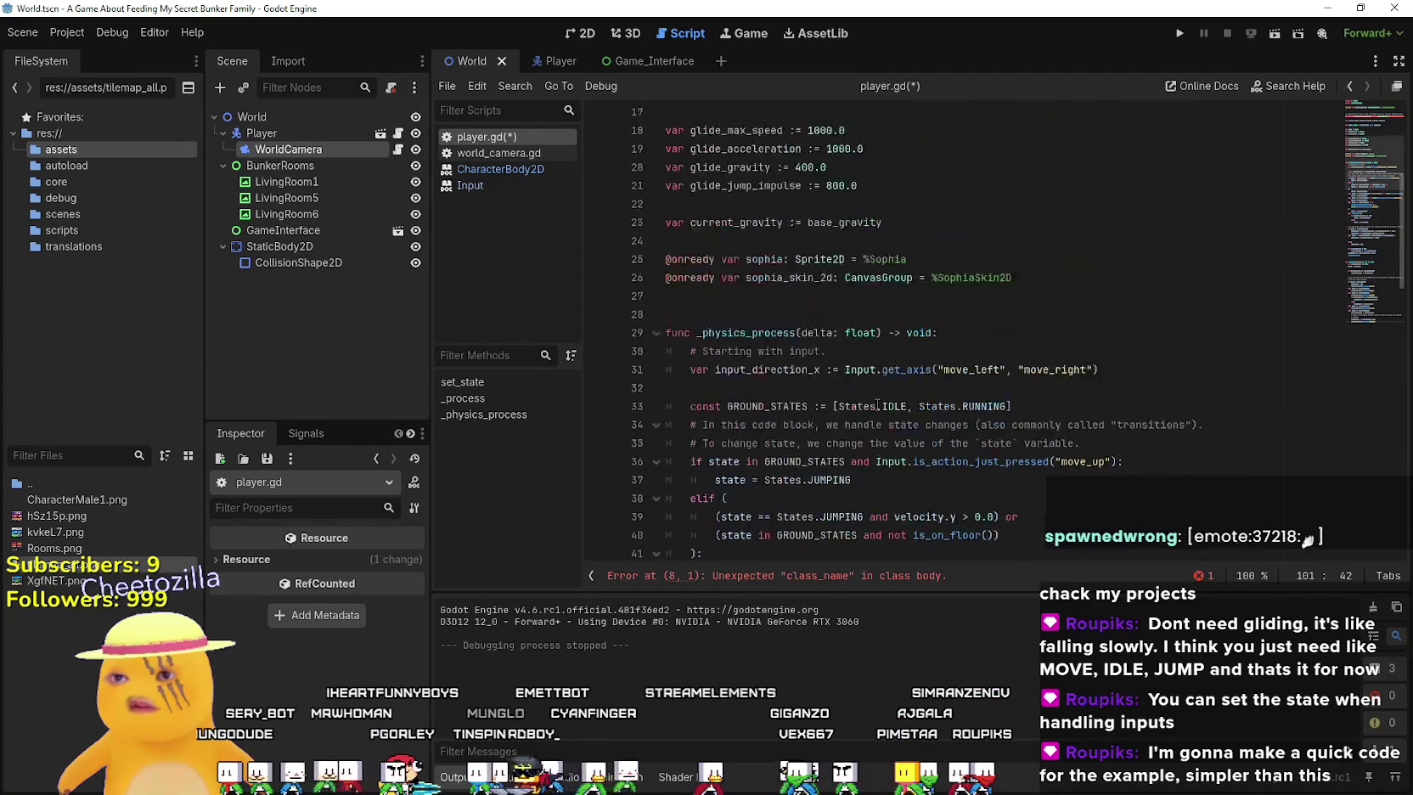
pyautogui.moveTo(754, 262); pyautogui.dragTo(726, 214)
# Delete the stray class_name and comment lines and the extra blank line at the top
pyautogui.press('BackSpace')
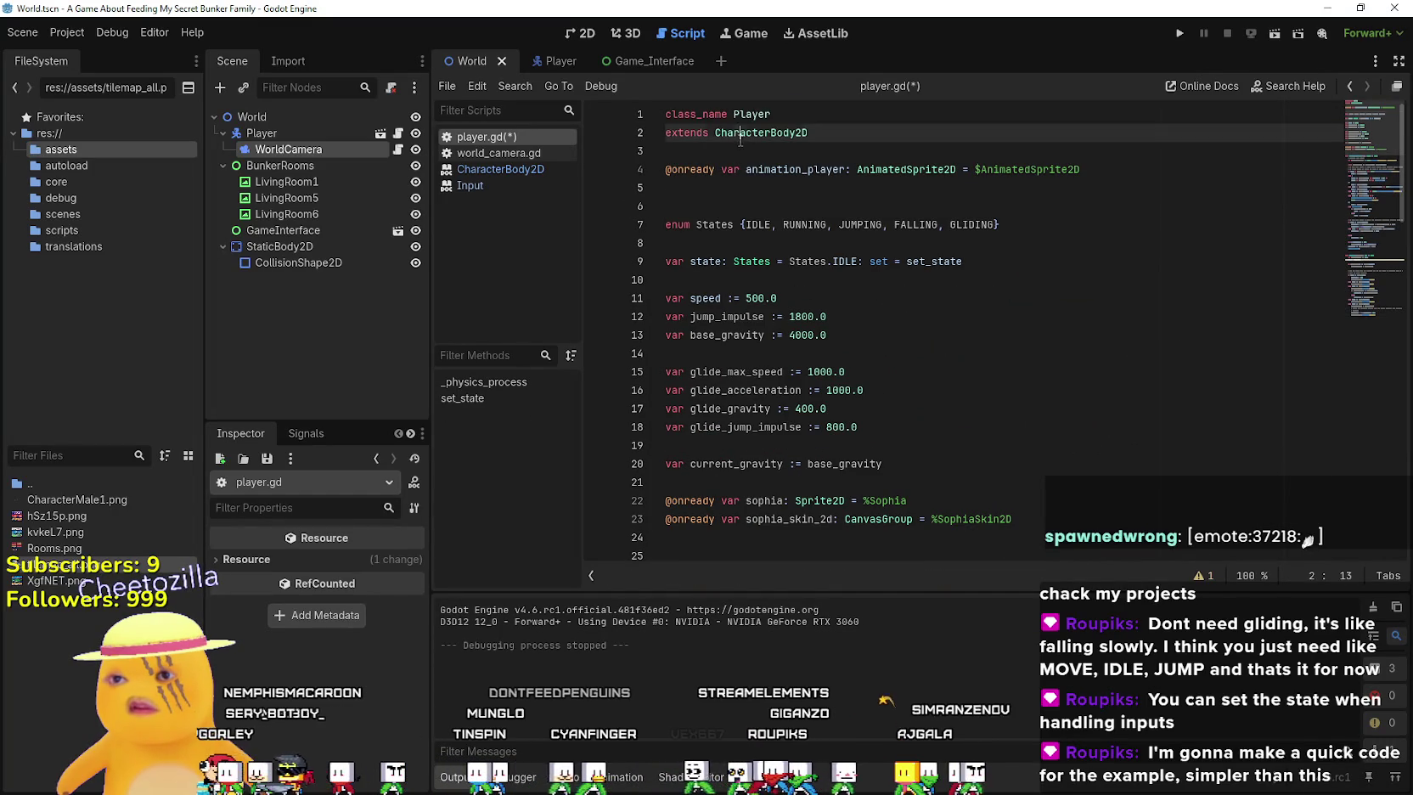
pyautogui.press('BackSpace')
pyautogui.click(747, 260)
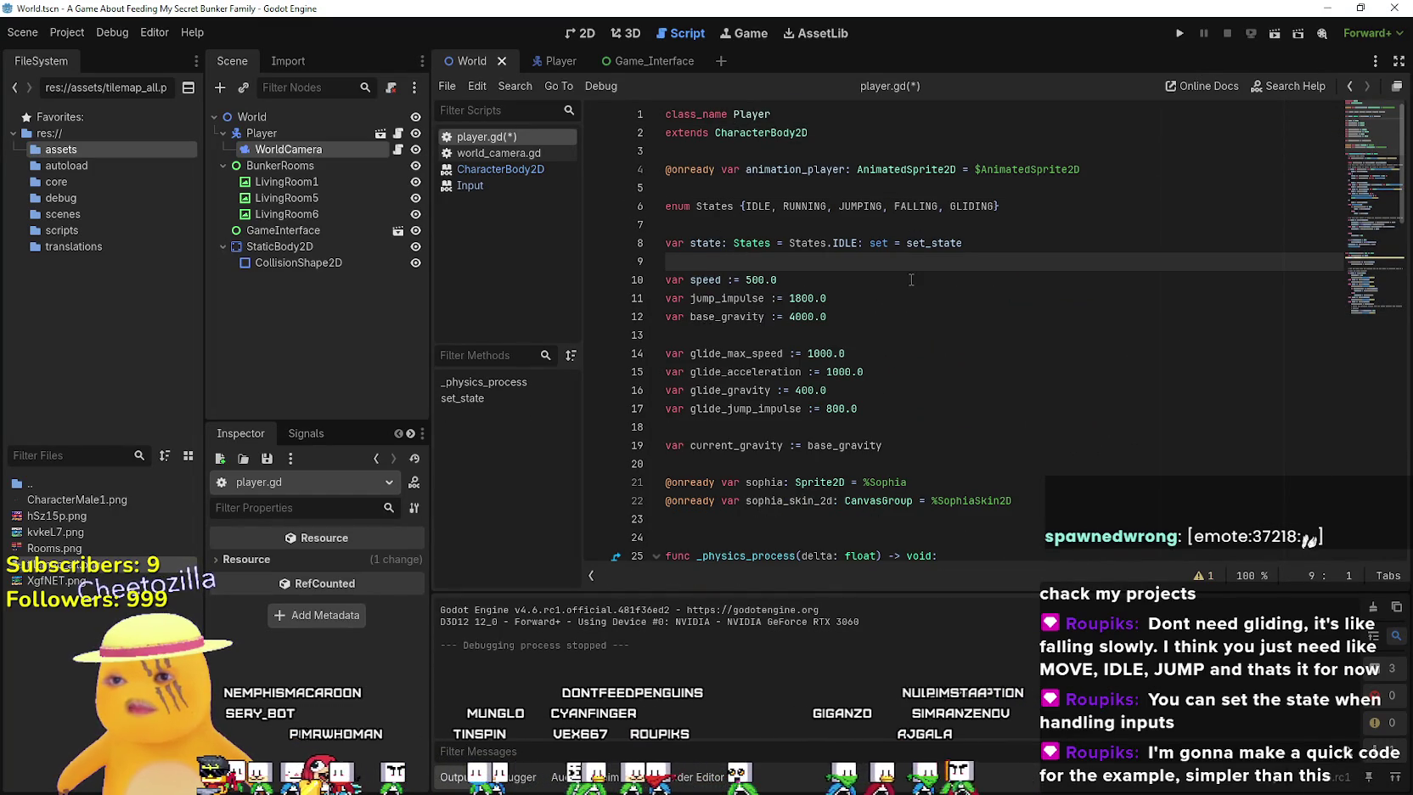
pyautogui.scroll(-8, 955, 467)
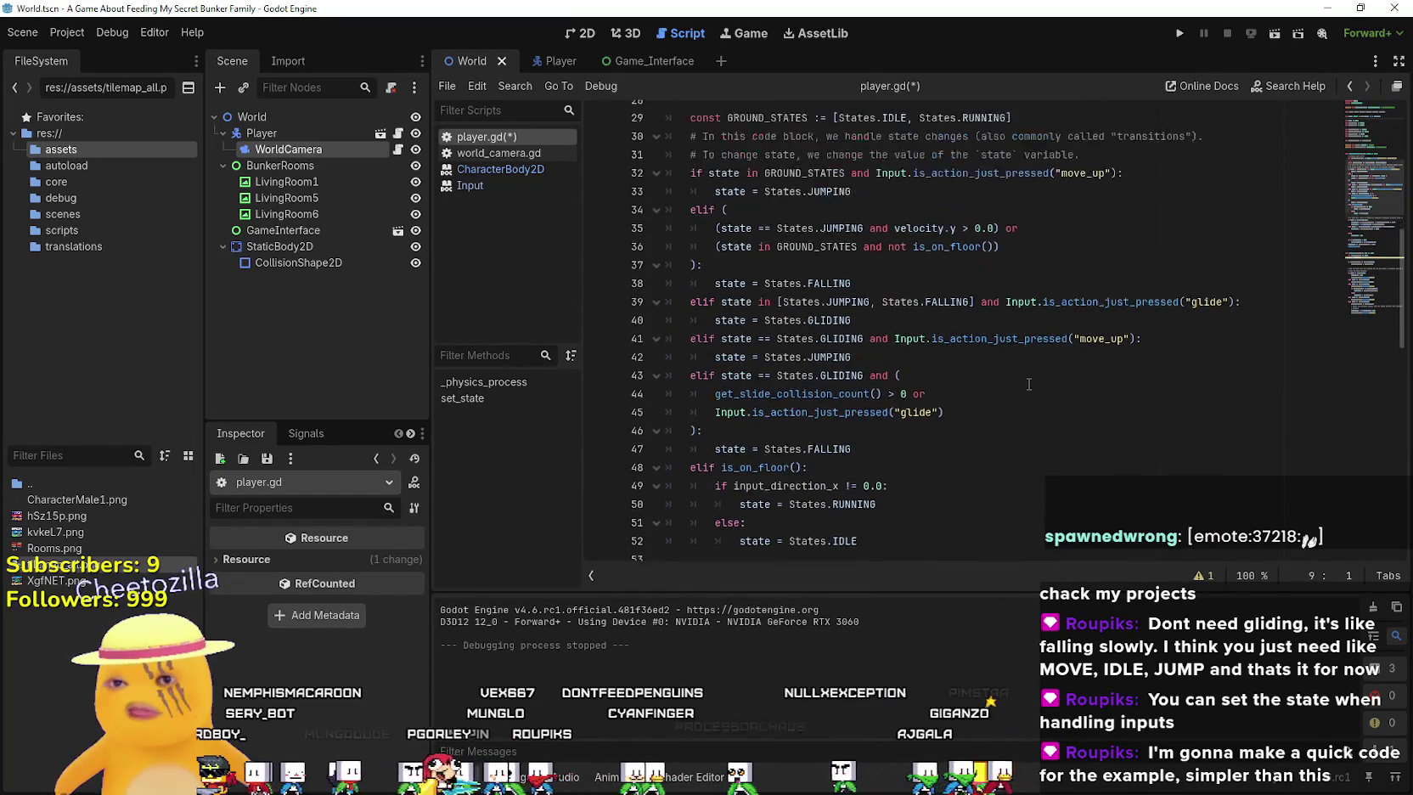
pyautogui.scroll(3, 1030, 384)
pyautogui.click(1076, 252)
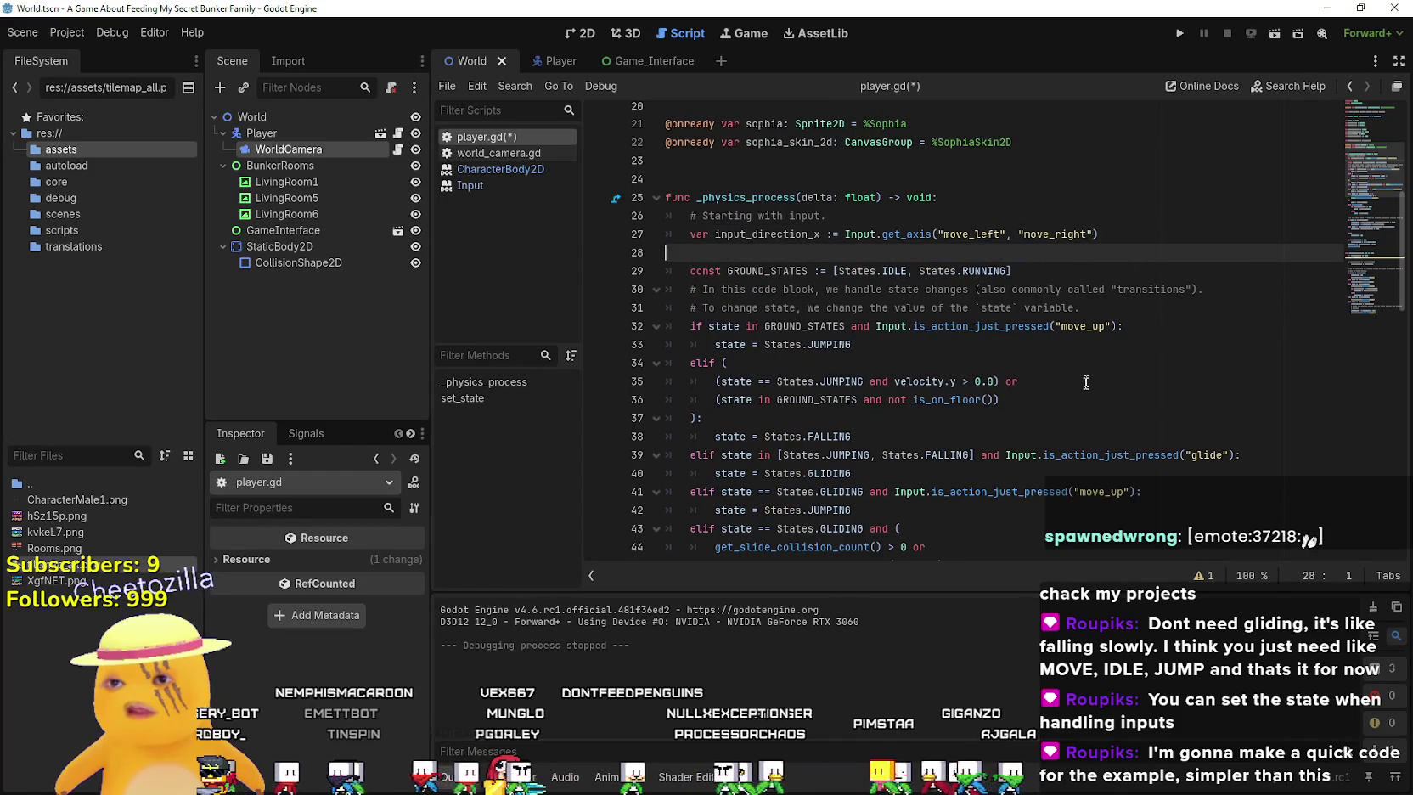
# Locate set_state's sophia_skin_2d animation calls around lines 81–85, then bring up the GitHub reference
pyautogui.scroll(-5, 1093, 365)
pyautogui.scroll(-3, 1060, 353)
pyautogui.scroll(6, 1079, 344)
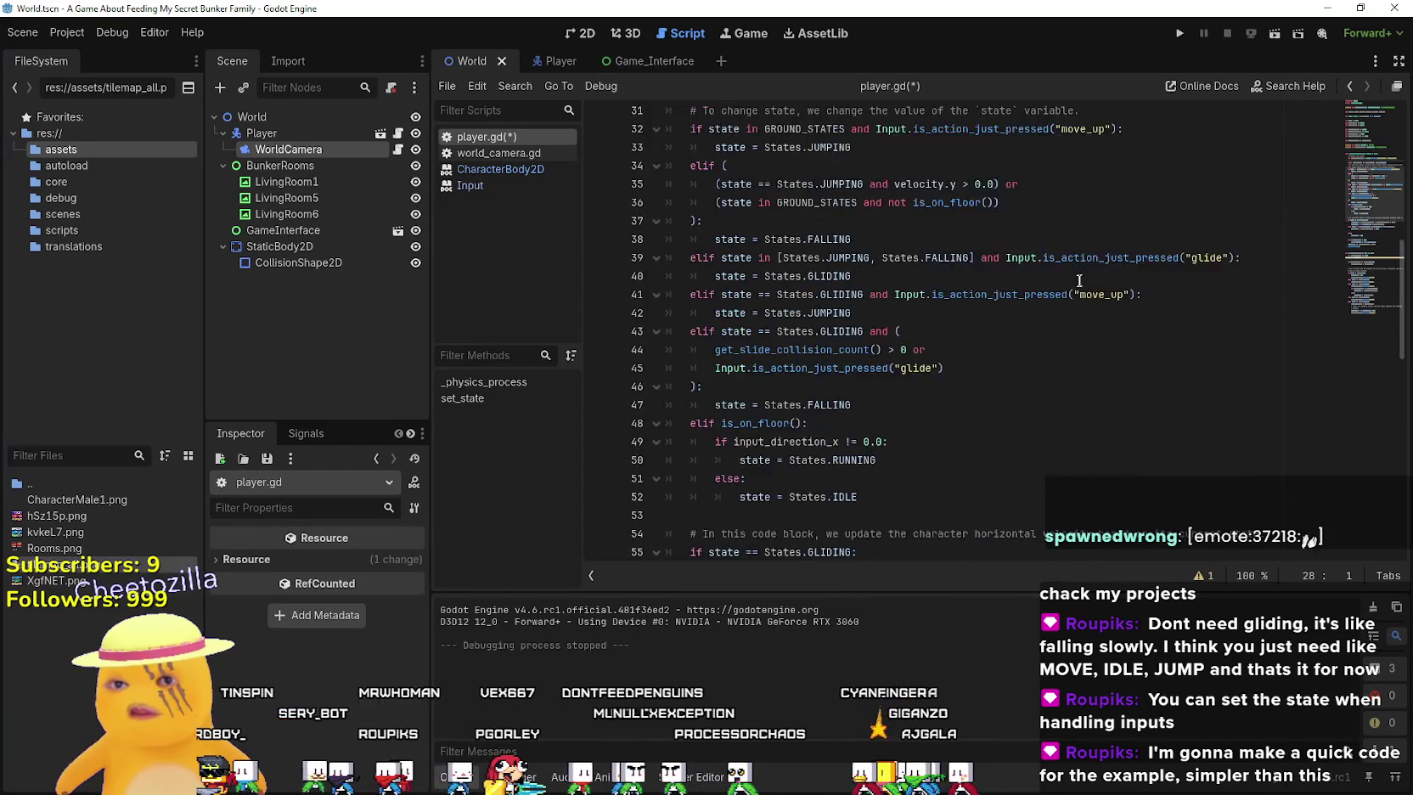
pyautogui.scroll(-15, 1095, 334)
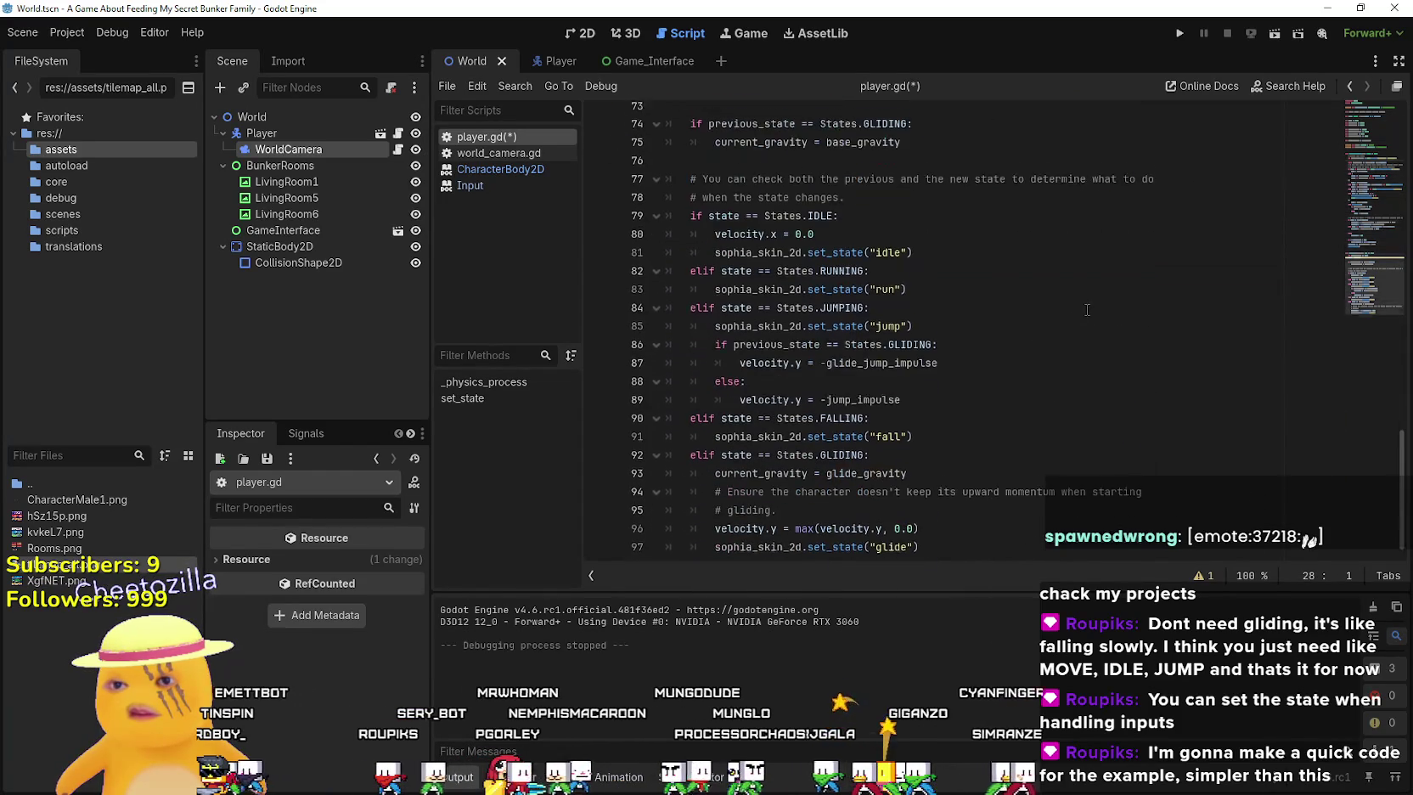
pyautogui.moveTo(875, 316); pyautogui.dragTo(899, 318)
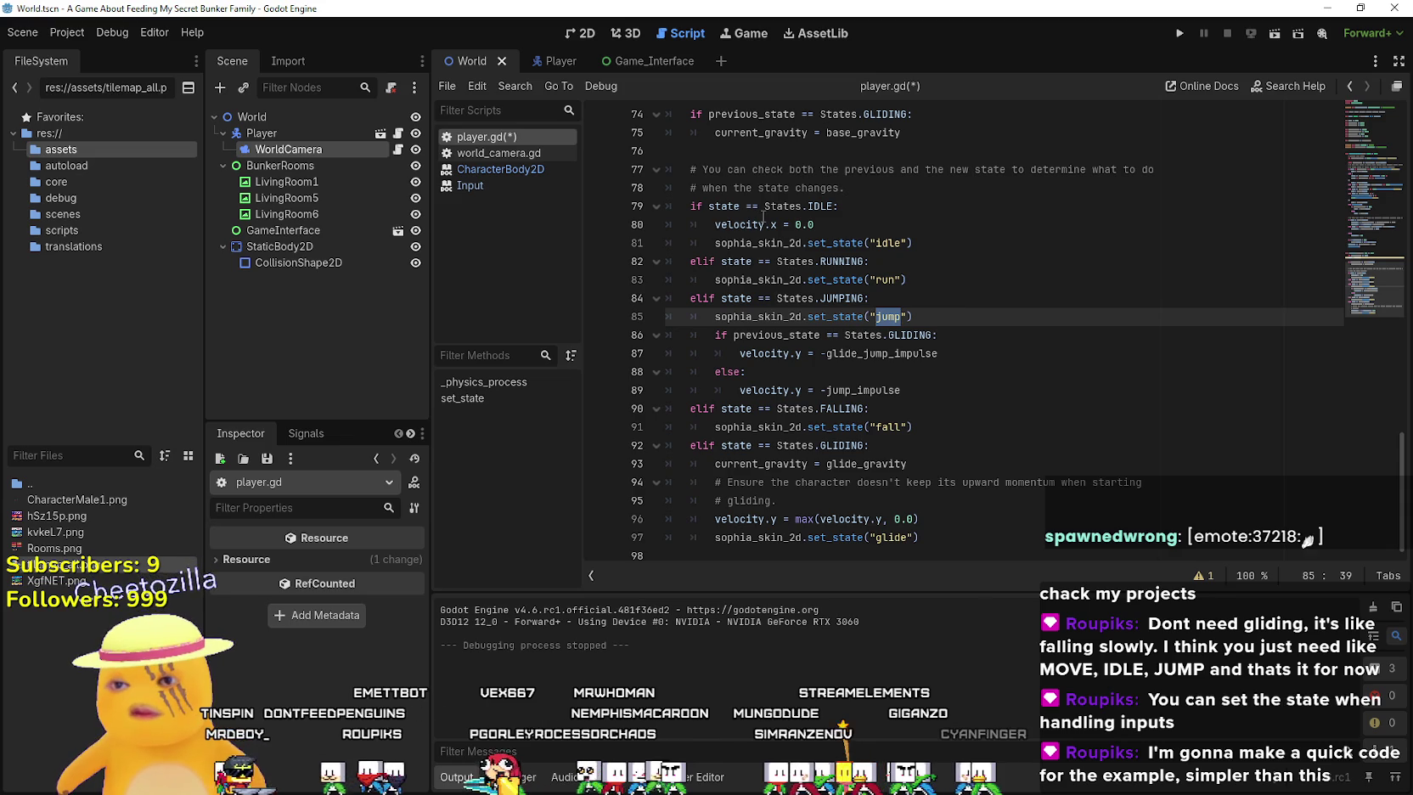
pyautogui.doubleClick(747, 243)
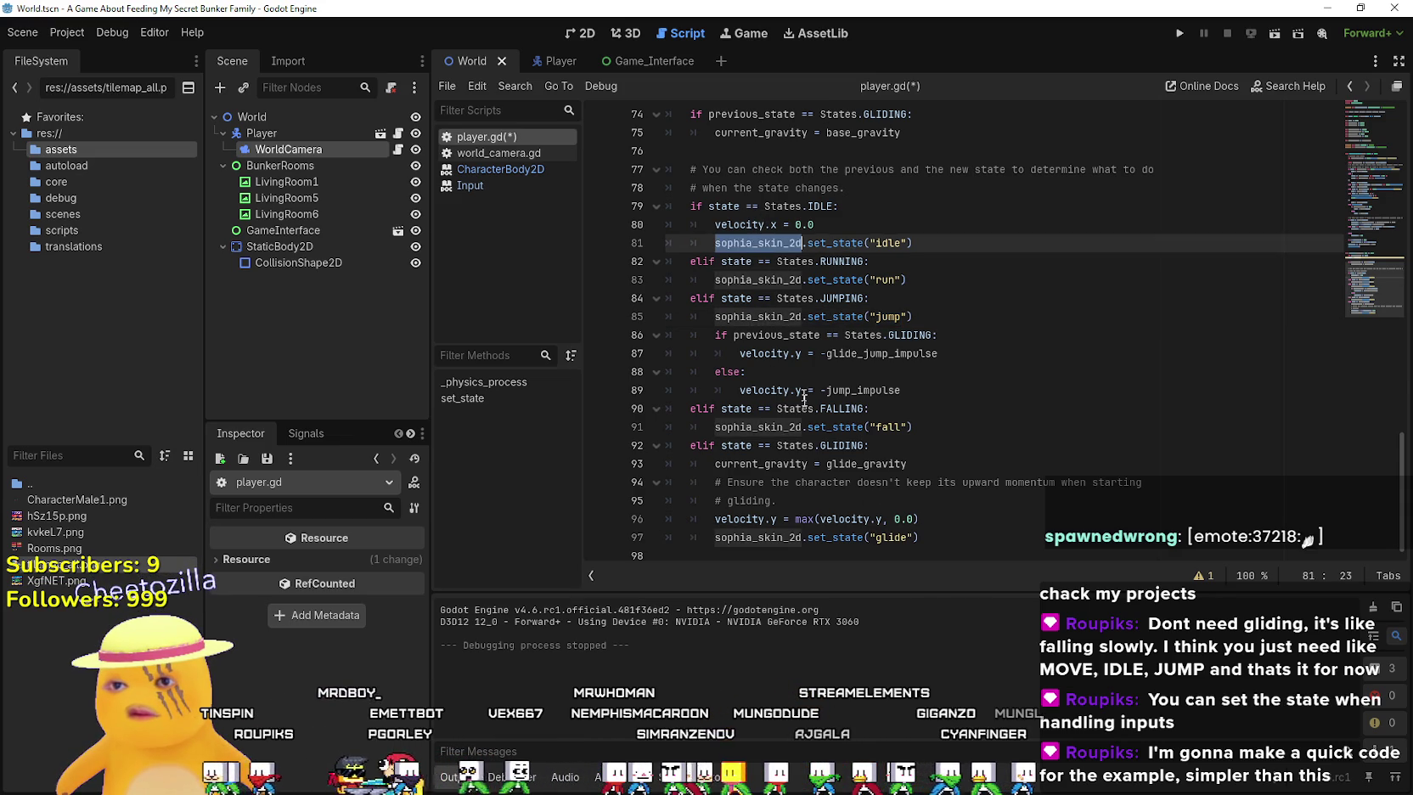
pyautogui.scroll(3, 838, 433)
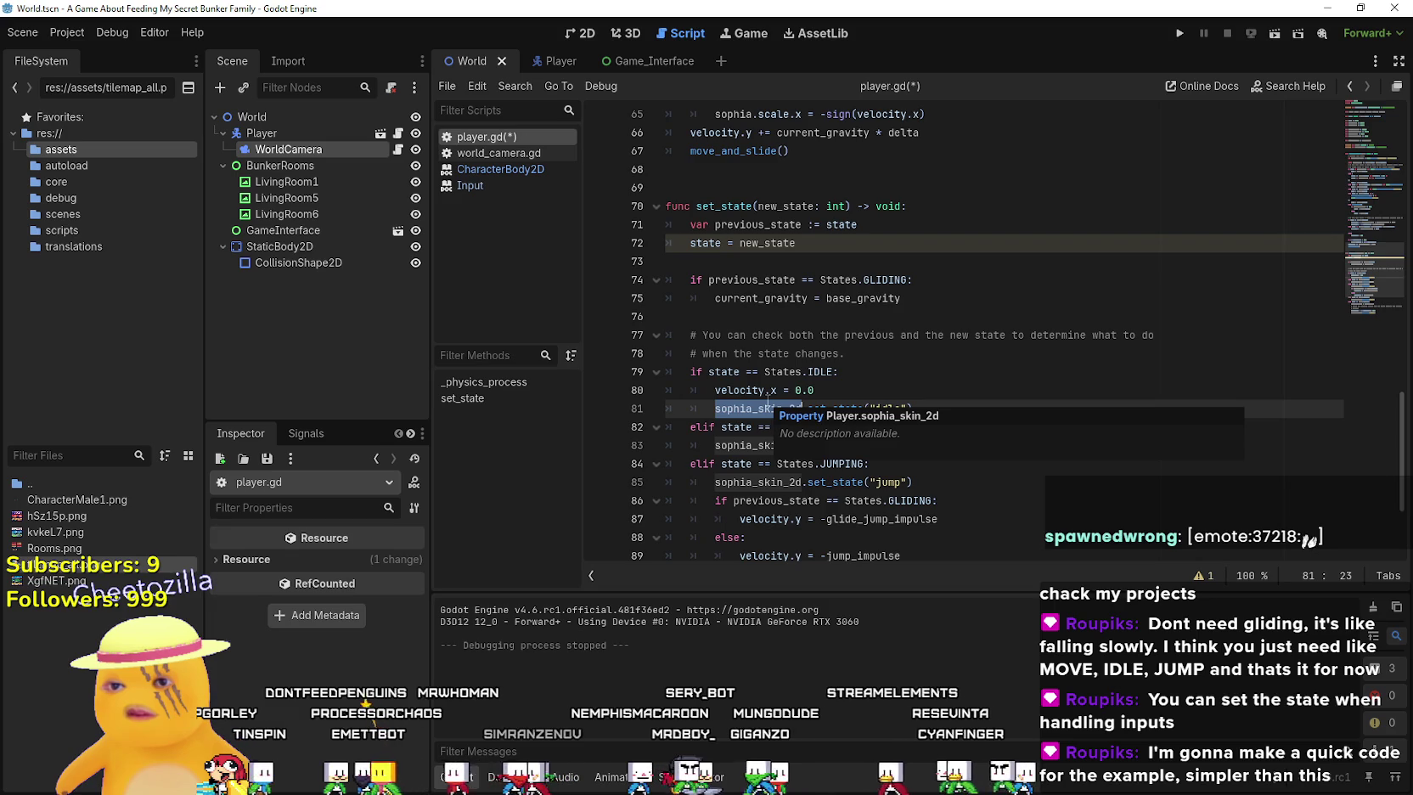
pyautogui.scroll(2, 852, 261)
pyautogui.scroll(-3, 851, 325)
pyautogui.moveTo(953, 374); pyautogui.dragTo(954, 358)
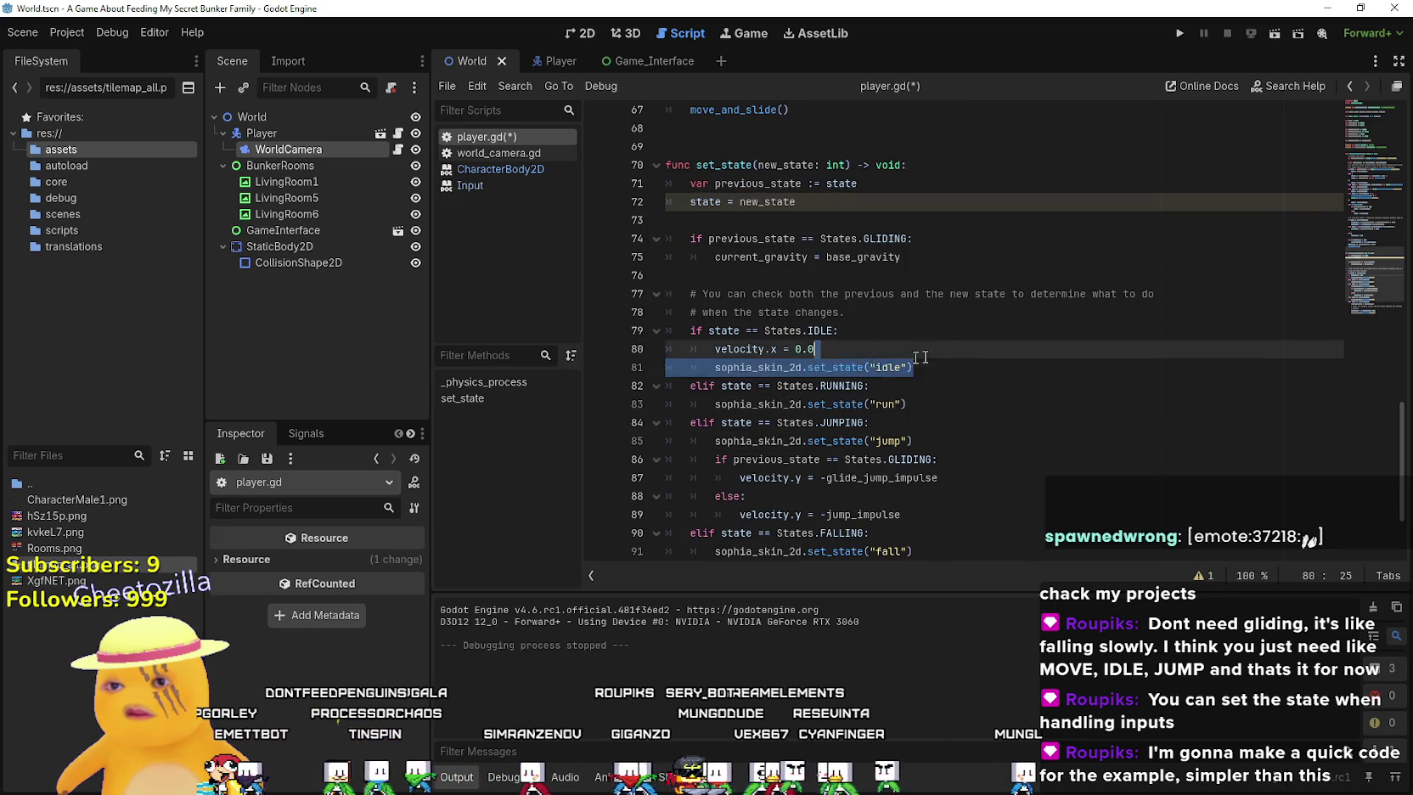
pyautogui.hotkey('alt', 'Tab')
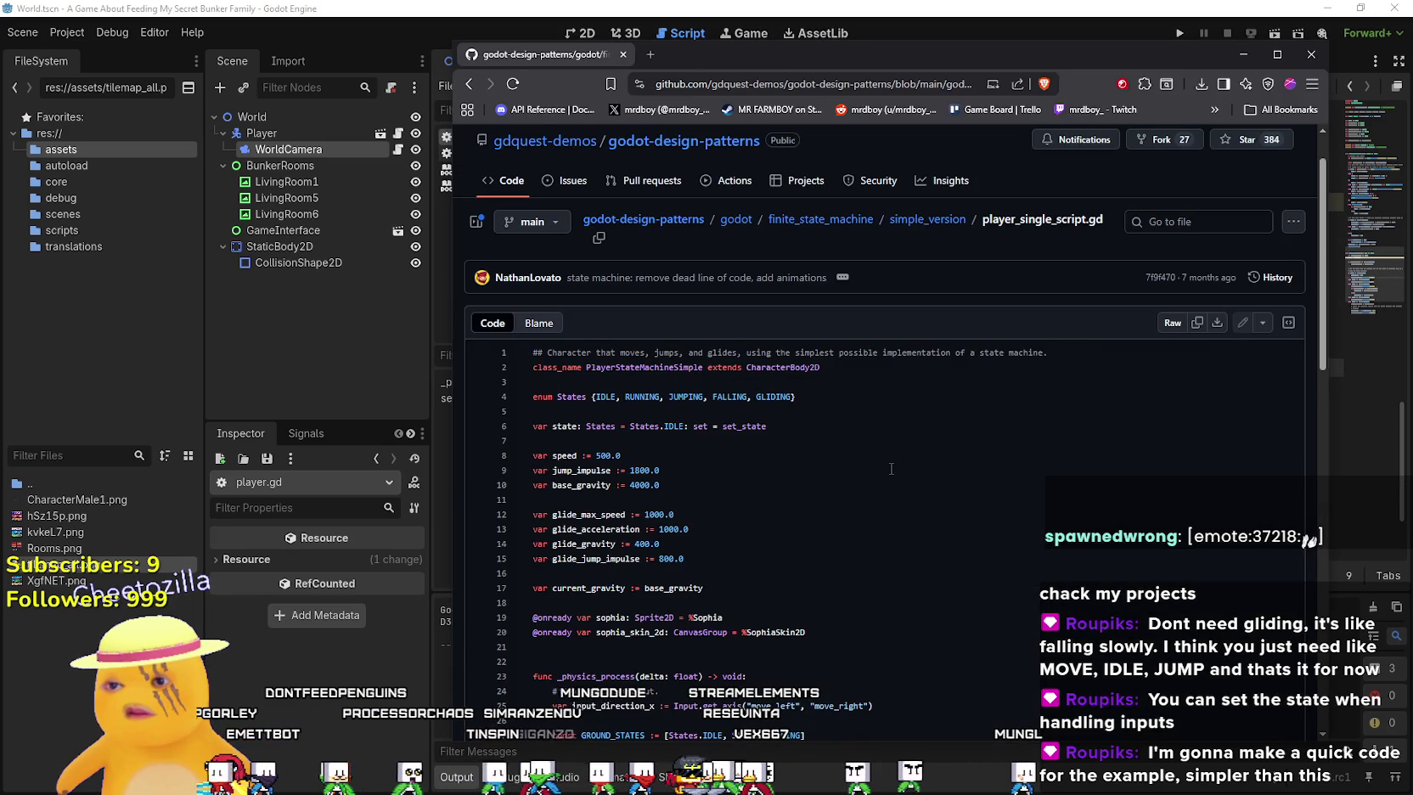
pyautogui.scroll(-10, 892, 458)
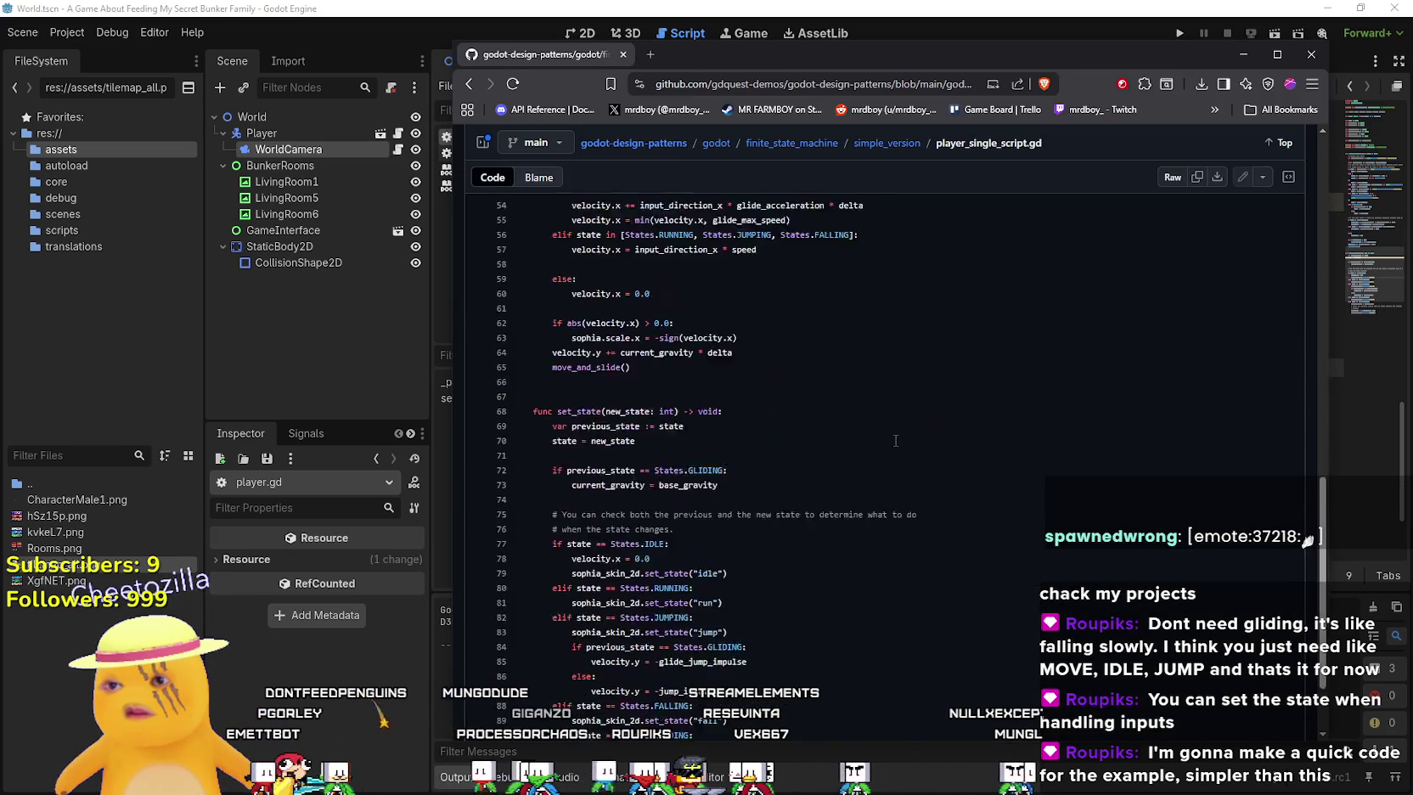
pyautogui.scroll(-1, 895, 439)
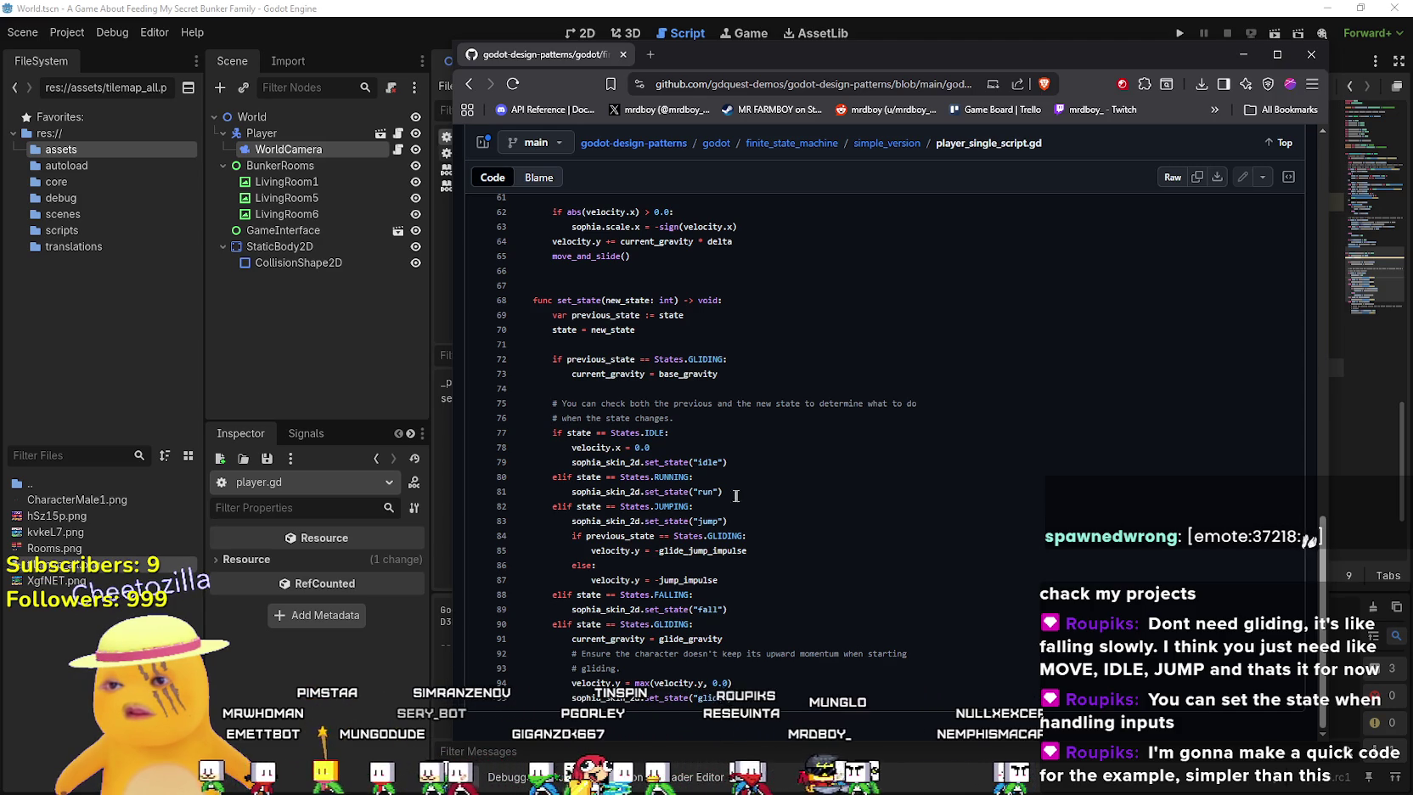
pyautogui.moveTo(737, 496); pyautogui.dragTo(556, 488)
pyautogui.scroll(7, 667, 398)
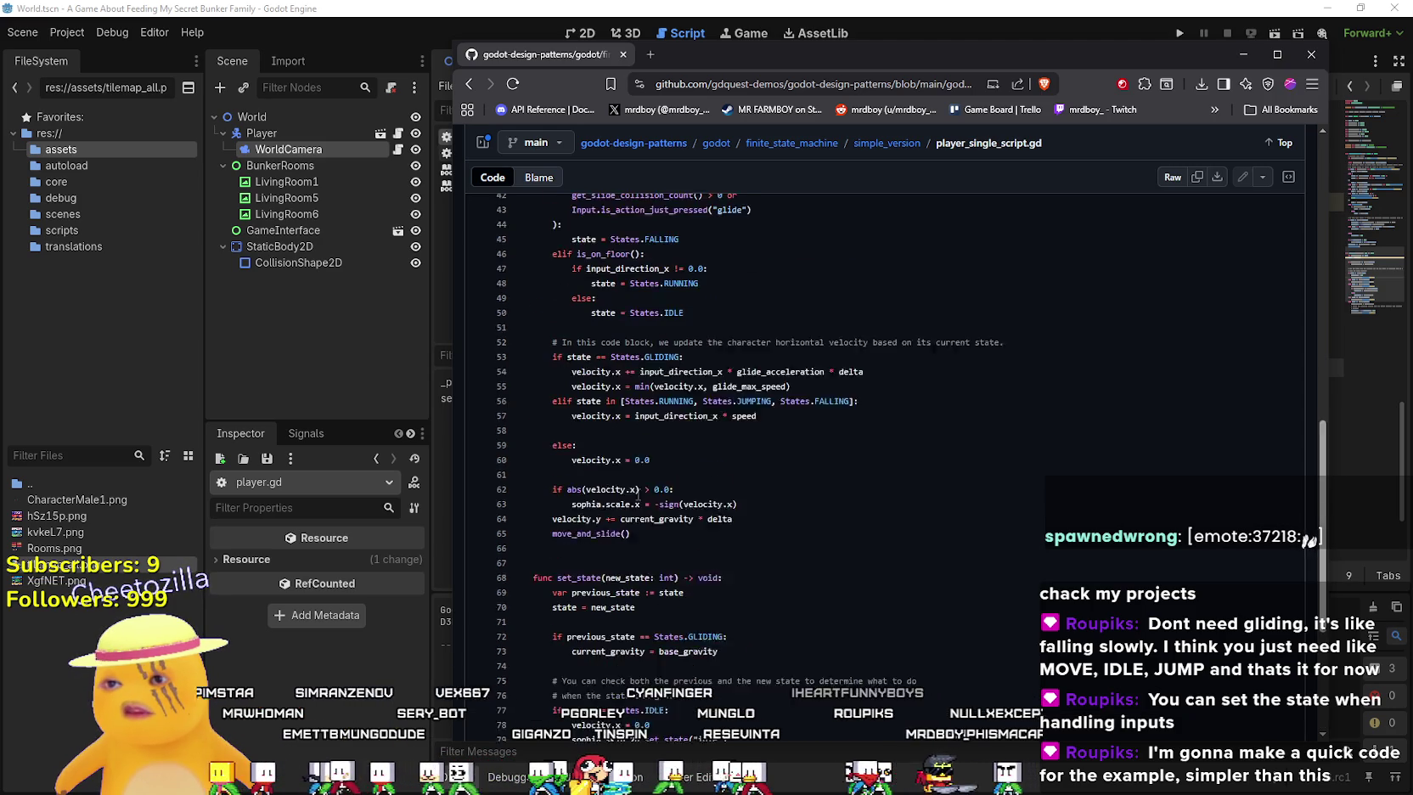
pyautogui.scroll(-5, 666, 398)
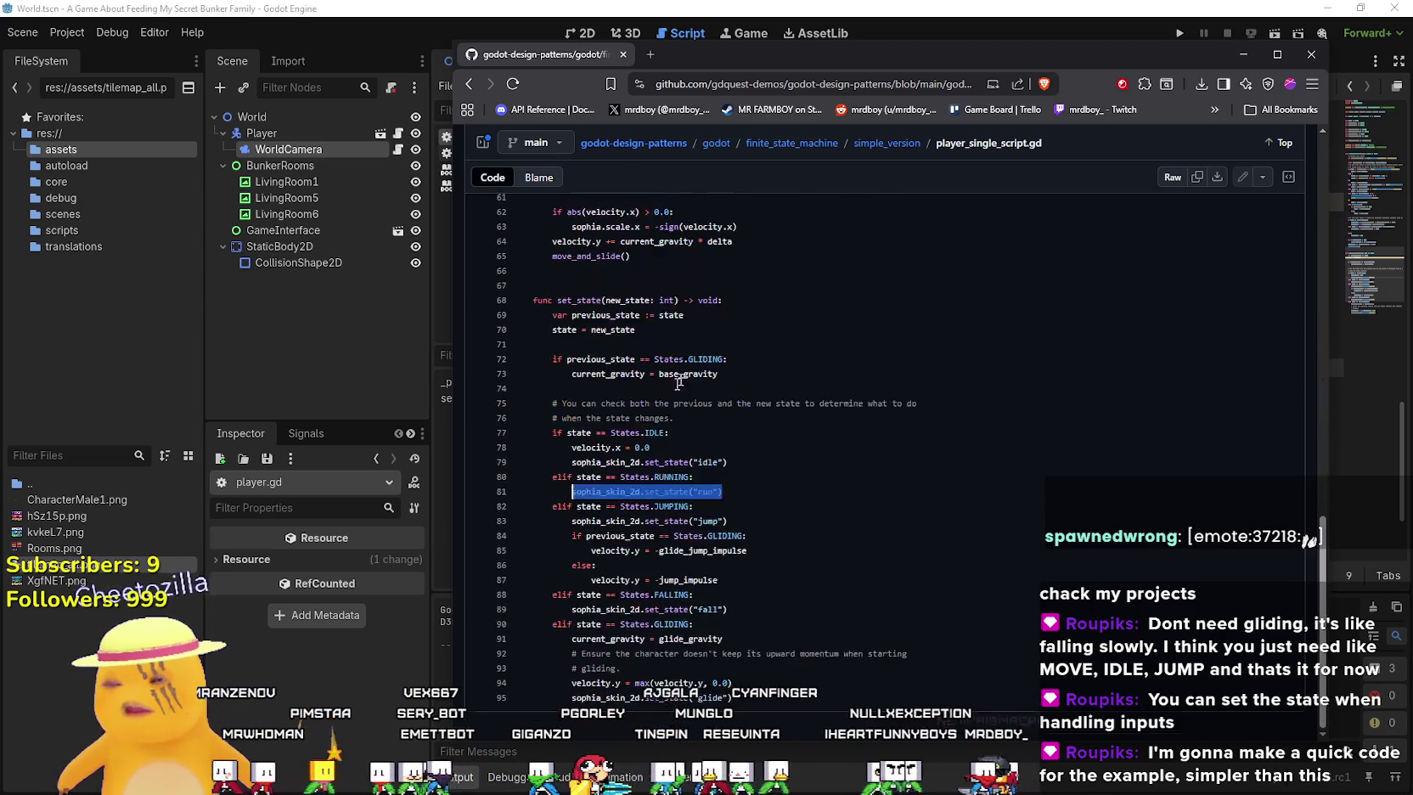
pyautogui.click(948, 7)
pyautogui.click(942, 367)
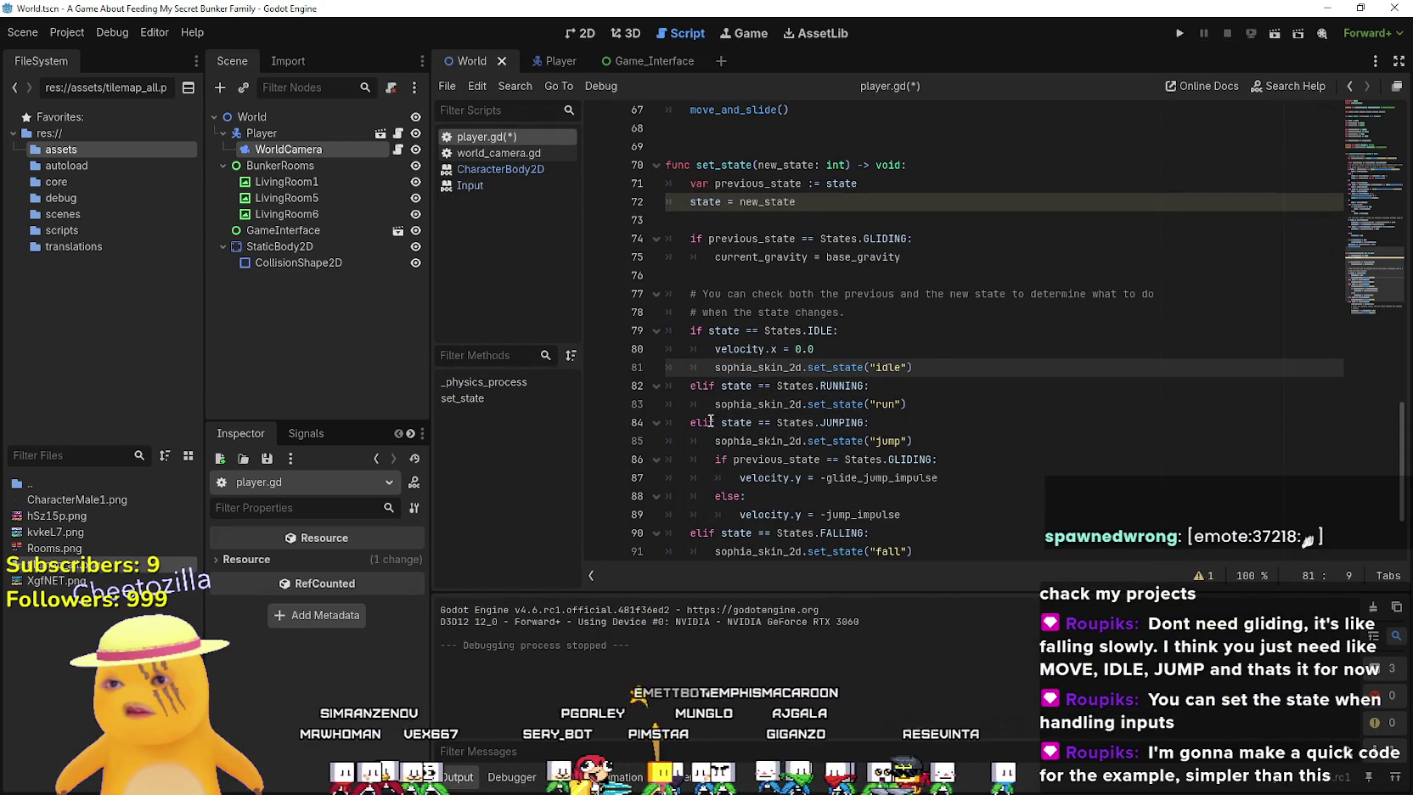
# In the gliding branch, add a print("Gliding") line and comment out the glide animation call
pyautogui.click(972, 478)
pyautogui.scroll(-2, 972, 478)
pyautogui.click(1023, 439)
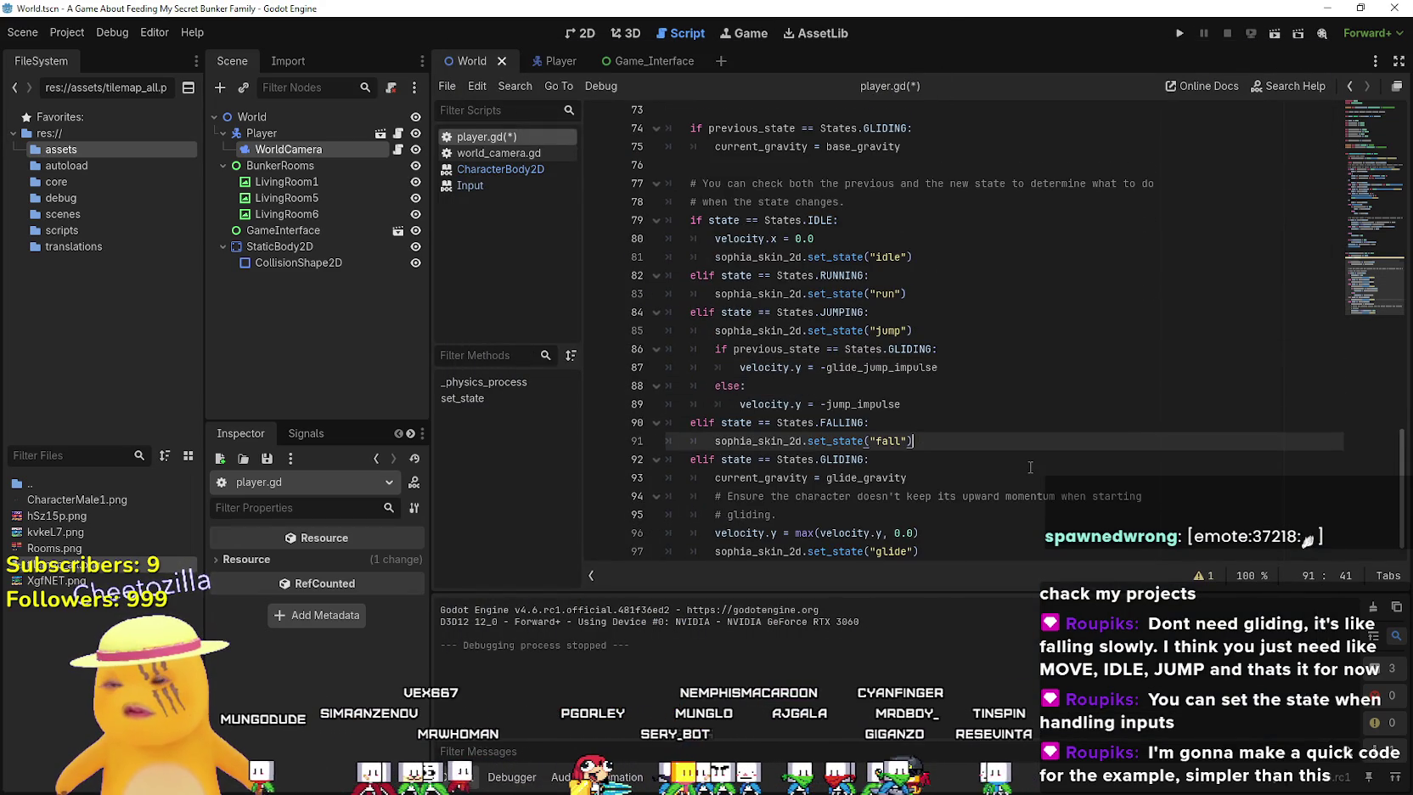
pyautogui.click(961, 531)
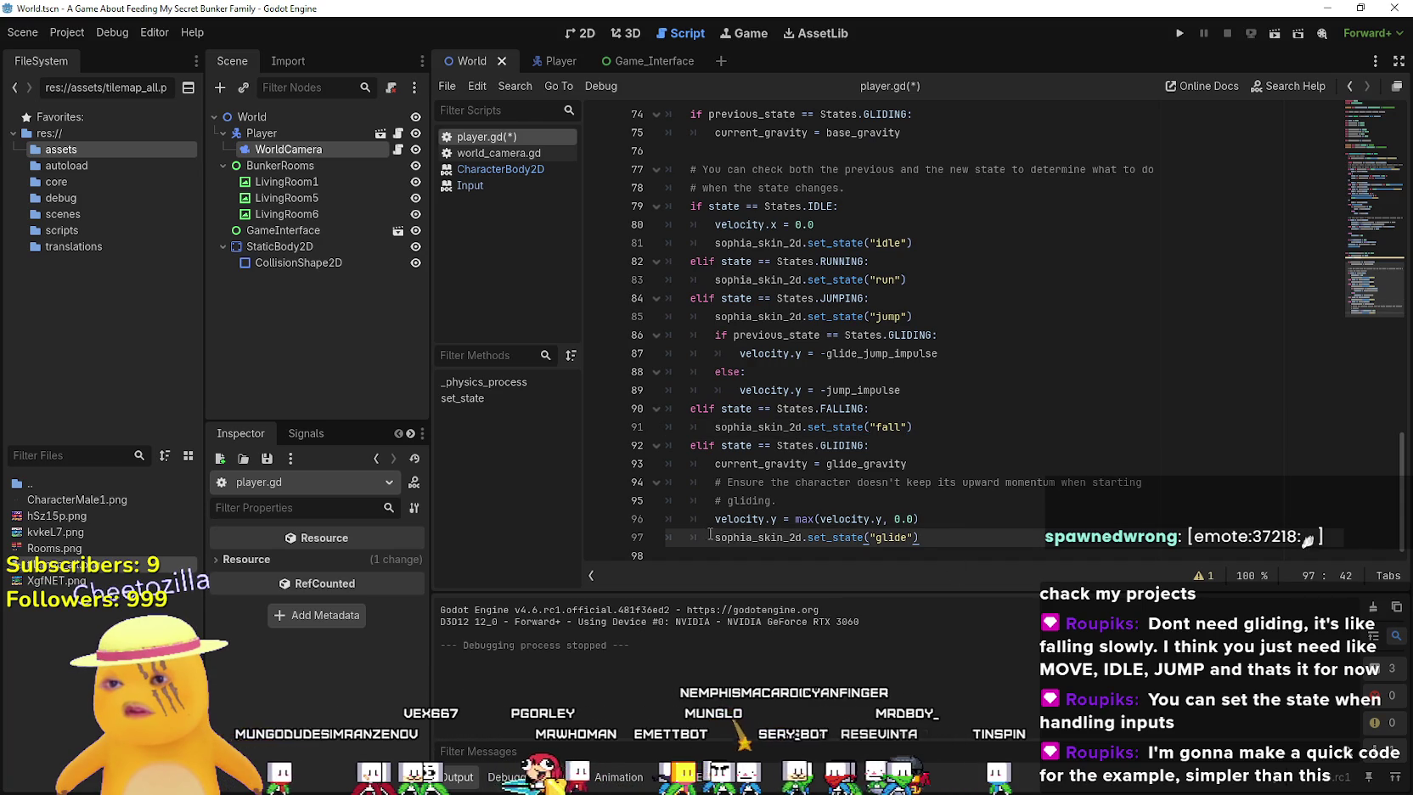
pyautogui.moveTo(710, 533); pyautogui.dragTo(966, 534)
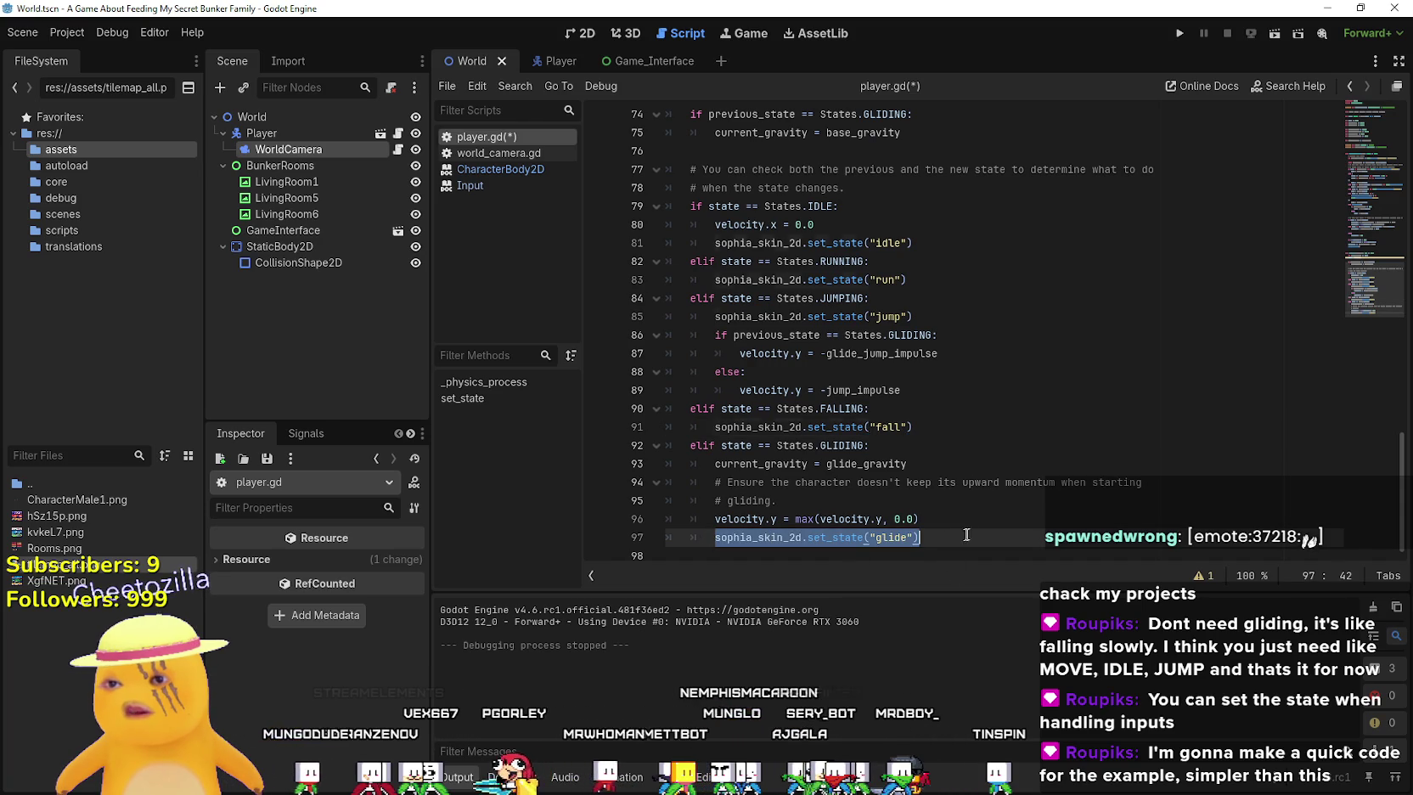
pyautogui.click(744, 554)
pyautogui.doubleClick(740, 534)
pyautogui.click(710, 532)
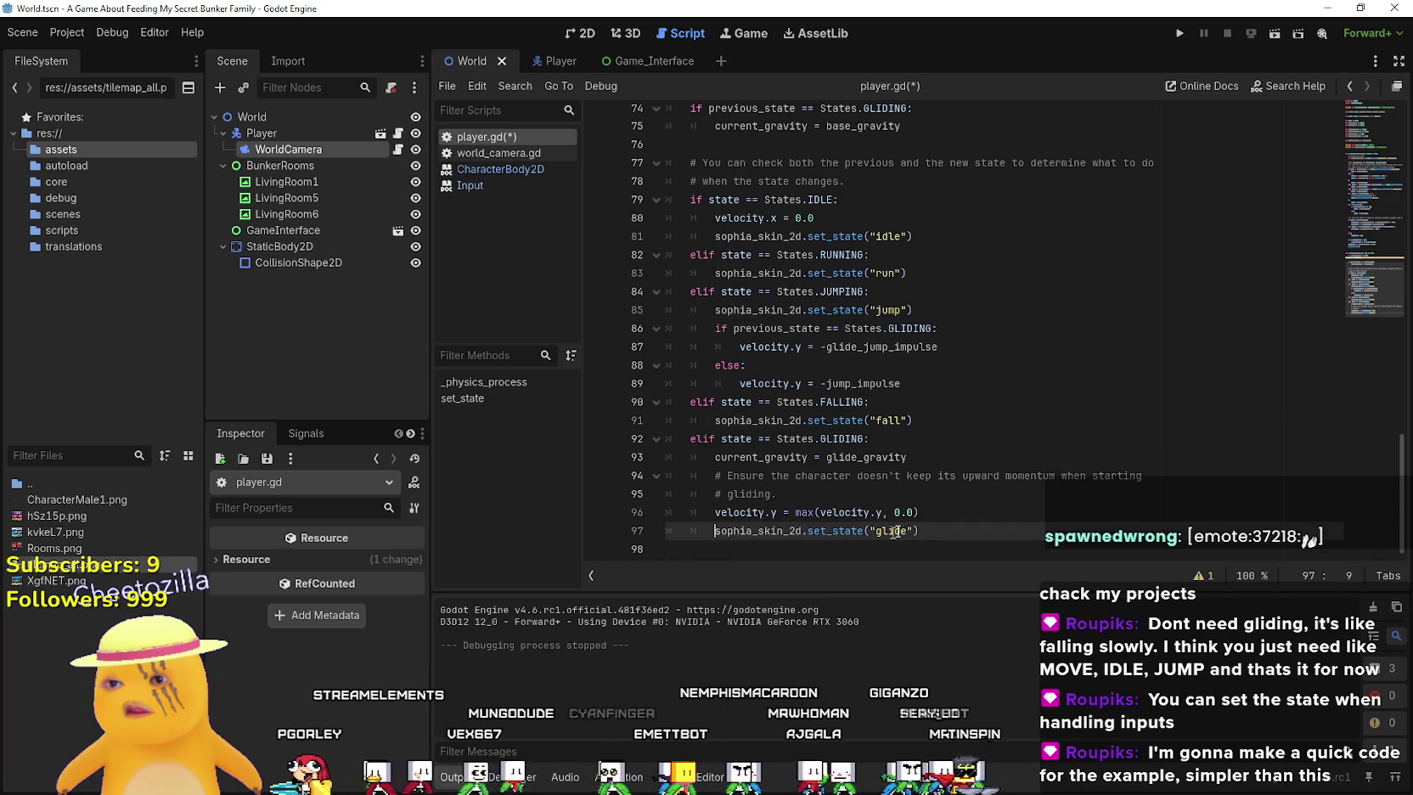
pyautogui.scroll(5, 868, 538)
pyautogui.scroll(-5, 911, 486)
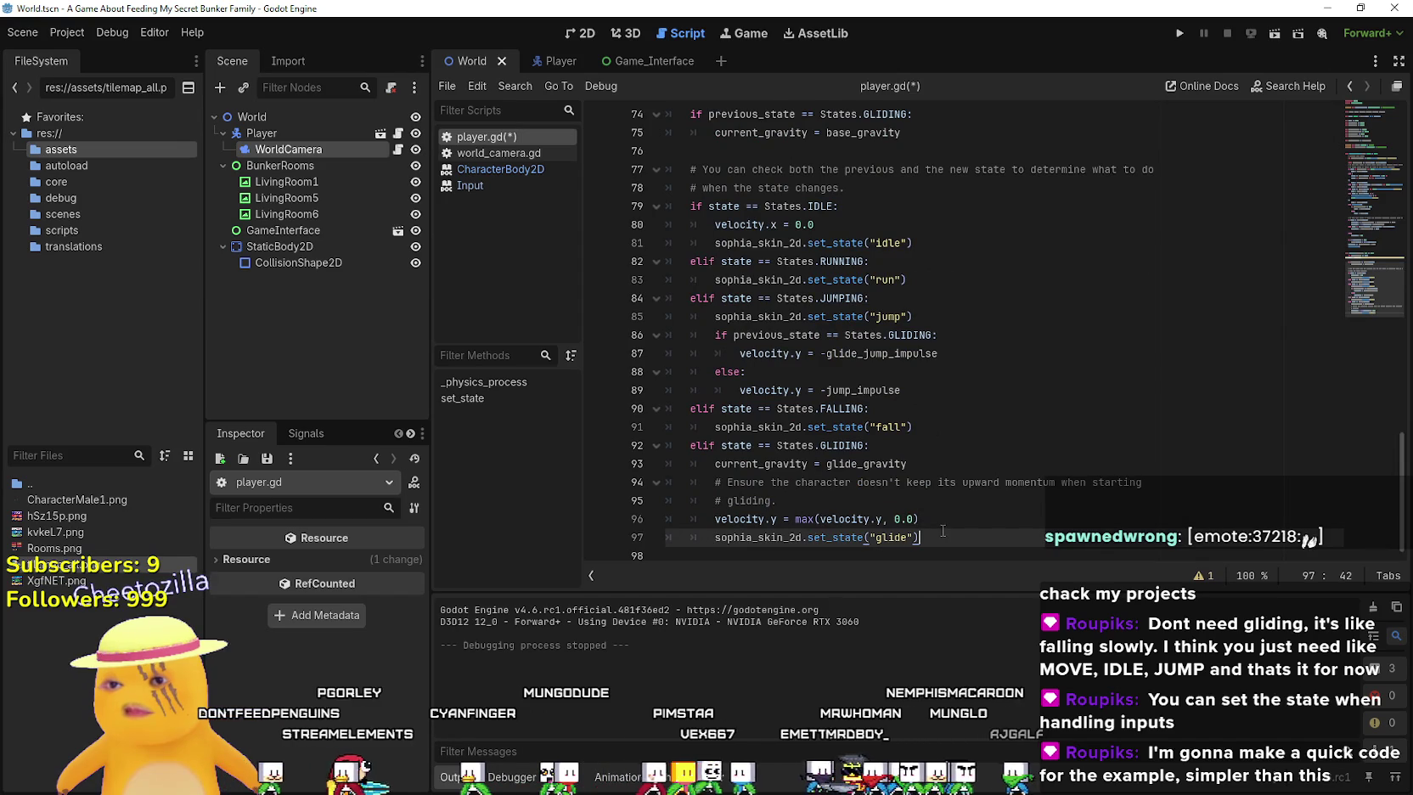
pyautogui.press('Return')
pyautogui.write('print(')
pyautogui.write('"')
pyautogui.write('Gliding')
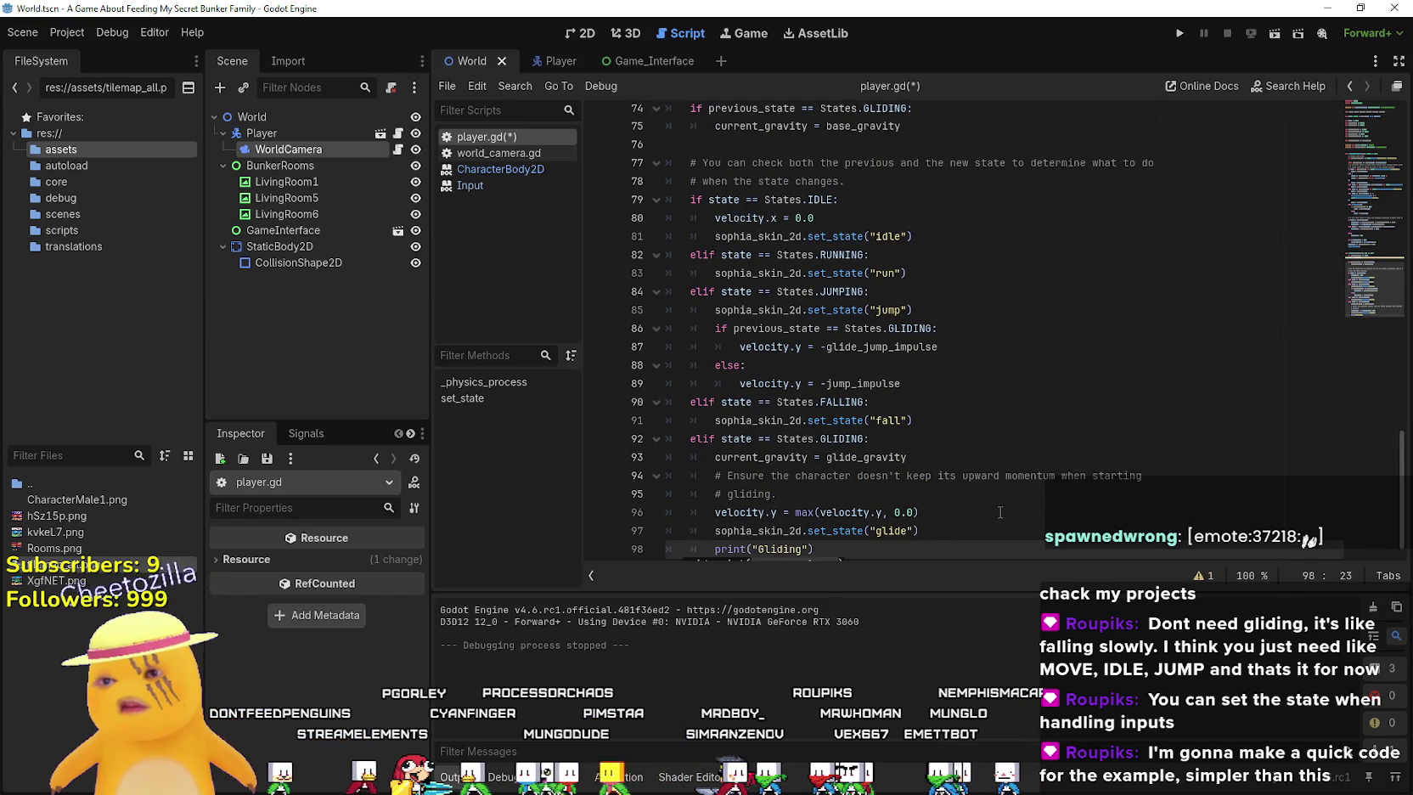
pyautogui.click(716, 530)
pyautogui.write('#')
# In the falling branch, add print("falling") and comment out the fall animation call
pyautogui.click(918, 407)
pyautogui.press('Return')
pyautogui.write('print(')
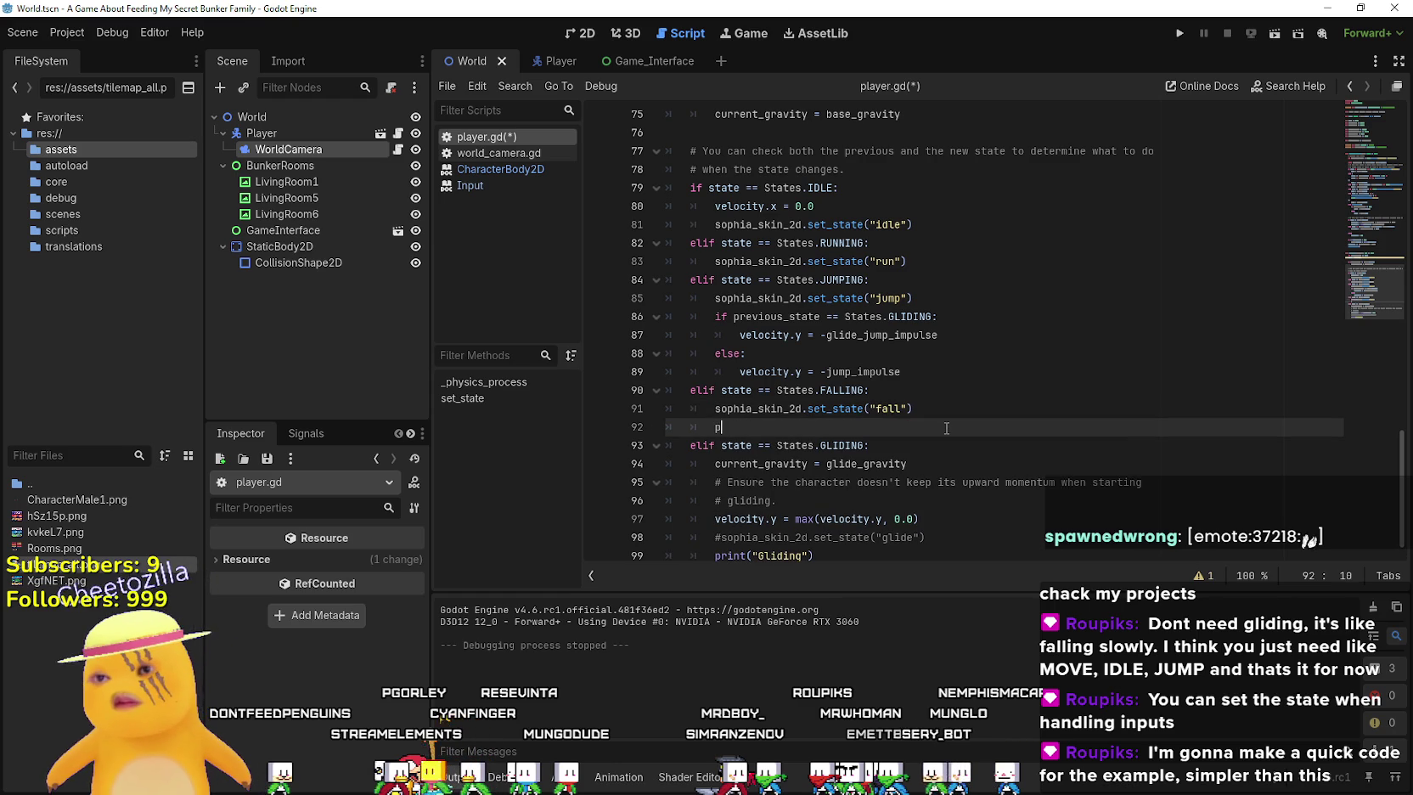
pyautogui.write('"falling')
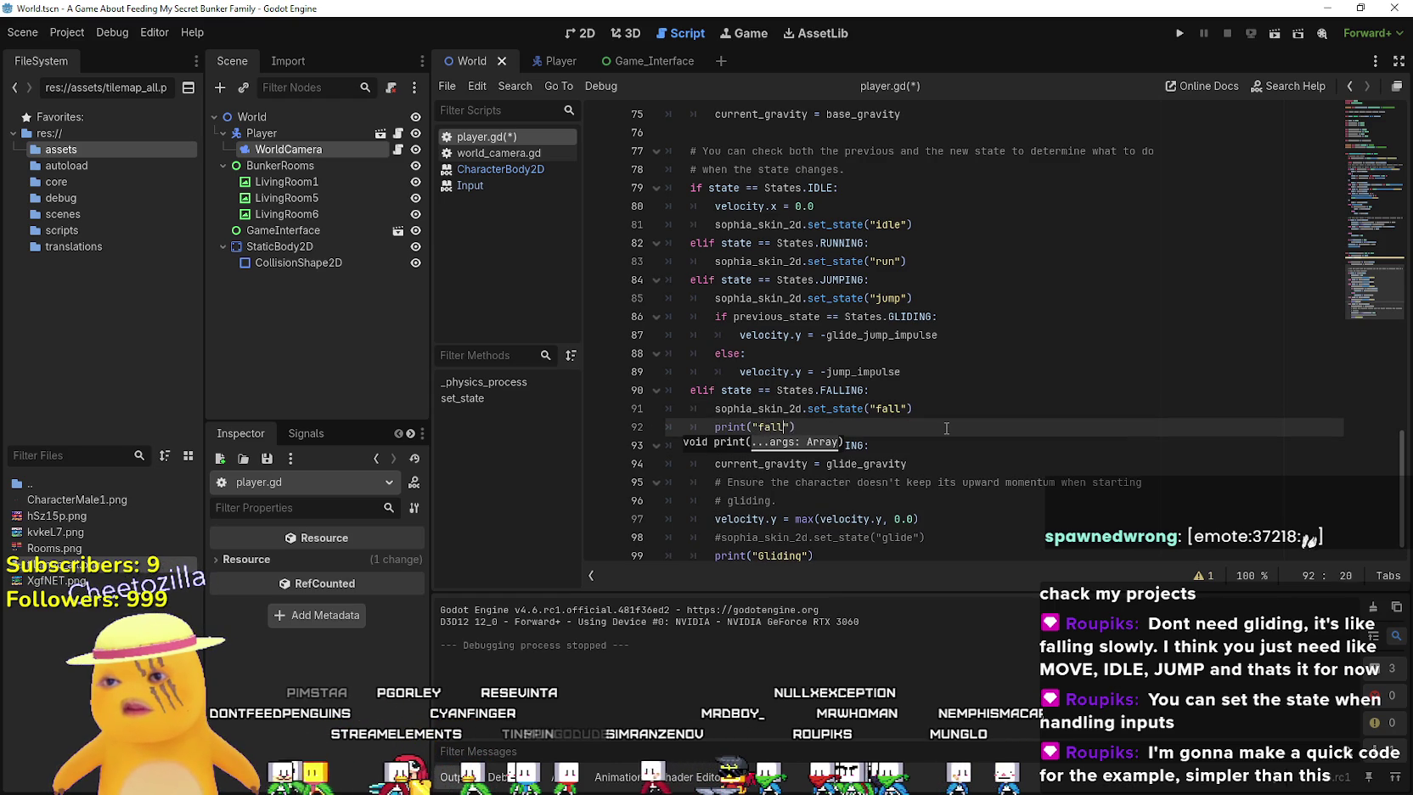
pyautogui.click(715, 408)
pyautogui.write('$')
pyautogui.press('BackSpace')
pyautogui.write('#')
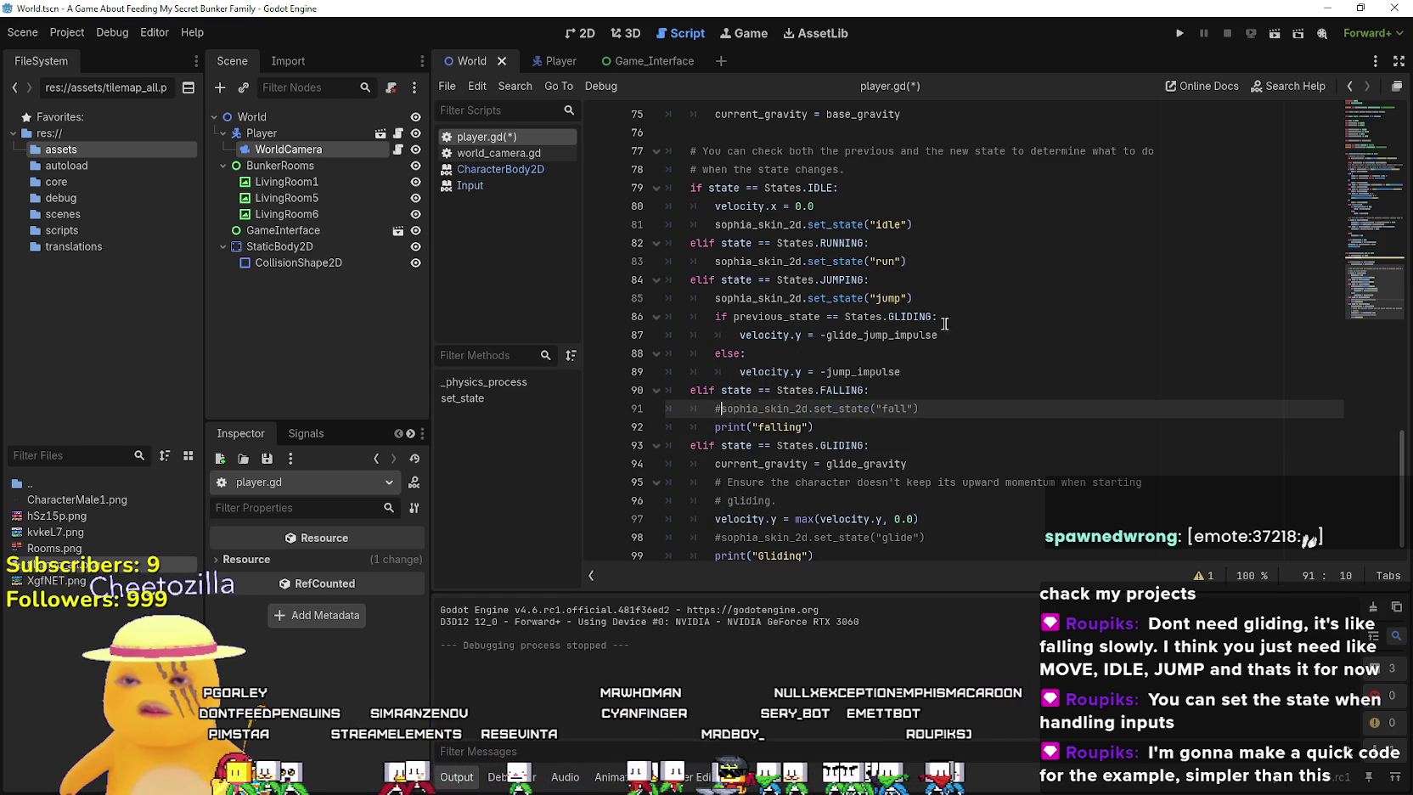
# In the jumping branch, add print("jumping") and comment out the jump animation call
pyautogui.click(978, 303)
pyautogui.press('Return')
pyautogui.write('int("jum')
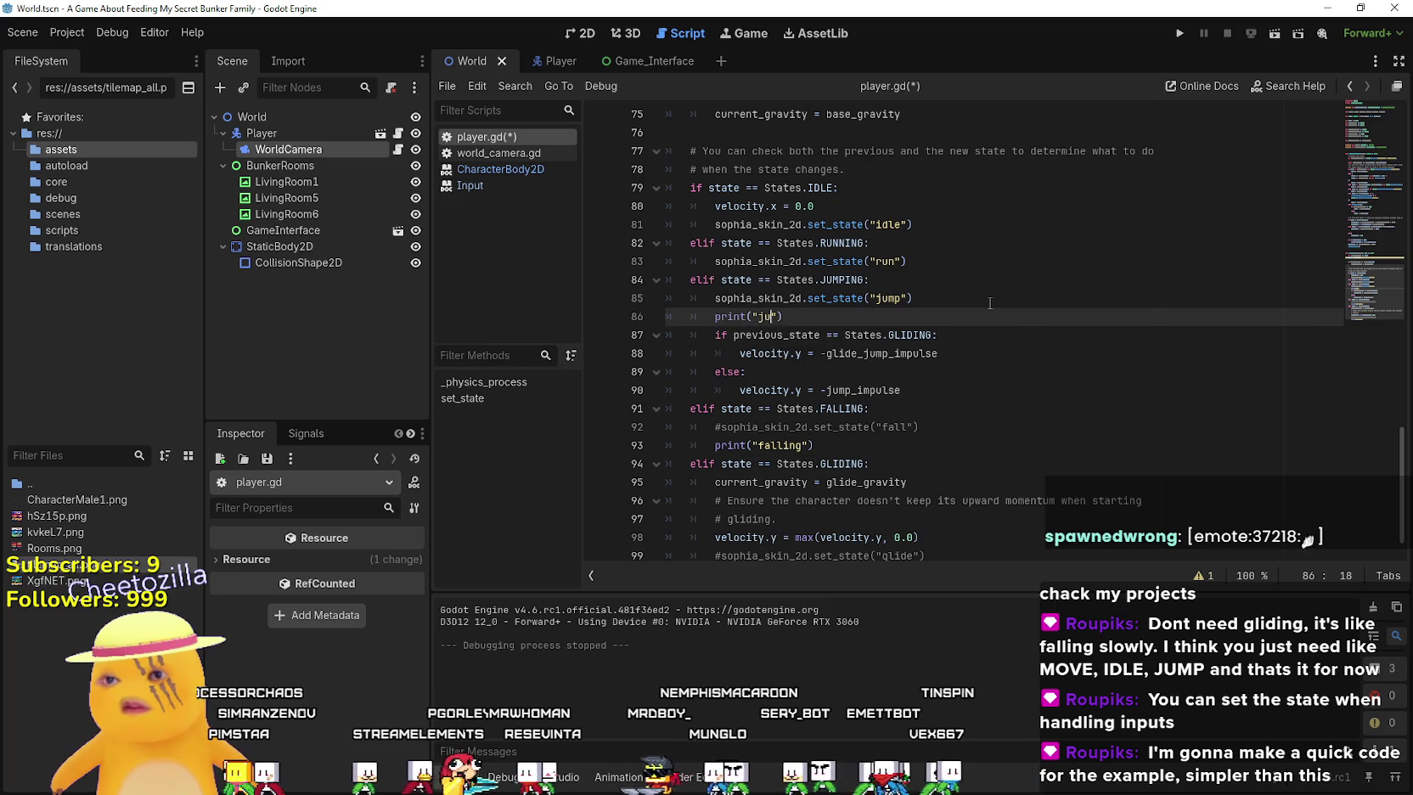
pyautogui.write('ping')
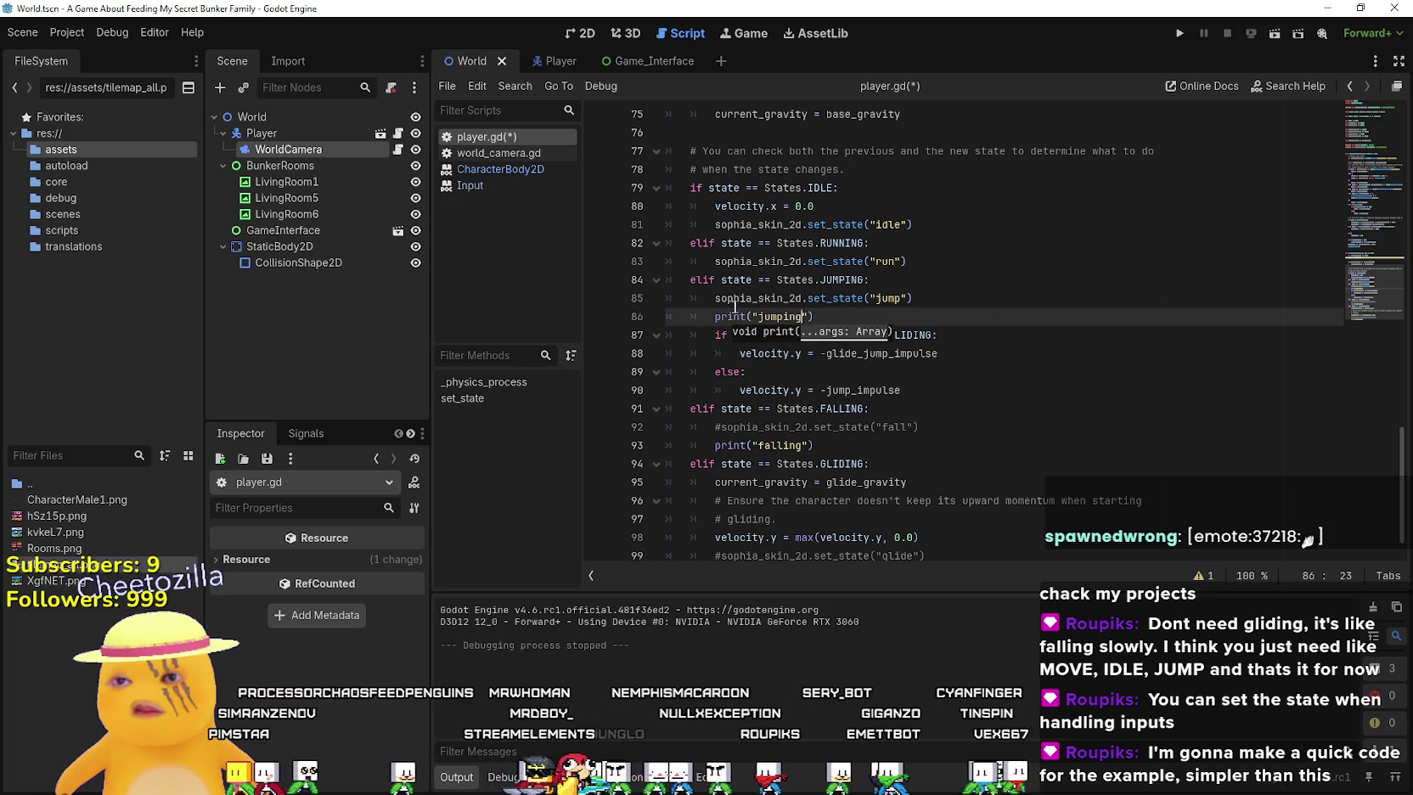
pyautogui.click(715, 297)
pyautogui.write('#')
# In the running branch, add print("running") and comment out the run animation call with Ctrl+K
pyautogui.click(946, 263)
pyautogui.press('Return')
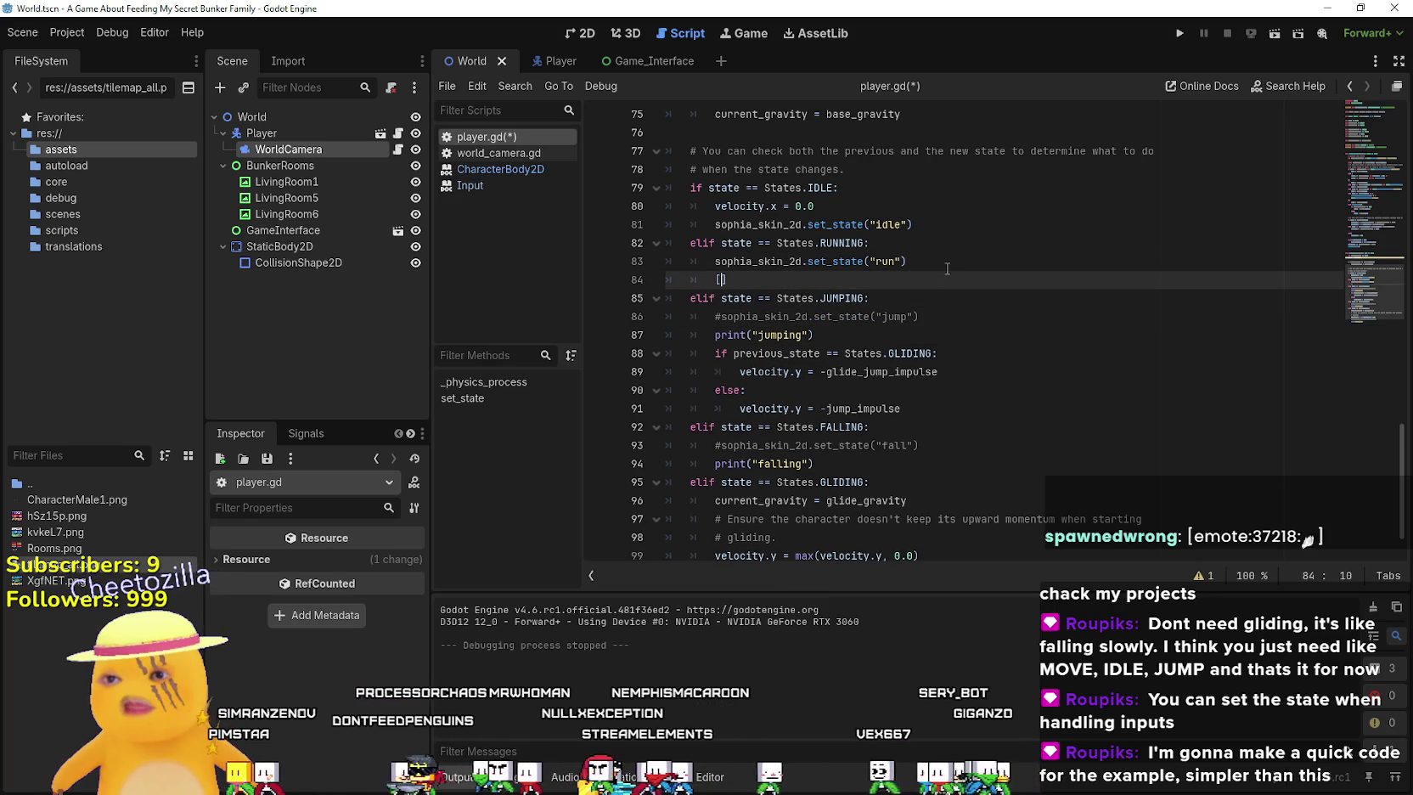
pyautogui.write('int(')
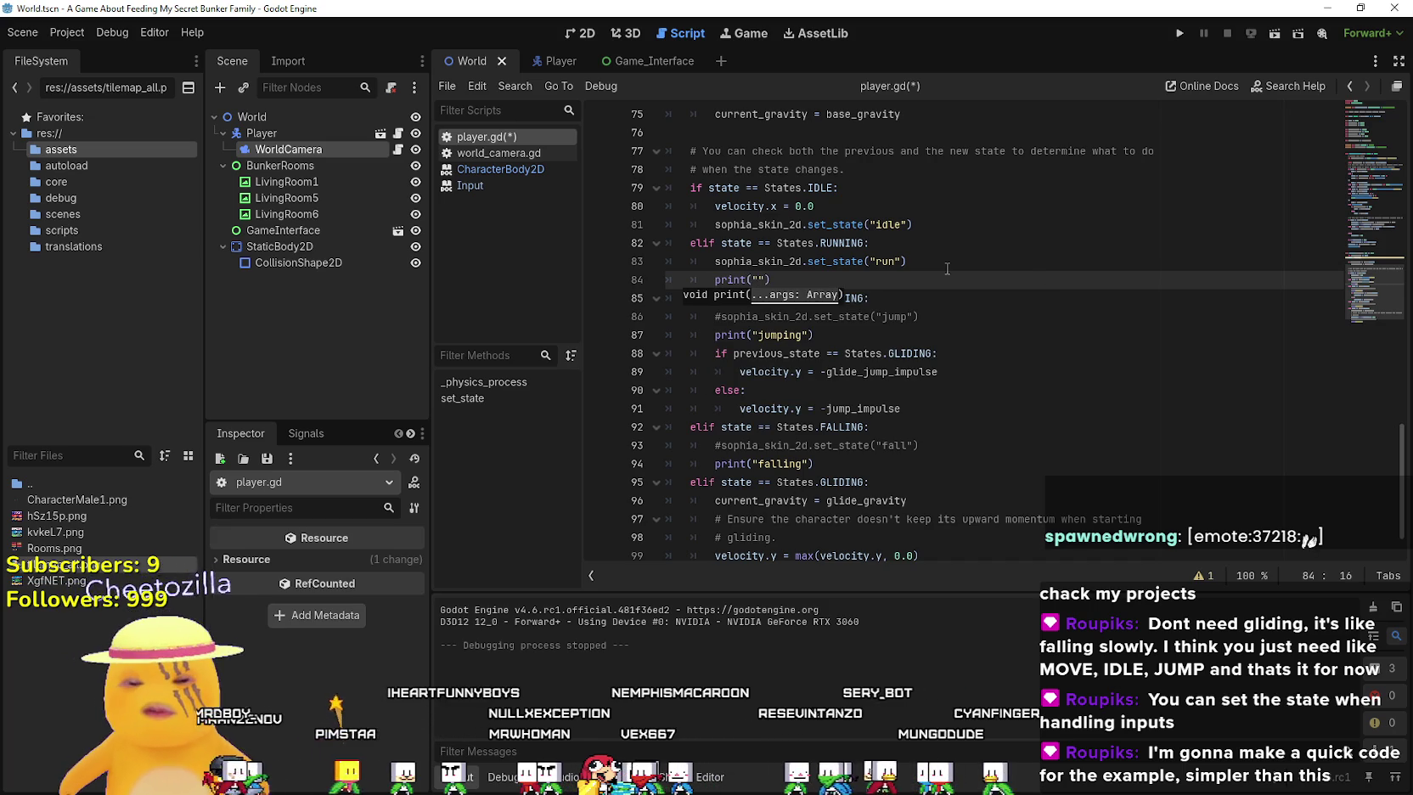
pyautogui.press('BackSpace')
pyautogui.press('BackSpace')
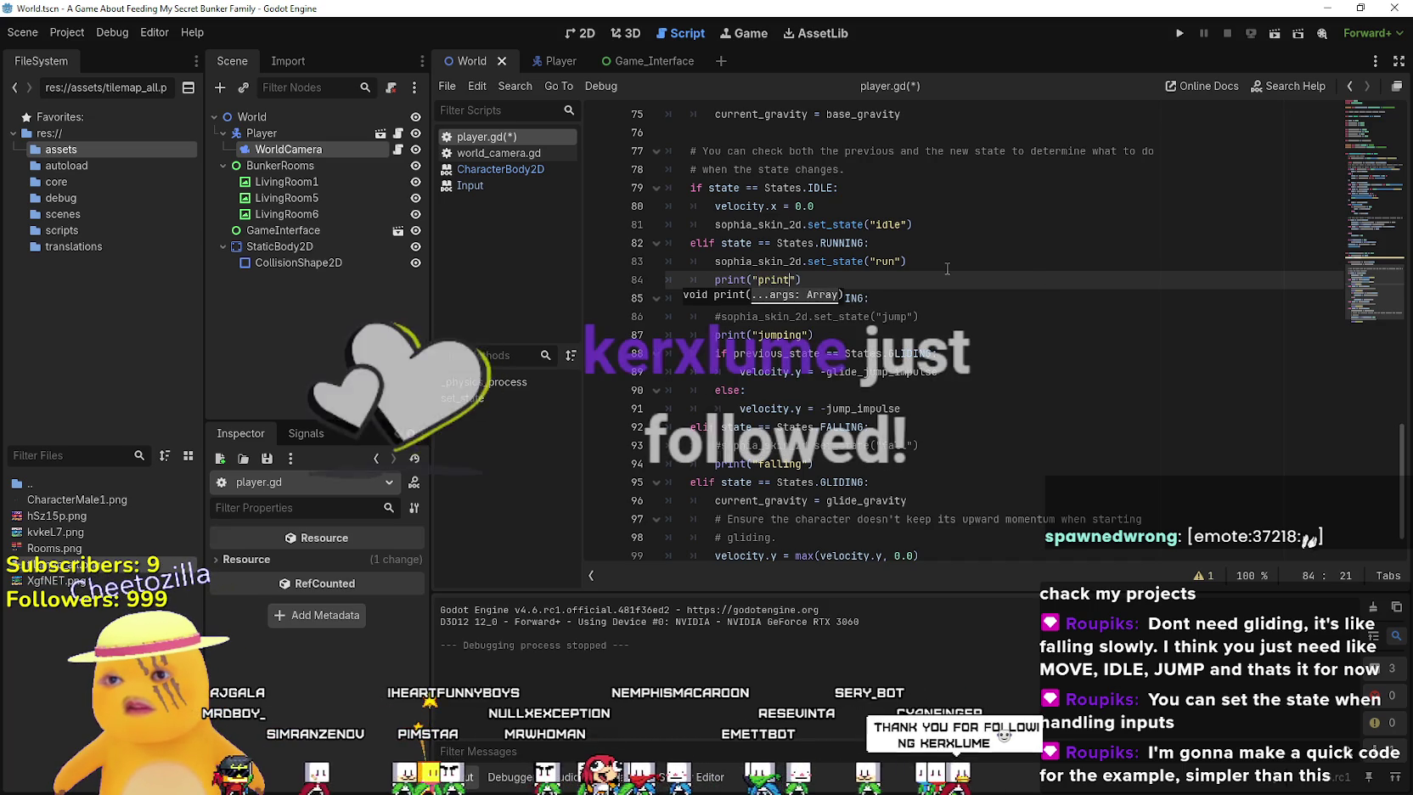
pyautogui.write('running')
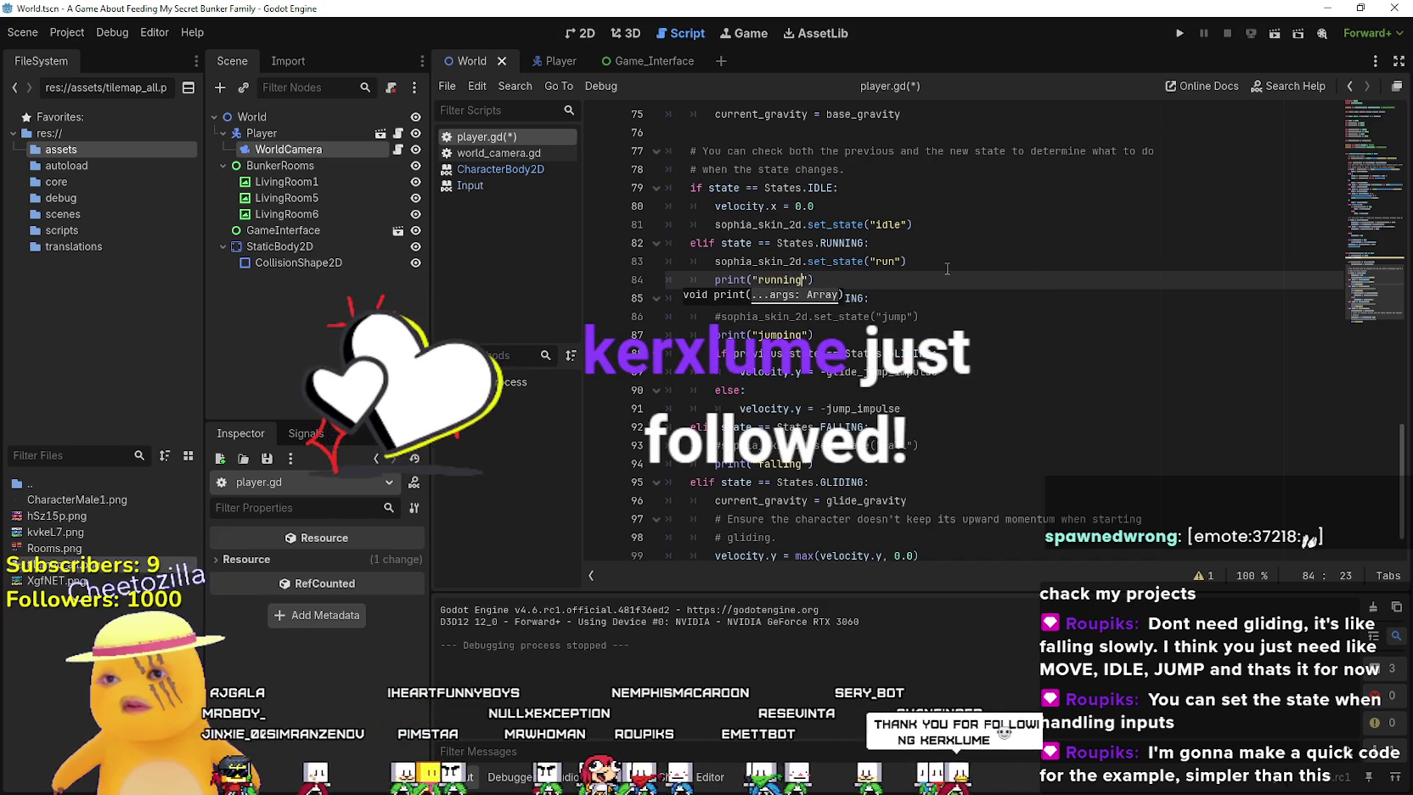
pyautogui.click(809, 263)
pyautogui.hotkey('ctrl', 'k')
# In the idle branch, add print("idle") and comment out the idle animation call
pyautogui.click(979, 230)
pyautogui.press('Return')
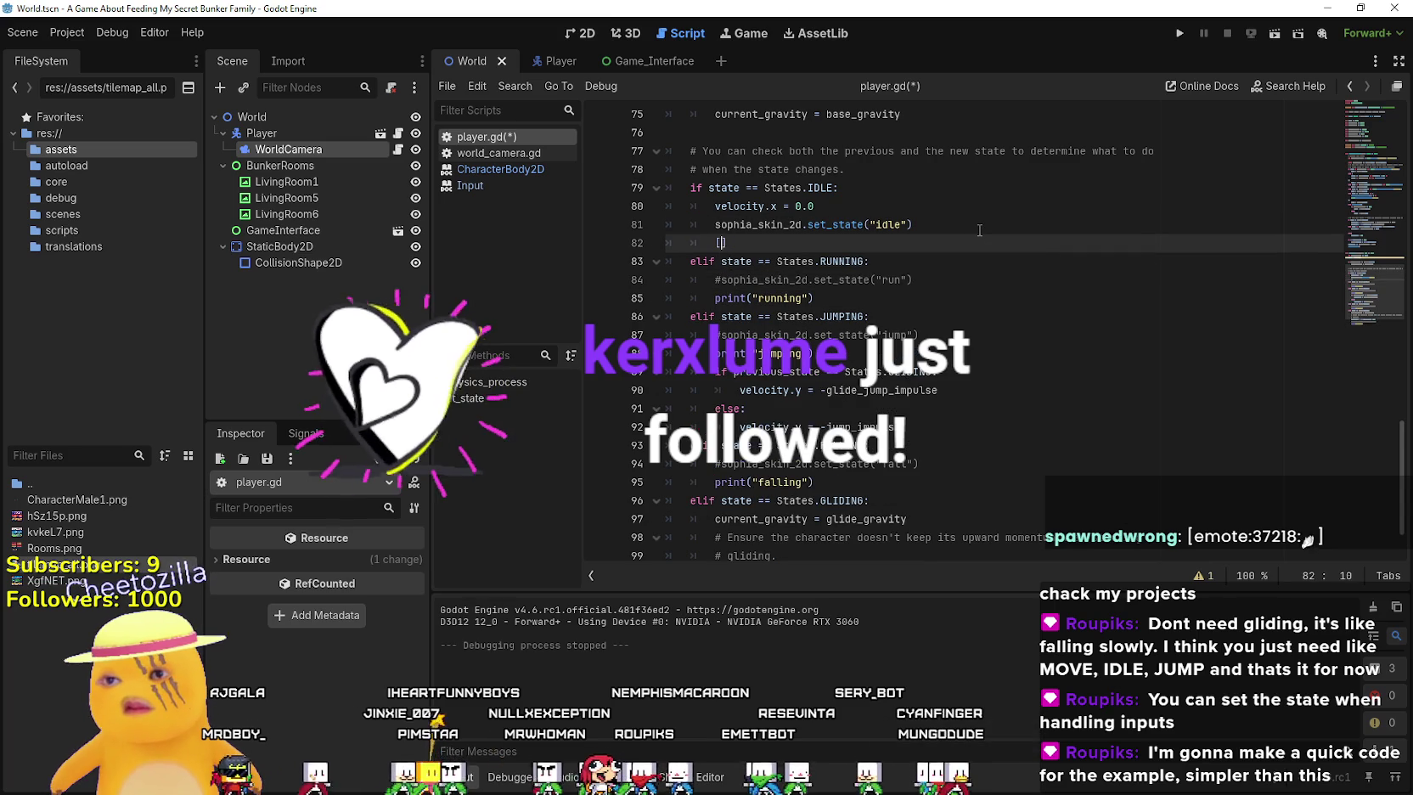
pyautogui.write('p(')
pyautogui.write('rio')
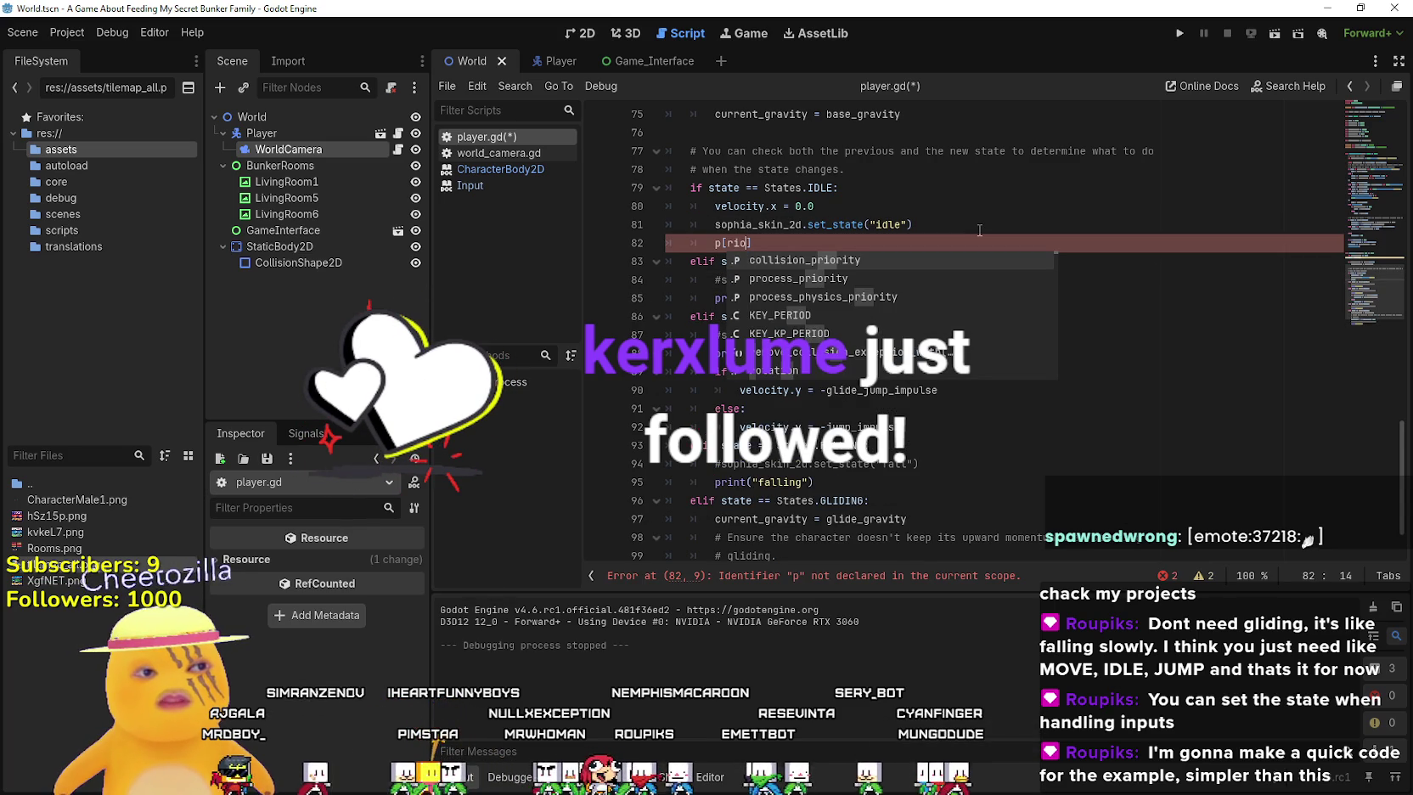
pyautogui.press('BackSpace')
pyautogui.press('BackSpace')
pyautogui.press('BackSpace')
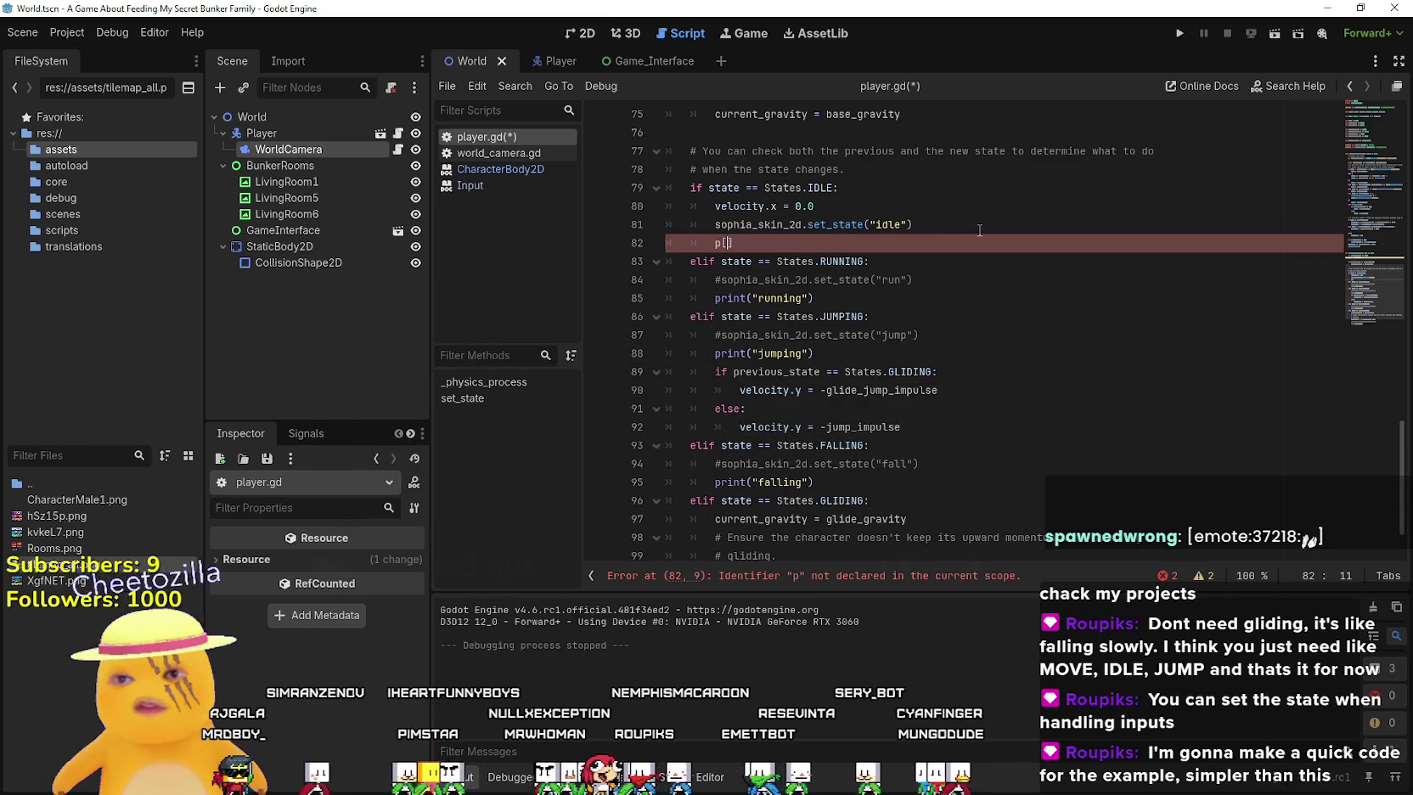
pyautogui.write('rint')
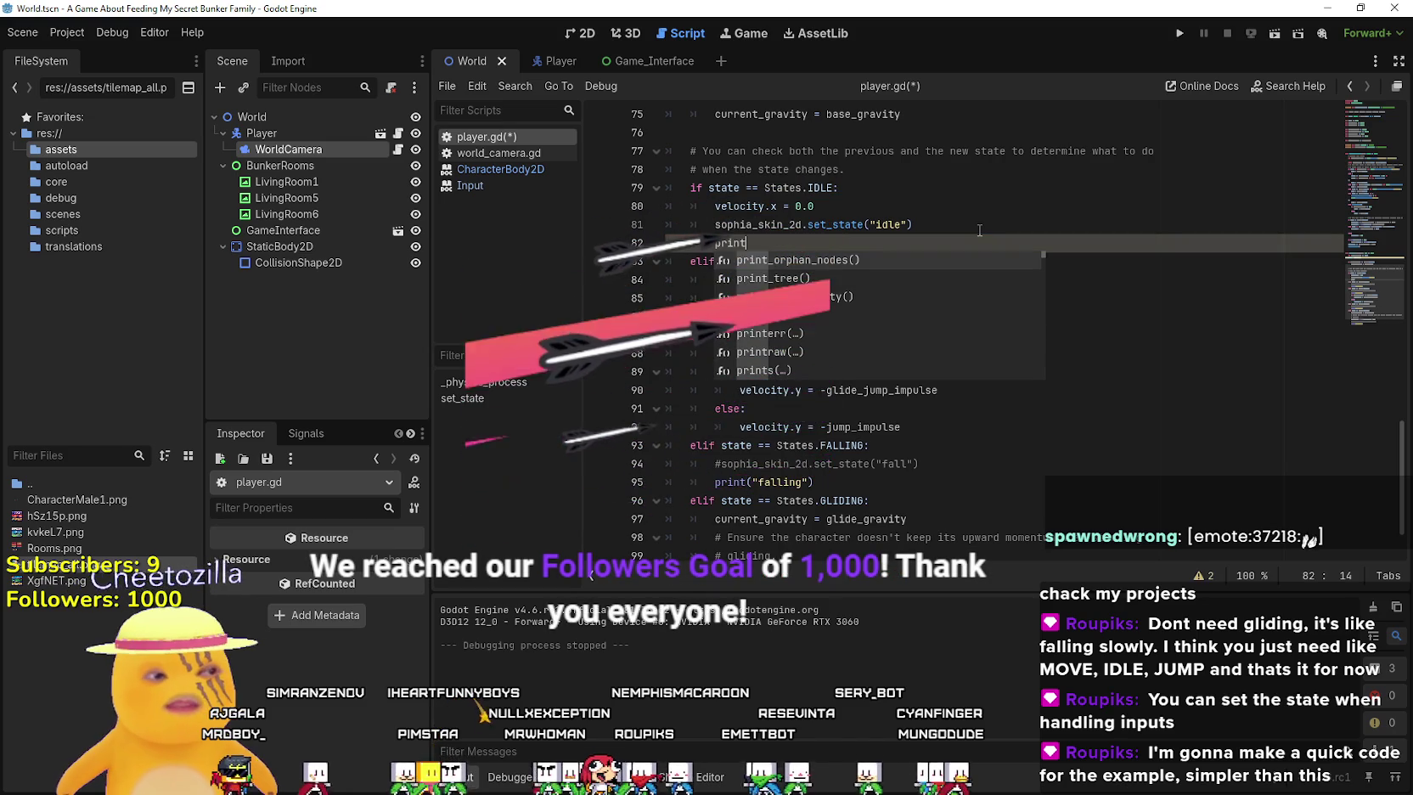
pyautogui.press('Return')
pyautogui.write('"idle')
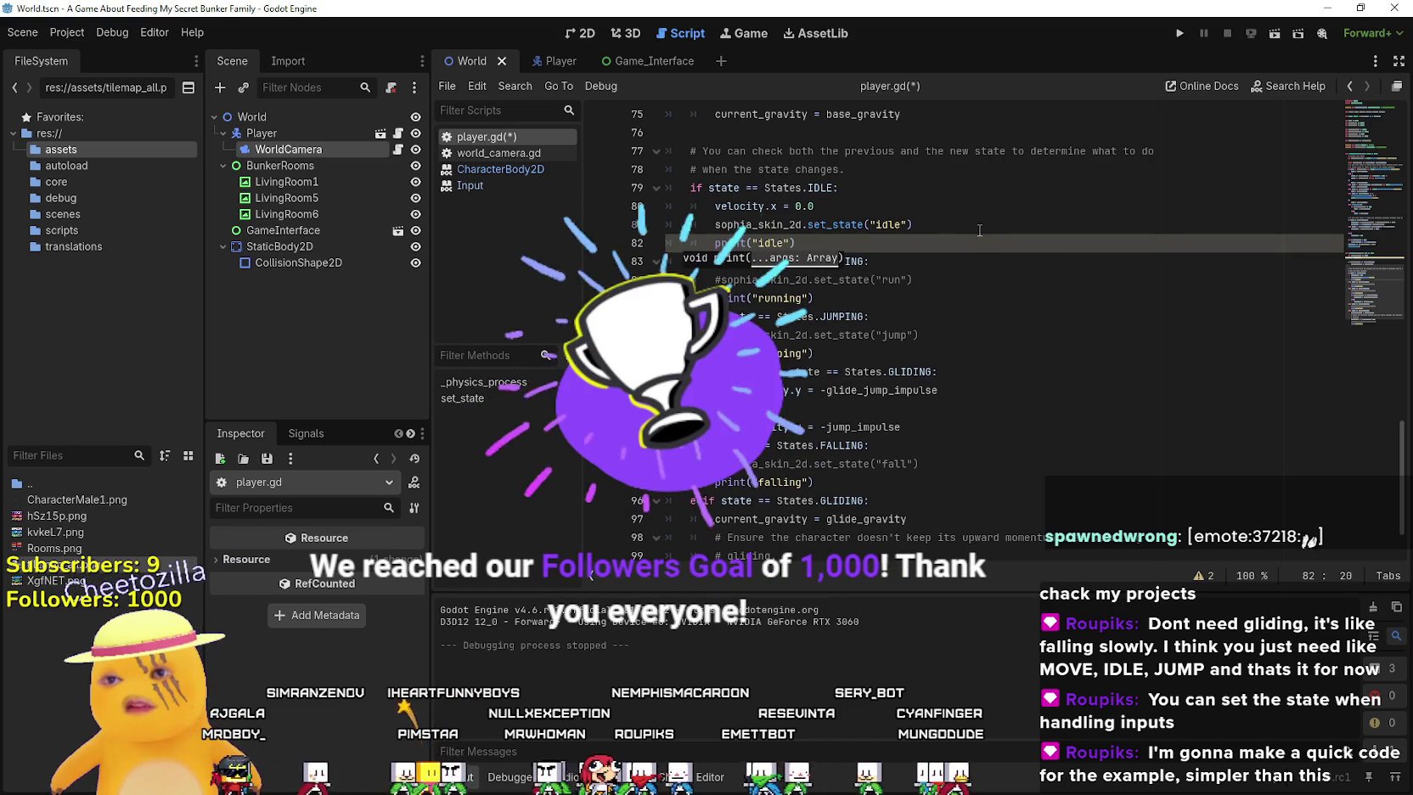
pyautogui.click(716, 224)
pyautogui.write('#')
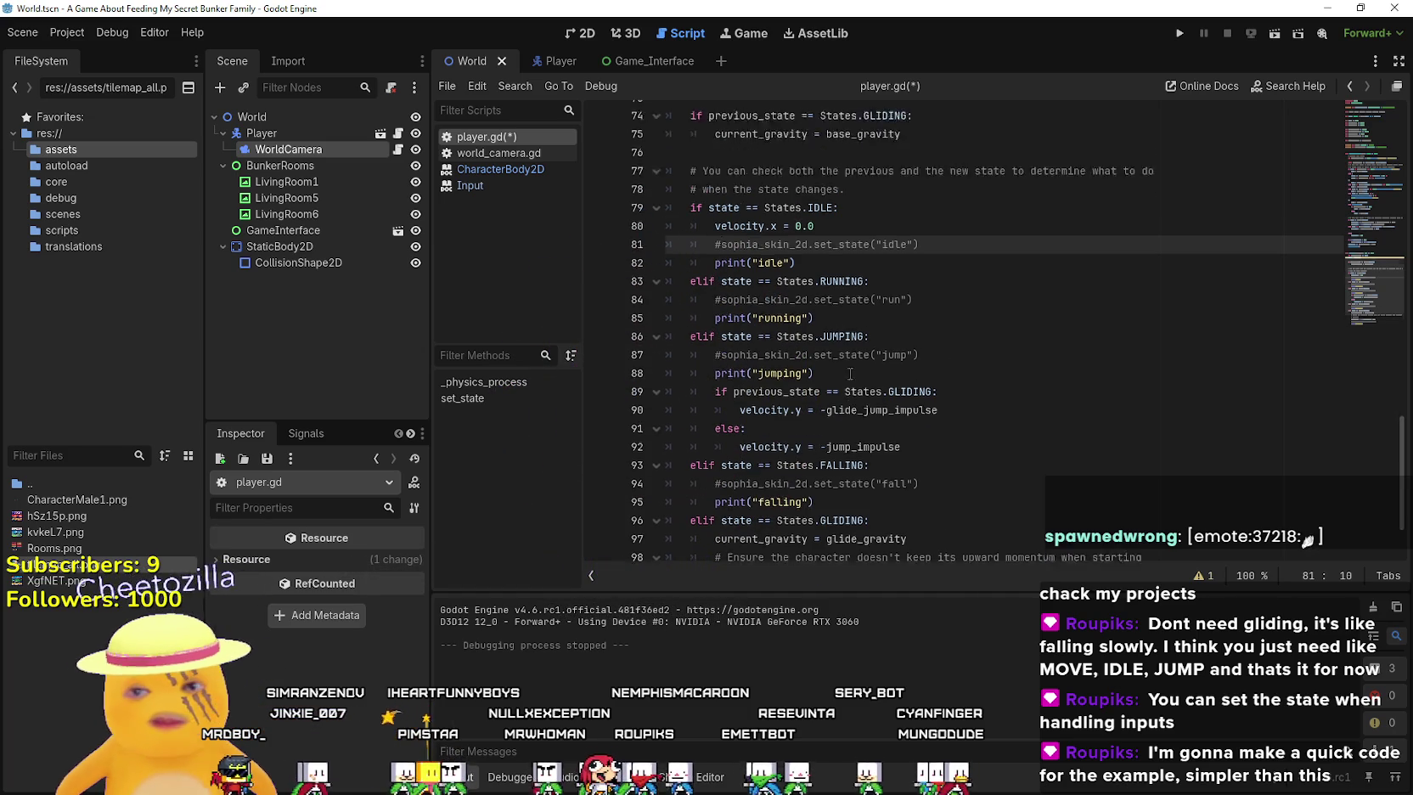
# Review the gliding transition on lines 45–46 of _physics_process
pyautogui.scroll(3, 849, 374)
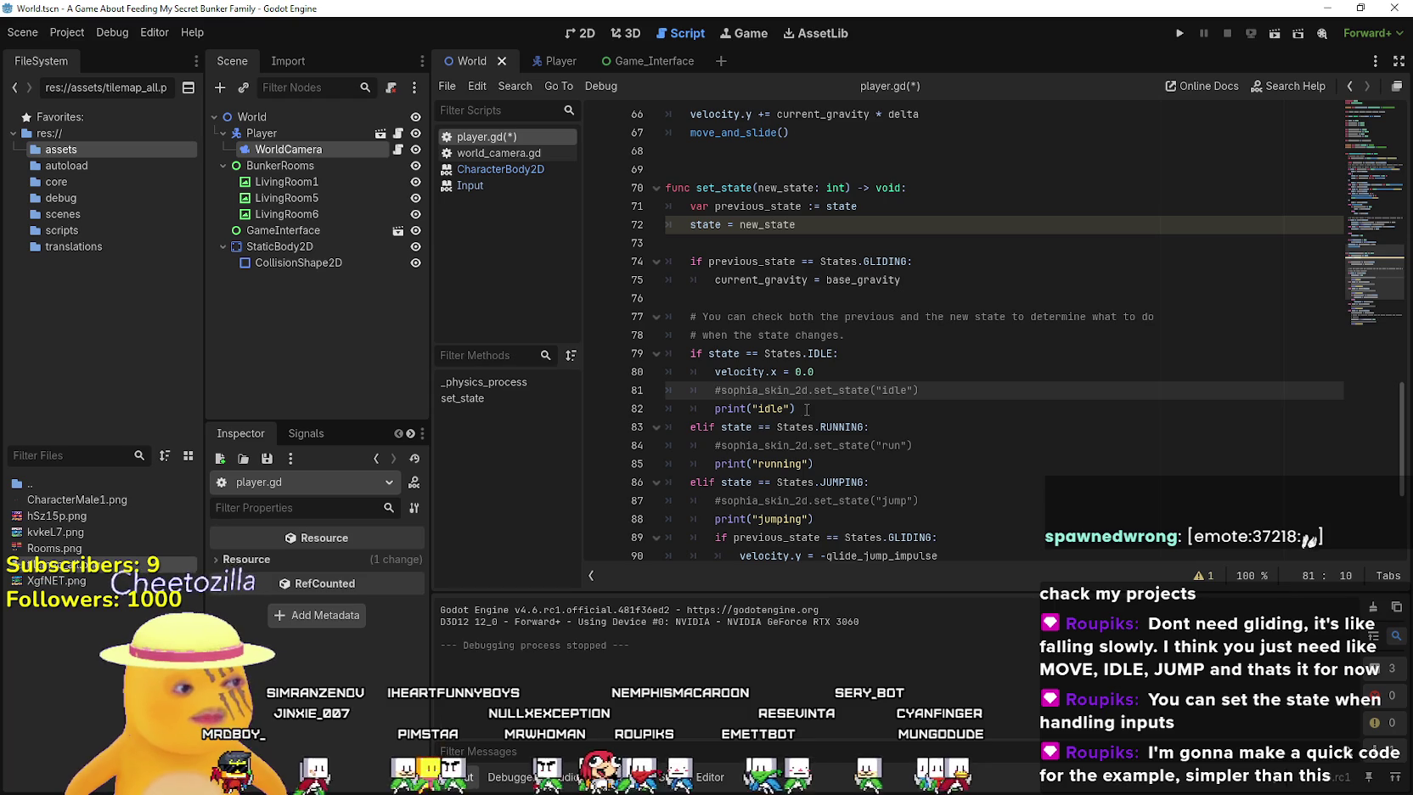
pyautogui.scroll(4, 814, 370)
pyautogui.scroll(-5, 821, 336)
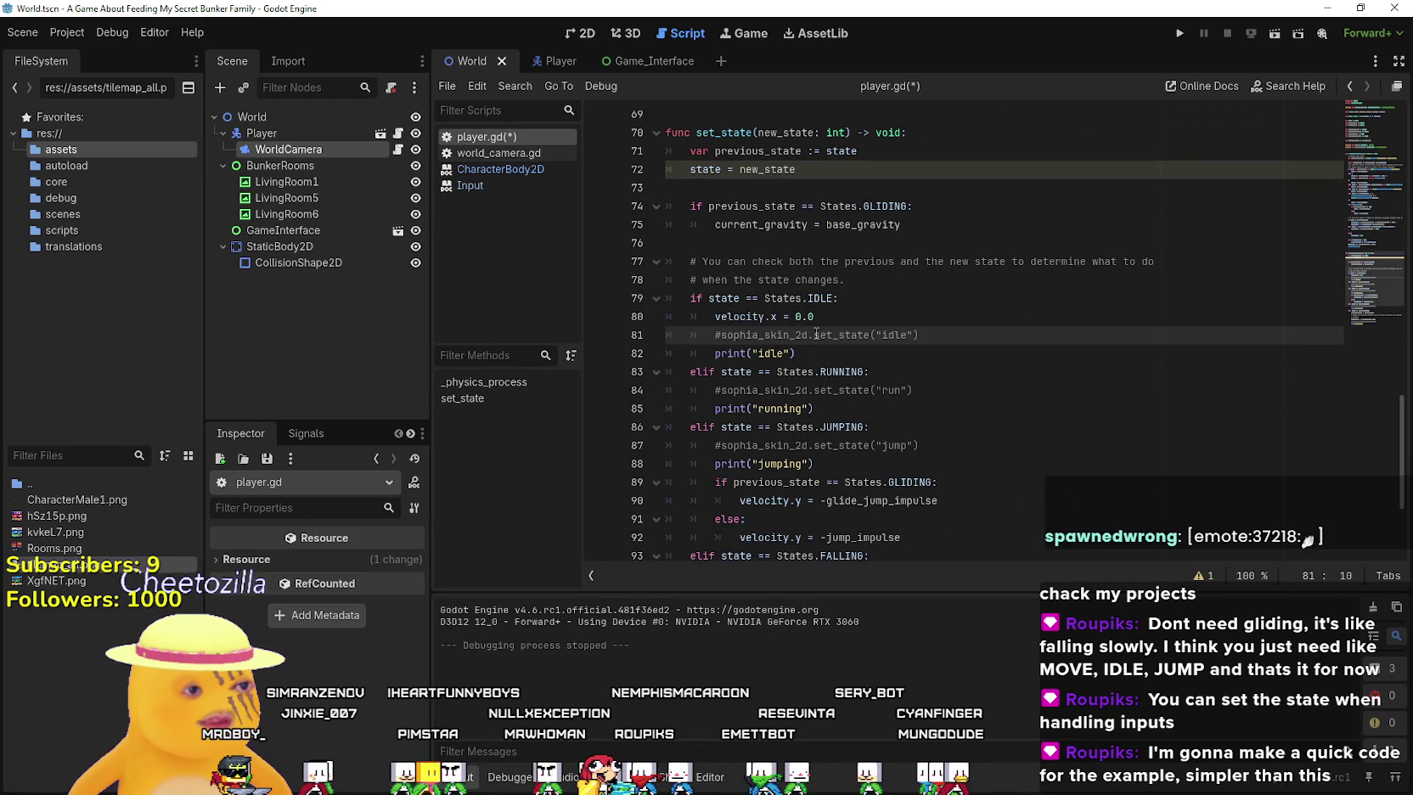
pyautogui.scroll(6, 813, 333)
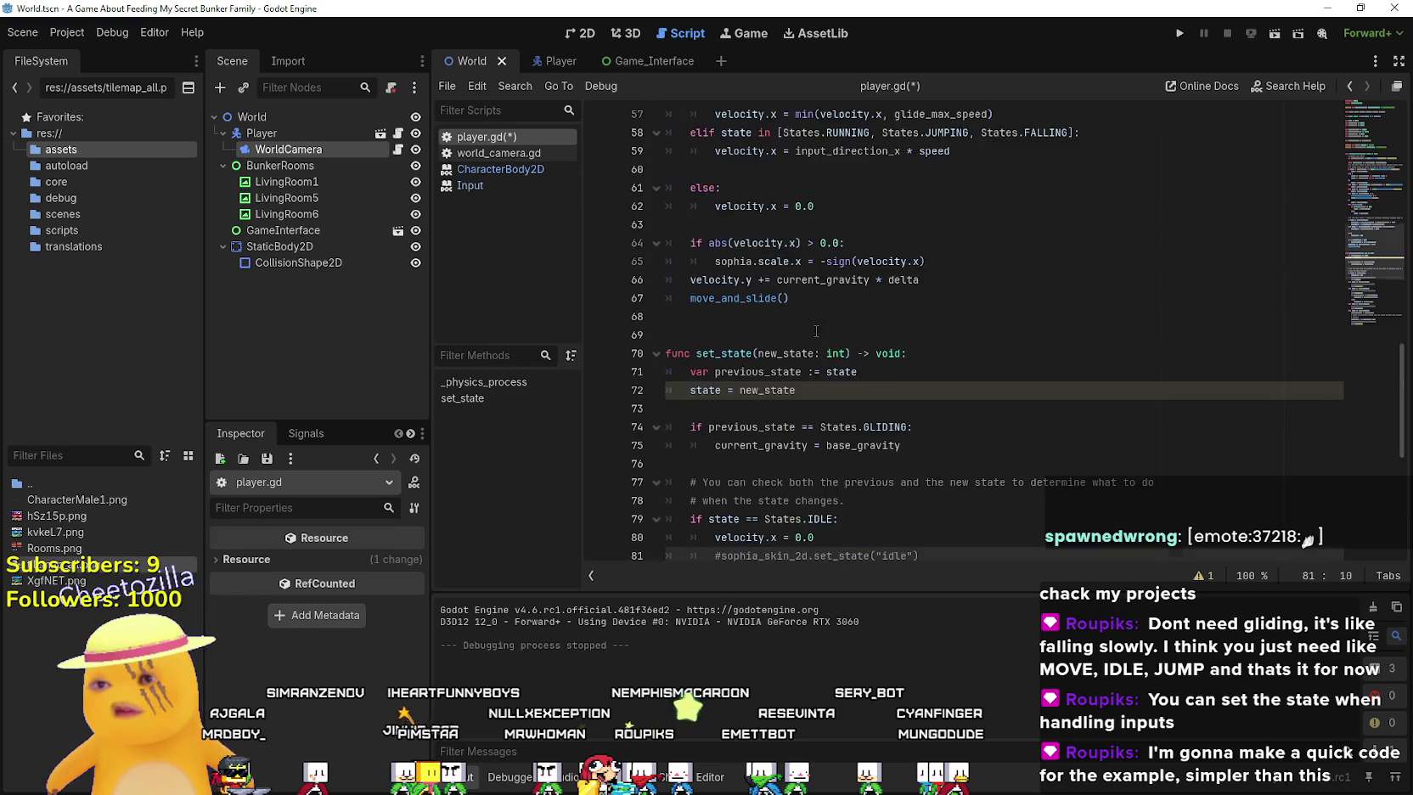
pyautogui.scroll(8, 808, 333)
pyautogui.click(937, 450)
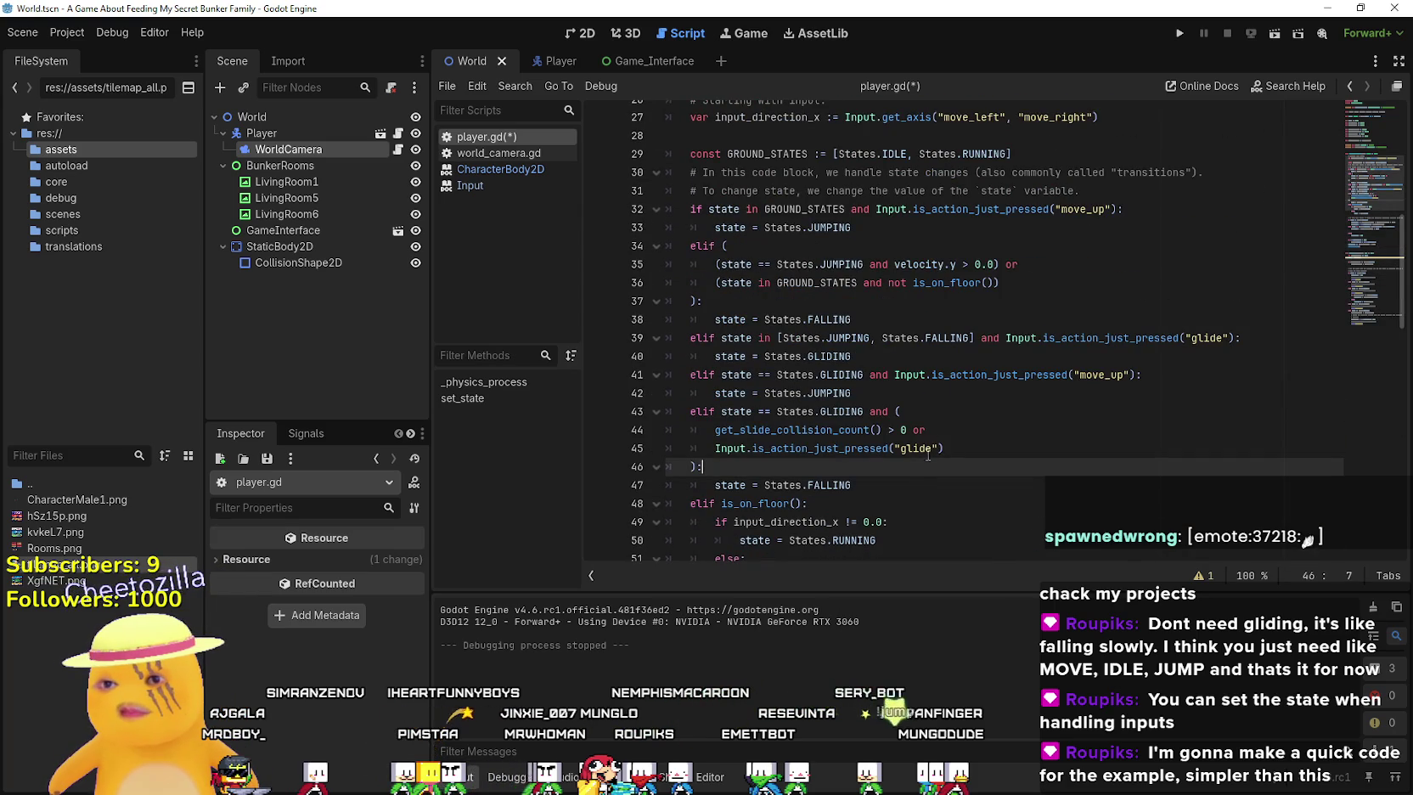
pyautogui.doubleClick(934, 449)
pyautogui.click(943, 464)
pyautogui.scroll(2, 1030, 448)
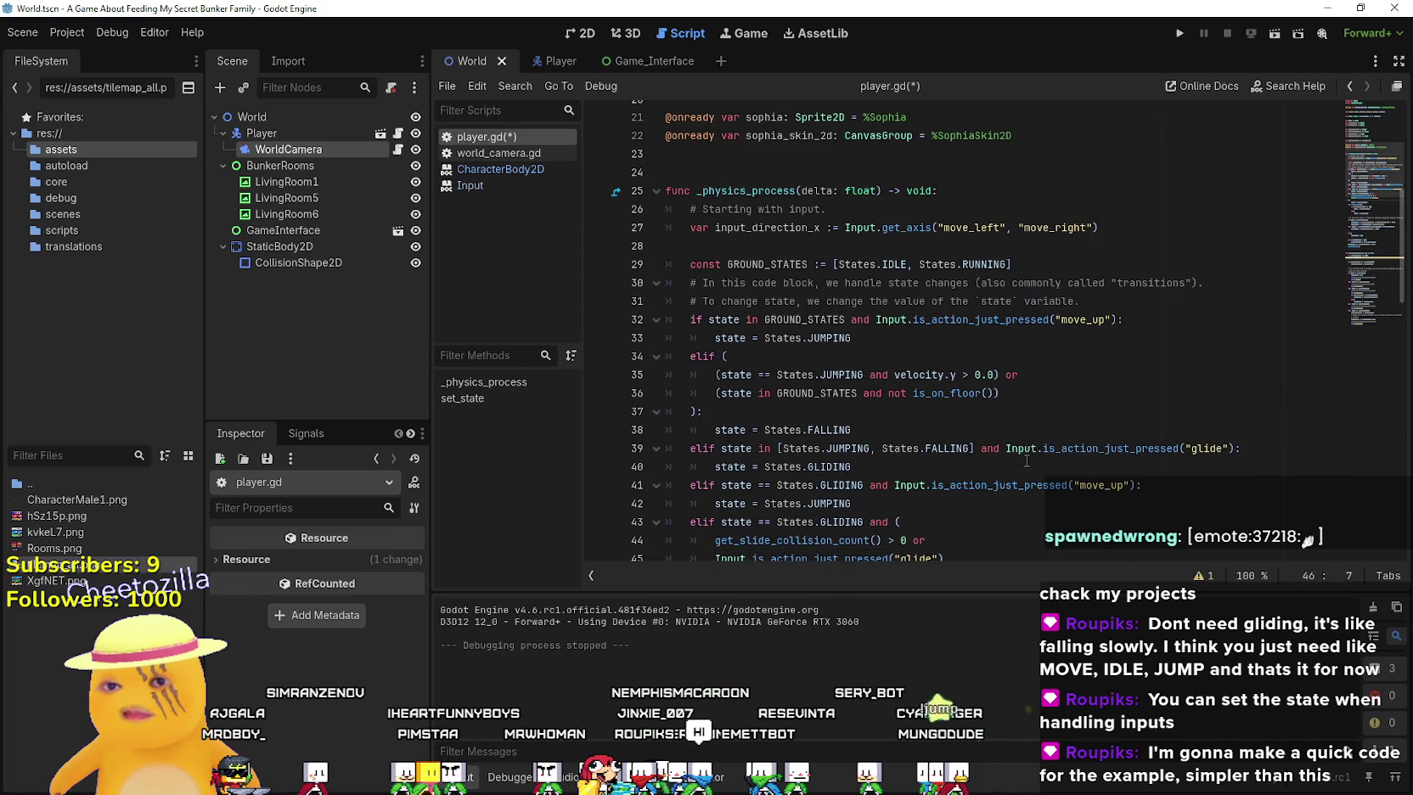
# Check the move_left/move_right input lines, then save player.gd with Ctrl+S
pyautogui.click(1050, 348)
pyautogui.scroll(-20, 1028, 382)
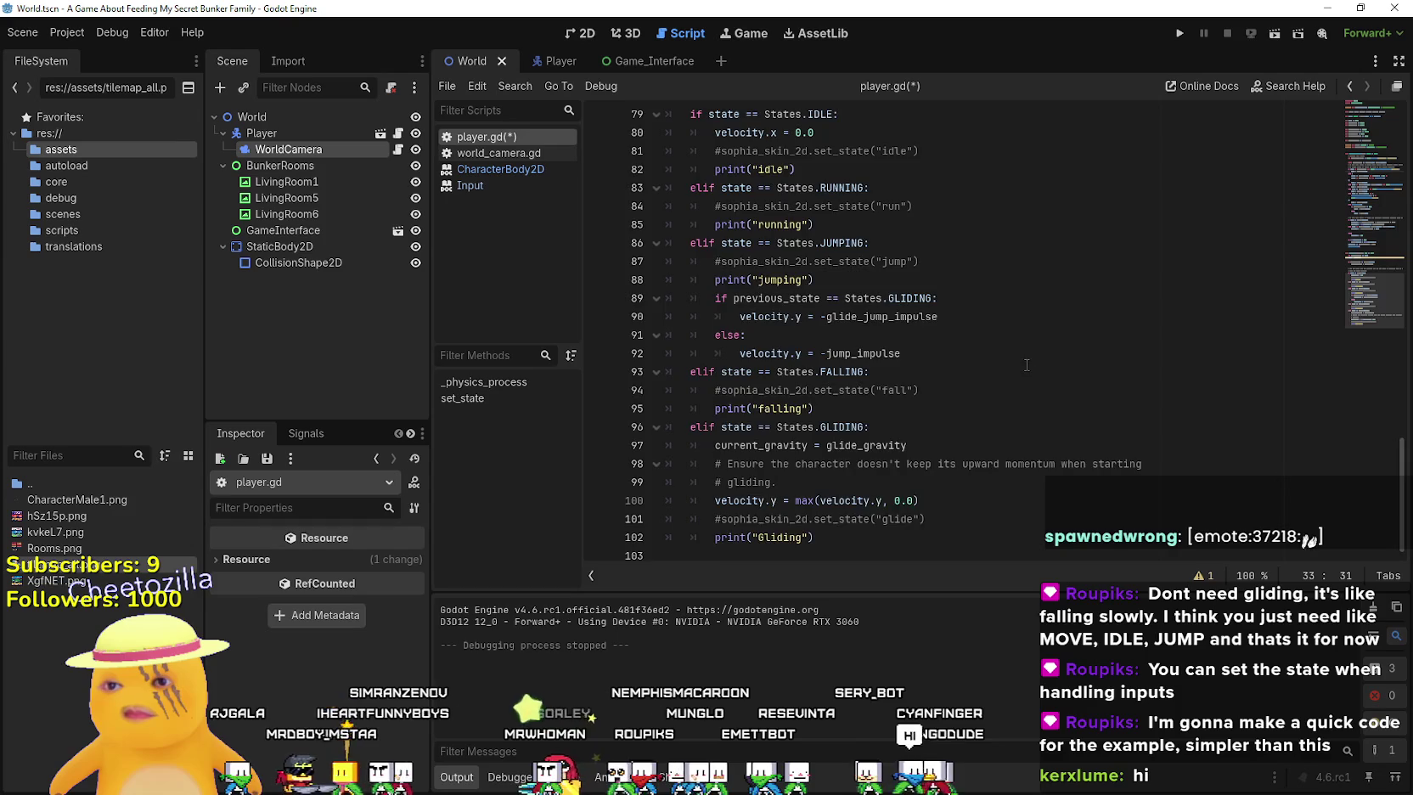
pyautogui.scroll(18, 1026, 365)
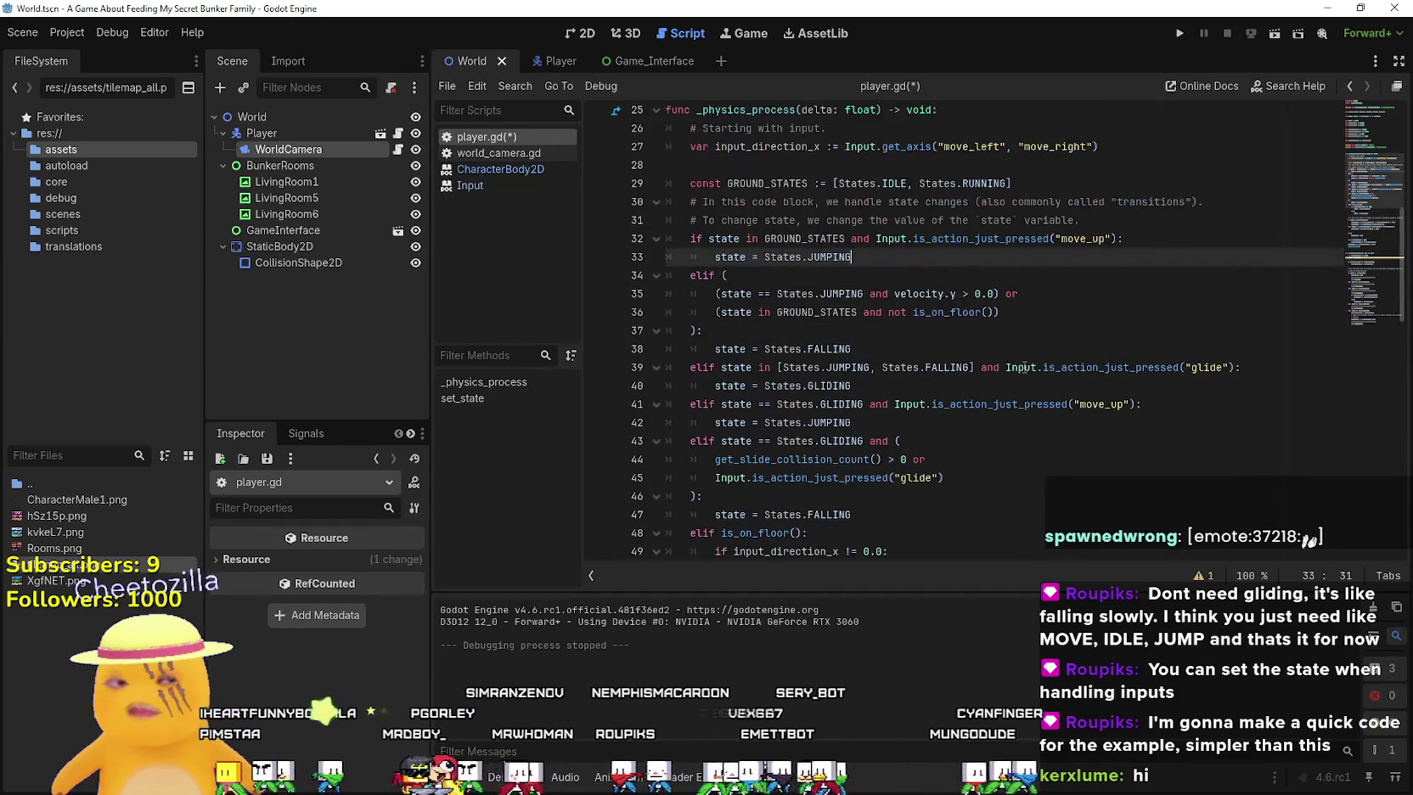
pyautogui.click(1026, 384)
pyautogui.scroll(3, 1027, 381)
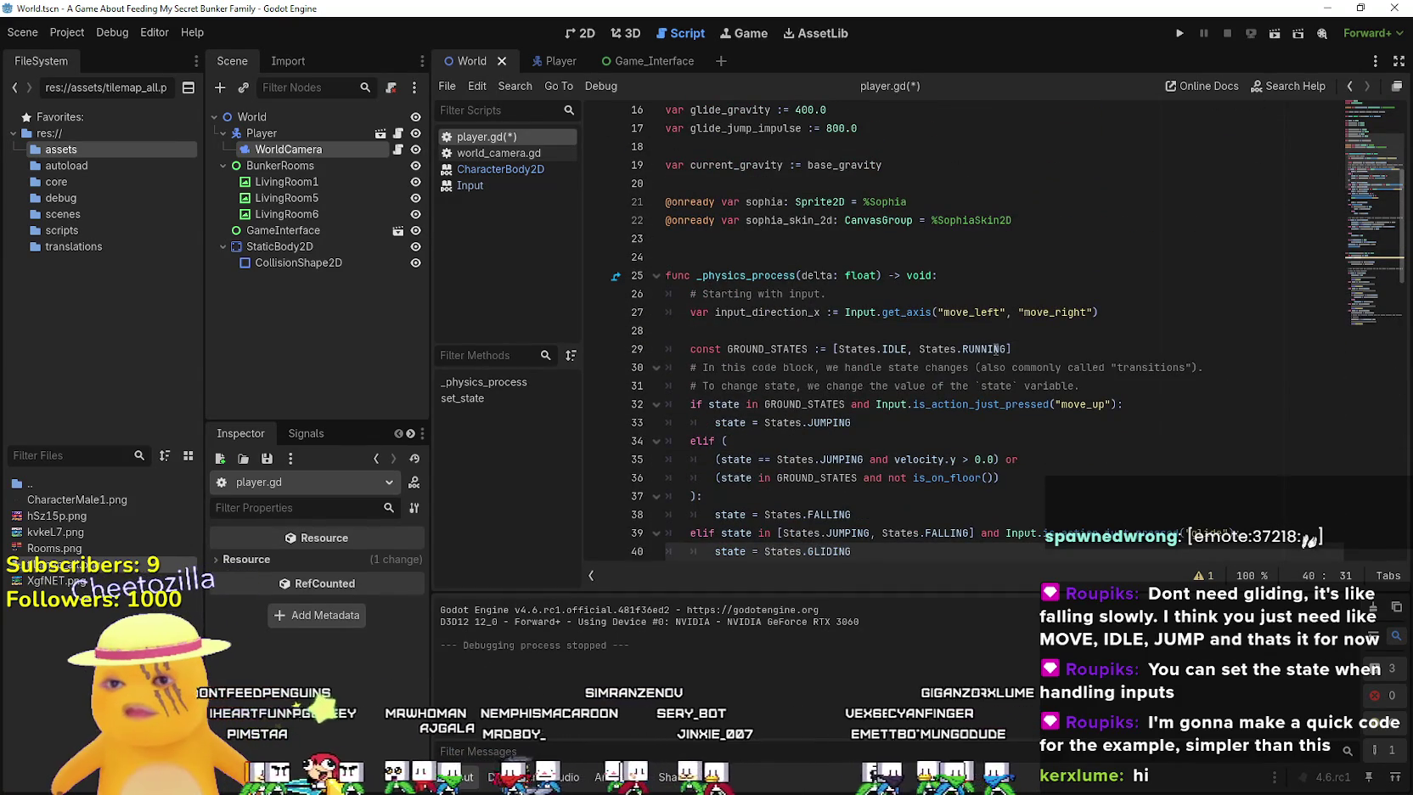
pyautogui.doubleClick(983, 313)
pyautogui.click(1124, 374)
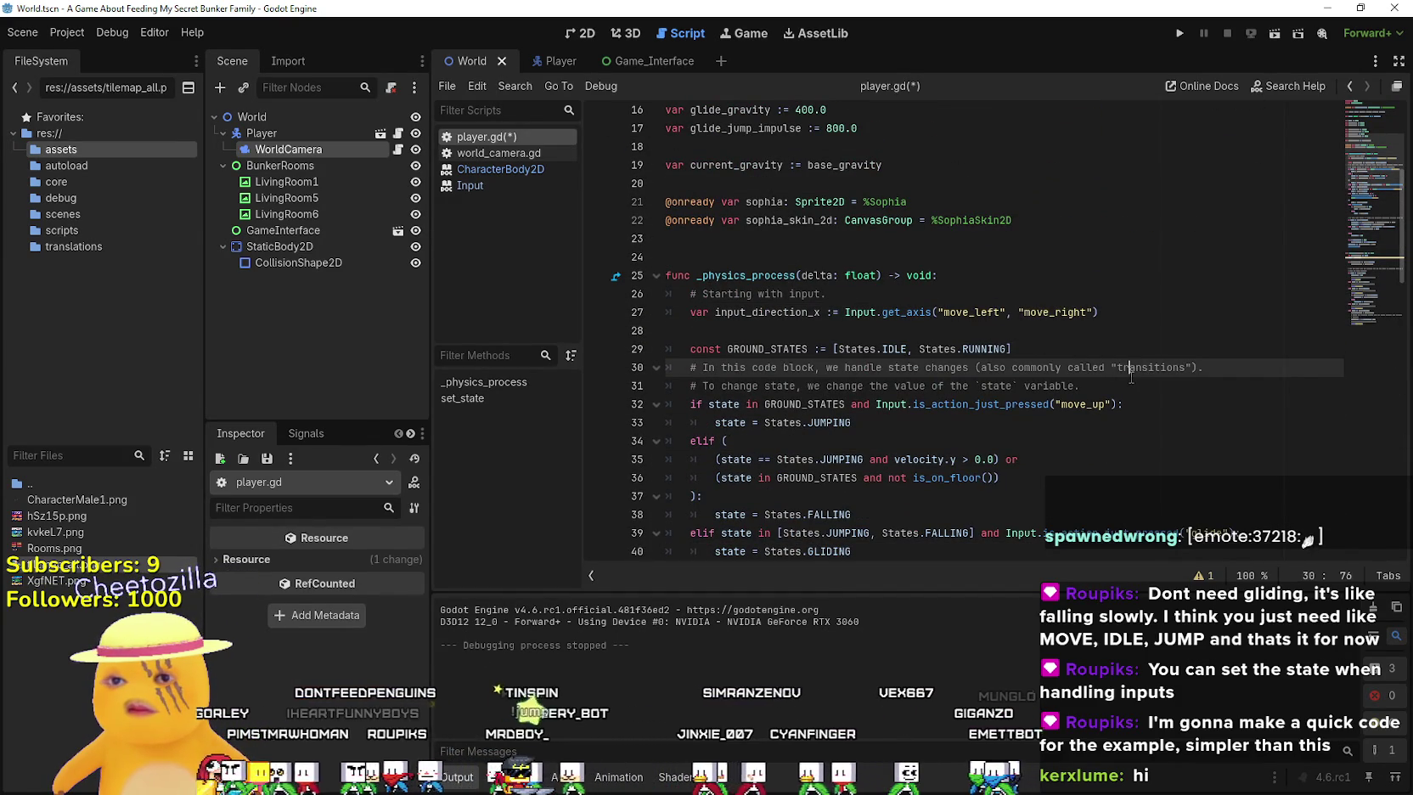
pyautogui.click(1136, 387)
pyautogui.doubleClick(1056, 311)
pyautogui.click(1014, 349)
pyautogui.hotkey('ctrl', 's')
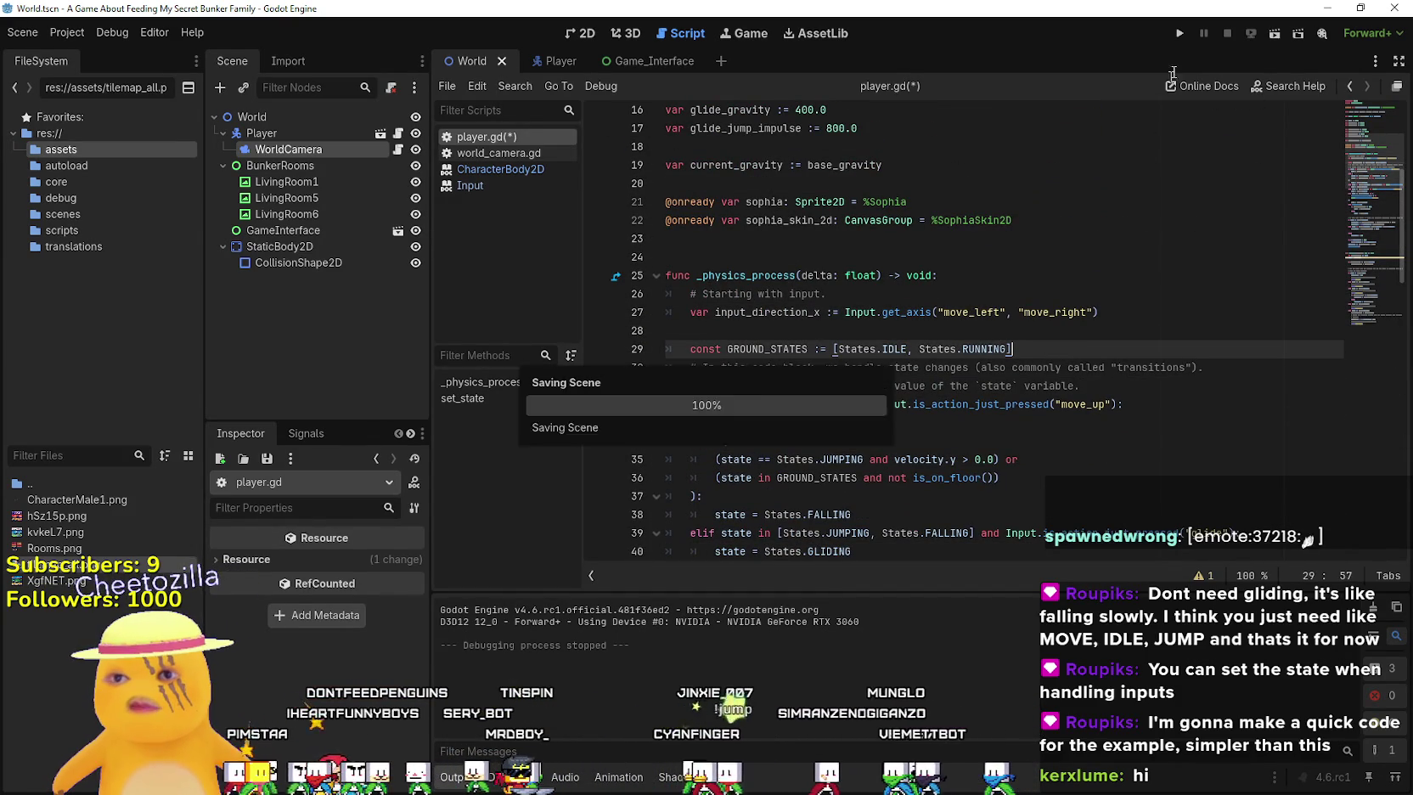
pyautogui.scroll(3, 825, 315)
pyautogui.click(785, 366)
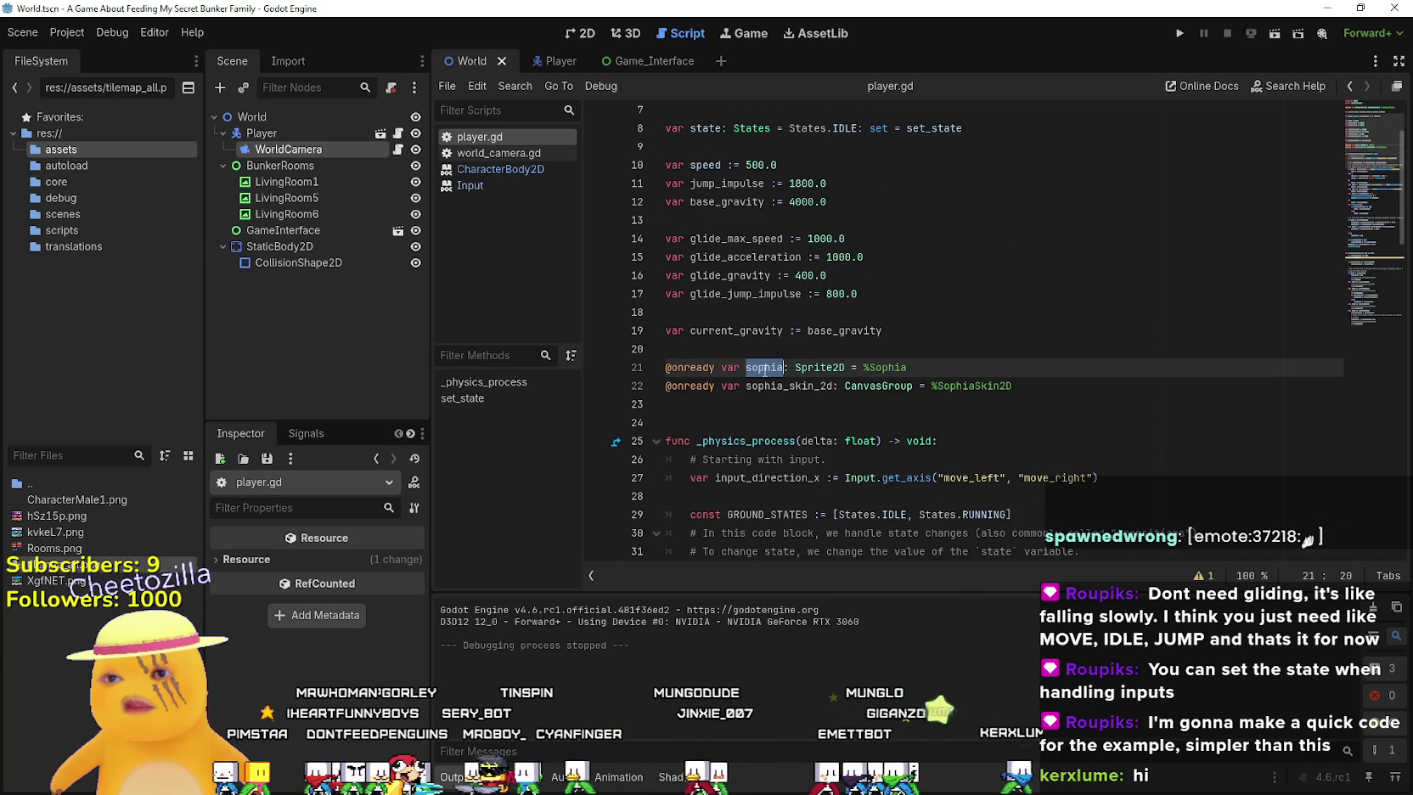
pyautogui.moveTo(1073, 384)
pyautogui.mouseDown()
pyautogui.moveTo(606, 354)
pyautogui.moveTo(613, 374)
pyautogui.mouseUp()
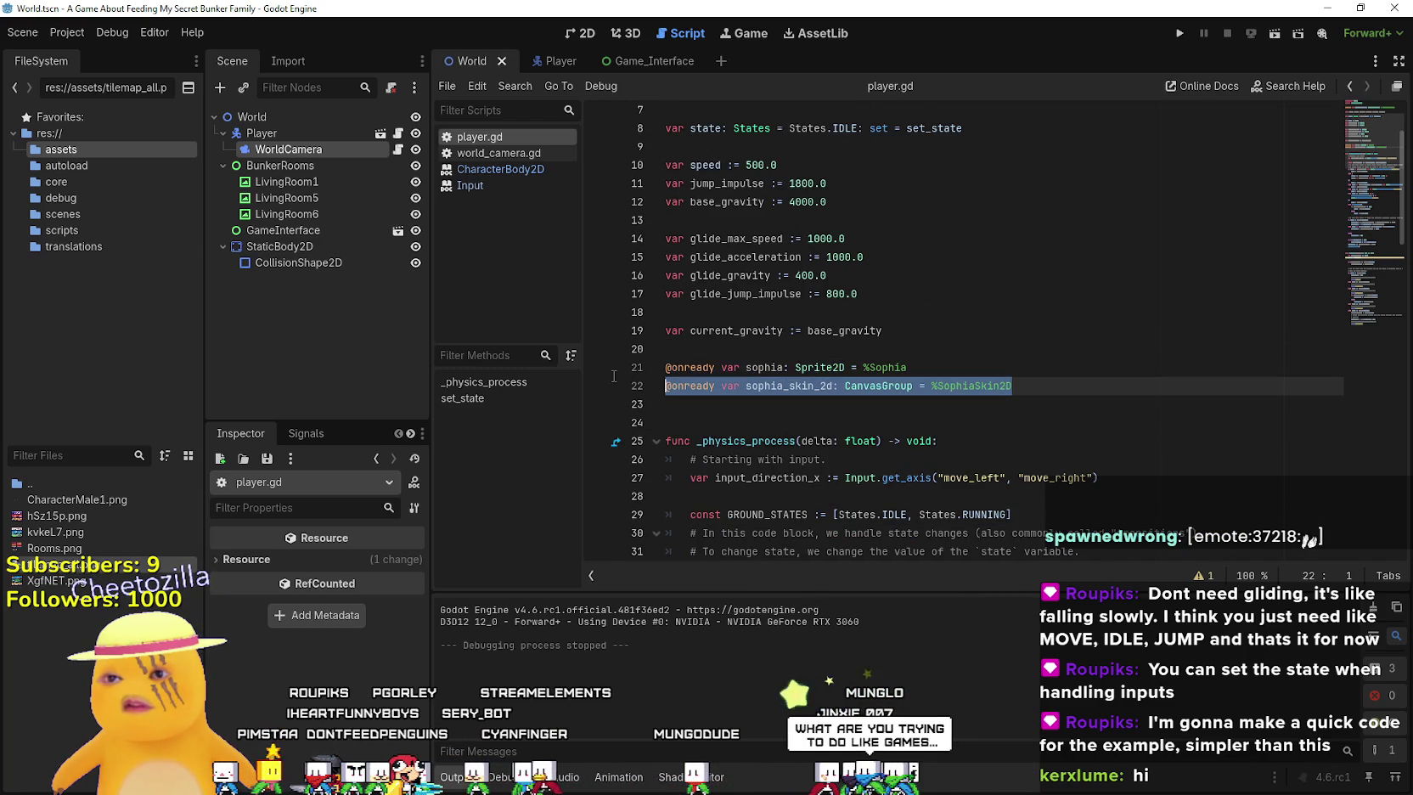
pyautogui.click(668, 376)
pyautogui.write('##')
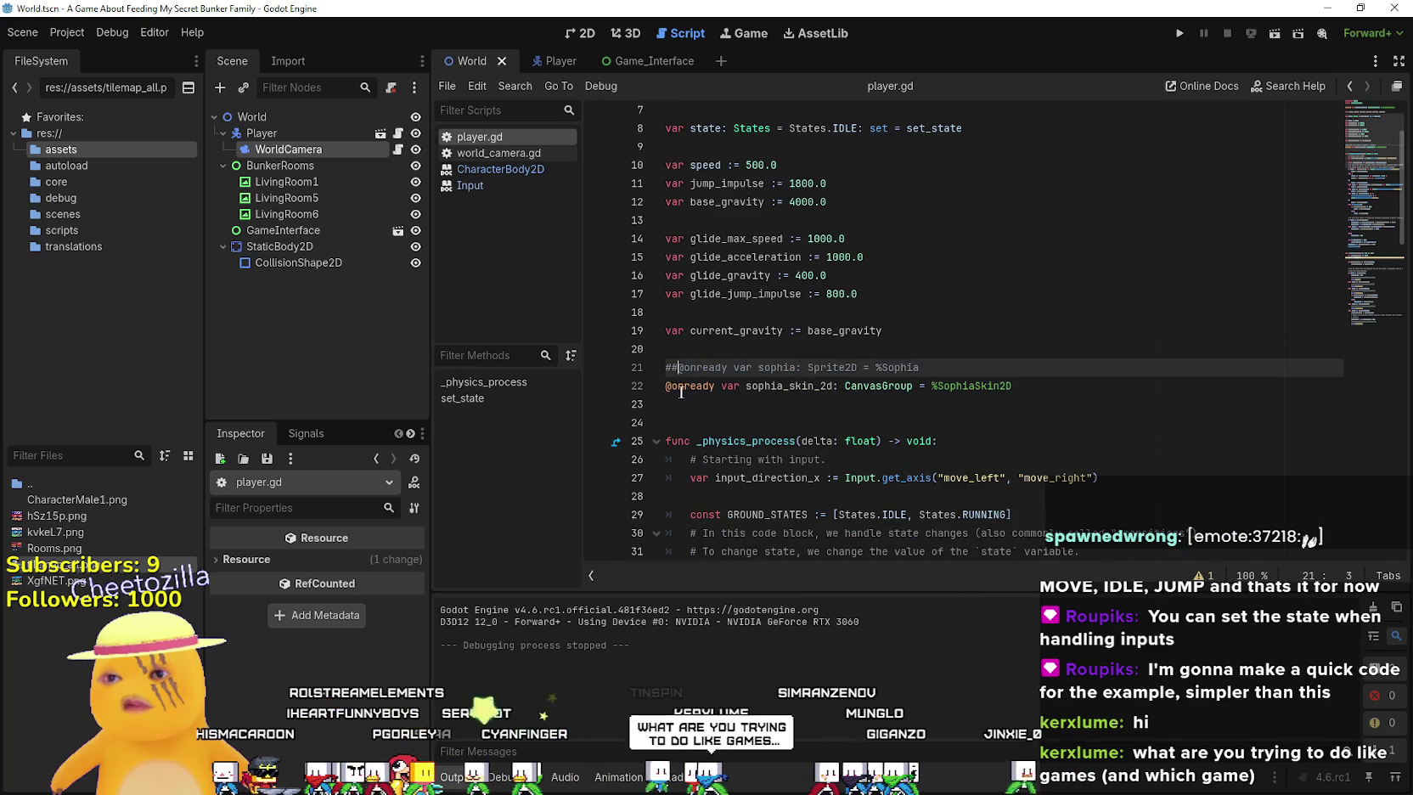
pyautogui.click(670, 388)
pyautogui.hotkey('ctrl', 'k')
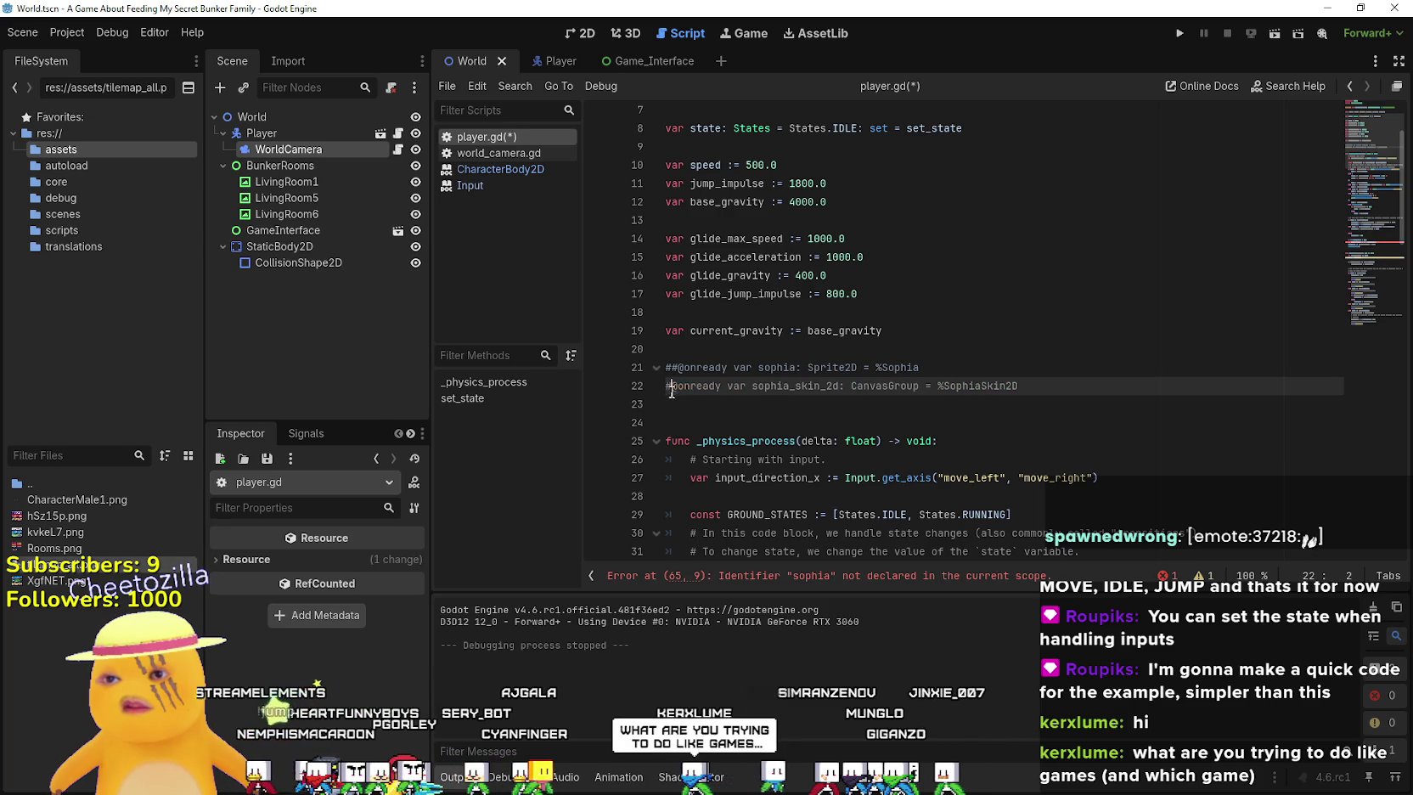
pyautogui.click(704, 407)
# Remove "sophia." on line 65 so it reads scale.x = -sign(velocity.x)
pyautogui.scroll(-15, 710, 413)
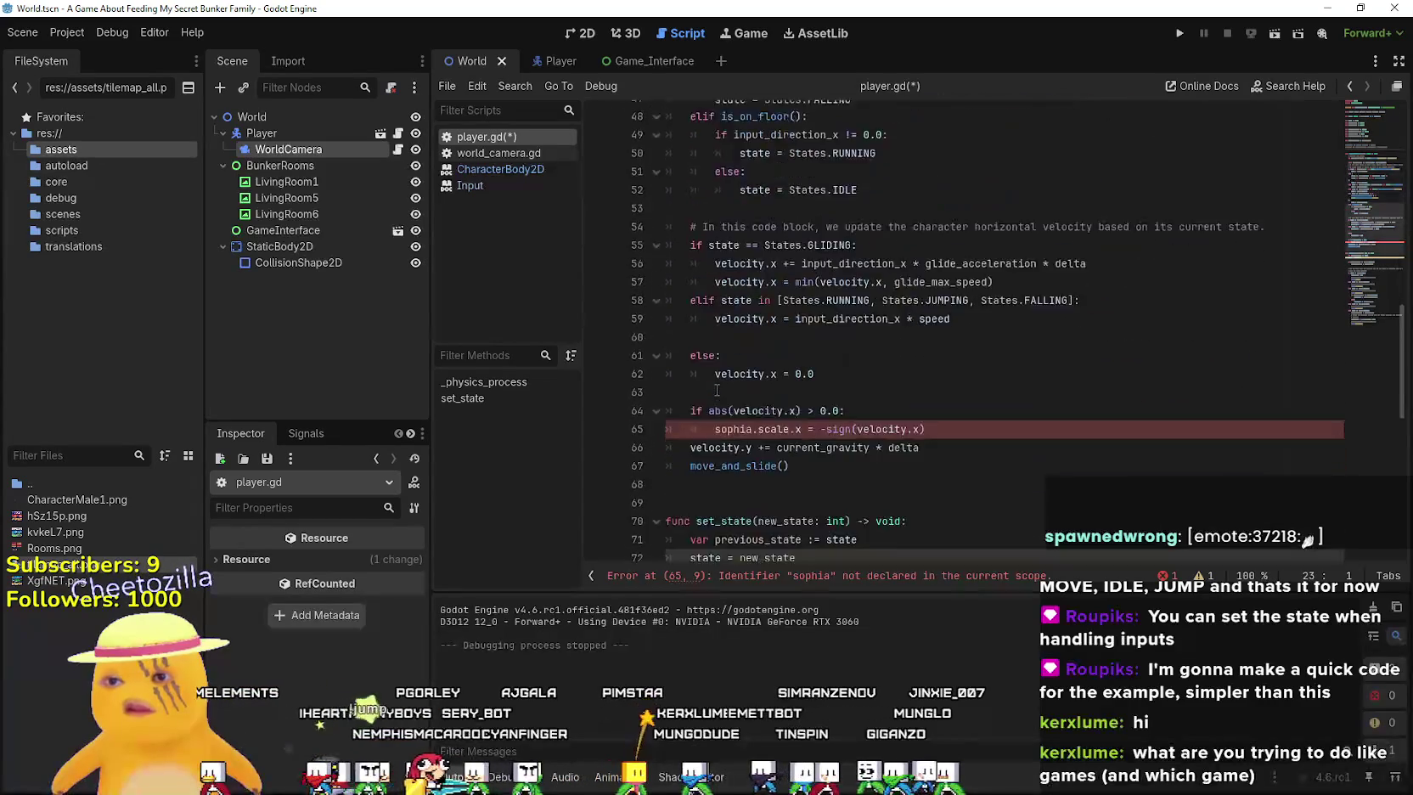
pyautogui.click(701, 296)
pyautogui.press('End')
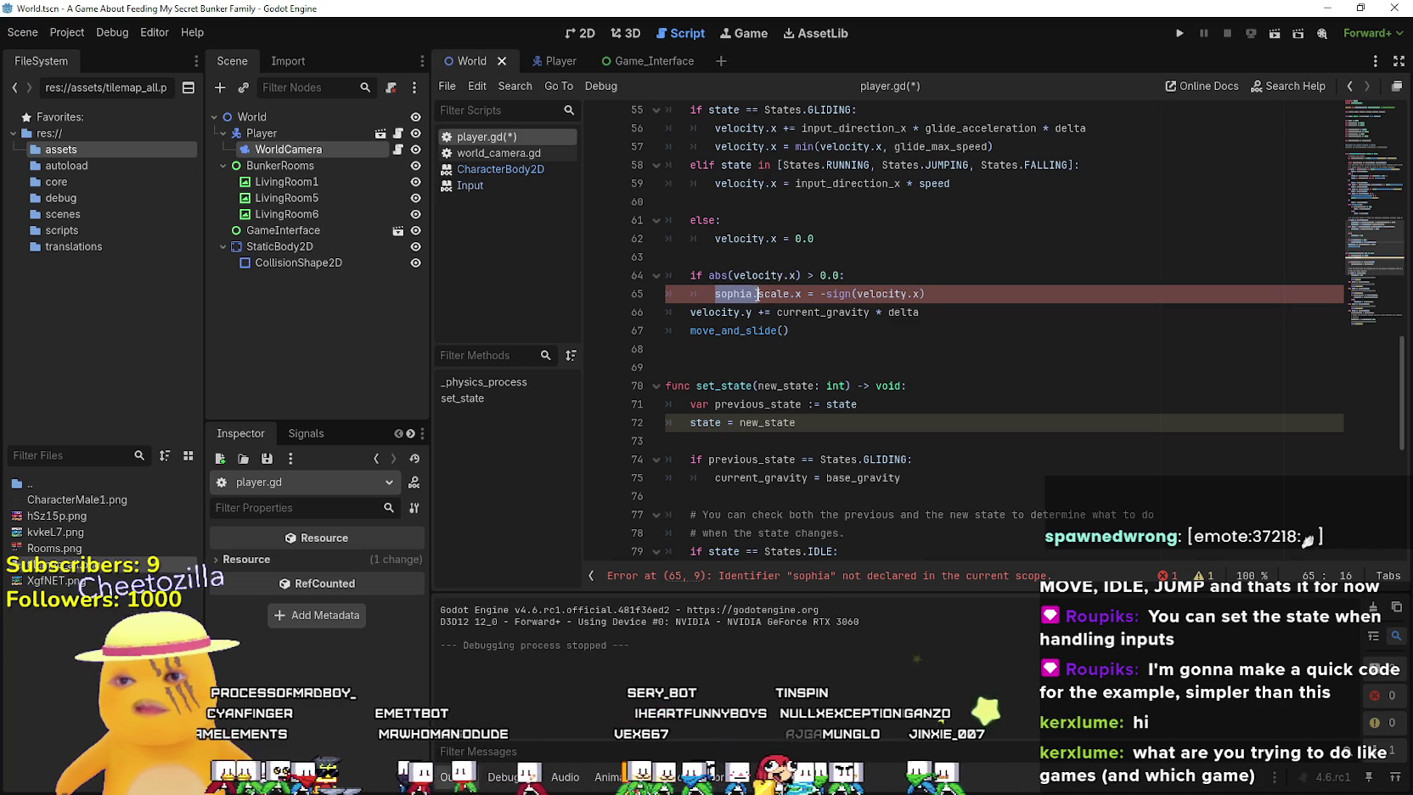
pyautogui.press('BackSpace')
pyautogui.scroll(2, 897, 403)
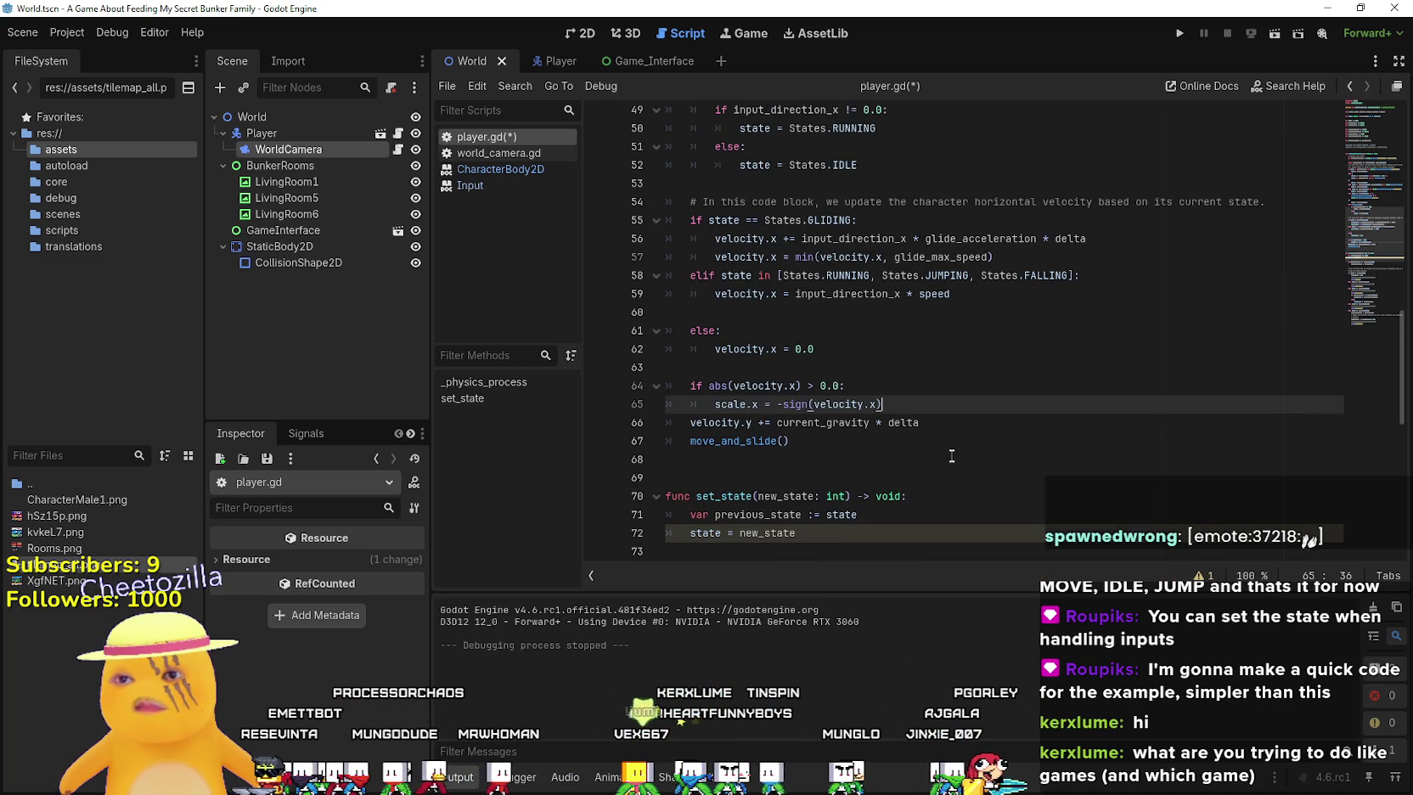
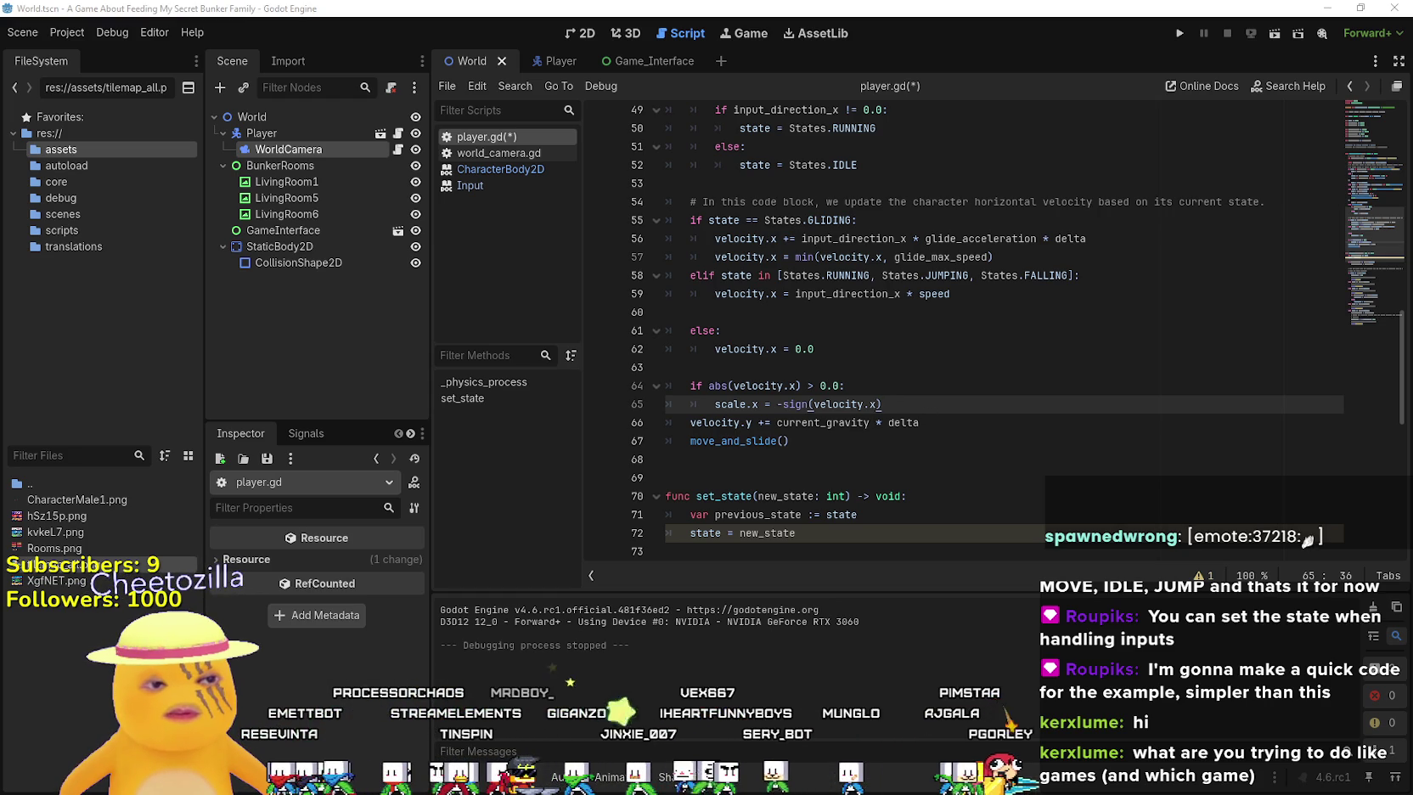
# Switch to the browser's player_single_script.gd reference and scroll up to its variable declarations
pyautogui.hotkey('alt', 'Tab')
pyautogui.scroll(4, 693, 469)
pyautogui.scroll(5, 692, 469)
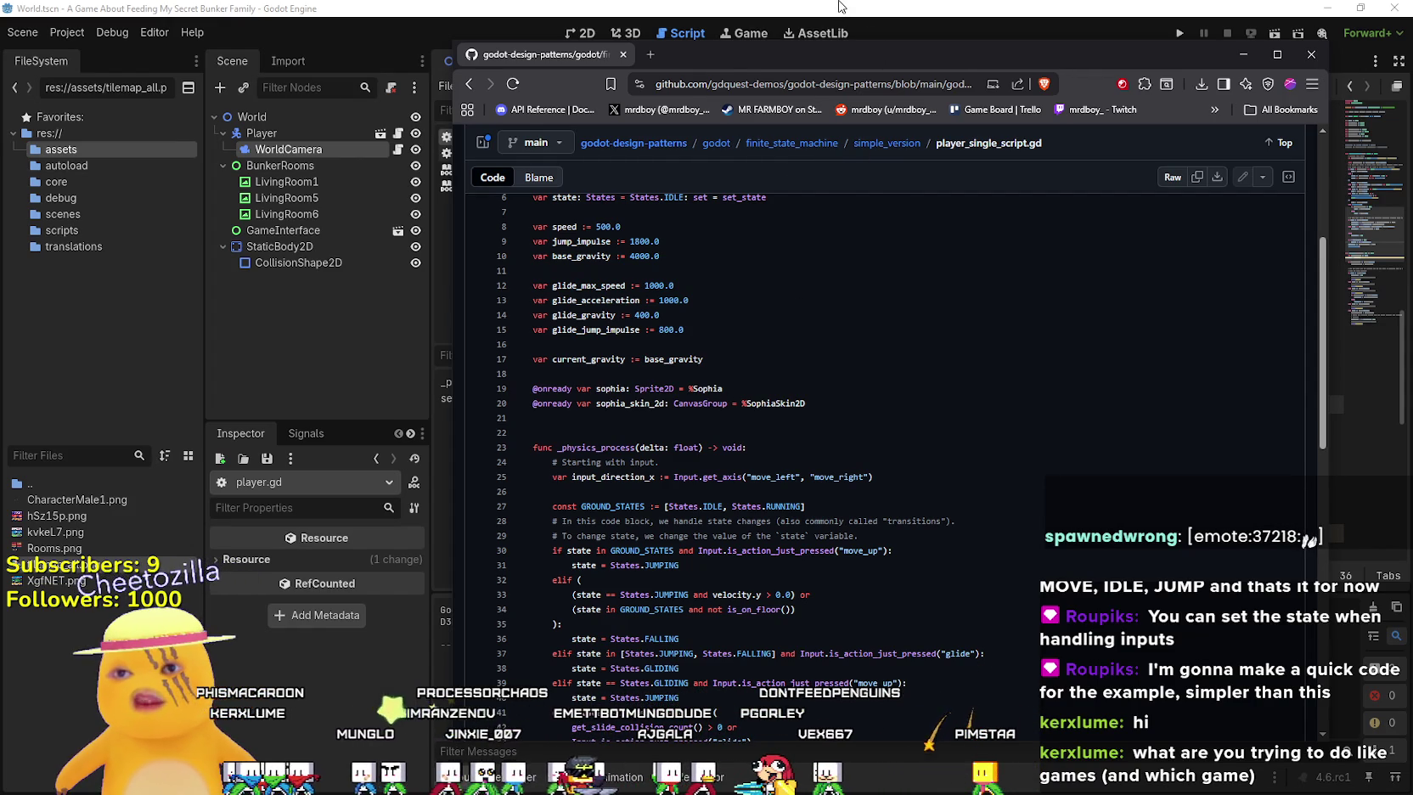
# Open the repository's godot folder in a new tab and browse into entity_component's entities folder
pyautogui.rightClick(722, 150)
pyautogui.click(747, 158)
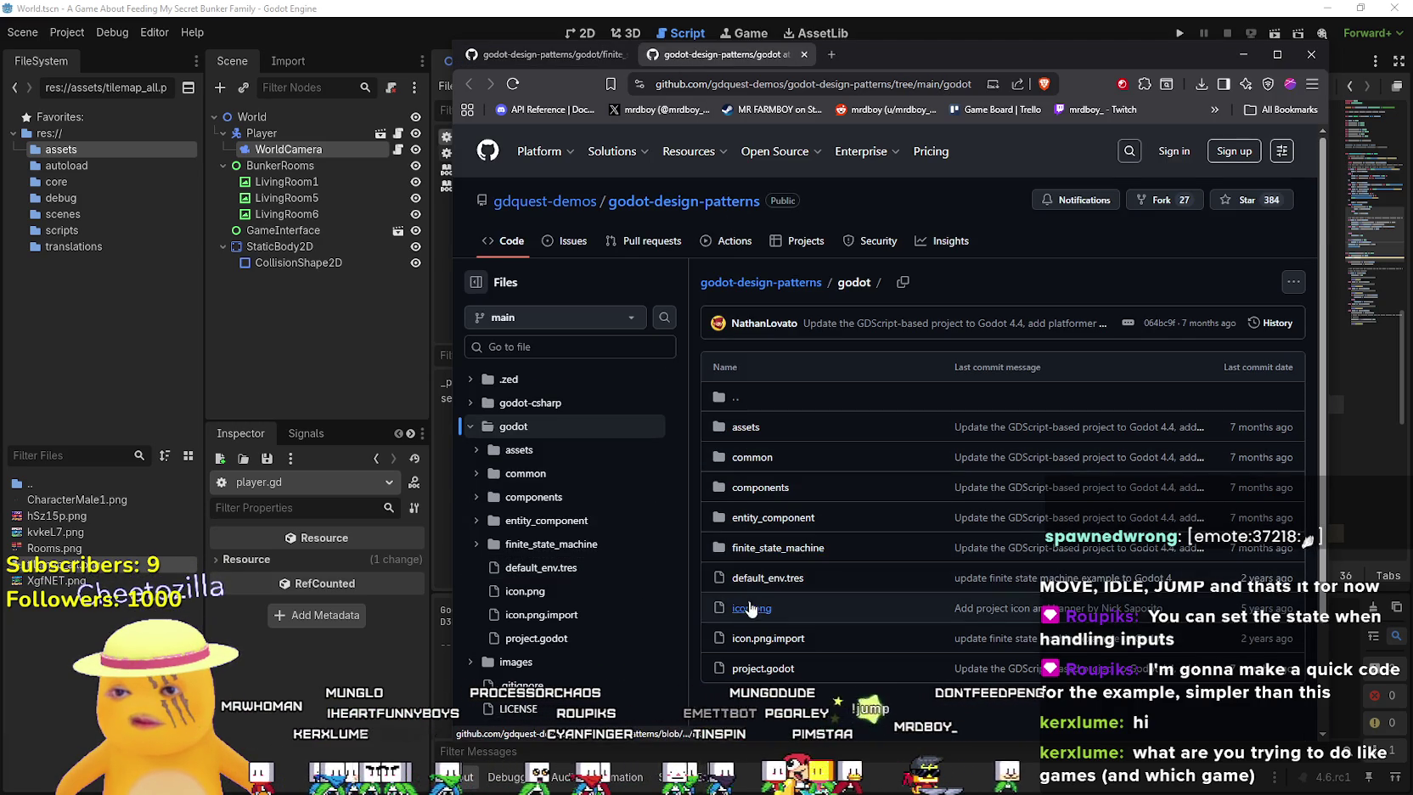
pyautogui.click(769, 521)
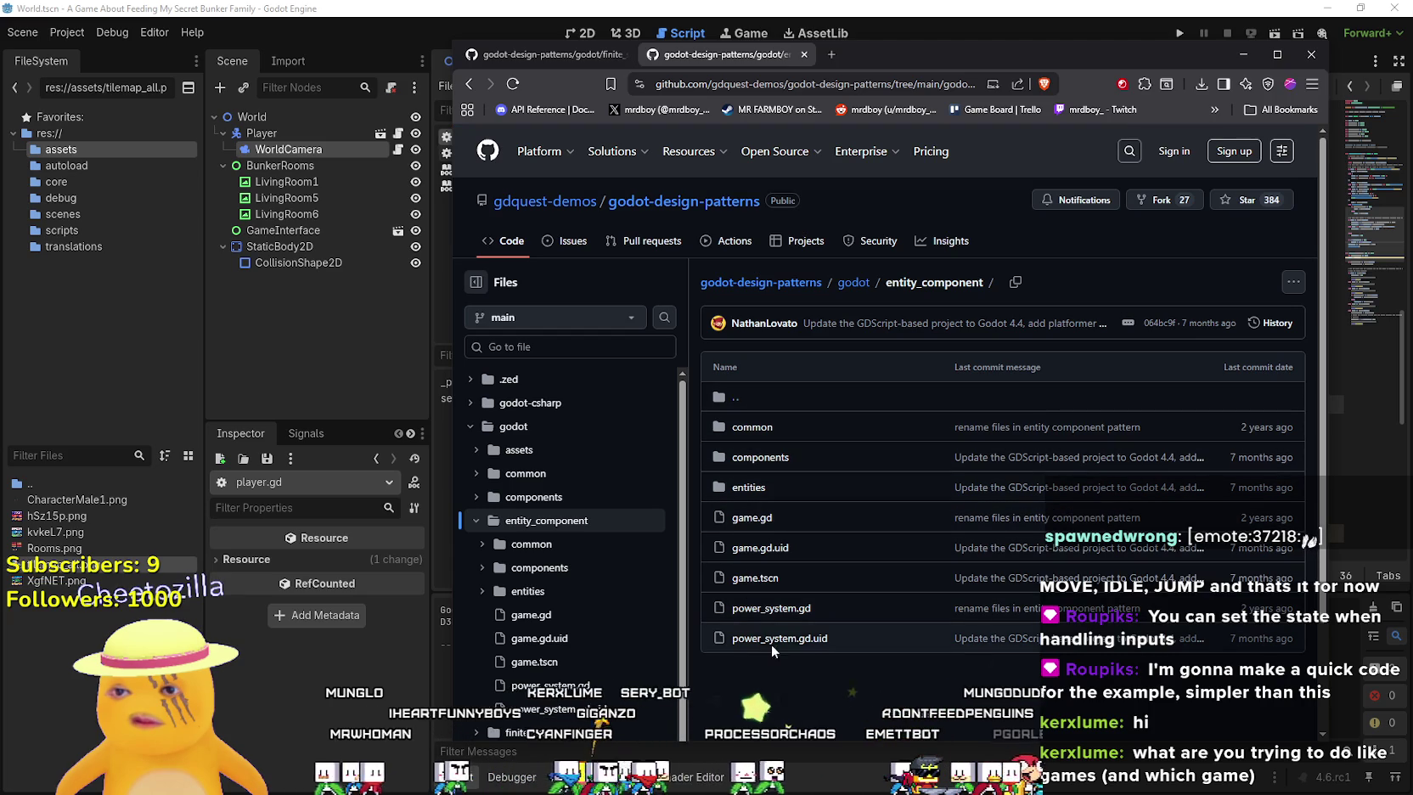
pyautogui.click(757, 488)
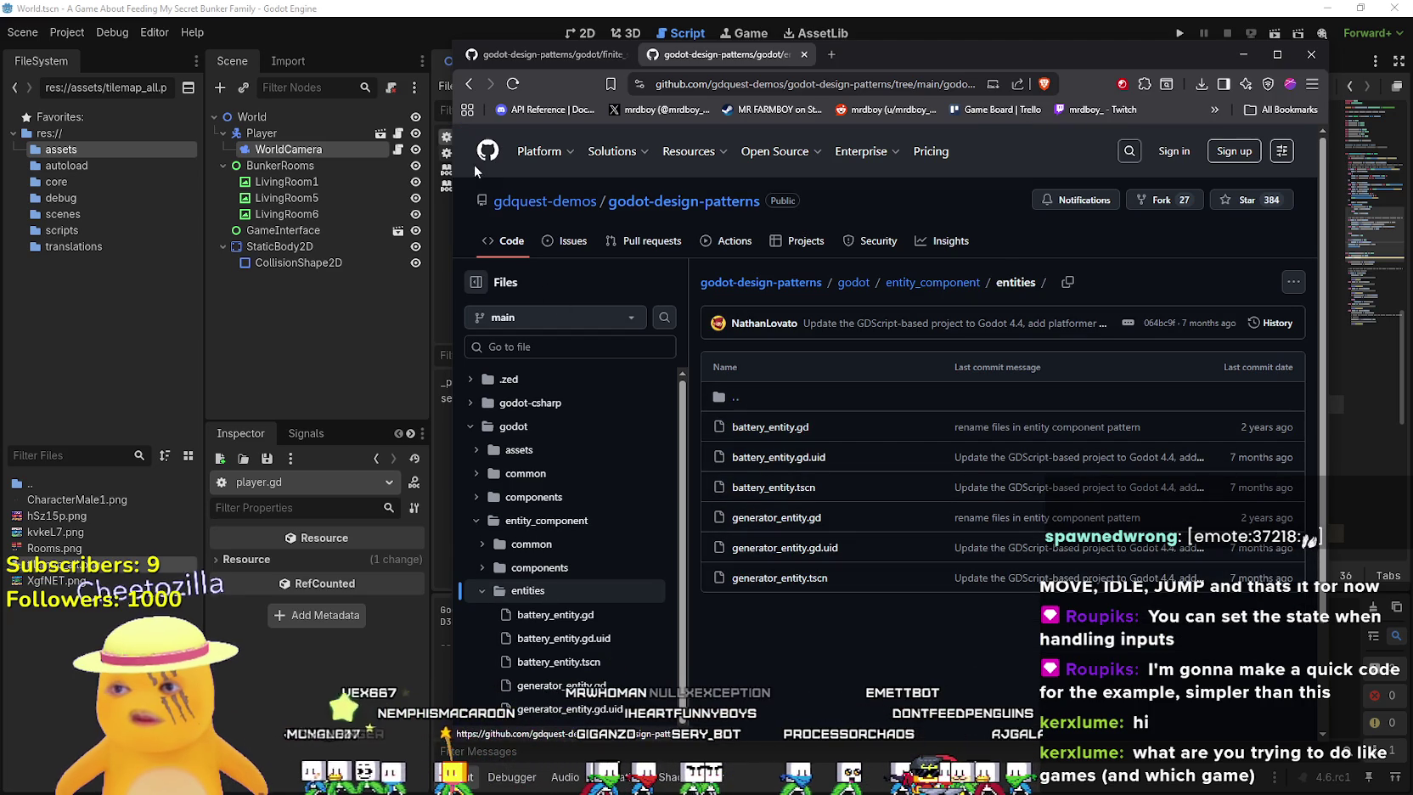
# Go back to entity_component and look through the common and components folders
pyautogui.click(469, 83)
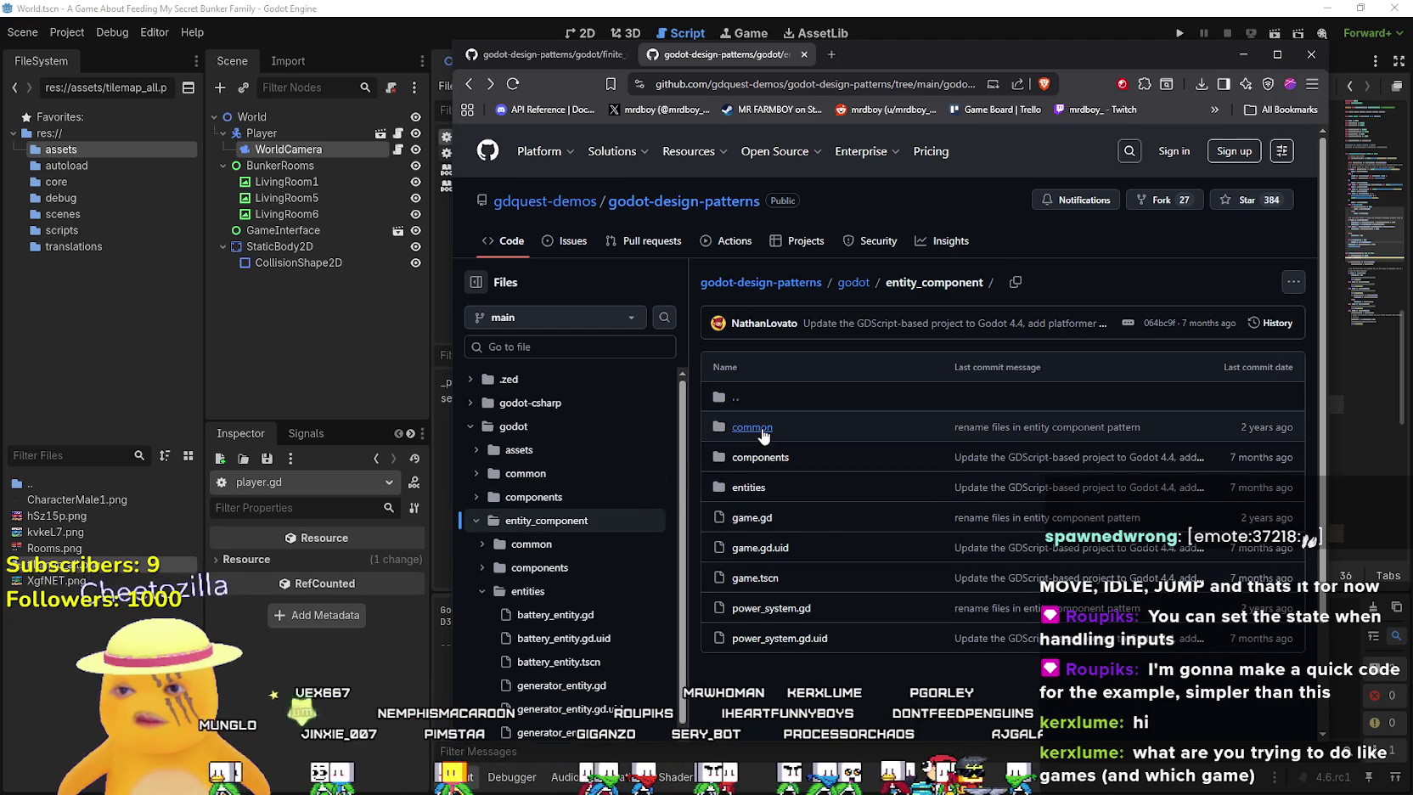
pyautogui.click(751, 426)
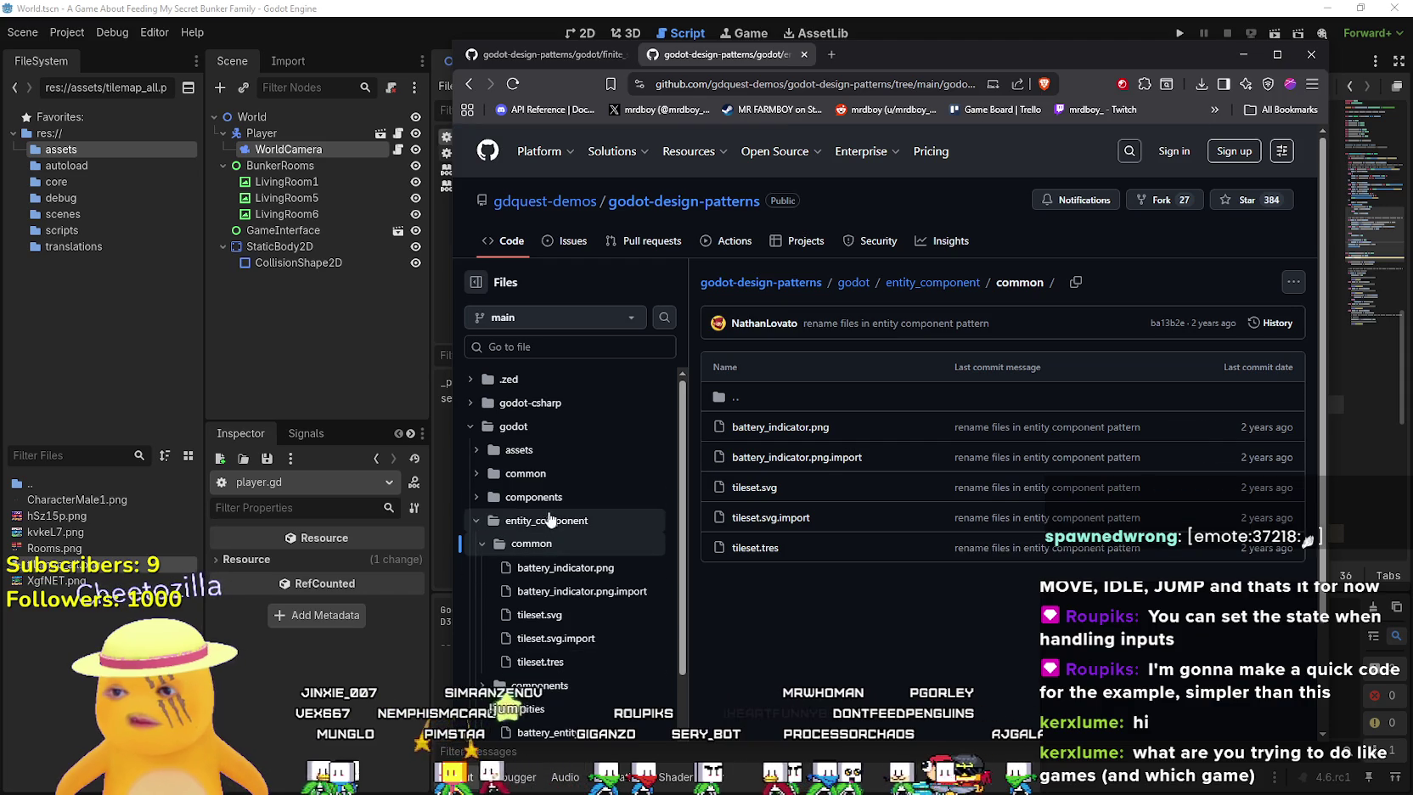
pyautogui.scroll(-2, 560, 450)
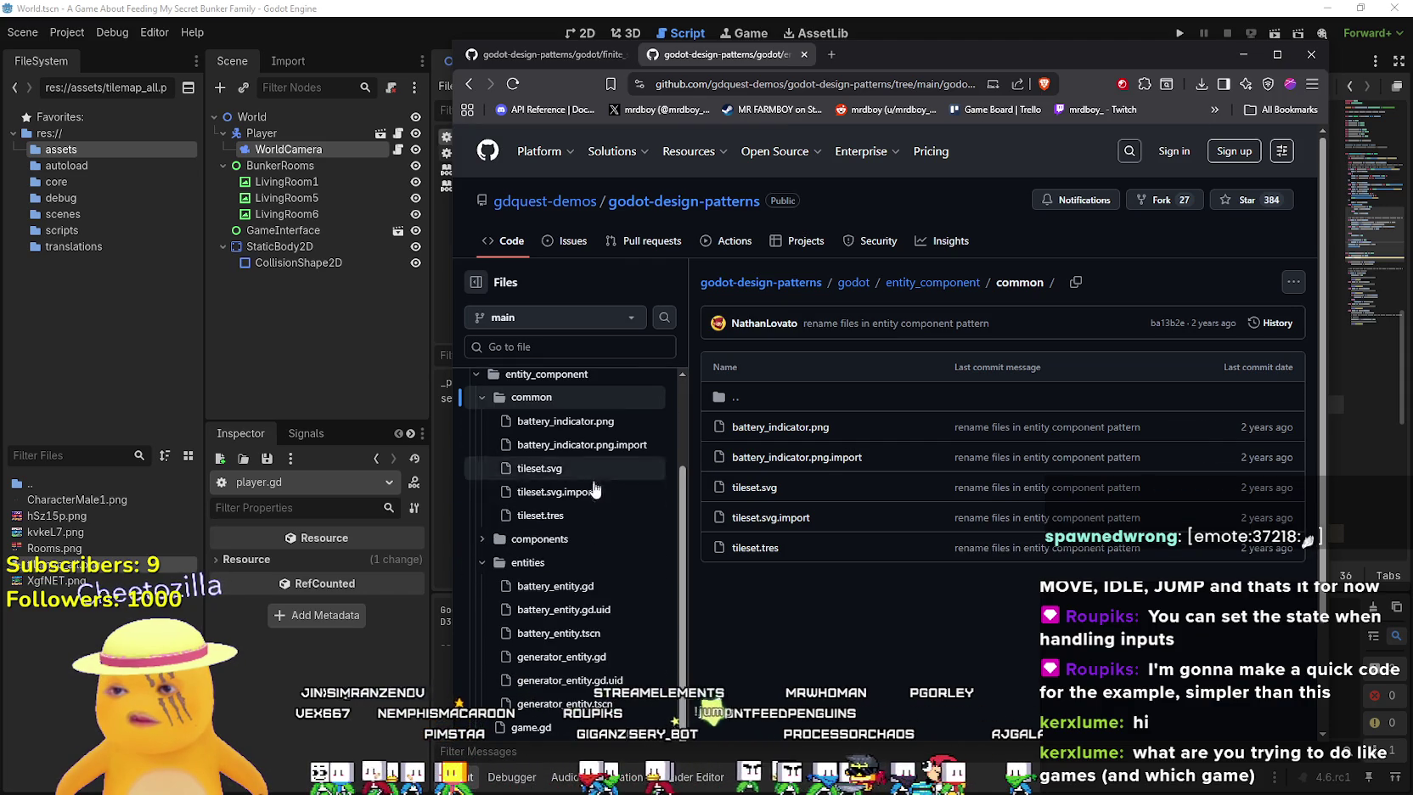
pyautogui.click(539, 538)
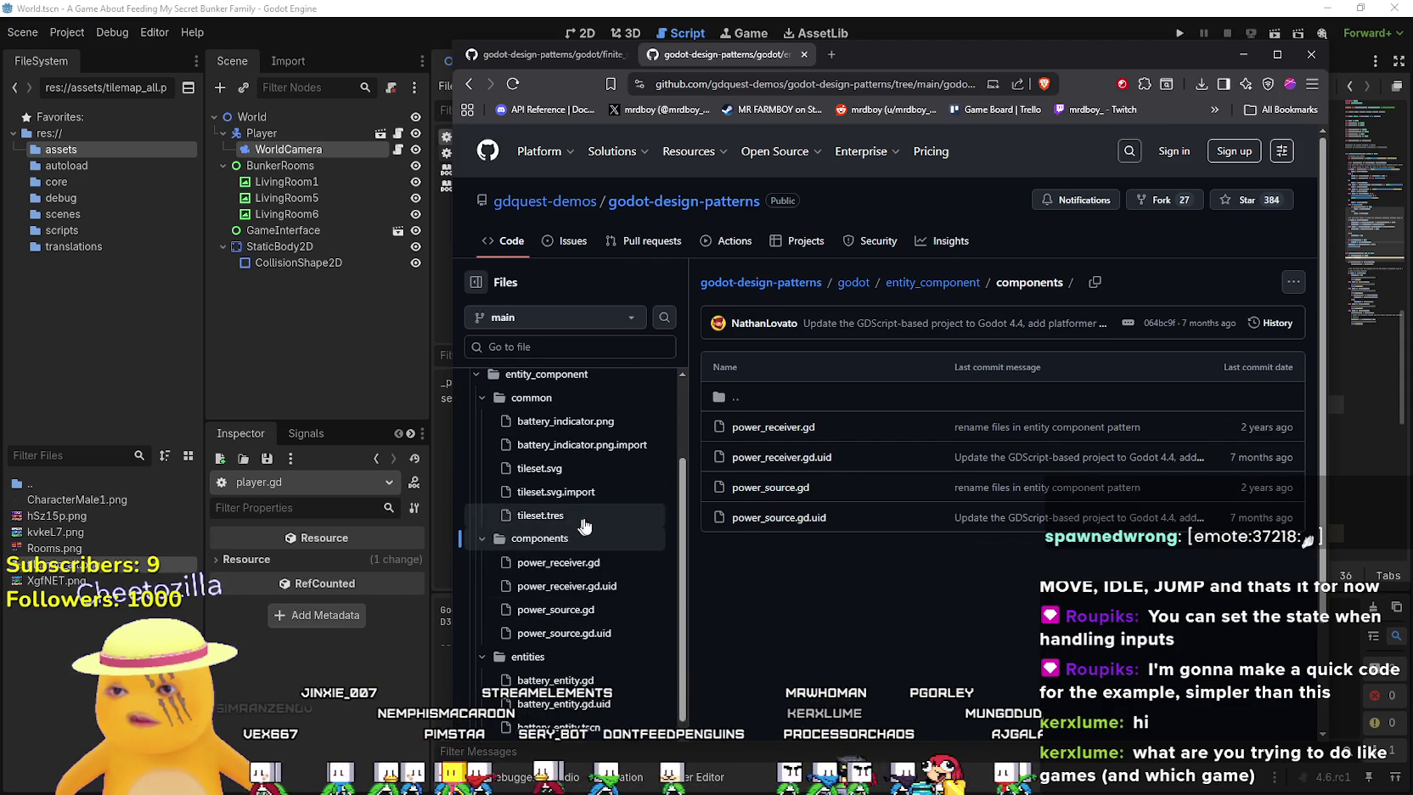
pyautogui.scroll(-4, 600, 662)
pyautogui.scroll(-2, 600, 701)
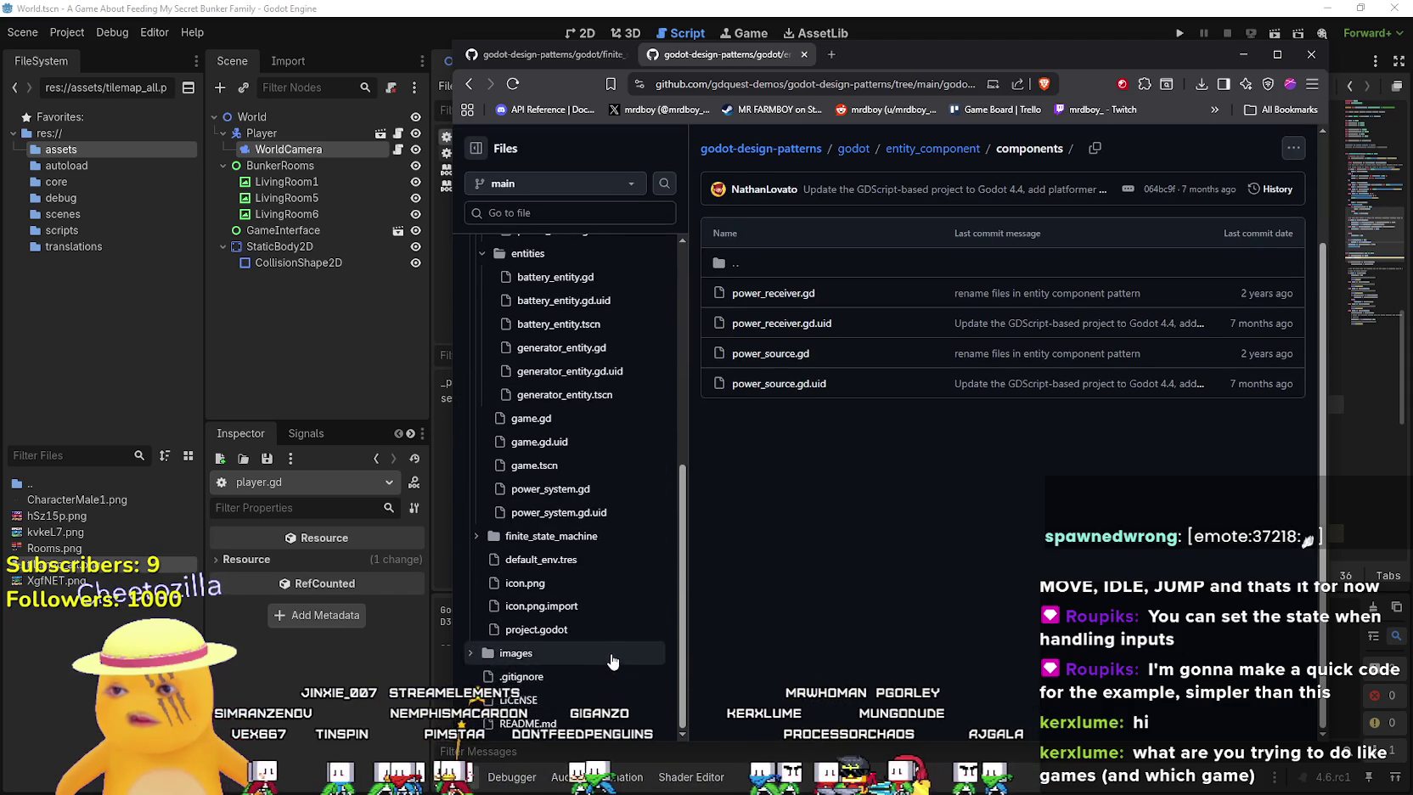
pyautogui.scroll(5, 609, 664)
pyautogui.scroll(1, 594, 510)
# Return to player.gd and look over the code around lines 21–23
pyautogui.hotkey('alt', 'Tab')
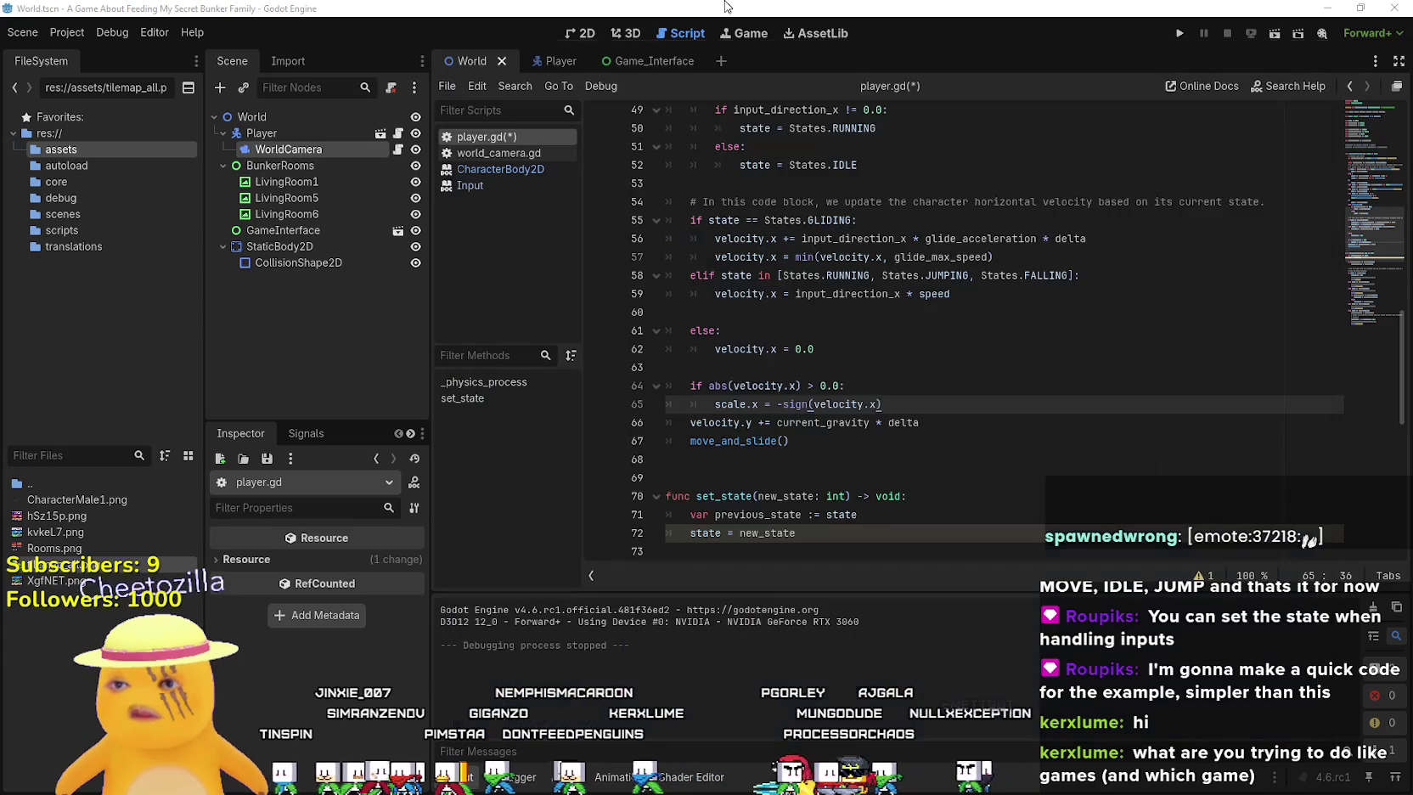
pyautogui.scroll(5, 831, 299)
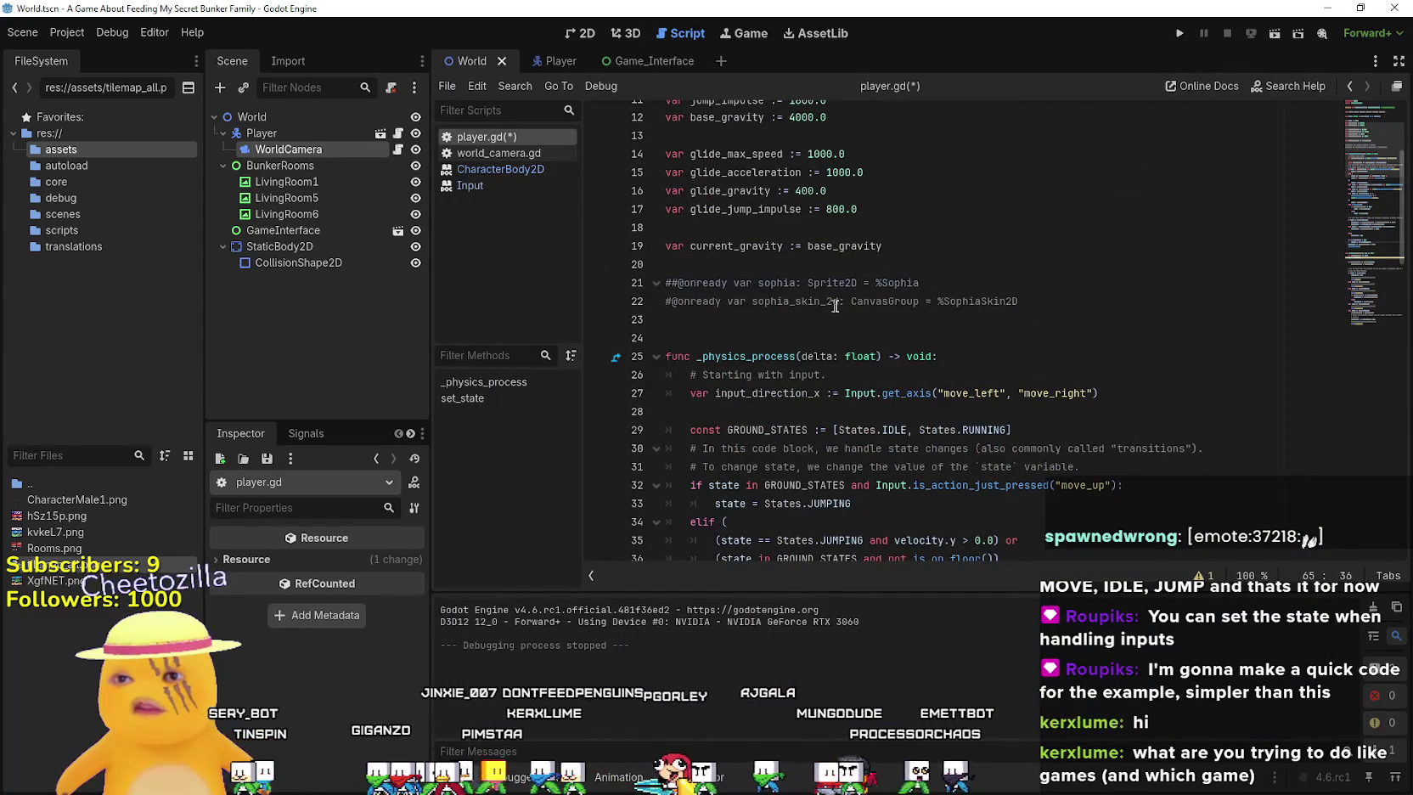
pyautogui.click(992, 301)
pyautogui.doubleClick(931, 282)
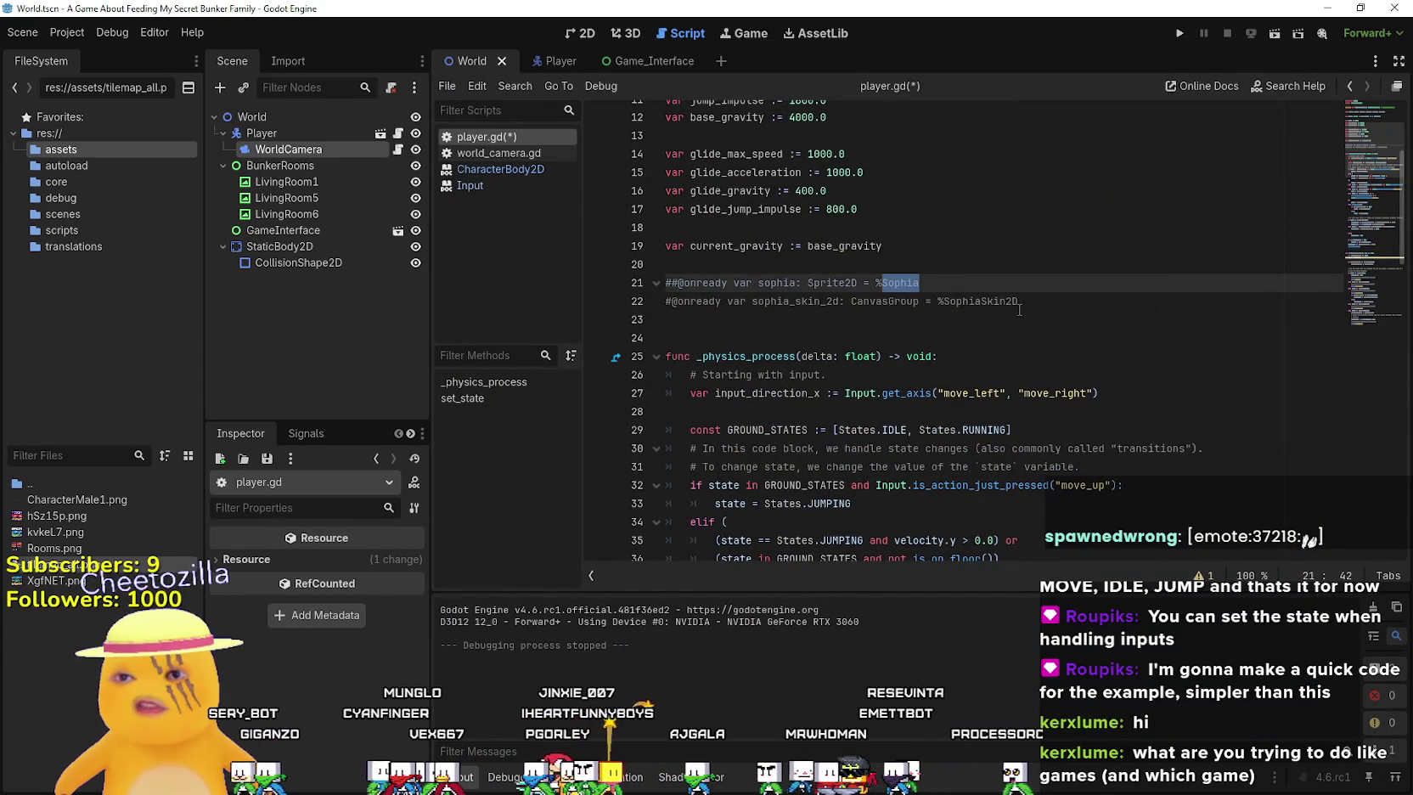
pyautogui.click(1023, 295)
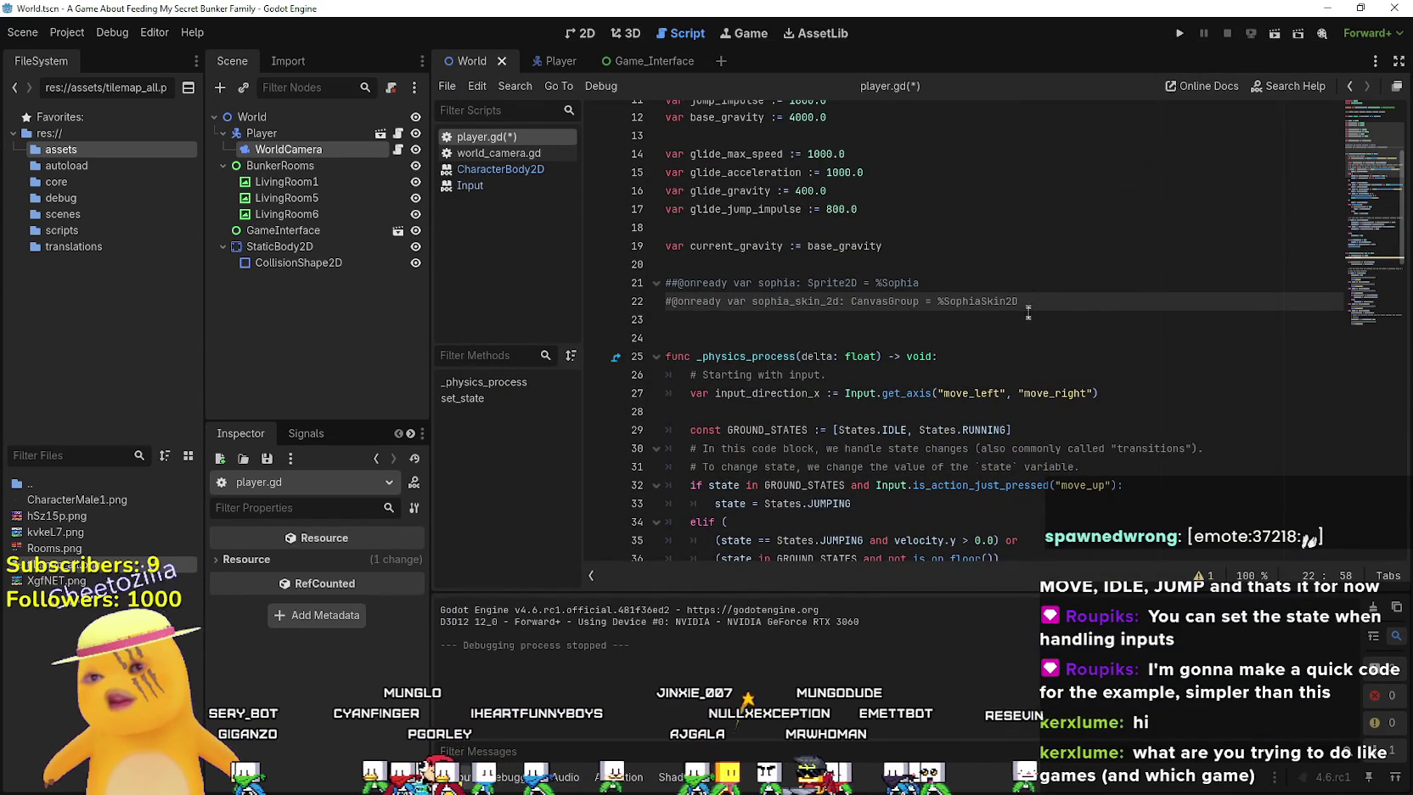
pyautogui.click(971, 323)
pyautogui.scroll(-15, 900, 442)
pyautogui.scroll(-3, 900, 443)
pyautogui.scroll(4, 904, 407)
pyautogui.click(907, 387)
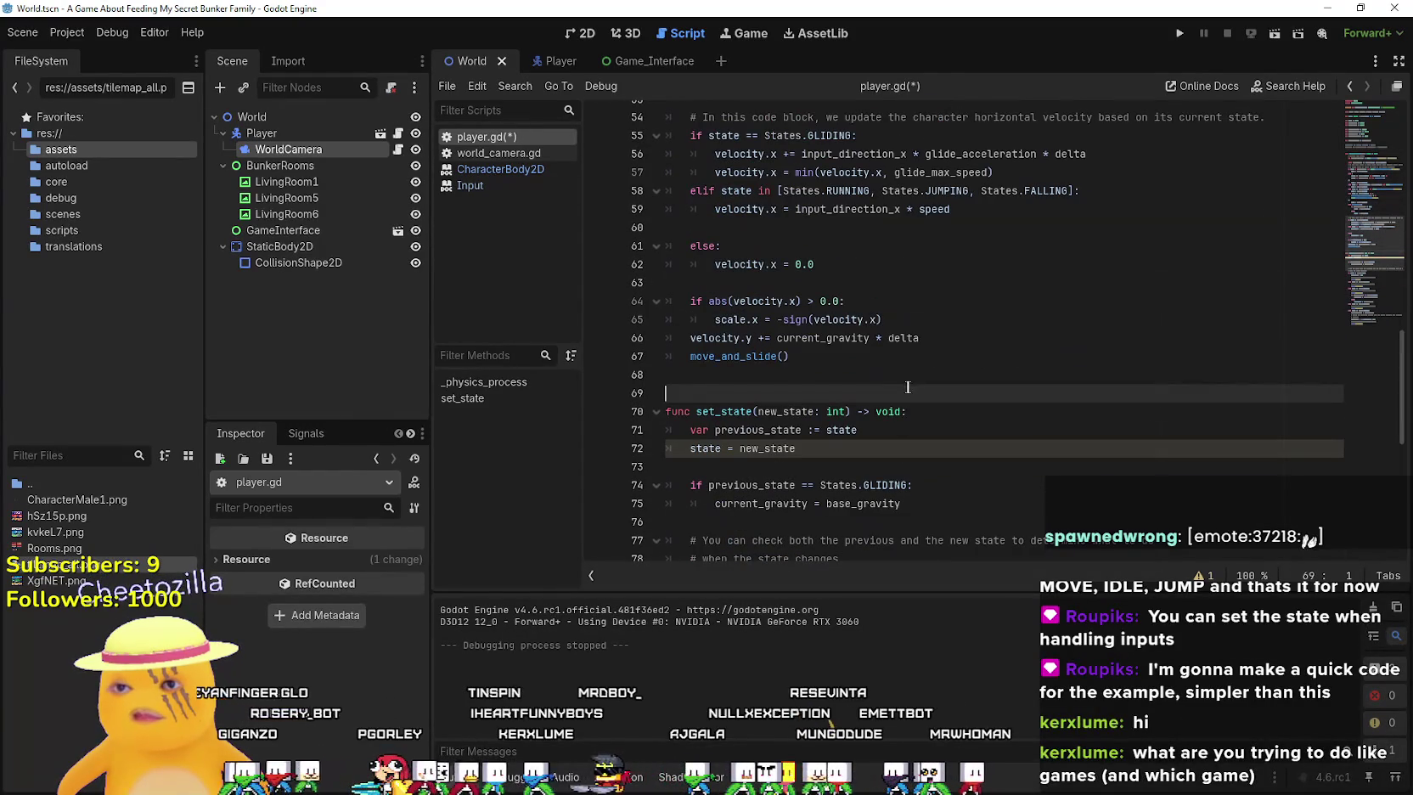
# Check the sprite-flipping line 65 and the earlier state lines, then save player.gd
pyautogui.click(906, 321)
pyautogui.scroll(3, 902, 375)
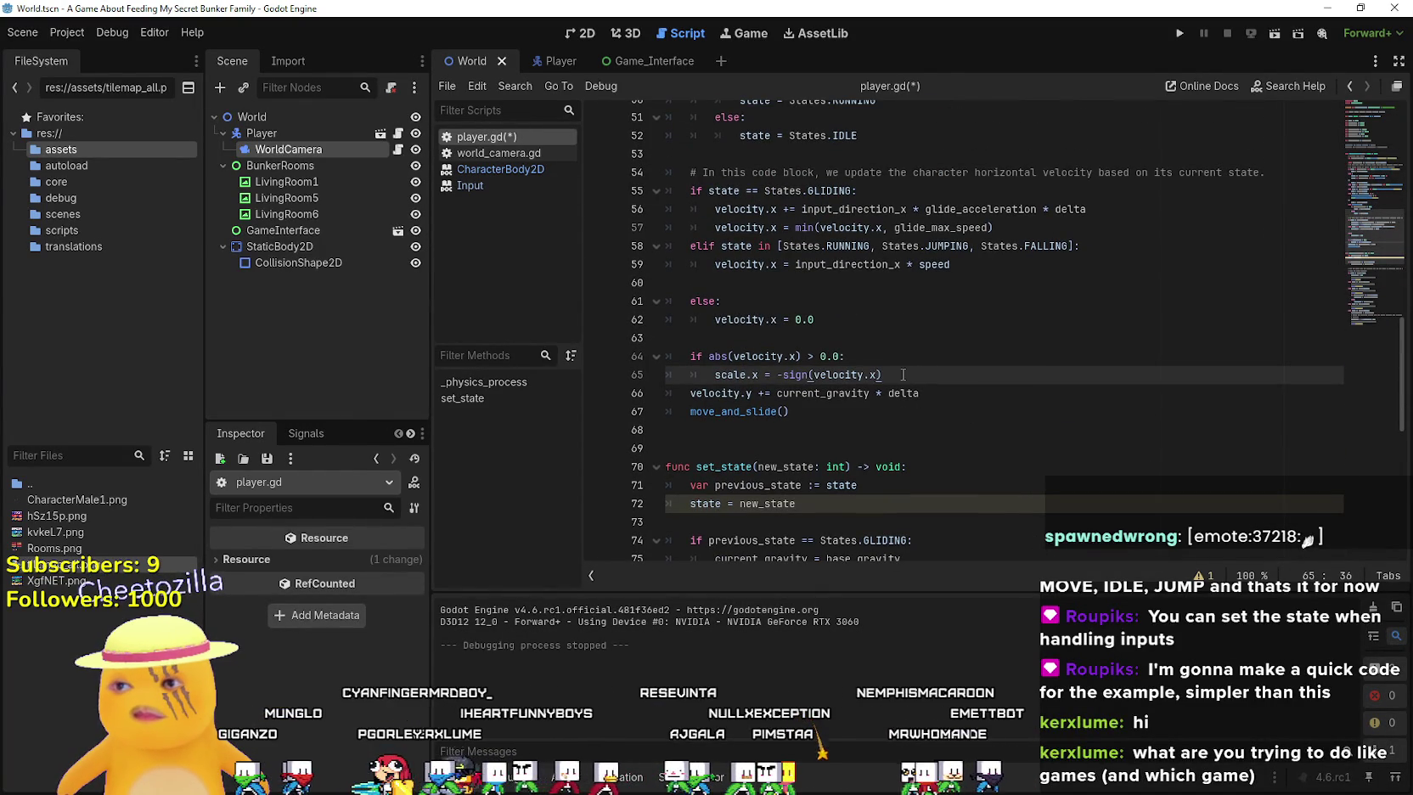
pyautogui.scroll(6, 902, 375)
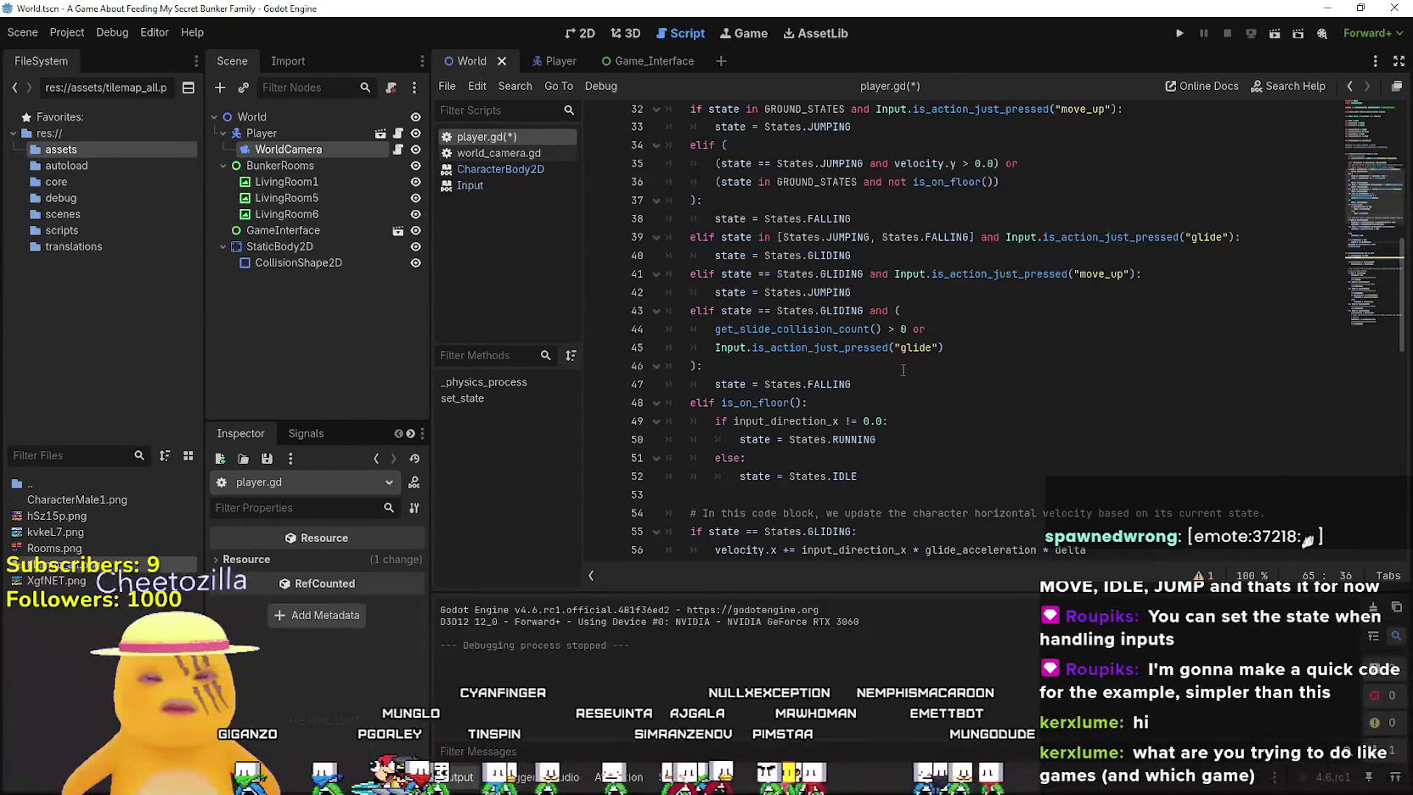
pyautogui.scroll(3, 903, 370)
pyautogui.click(902, 370)
pyautogui.scroll(1, 902, 370)
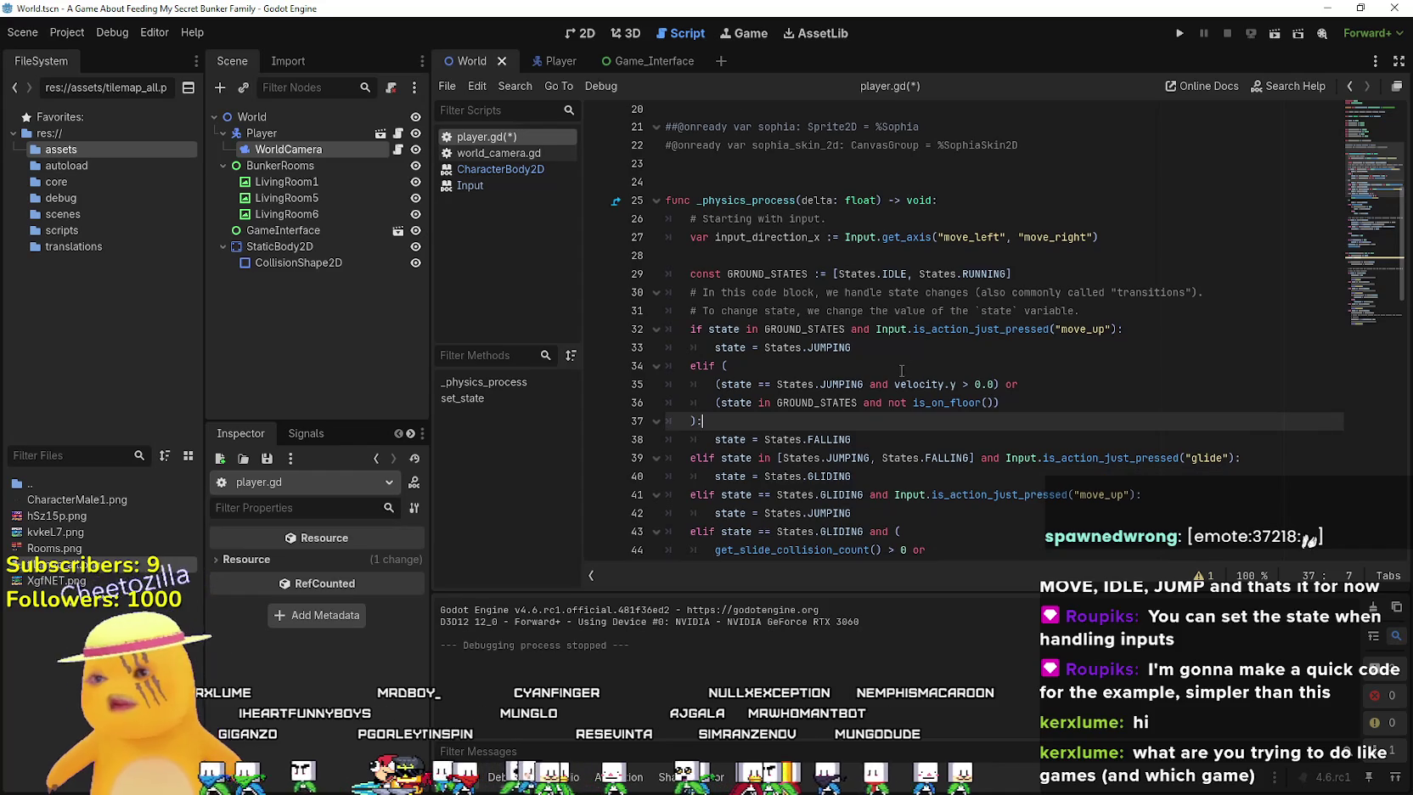
pyautogui.click(817, 254)
pyautogui.scroll(3, 817, 254)
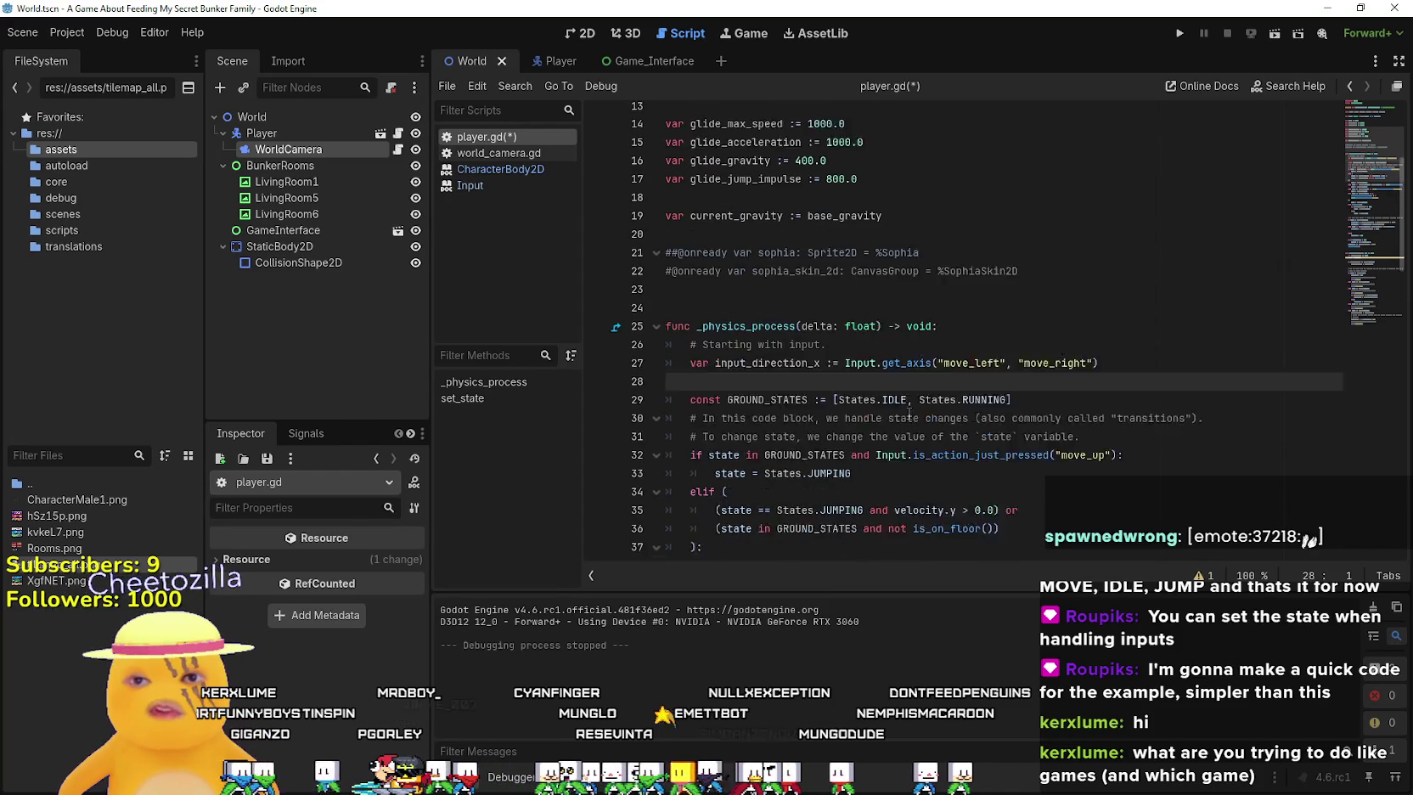
pyautogui.click(869, 347)
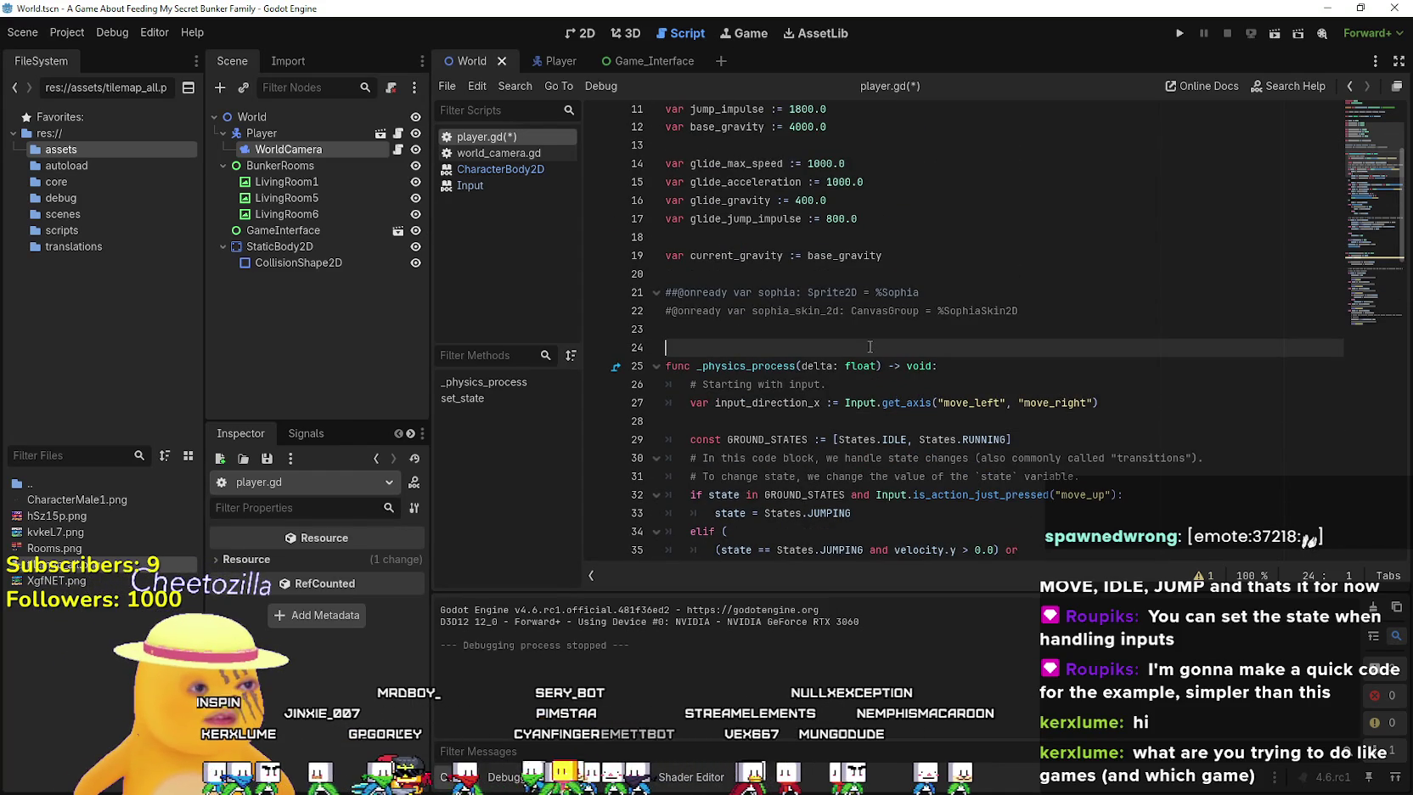
pyautogui.hotkey('ctrl', 's')
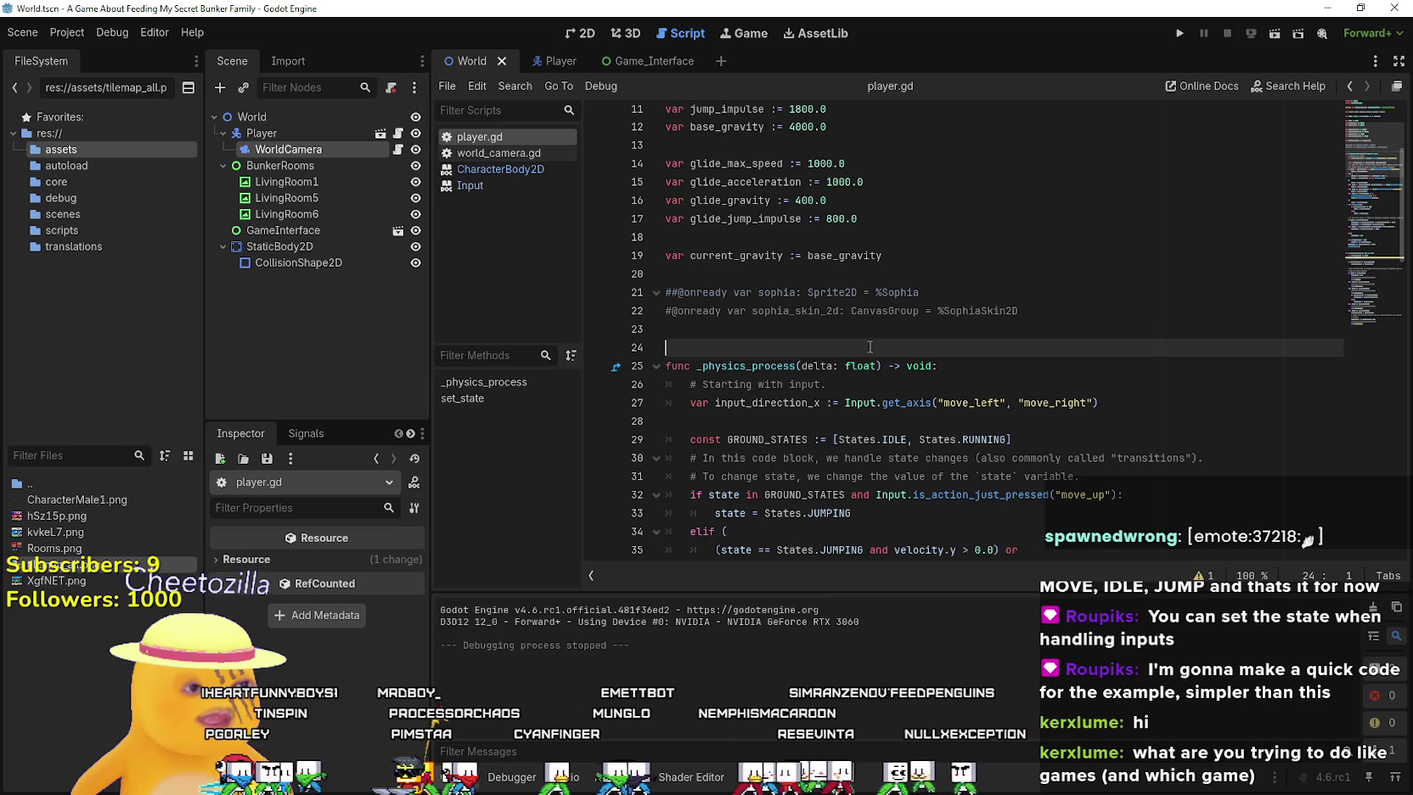
# Review lines 13–44 of player.gd once more and run the game
pyautogui.click(841, 311)
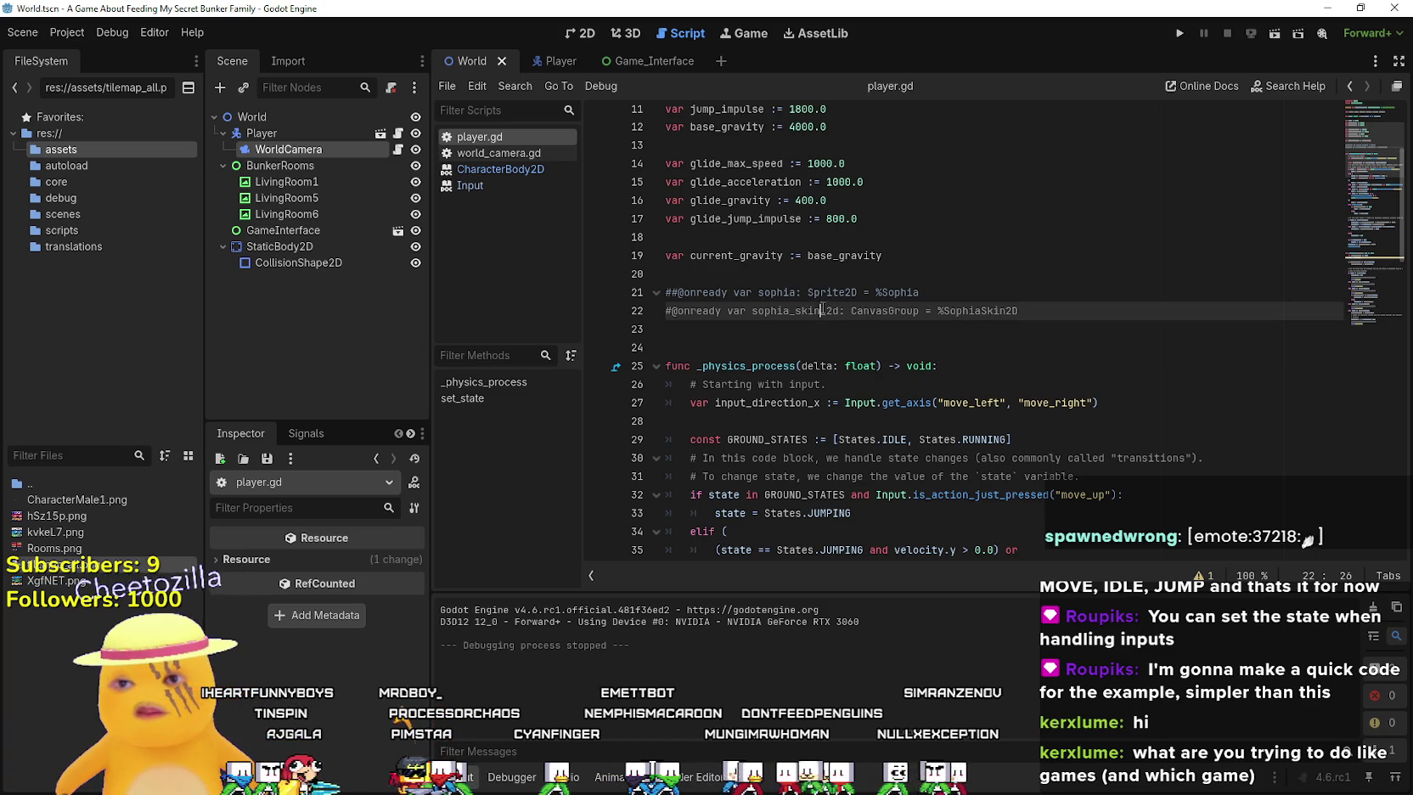
pyautogui.click(831, 331)
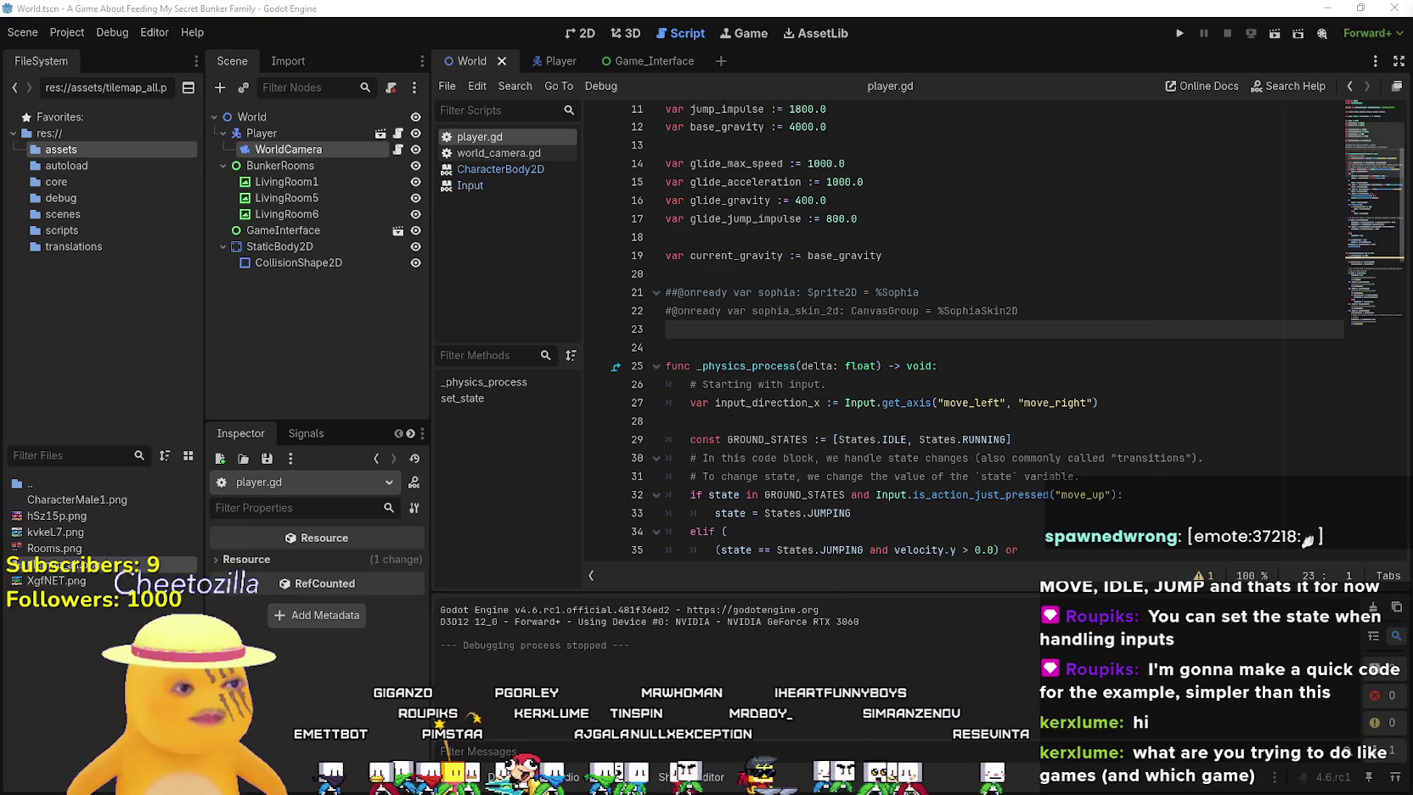
pyautogui.scroll(4, 963, 350)
pyautogui.click(907, 415)
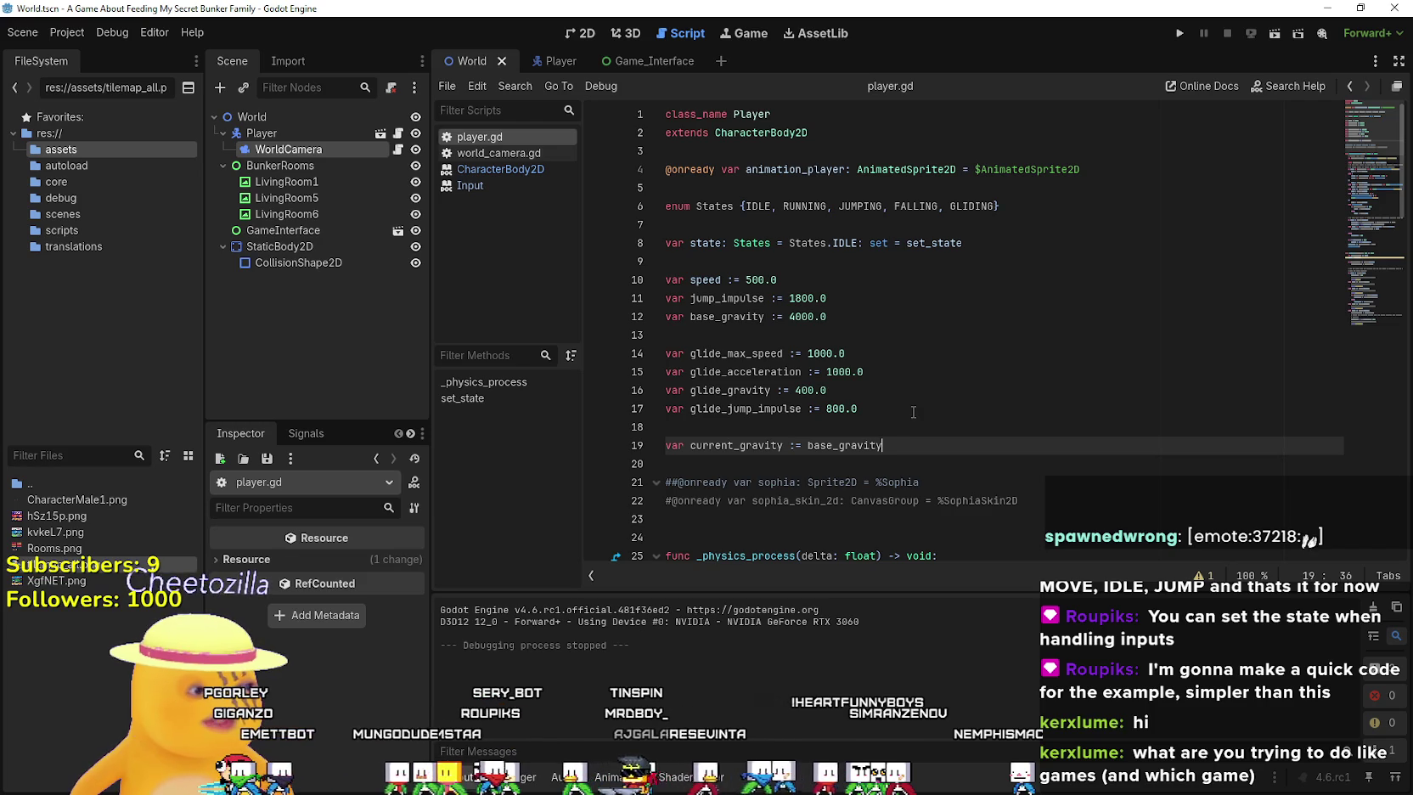
pyautogui.click(894, 336)
pyautogui.scroll(-9, 894, 334)
pyautogui.click(1107, 411)
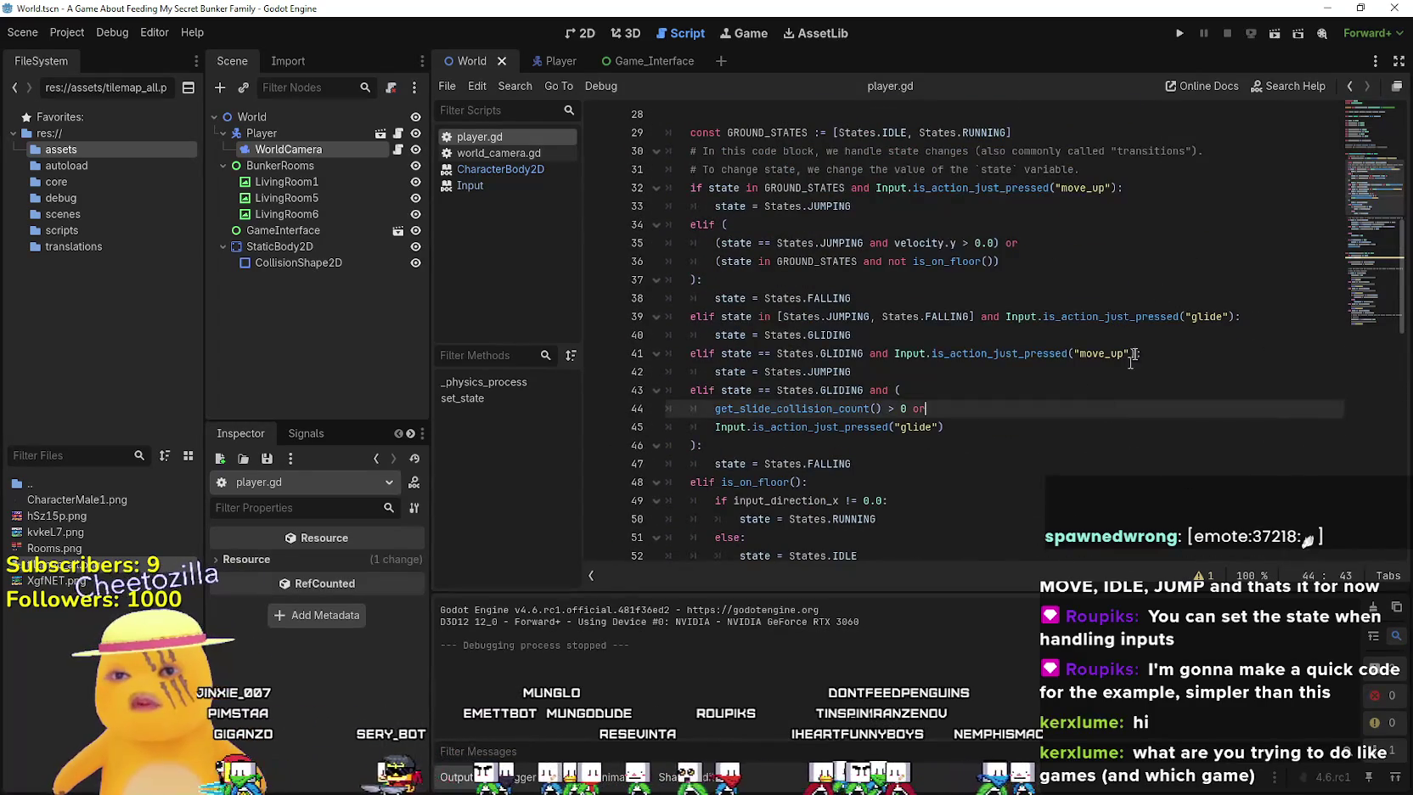
pyautogui.click(1180, 33)
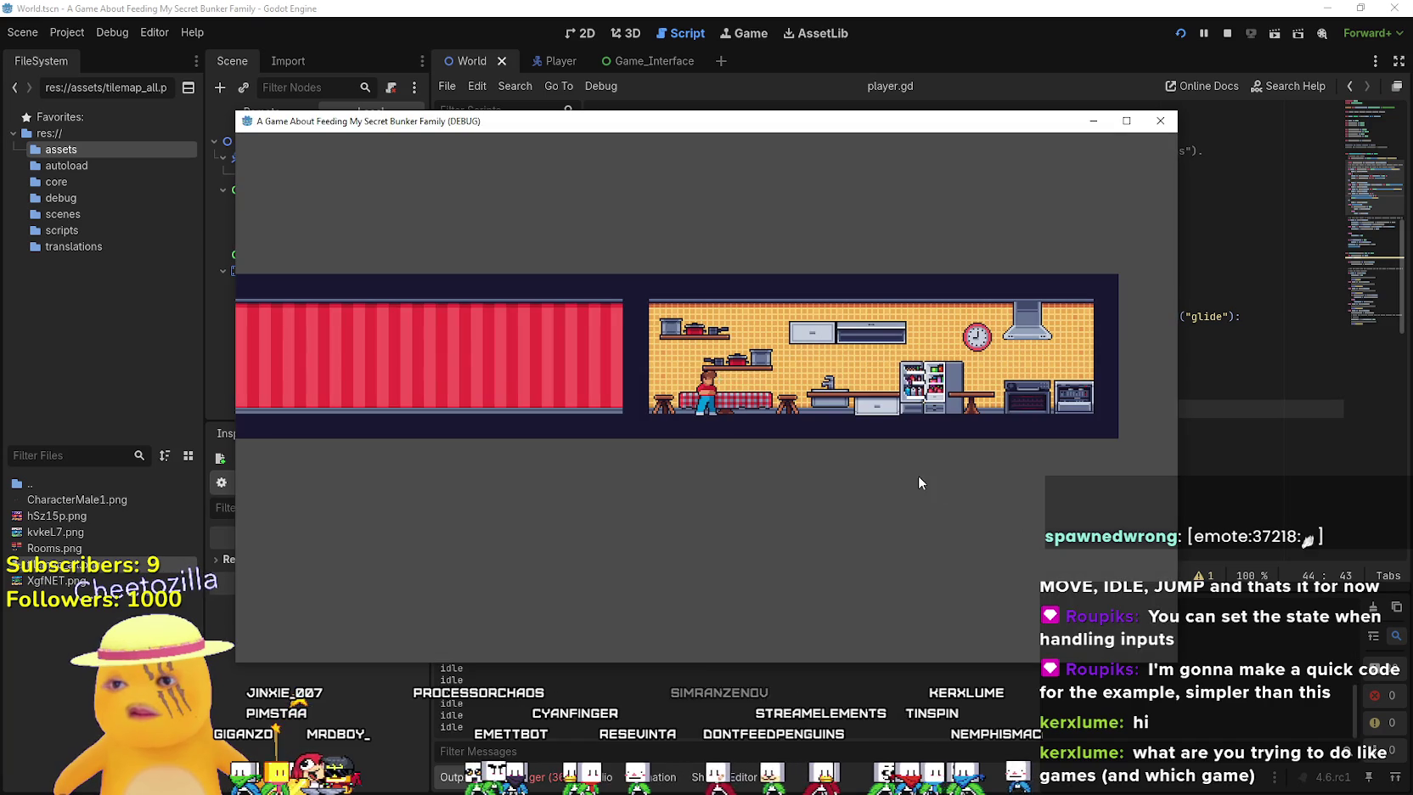
# Run the player back and forth between the red room and kitchen, then stop with F8 and return to line 45
pyautogui.press('Right')
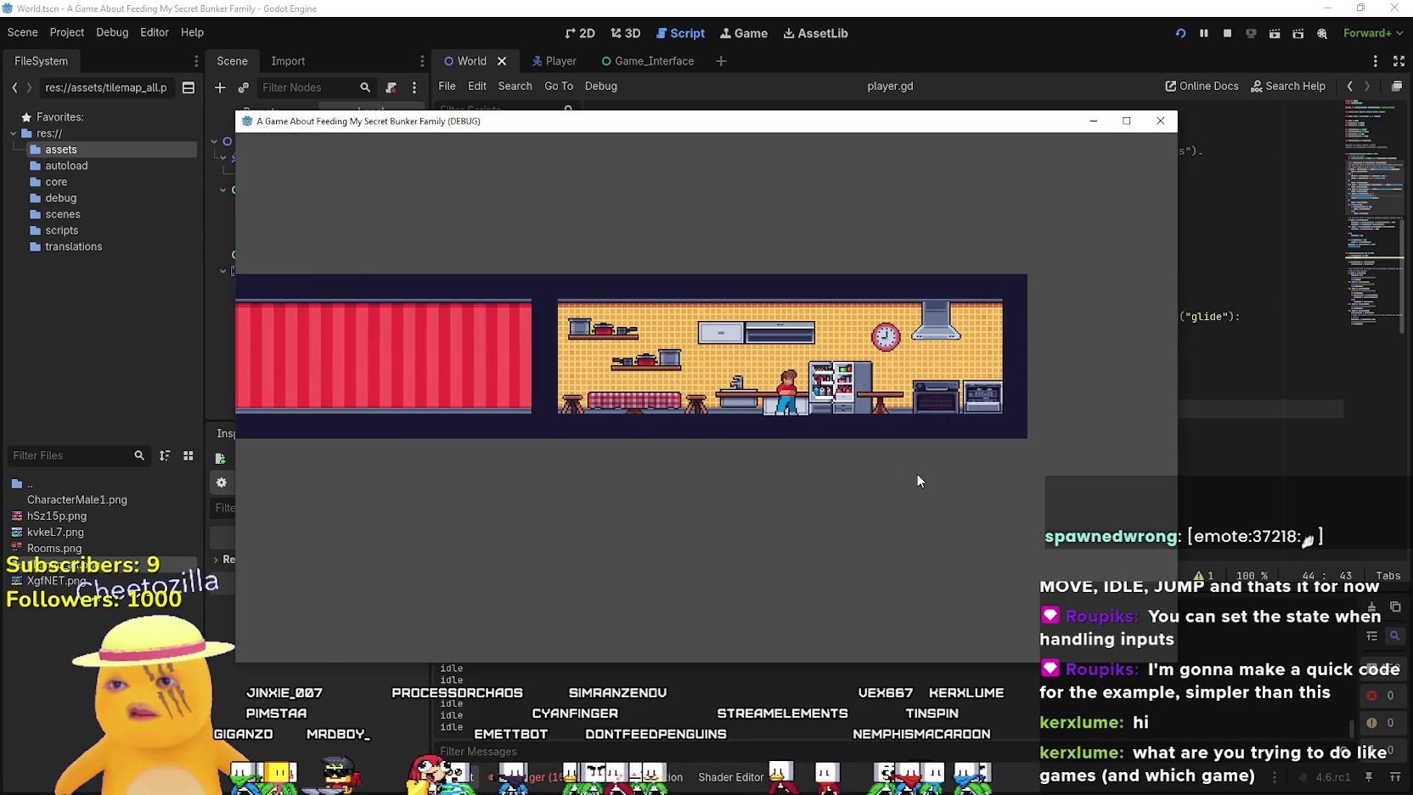
pyautogui.press('Left')
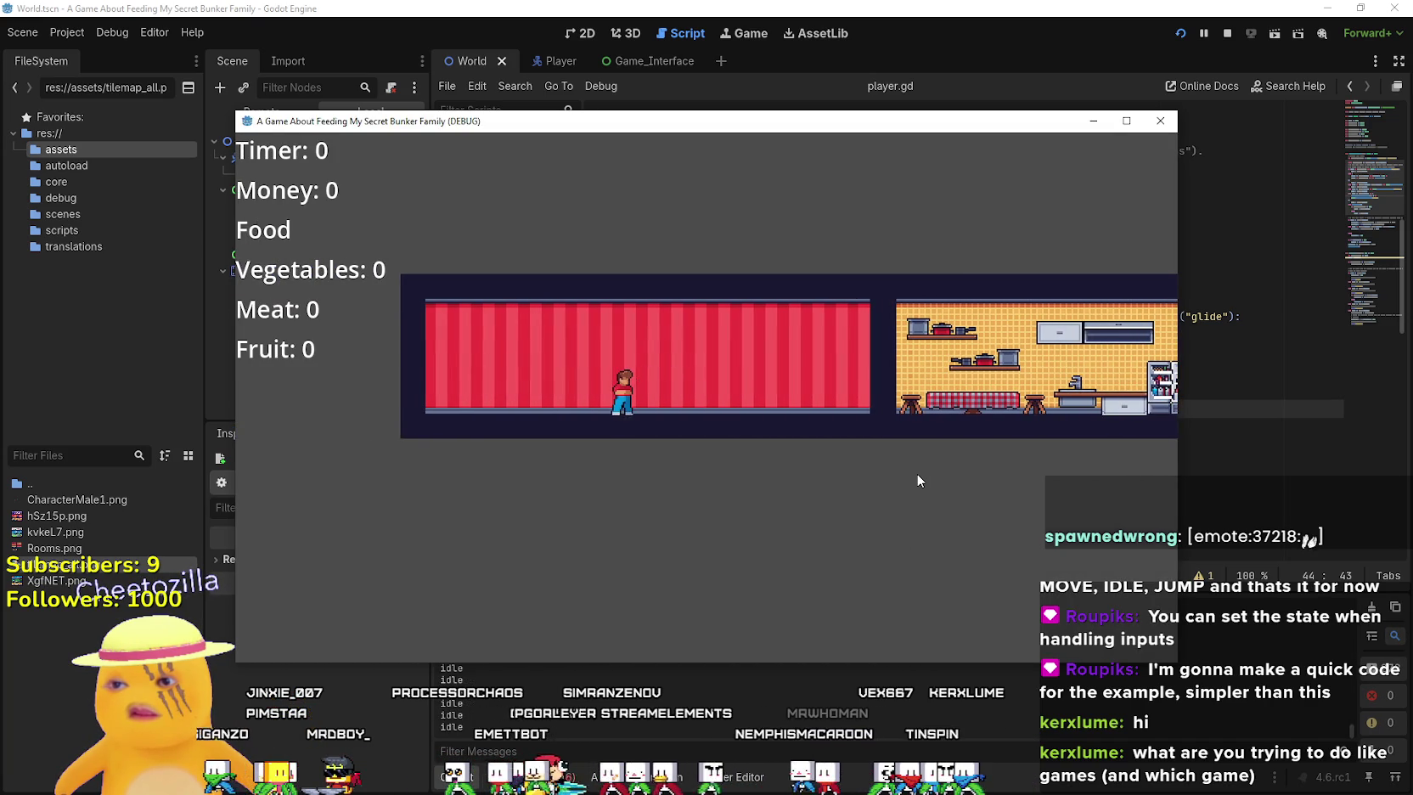
pyautogui.press('Right')
pyautogui.press('Left')
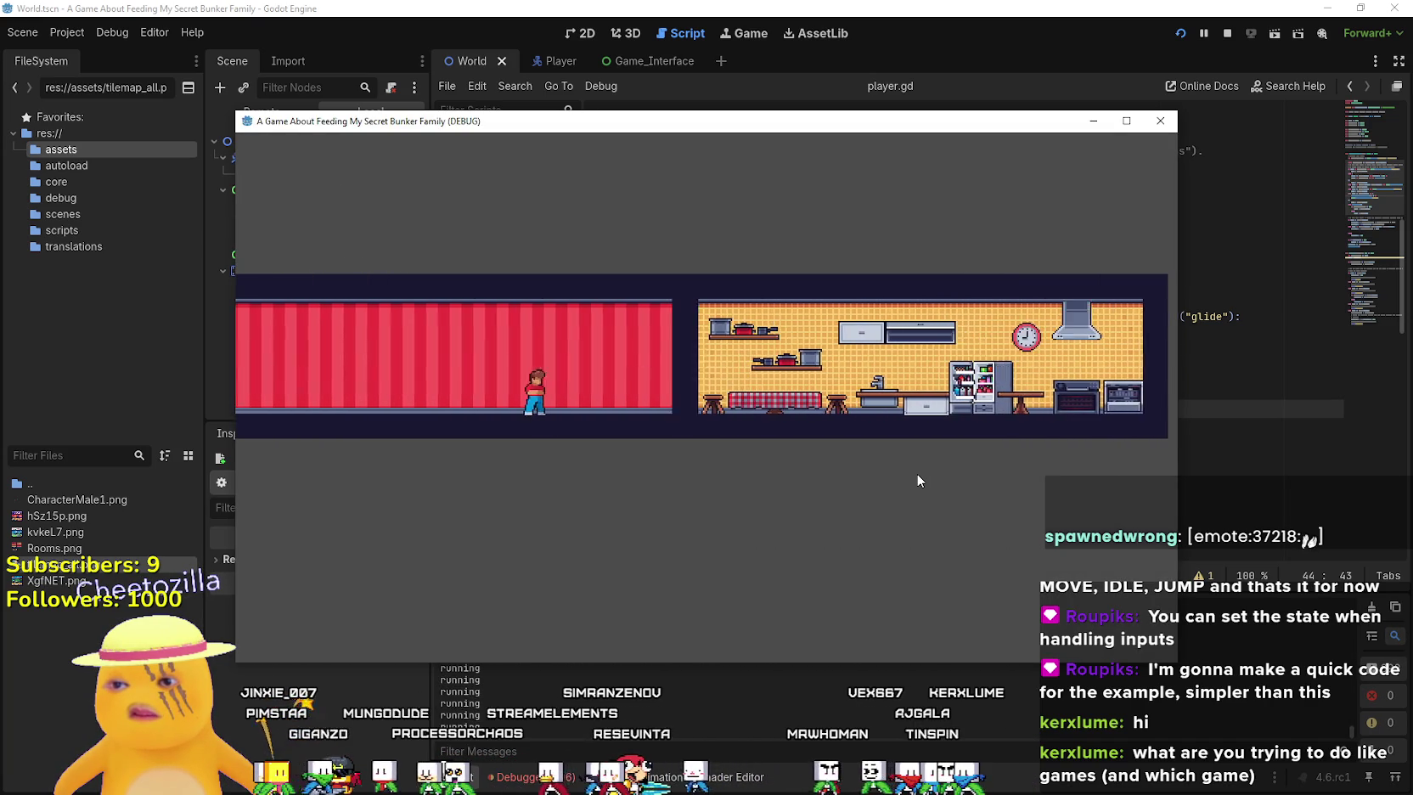
pyautogui.press('Right')
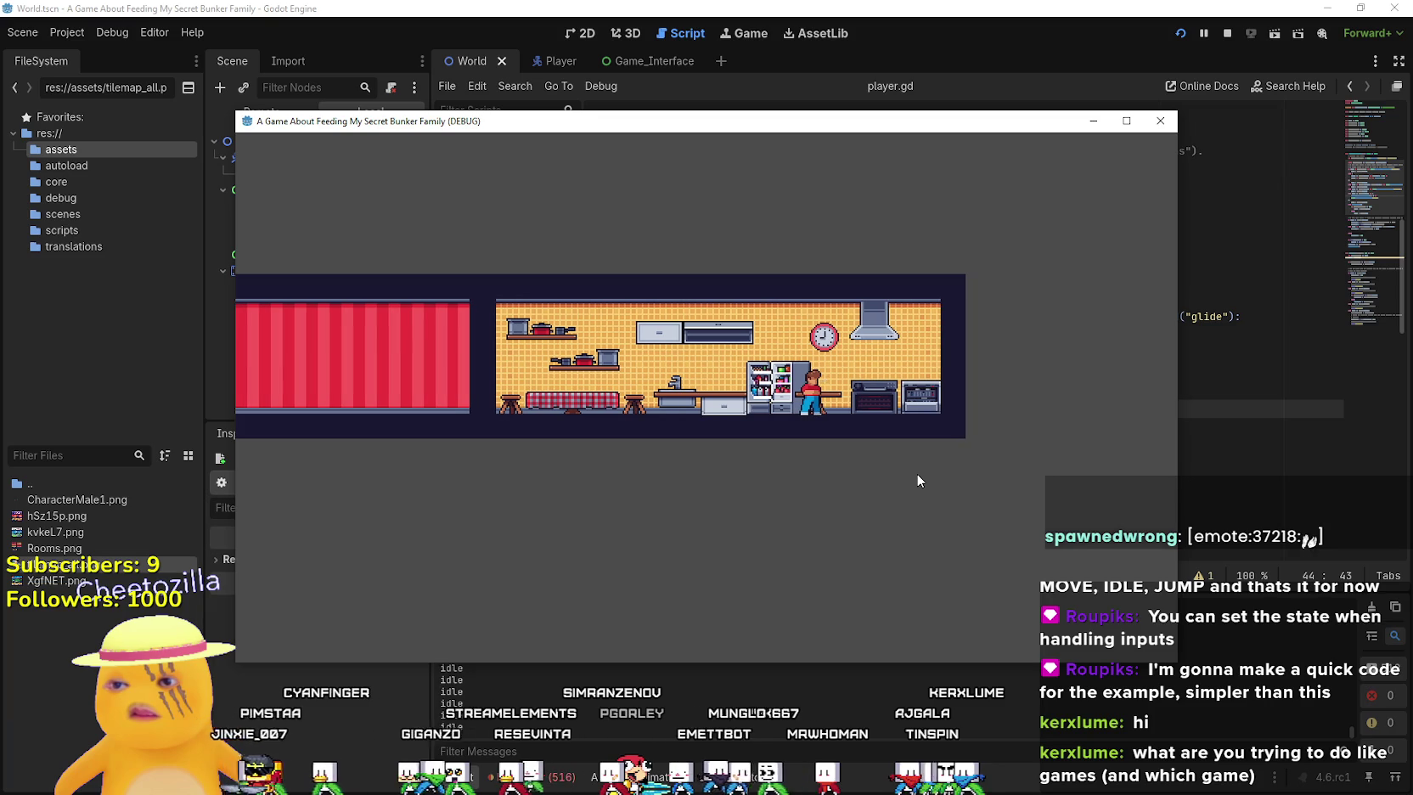
pyautogui.press('Left')
pyautogui.press('Right')
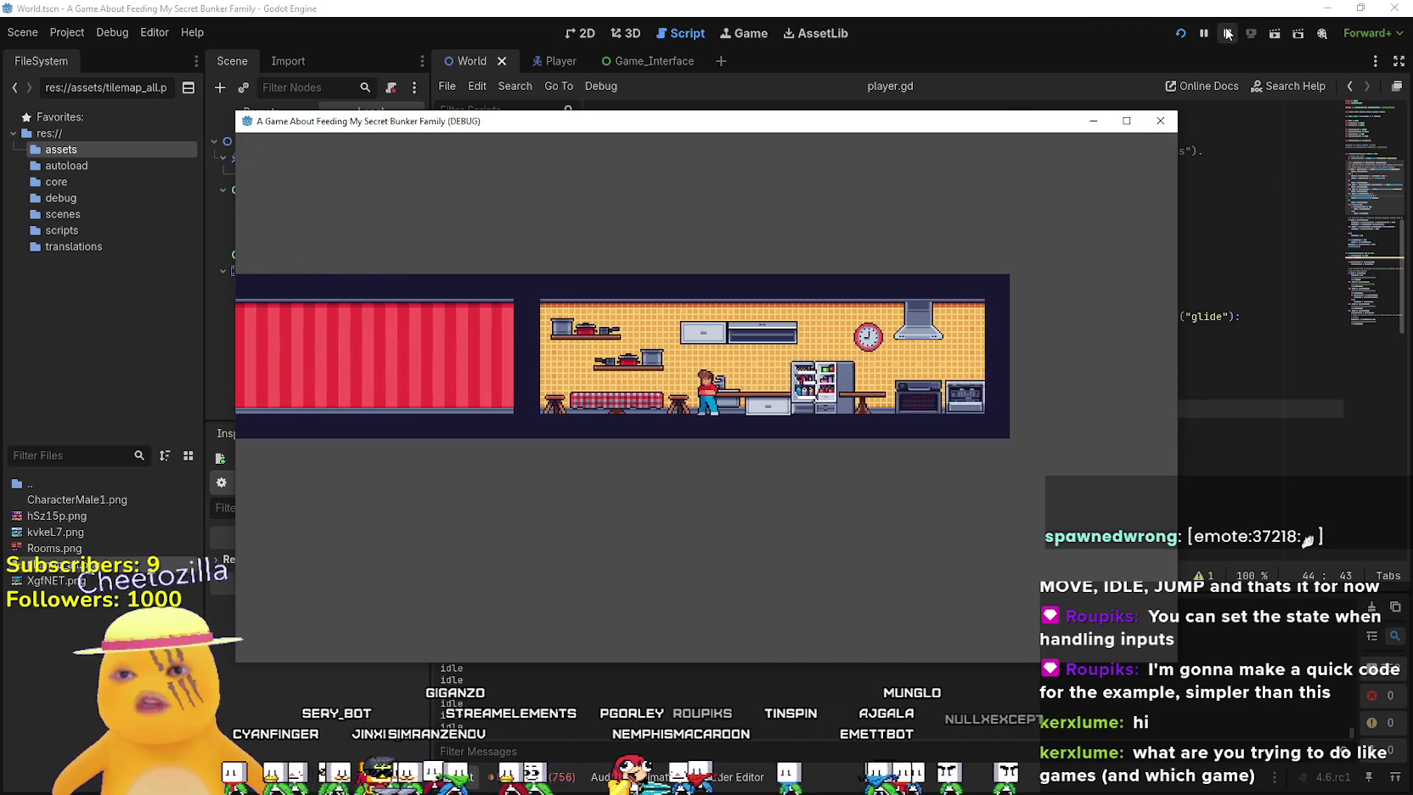
pyautogui.press('F8')
pyautogui.click(990, 424)
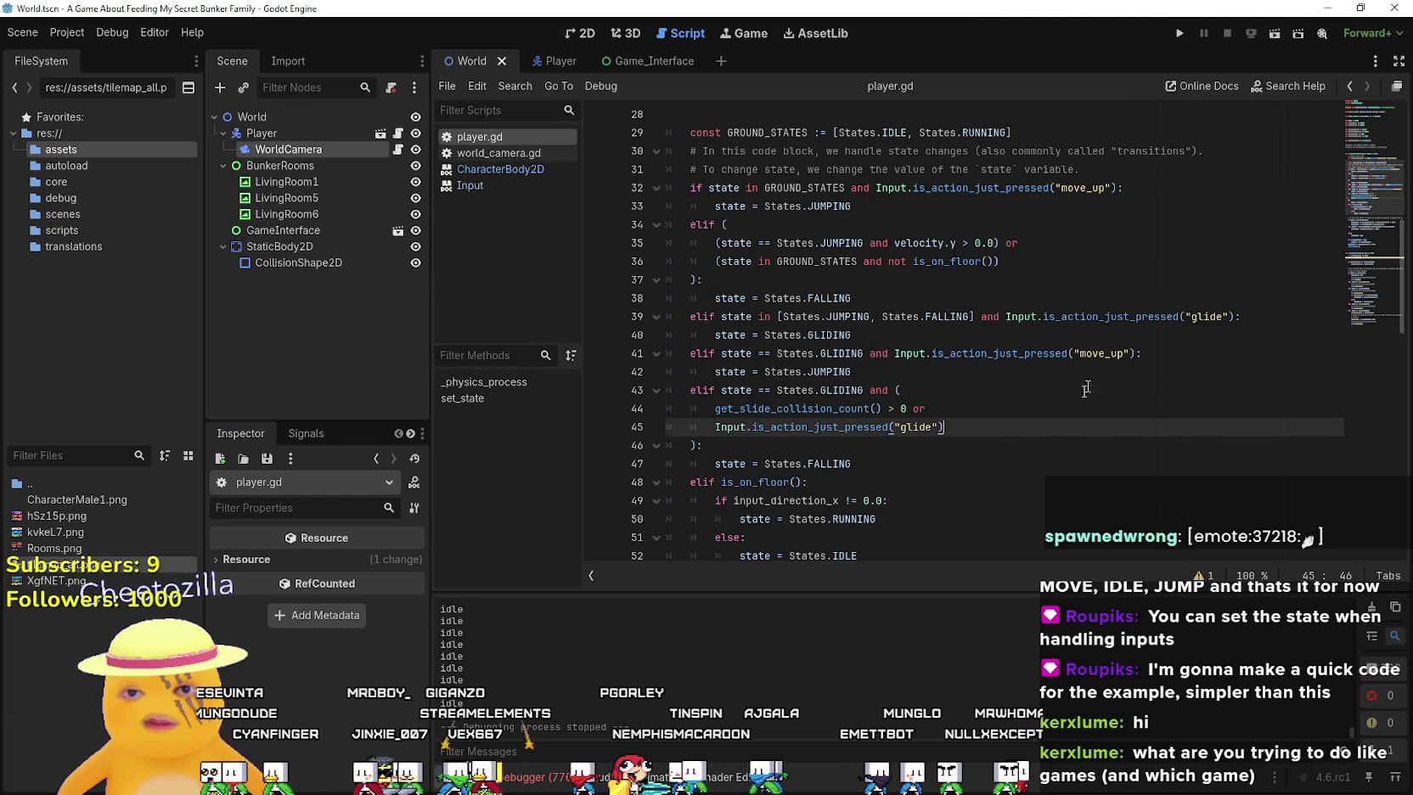
# Replace move_up with jump on lines 32 and 41, then select the glide action name on line 39
pyautogui.doubleClick(1101, 353)
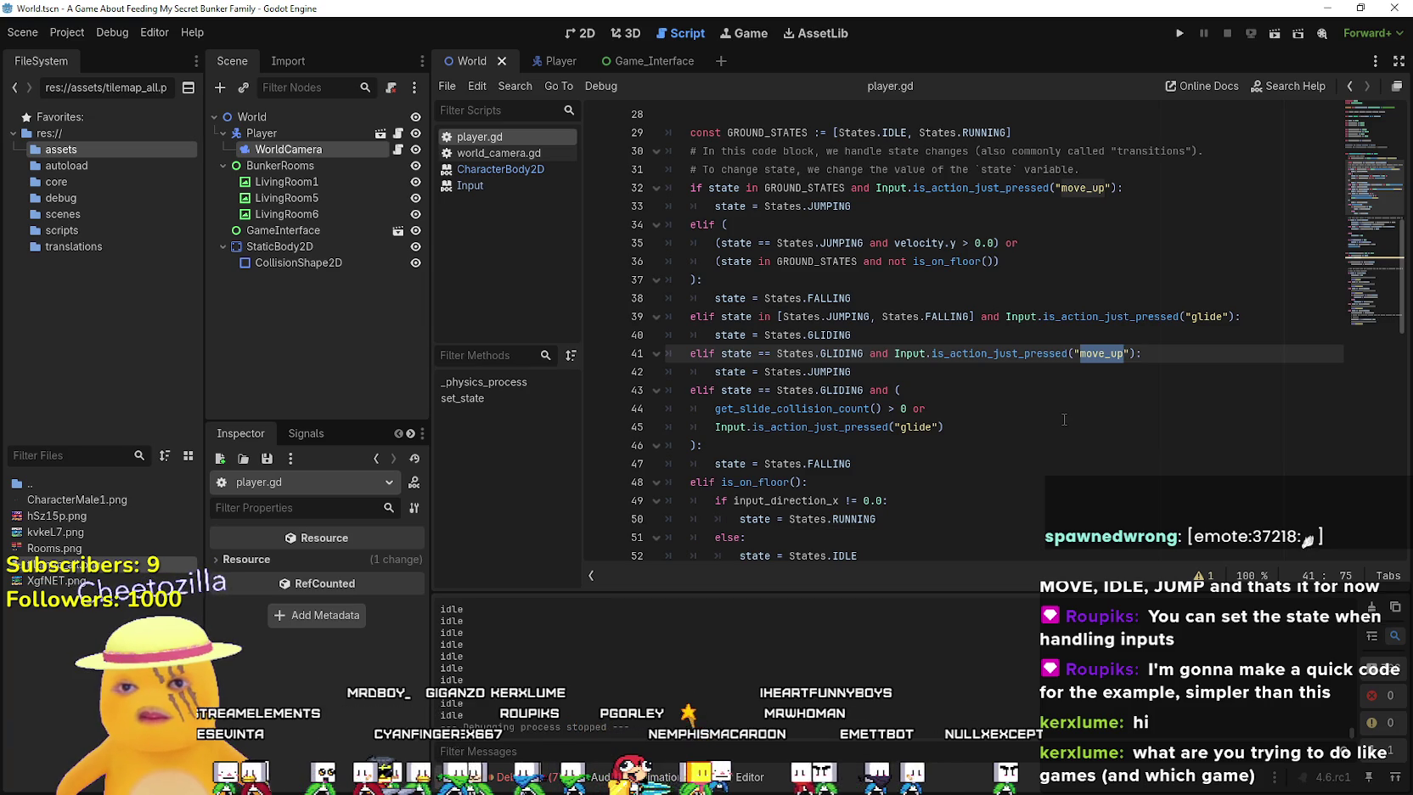
pyautogui.doubleClick(1089, 188)
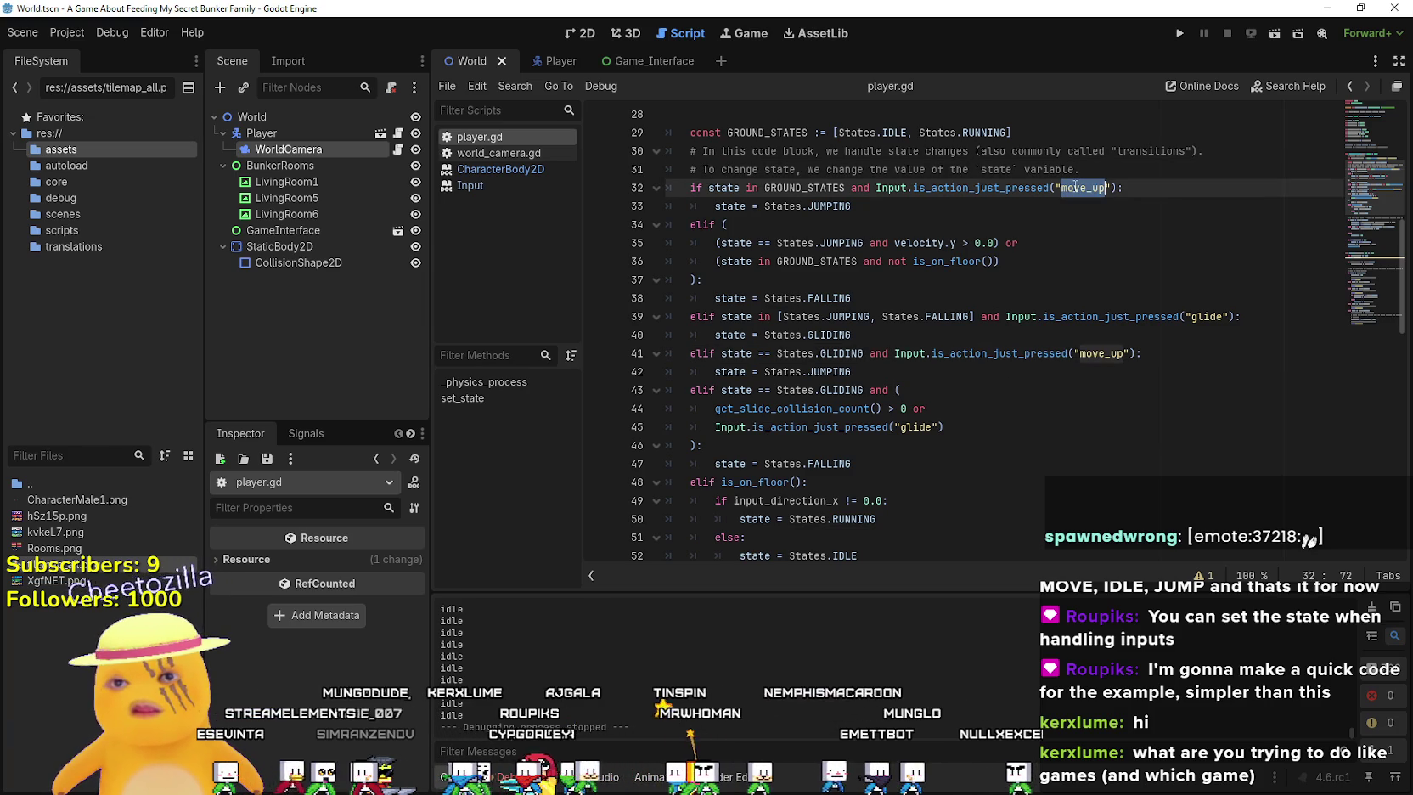
pyautogui.write('ju')
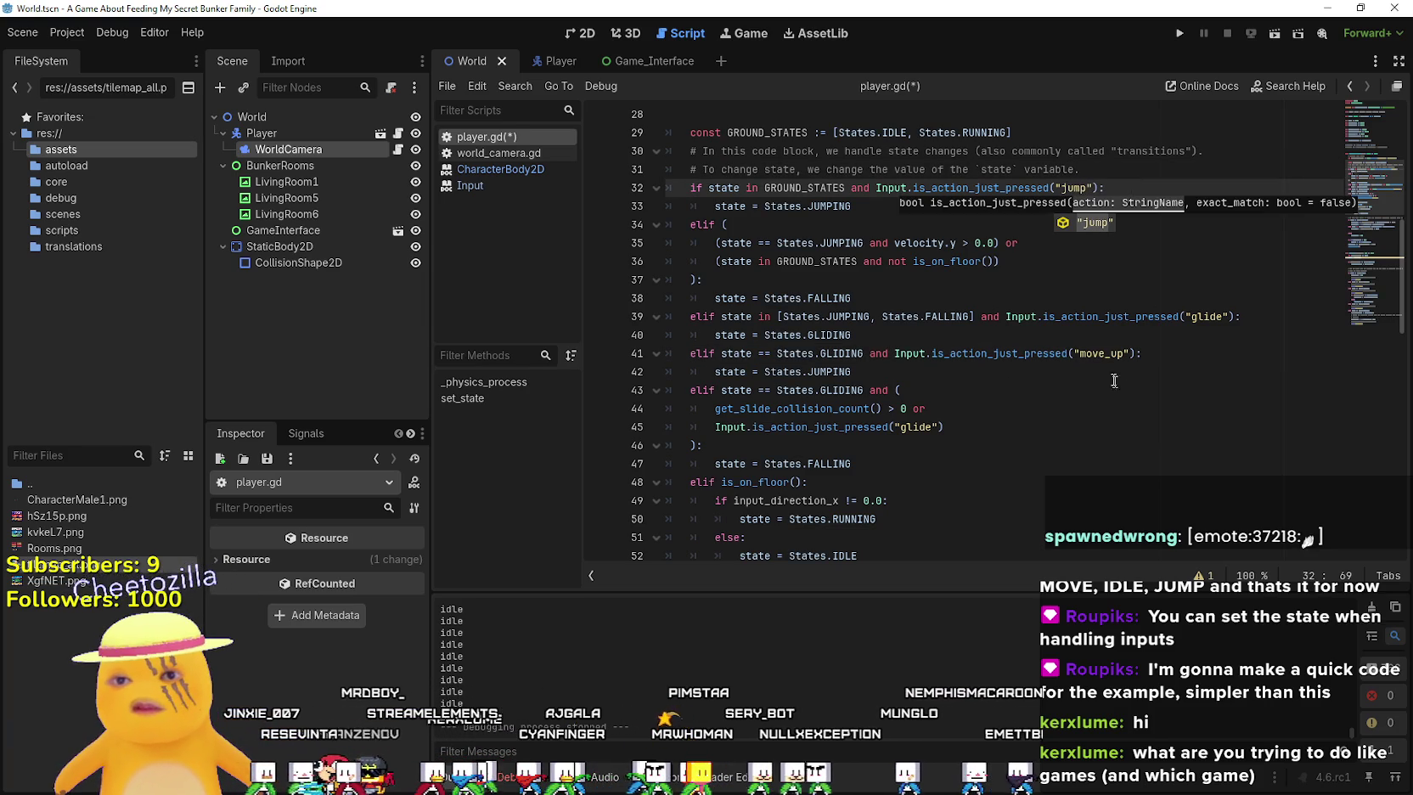
pyautogui.write('mp')
pyautogui.doubleClick(1100, 353)
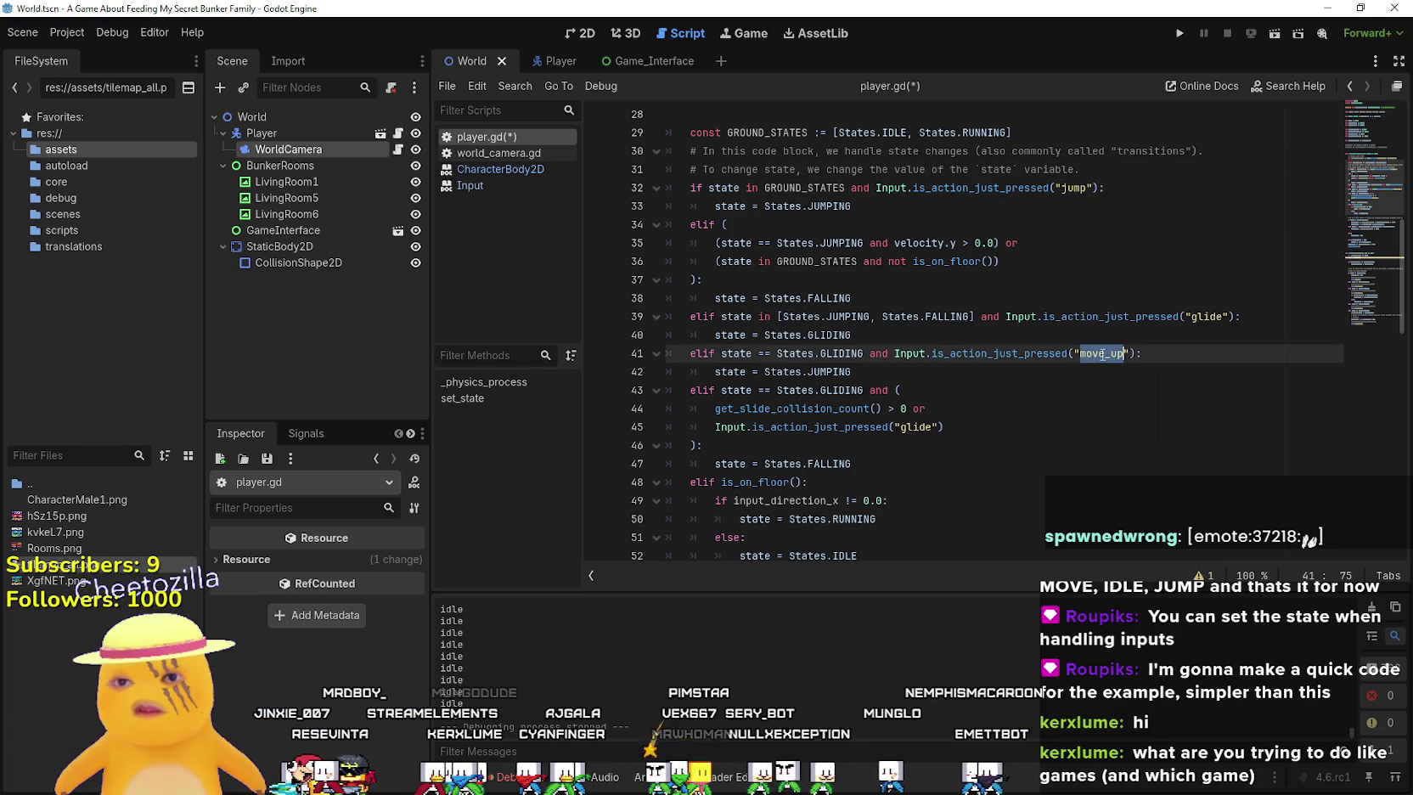
pyautogui.write('jump')
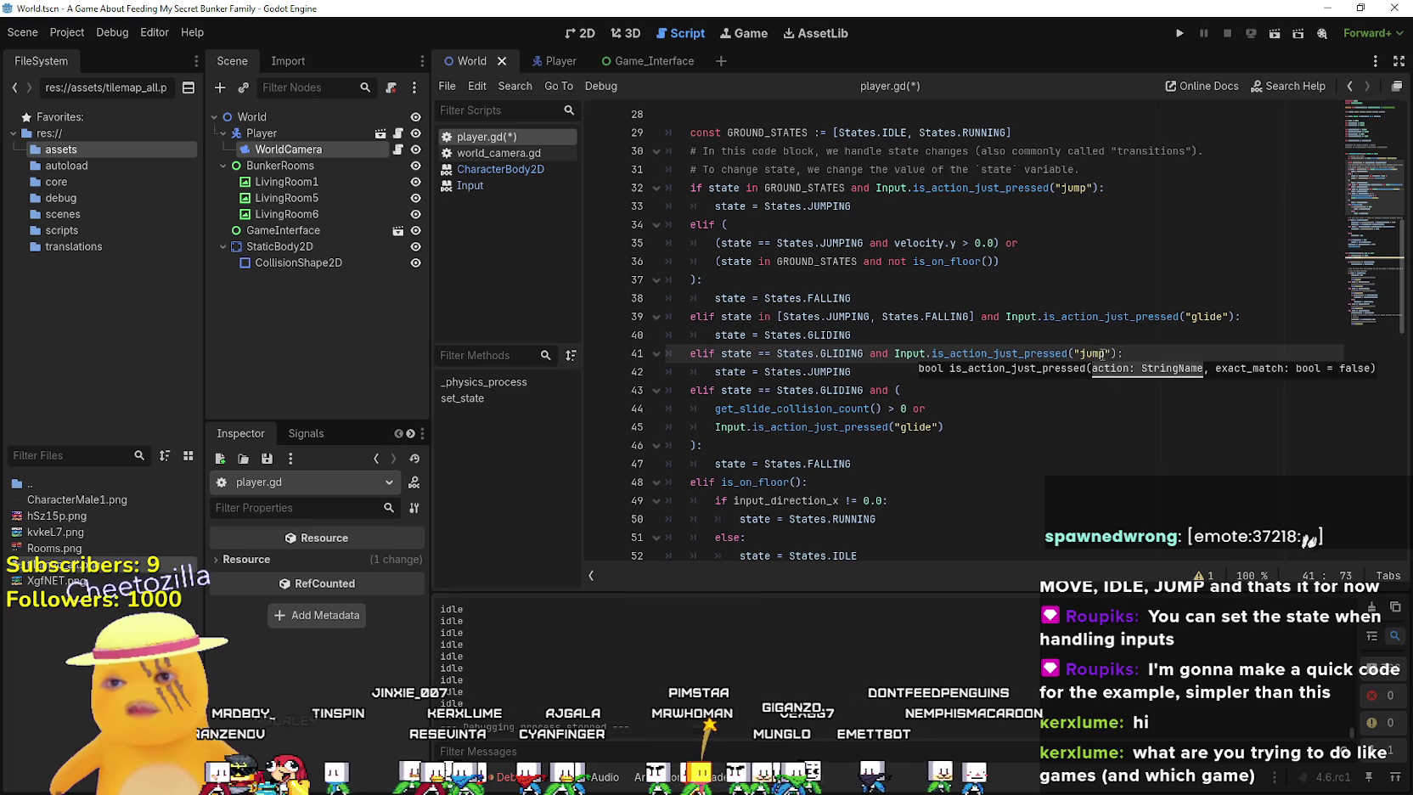
pyautogui.click(942, 427)
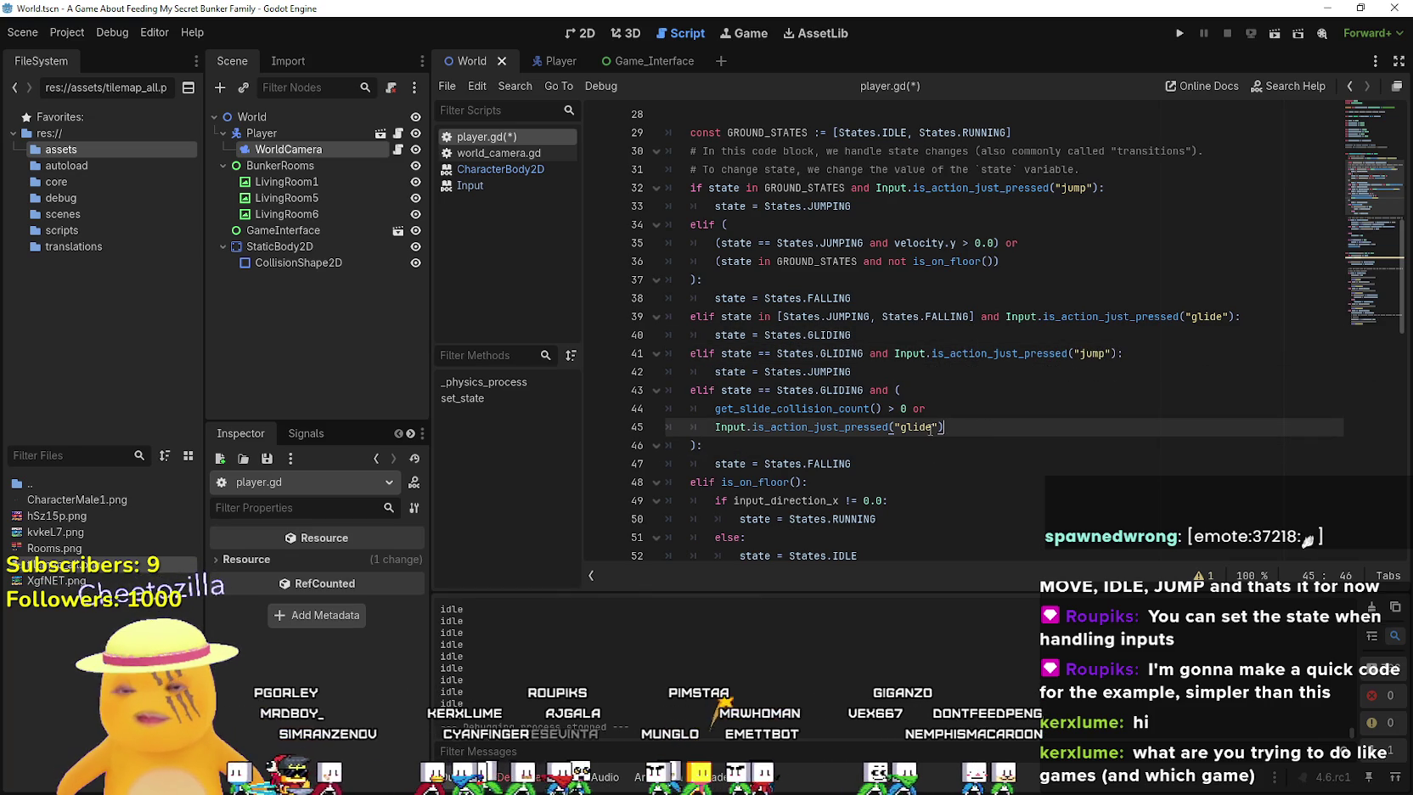
pyautogui.click(1162, 331)
pyautogui.doubleClick(1207, 315)
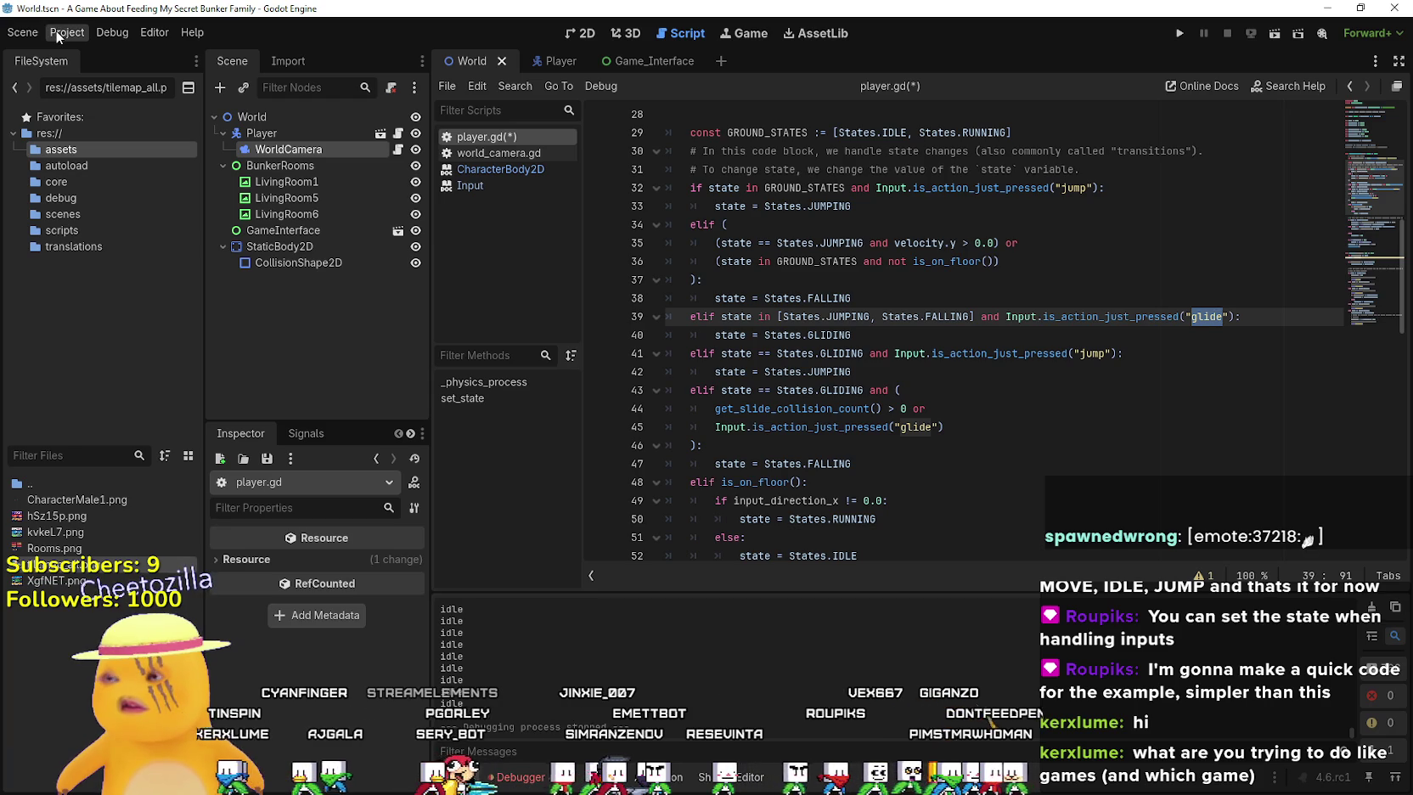
# Add a new 'glide' action to the Input Map in Project Settings
pyautogui.click(55, 29)
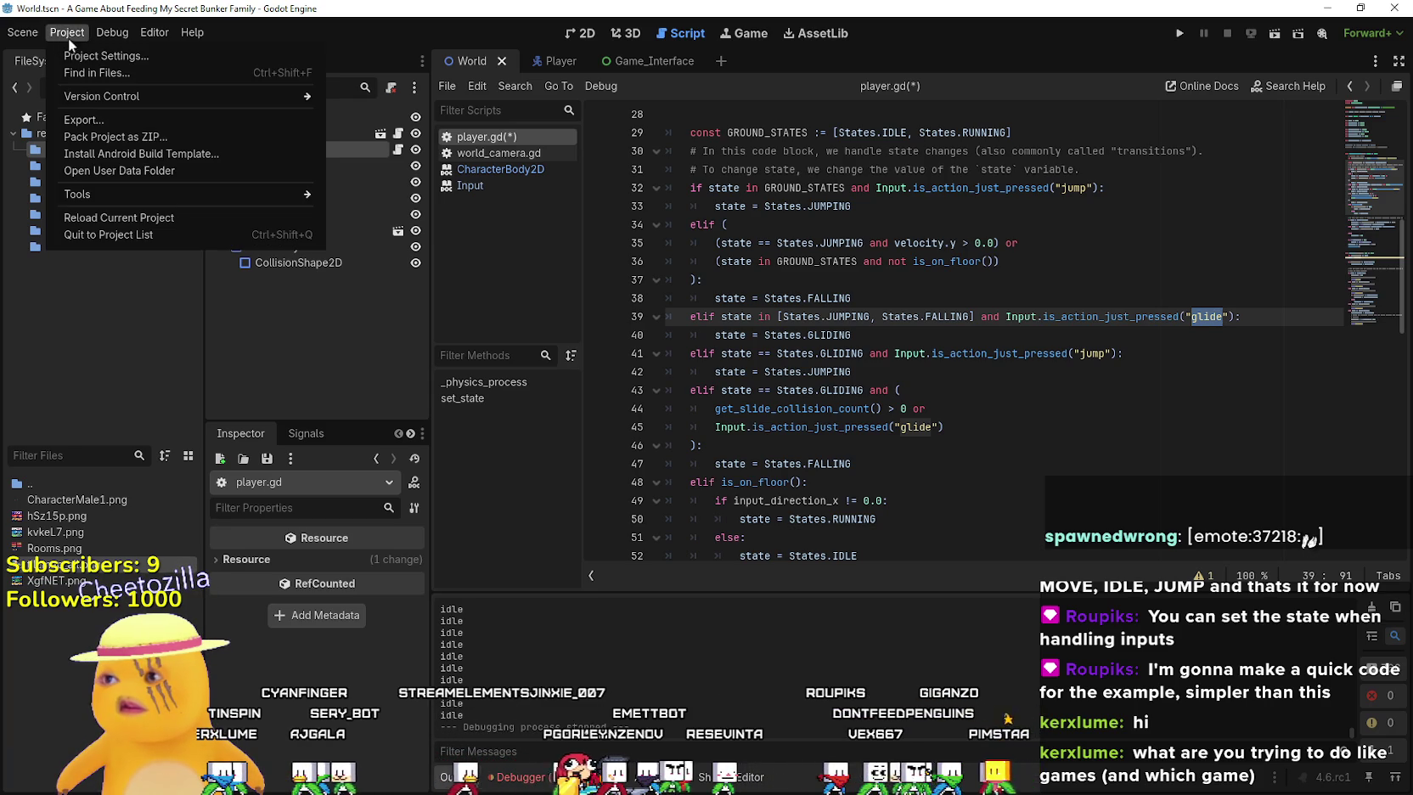
pyautogui.click(84, 54)
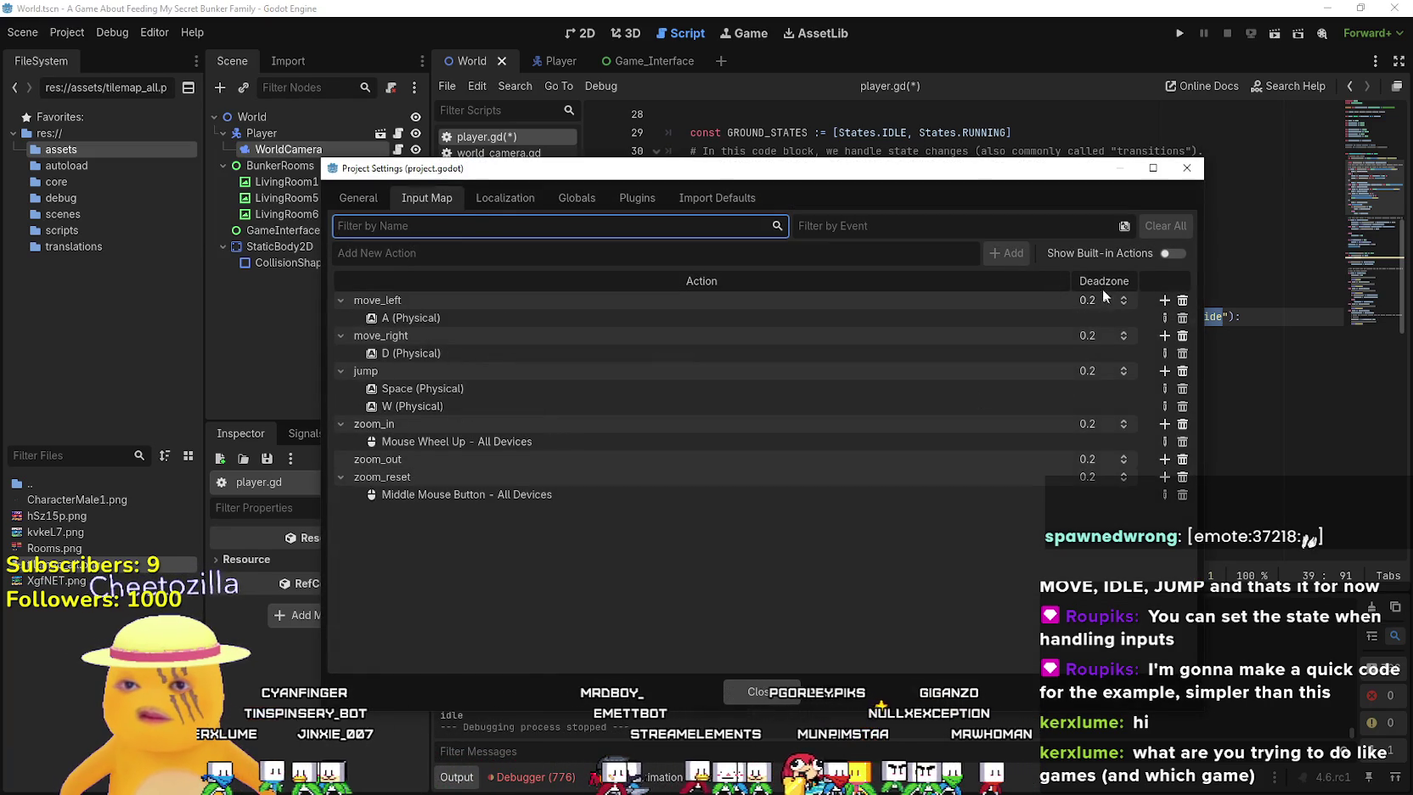
pyautogui.click(396, 254)
pyautogui.write('glide')
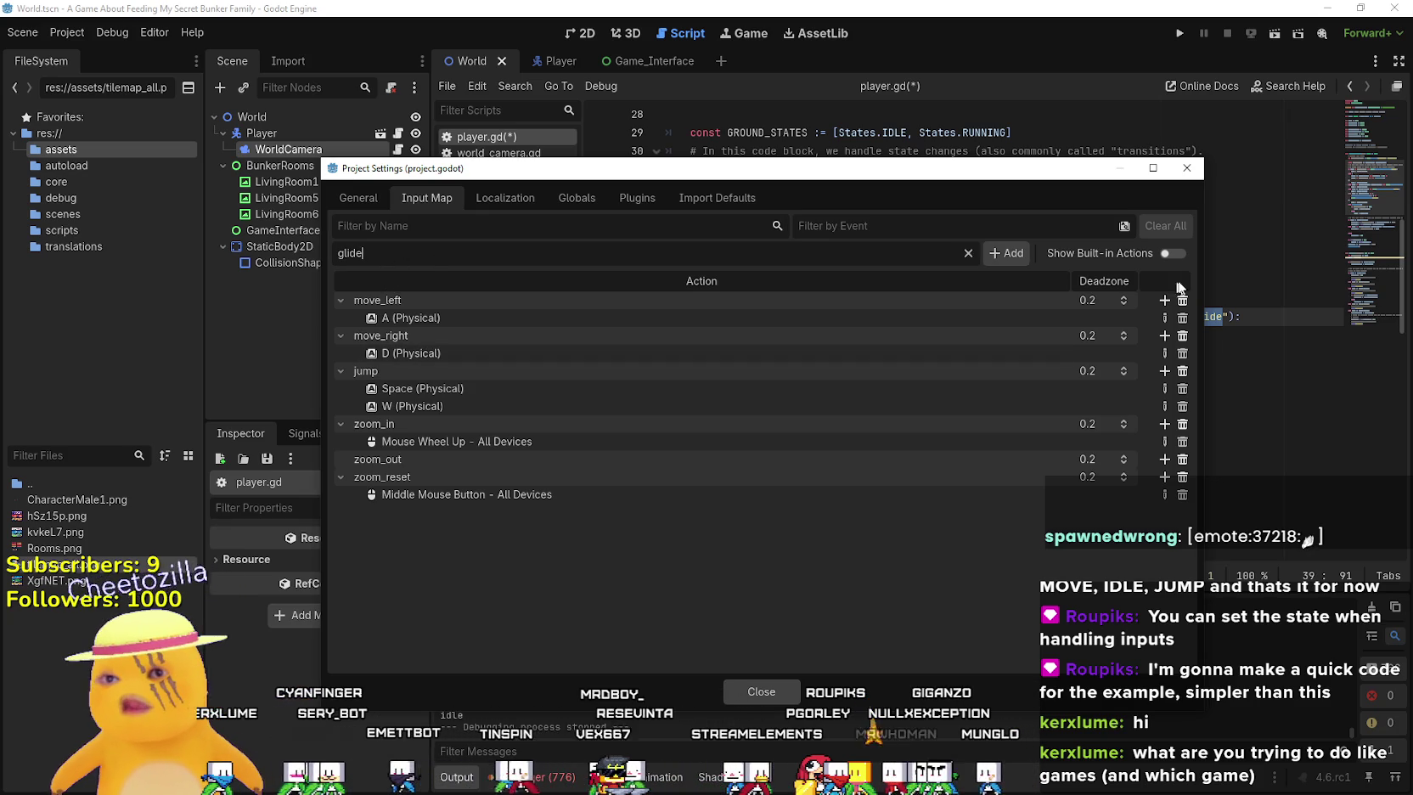
pyautogui.click(1009, 253)
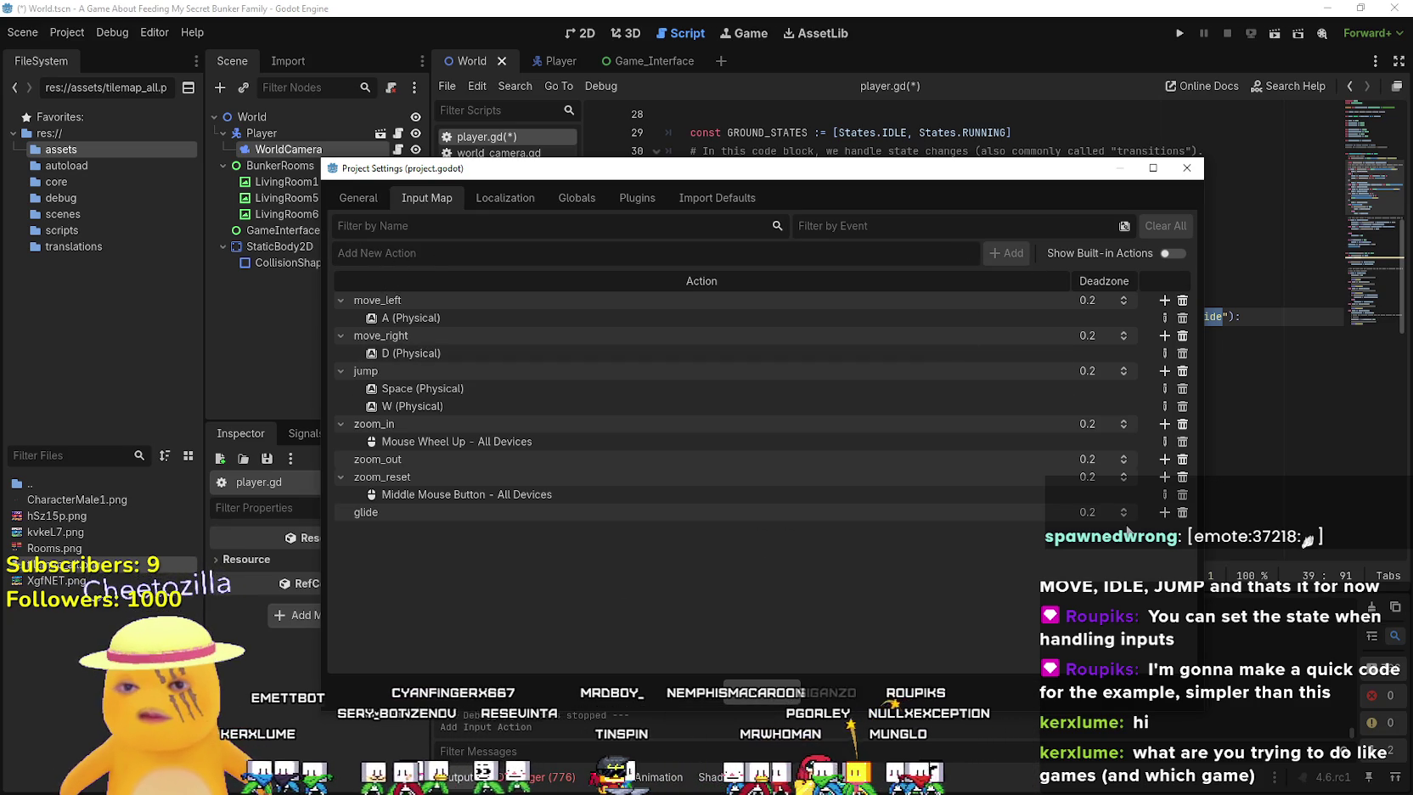
# Bind S (Physical) and Ctrl (Physical) to glide, close the settings, and run the game
pyautogui.click(1164, 512)
pyautogui.press('s')
pyautogui.click(597, 522)
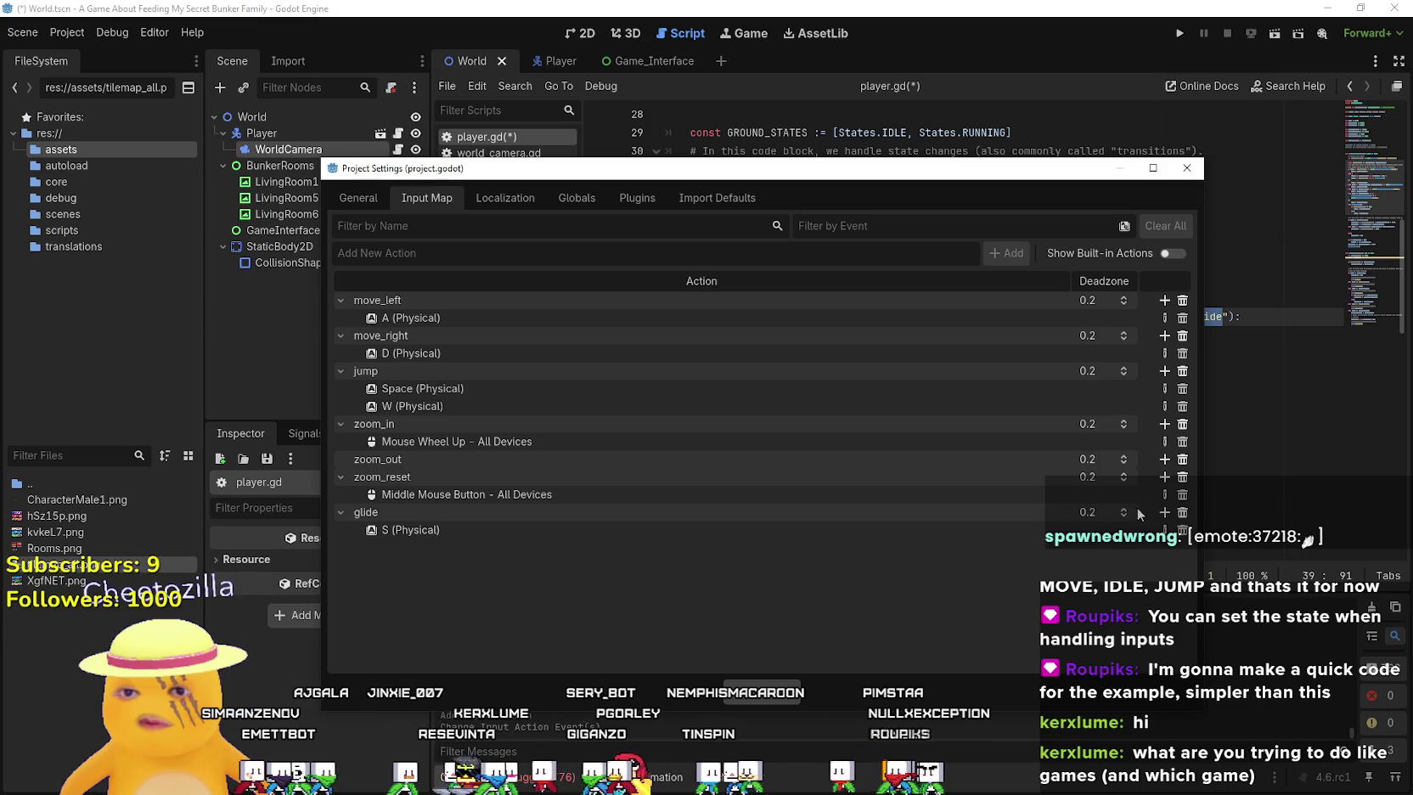
pyautogui.click(1164, 512)
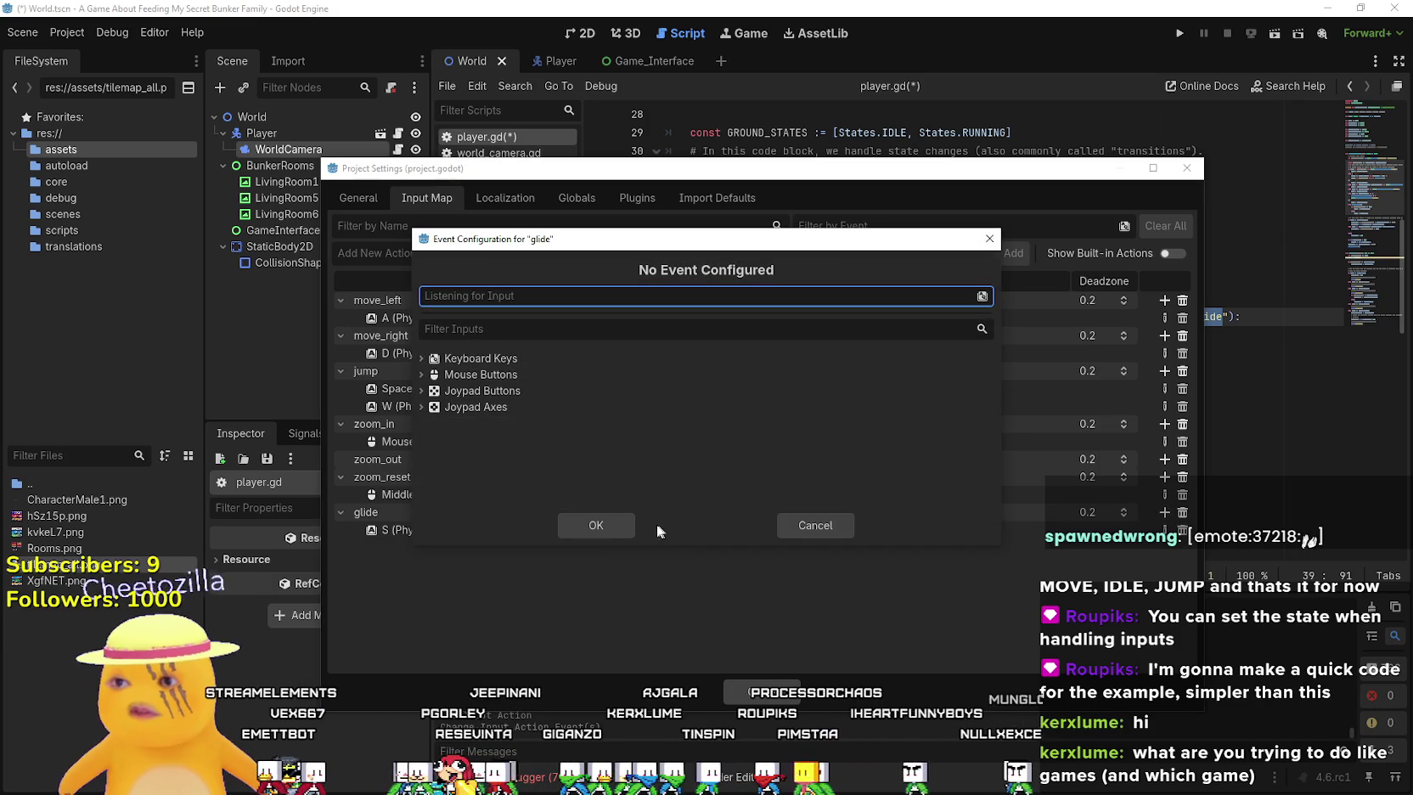
pyautogui.press('ctrl')
pyautogui.click(598, 530)
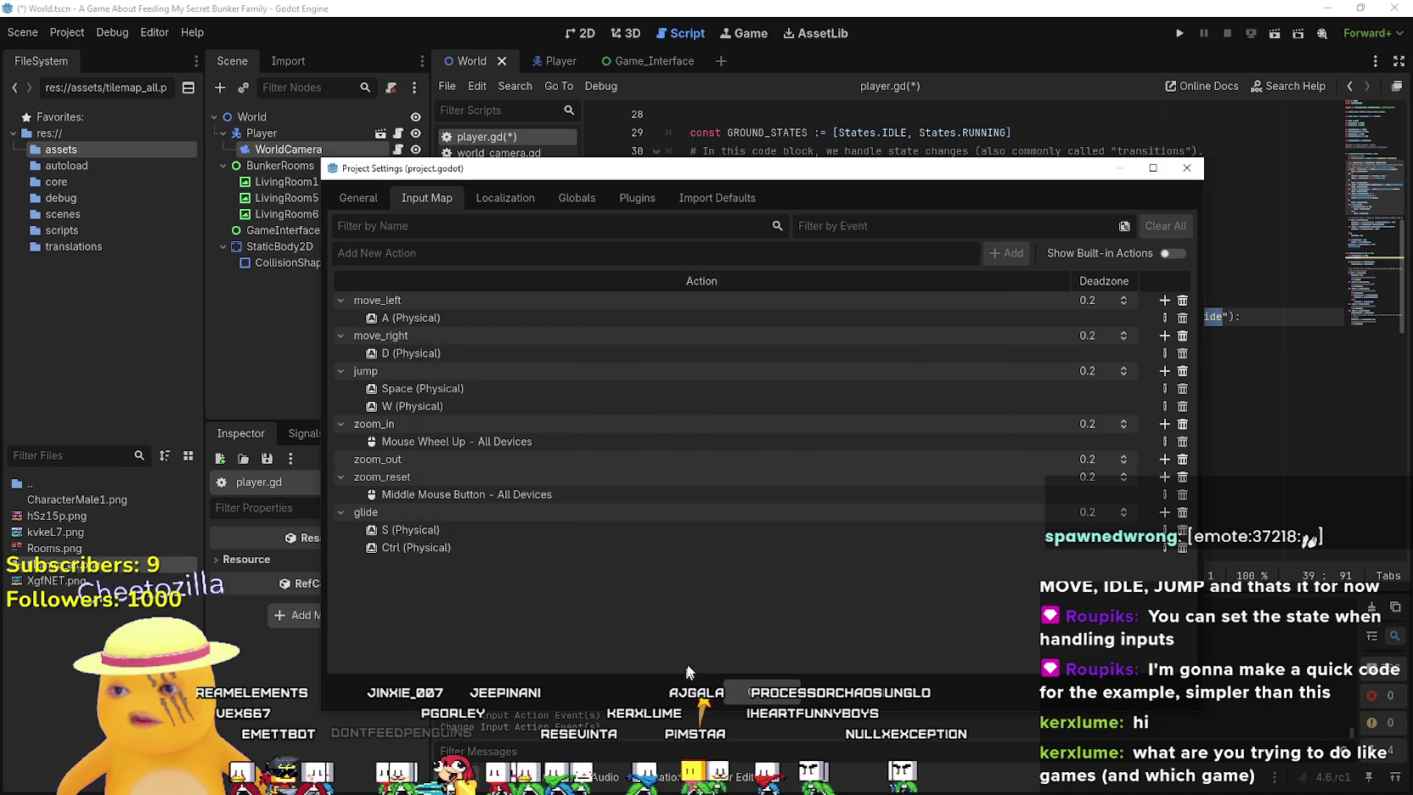
pyautogui.click(786, 683)
pyautogui.click(1179, 33)
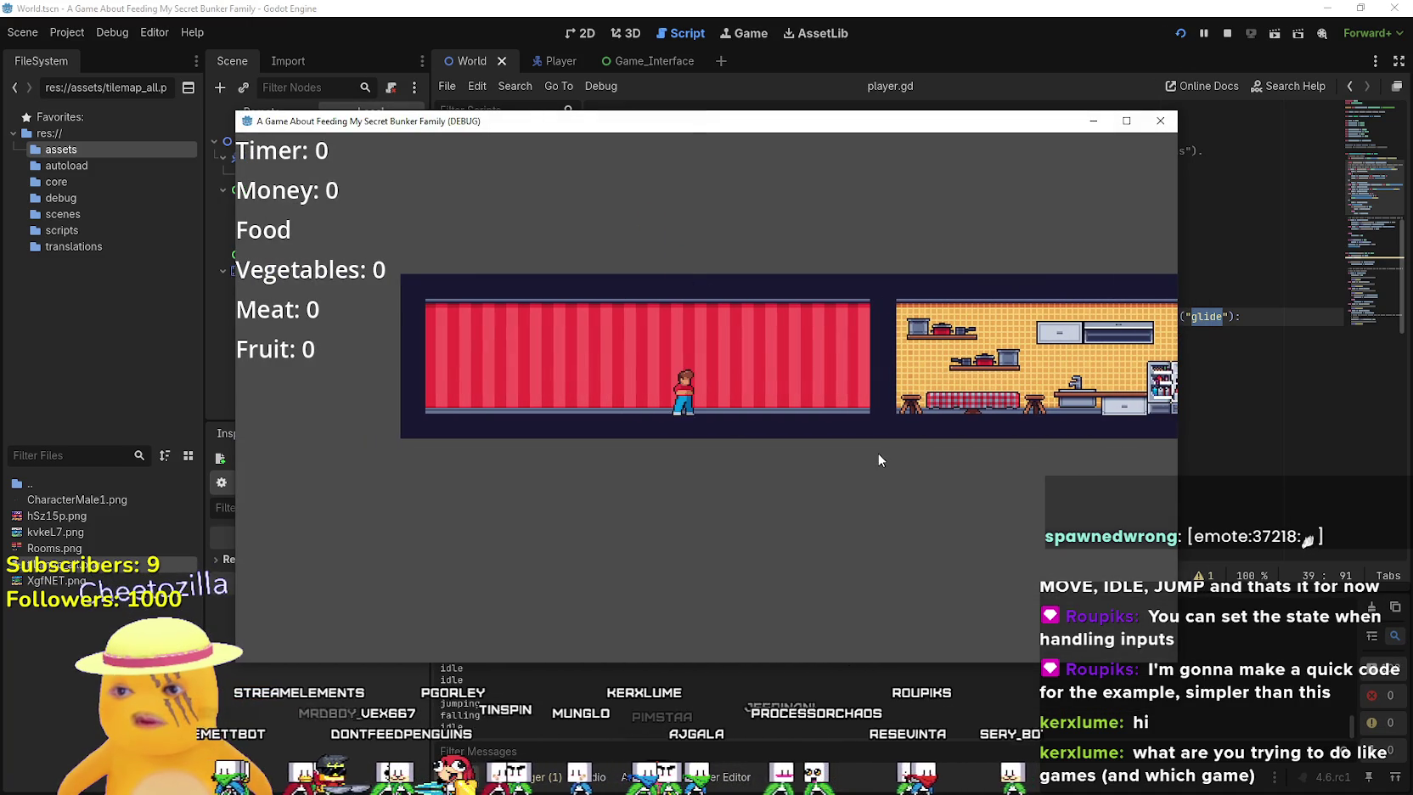
# Walk the player between the kitchen and the red room several times, then stop the game
pyautogui.press('Right')
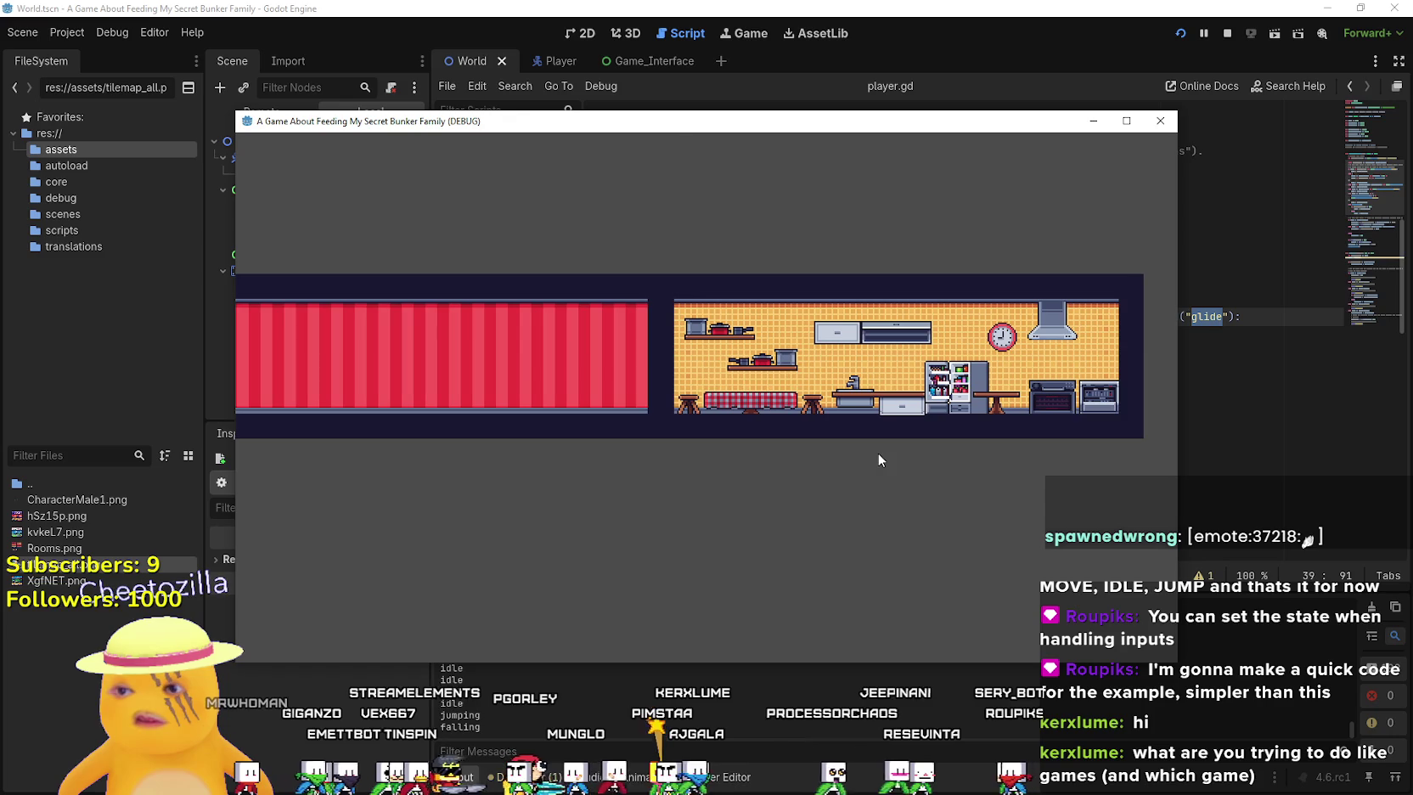
pyautogui.press('Left')
pyautogui.press('Right')
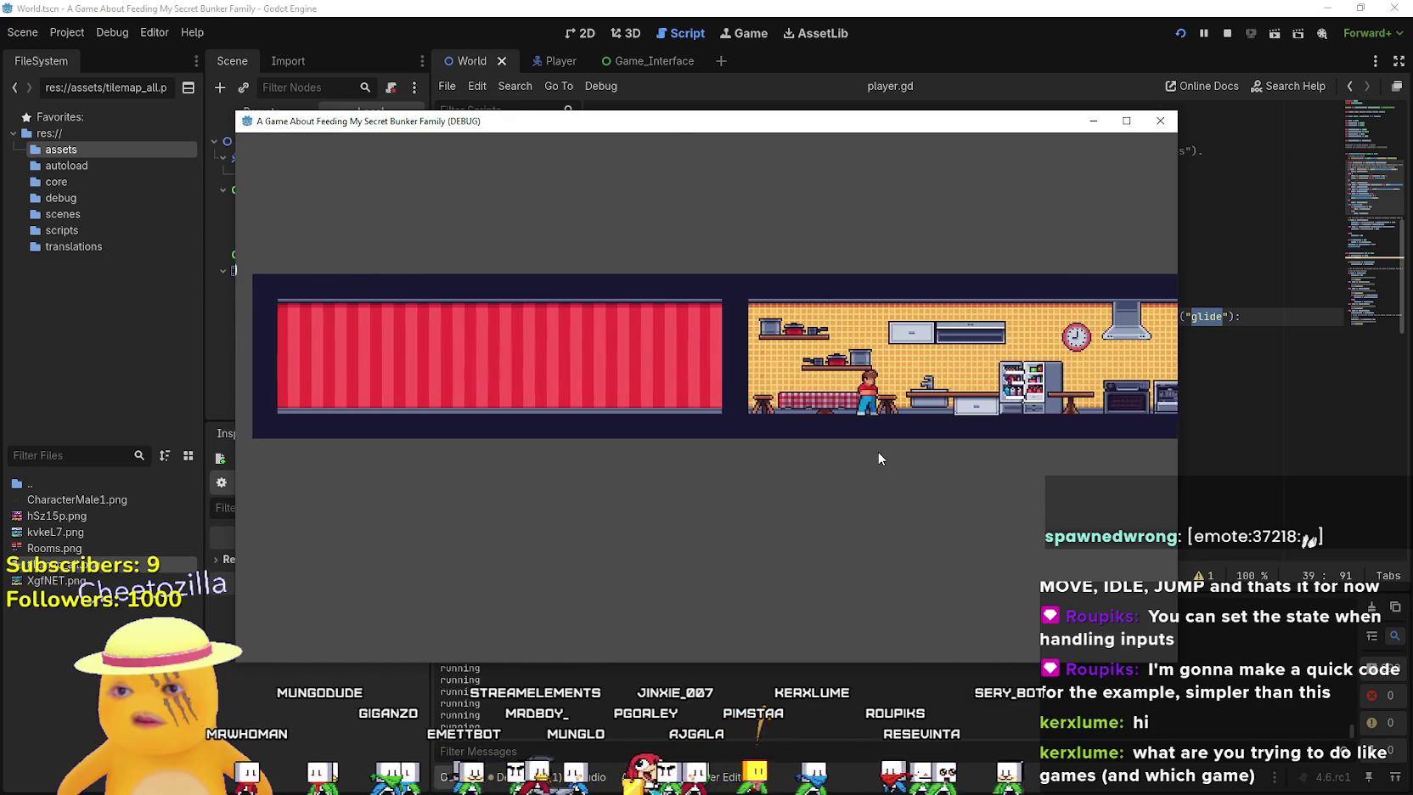
pyautogui.press('Left')
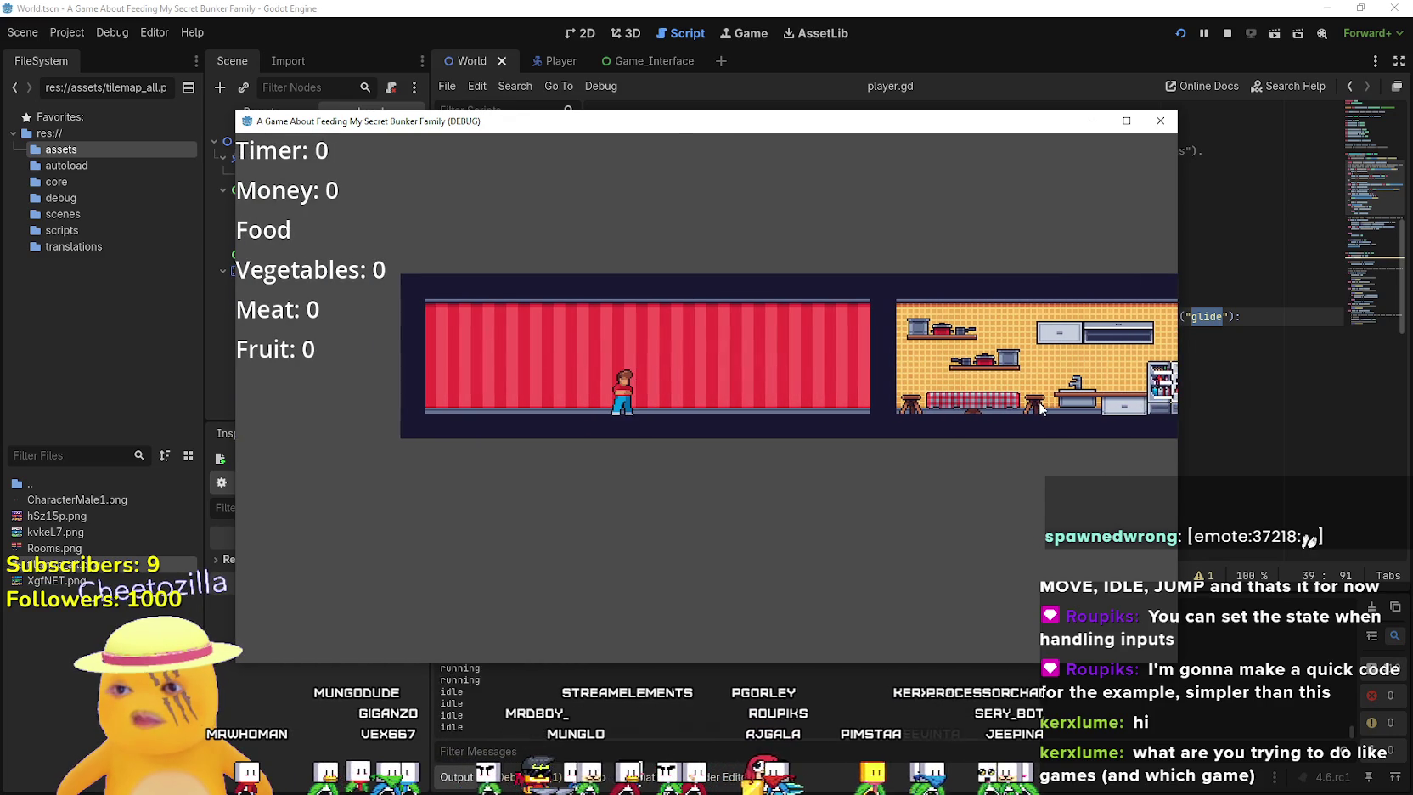
pyautogui.press('Right')
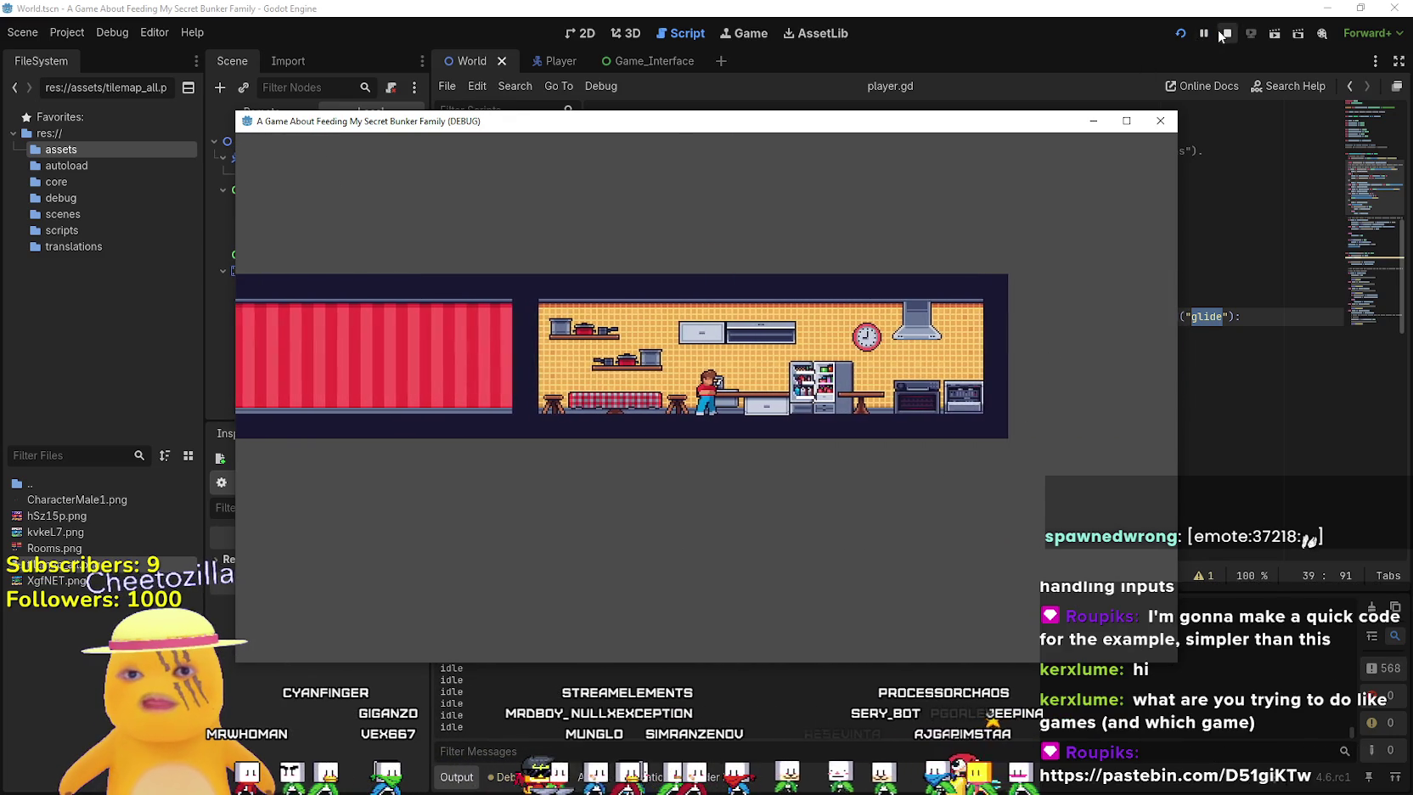
pyautogui.click(1226, 33)
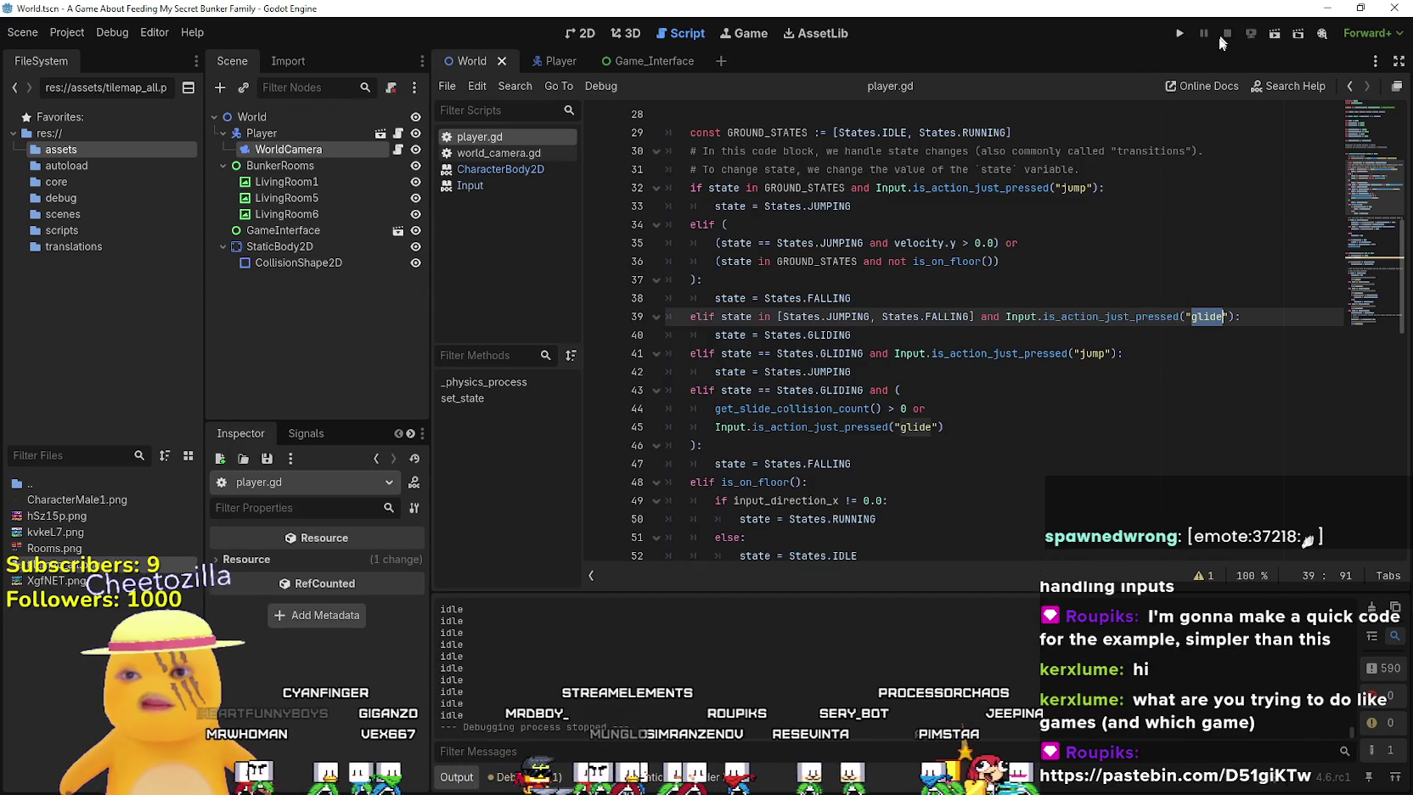
# Reduce jump_impulse to 180.0 and base_gravity to 400.0 by dropping a zero from each
pyautogui.scroll(7, 975, 361)
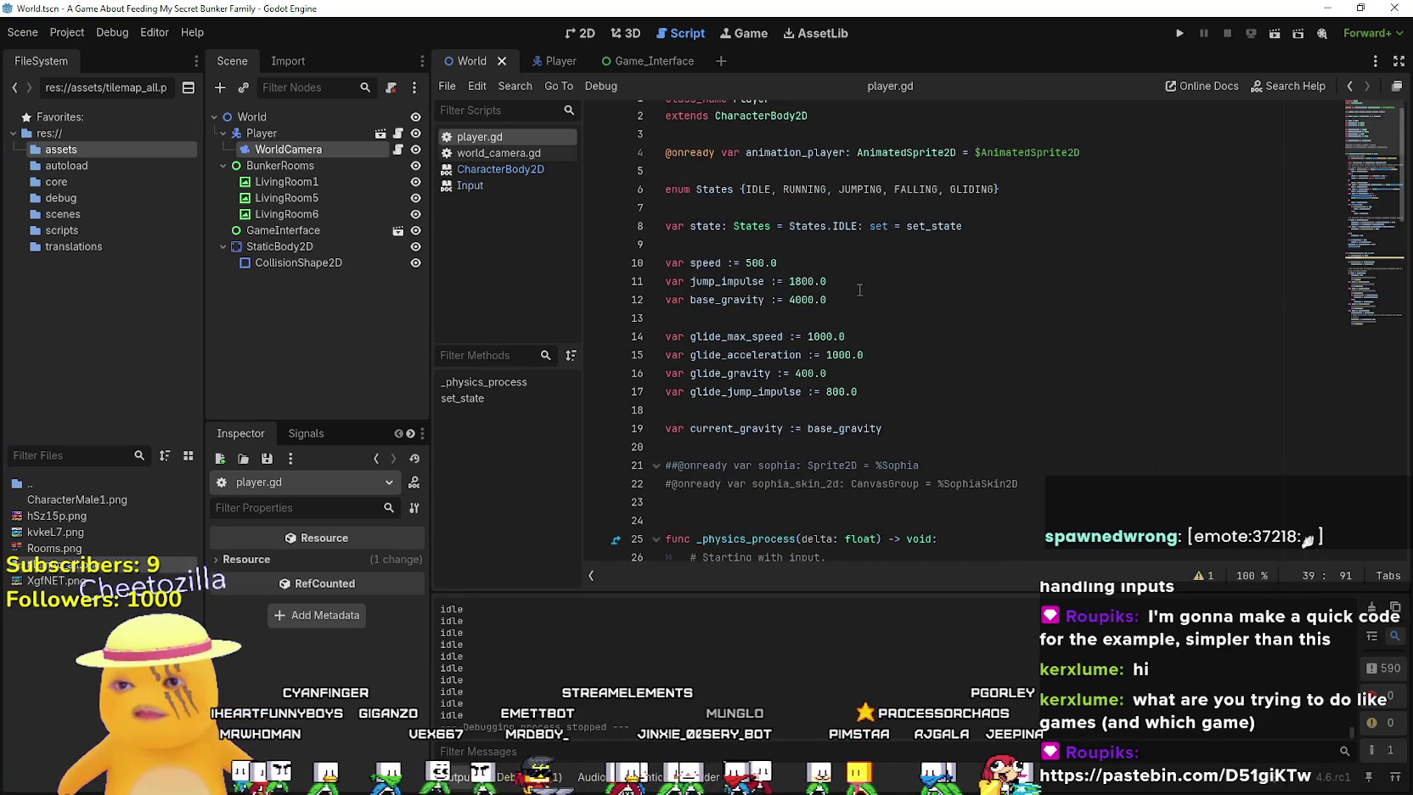
pyautogui.click(859, 290)
pyautogui.click(853, 301)
pyautogui.click(812, 287)
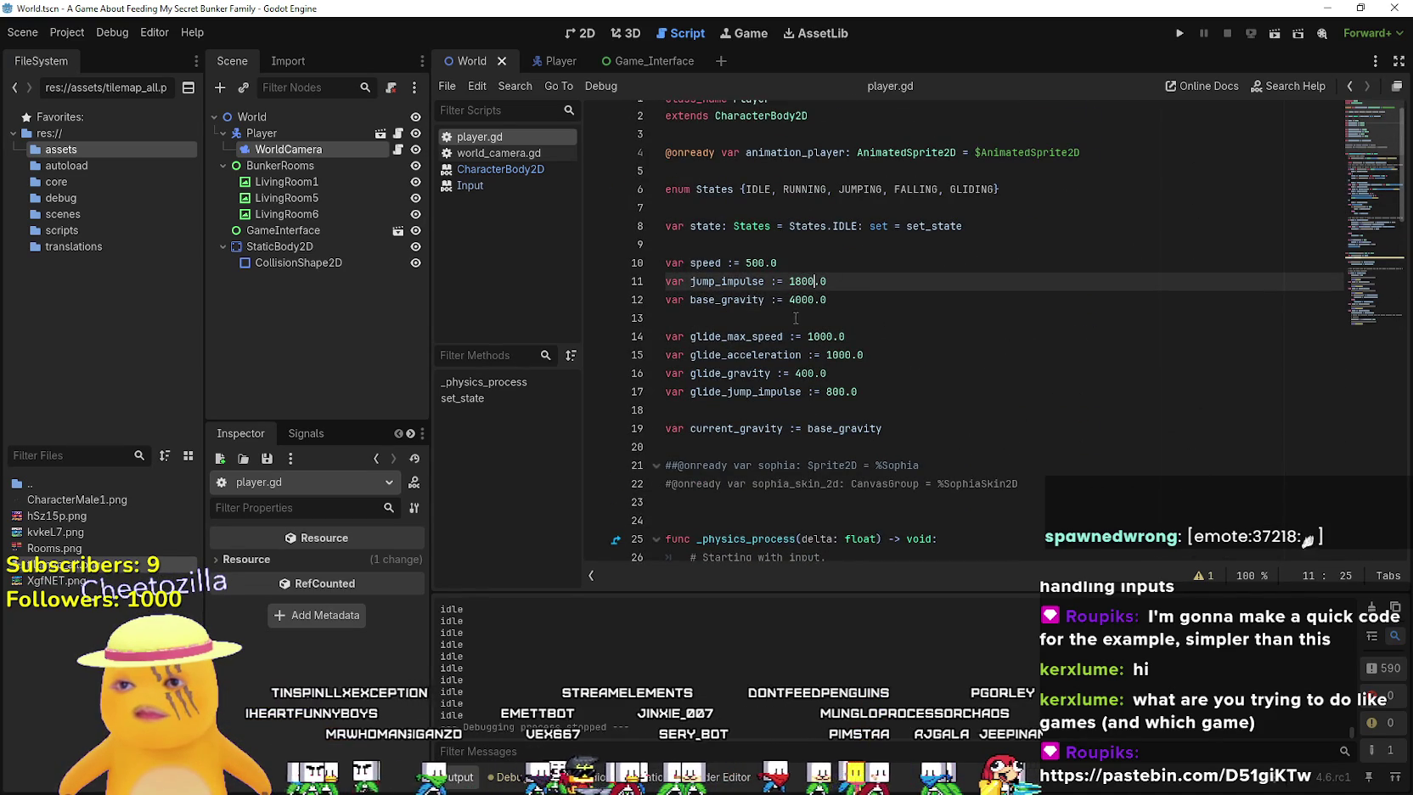
pyautogui.click(811, 301)
pyautogui.press('BackSpace')
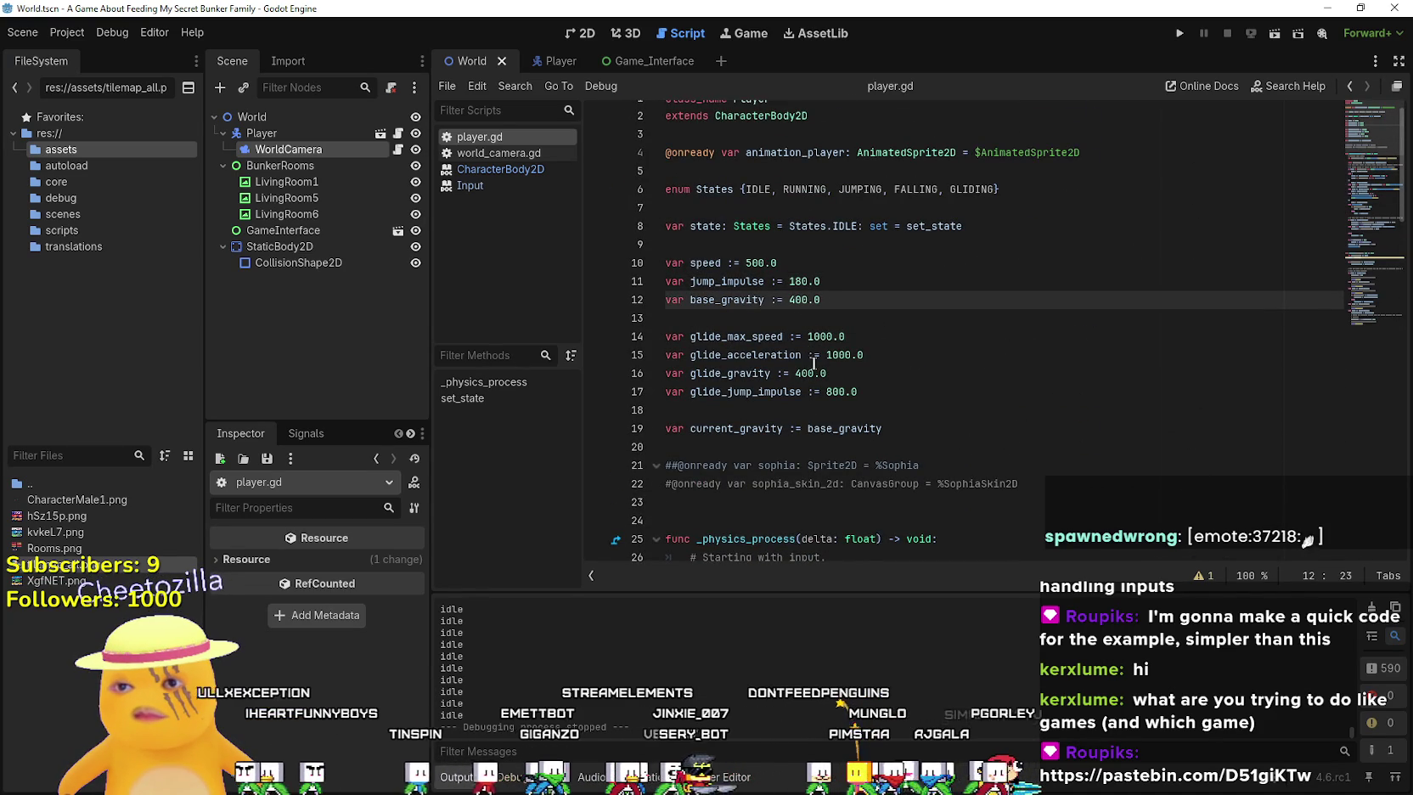
# Cut glide_max_speed, glide_acceleration, glide_gravity (40.0) and glide_jump_impulse (80.0) tenfold, then relaunch with F5
pyautogui.click(826, 337)
pyautogui.press('BackSpace')
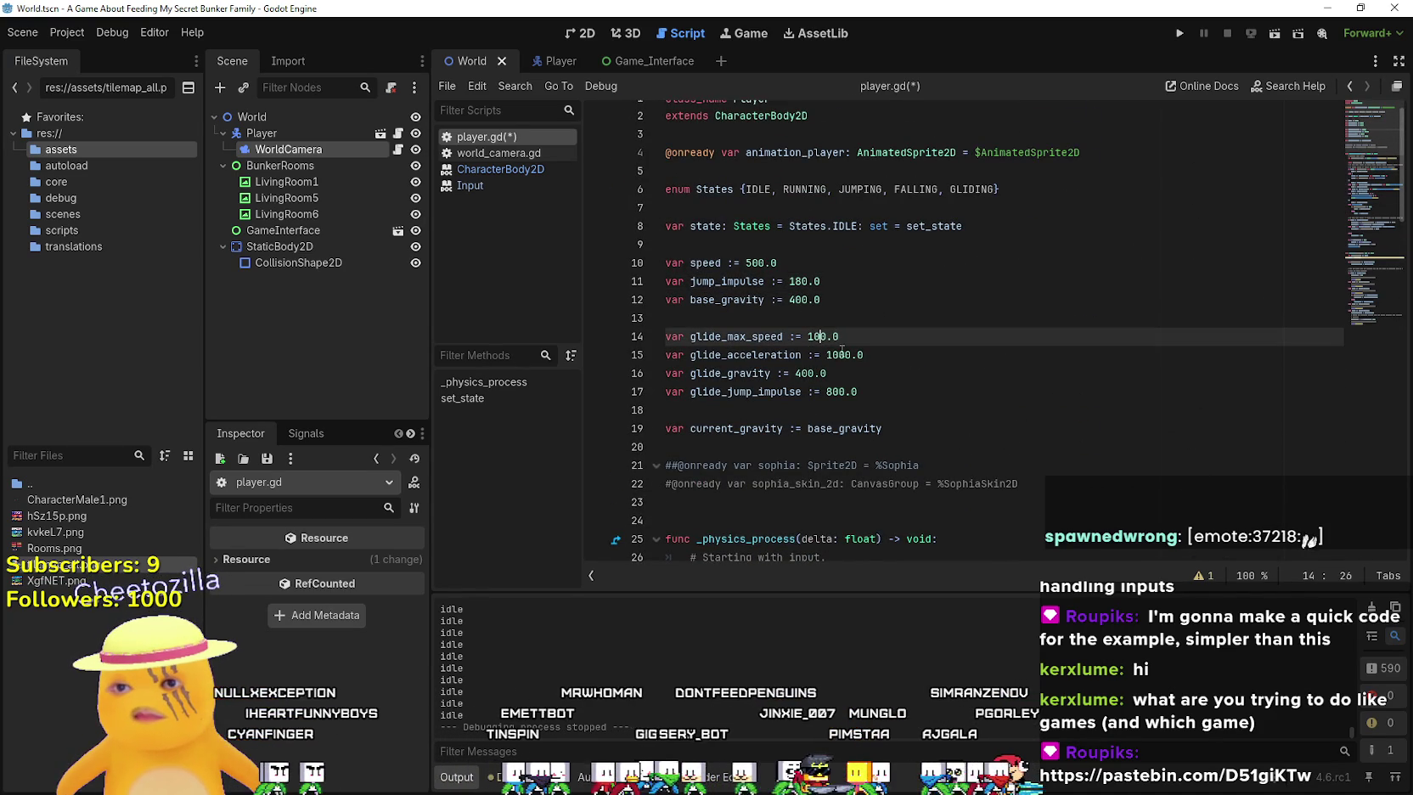
pyautogui.click(838, 355)
pyautogui.press('BackSpace')
pyautogui.click(807, 373)
pyautogui.press('BackSpace')
pyautogui.click(839, 392)
pyautogui.press('BackSpace')
pyautogui.press('F5')
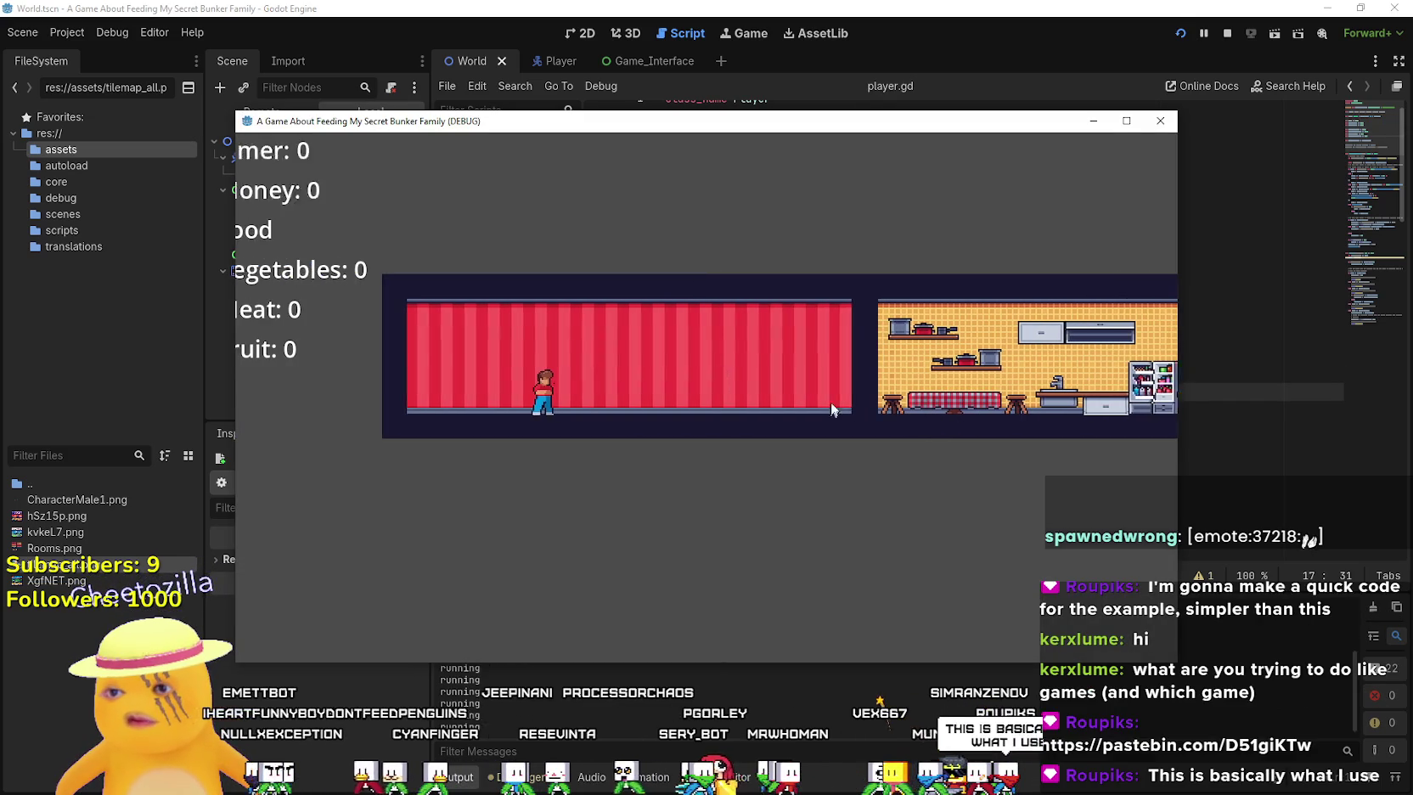
# Walk the character between the red room and kitchen and test the lowered jump height
pyautogui.press('Left')
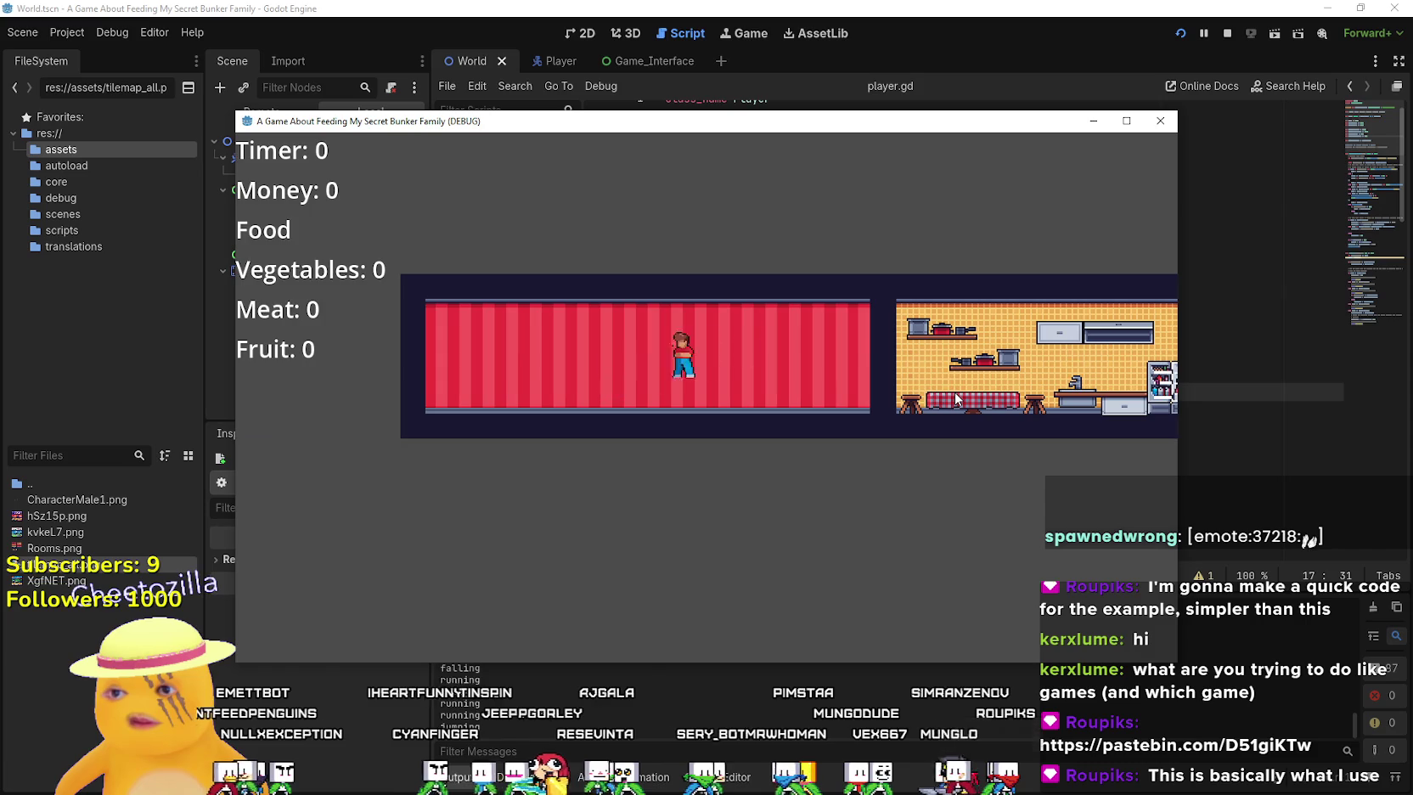
pyautogui.press('Right')
pyautogui.press('Left')
pyautogui.press('Right')
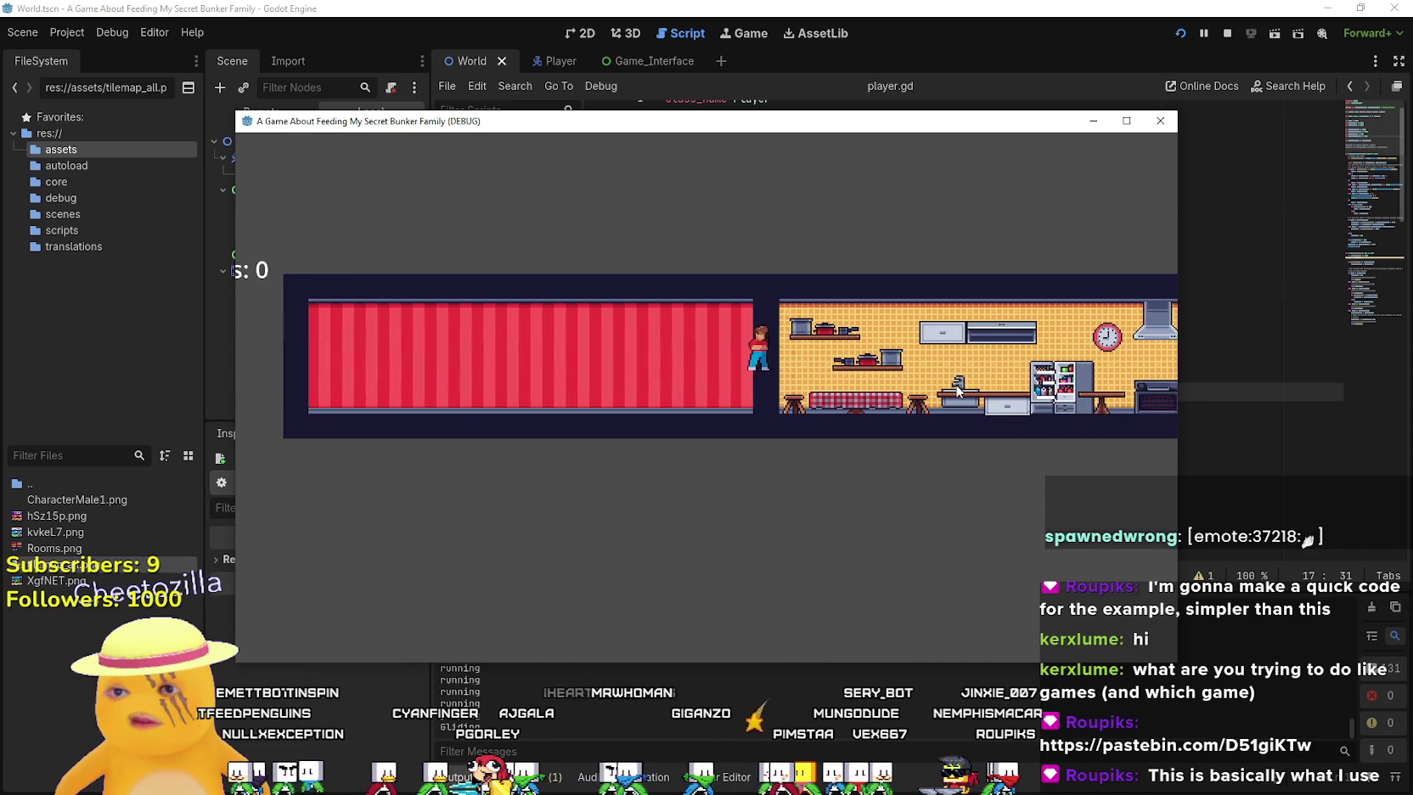
pyautogui.press('Left')
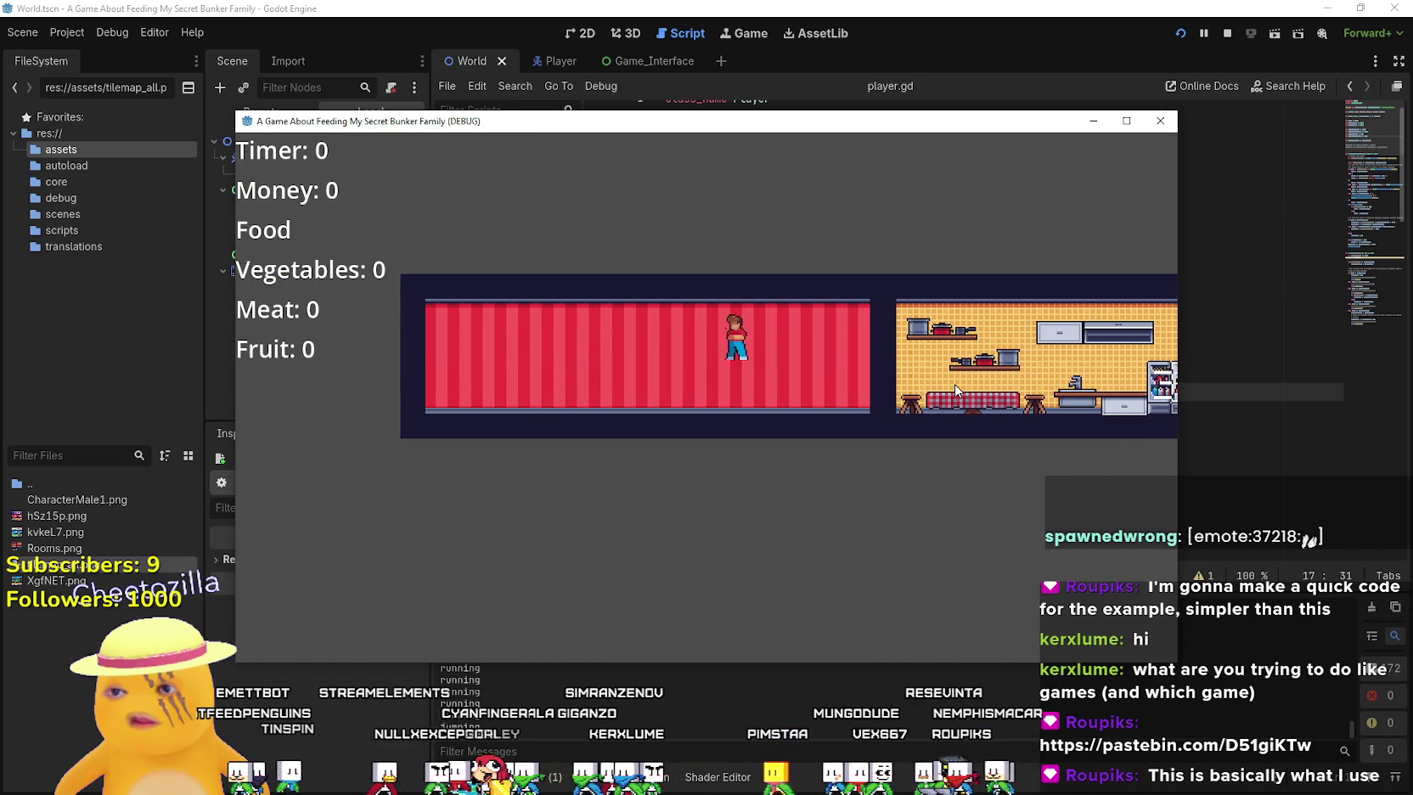
pyautogui.press('Right')
pyautogui.press('Left')
pyautogui.press('Right')
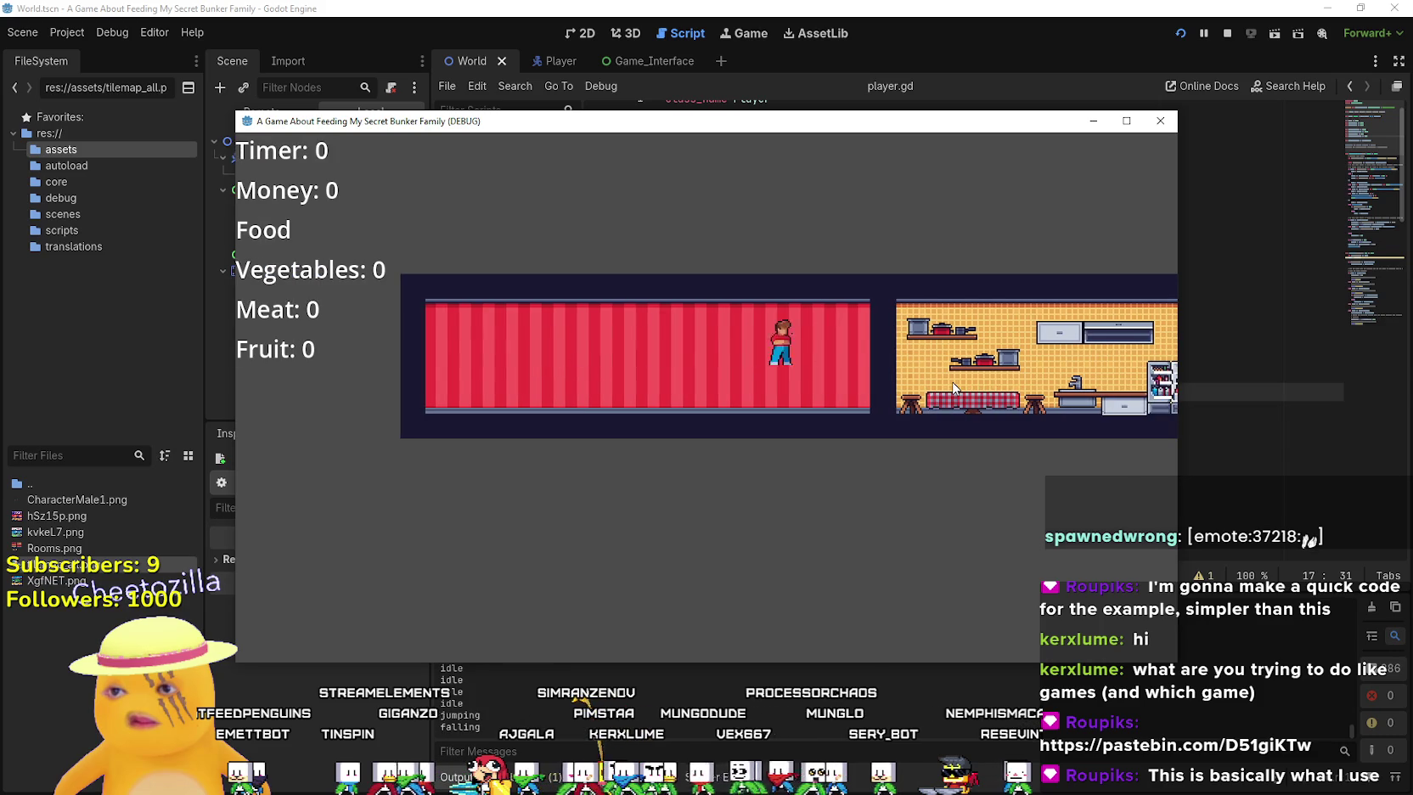
pyautogui.press('space')
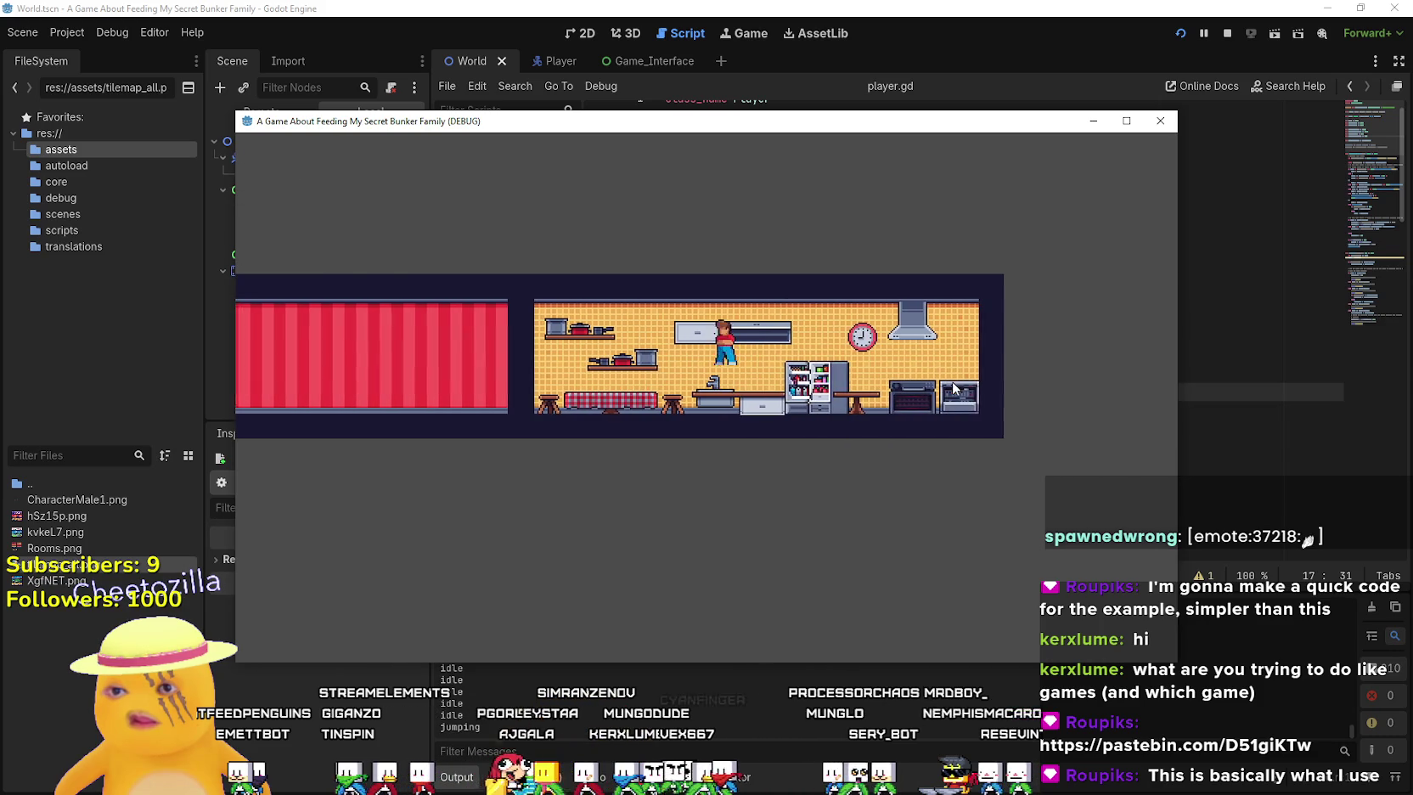
pyautogui.press('Left')
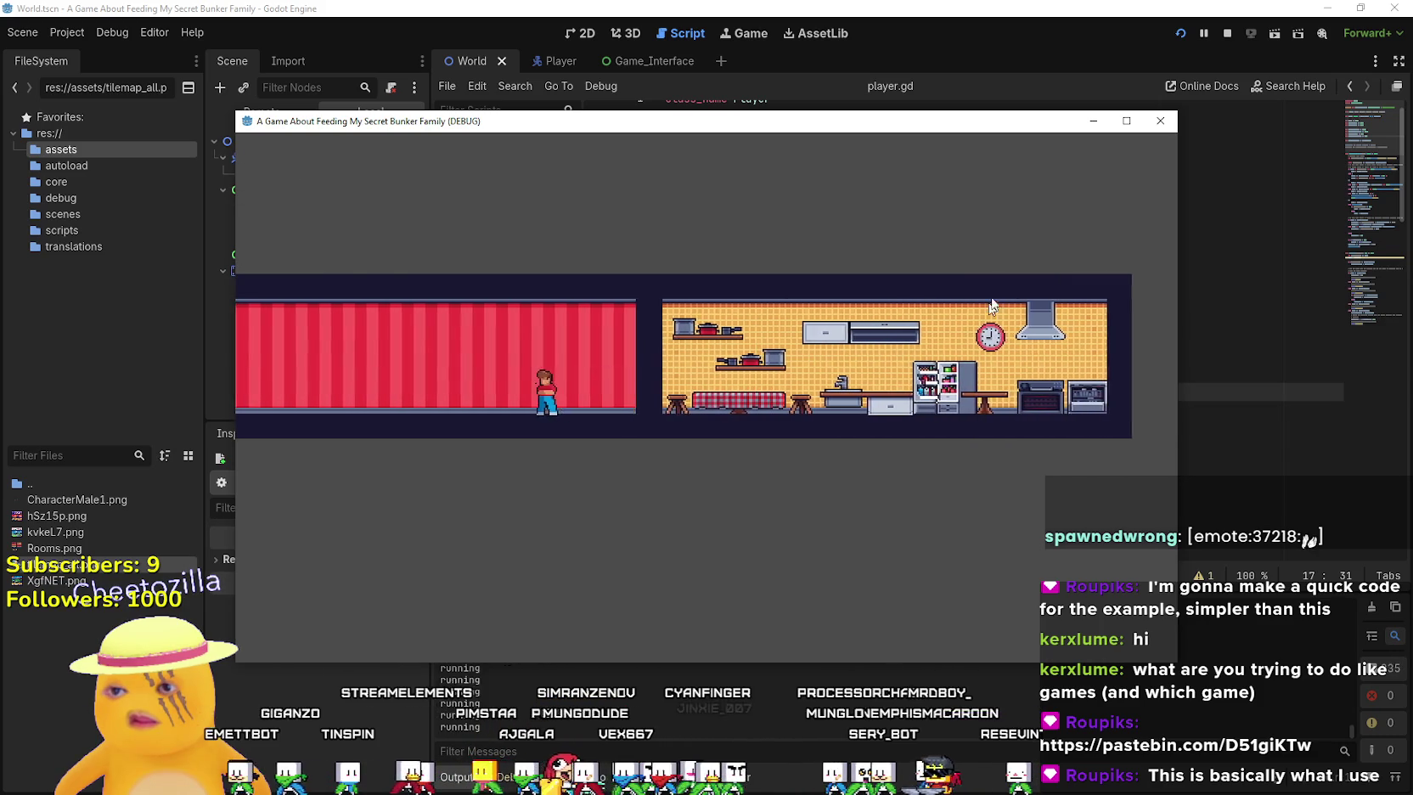
# Enlarge the game window, zoom the camera out, and walk and jump across the house
pyautogui.click(1126, 120)
pyautogui.press('Right')
pyautogui.press('Left')
pyautogui.press('Right')
pyautogui.press('space')
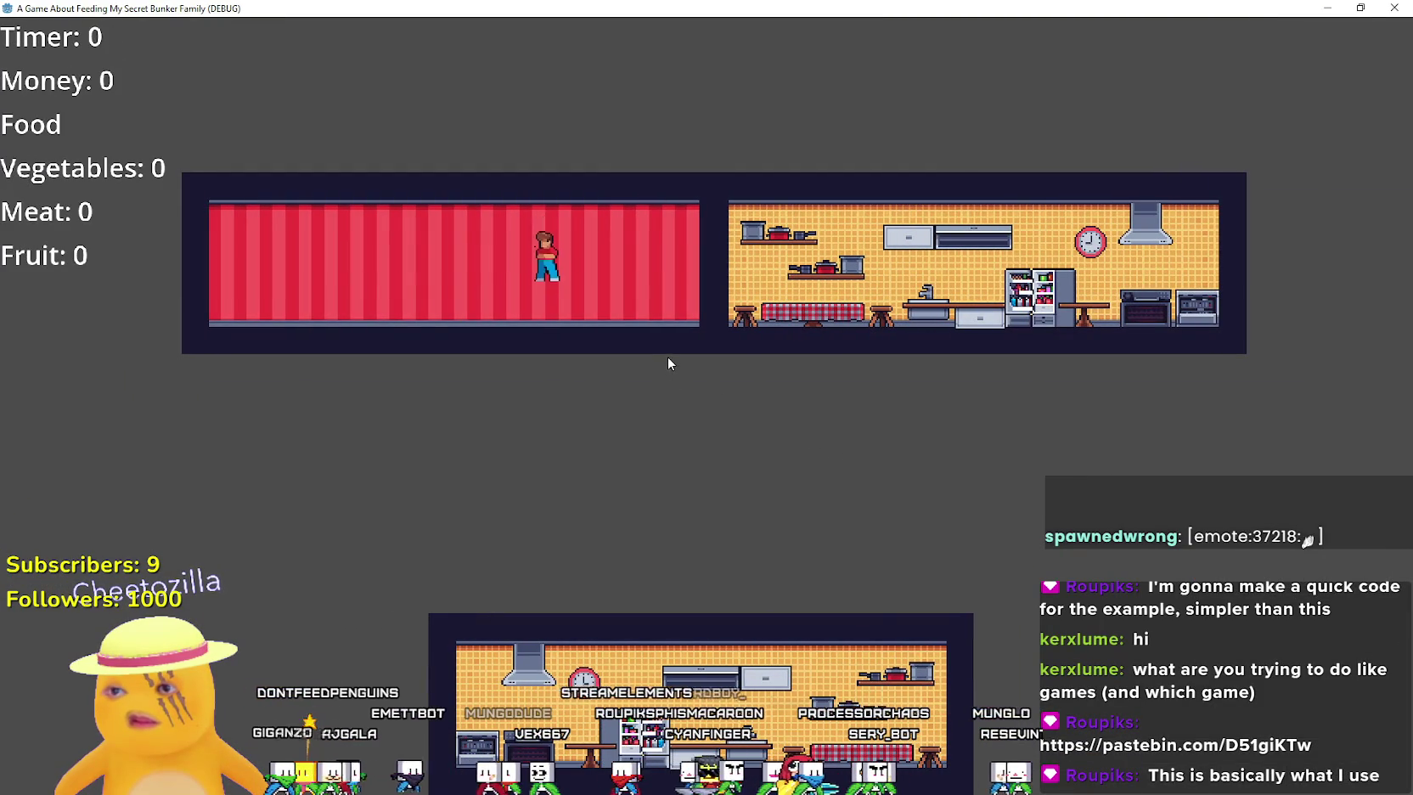
pyautogui.press('Right')
pyautogui.press('Right')
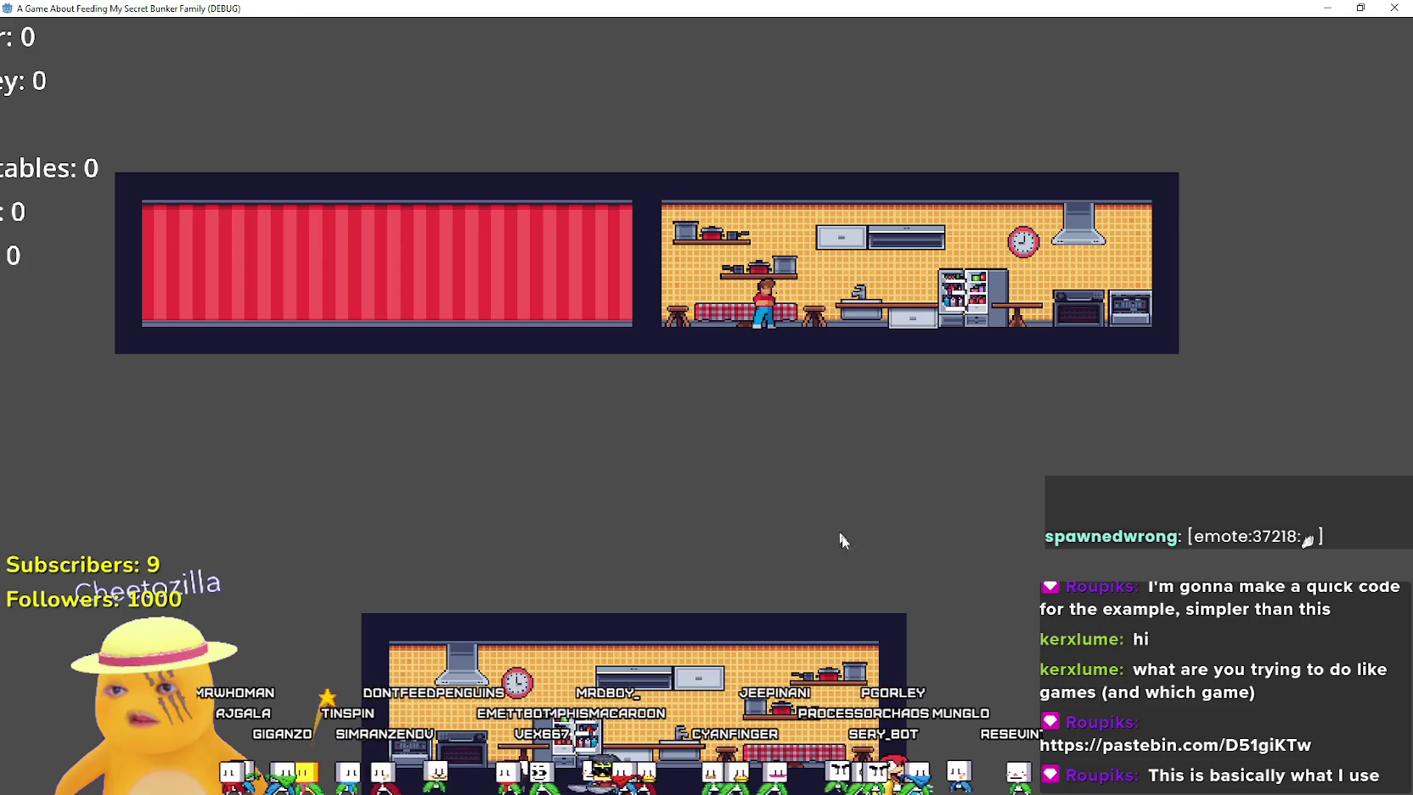
pyautogui.press('Right')
pyautogui.press('Left')
pyautogui.press('Tab')
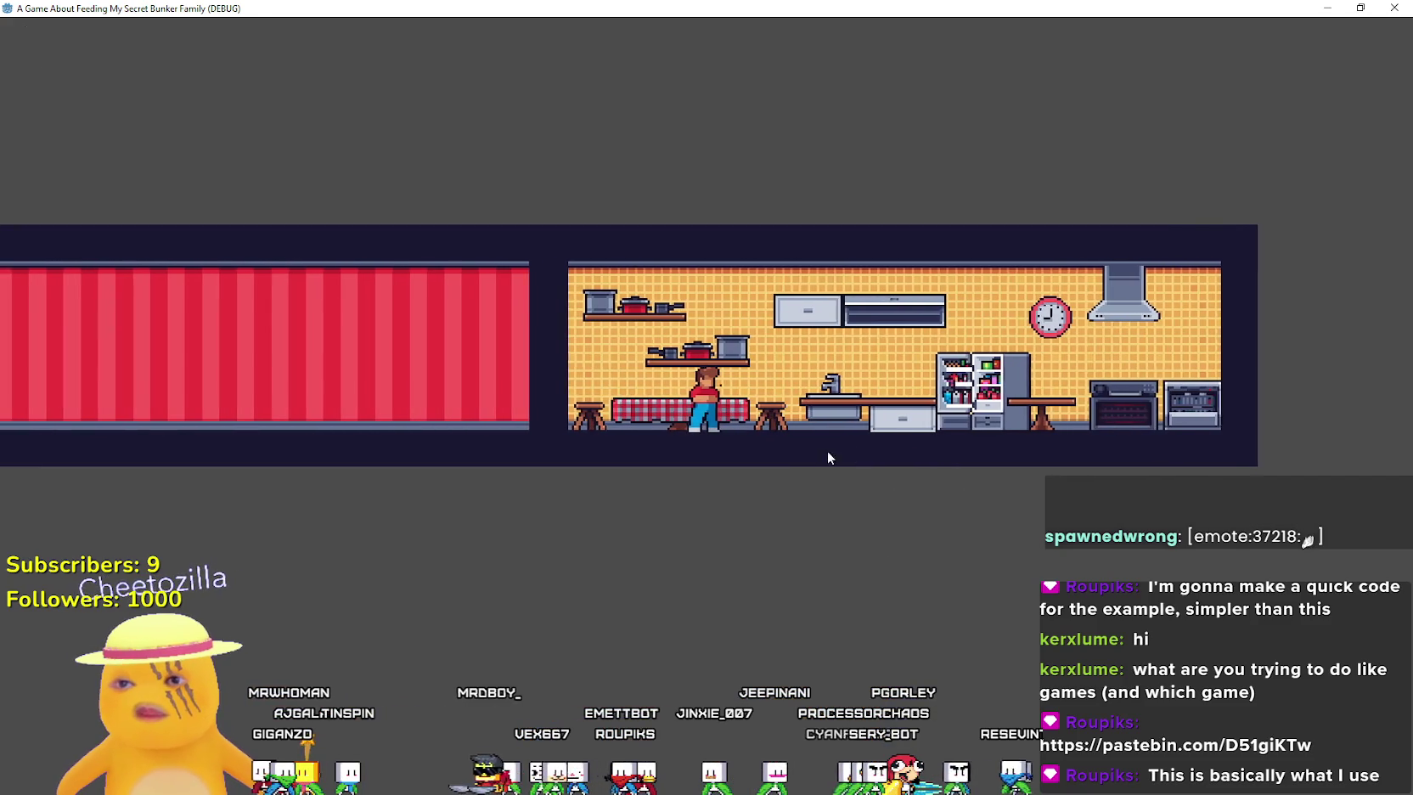
# Walk between rooms again, shrink the game window back, and stop the game with F8
pyautogui.press('Left')
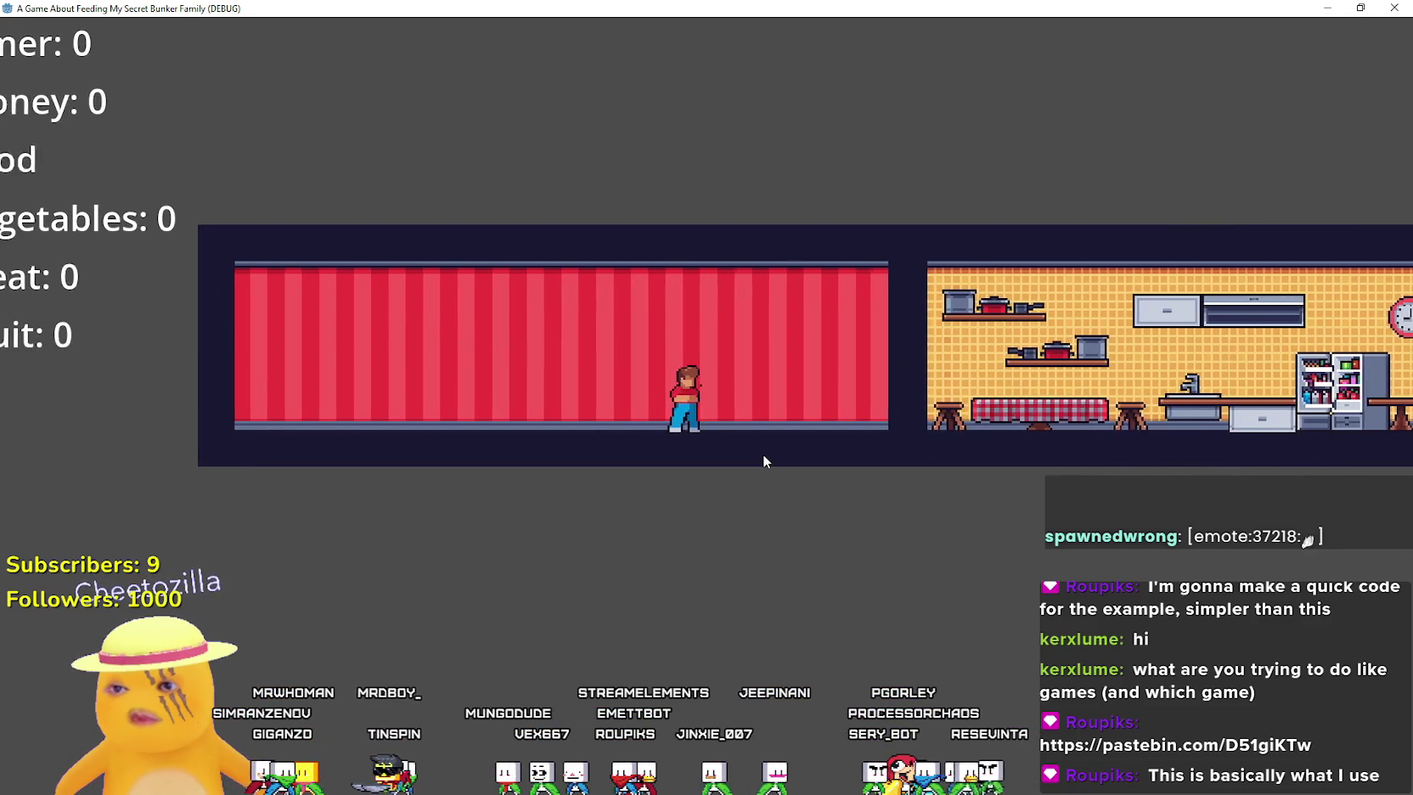
pyautogui.press('Right')
pyautogui.moveTo(747, 8); pyautogui.dragTo(738, 88)
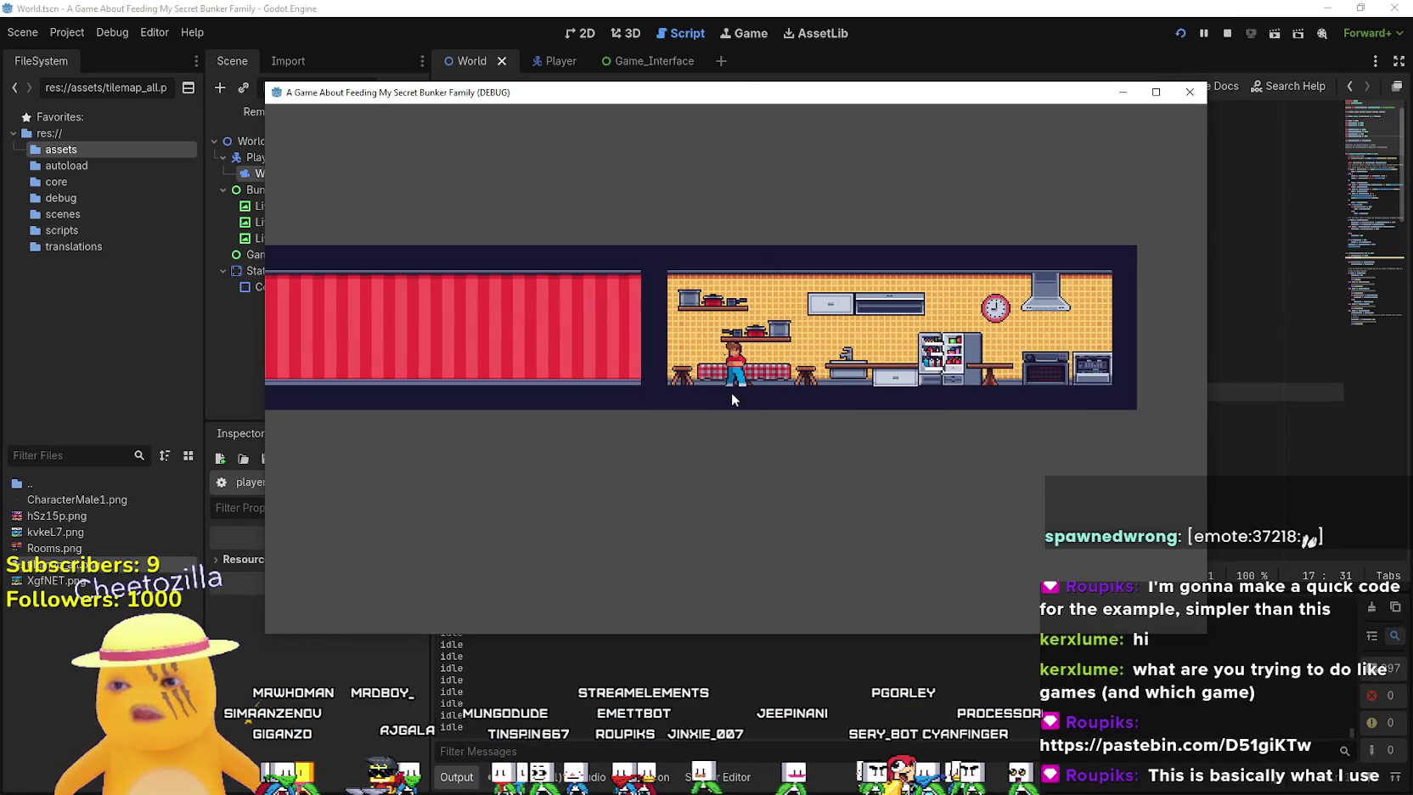
pyautogui.press('Left')
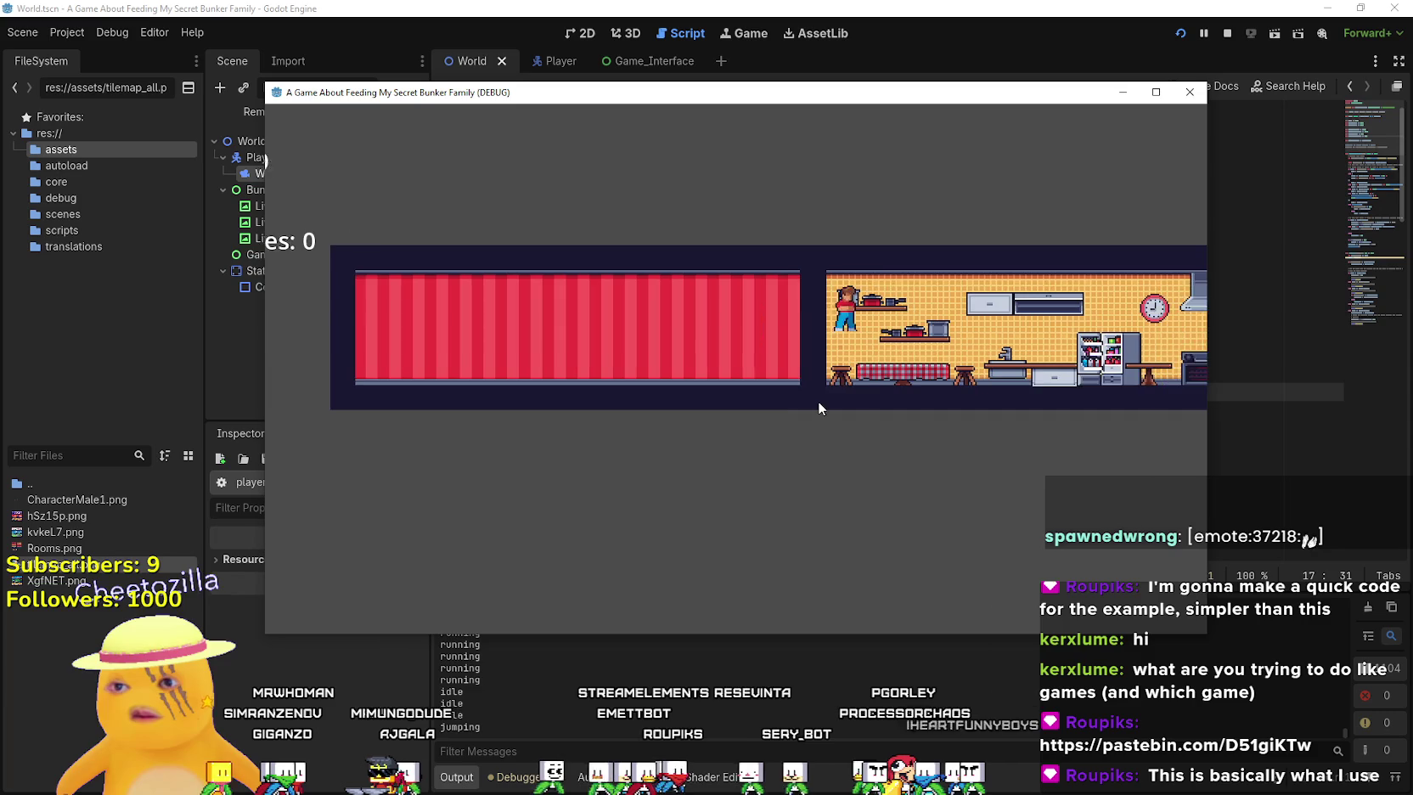
pyautogui.press('Right')
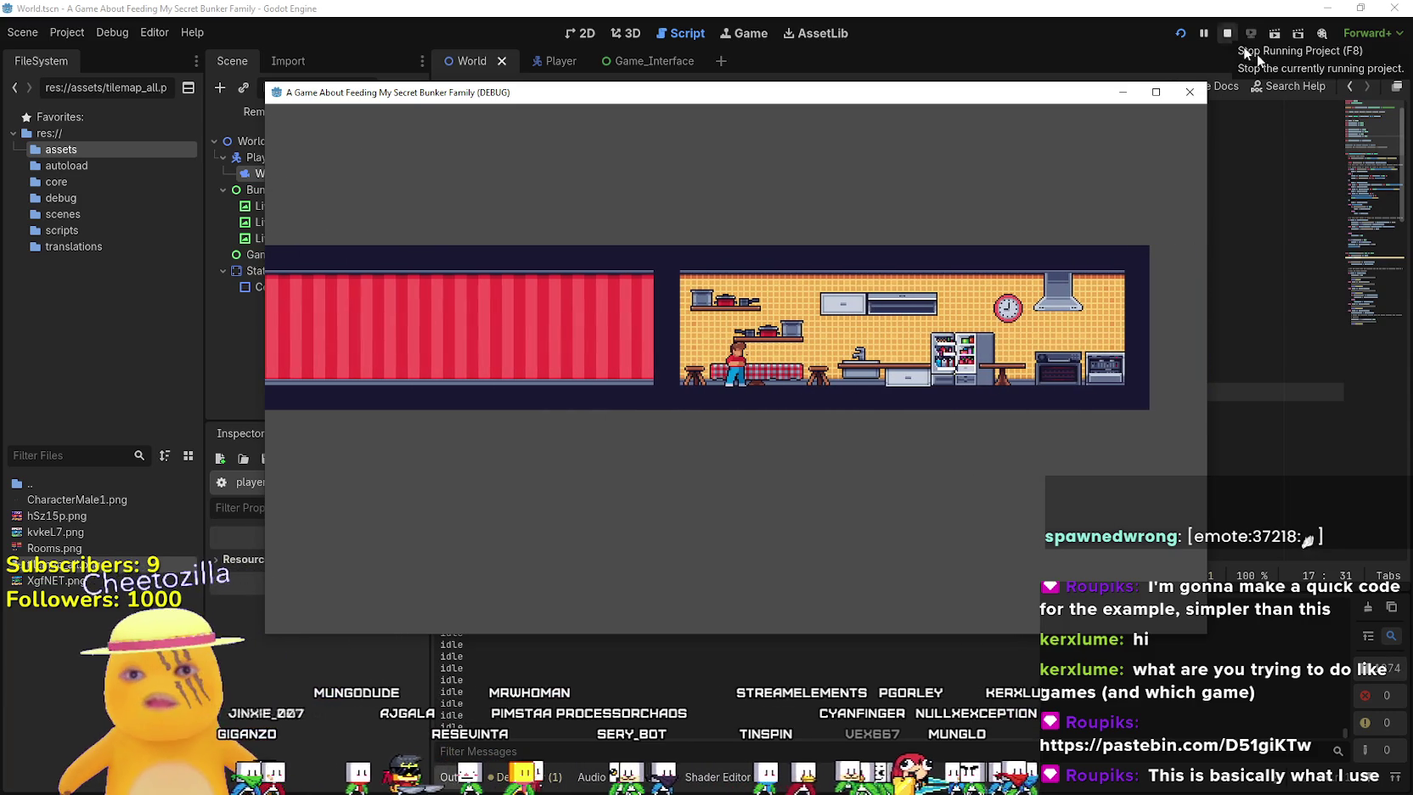
pyautogui.press('F8')
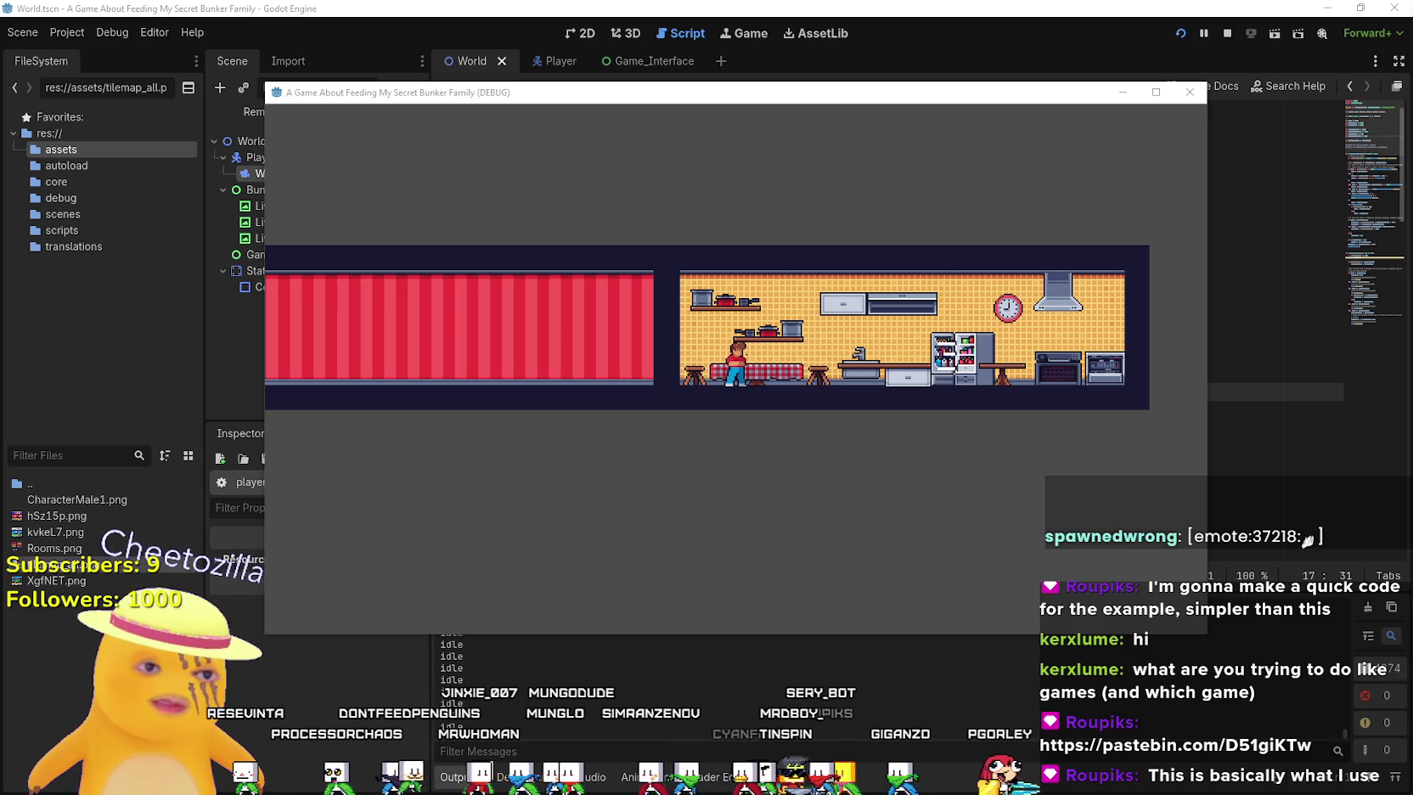
# Bring the Godot editor with player.gd back in front of the debug game window
pyautogui.click(912, 6)
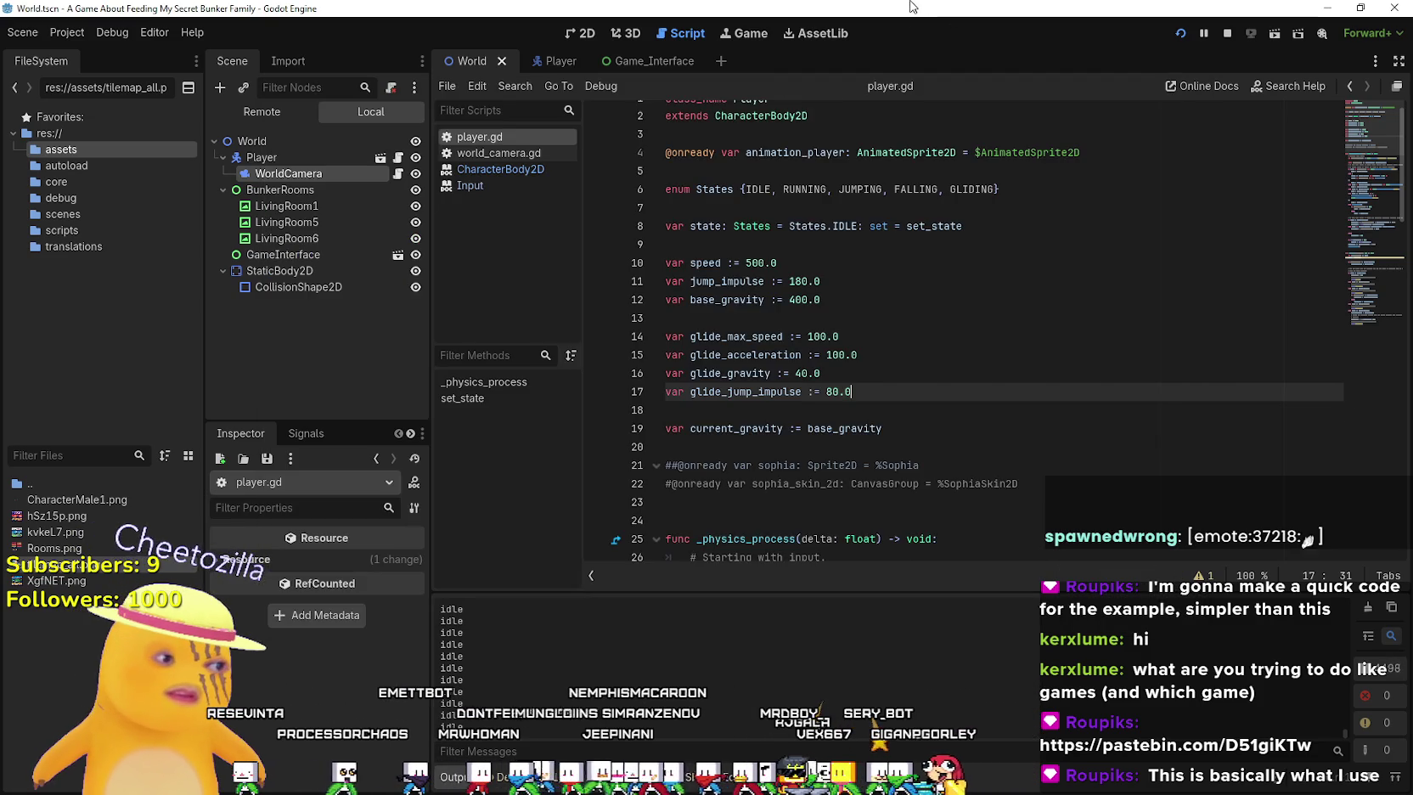
pyautogui.scroll(-7, 822, 377)
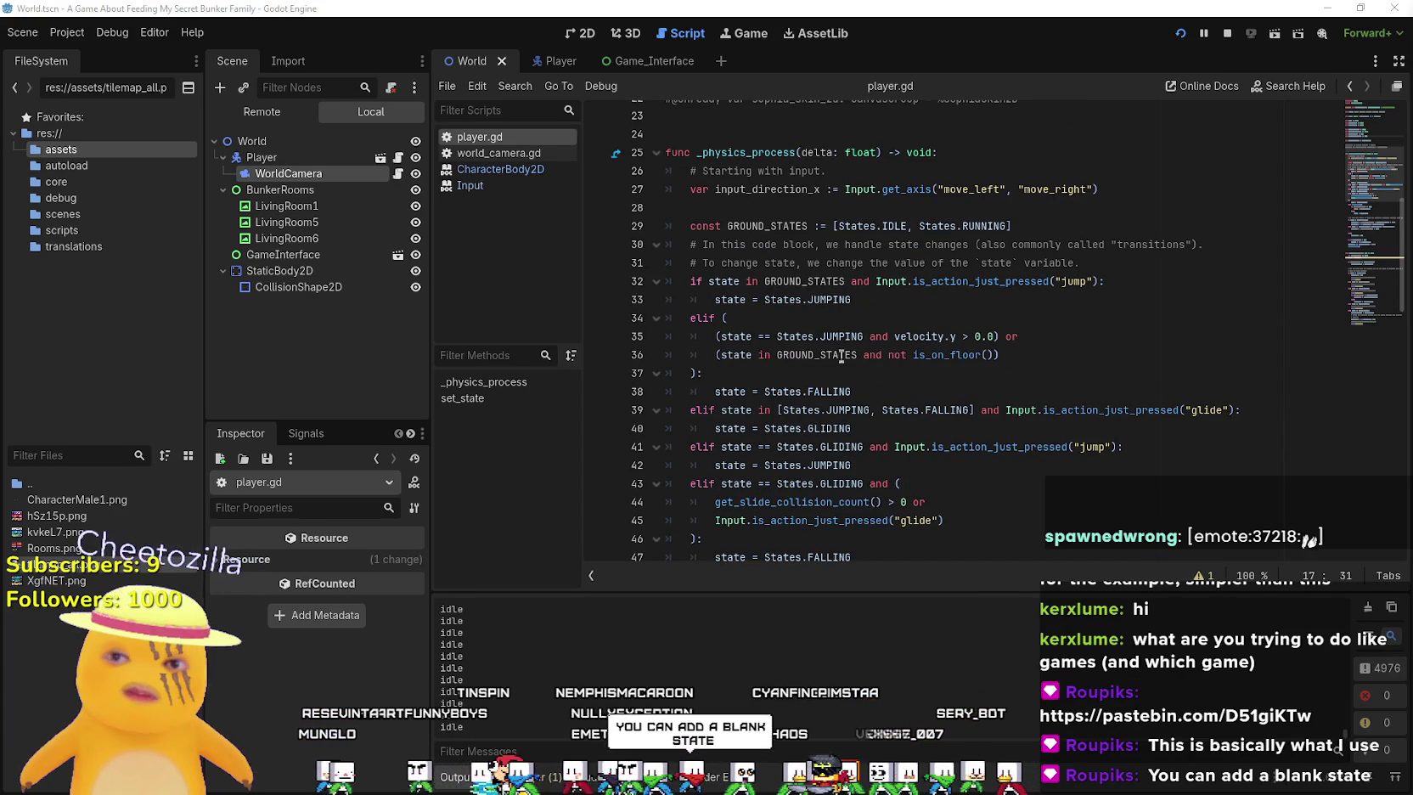
pyautogui.moveTo(702, 373); pyautogui.dragTo(561, 327)
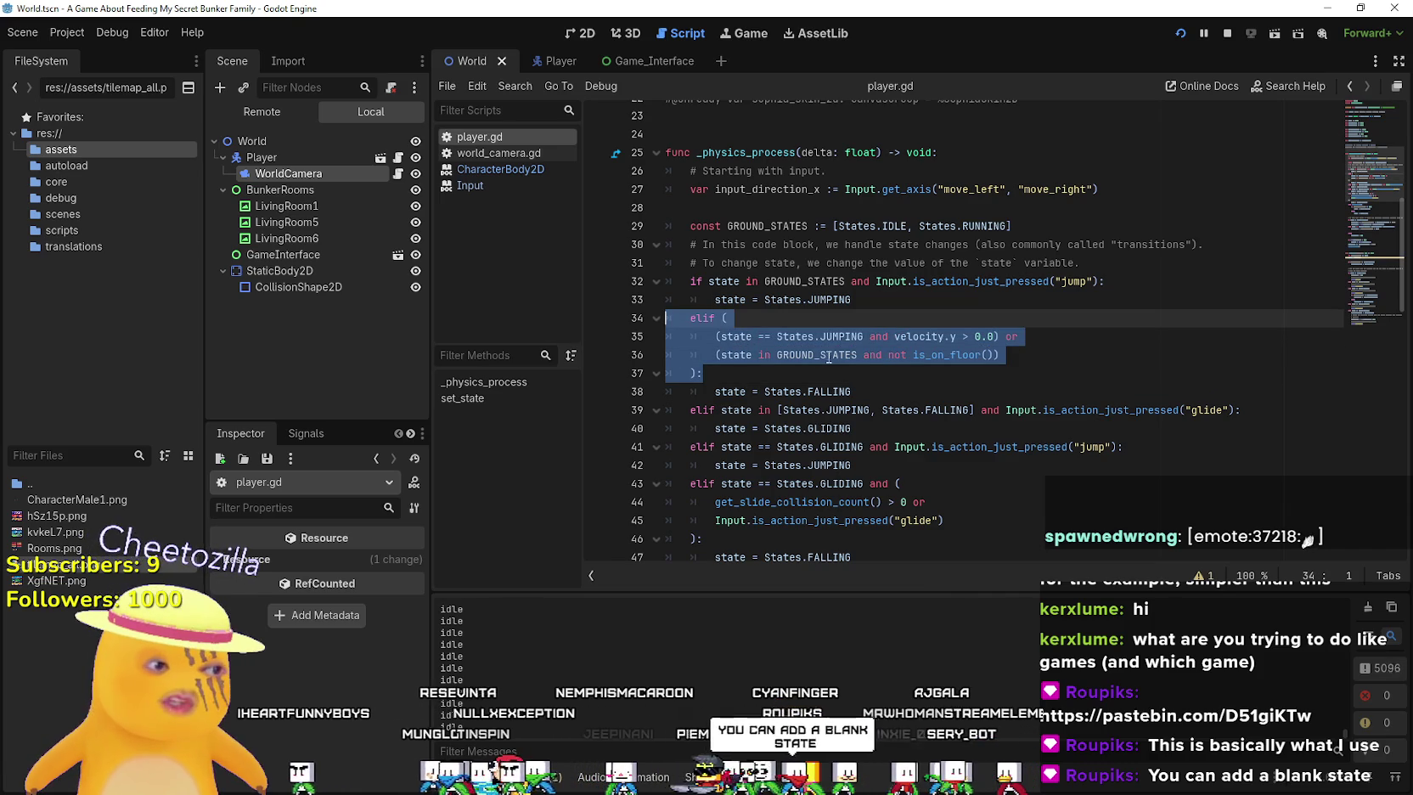
pyautogui.scroll(-3, 829, 358)
pyautogui.moveTo(833, 346)
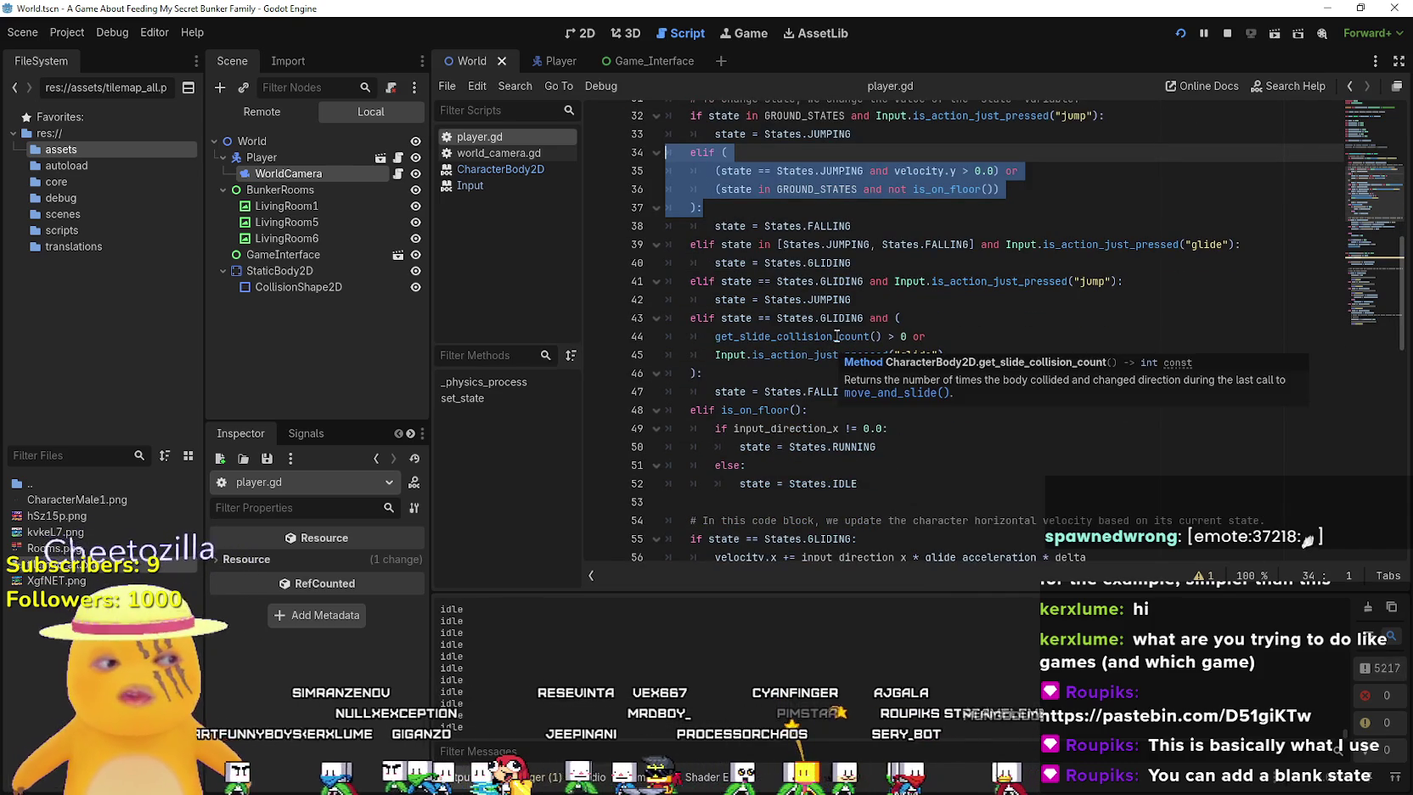
pyautogui.click(932, 360)
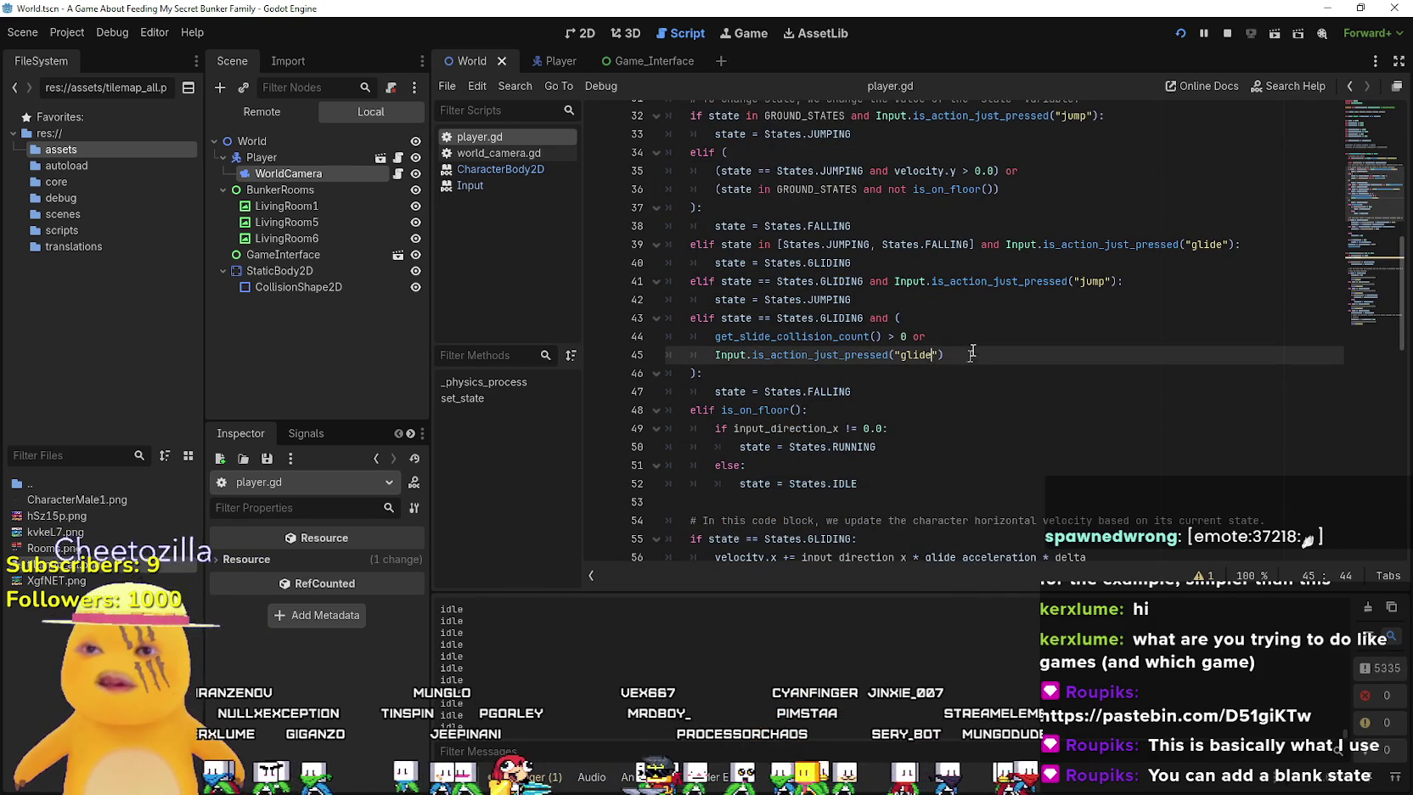
pyautogui.scroll(-2, 779, 512)
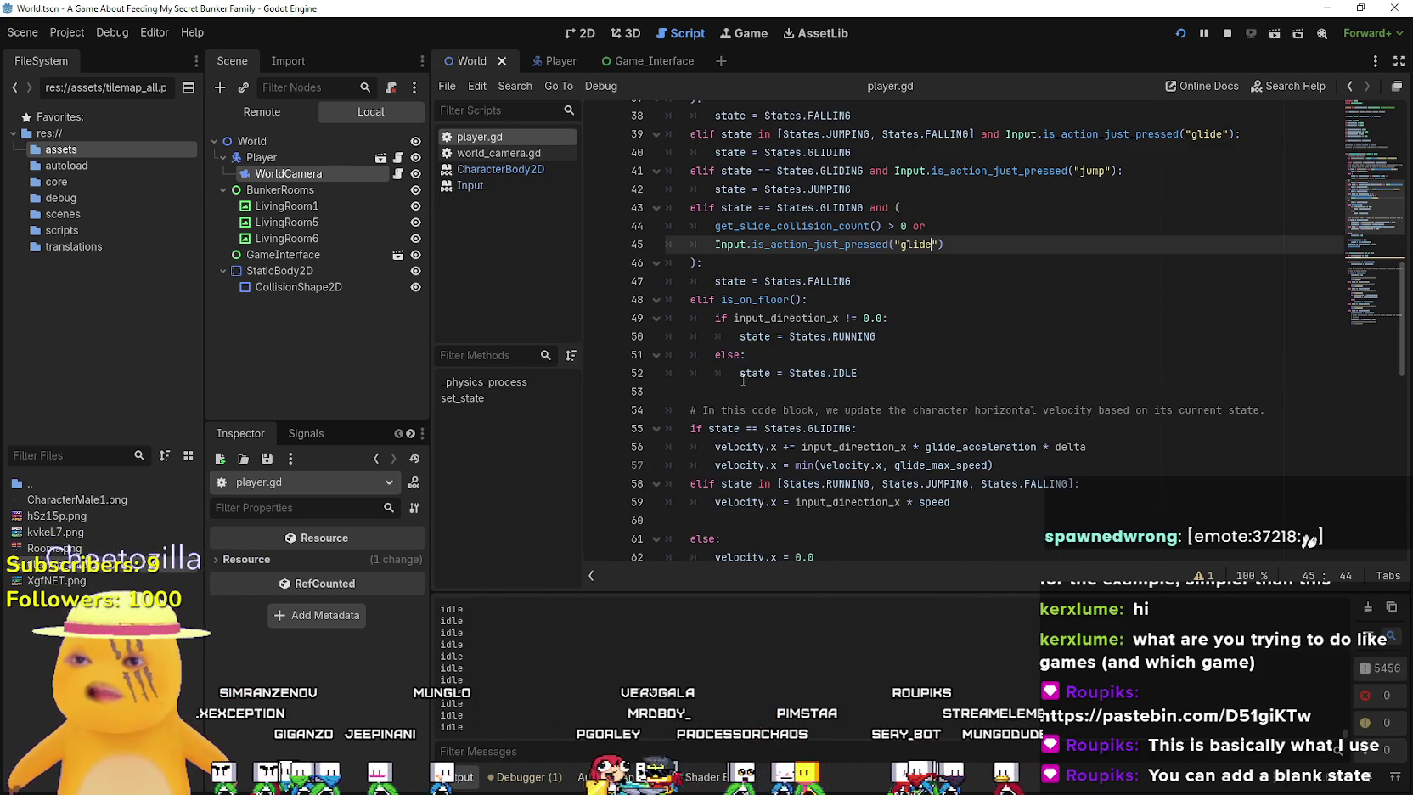
pyautogui.click(737, 385)
pyautogui.moveTo(870, 371); pyautogui.dragTo(571, 354)
pyautogui.scroll(-3, 746, 414)
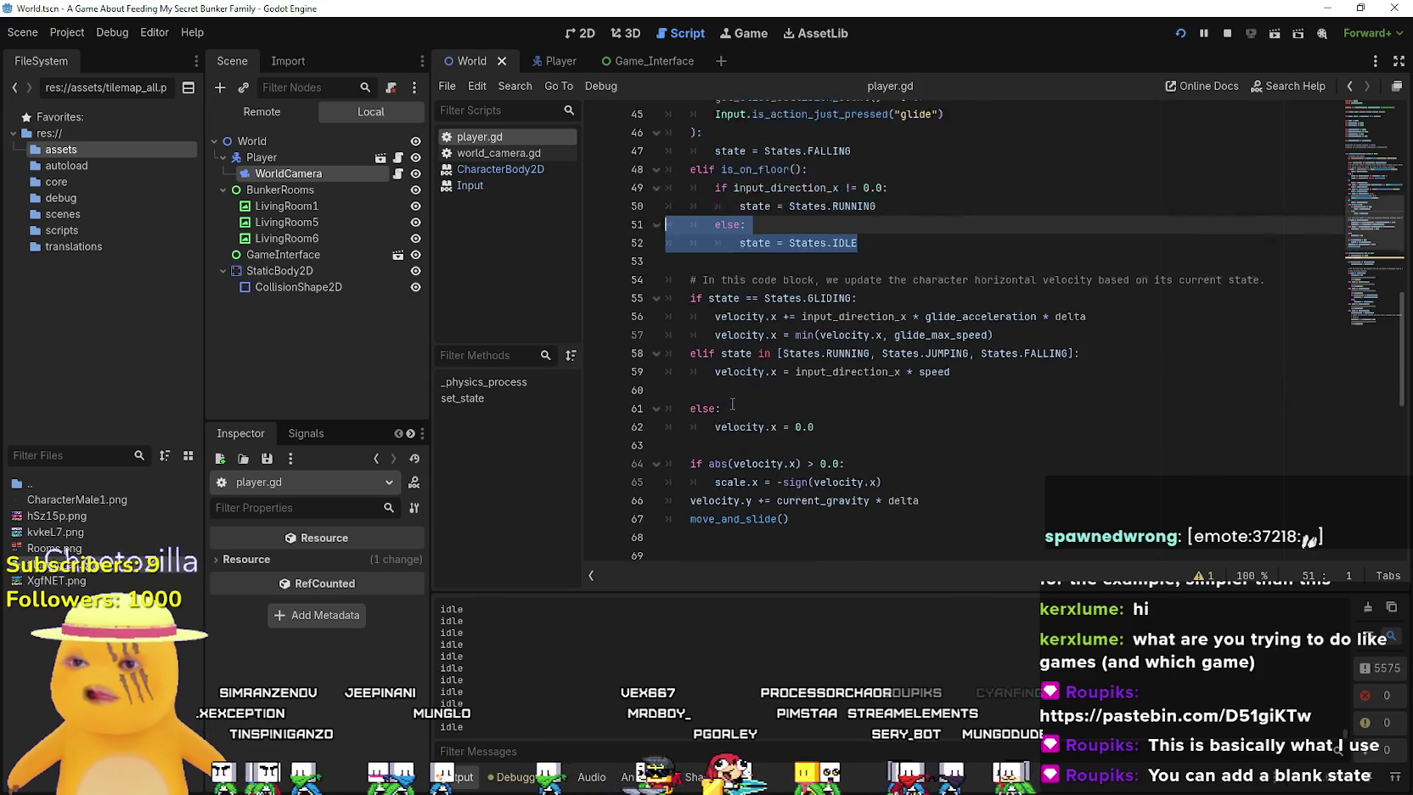
pyautogui.click(744, 416)
pyautogui.scroll(-2, 931, 466)
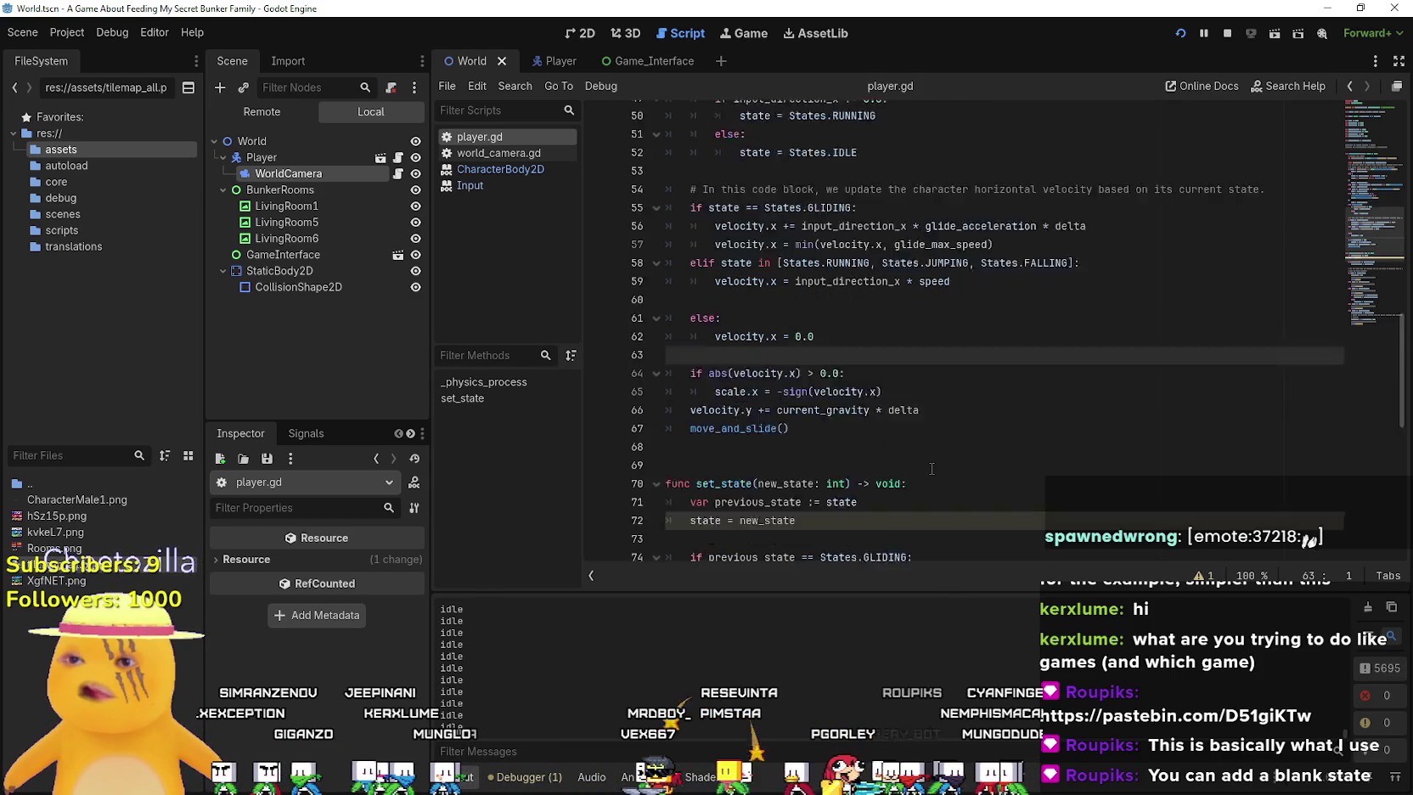
pyautogui.scroll(2, 930, 466)
pyautogui.scroll(-8, 930, 466)
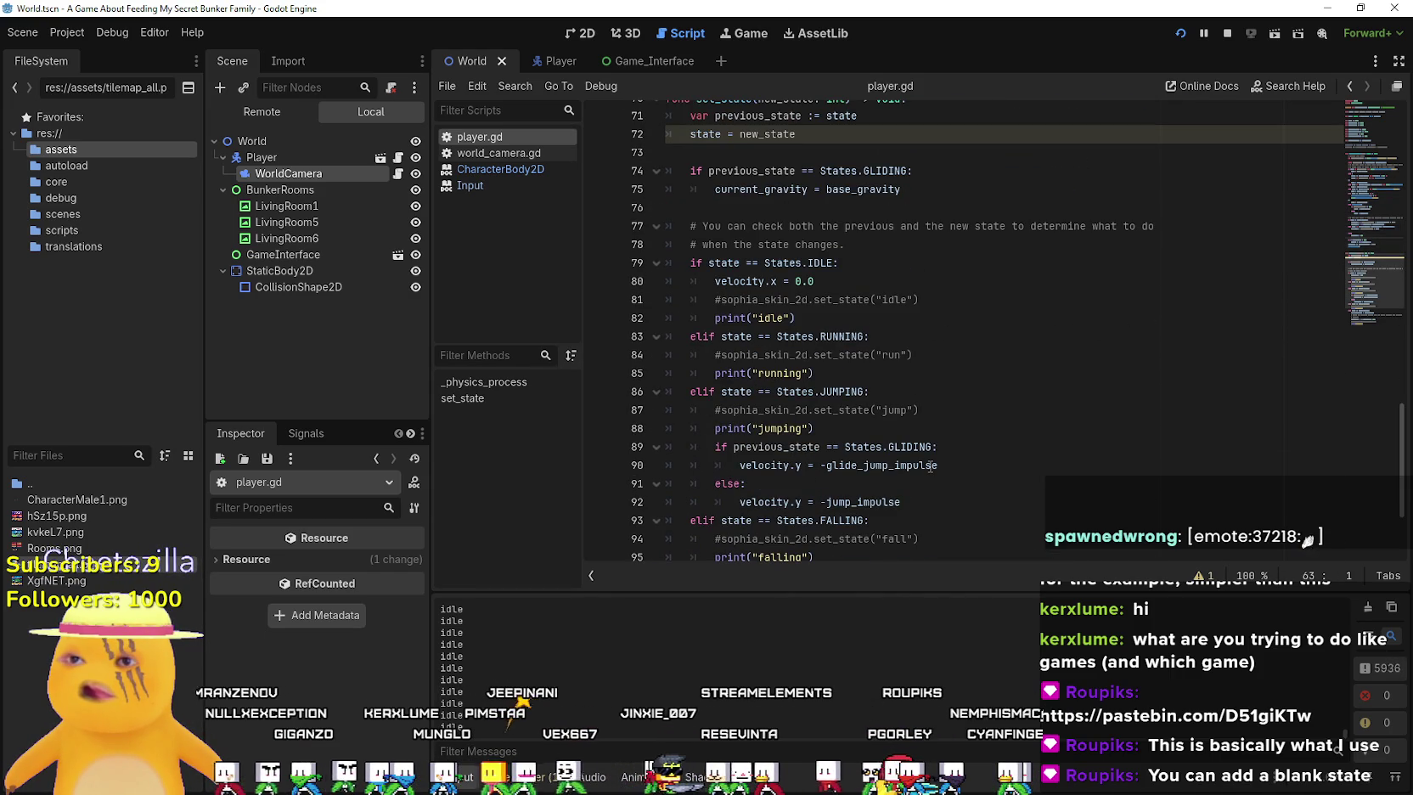
pyautogui.scroll(1, 931, 466)
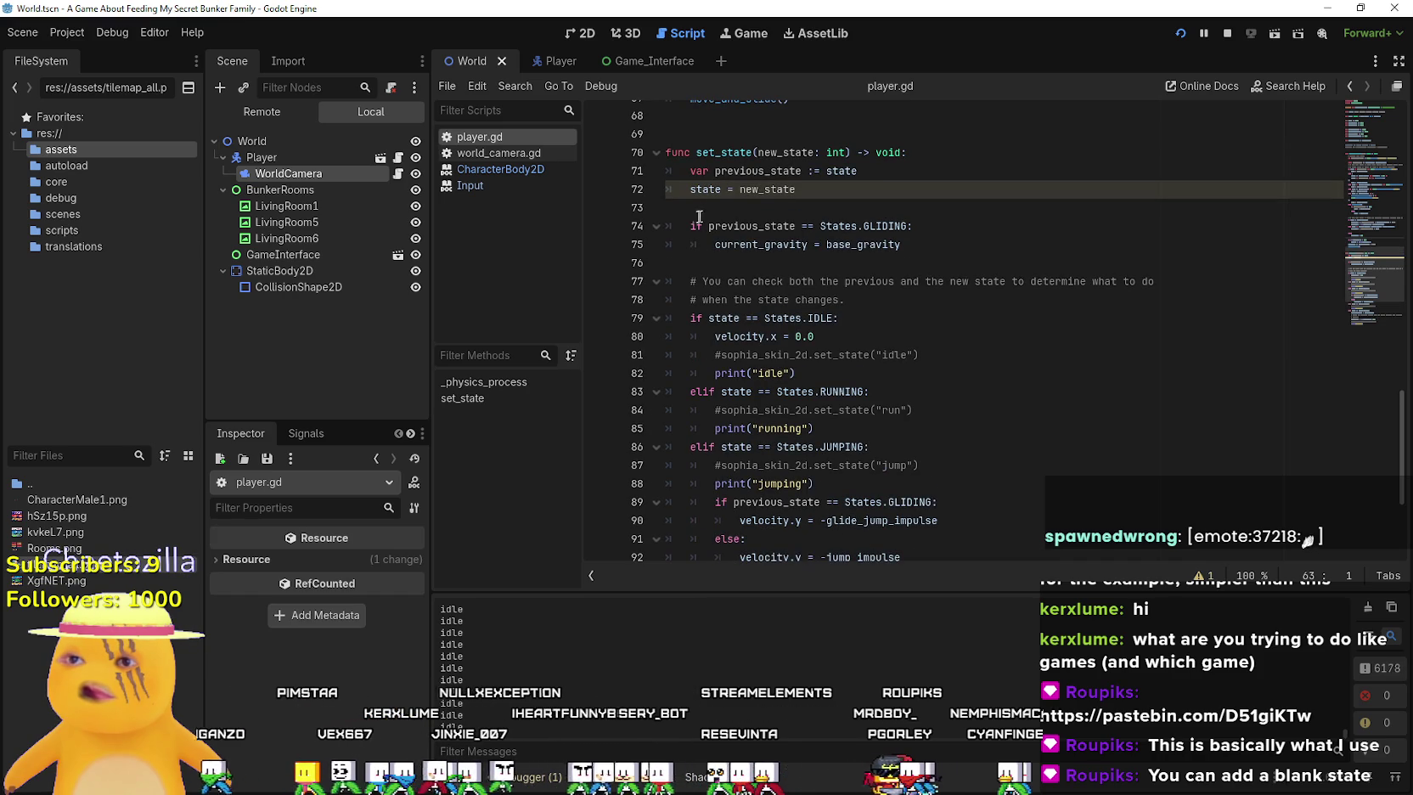
pyautogui.scroll(-4, 746, 349)
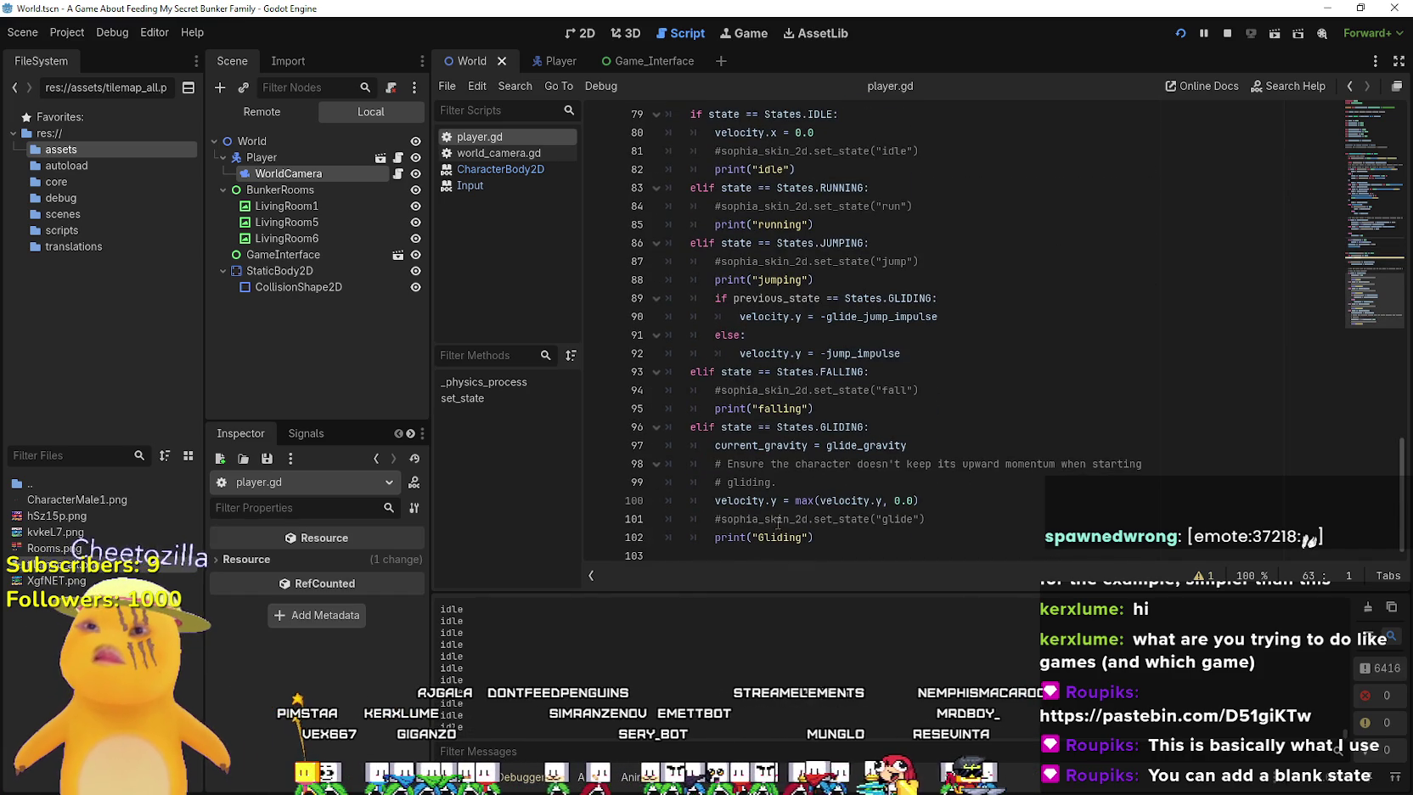
pyautogui.scroll(20, 771, 512)
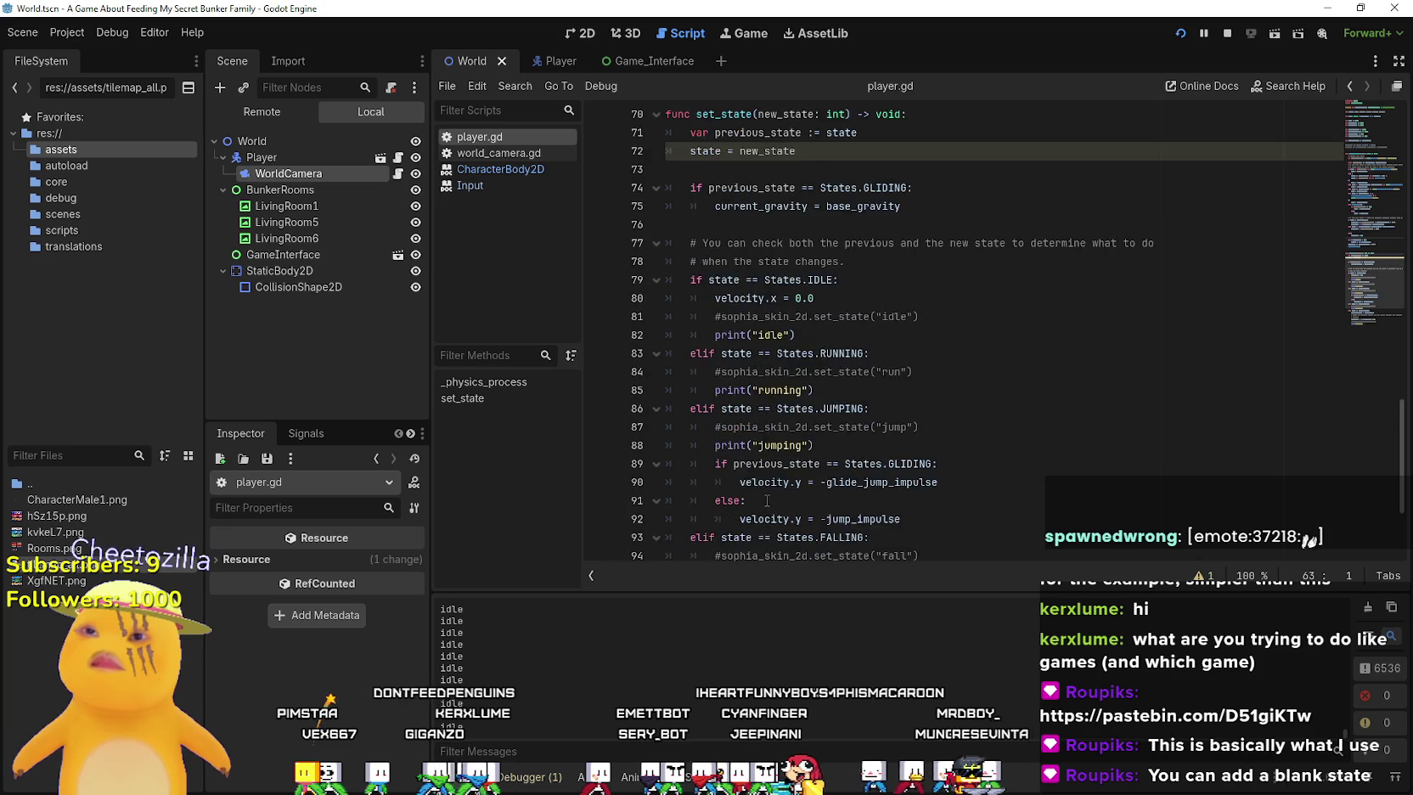
pyautogui.scroll(5, 758, 478)
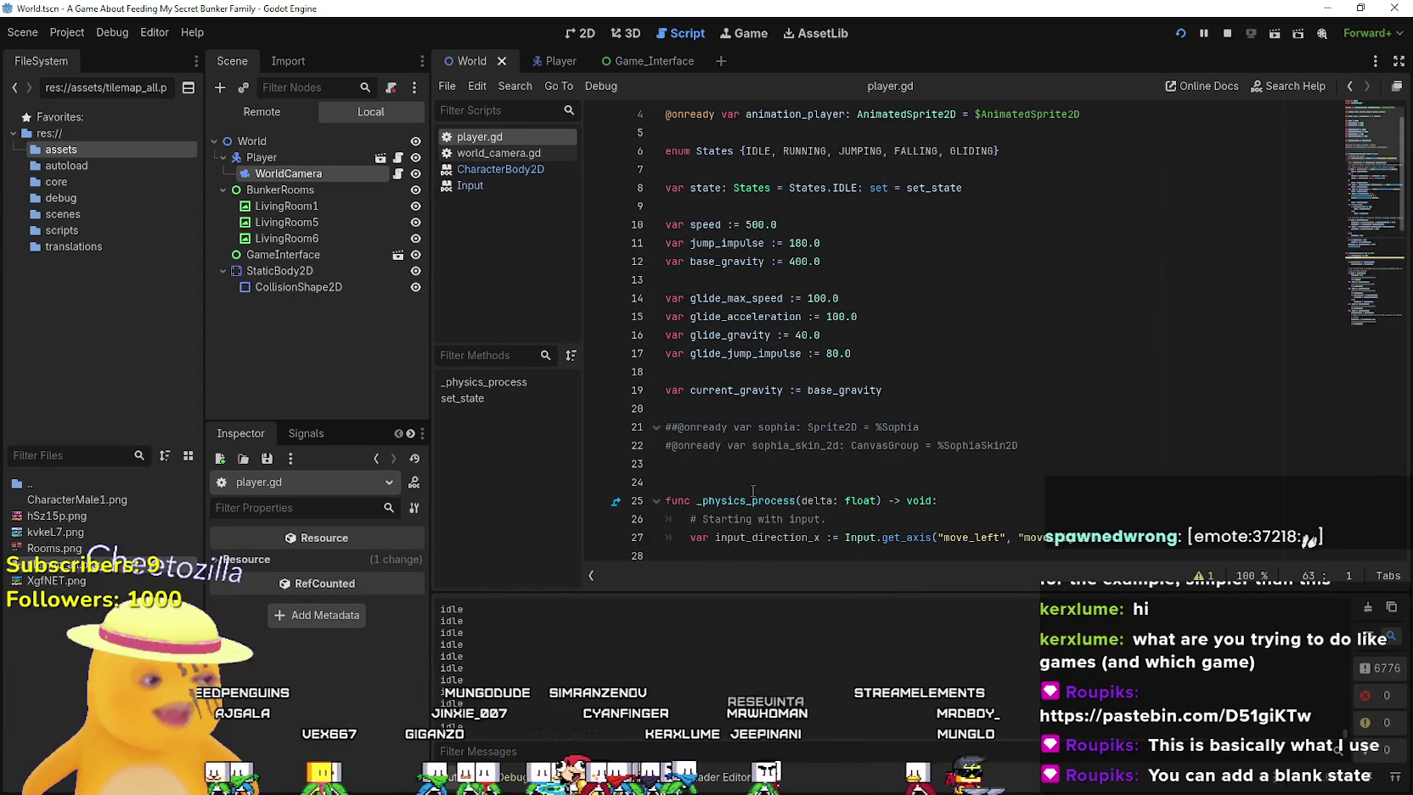
pyautogui.scroll(1, 754, 476)
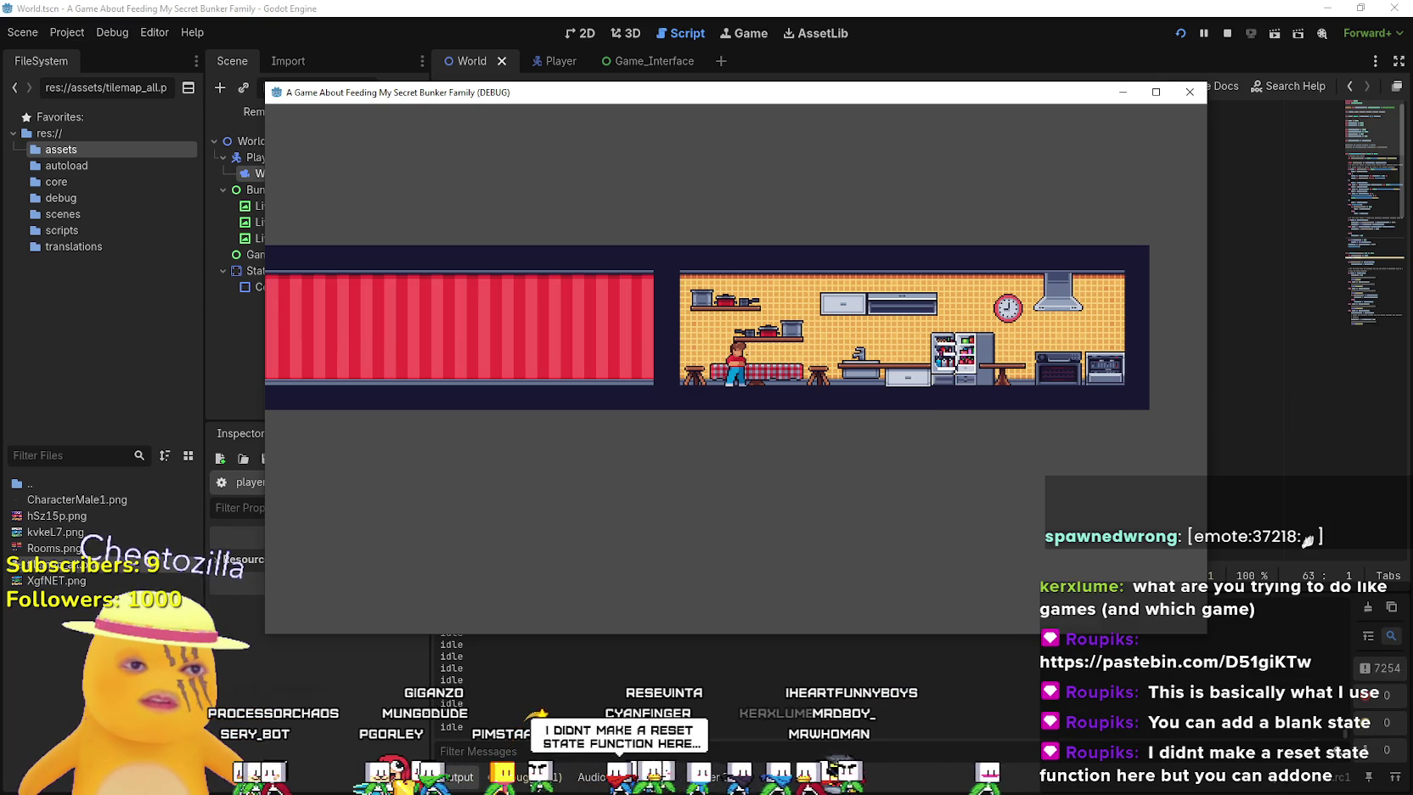
pyautogui.press('Left')
pyautogui.press('Right')
pyautogui.press('Left')
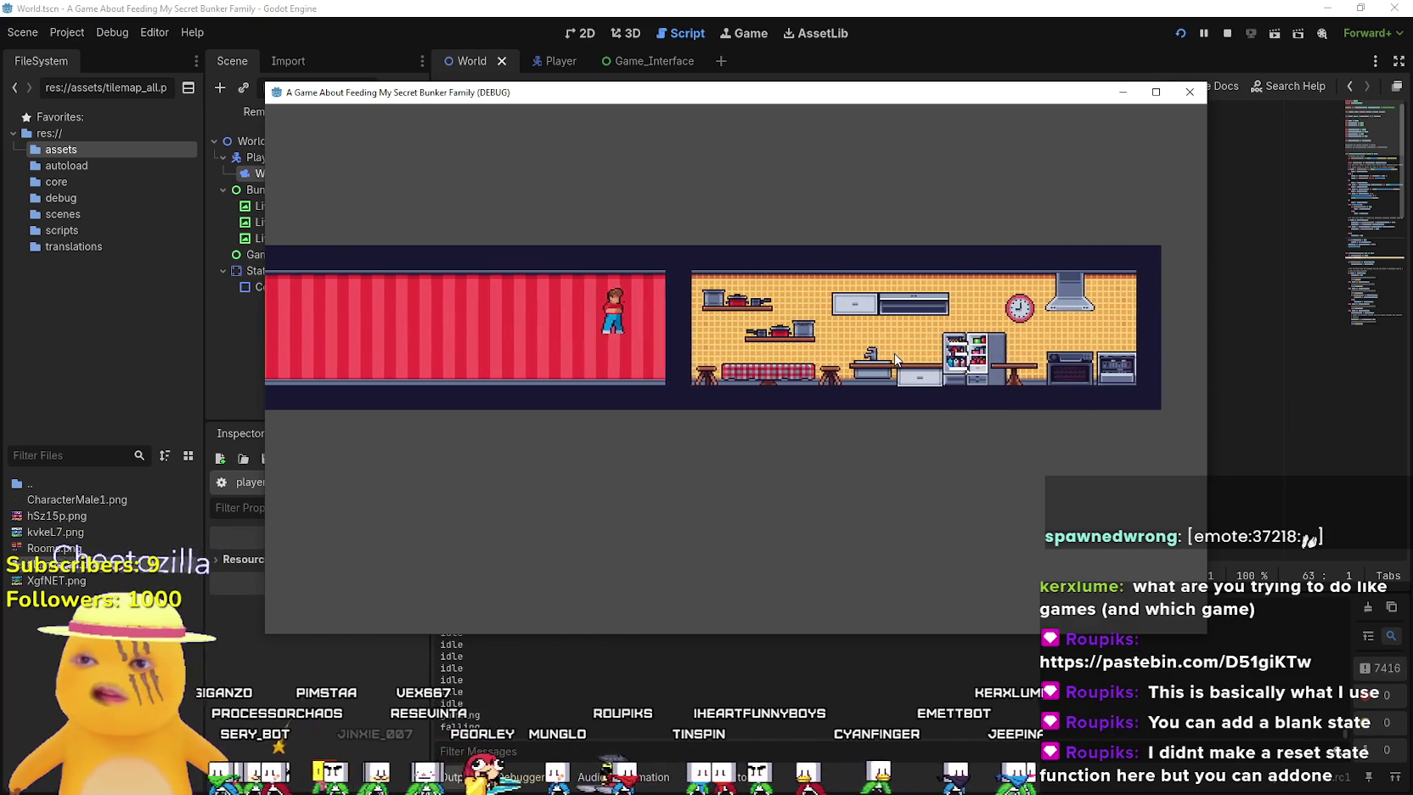
pyautogui.press('Right')
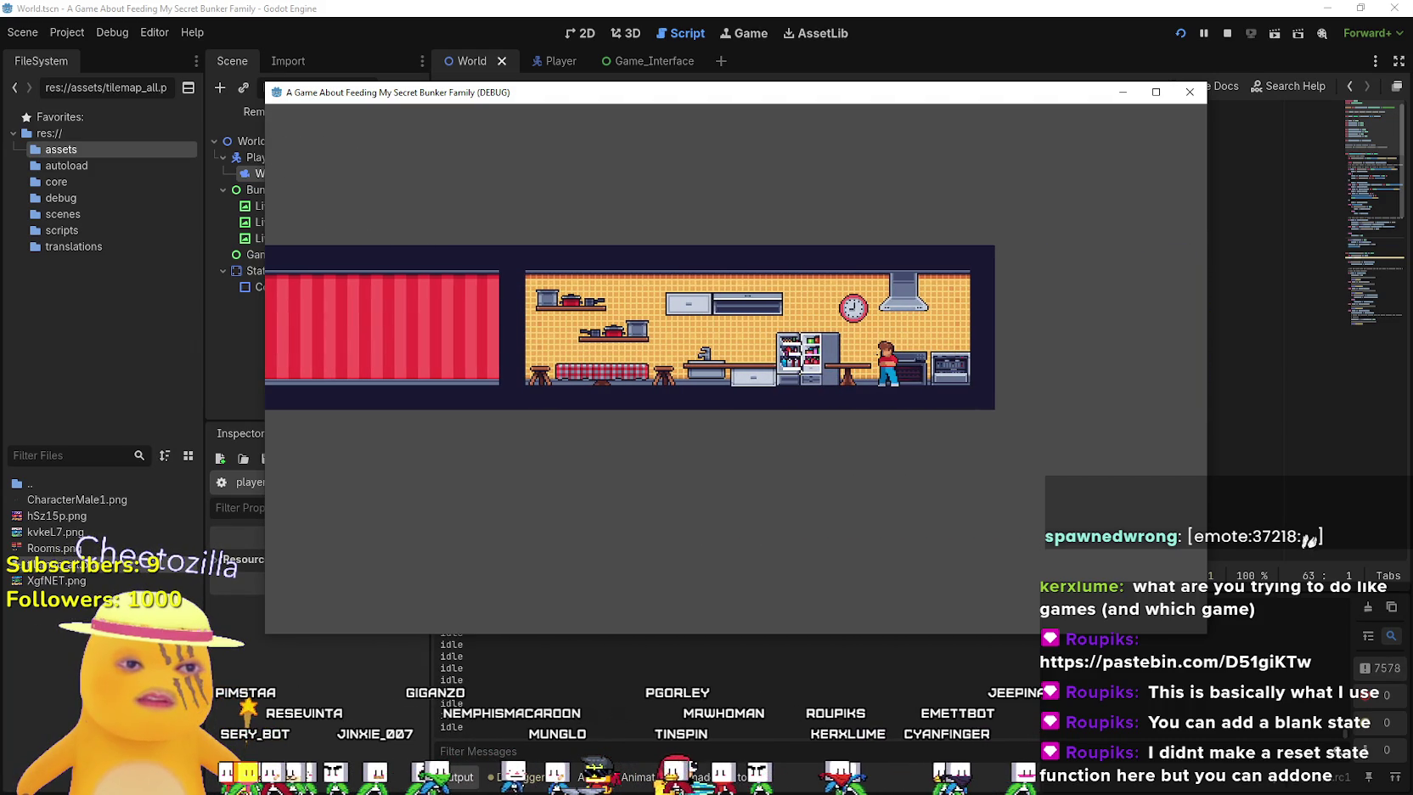
pyautogui.press('Left')
pyautogui.press('Right')
pyautogui.press('Left')
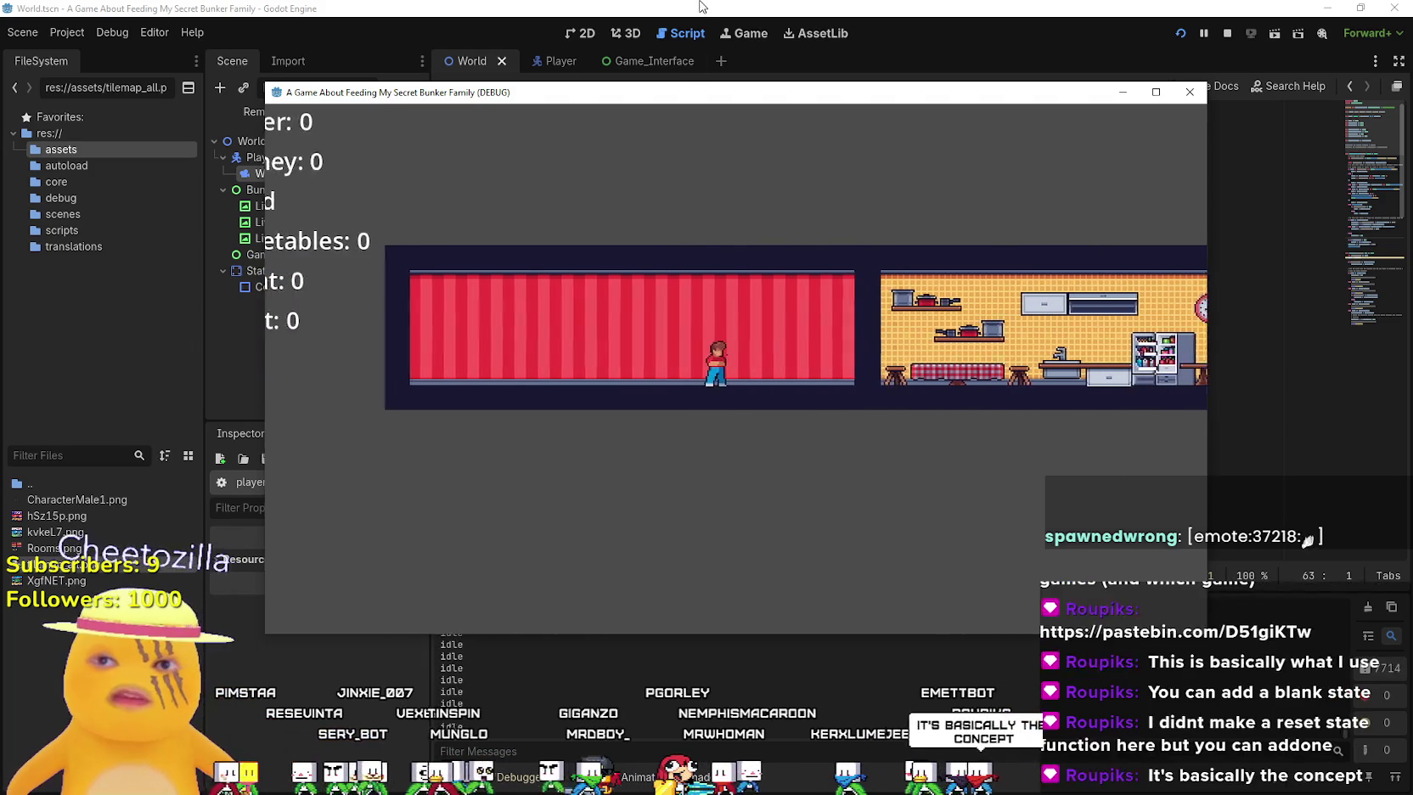
pyautogui.hotkey('alt', 'Tab')
pyautogui.scroll(-7, 804, 409)
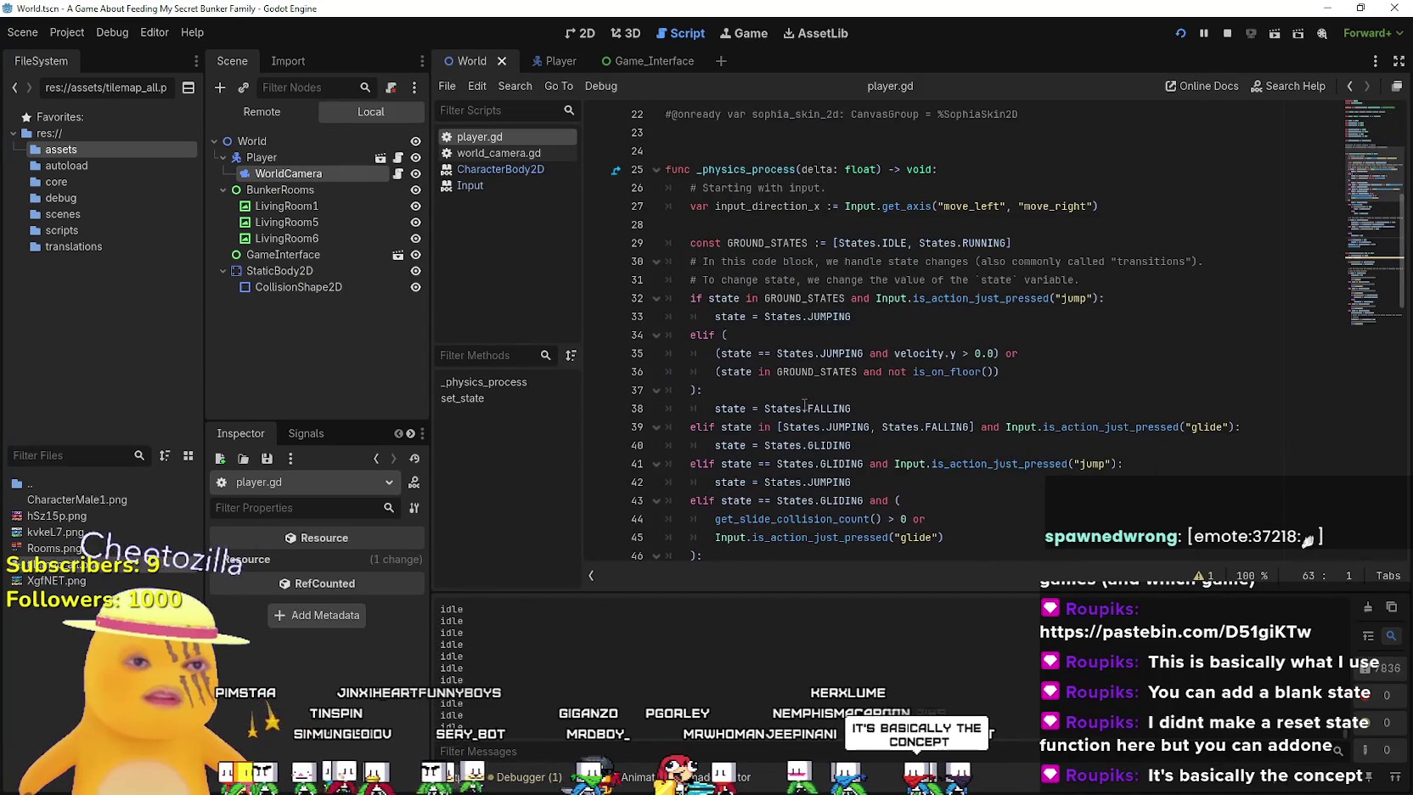
pyautogui.scroll(-3, 805, 405)
pyautogui.scroll(-16, 796, 394)
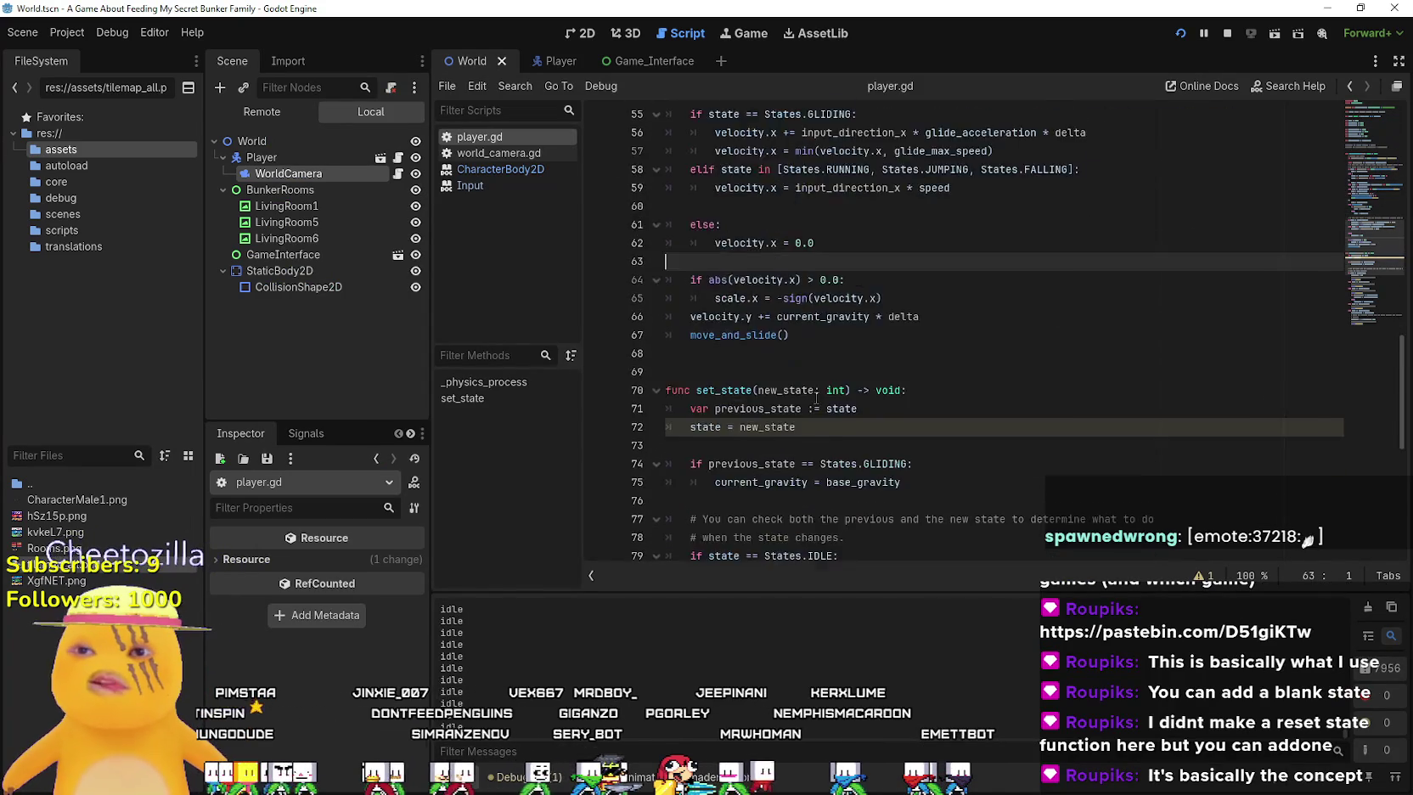
pyautogui.scroll(20, 816, 396)
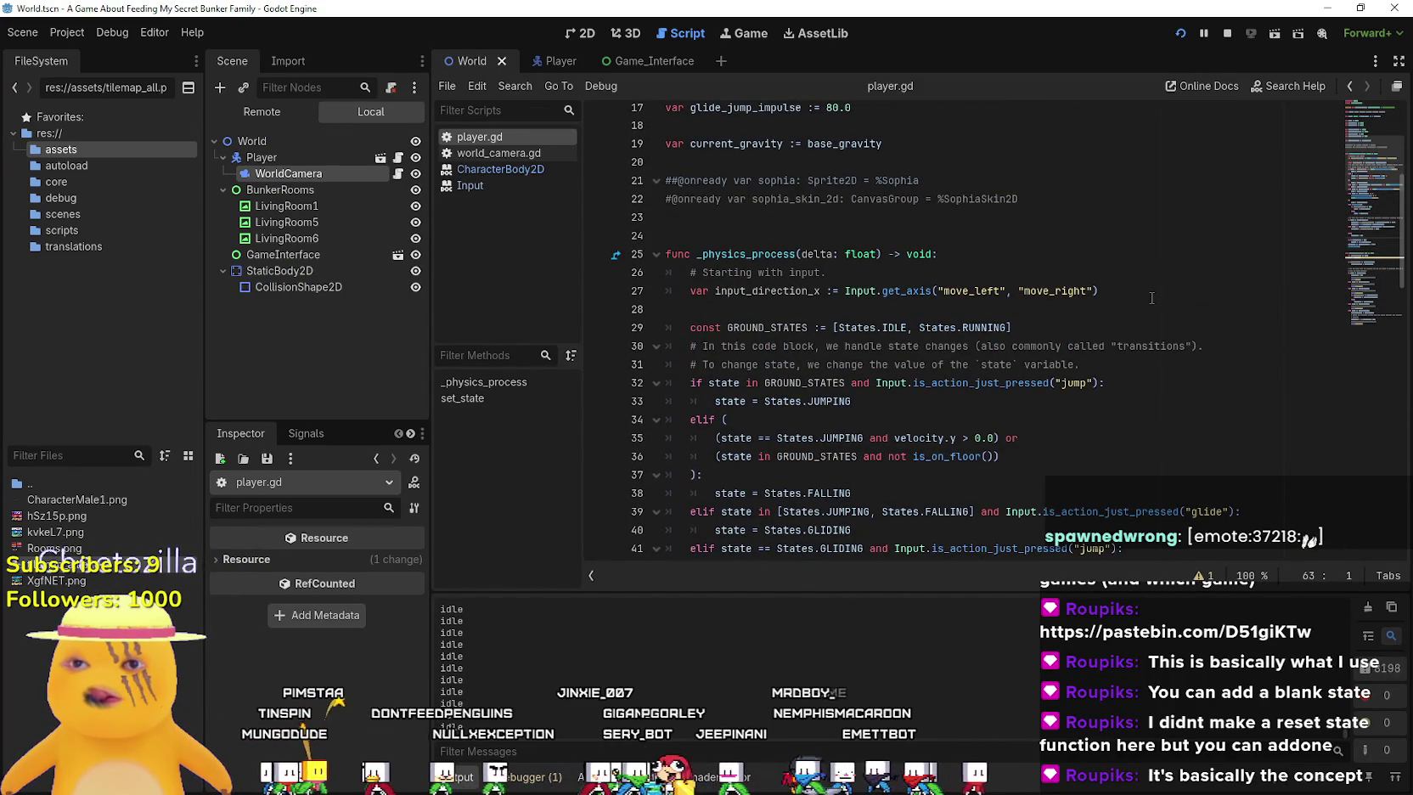
pyautogui.scroll(-3, 1151, 297)
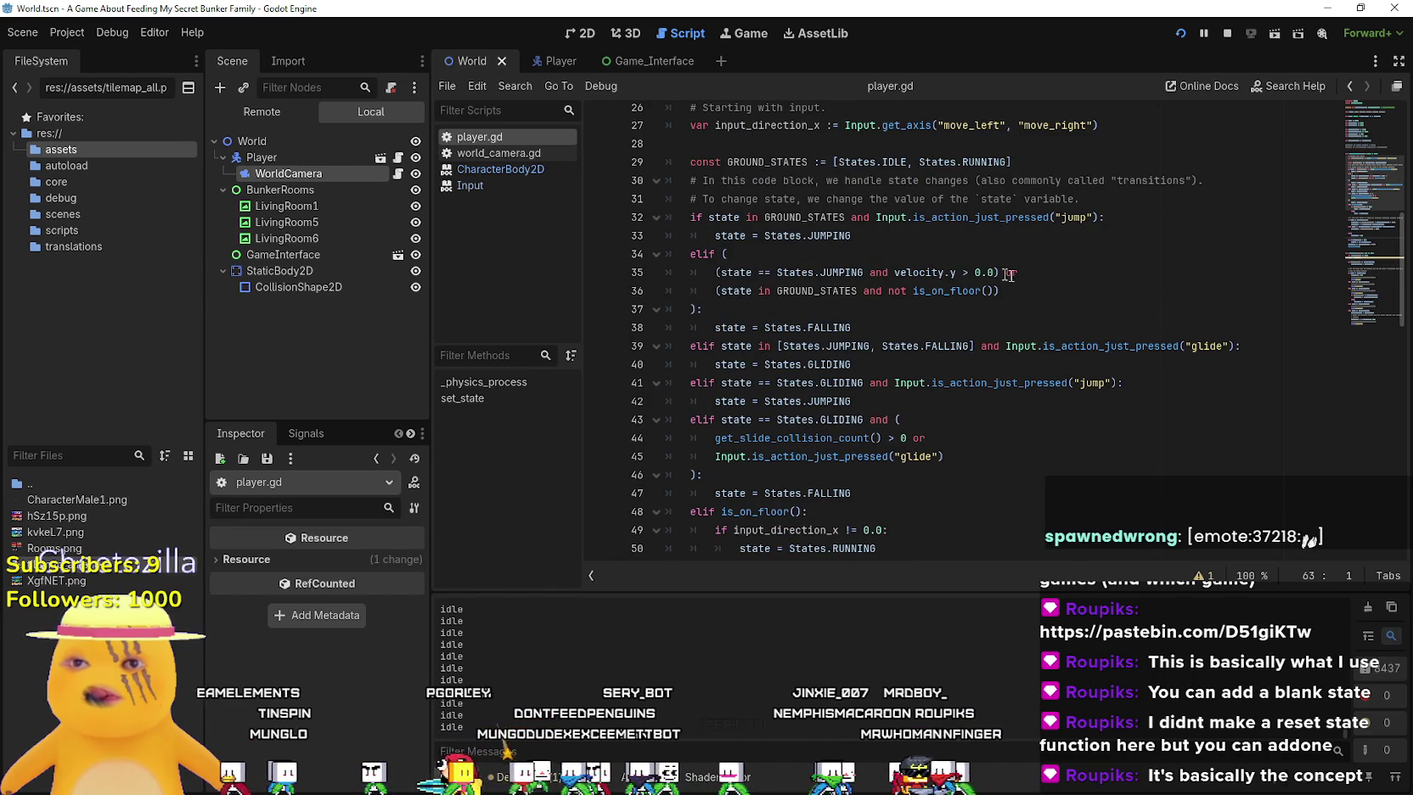
pyautogui.scroll(-4, 972, 268)
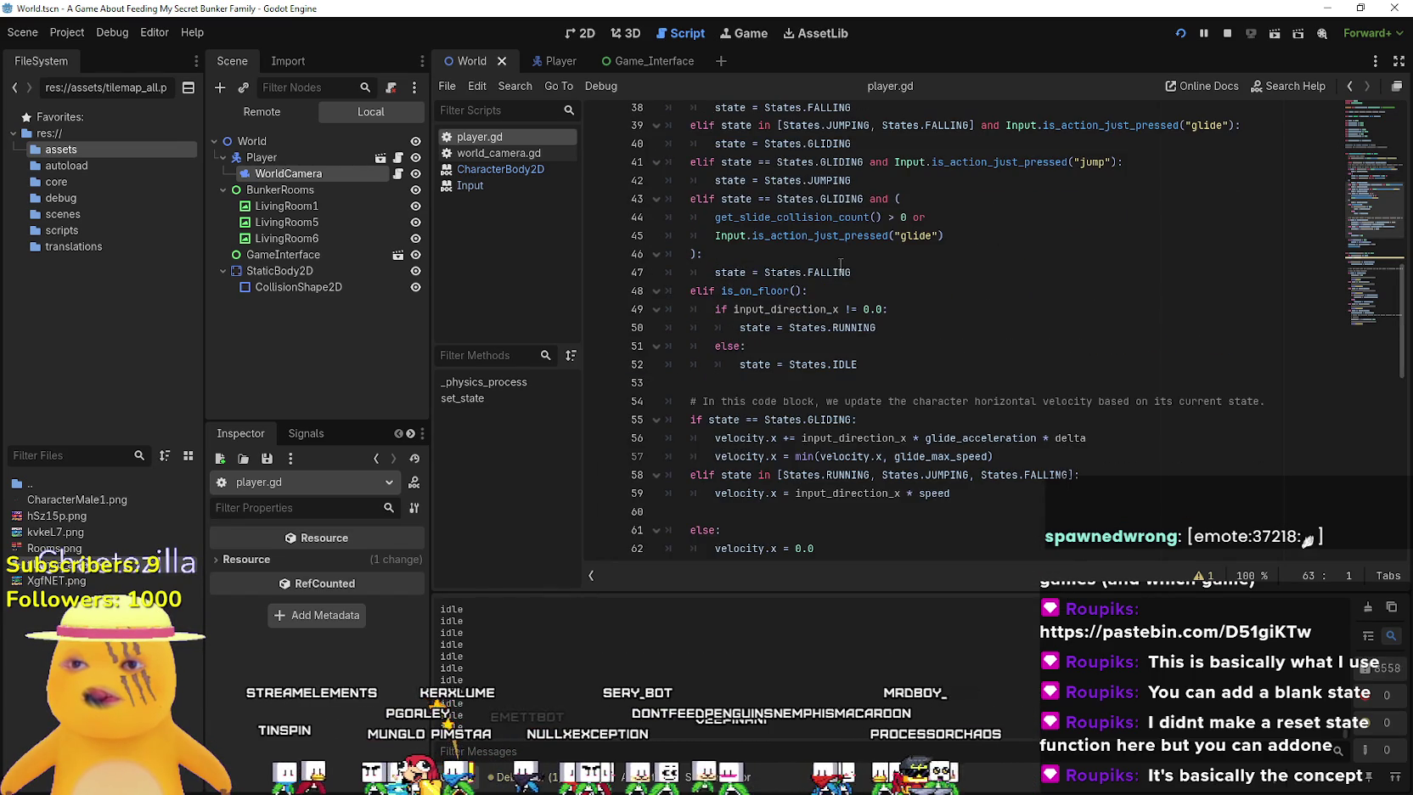
pyautogui.click(899, 253)
pyautogui.scroll(-2, 947, 299)
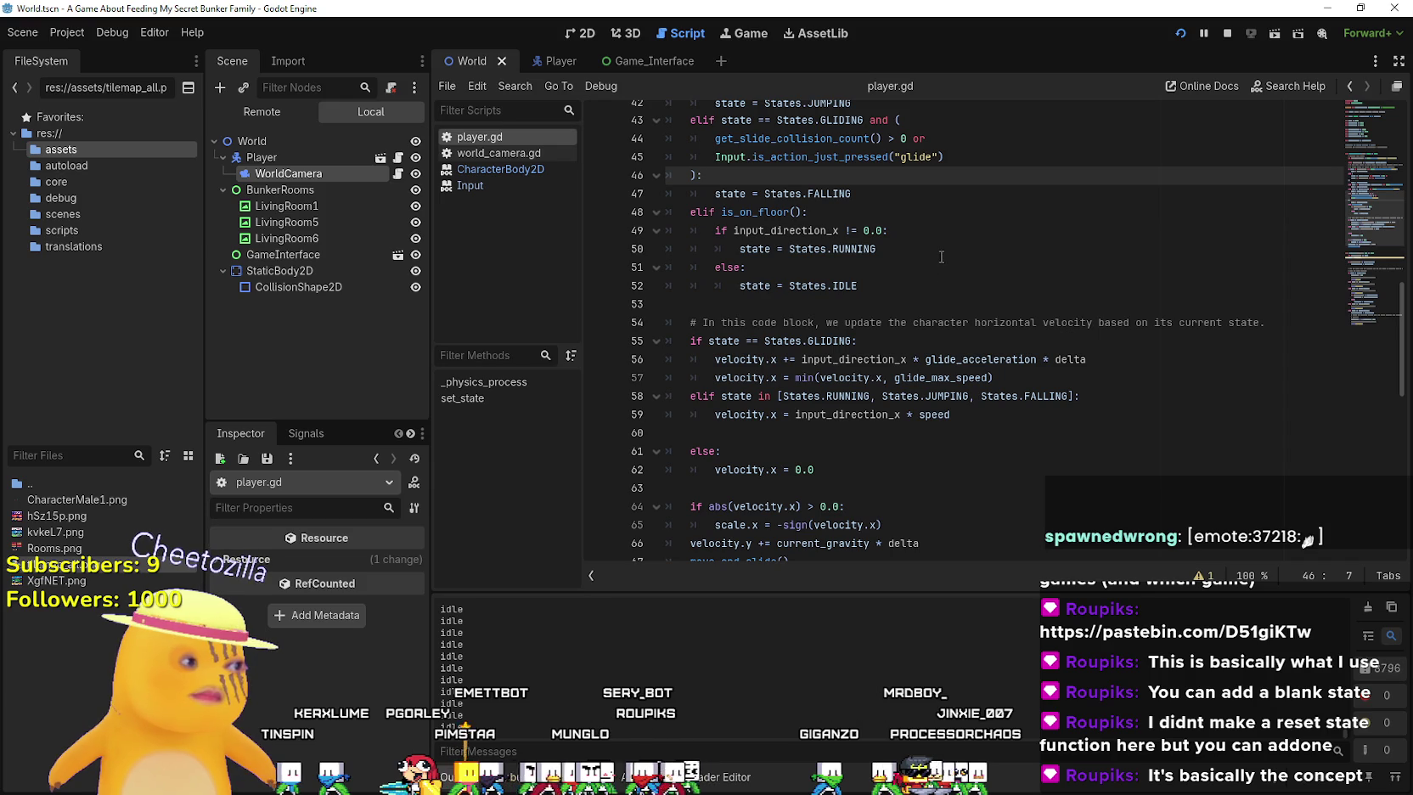
pyautogui.press('F5')
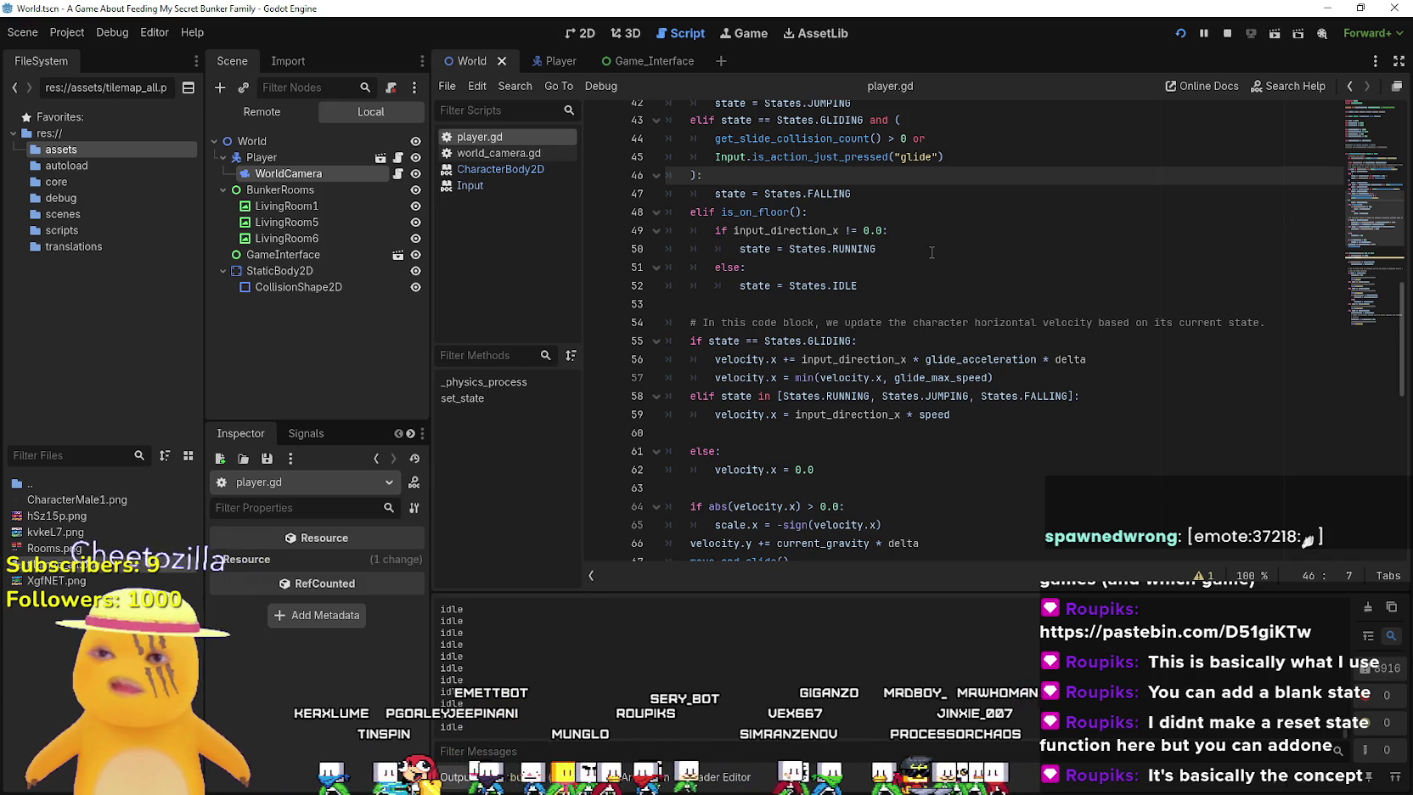
pyautogui.press('Right')
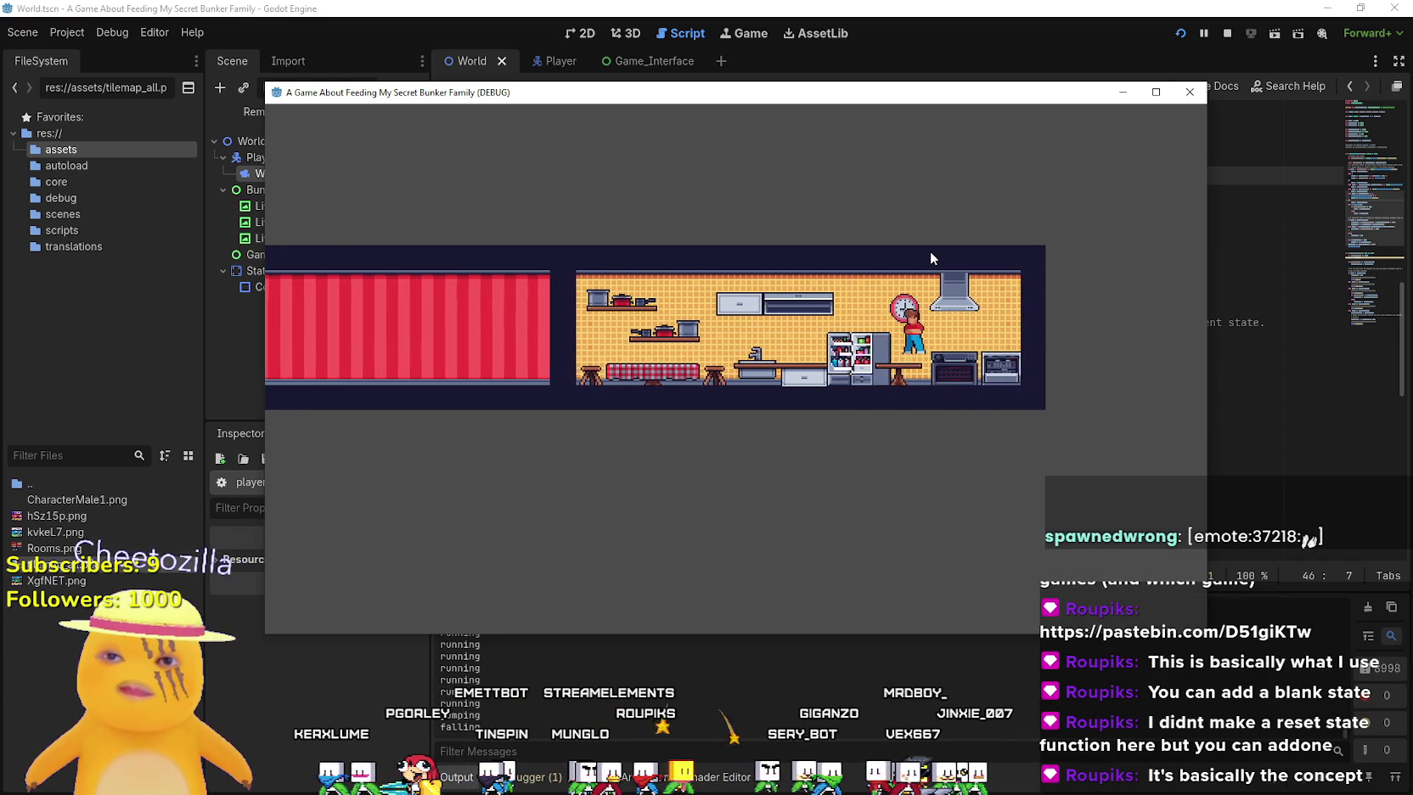
pyautogui.press('Left')
pyautogui.press('Right')
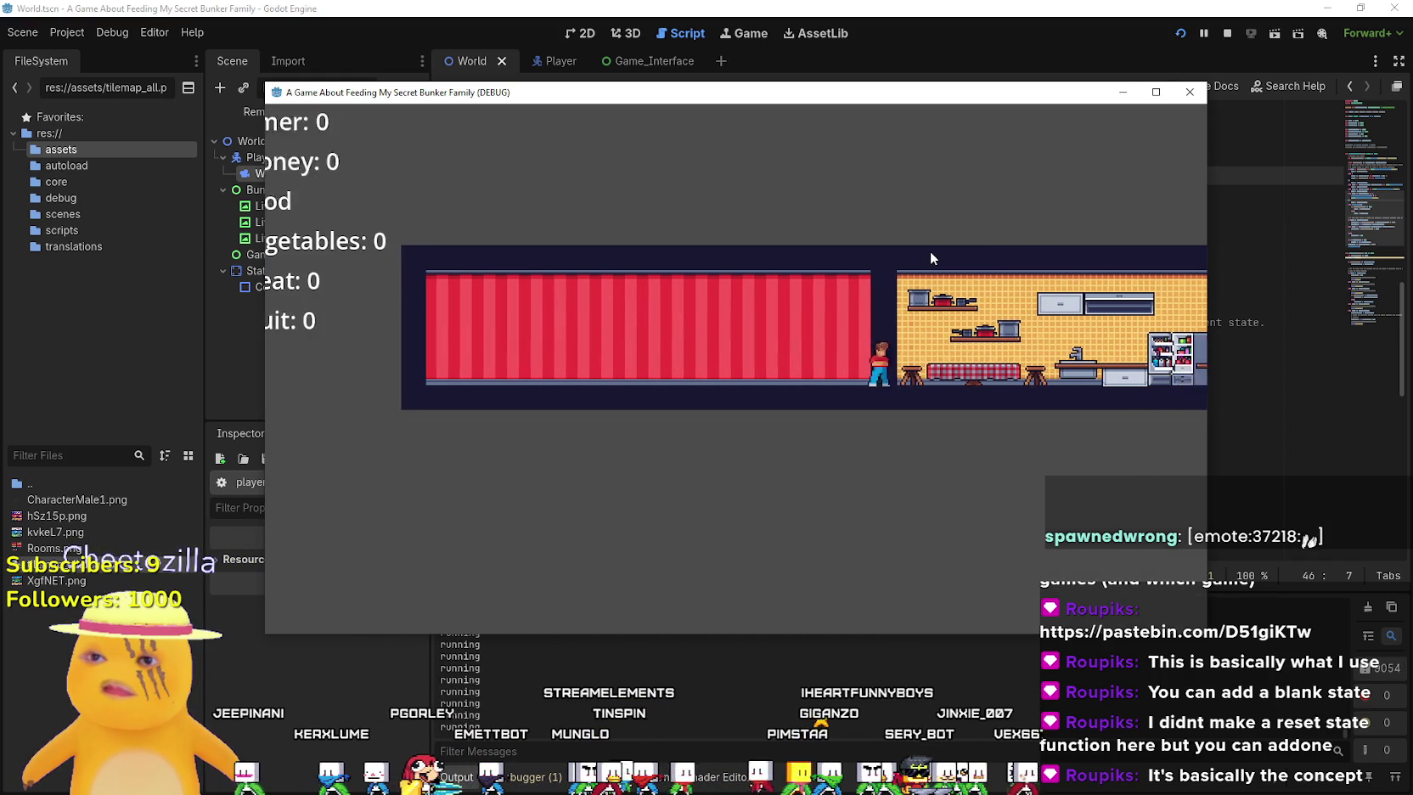
pyautogui.press('Left')
pyautogui.press('Right')
pyautogui.press('Left')
pyautogui.press('Right')
pyautogui.press('F8')
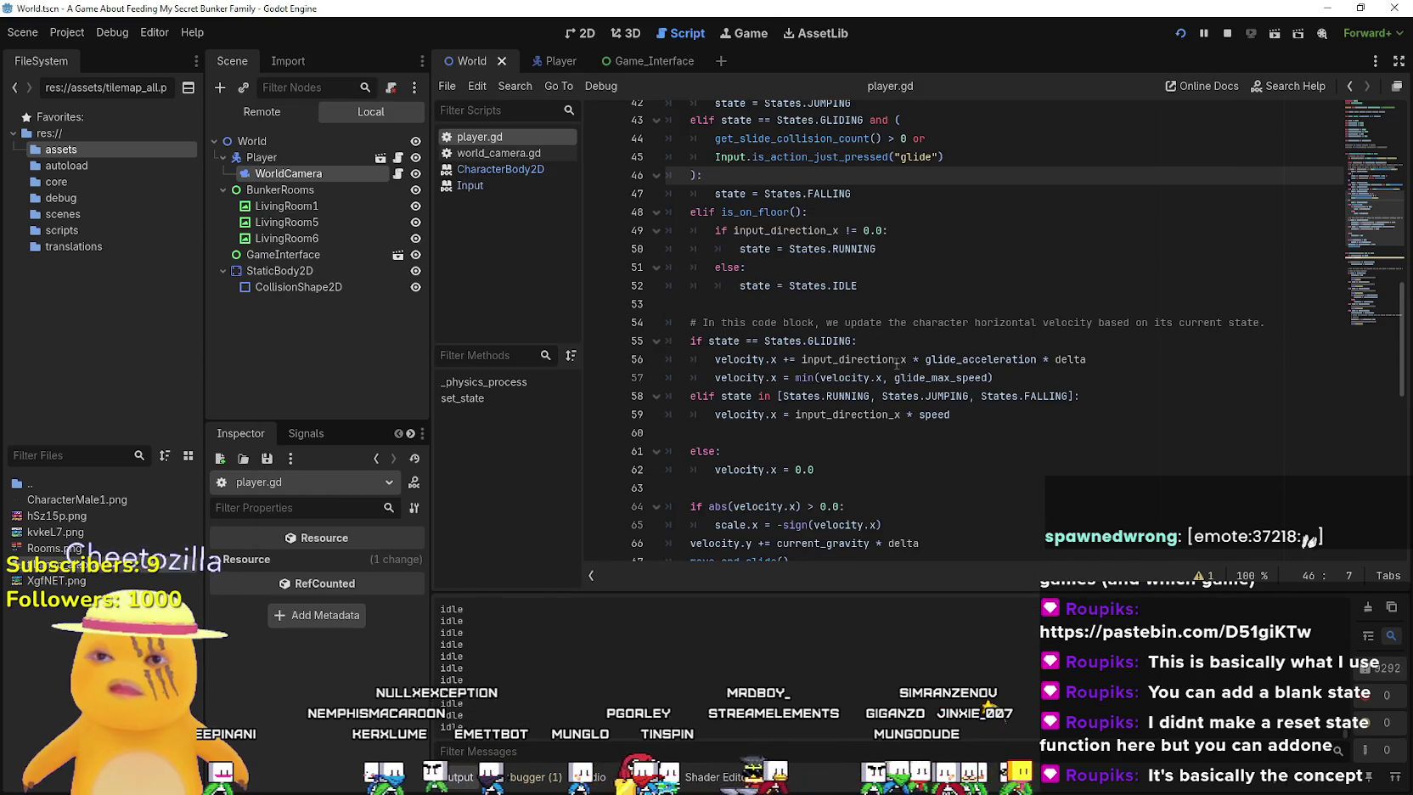
pyautogui.scroll(-12, 892, 348)
# Add animation_player.play("Idle") on a new line in the IDLE branch
pyautogui.scroll(2, 893, 348)
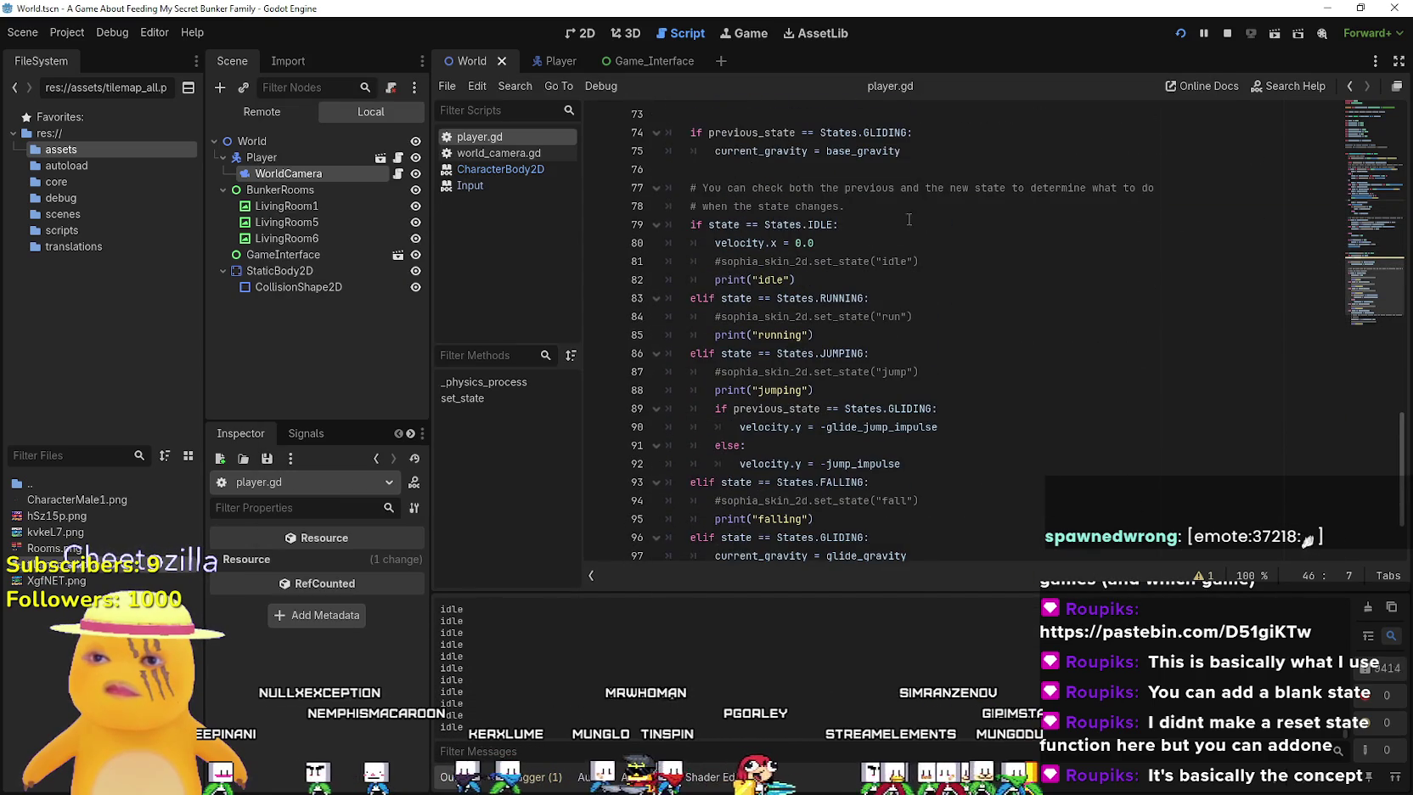
pyautogui.click(965, 247)
pyautogui.press('Return')
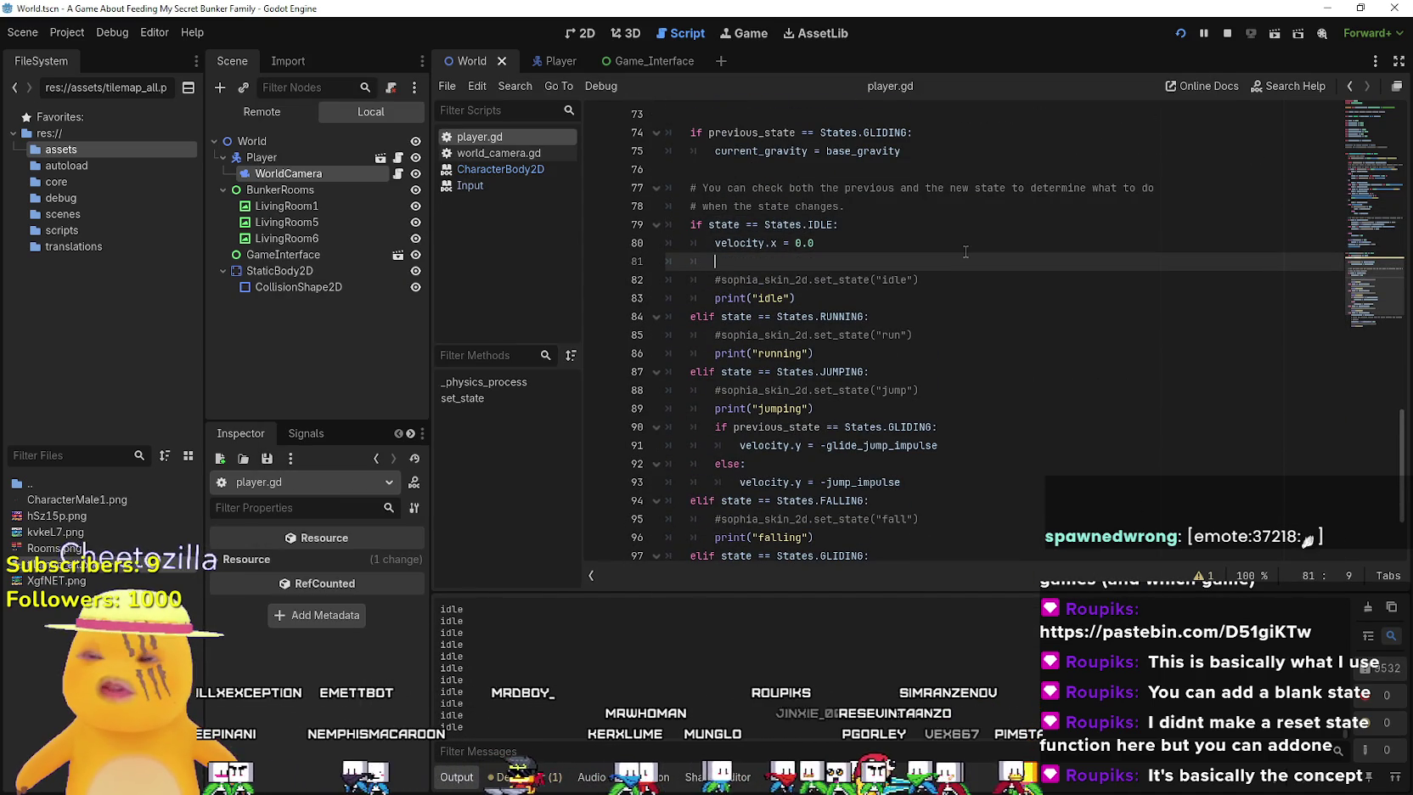
pyautogui.write('anima')
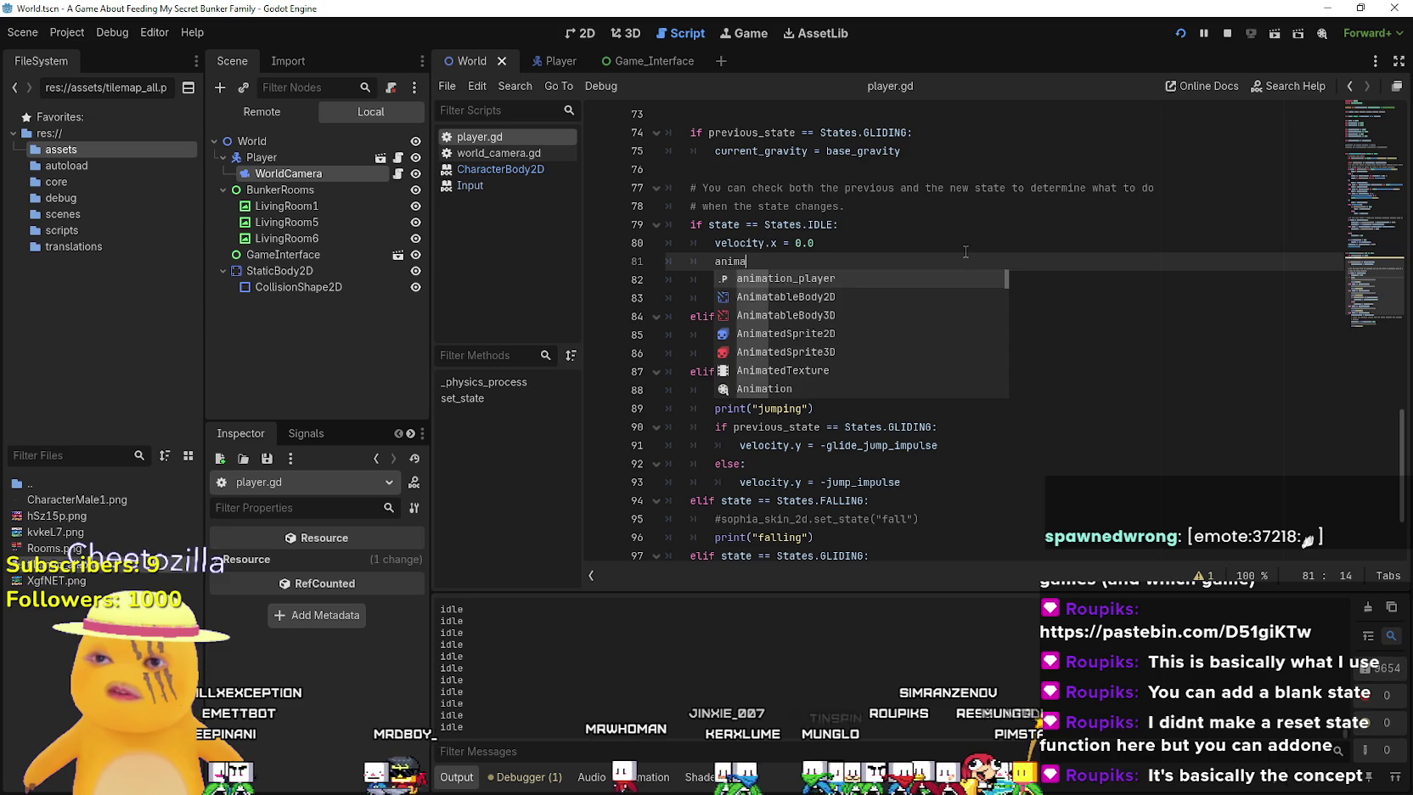
pyautogui.press('Return')
pyautogui.write('.play')
pyautogui.write('(idle')
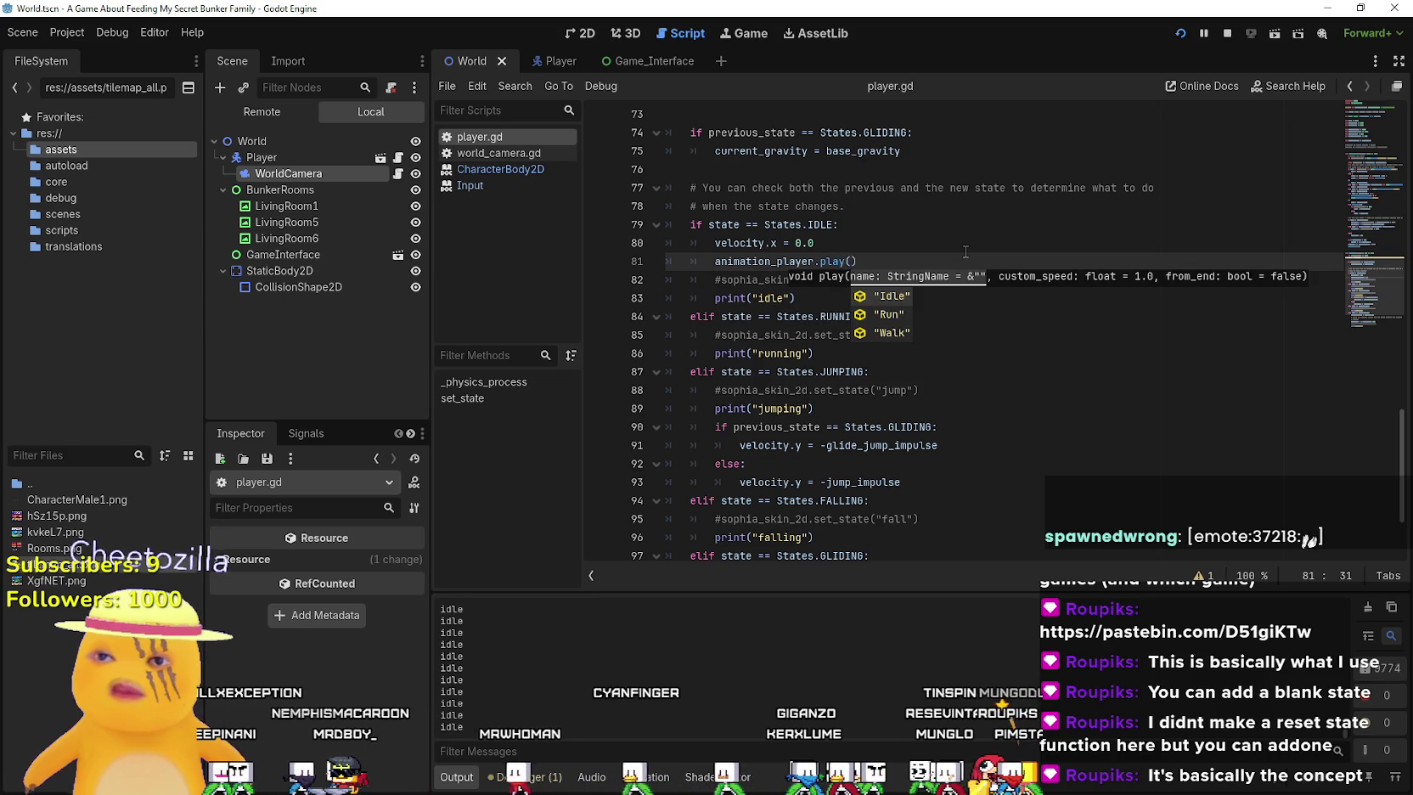
pyautogui.press('BackSpace')
pyautogui.press('BackSpace')
pyautogui.press('BackSpace')
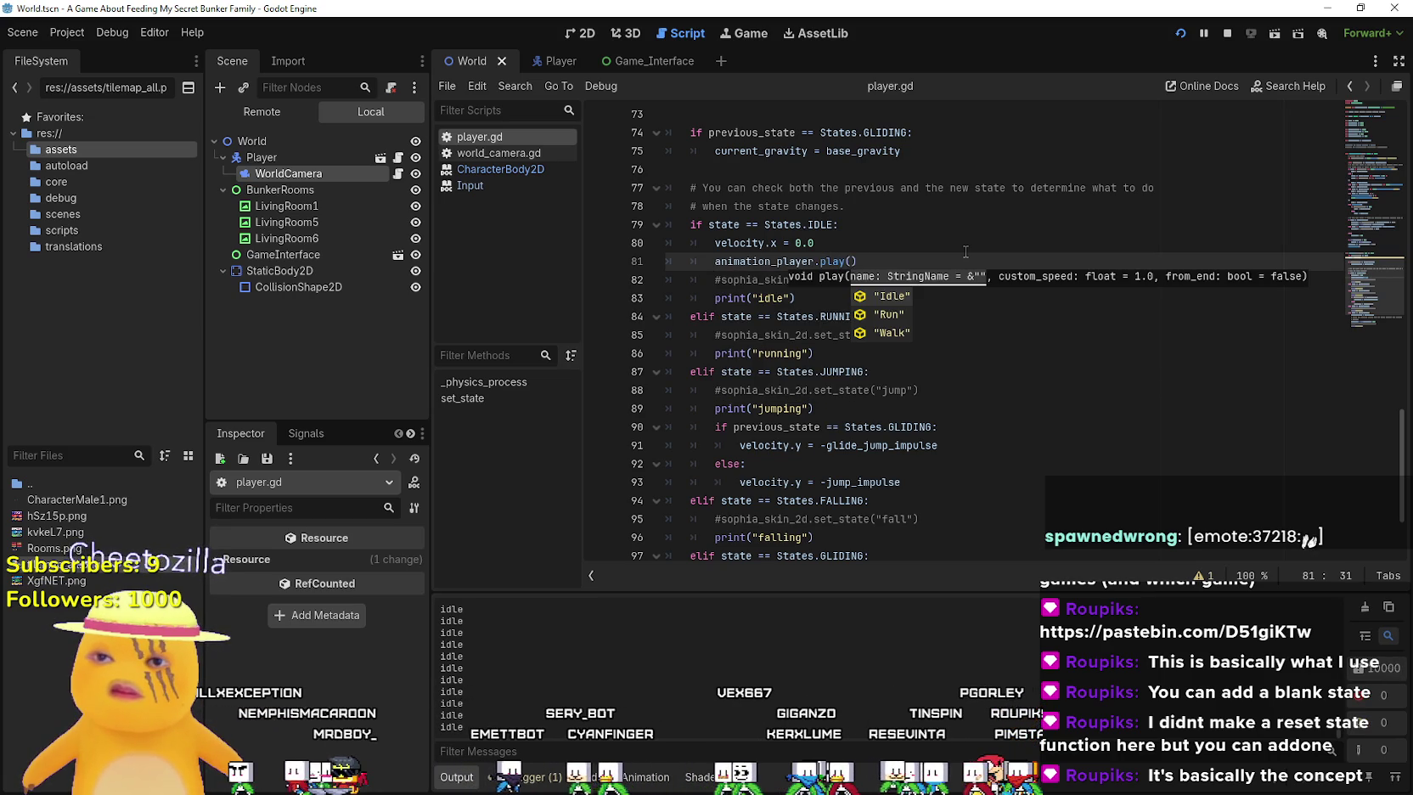
pyautogui.press('Return')
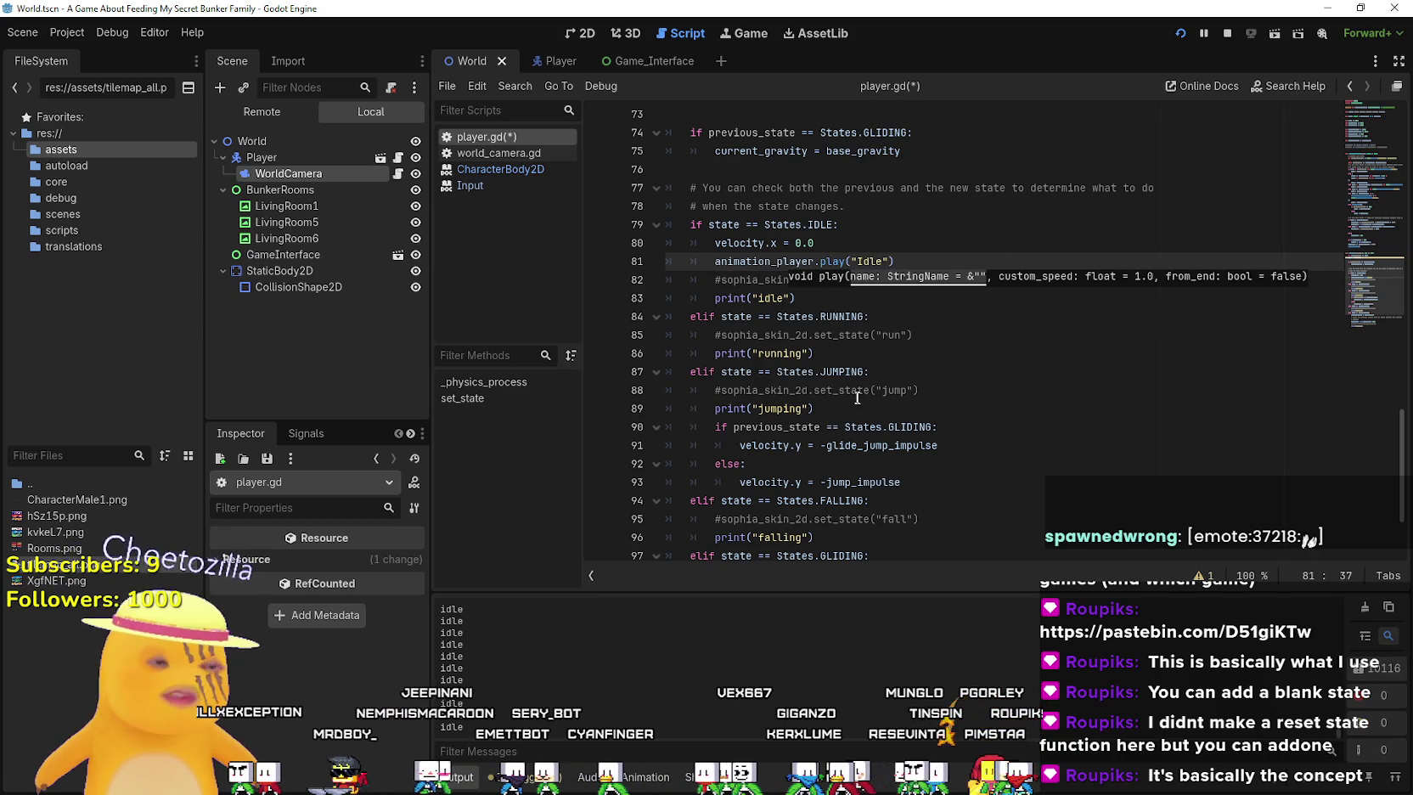
# Add animation_player.play("Walk") under the RUNNING branch, save, and test-run the game
pyautogui.click(882, 351)
pyautogui.moveTo(902, 261); pyautogui.dragTo(721, 261)
pyautogui.click(968, 342)
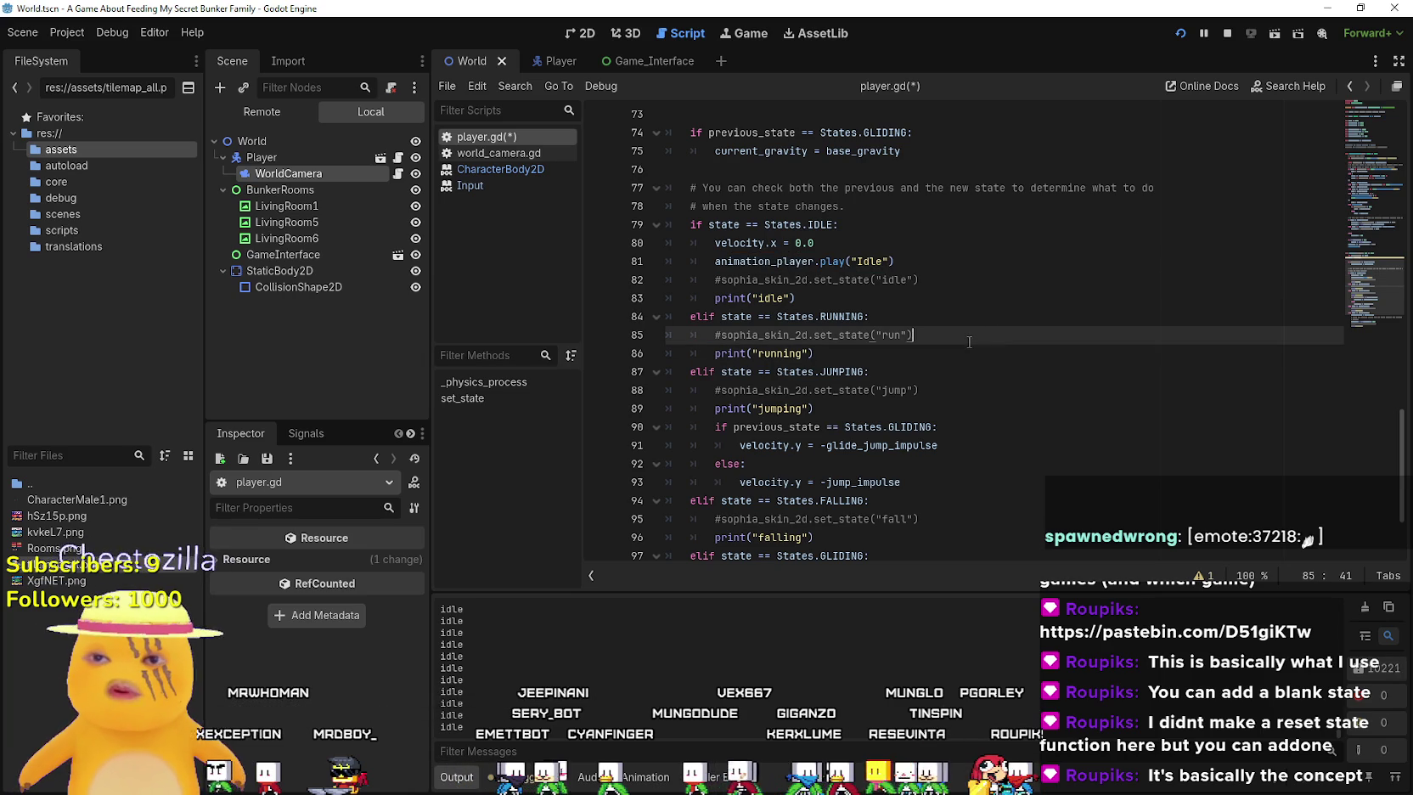
pyautogui.press('Return')
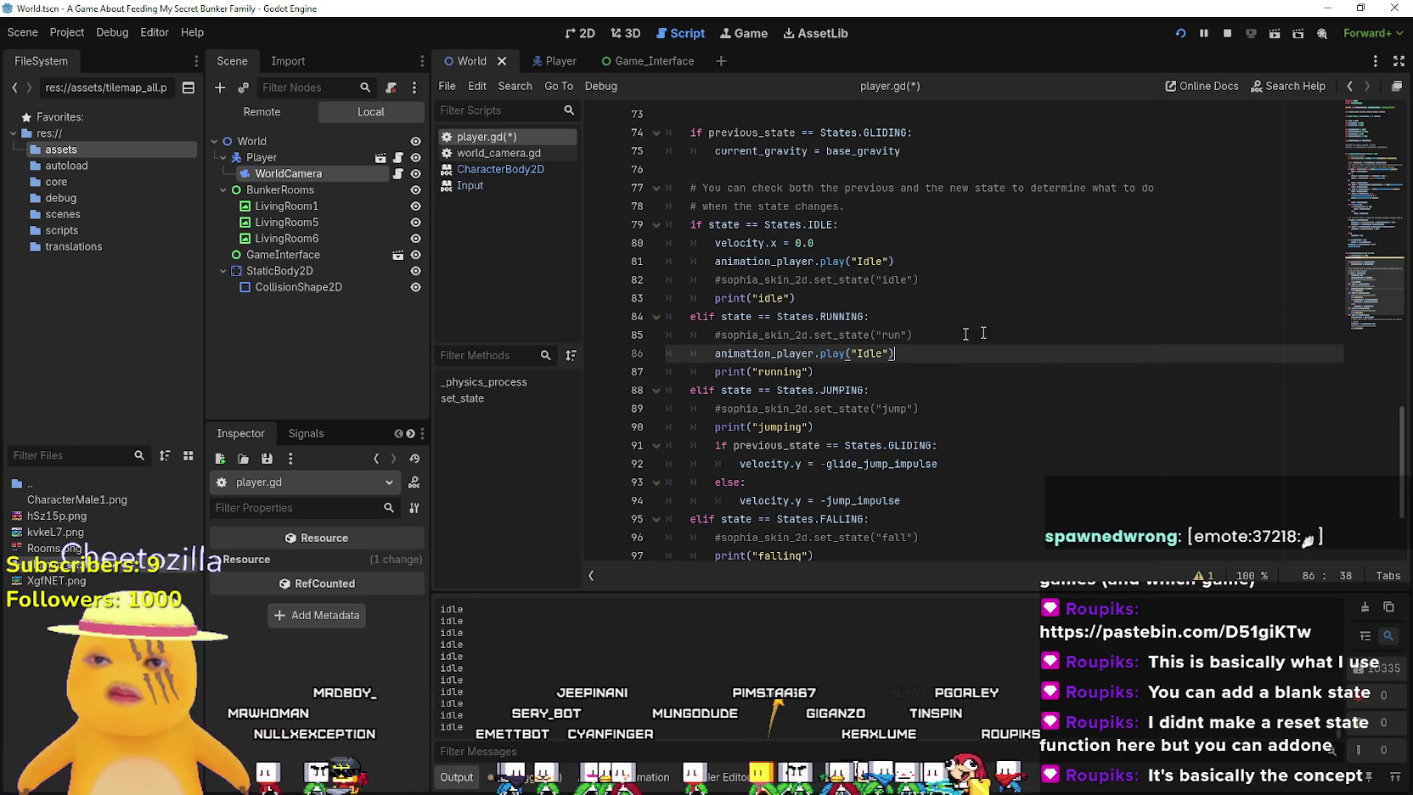
pyautogui.write('Walk')
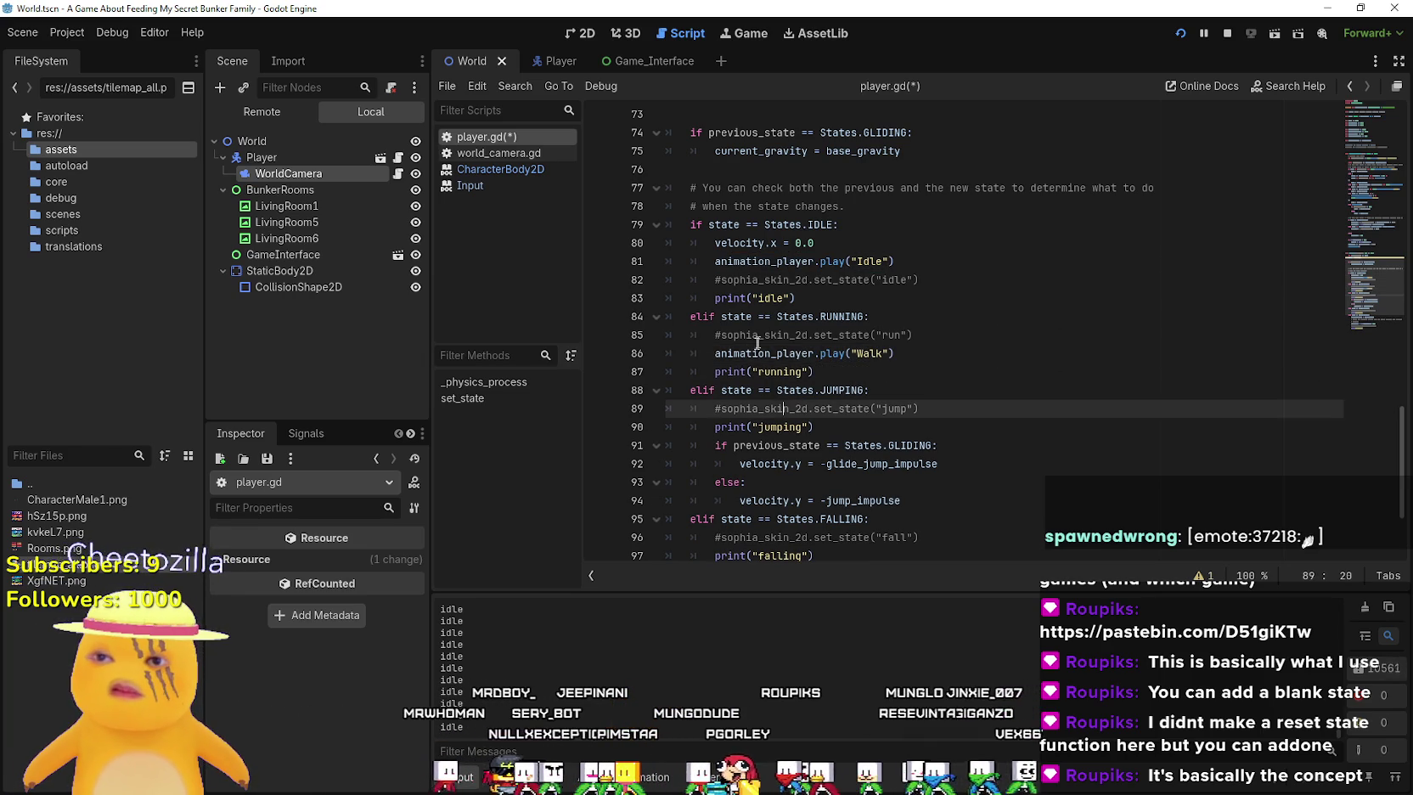
pyautogui.click(999, 388)
pyautogui.hotkey('ctrl', 's')
pyautogui.scroll(-3, 993, 386)
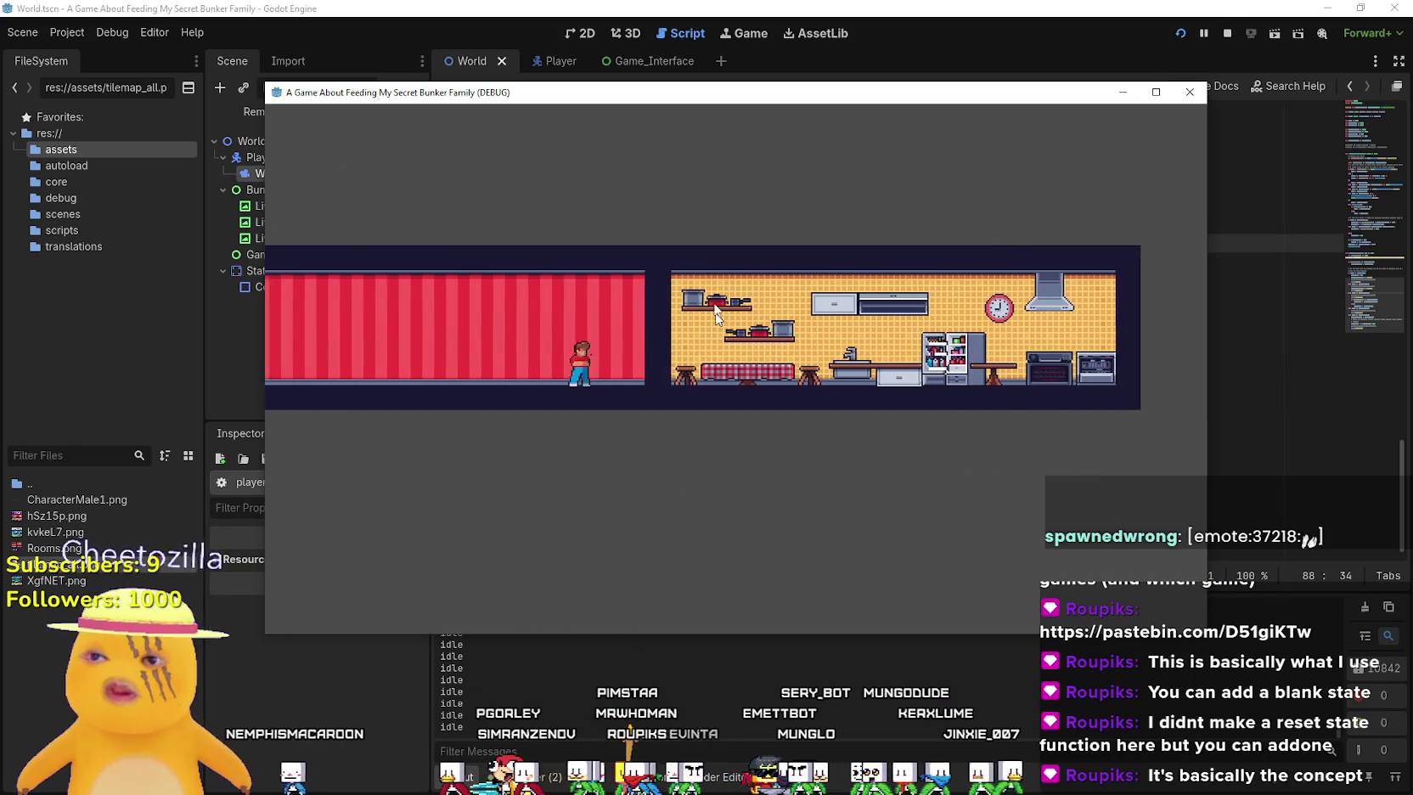
pyautogui.click(695, 6)
# Back in player.gd, review the glide jump line and the sprite-flipping block on lines 62–67
pyautogui.click(852, 389)
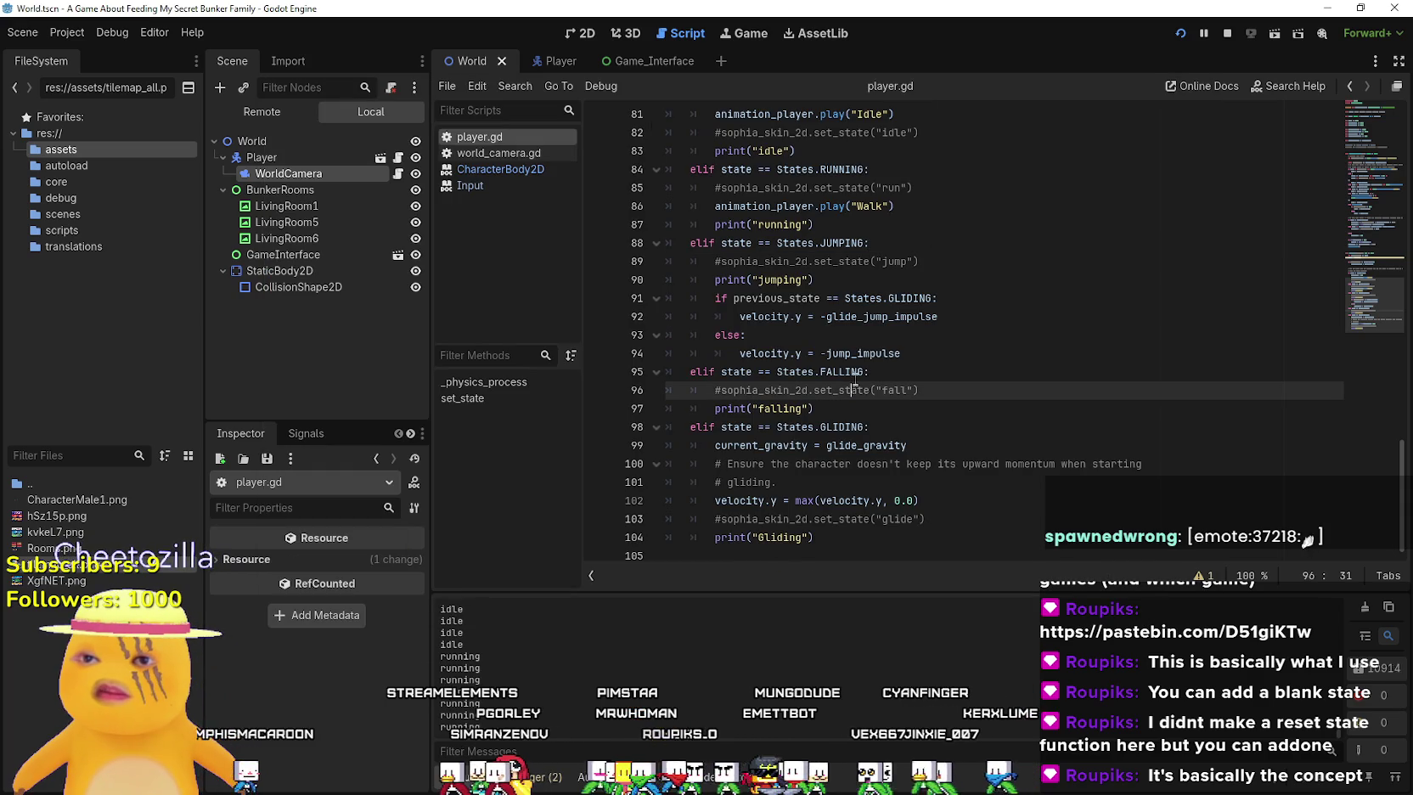
pyautogui.click(876, 316)
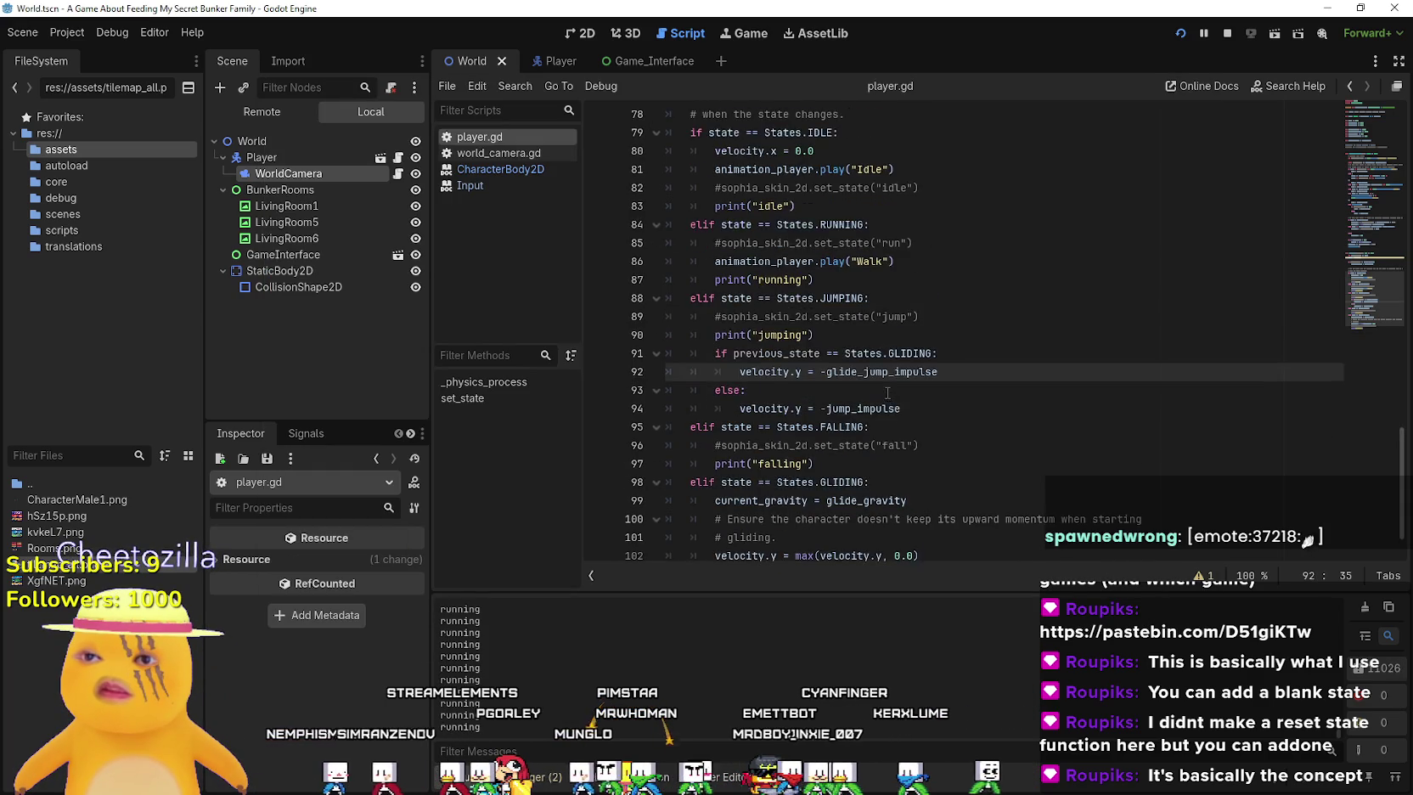
pyautogui.scroll(6, 766, 490)
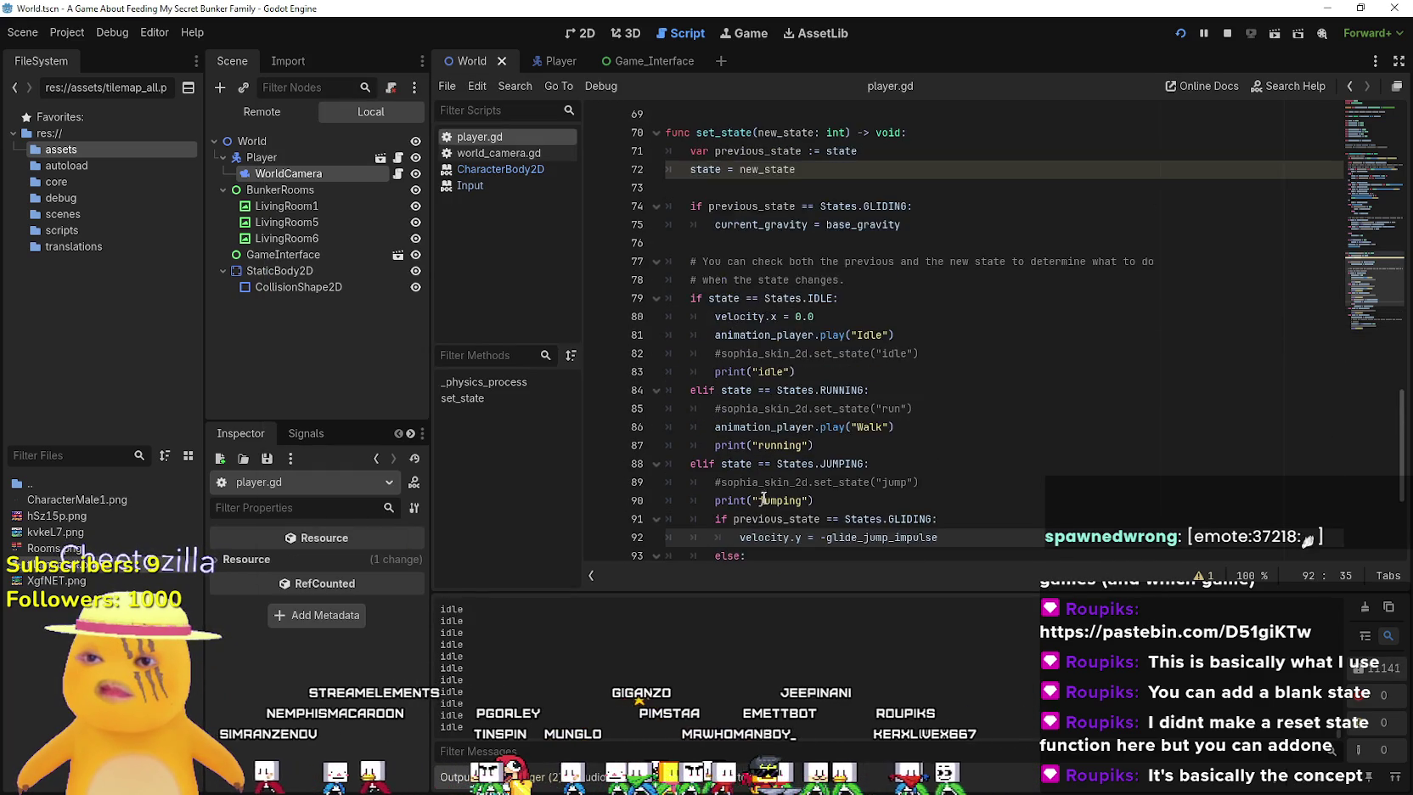
pyautogui.scroll(4, 767, 489)
pyautogui.click(791, 408)
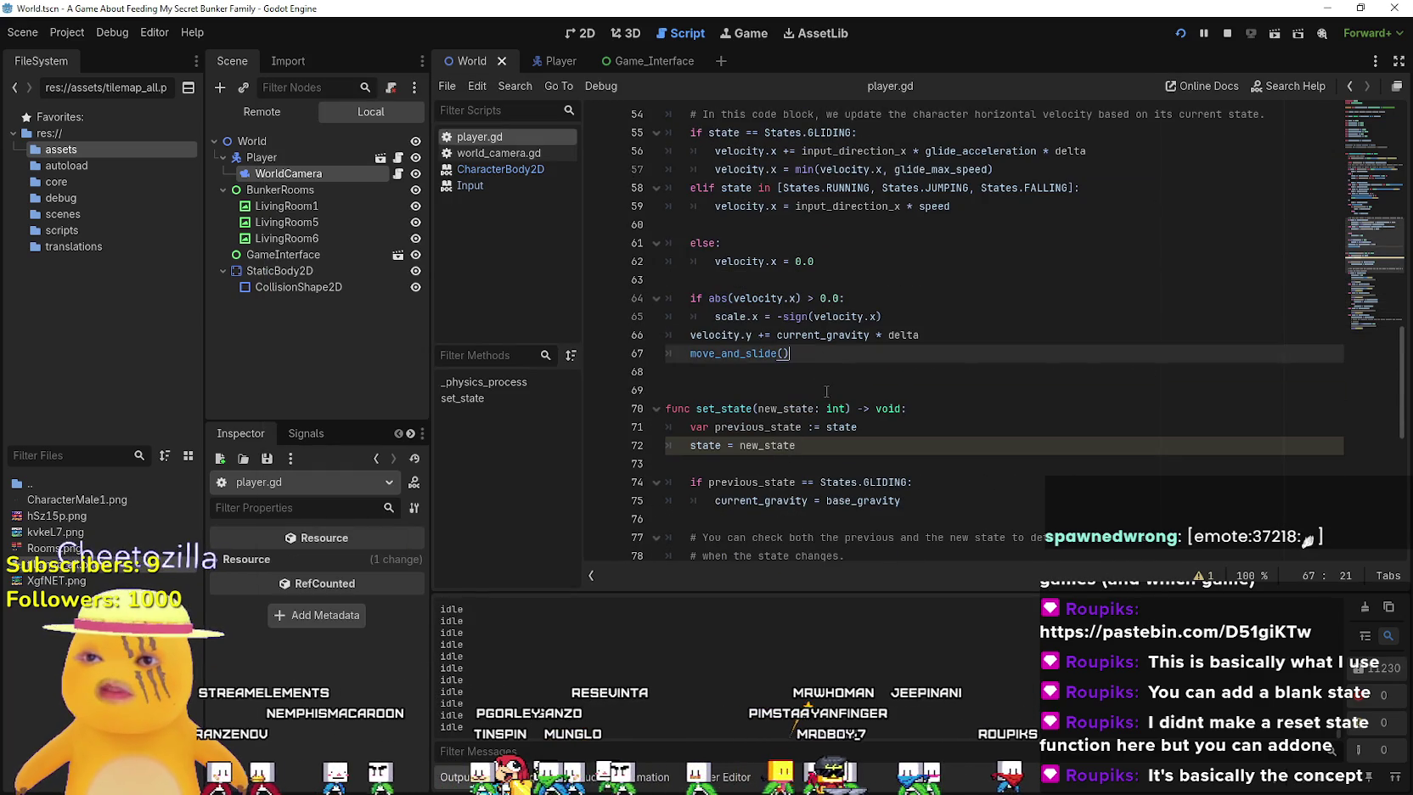
pyautogui.moveTo(714, 371)
pyautogui.mouseDown()
pyautogui.moveTo(952, 379)
pyautogui.moveTo(955, 397)
pyautogui.moveTo(715, 315)
pyautogui.mouseUp()
pyautogui.click(906, 335)
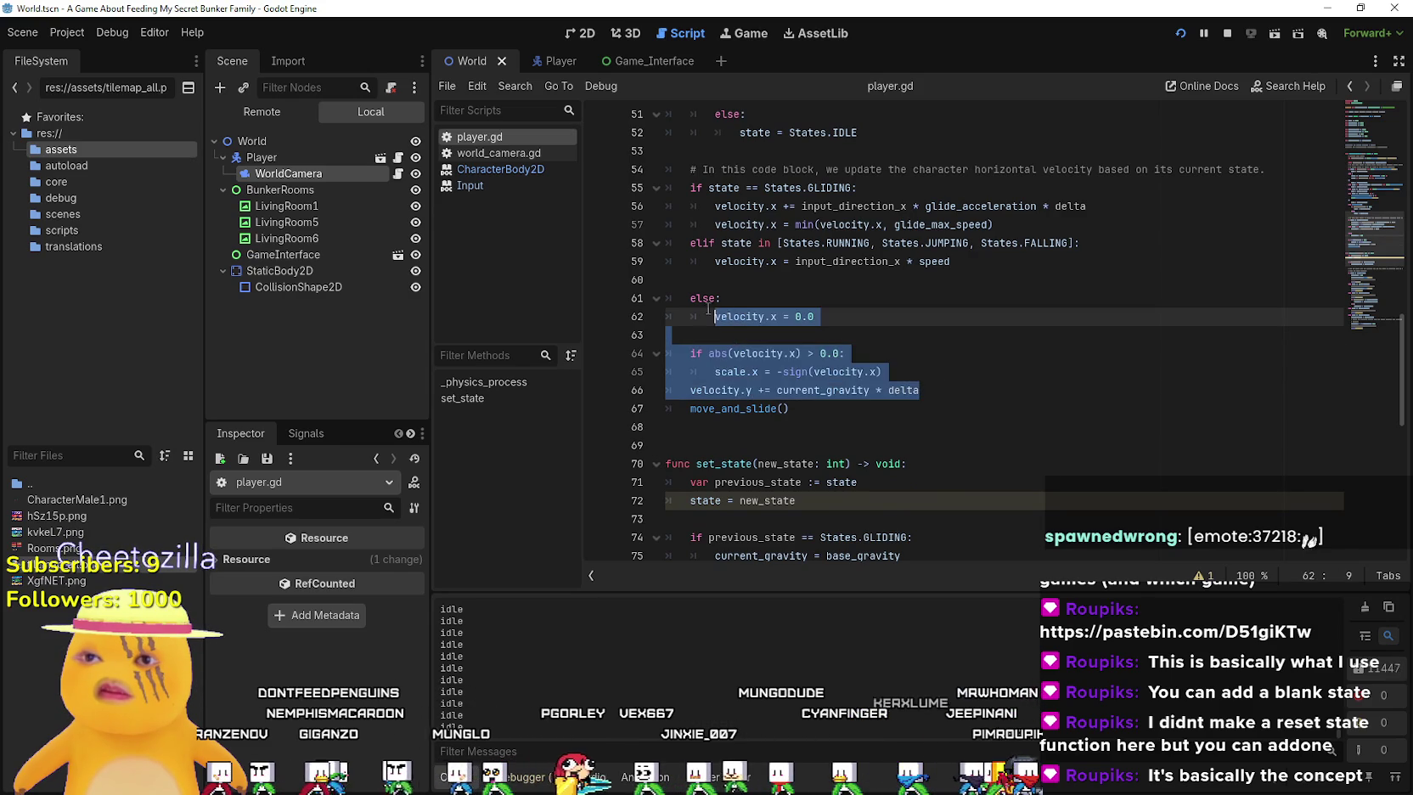
pyautogui.scroll(1, 763, 391)
pyautogui.scroll(3, 762, 391)
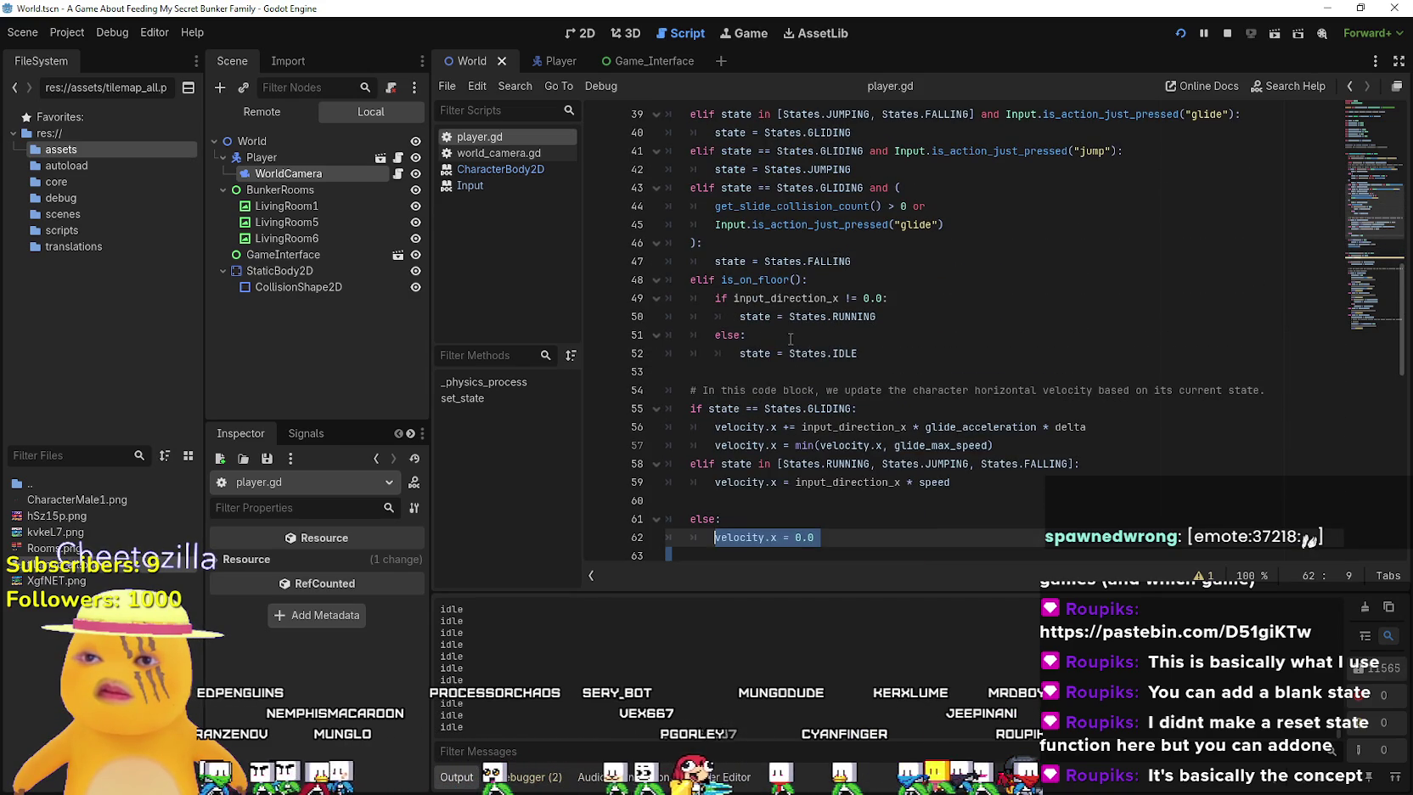
# Review the state-transition code around lines 42–49, including the glide check
pyautogui.click(789, 340)
pyautogui.click(764, 298)
pyautogui.scroll(2, 764, 298)
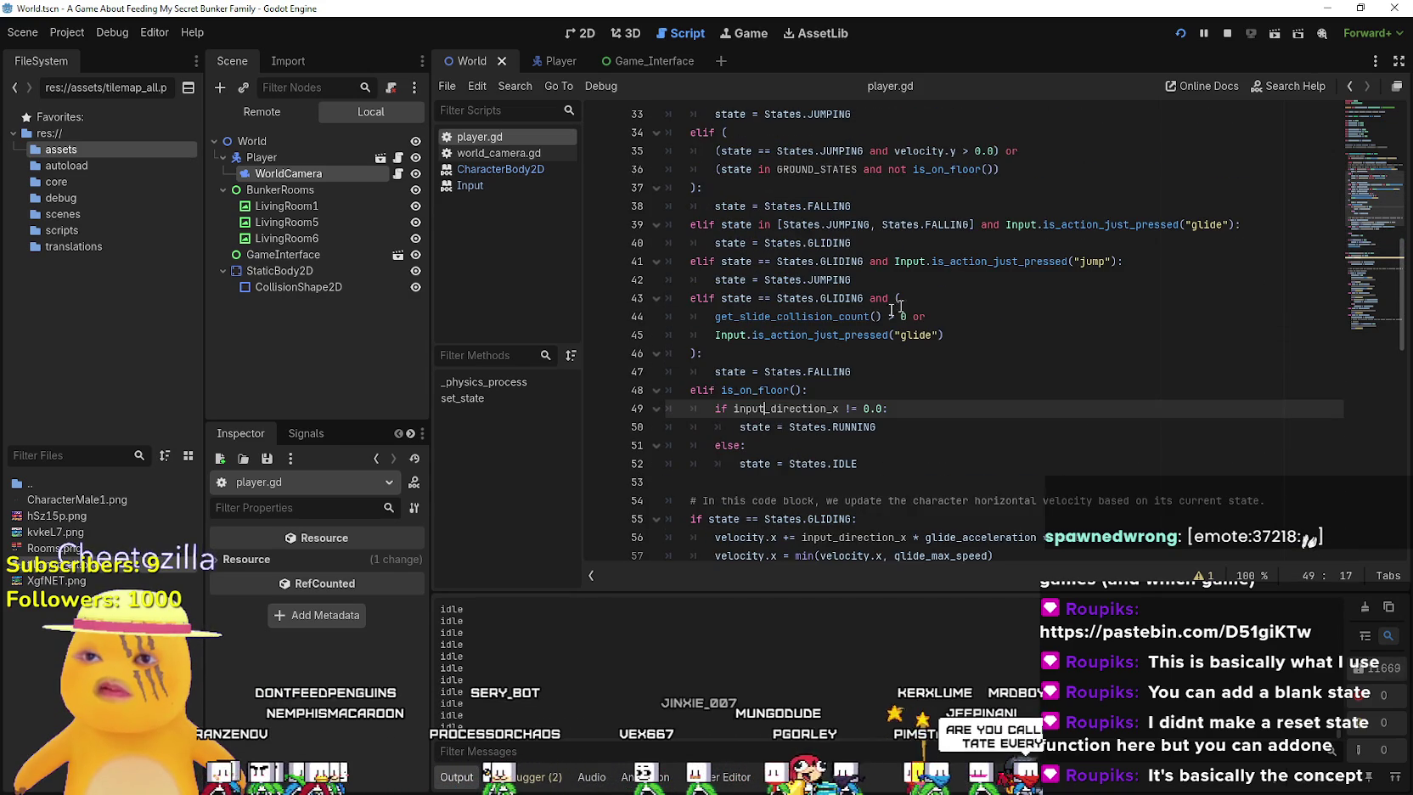
pyautogui.click(954, 282)
pyautogui.scroll(2, 953, 284)
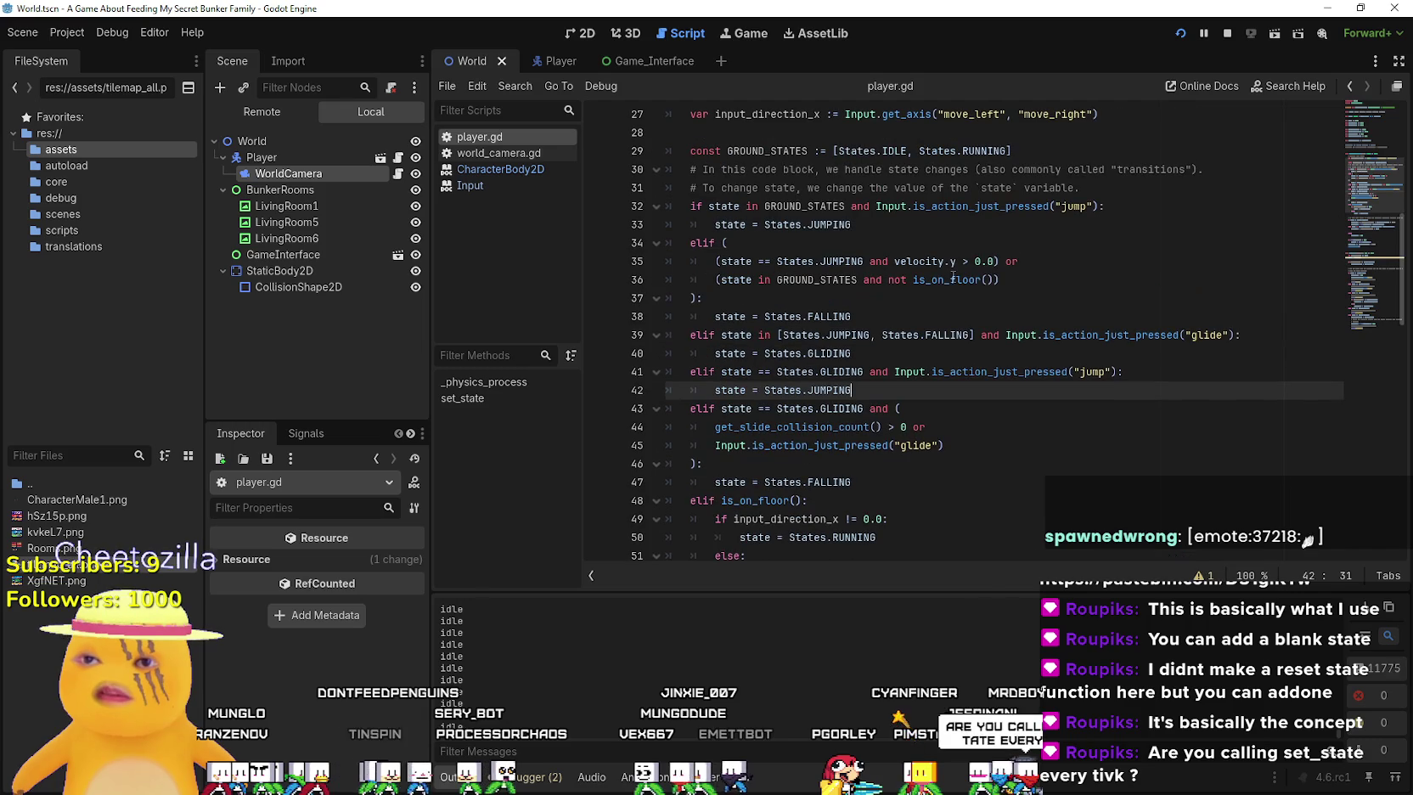
pyautogui.click(933, 445)
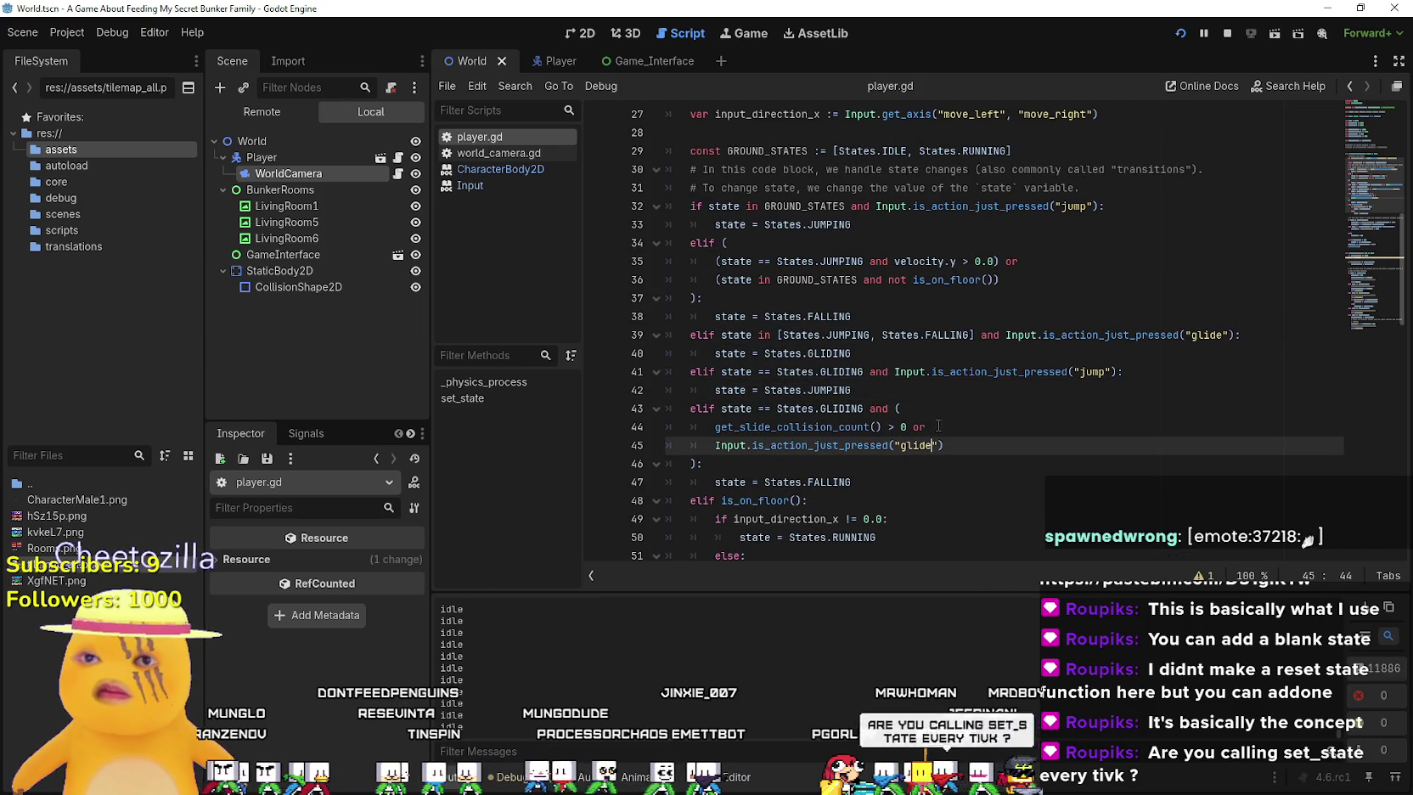
# Search player.gd for 'fl', clear the search, and launch the game again
pyautogui.hotkey('ctrl', 'f')
pyautogui.write('flip')
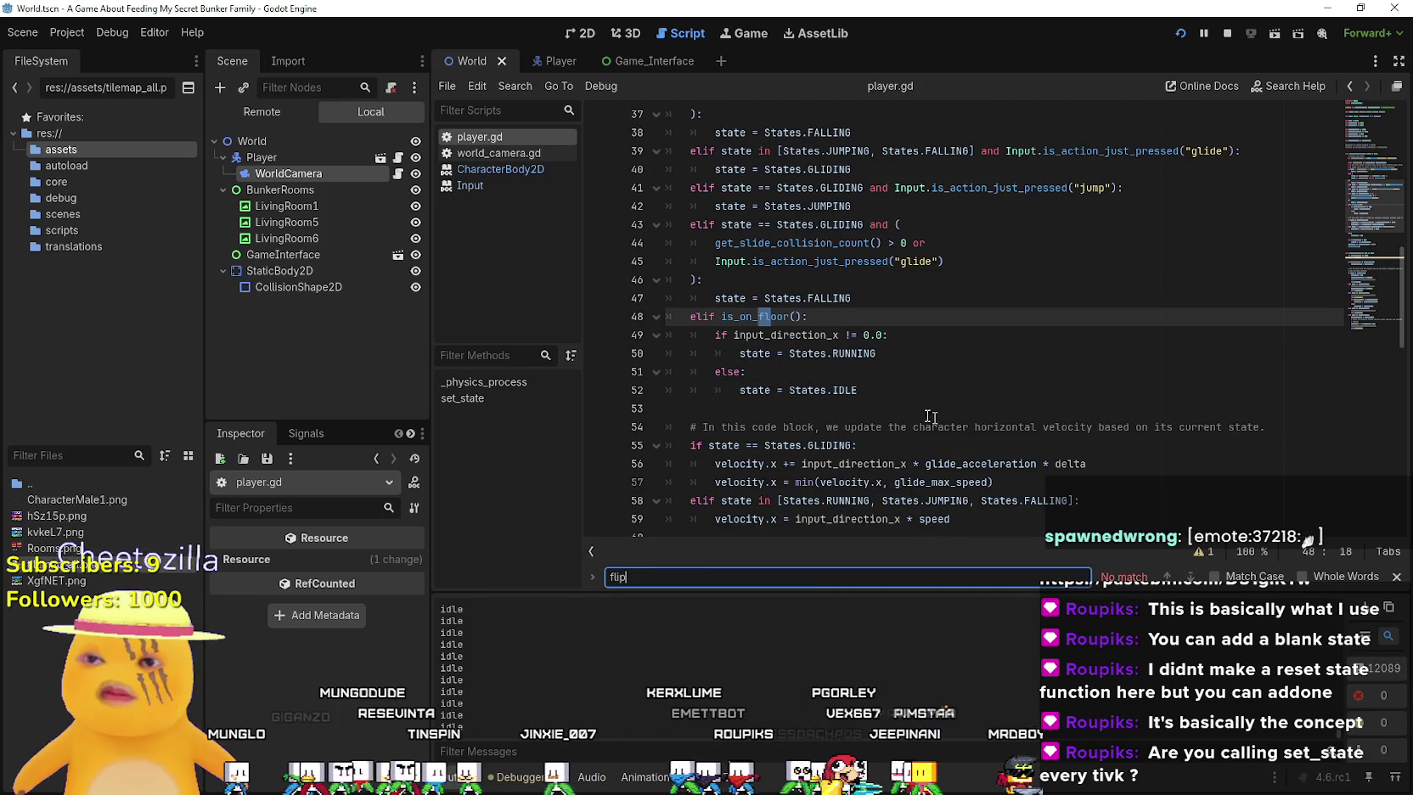
pyautogui.scroll(-4, 932, 415)
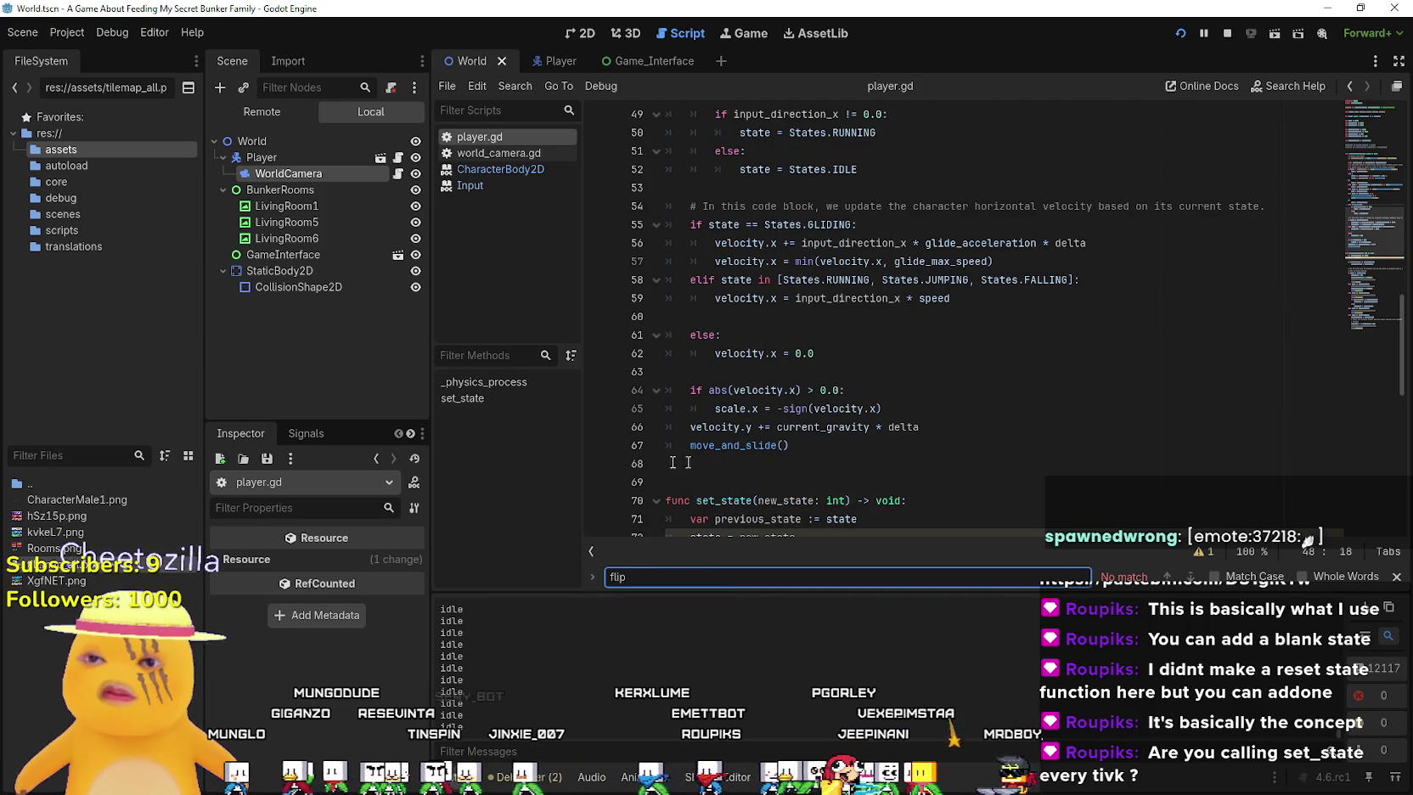
pyautogui.press('BackSpace')
pyautogui.press('BackSpace')
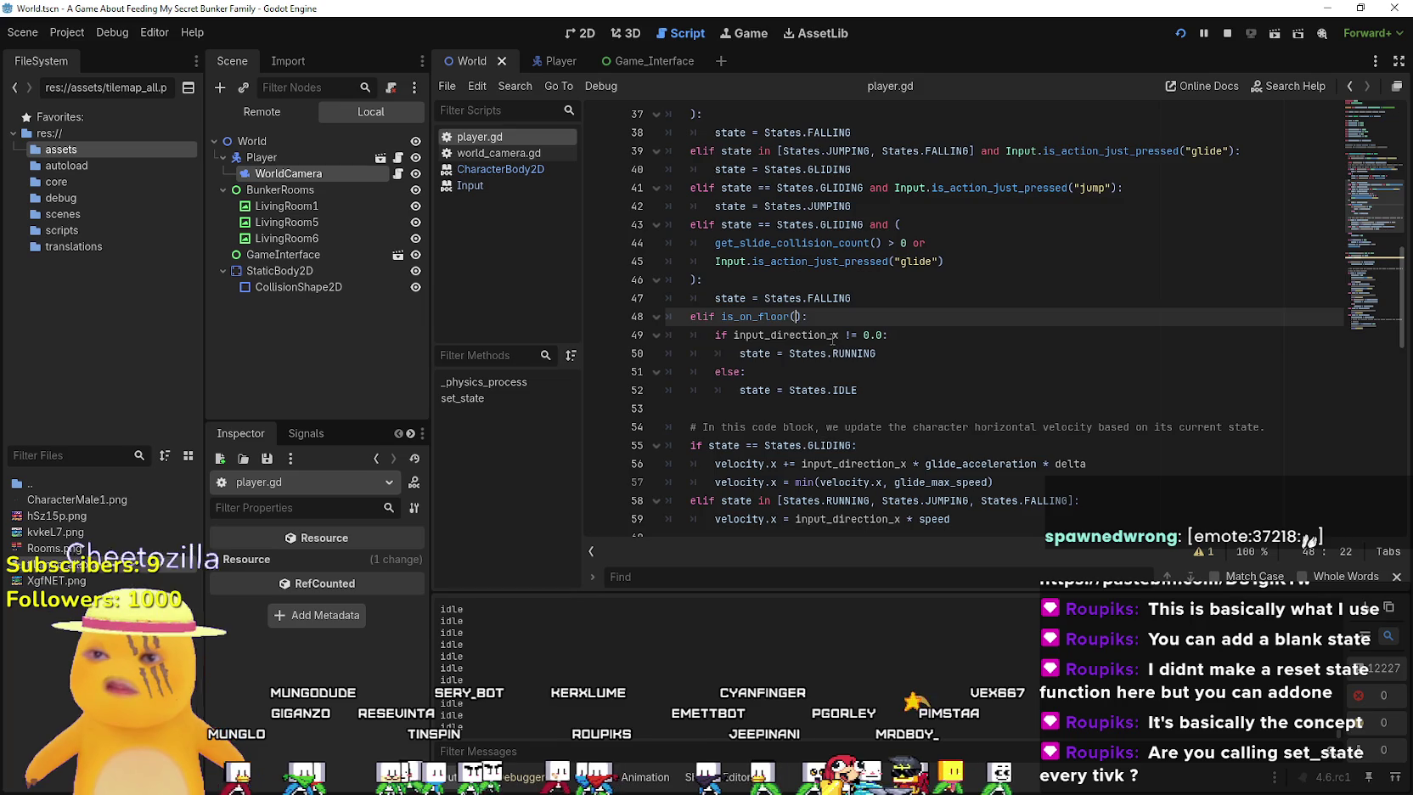
pyautogui.click(852, 340)
pyautogui.press('F5')
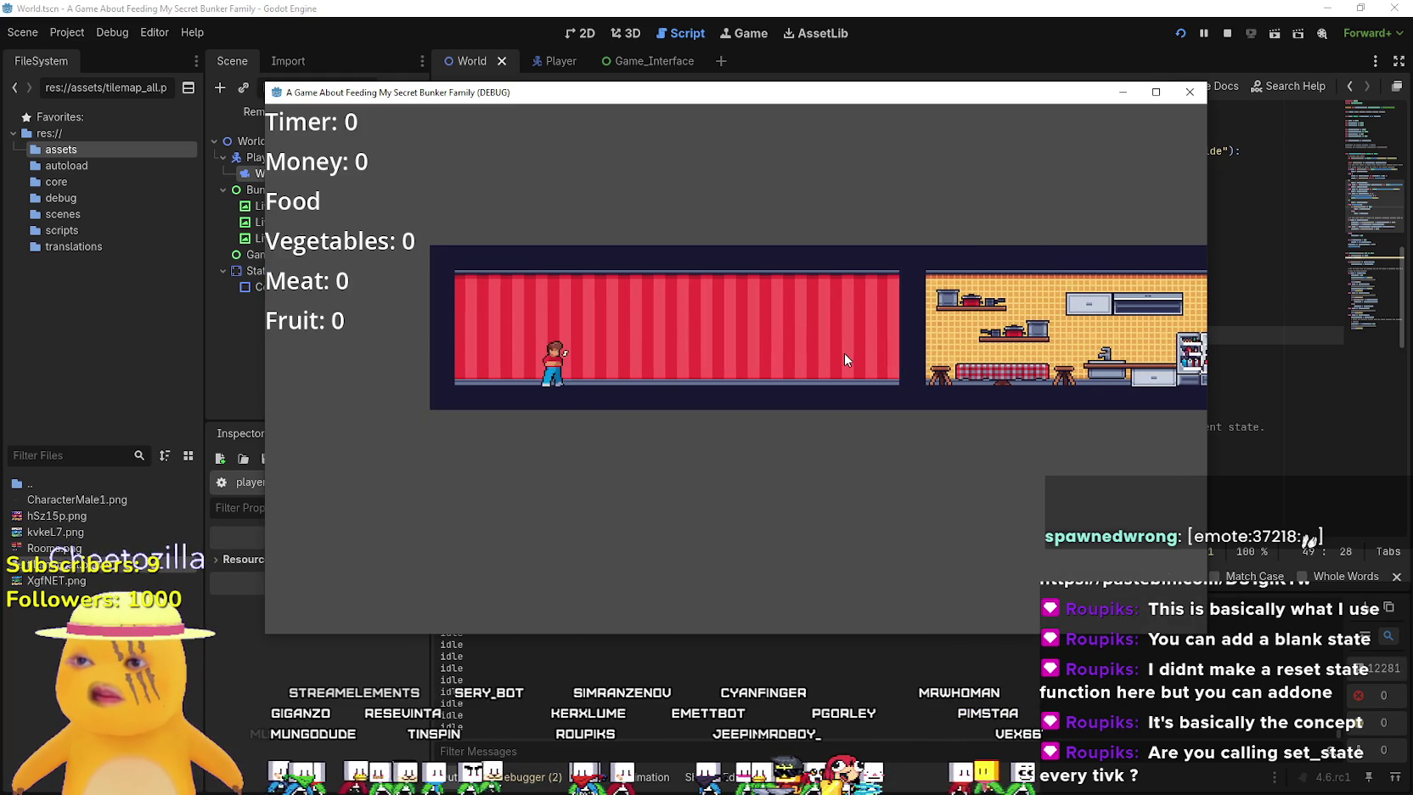
# Walk the player left and right several times into the kitchen, then select the Player node in the editor
pyautogui.press('Left')
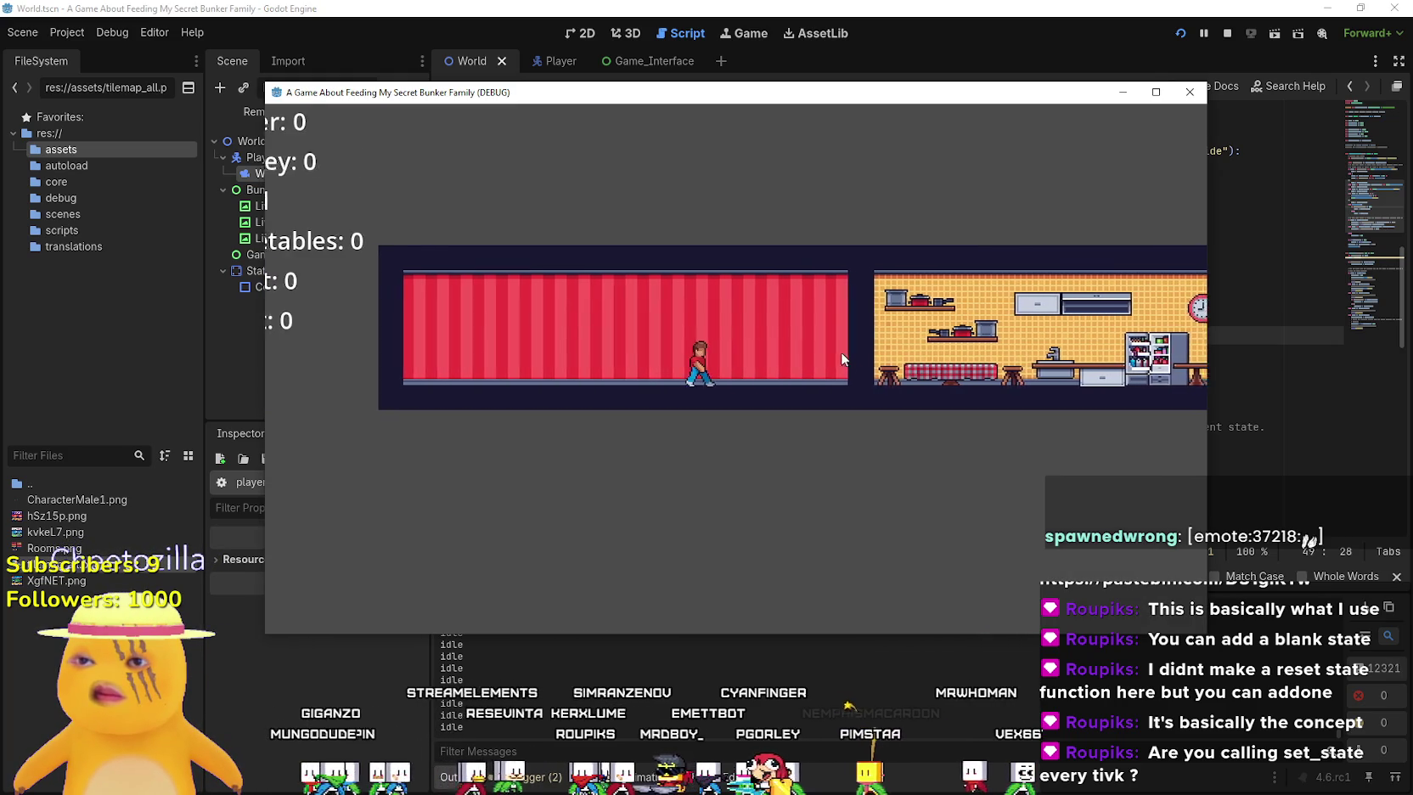
pyautogui.press('Right')
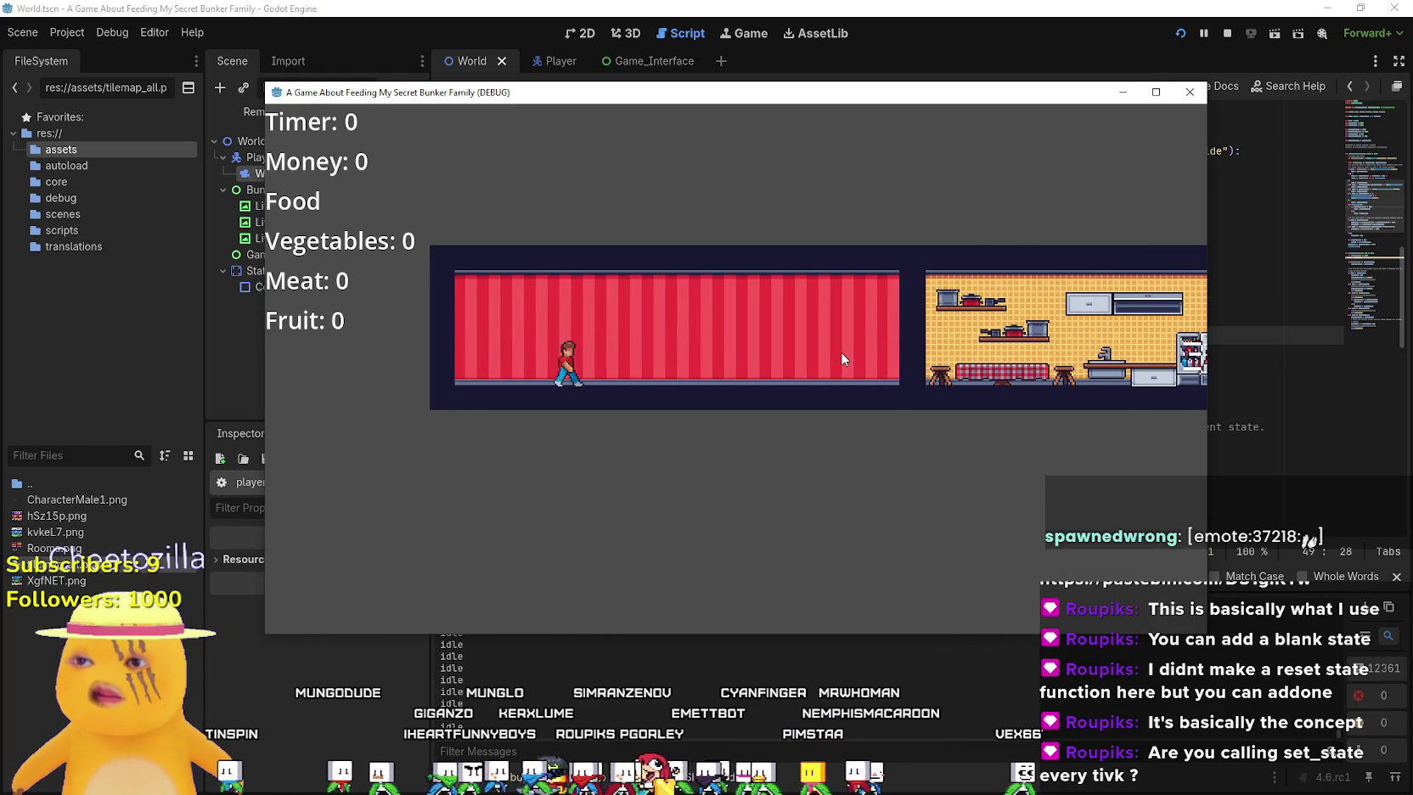
pyautogui.press('Left')
pyautogui.press('Right')
pyautogui.press('Left')
pyautogui.press('Right')
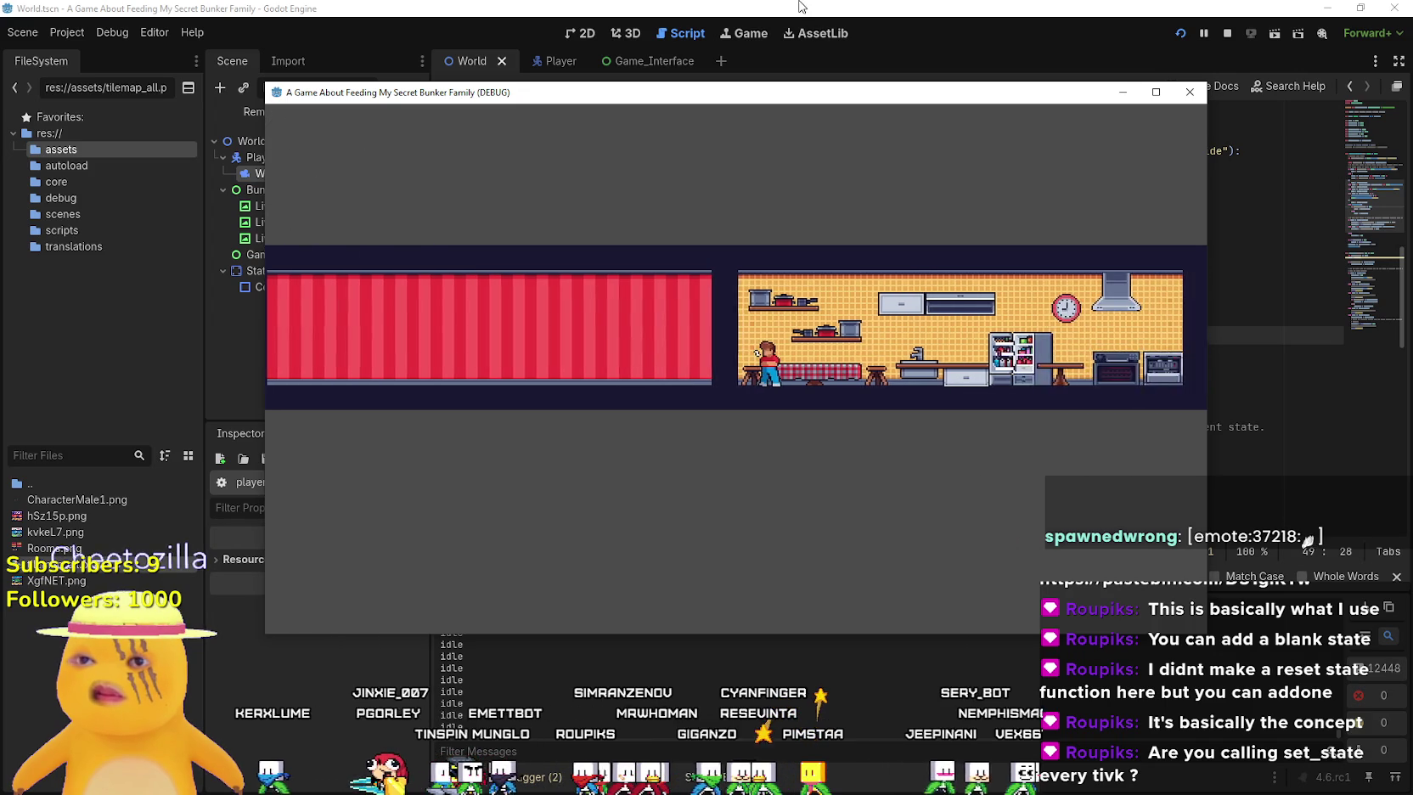
pyautogui.click(798, 7)
pyautogui.click(290, 157)
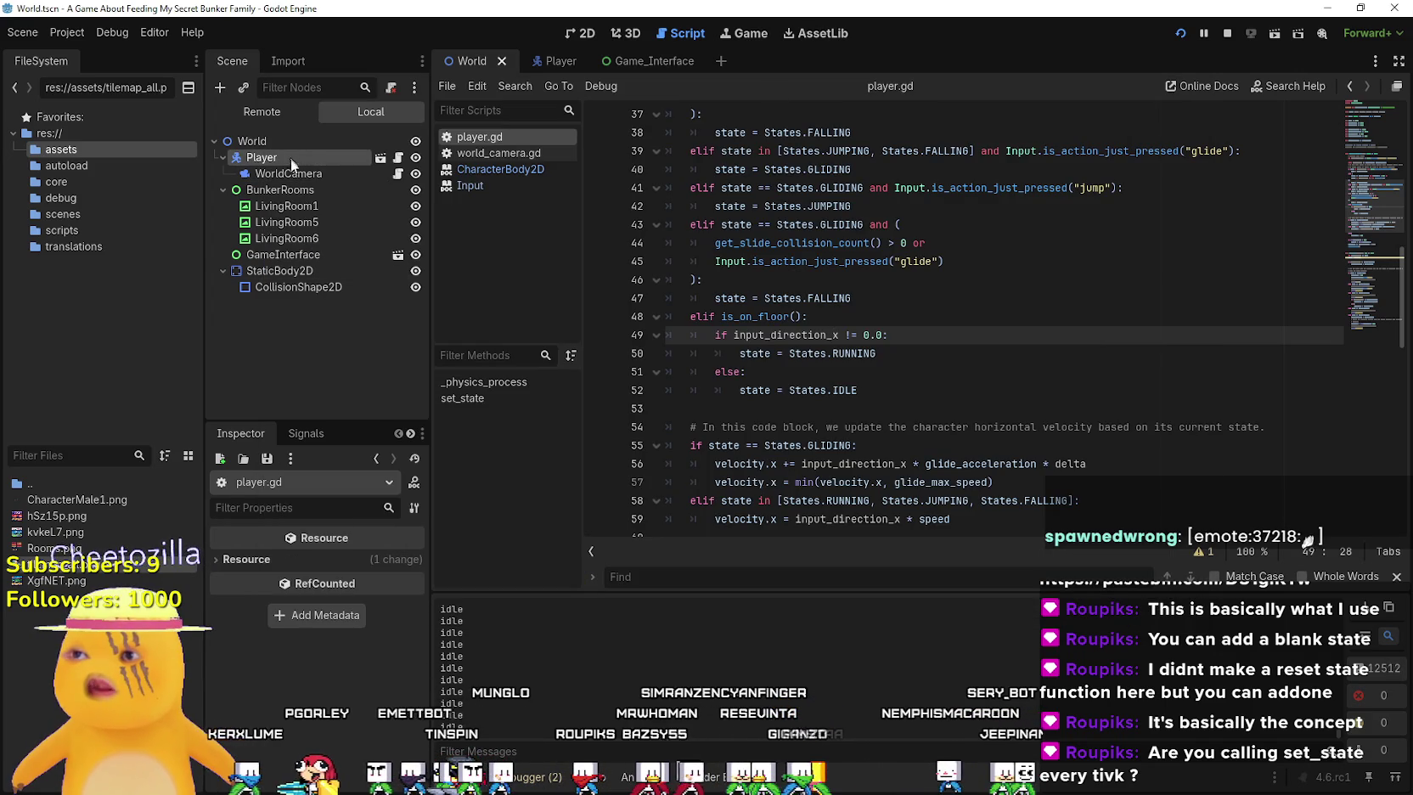
# Open the Player scene with its Idle, Run and Walk animations and scroll player.gd to set_state
pyautogui.click(560, 61)
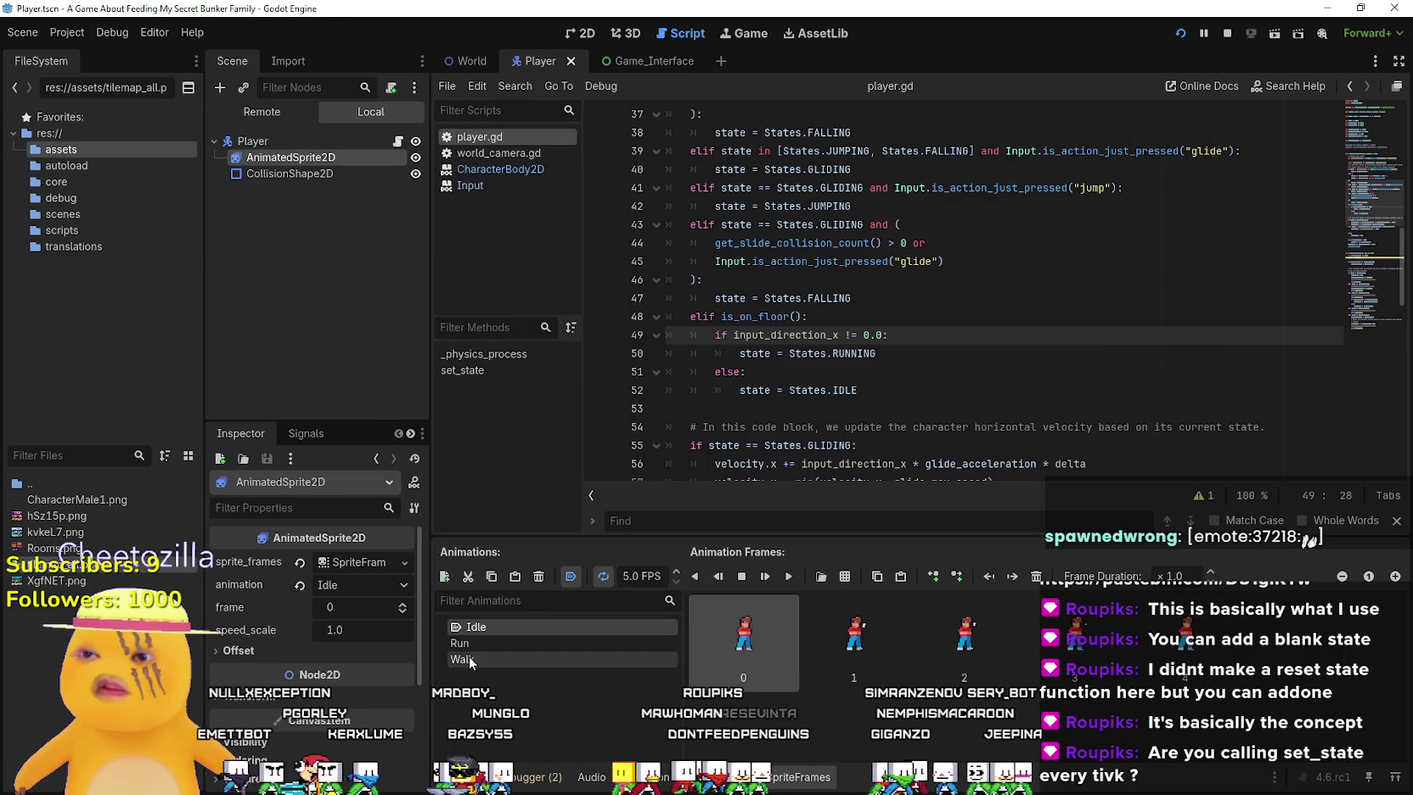
pyautogui.scroll(4, 868, 374)
pyautogui.scroll(-10, 868, 369)
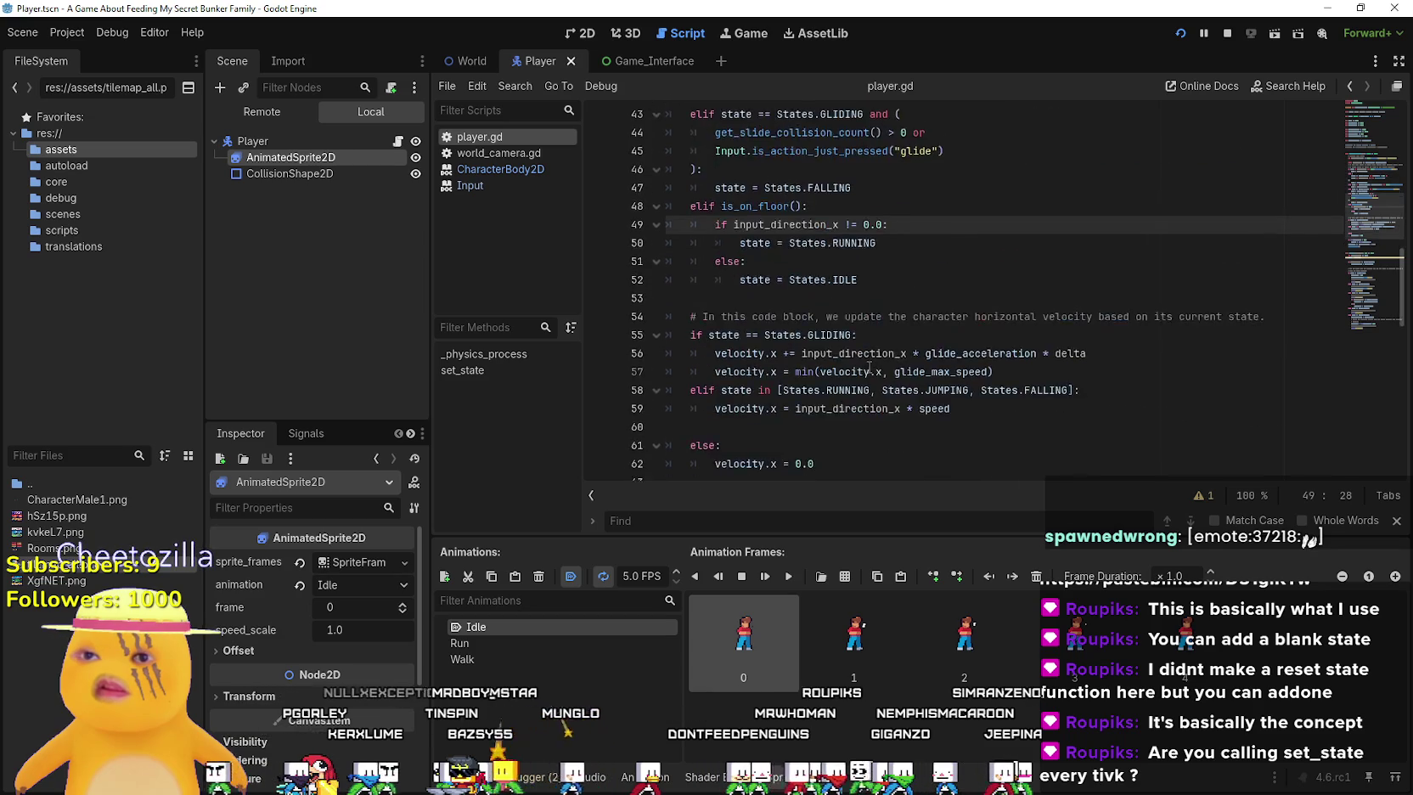
pyautogui.scroll(-2, 868, 367)
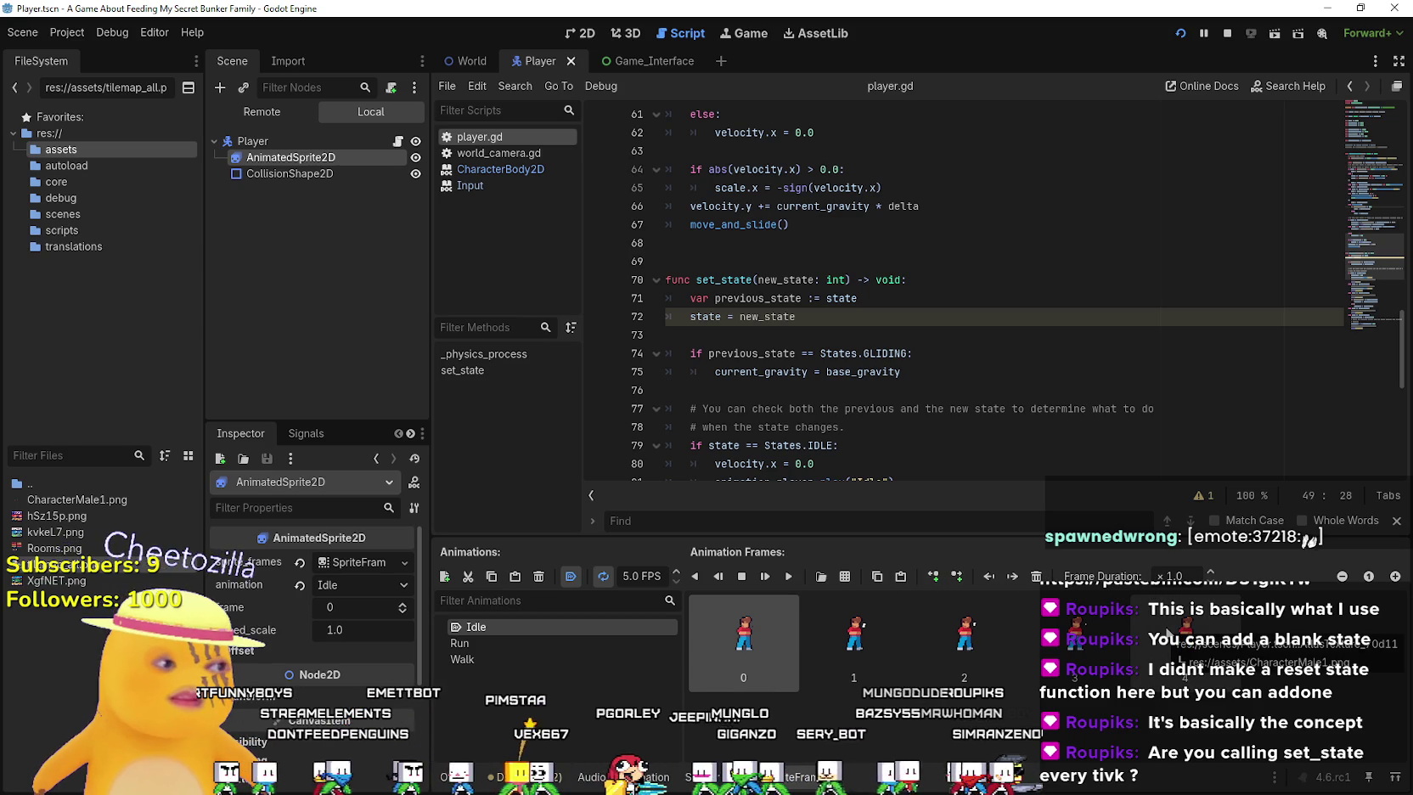
pyautogui.click(785, 315)
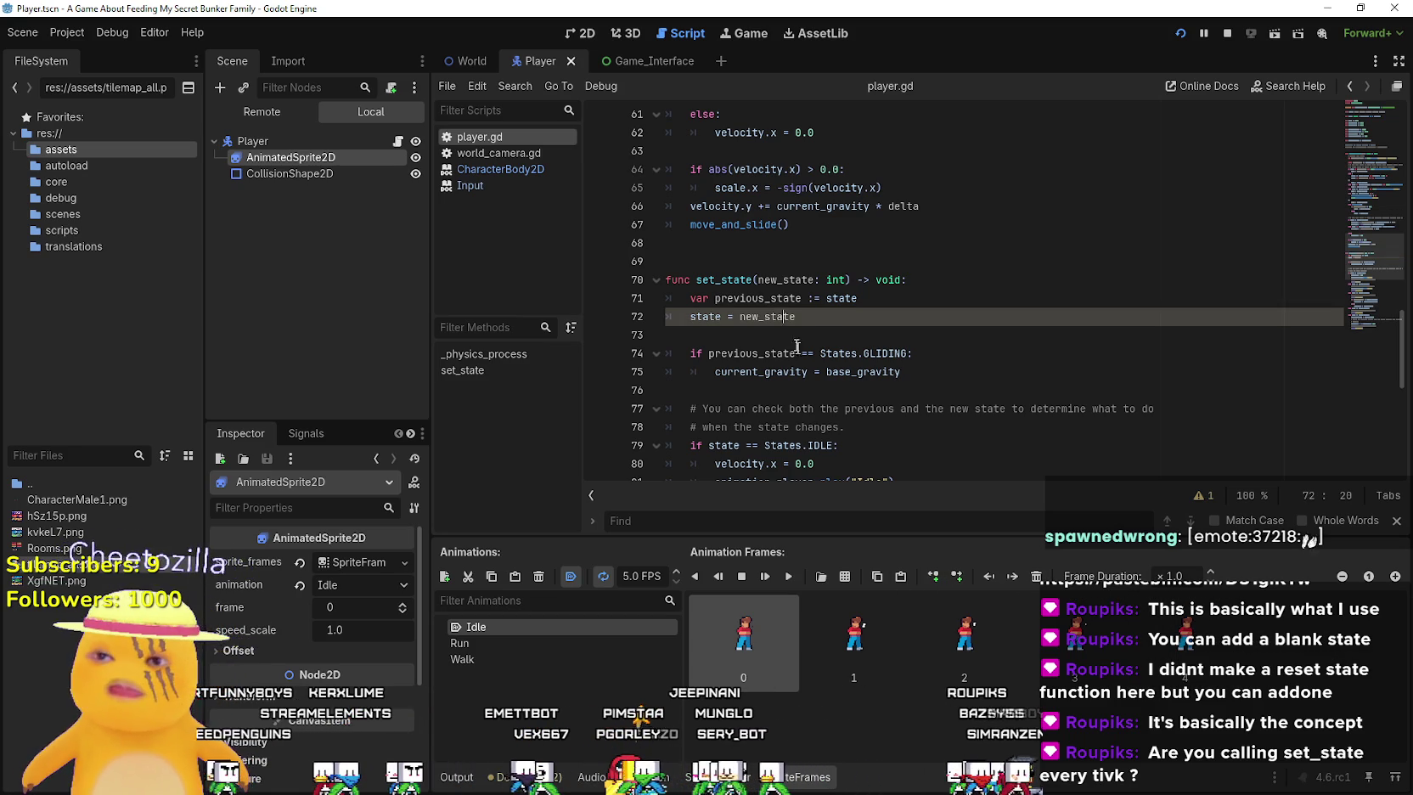
pyautogui.scroll(-3, 807, 368)
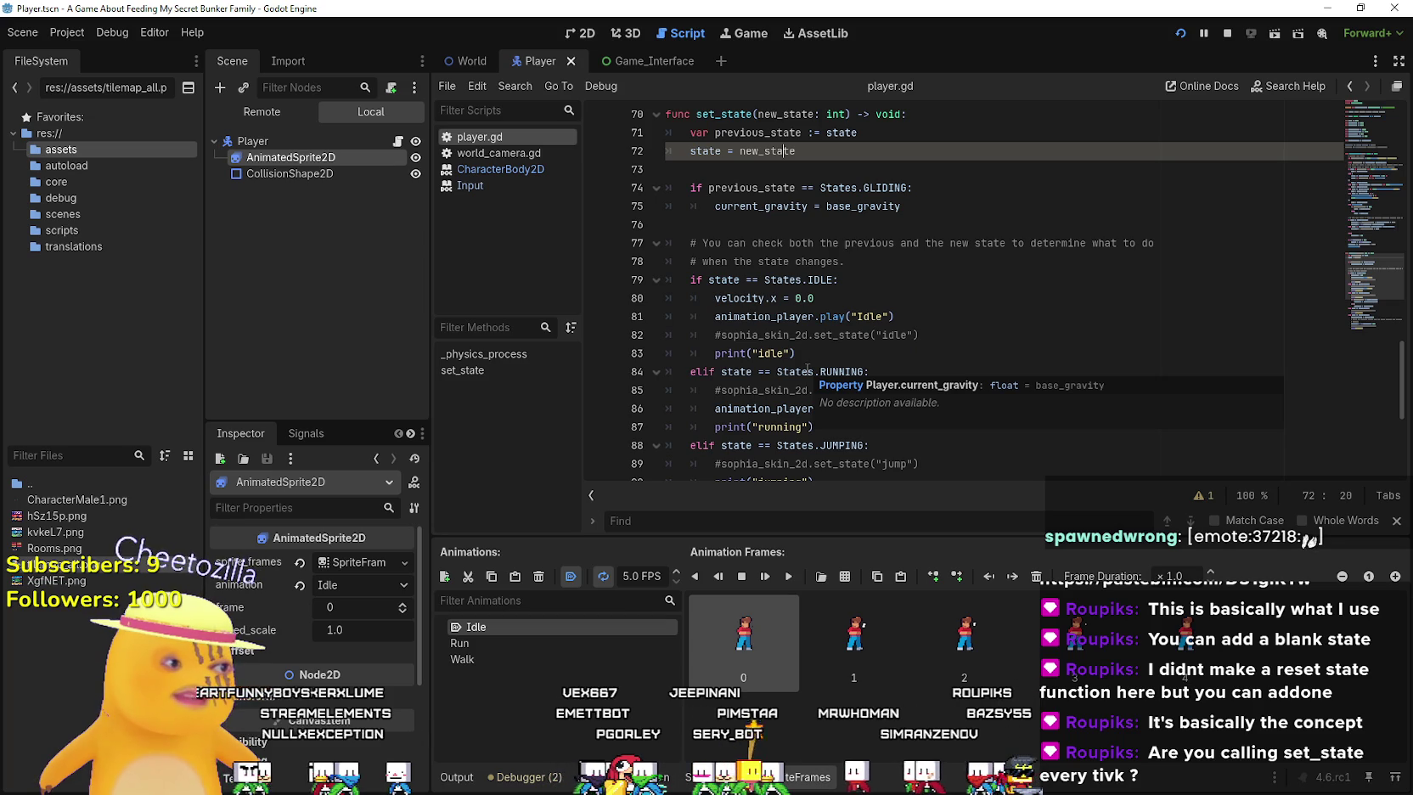
pyautogui.scroll(-5, 807, 368)
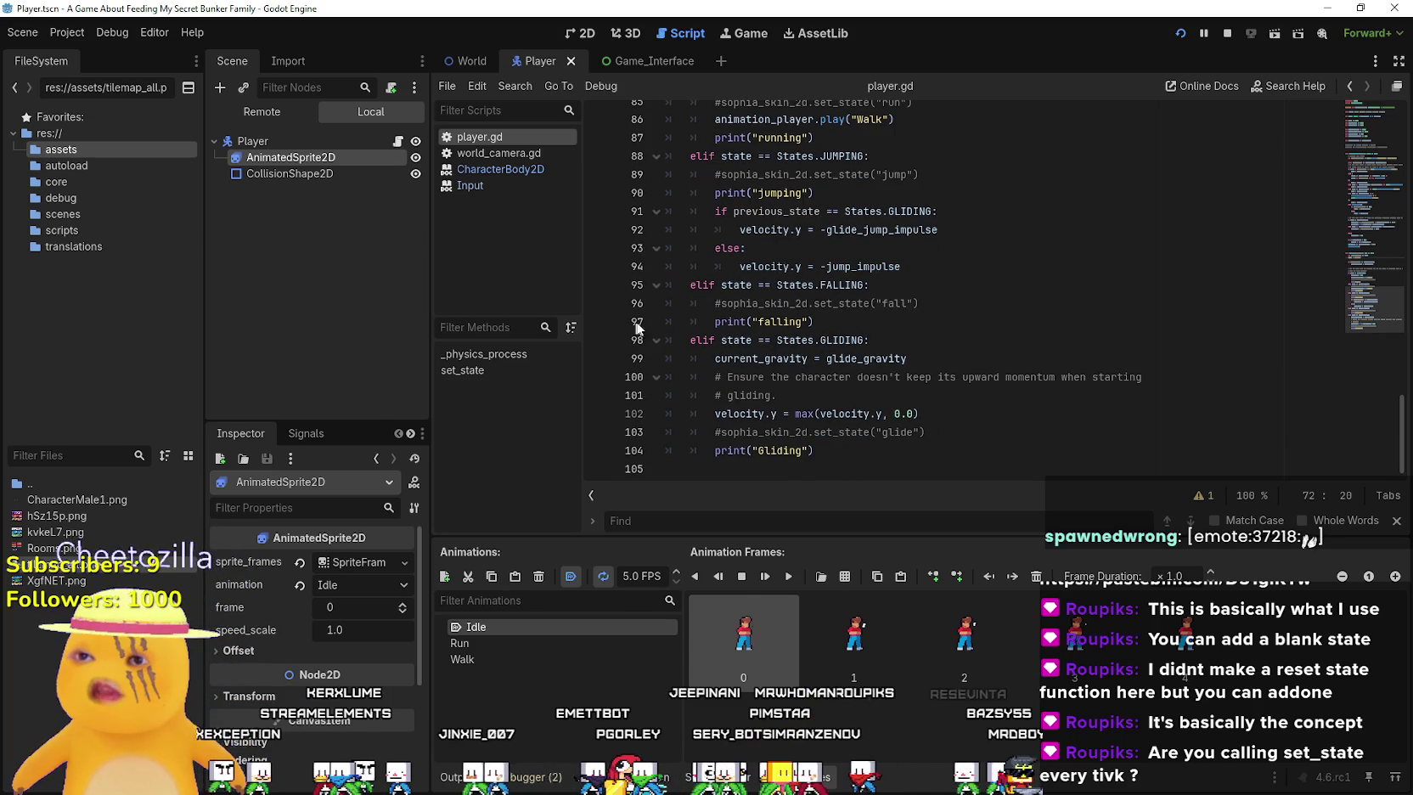
# Search player.gd for set_state and step through its matches
pyautogui.scroll(7, 736, 344)
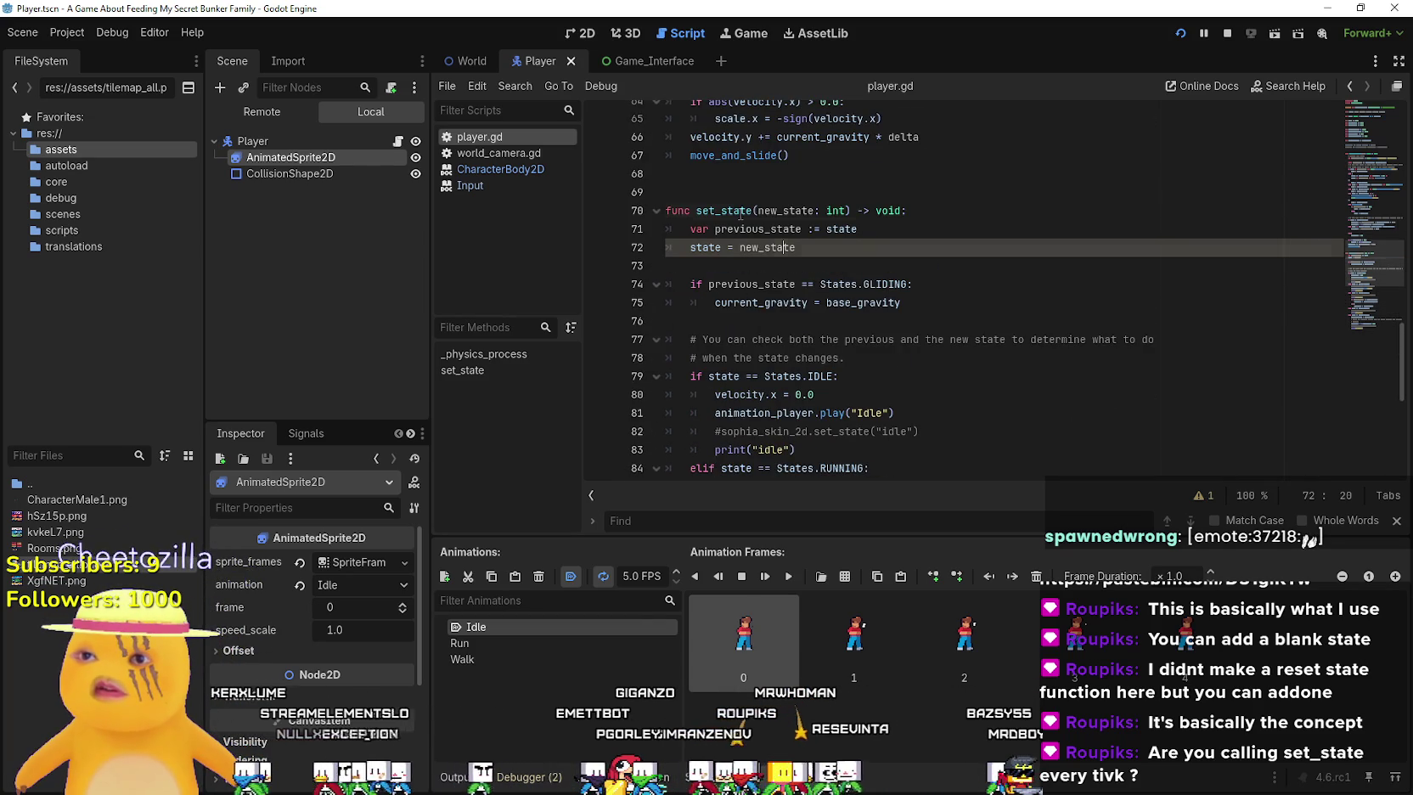
pyautogui.doubleClick(741, 214)
pyautogui.scroll(5, 764, 280)
pyautogui.scroll(-7, 806, 345)
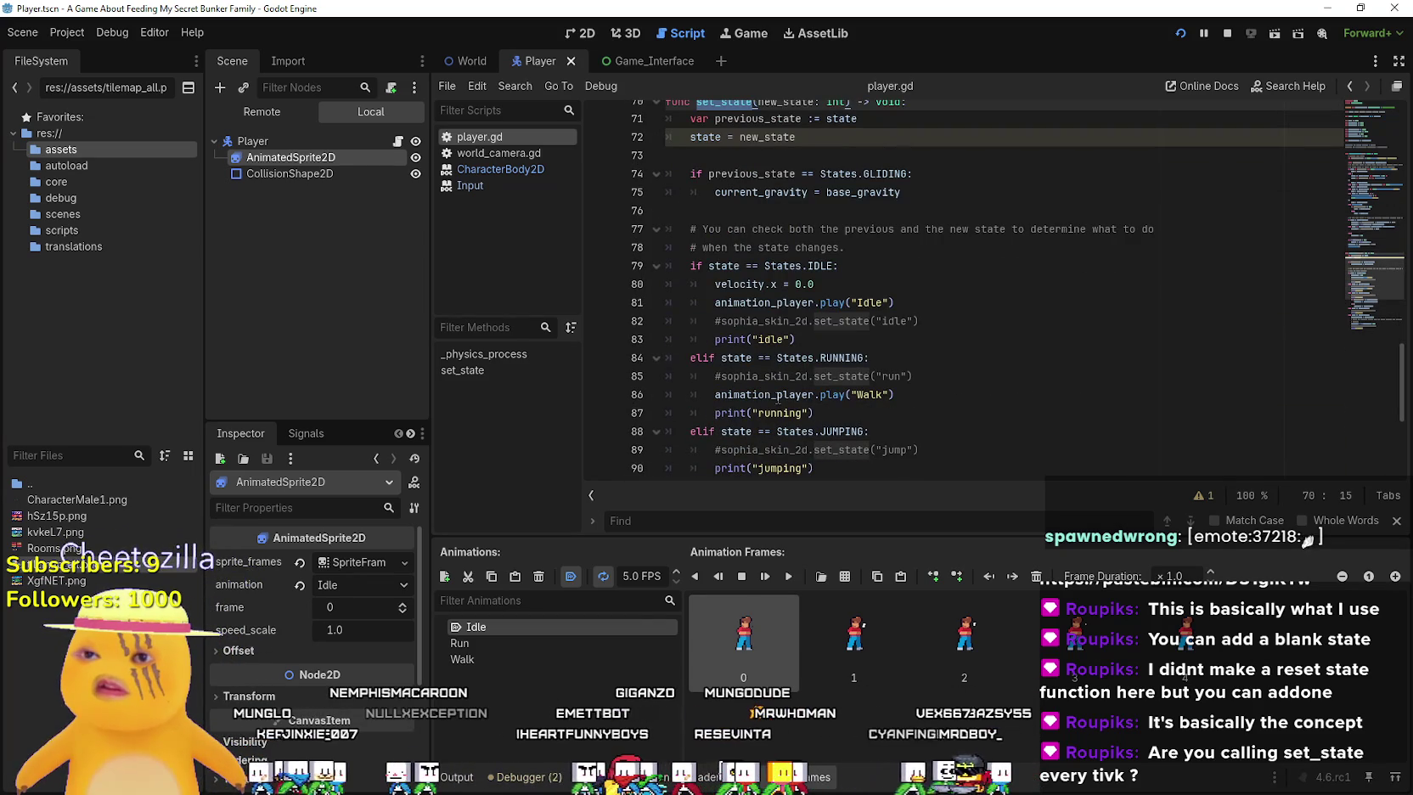
pyautogui.hotkey('ctrl', 'f')
pyautogui.click(1168, 520)
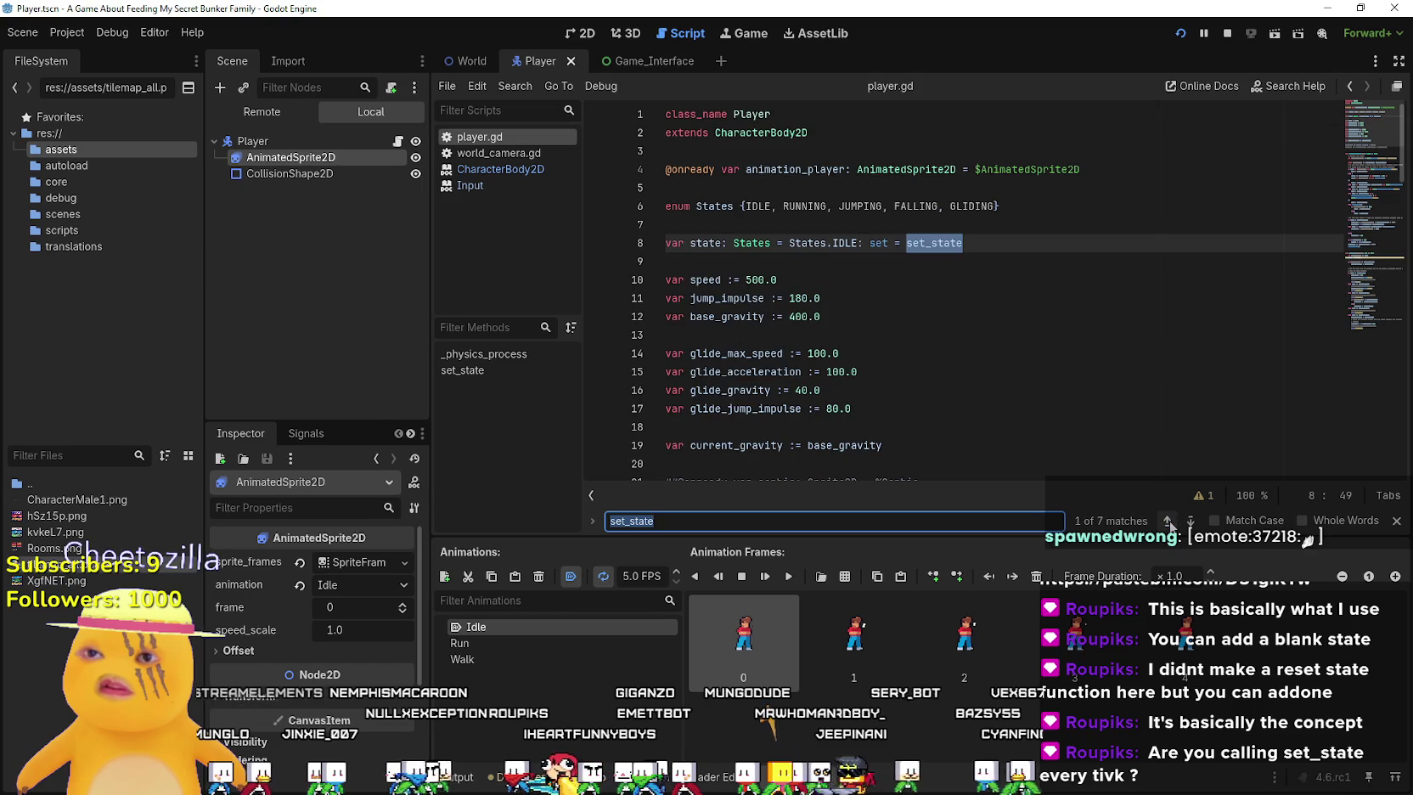
pyautogui.click(1167, 521)
pyautogui.click(1167, 521)
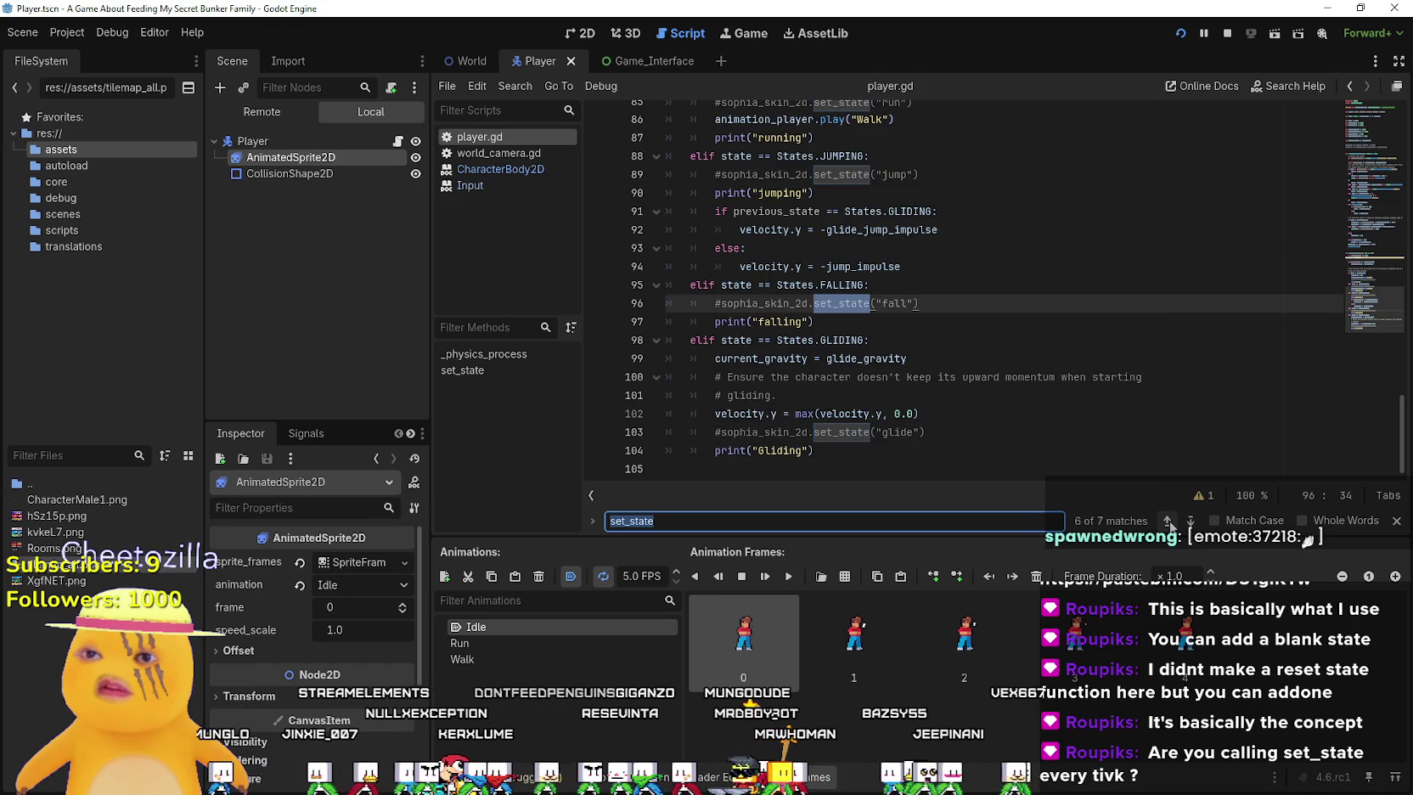
pyautogui.click(1167, 520)
pyautogui.click(1167, 521)
pyautogui.click(1167, 520)
pyautogui.click(1167, 520)
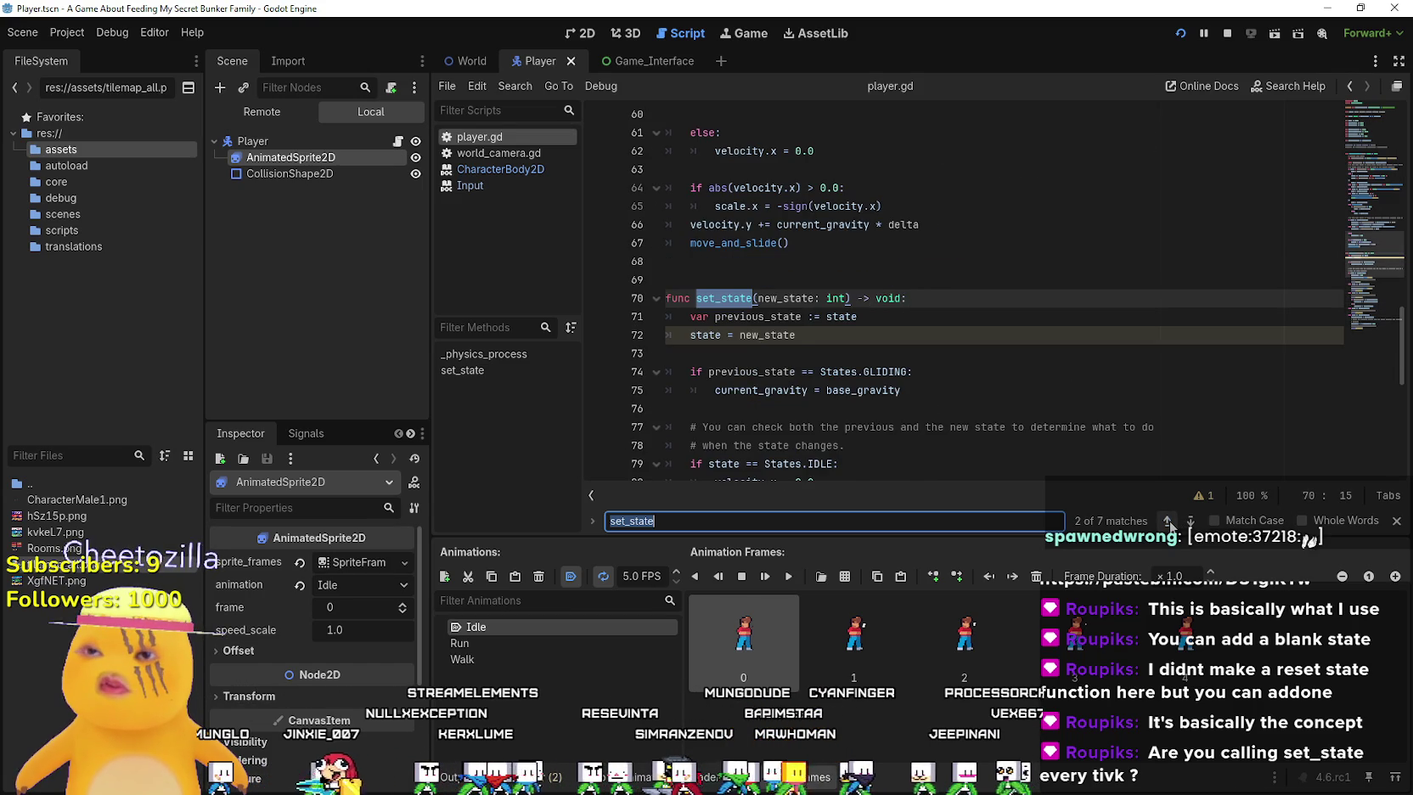
pyautogui.click(1168, 521)
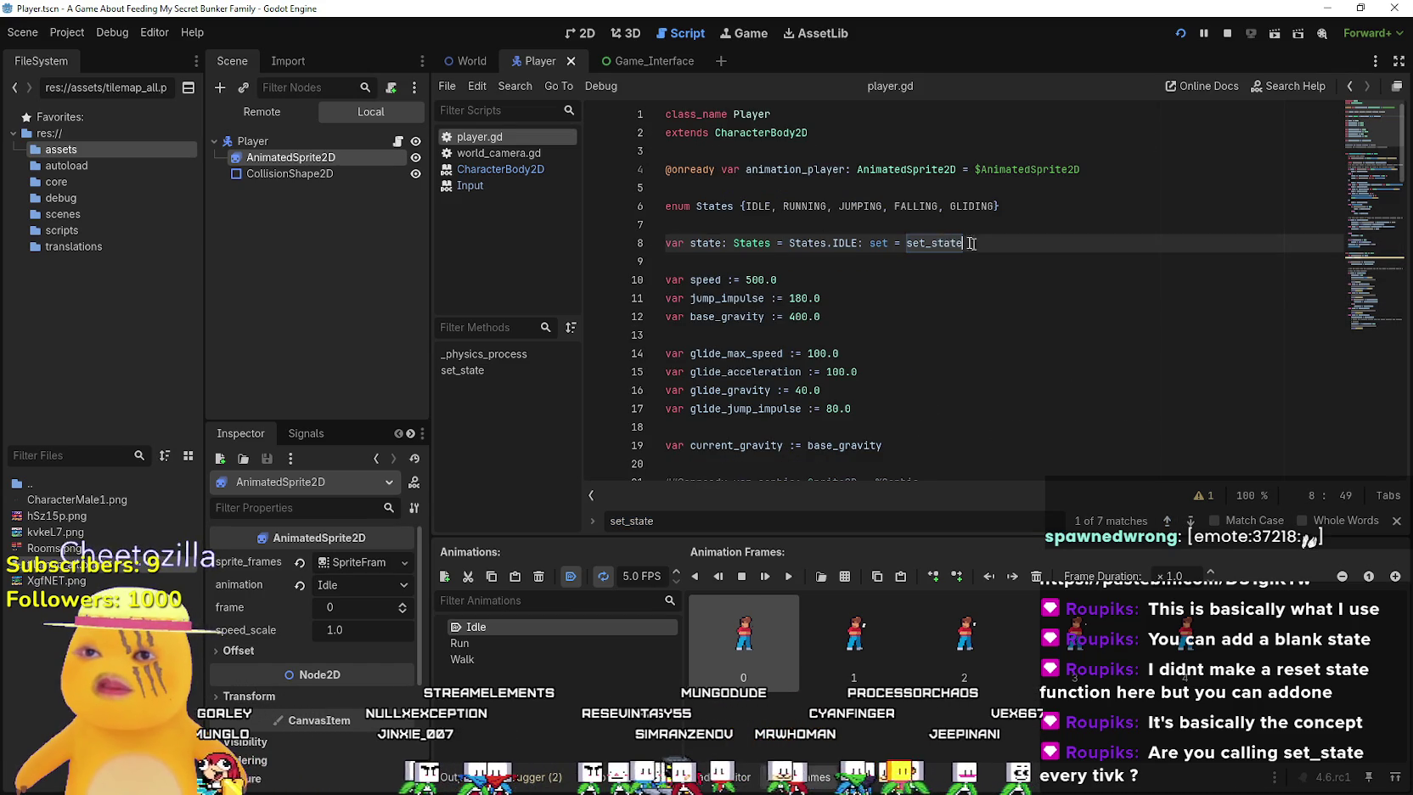
# Inspect the state declaration's setter on line 8, then set a breakpoint on line 71
pyautogui.rightClick(878, 241)
pyautogui.press('Escape')
pyautogui.rightClick(882, 250)
pyautogui.press('Escape')
pyautogui.moveTo(977, 245); pyautogui.dragTo(667, 244)
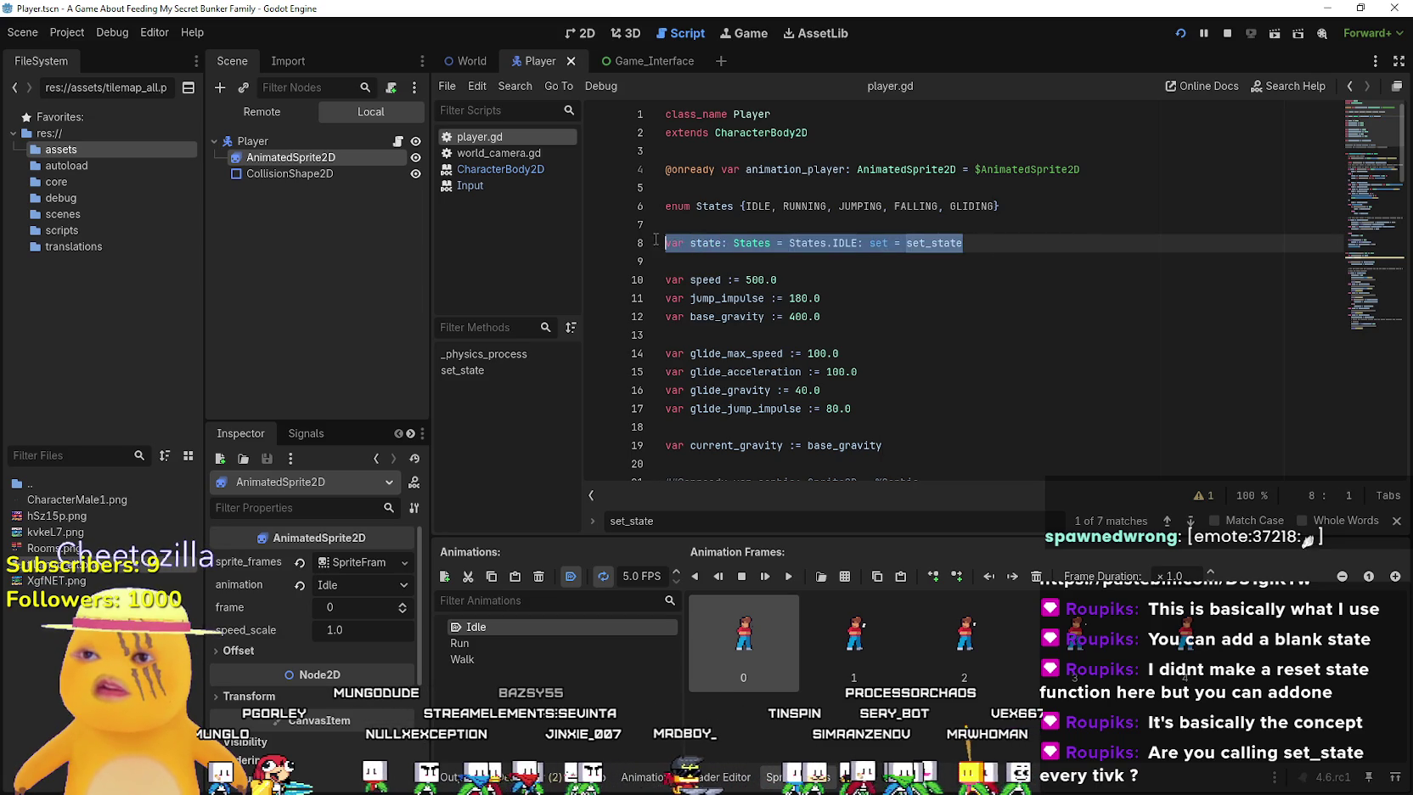
pyautogui.scroll(-8, 804, 315)
pyautogui.scroll(-13, 804, 315)
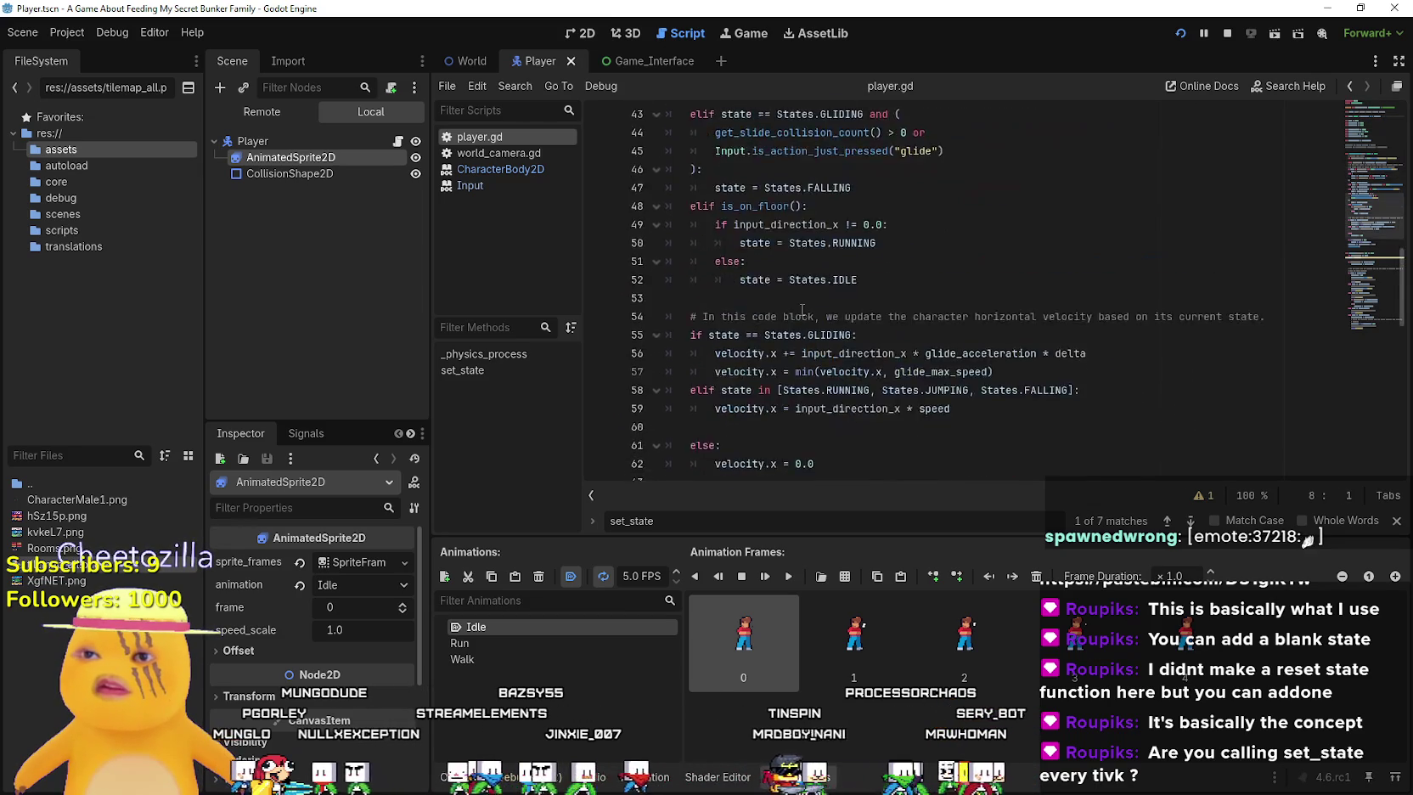
pyautogui.click(598, 243)
# Run the game until it halts at the line 71 breakpoint, resume, then restart it
pyautogui.click(815, 260)
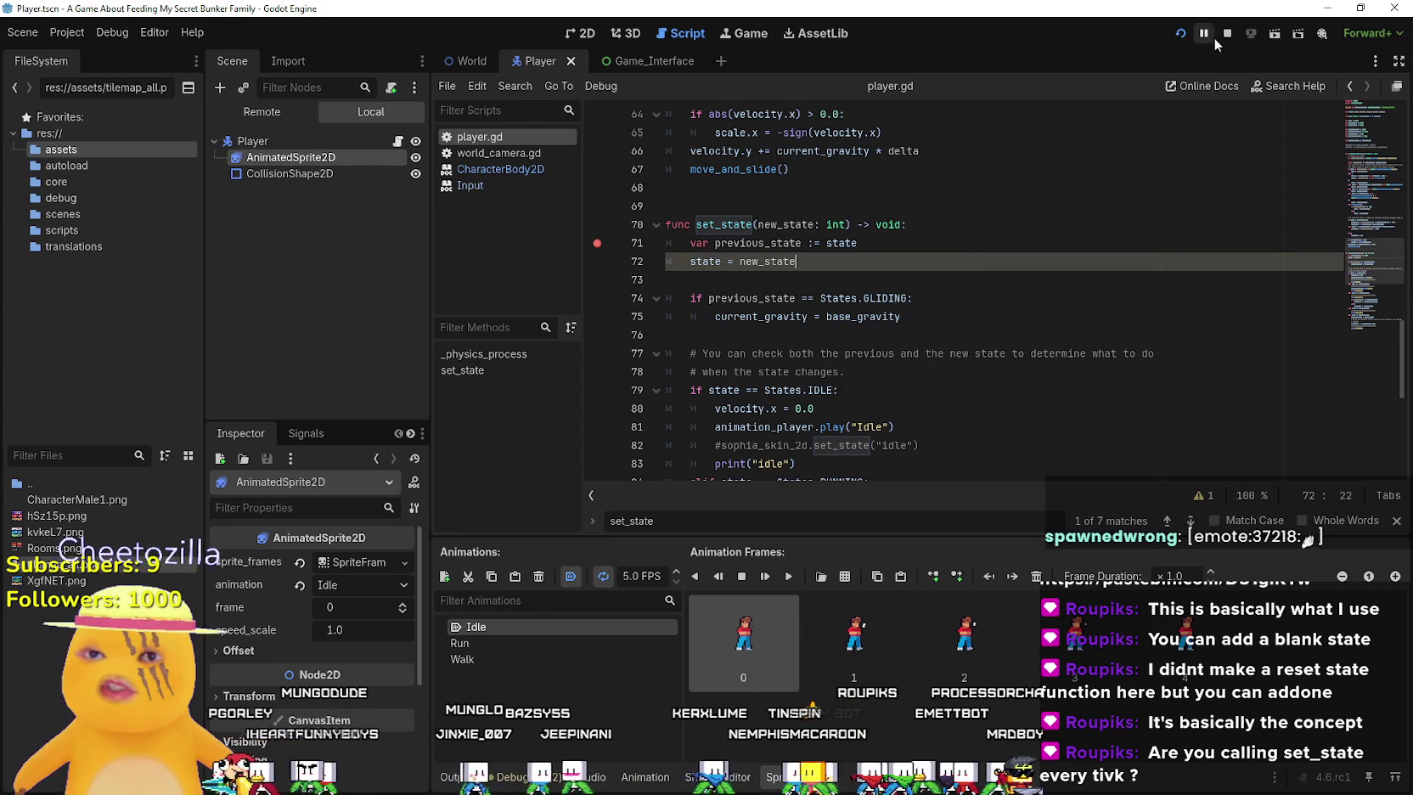
pyautogui.press('F5')
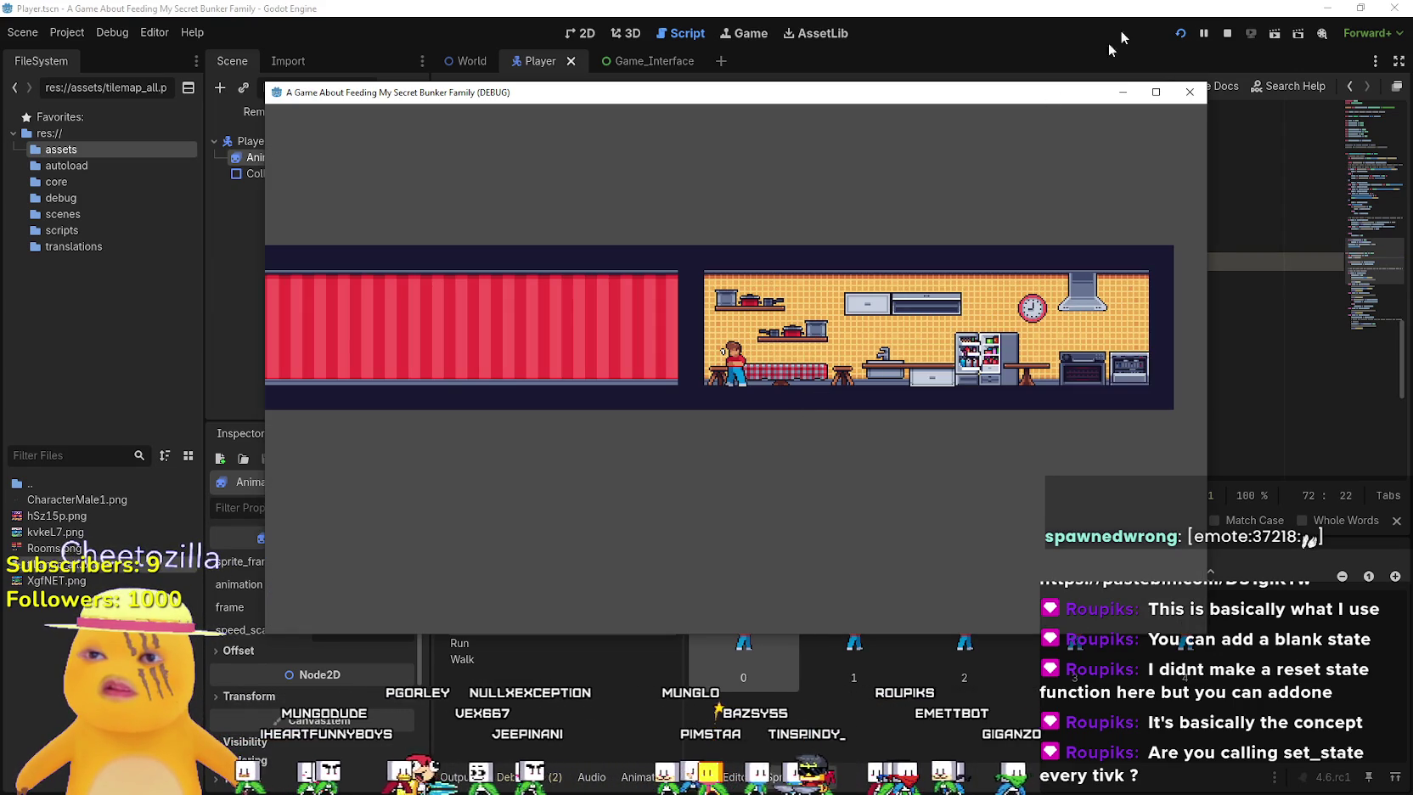
pyautogui.click(1088, 23)
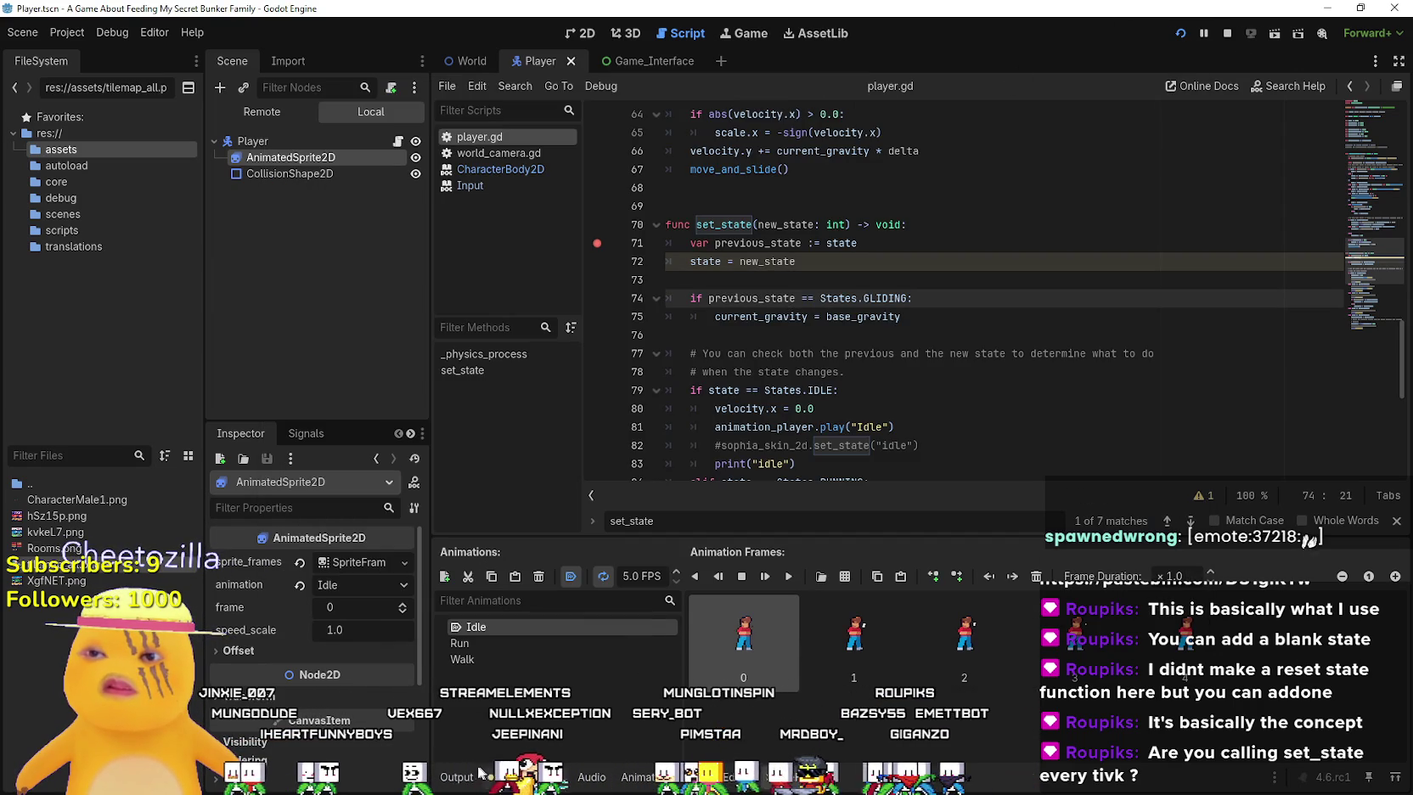
pyautogui.press('F12')
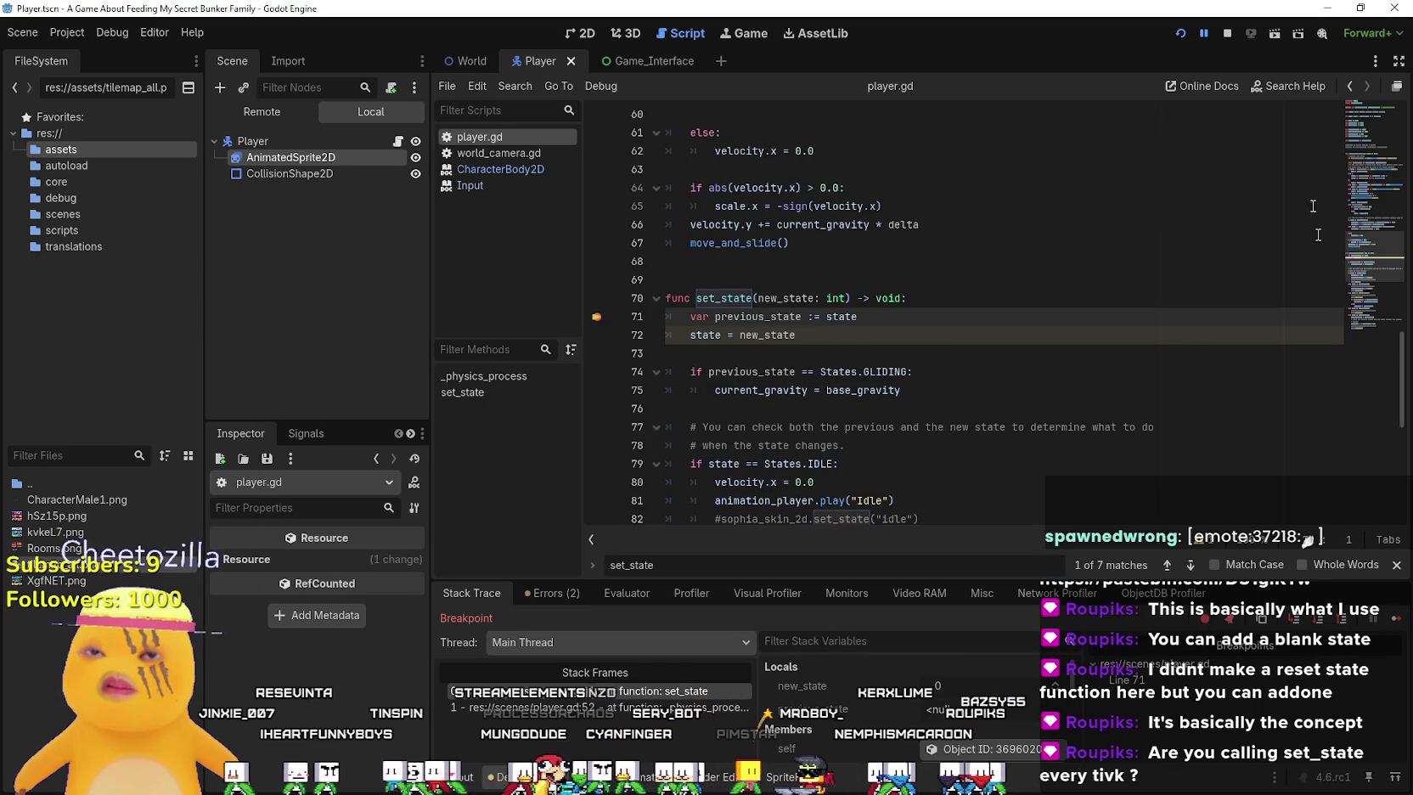
pyautogui.click(1182, 31)
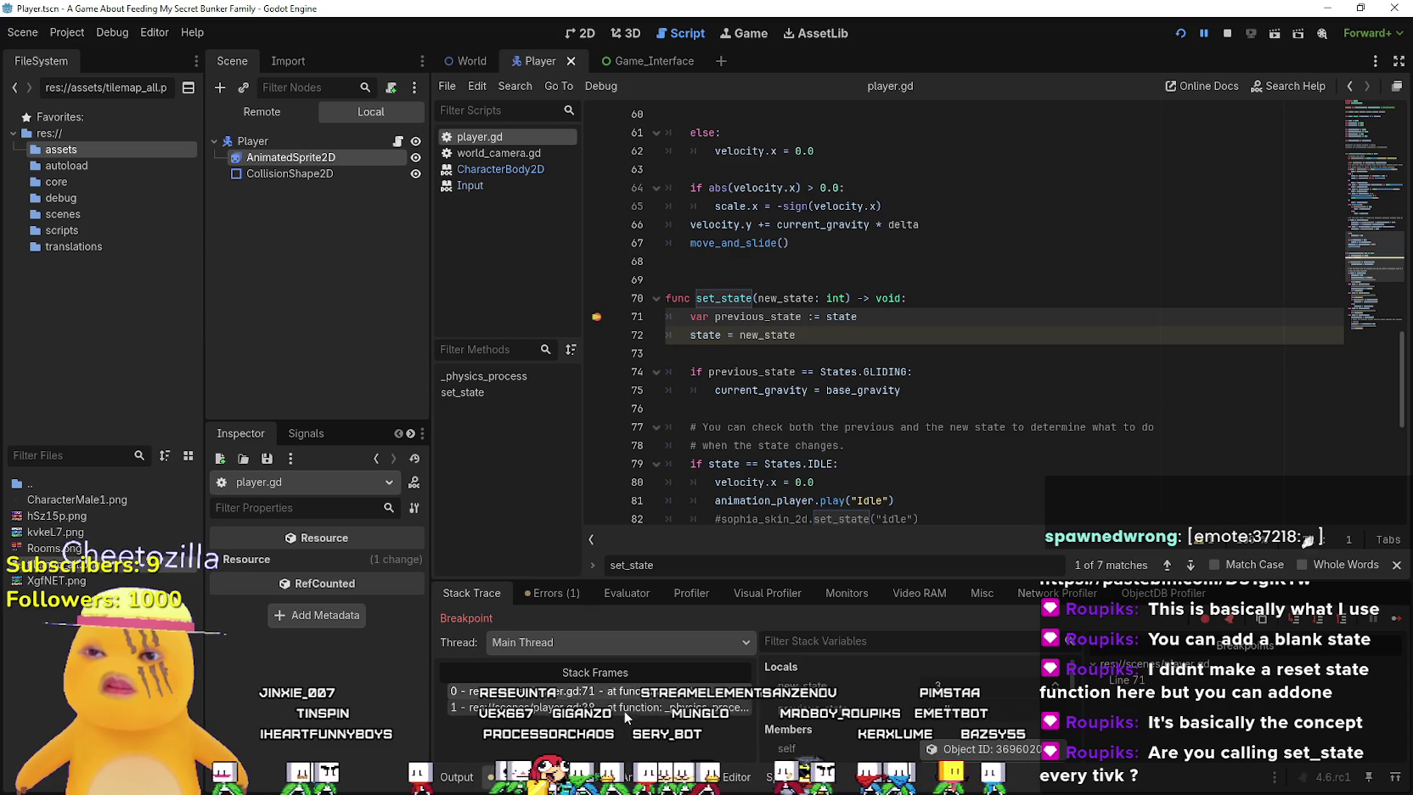
# Inspect the line 38 state assignment and the state variable's set = set_state setter on line 8
pyautogui.moveTo(856, 317)
pyautogui.mouseDown()
pyautogui.moveTo(728, 301)
pyautogui.moveTo(666, 321)
pyautogui.mouseUp()
pyautogui.doubleClick(727, 317)
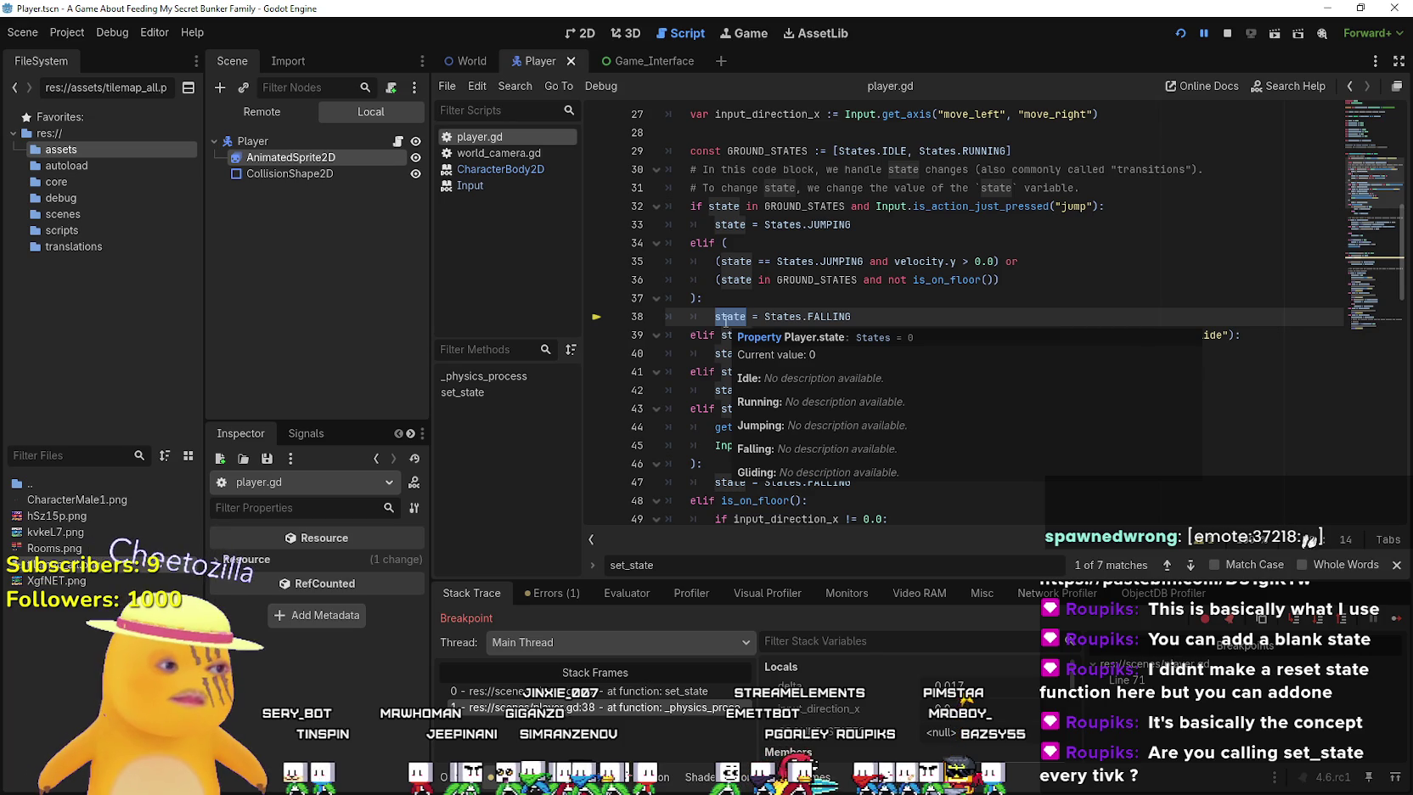
pyautogui.scroll(7, 810, 349)
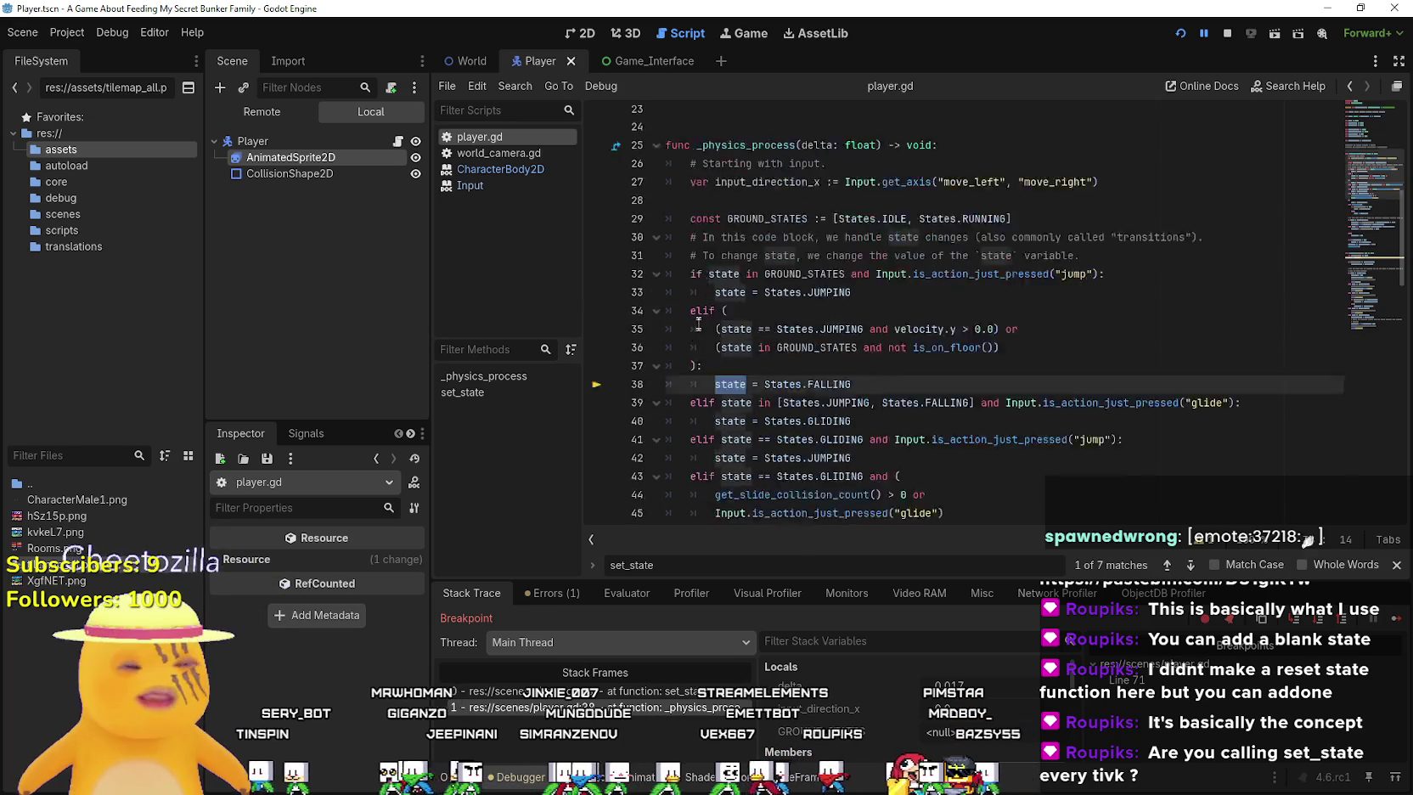
pyautogui.scroll(2, 810, 349)
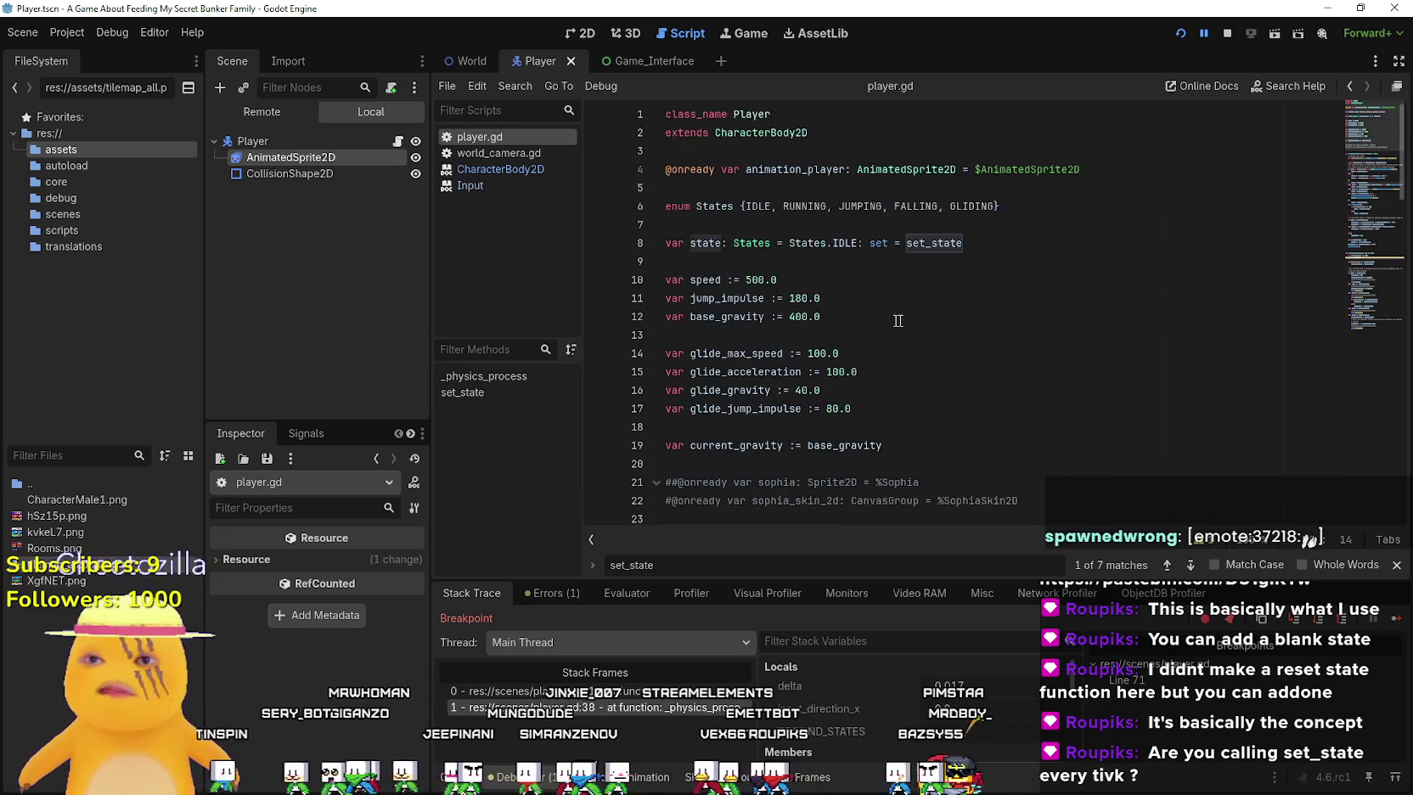
pyautogui.click(872, 244)
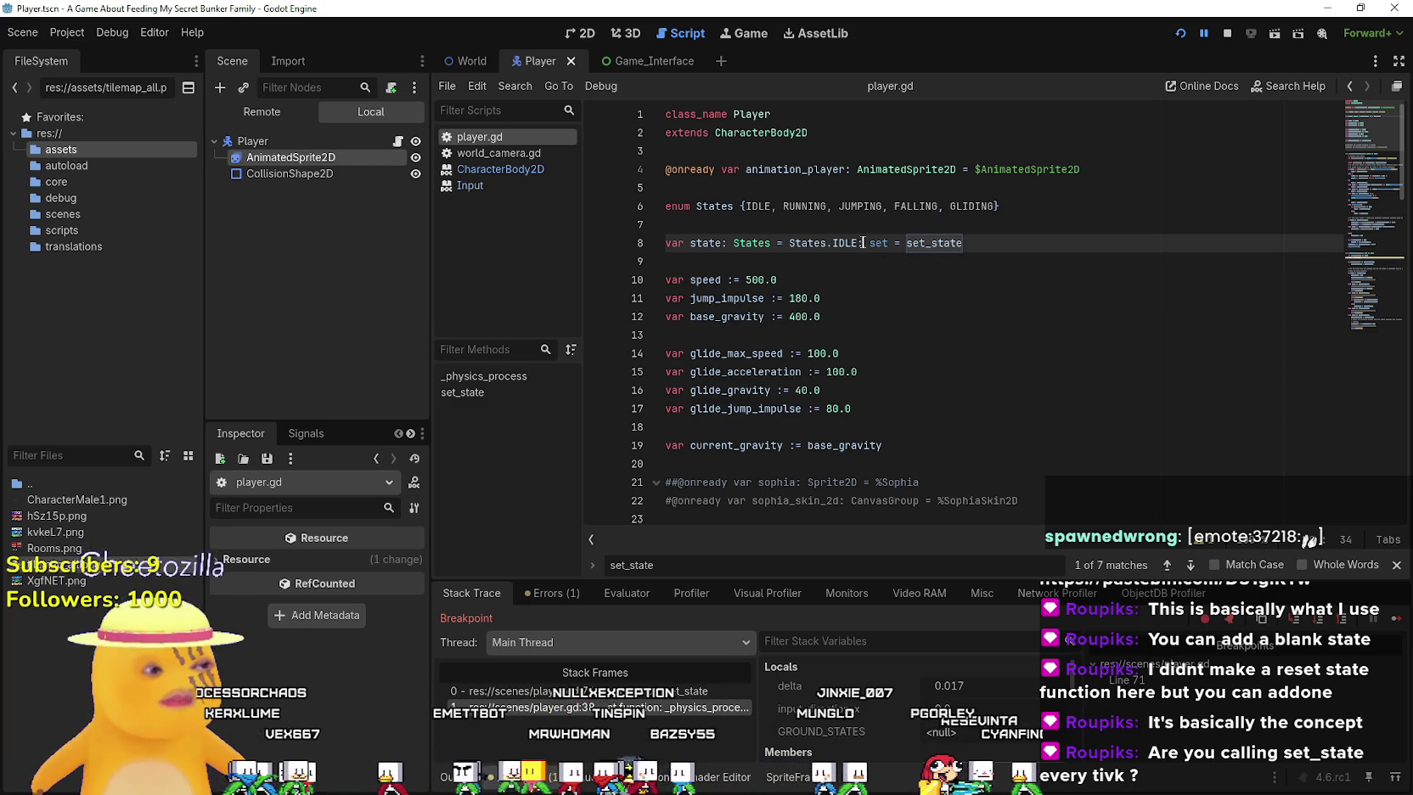
pyautogui.moveTo(794, 247); pyautogui.dragTo(906, 244)
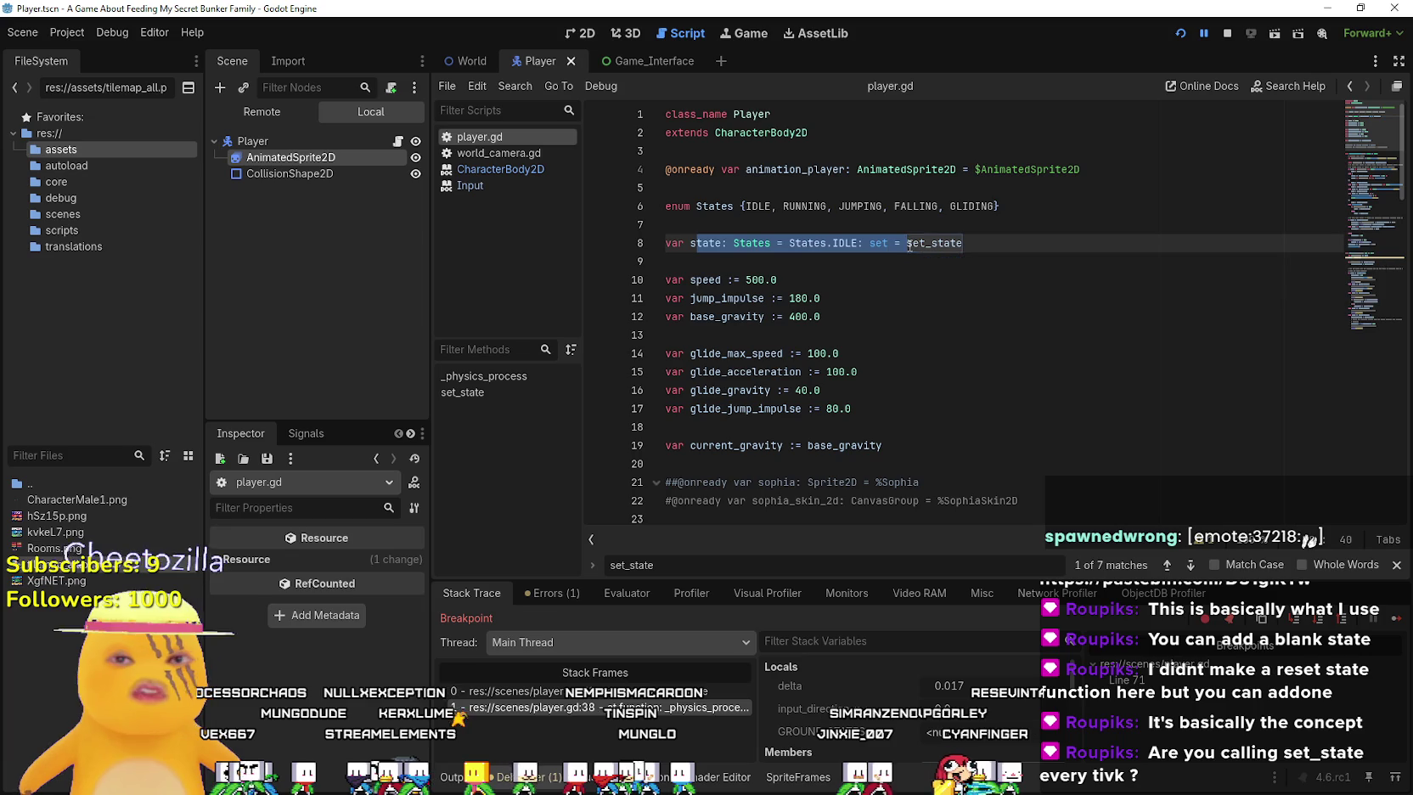
pyautogui.click(916, 244)
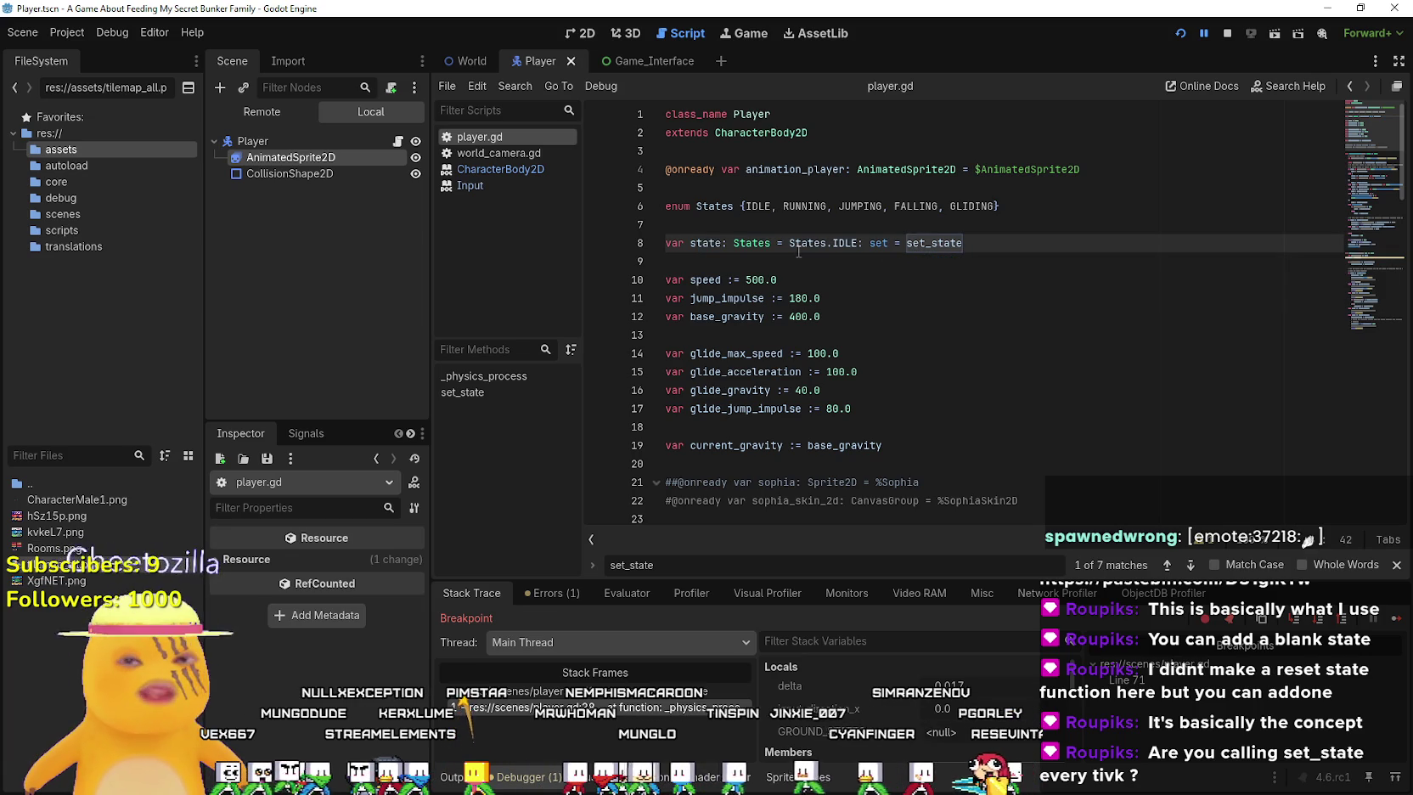
pyautogui.doubleClick(709, 246)
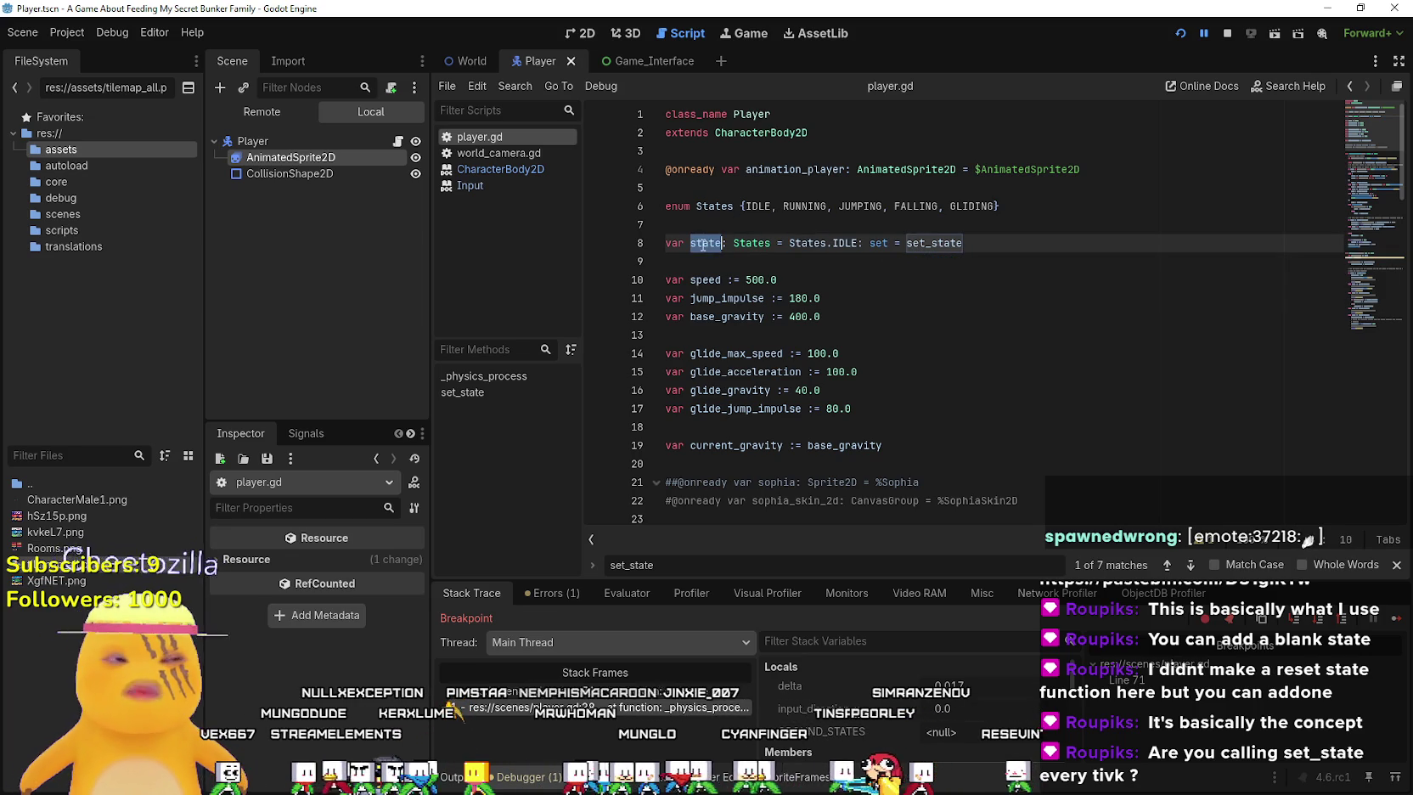
pyautogui.doubleClick(916, 242)
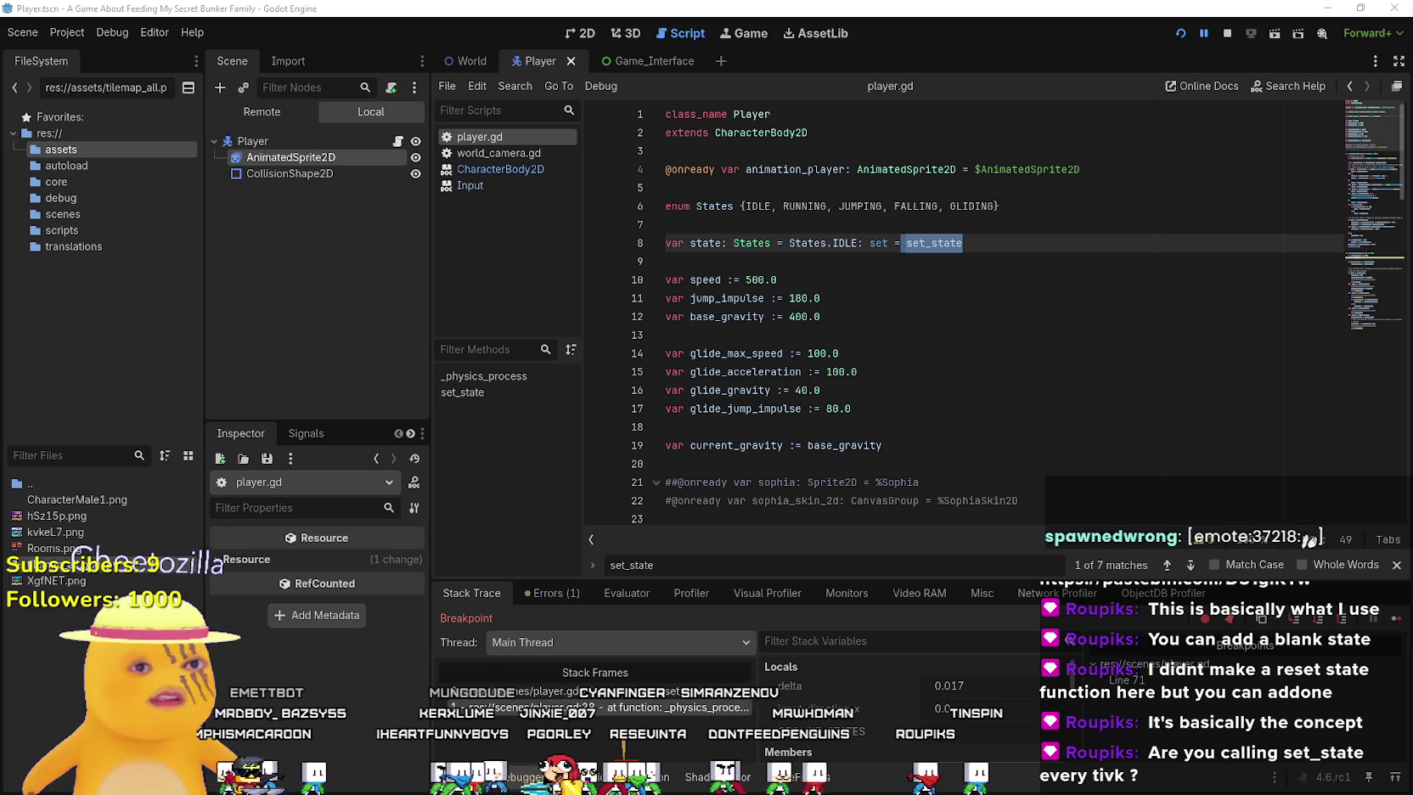
pyautogui.click(1084, 347)
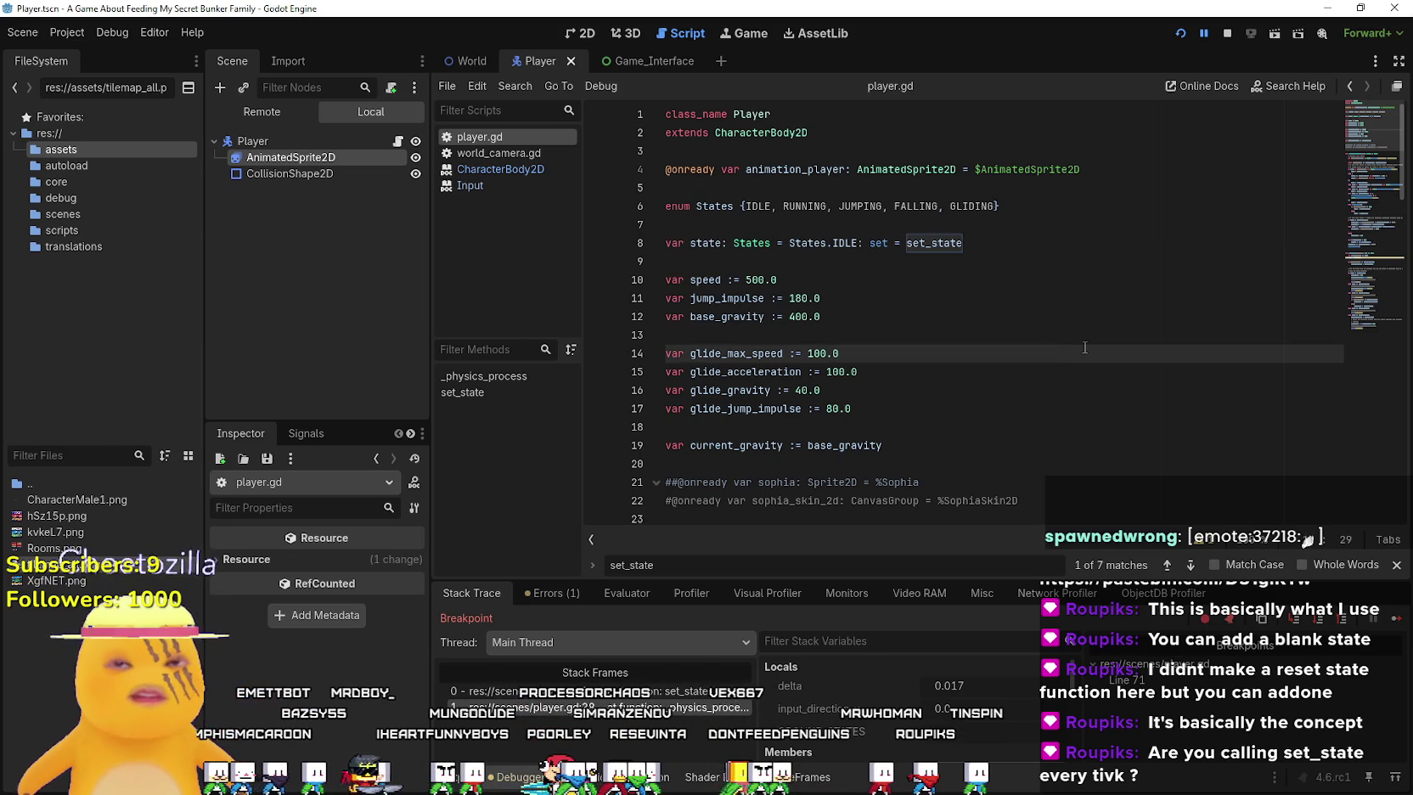
pyautogui.moveTo(981, 244); pyautogui.dragTo(652, 250)
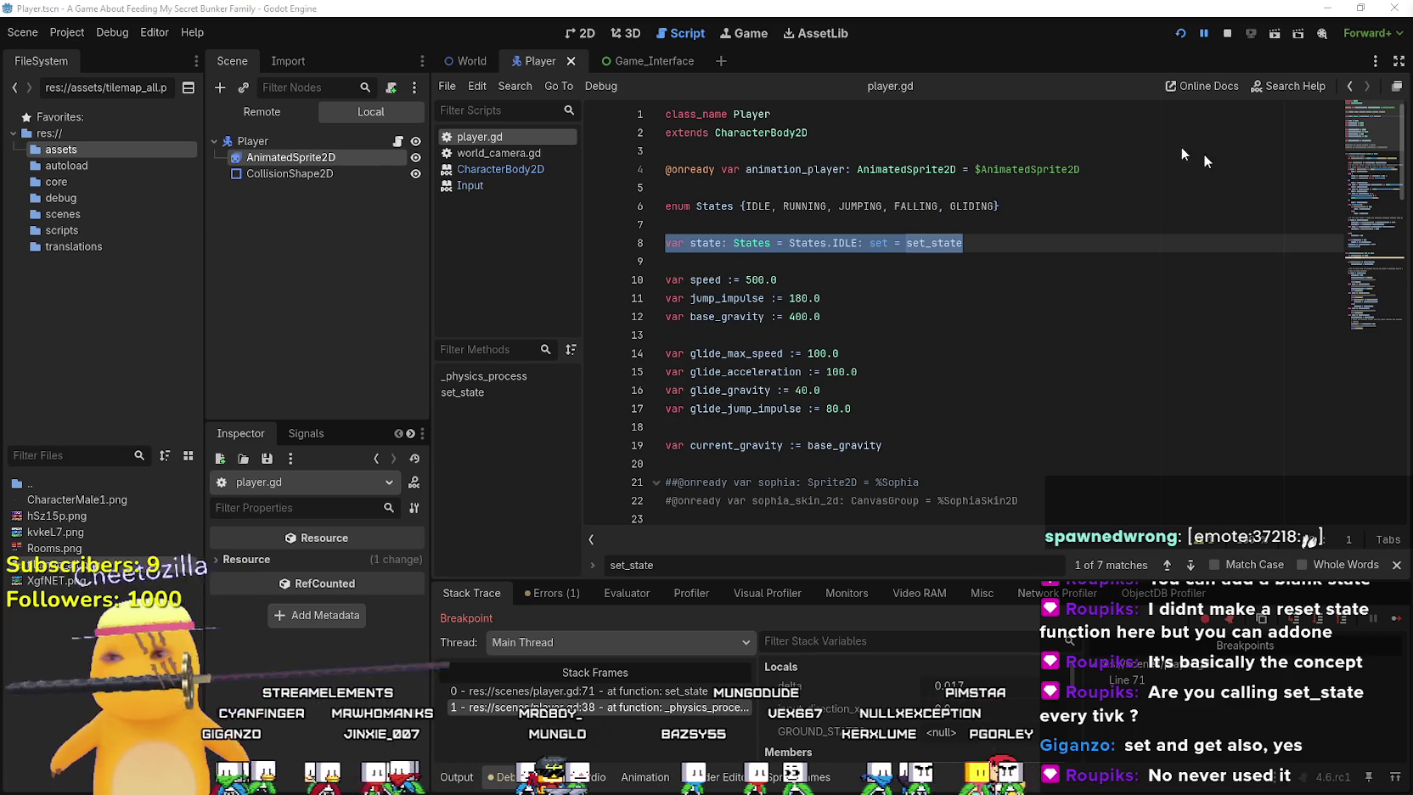
pyautogui.click(953, 329)
pyautogui.scroll(-1, 906, 310)
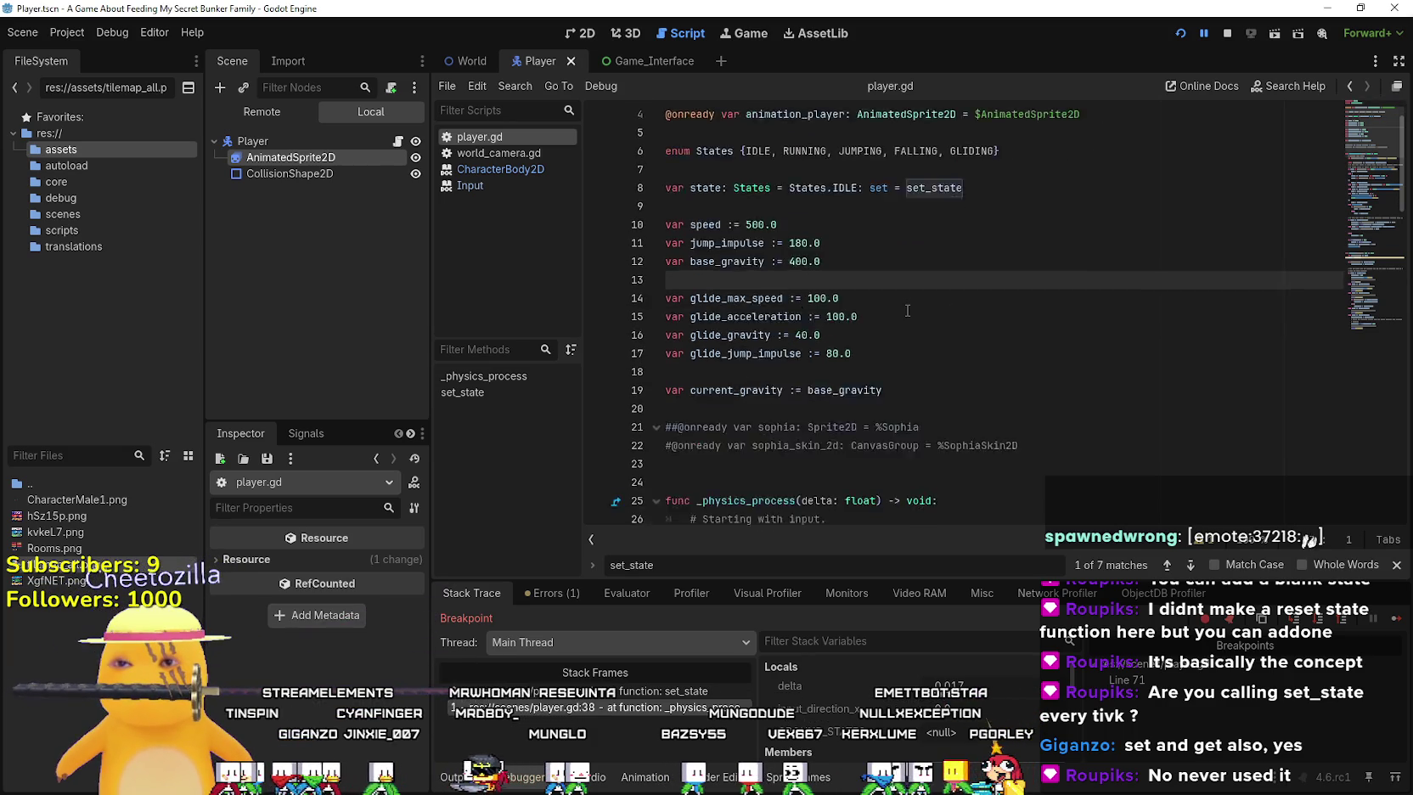
pyautogui.scroll(-1, 907, 311)
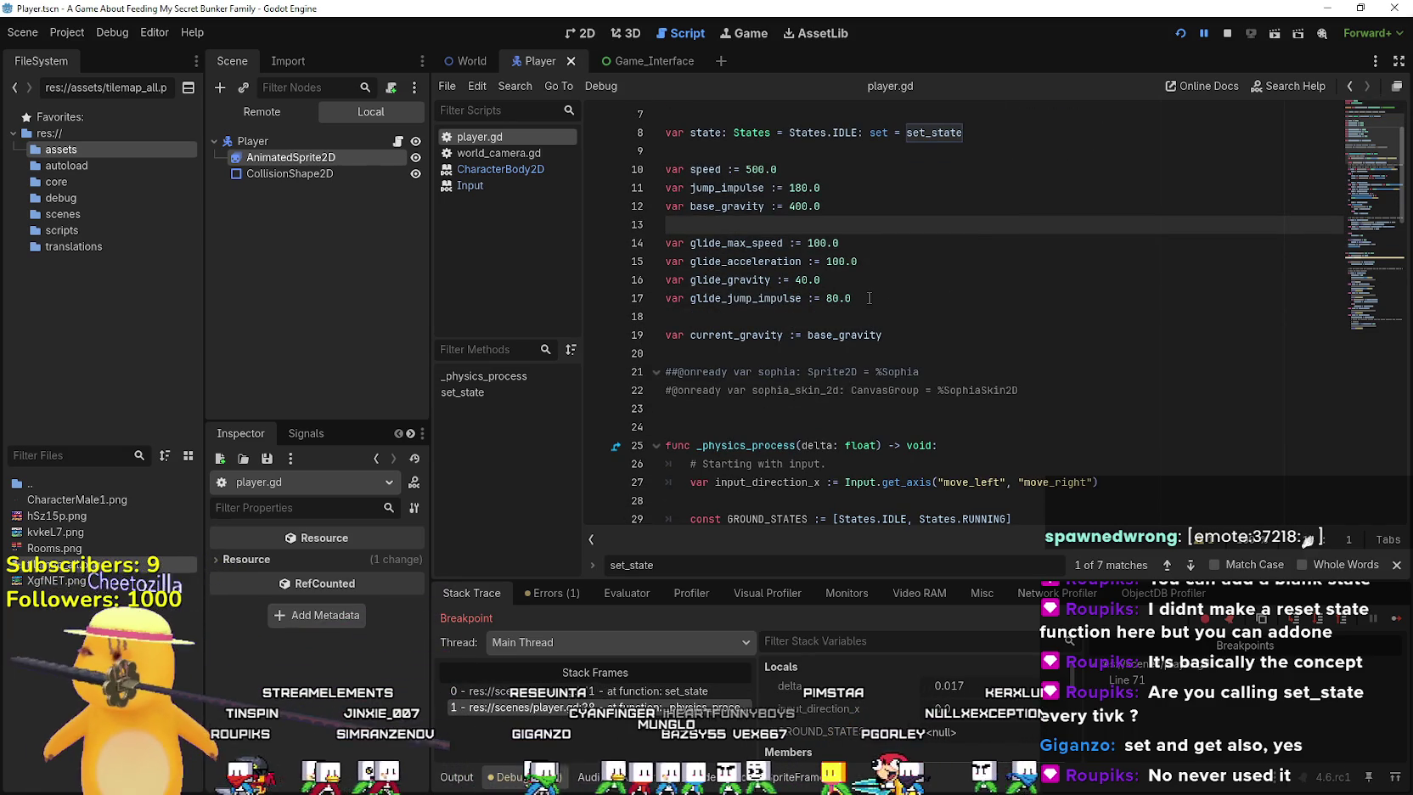
pyautogui.scroll(2, 868, 298)
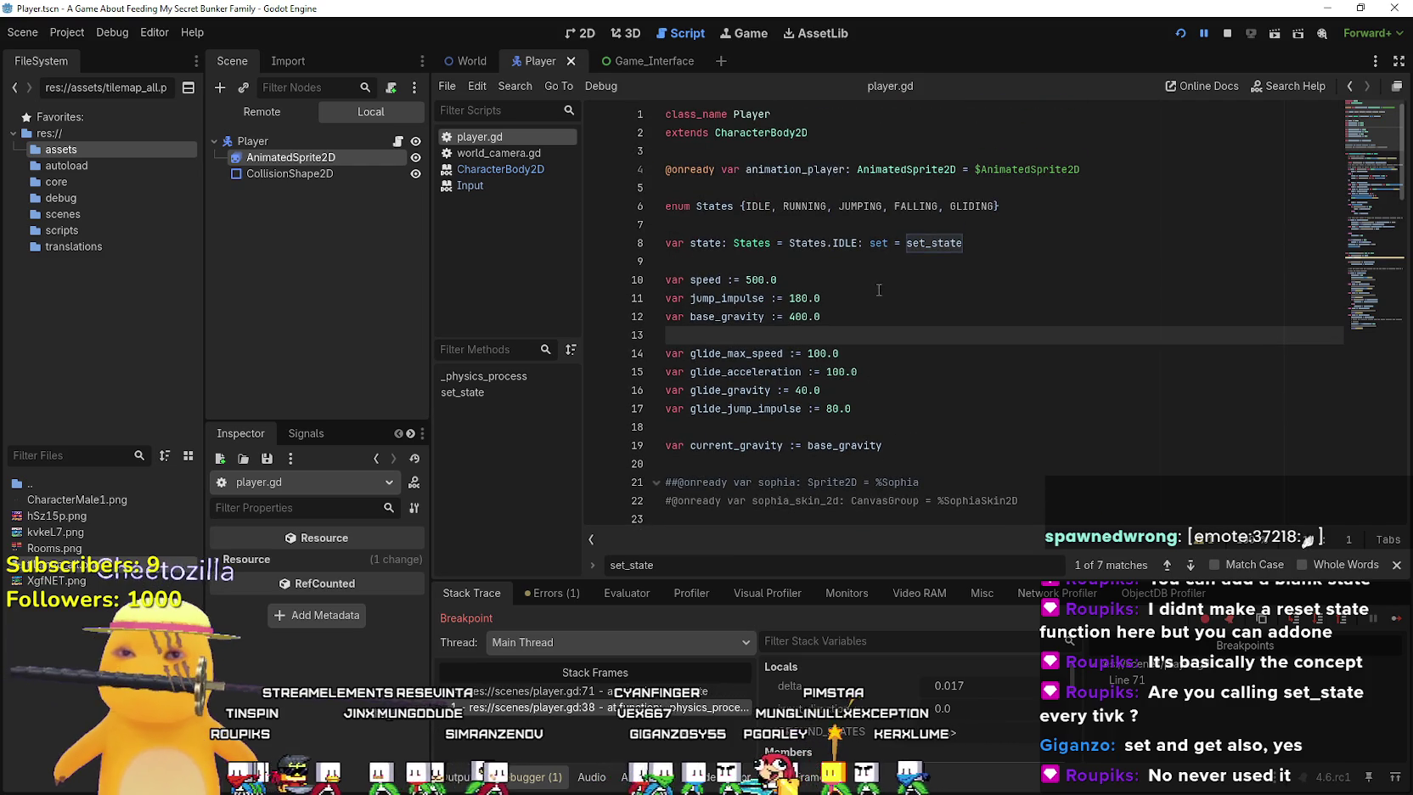
pyautogui.click(948, 263)
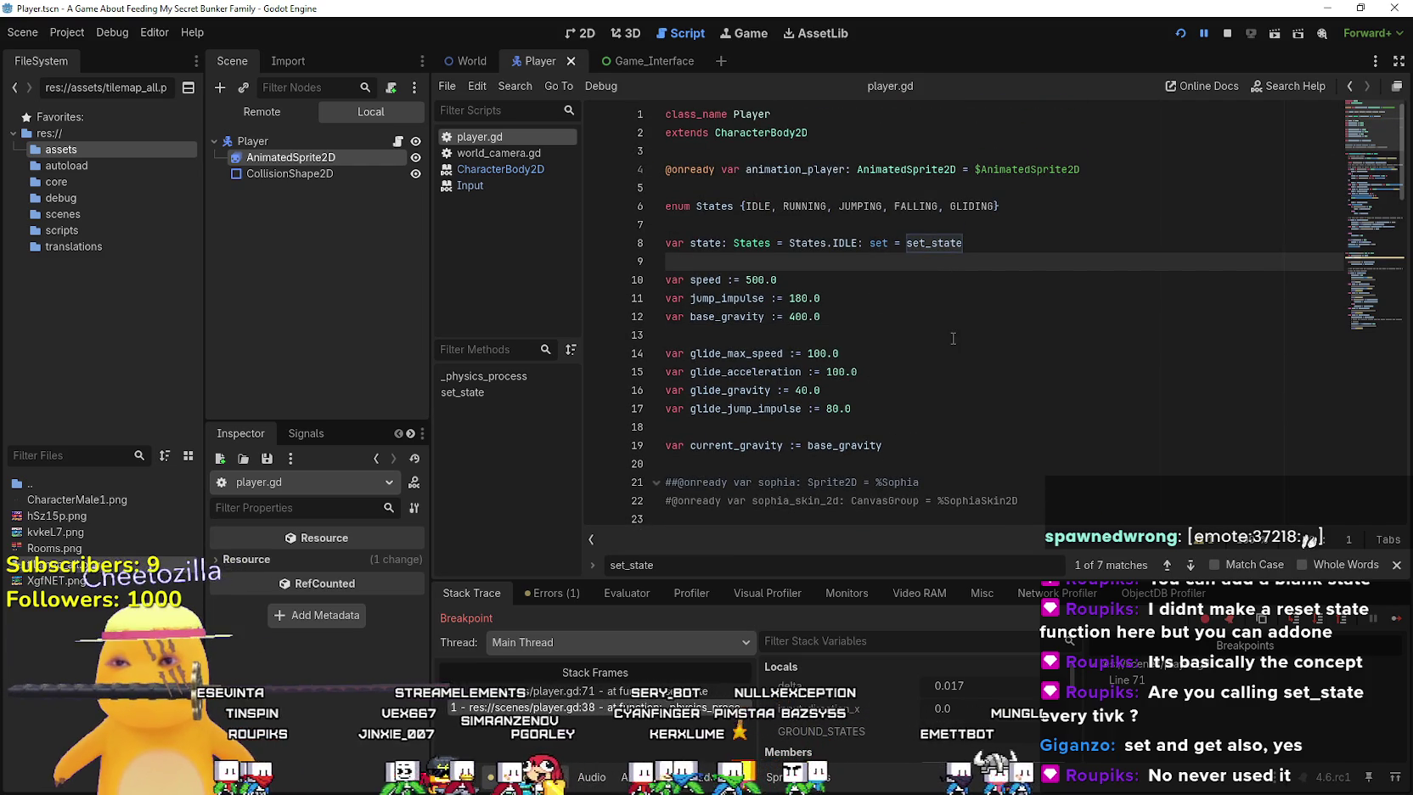
pyautogui.scroll(-10, 945, 341)
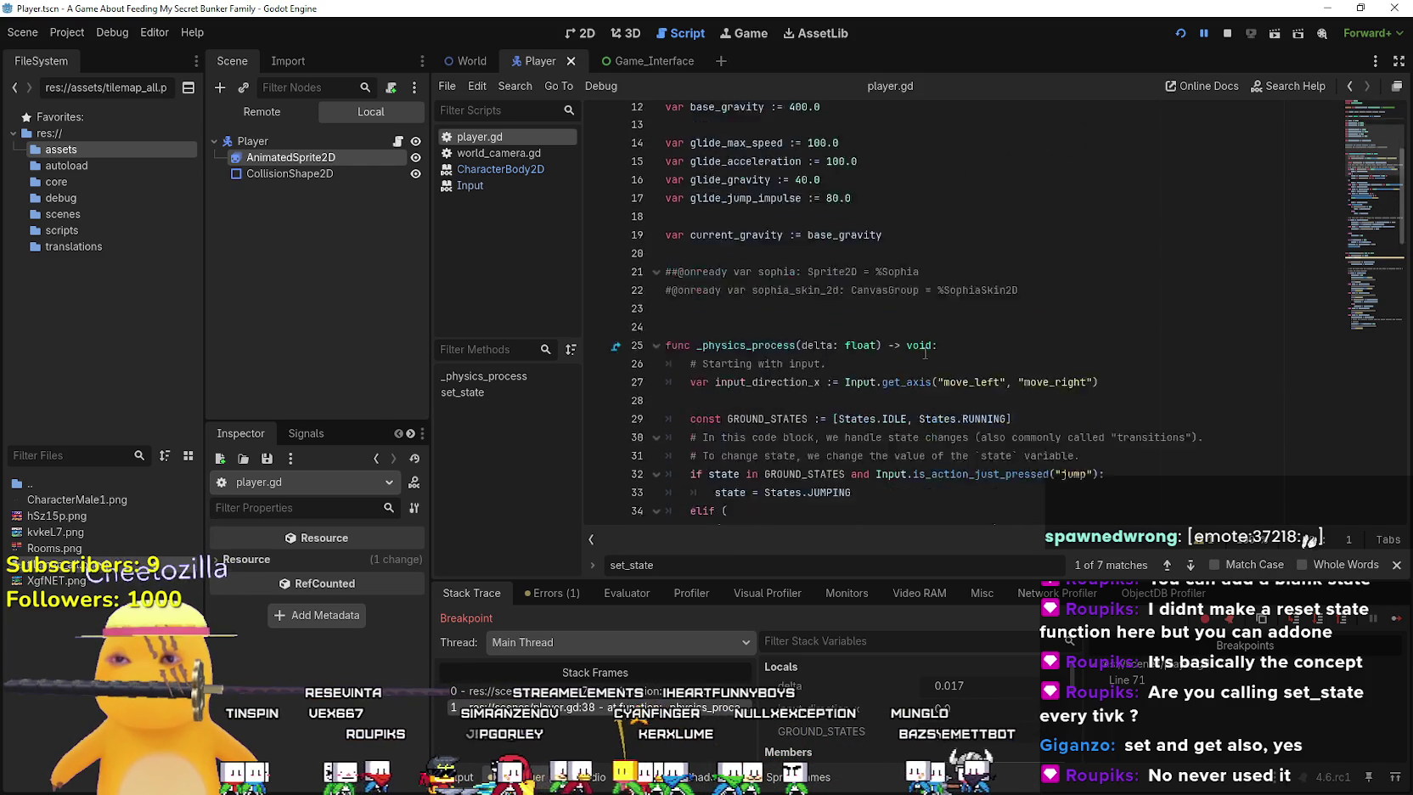
pyautogui.scroll(-13, 921, 351)
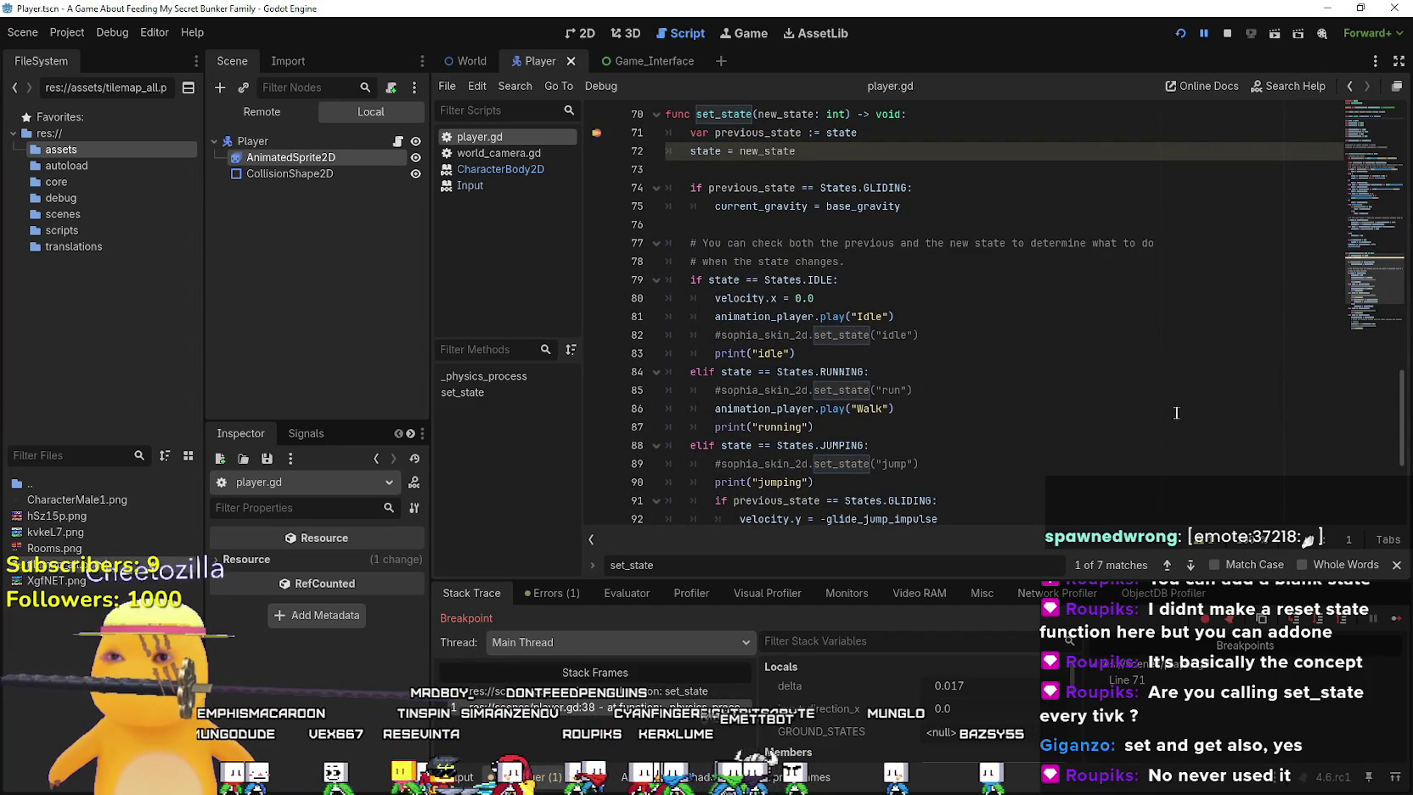
pyautogui.scroll(-3, 1162, 407)
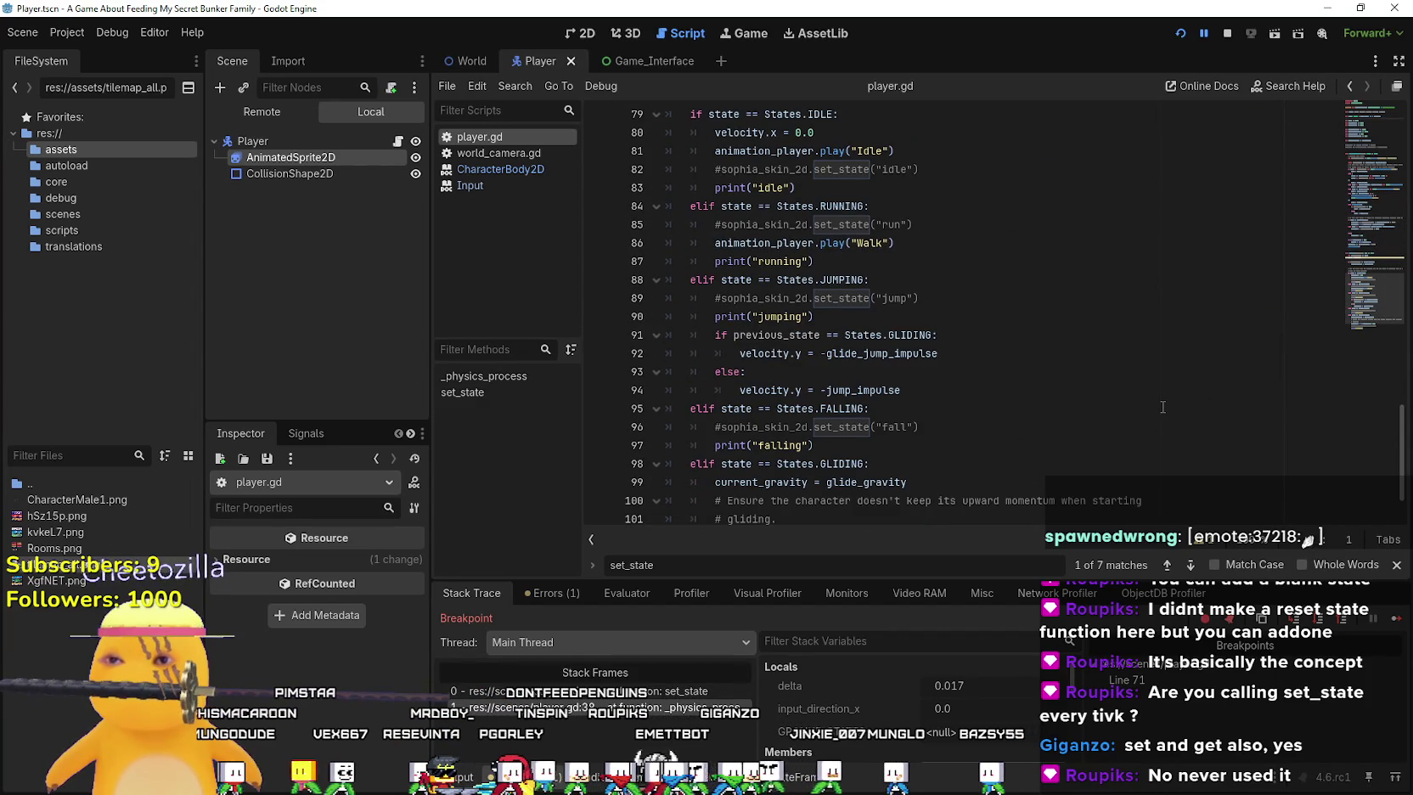
pyautogui.scroll(-1, 990, 427)
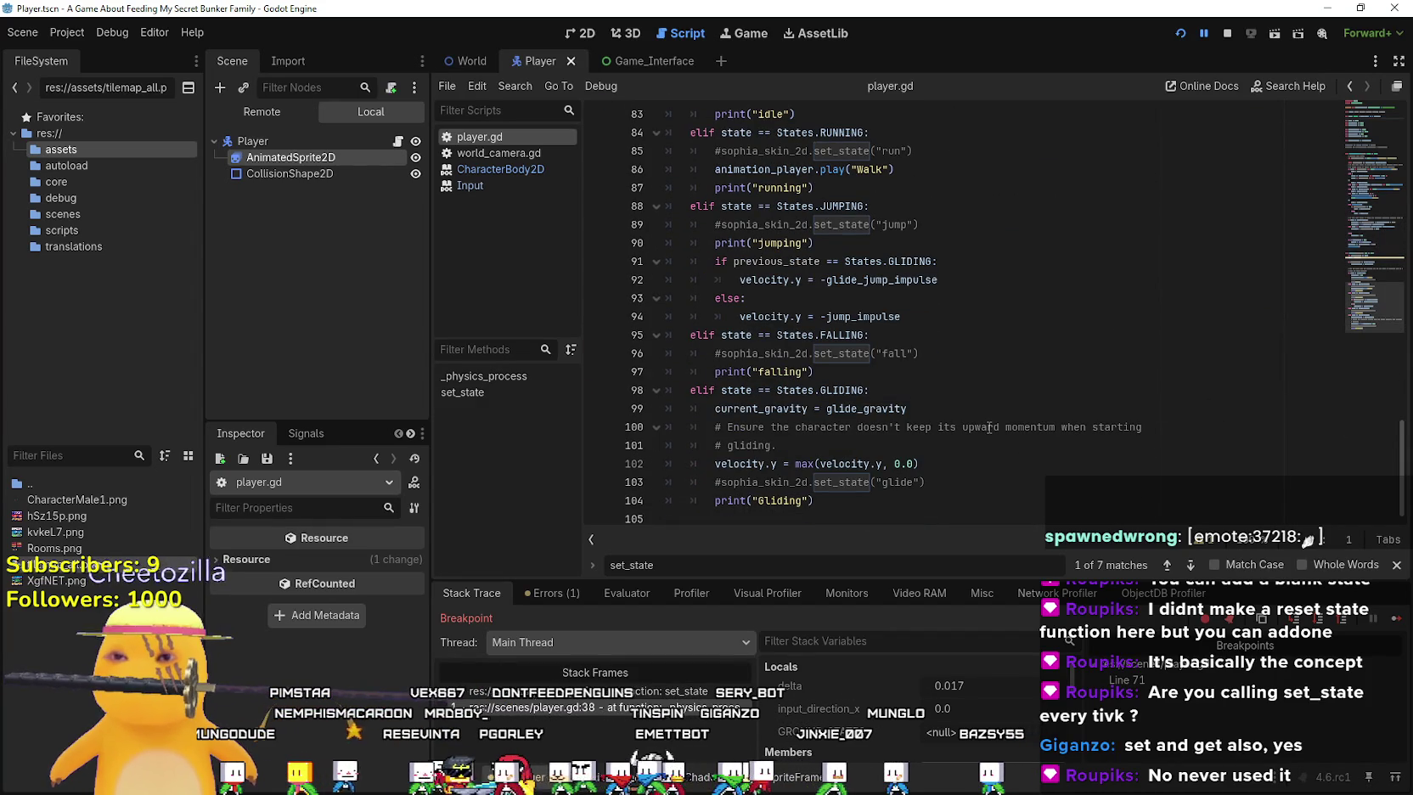
pyautogui.scroll(16, 990, 418)
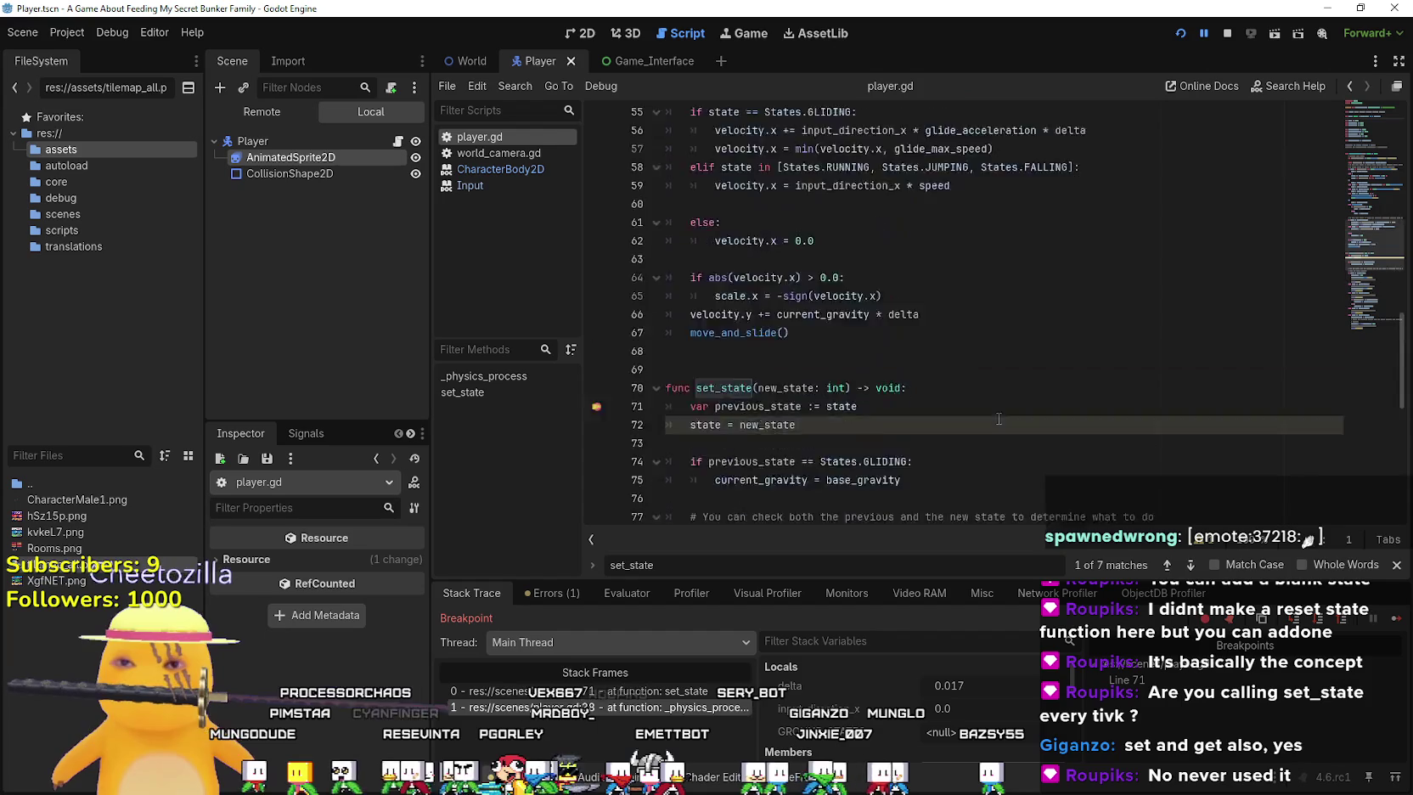
pyautogui.scroll(-13, 997, 419)
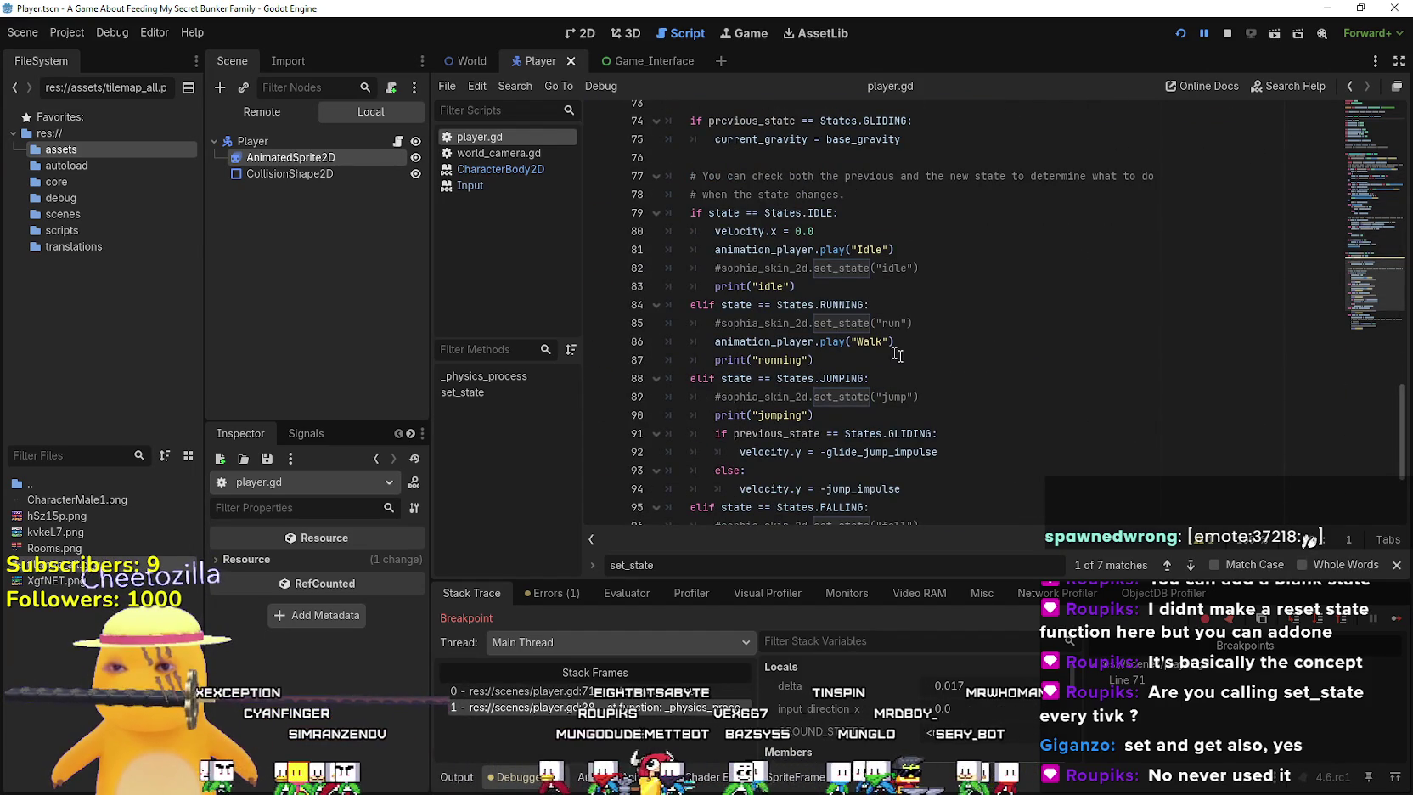
pyautogui.click(937, 344)
pyautogui.moveTo(936, 350)
pyautogui.mouseDown()
pyautogui.moveTo(671, 332)
pyautogui.moveTo(671, 345)
pyautogui.mouseUp()
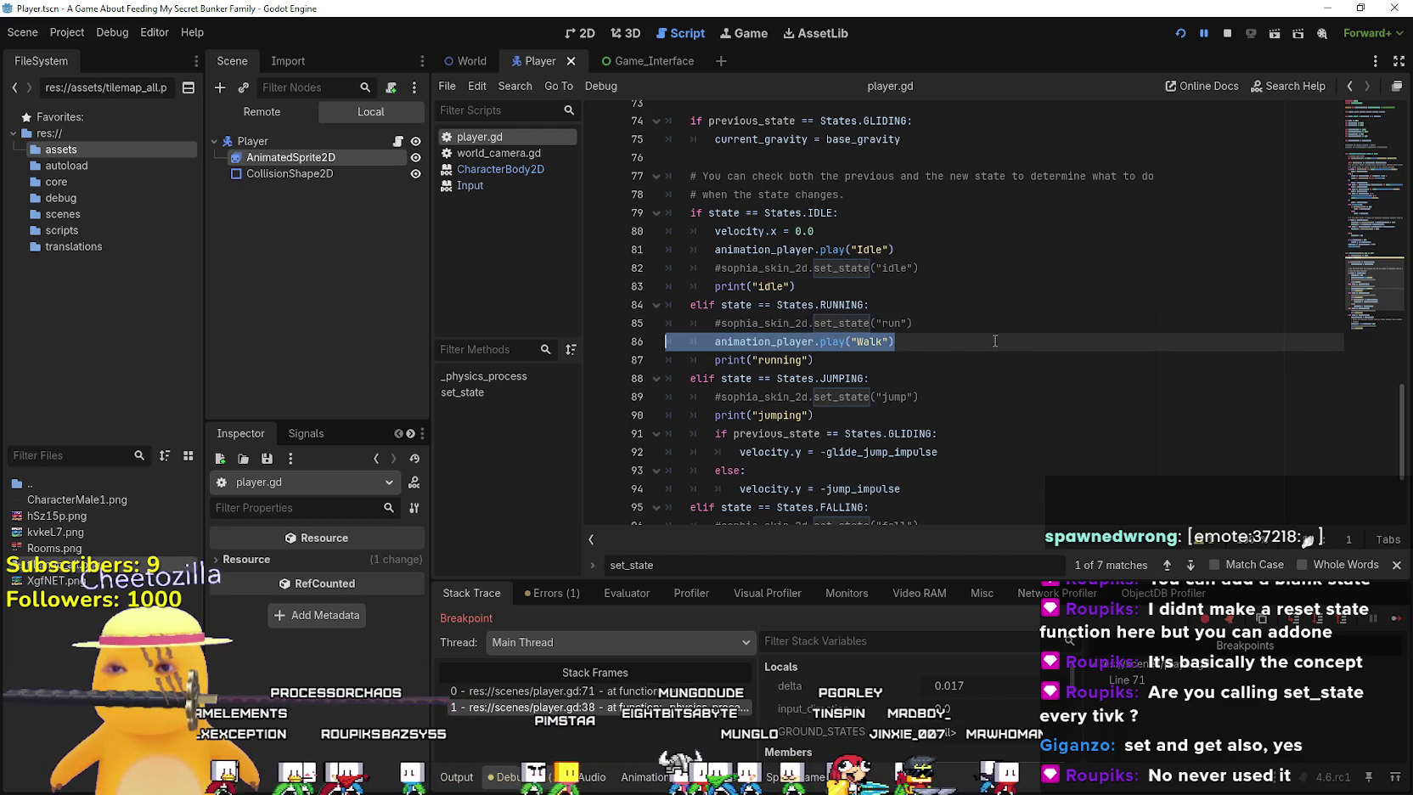
pyautogui.scroll(-2, 995, 340)
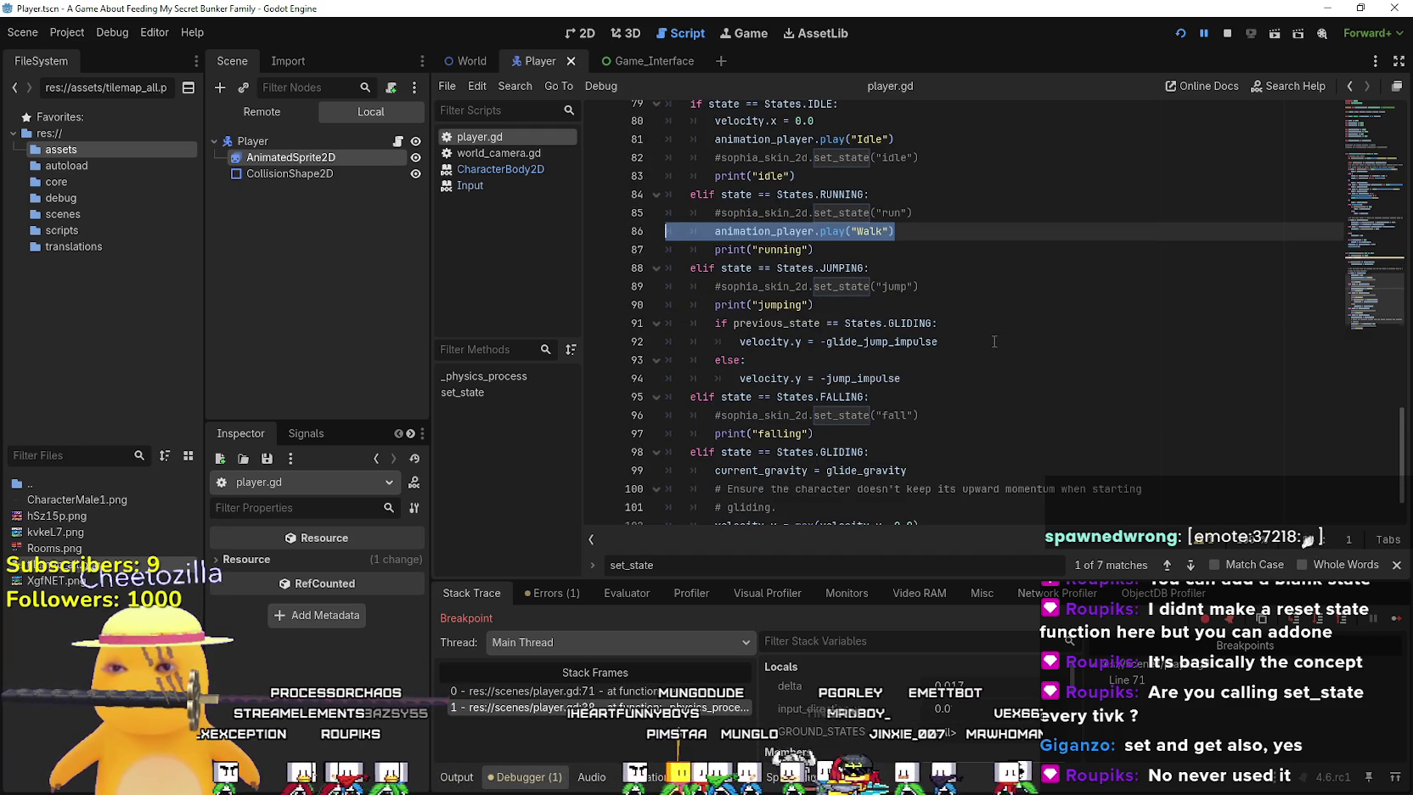
pyautogui.scroll(-1, 993, 341)
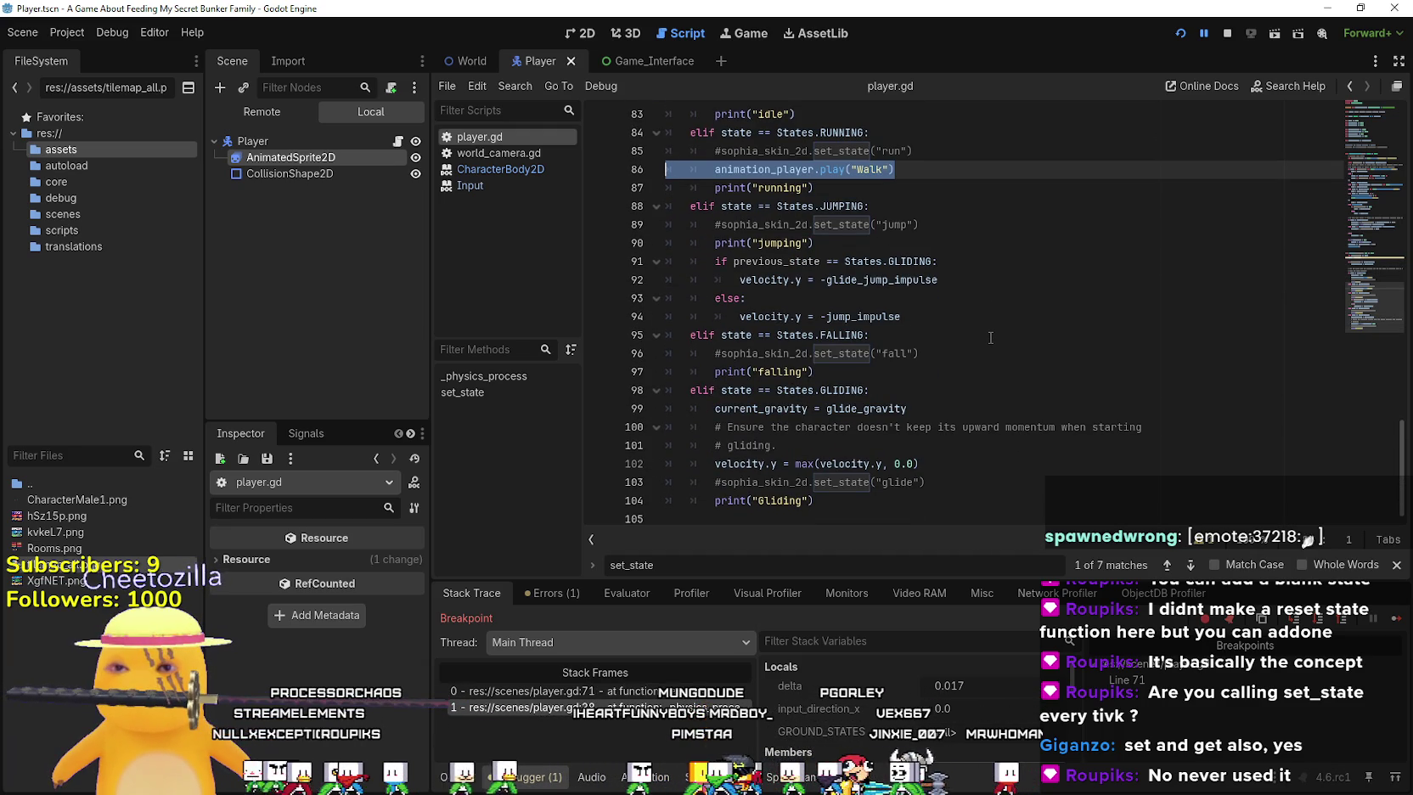
pyautogui.scroll(4, 990, 338)
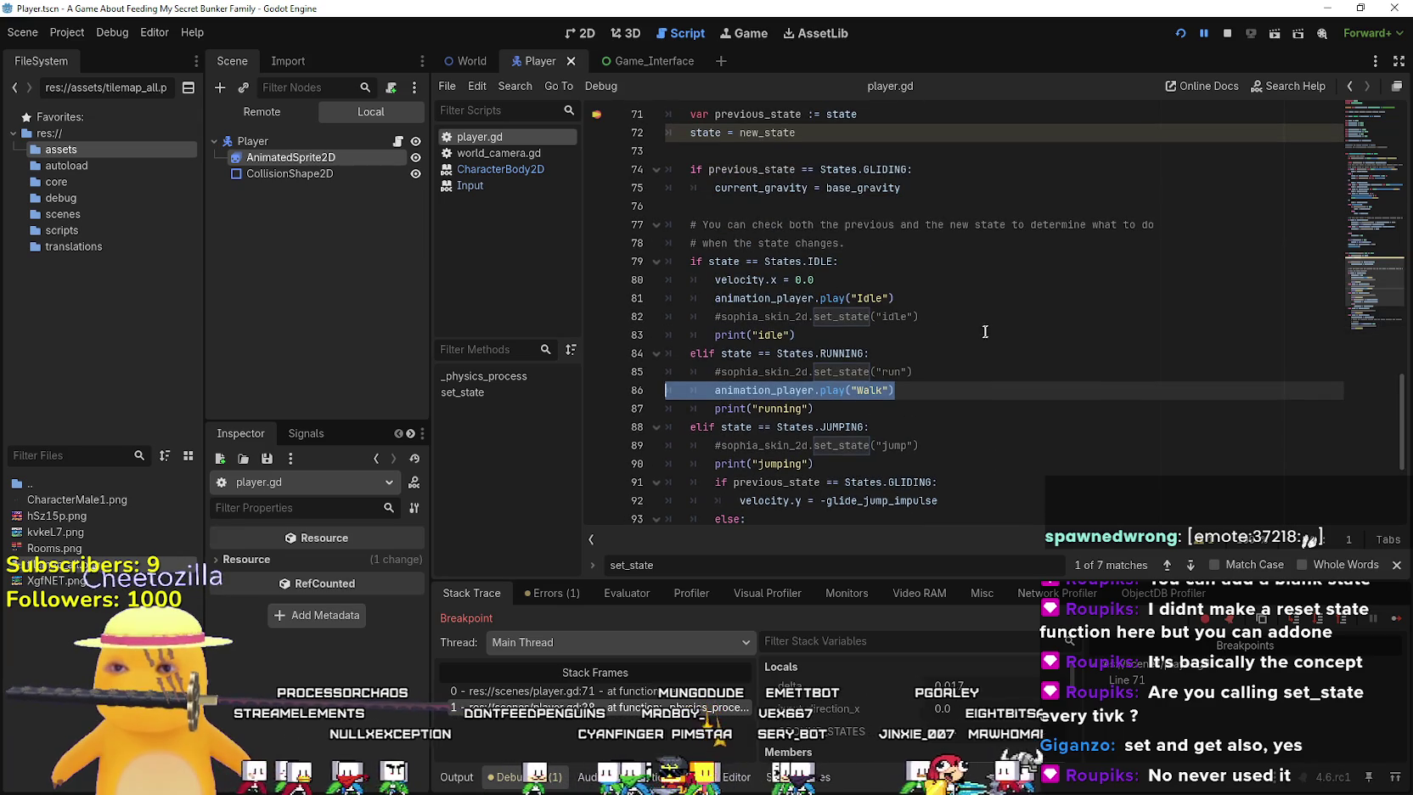
pyautogui.scroll(9, 981, 338)
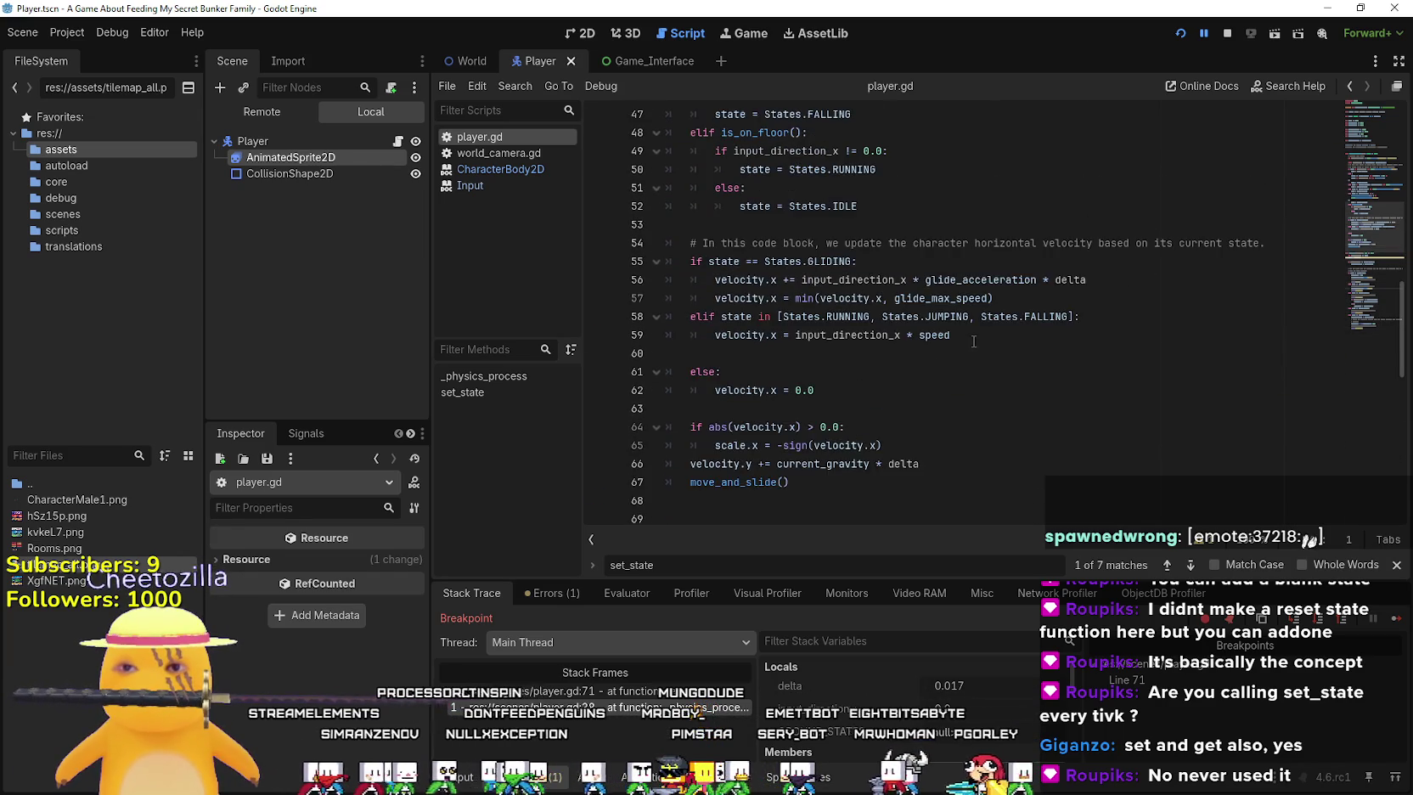
pyautogui.moveTo(973, 343)
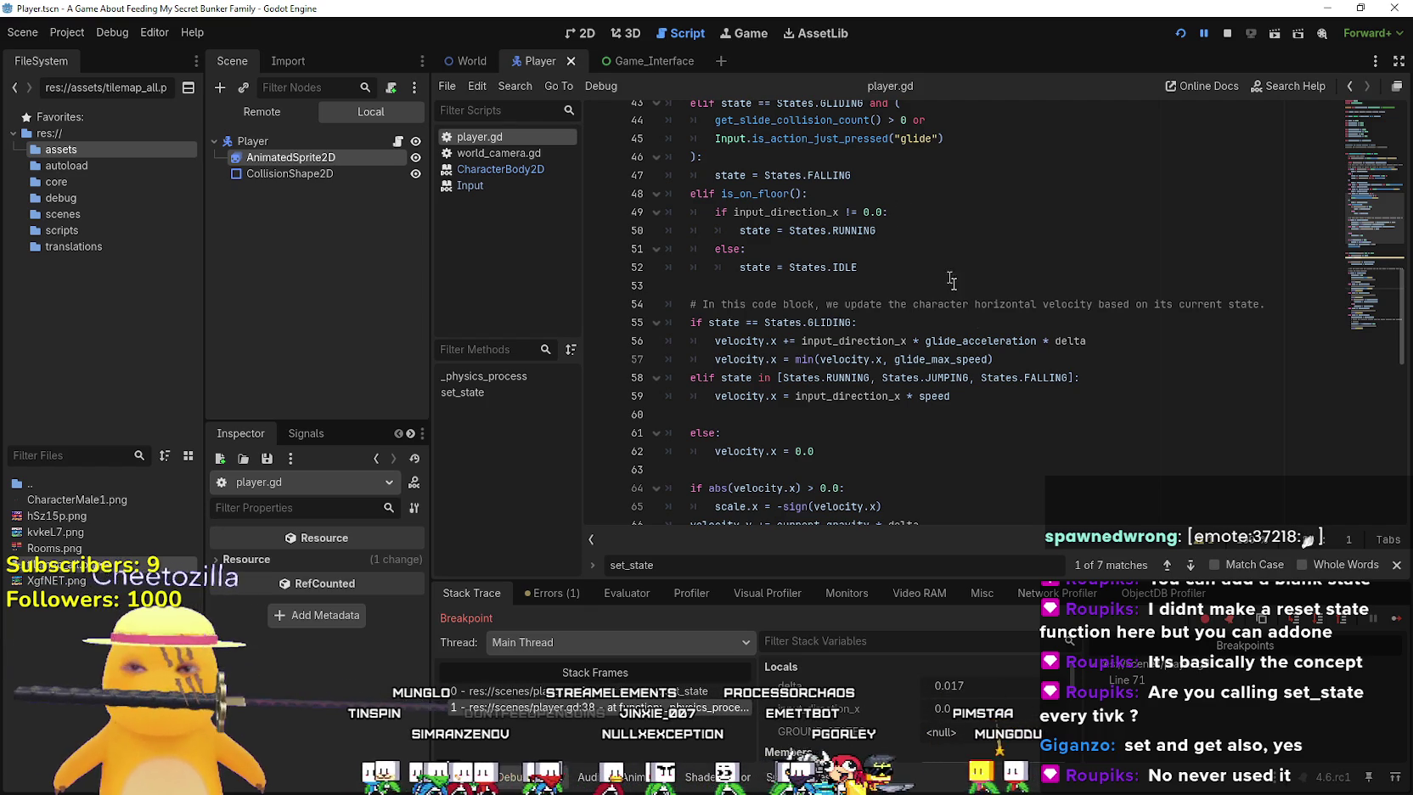
pyautogui.scroll(5, 1104, 395)
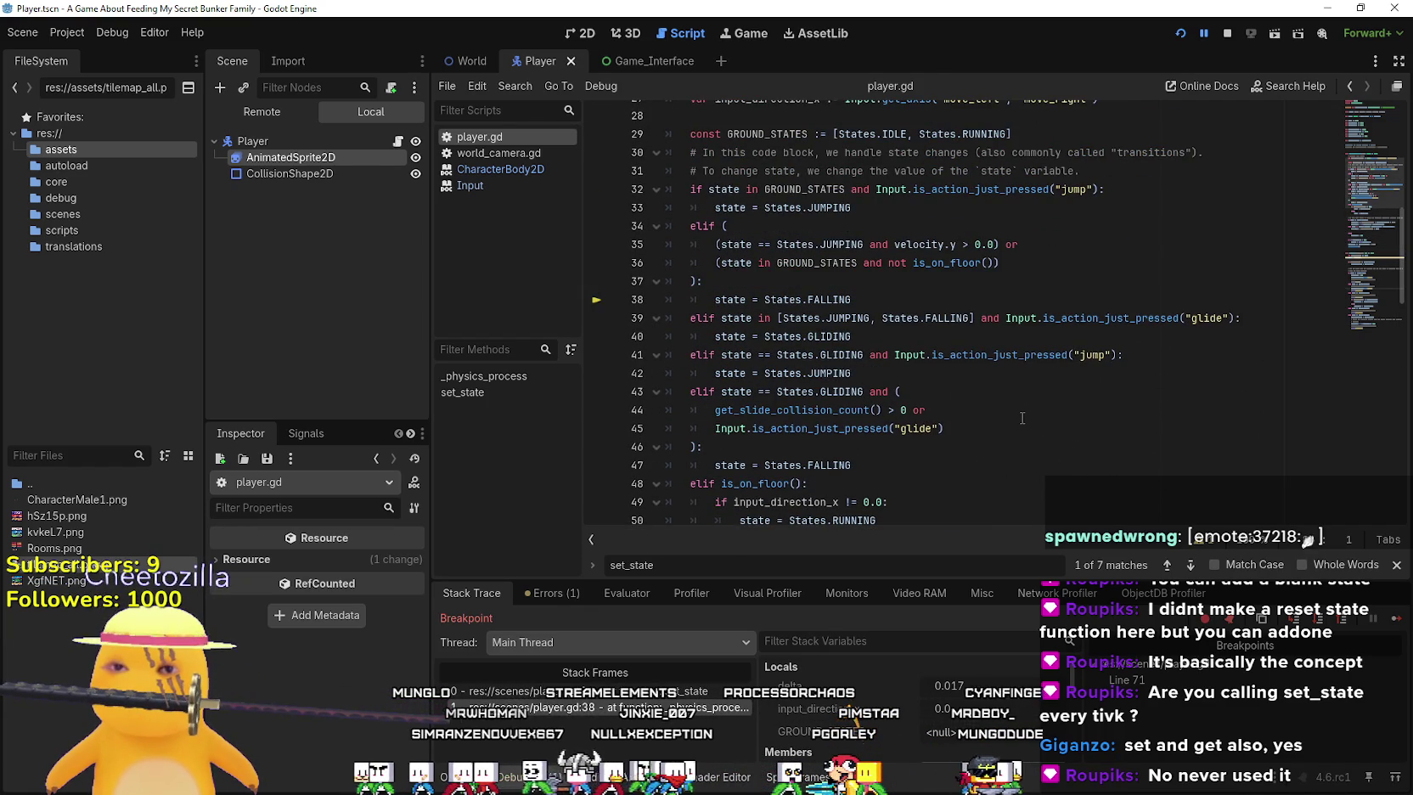
pyautogui.scroll(2, 1019, 416)
pyautogui.click(1062, 375)
pyautogui.scroll(2, 1063, 375)
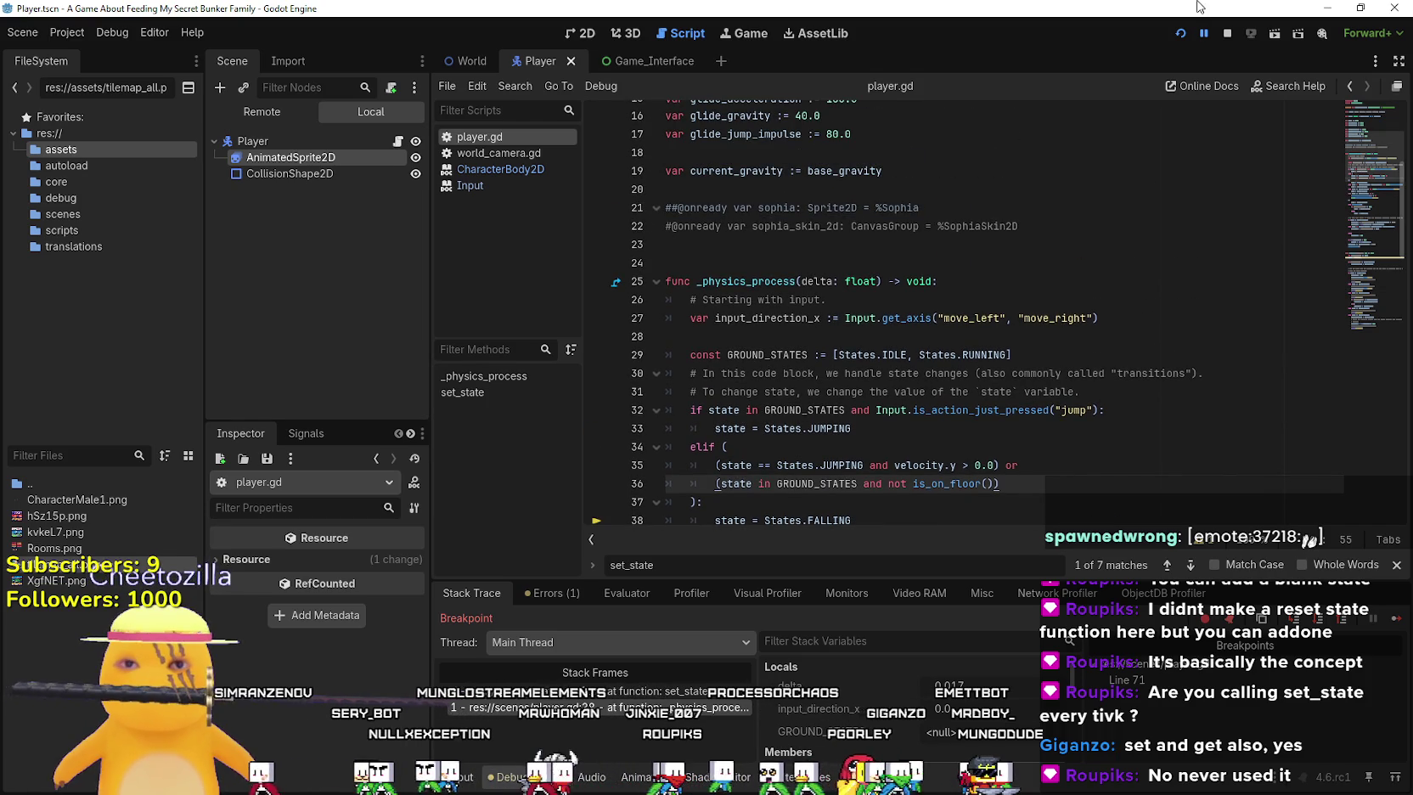
pyautogui.press('F5')
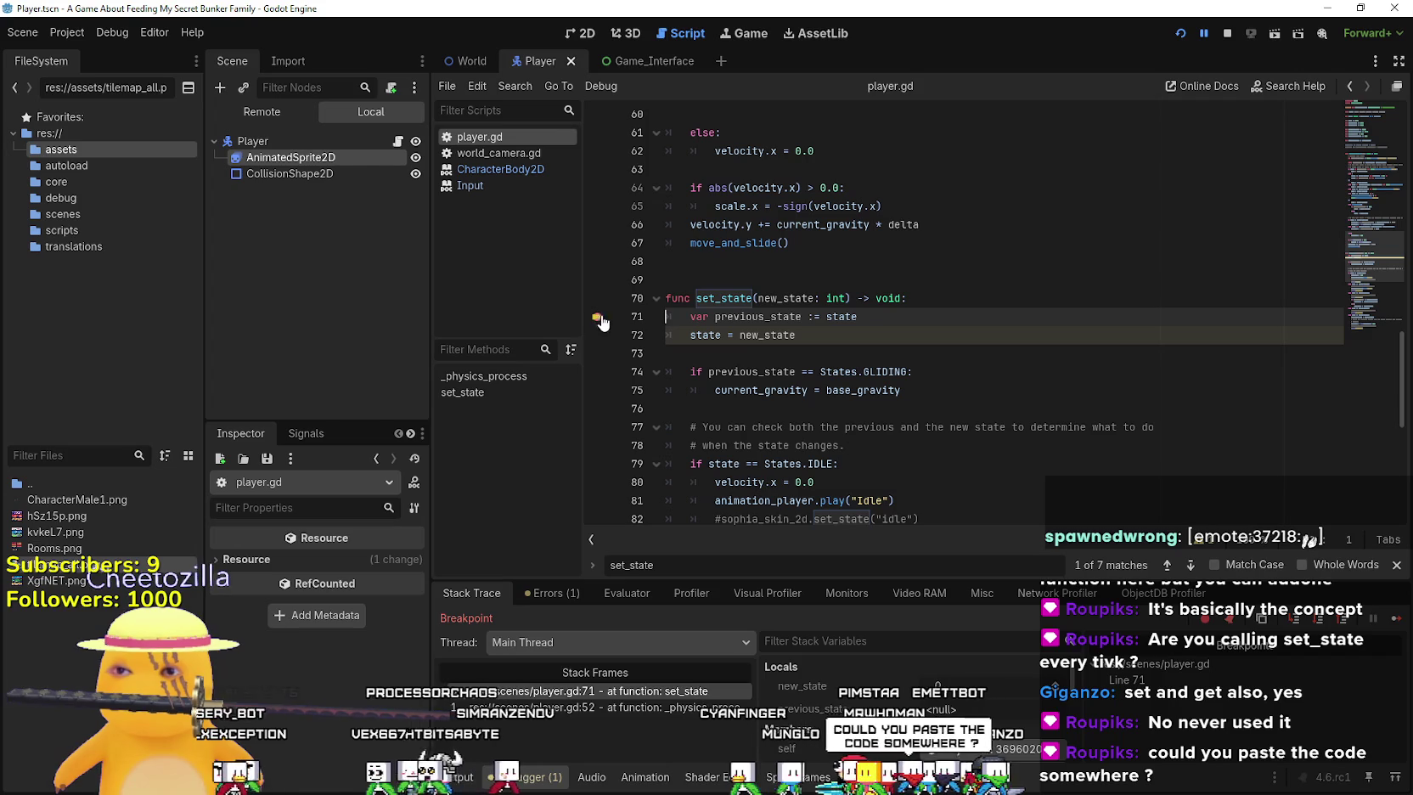
# Remove the line 71 breakpoint, resume, and run the player left and right between corridor and kitchen
pyautogui.click(602, 316)
pyautogui.click(1388, 625)
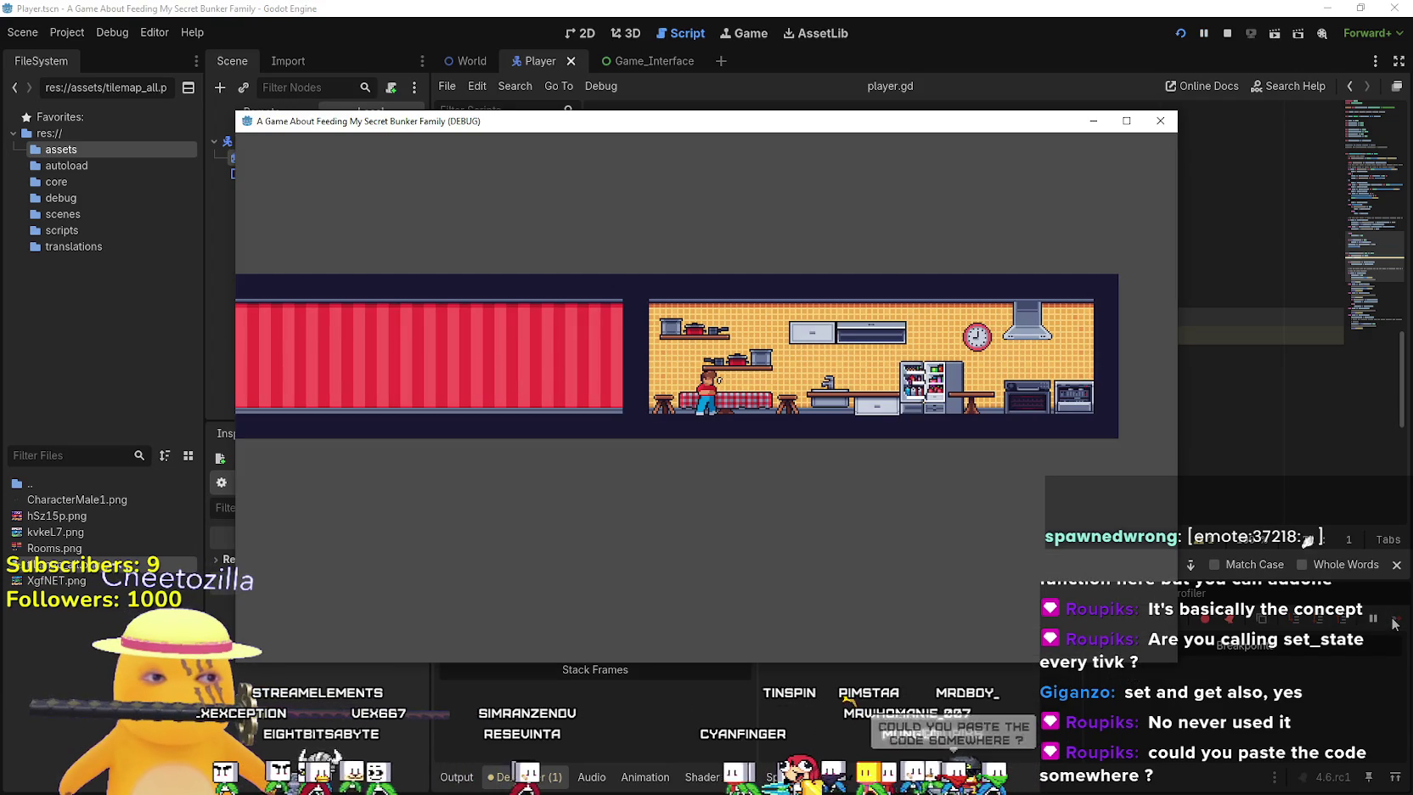
pyautogui.press('Left')
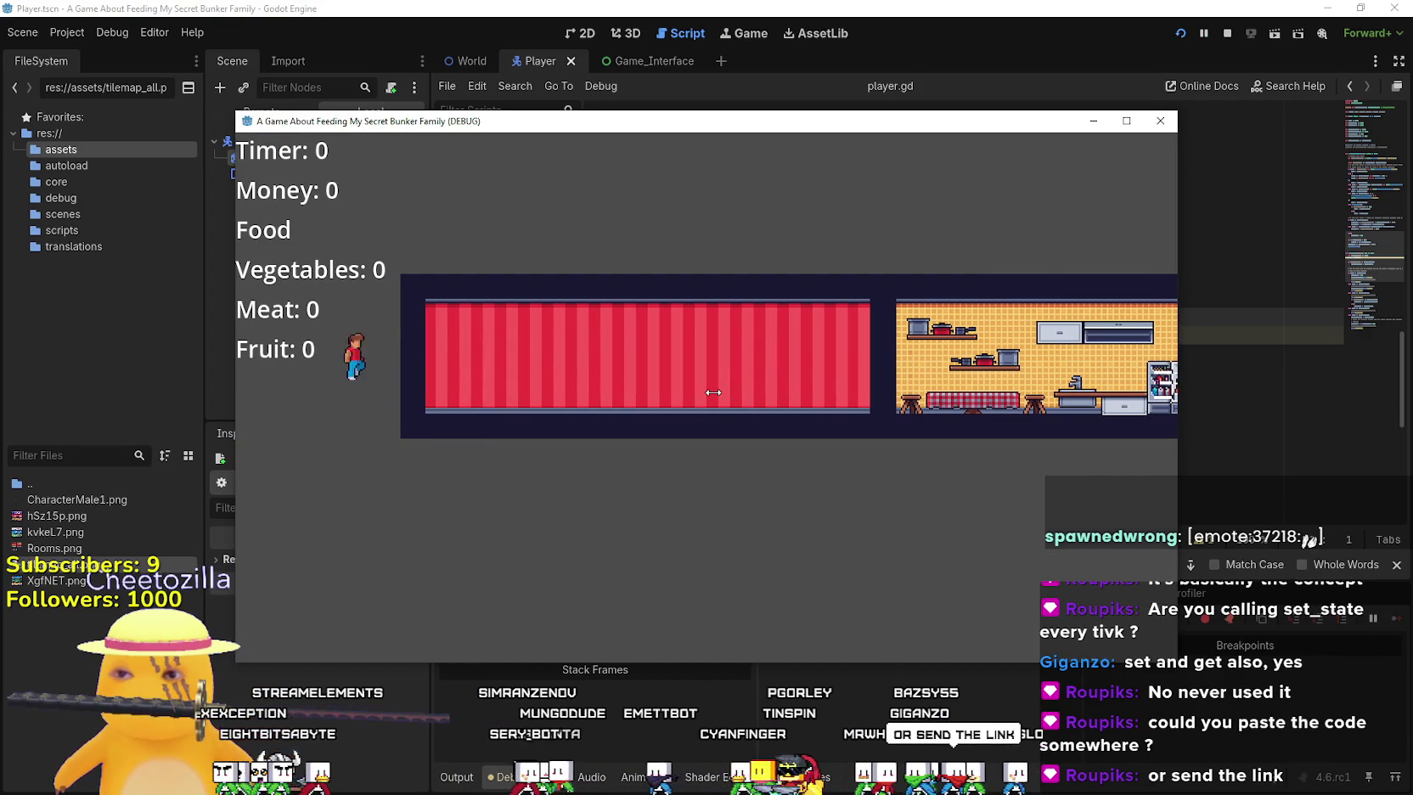
pyautogui.press('Right')
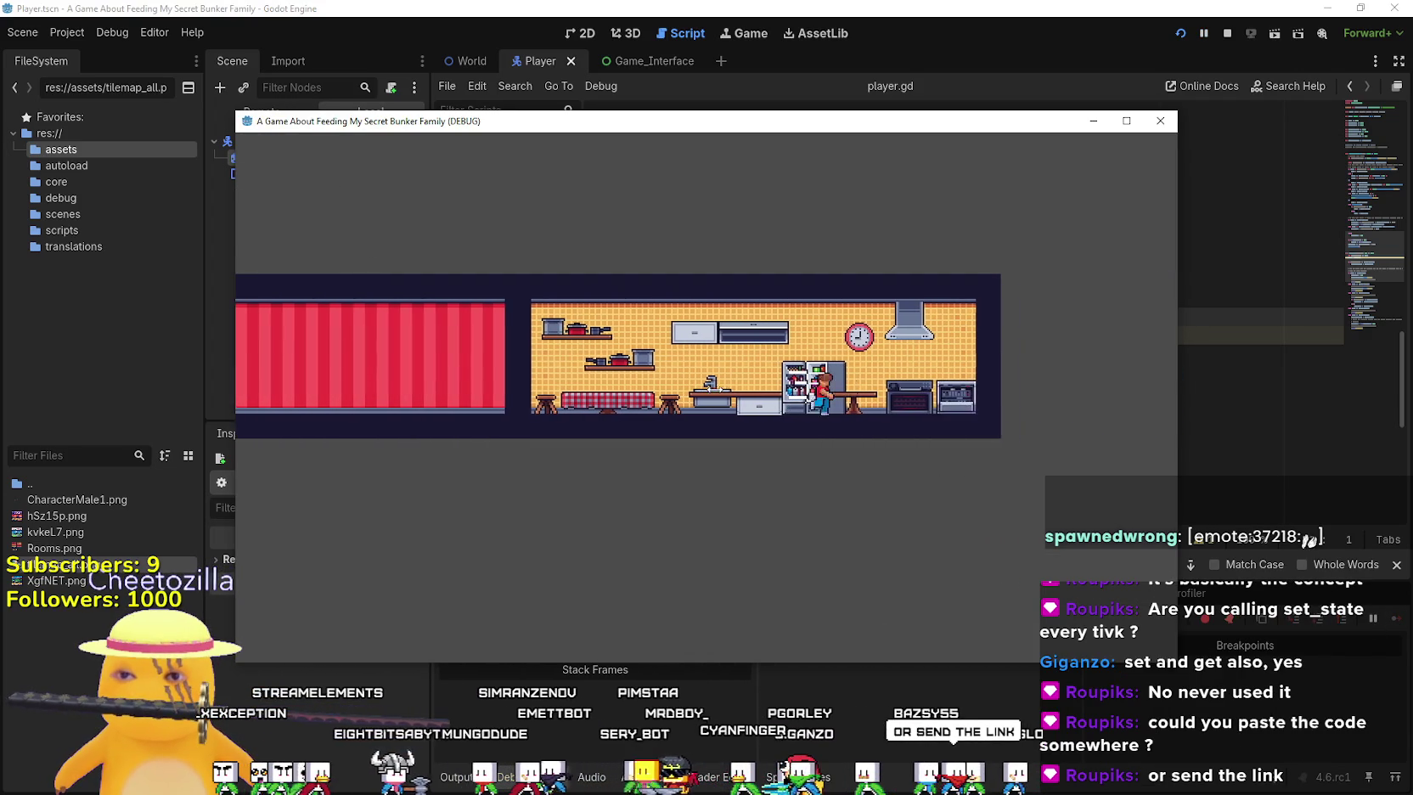
pyautogui.press('Left')
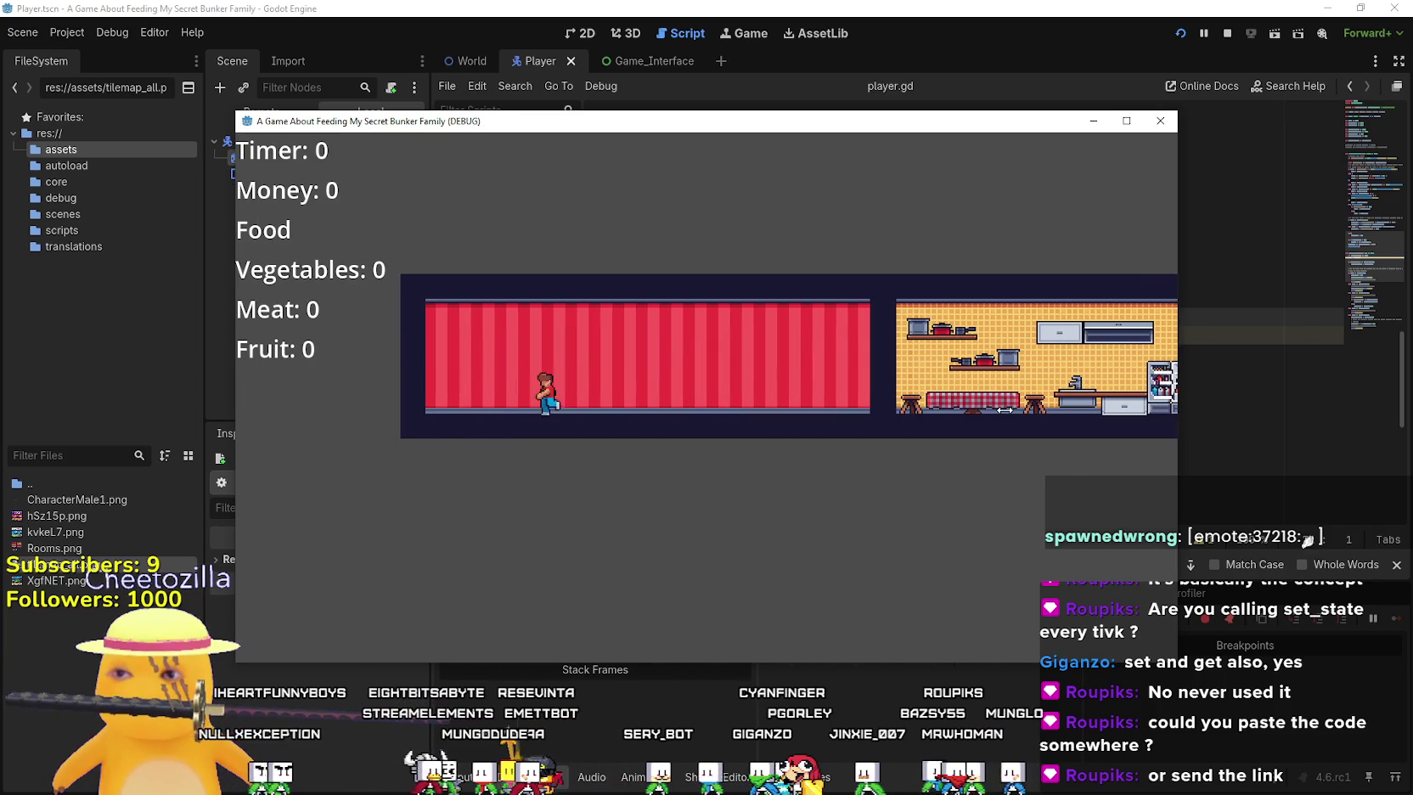
pyautogui.press('Right')
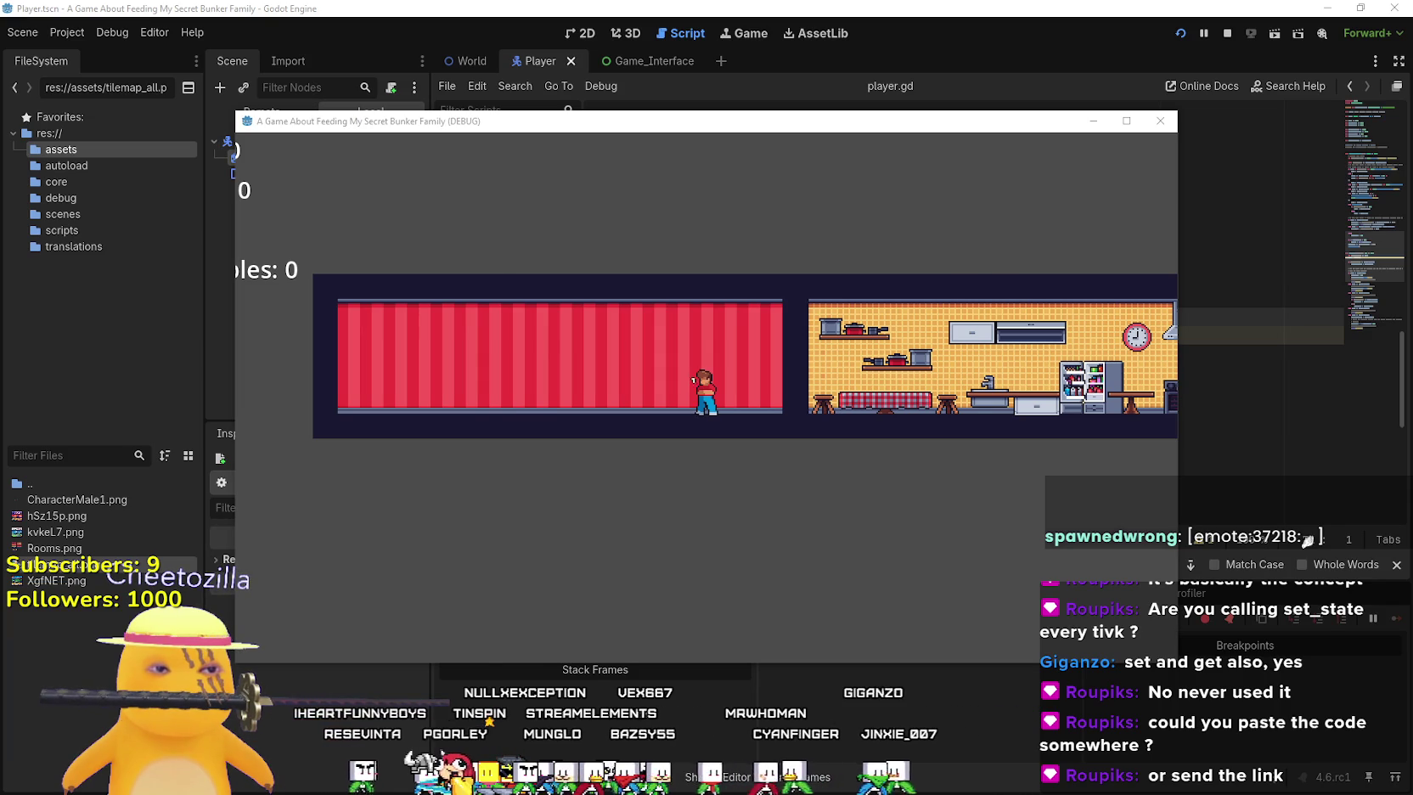
pyautogui.hotkey('alt', 'Tab')
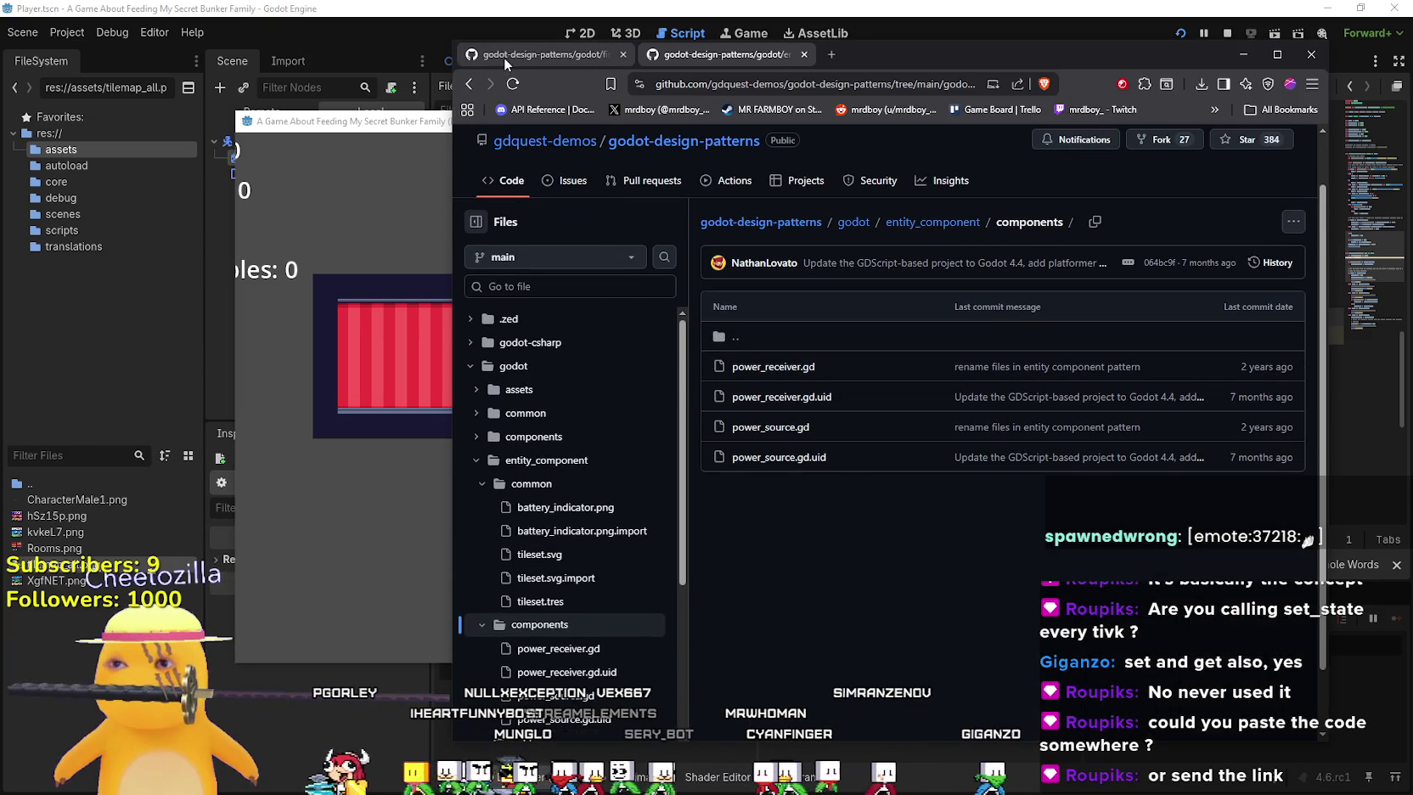
# Copy the player_single_script.gd GitHub page's URL and return to Godot's player.gd
pyautogui.click(503, 56)
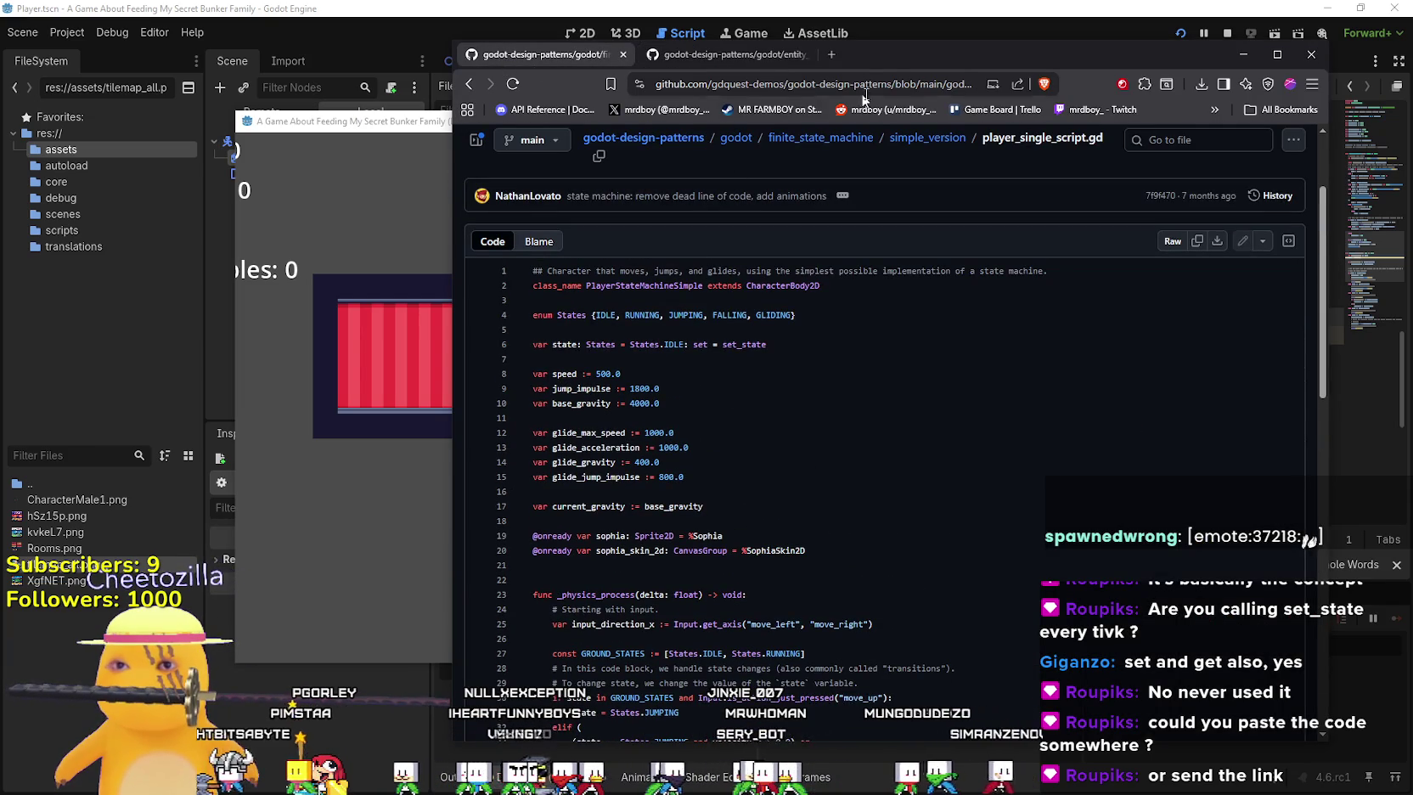
pyautogui.click(871, 79)
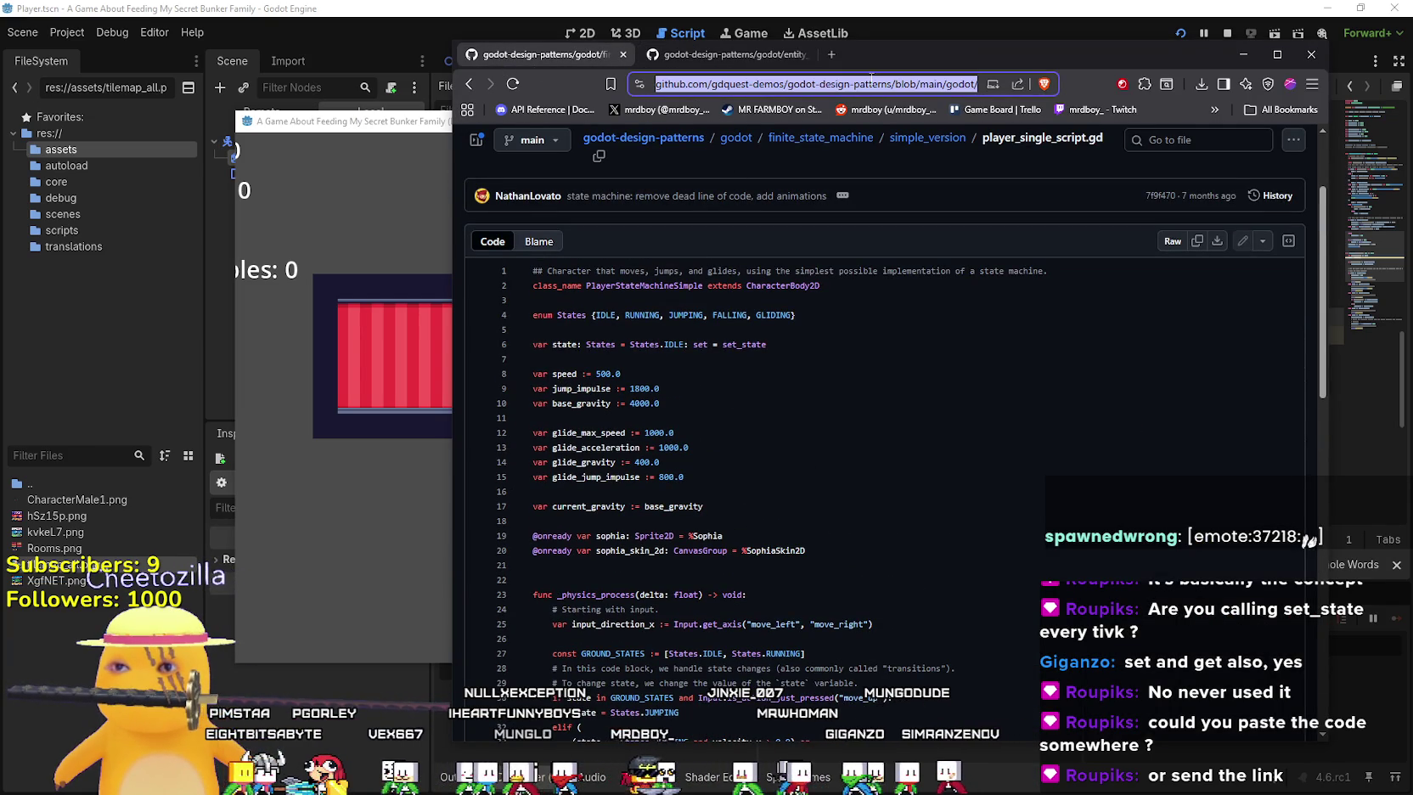
pyautogui.hotkey('alt', 'Tab')
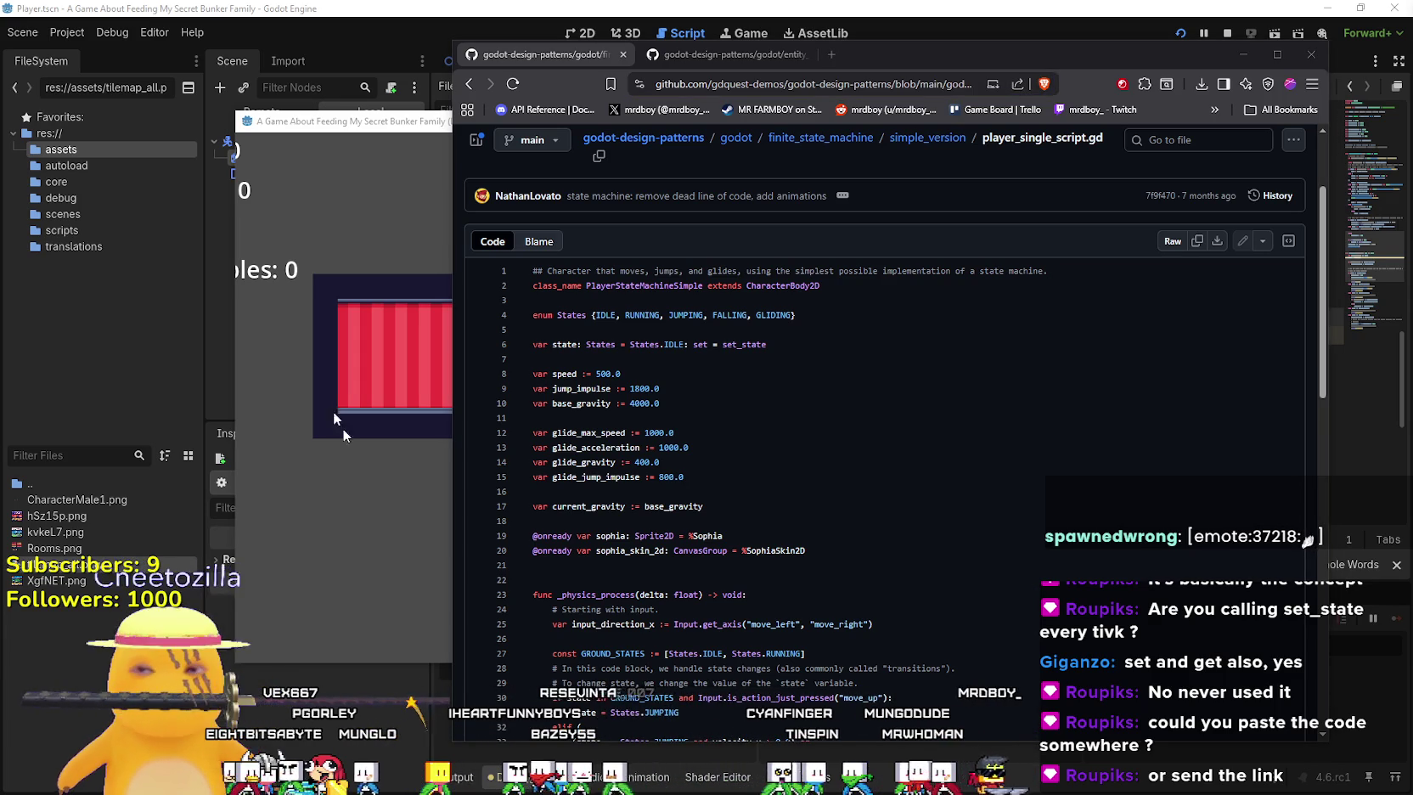
pyautogui.click(367, 7)
pyautogui.scroll(-3, 808, 402)
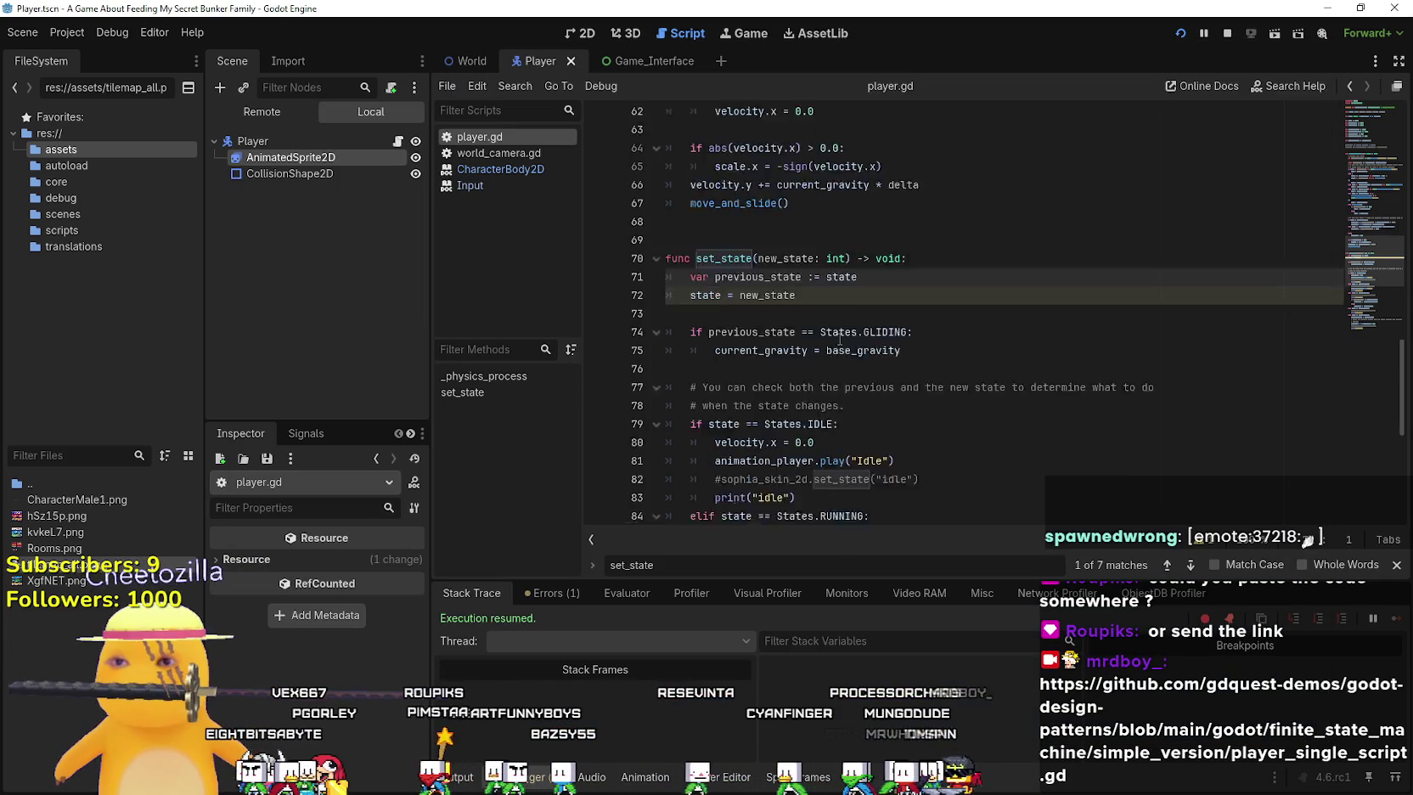
# Walk the player right and left repeatedly to check sprite flipping, then stop the game
pyautogui.click(892, 239)
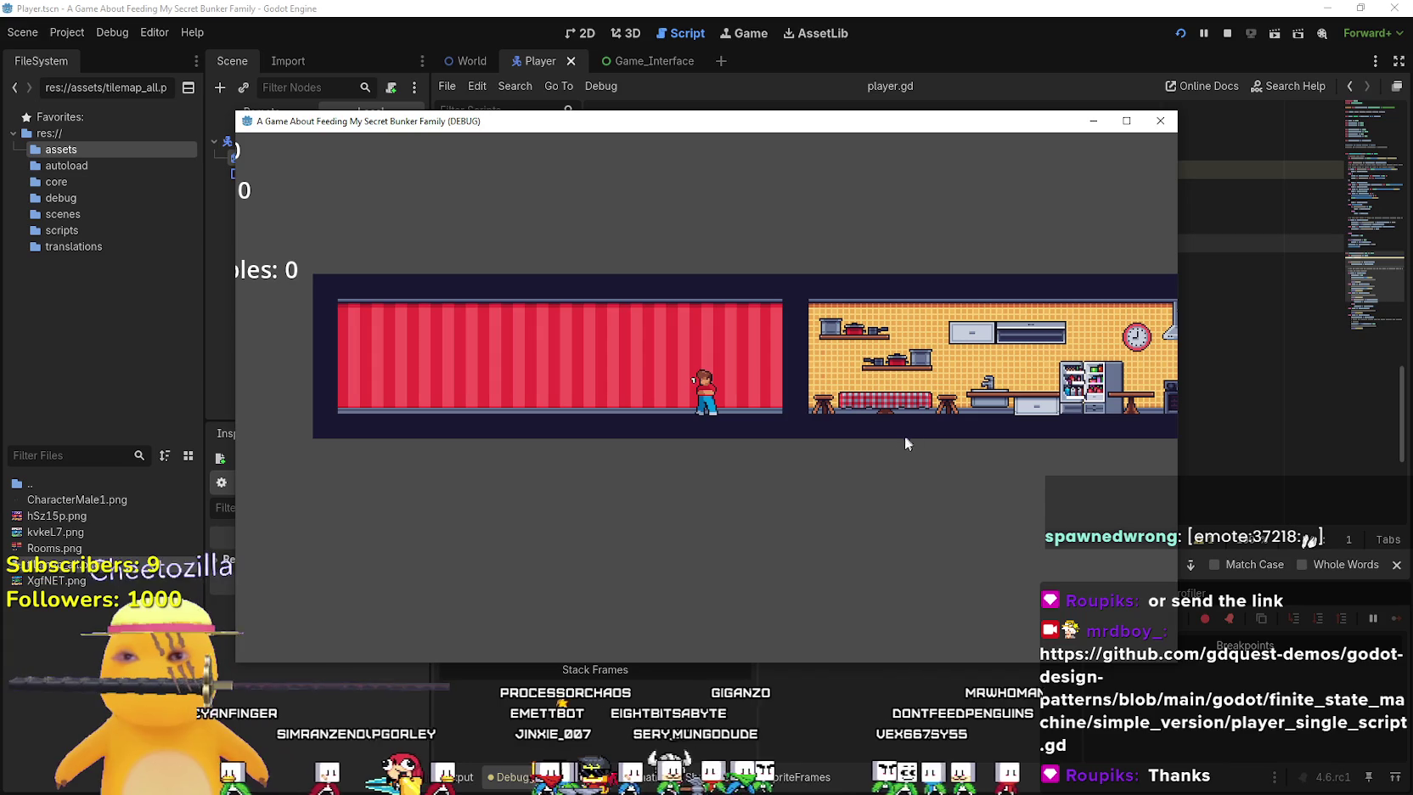
pyautogui.press('Right')
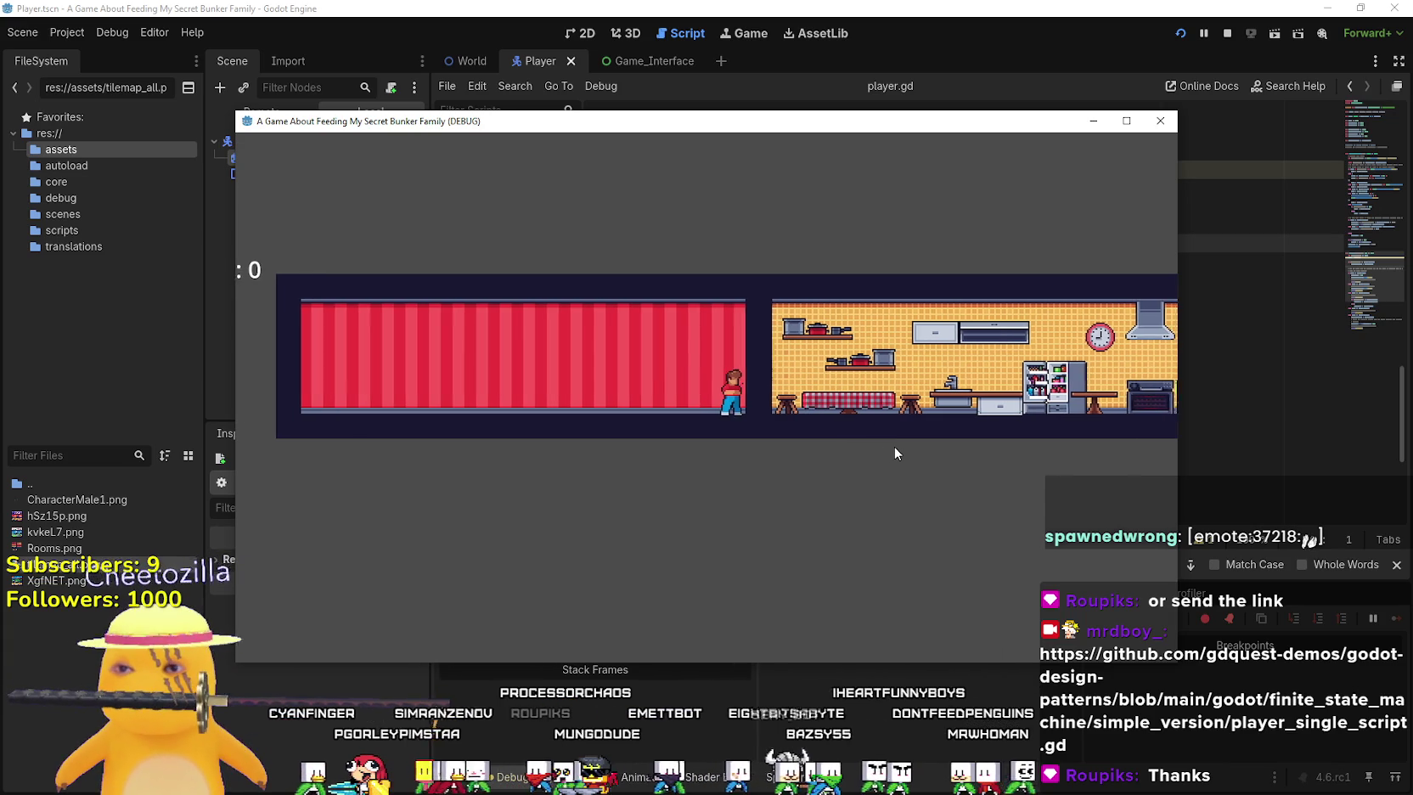
pyautogui.press('Left')
pyautogui.press('Right')
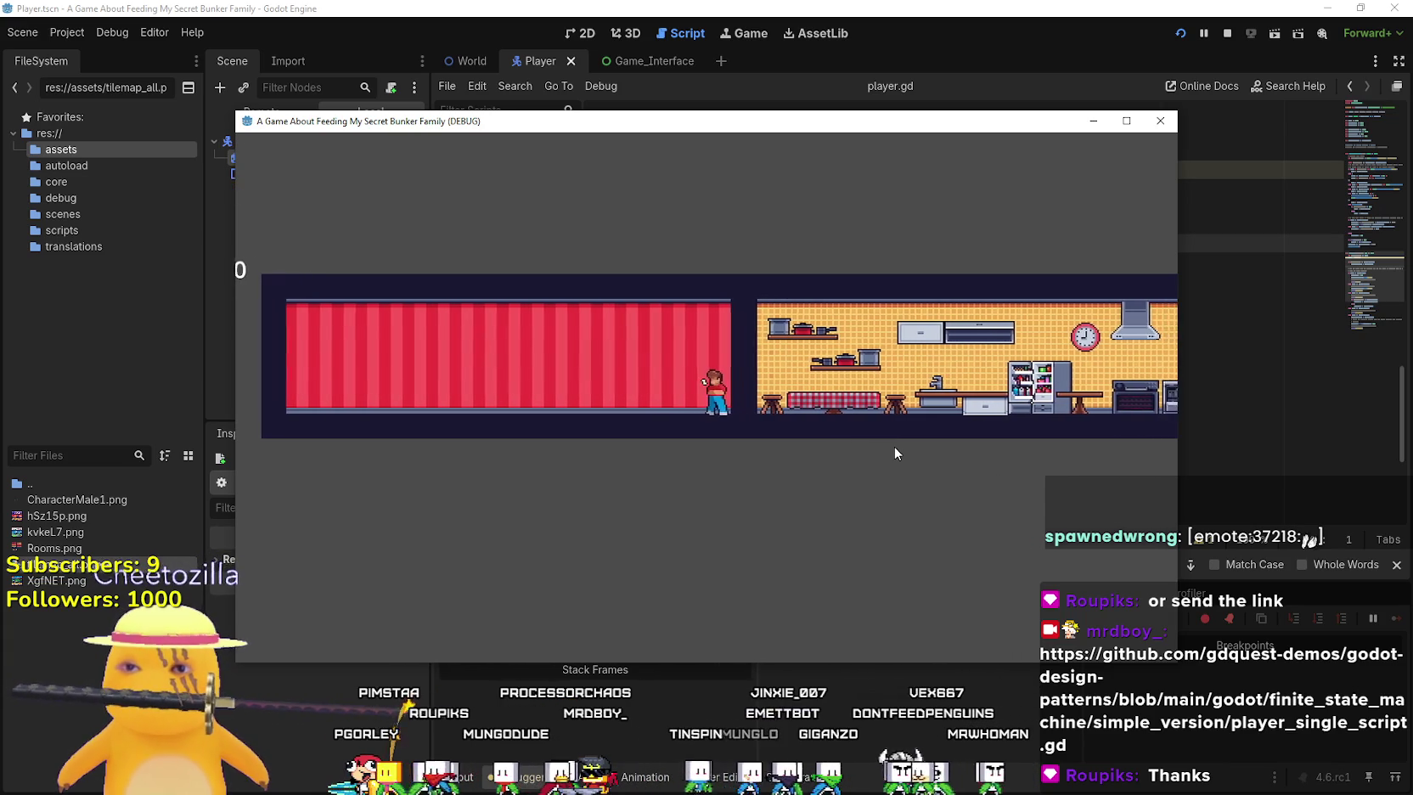
pyautogui.press('Left')
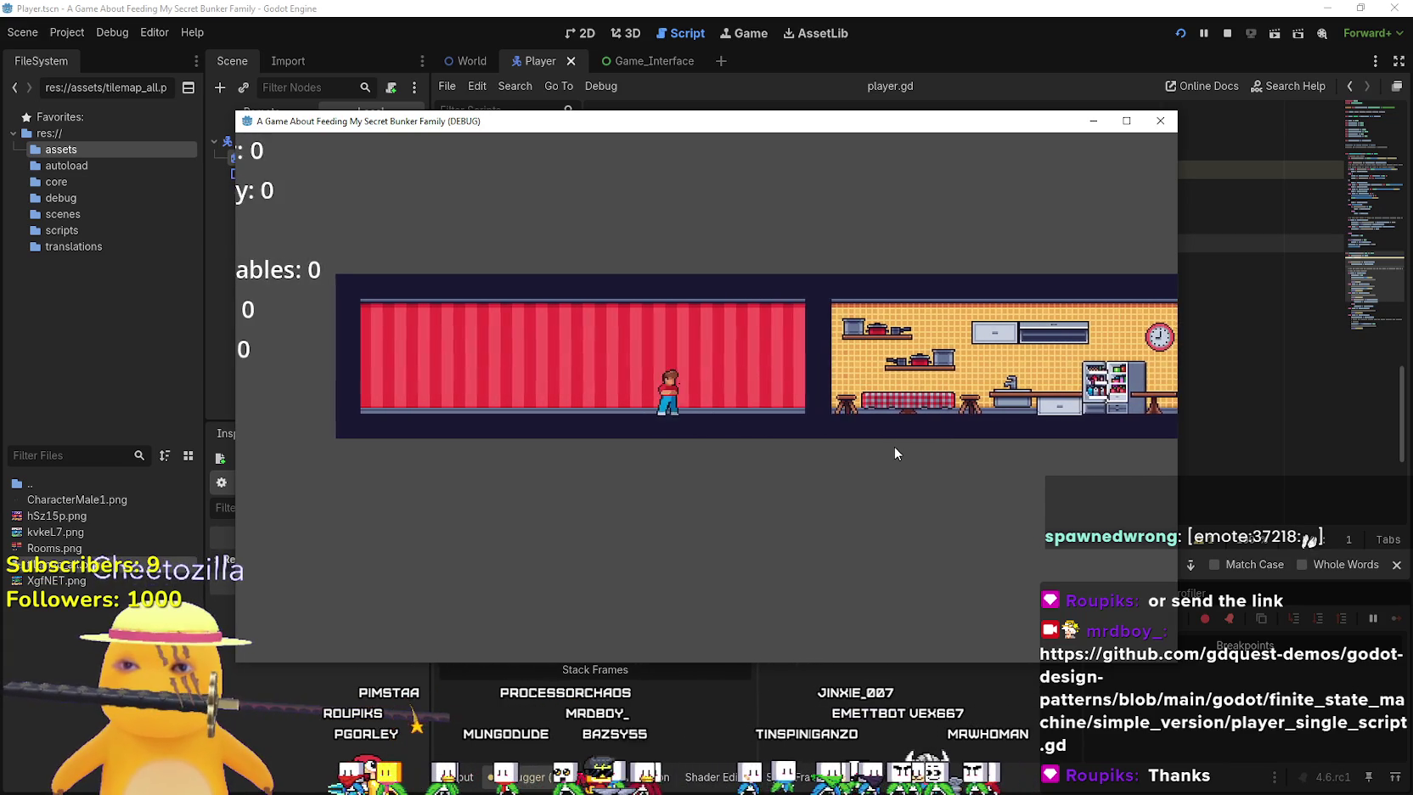
pyautogui.press('Right')
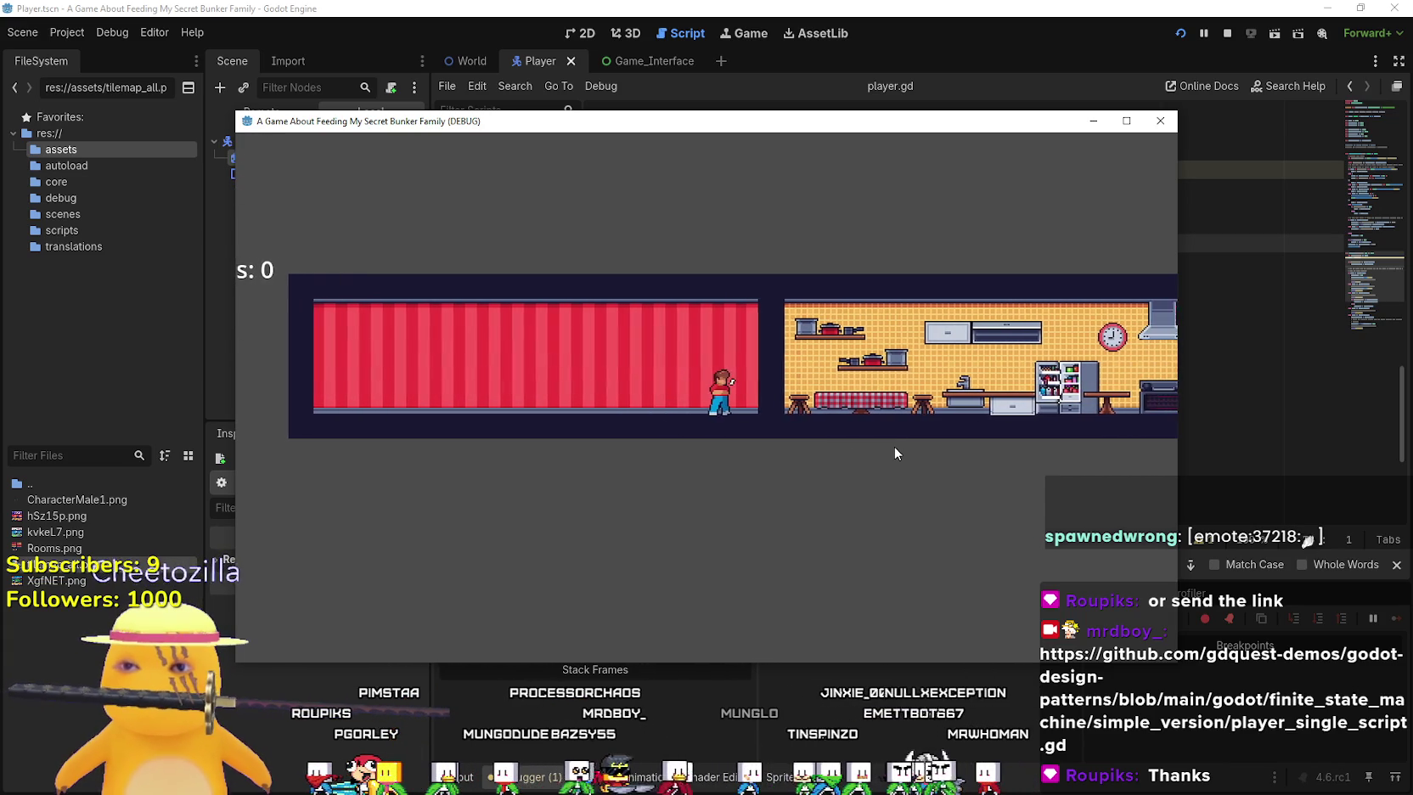
pyautogui.press('Left')
pyautogui.press('Right')
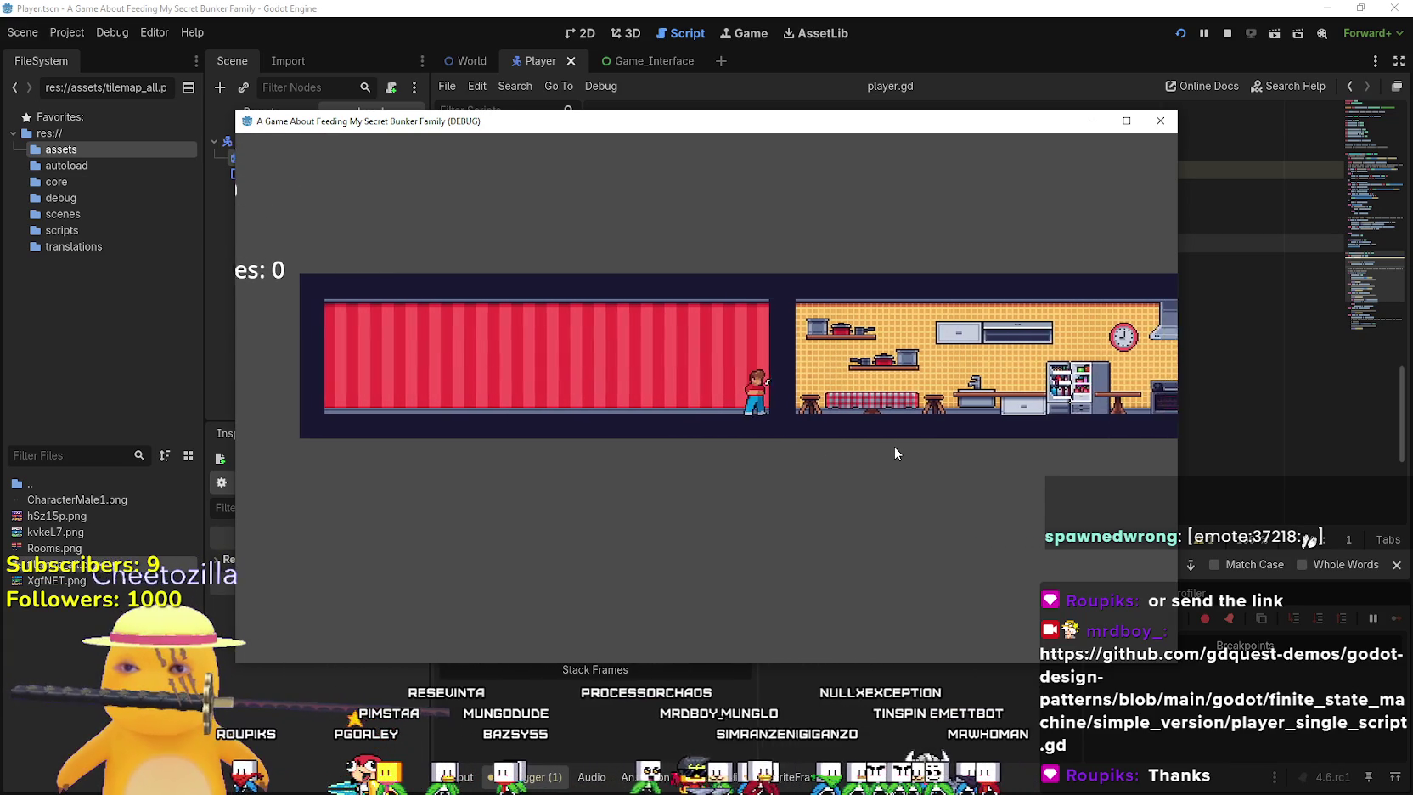
pyautogui.press('Right')
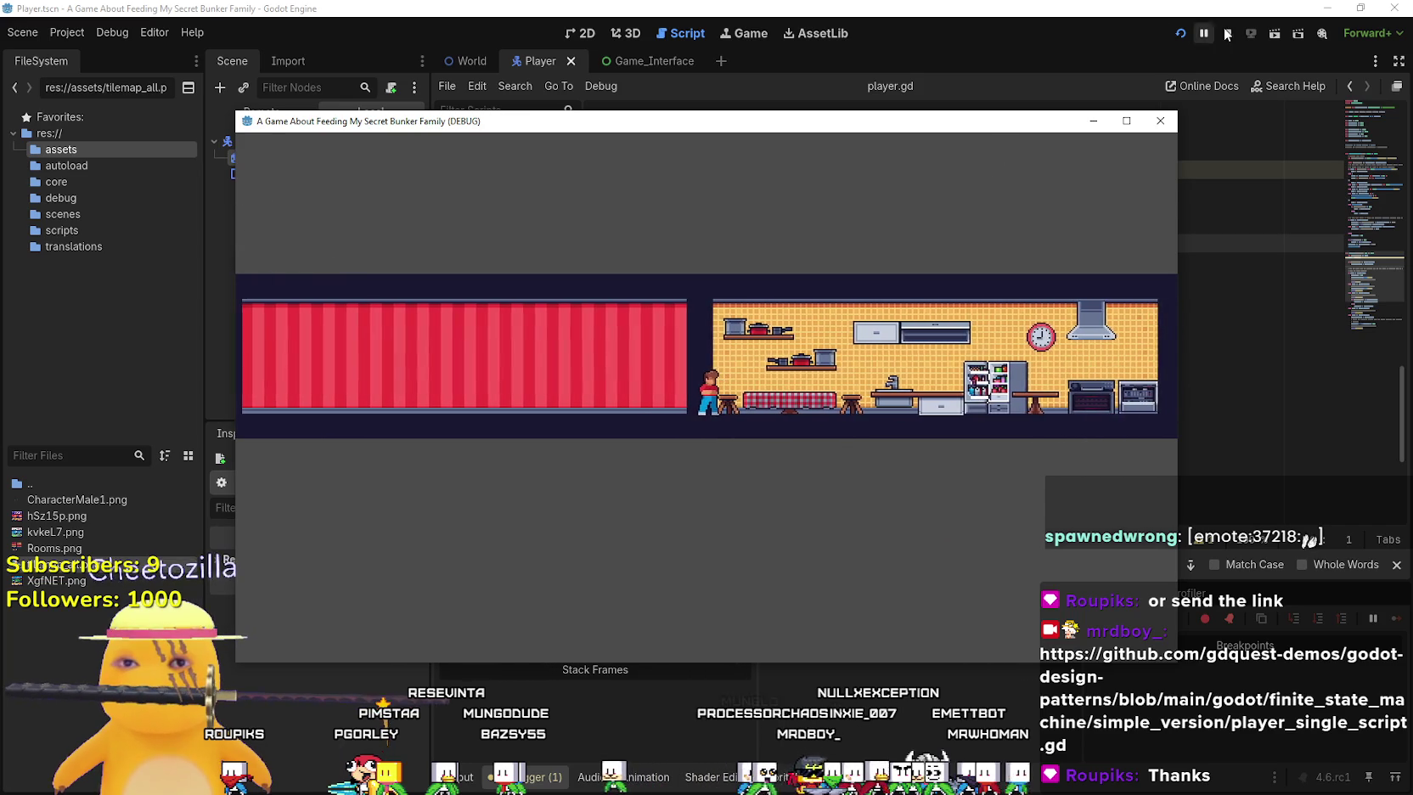
pyautogui.click(1226, 34)
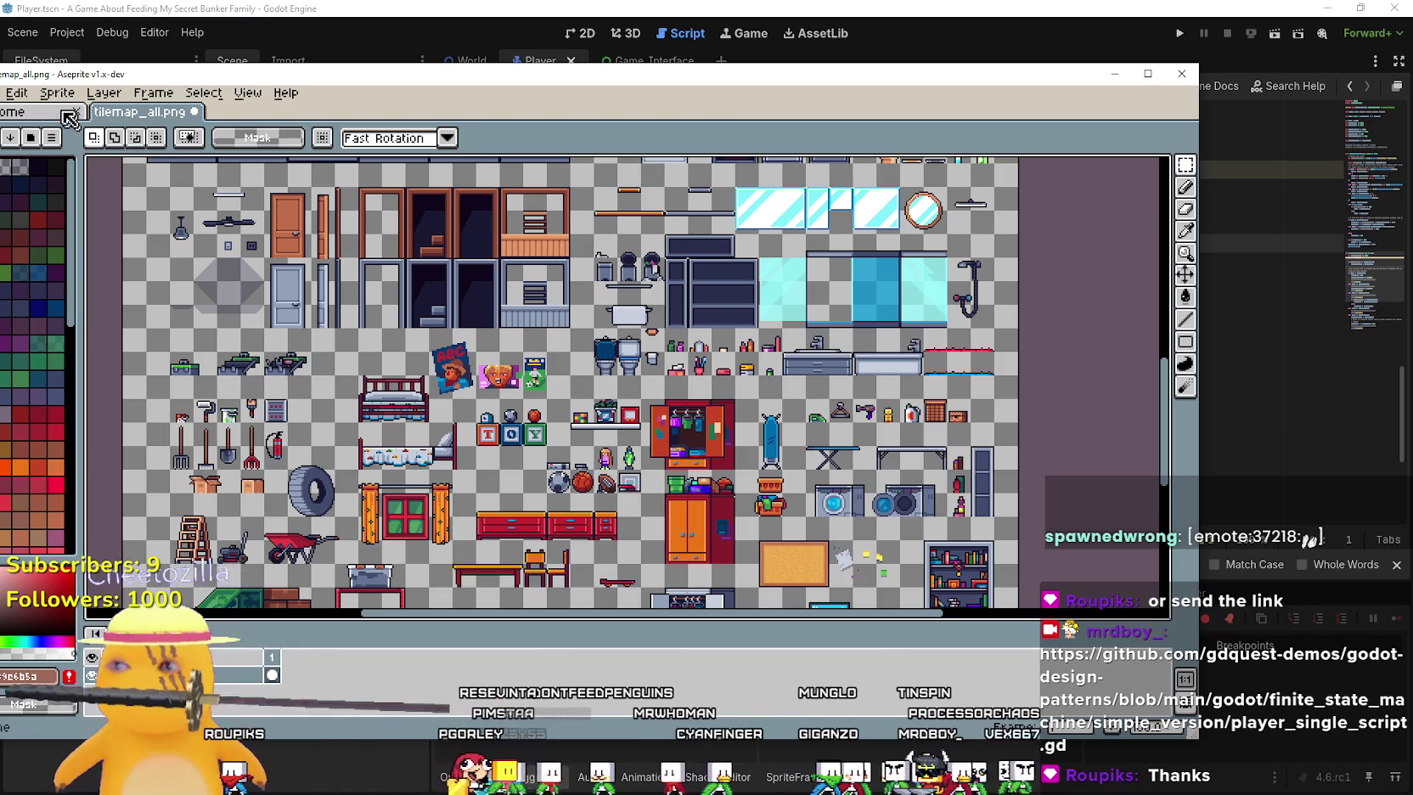
# Move the Aseprite window fully onscreen and bring up File > Open
pyautogui.moveTo(85, 74); pyautogui.dragTo(316, 74)
pyautogui.click(216, 94)
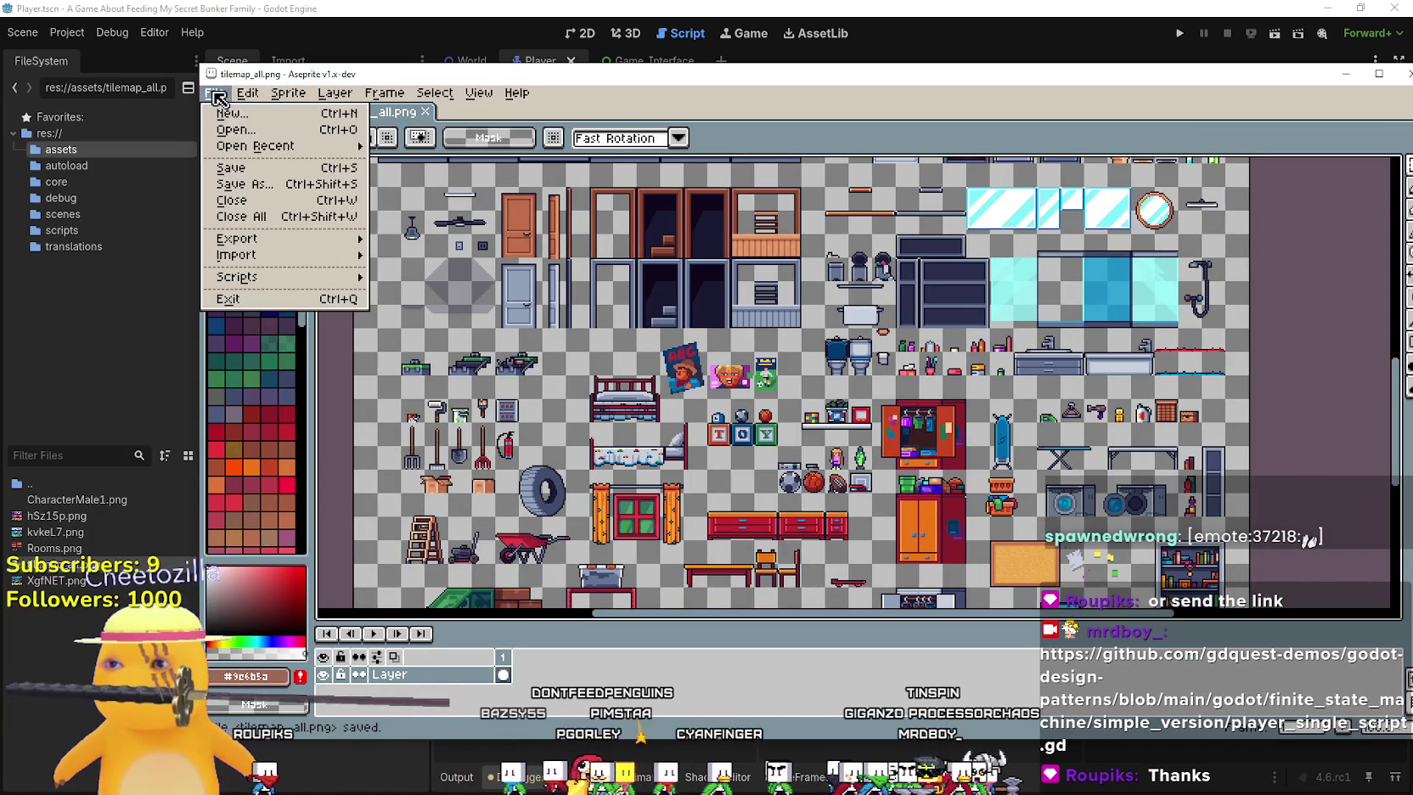
pyautogui.moveTo(280, 146)
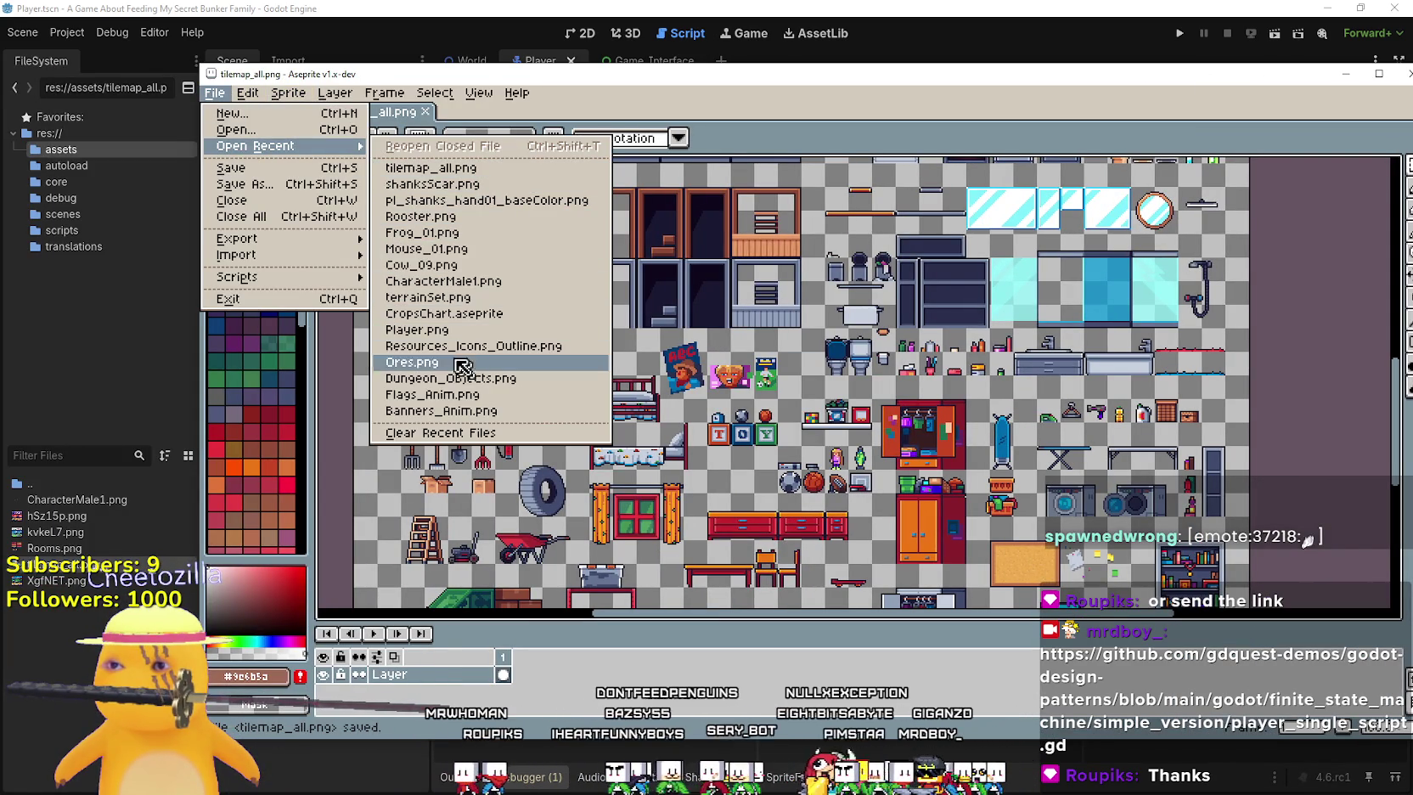
pyautogui.click(283, 130)
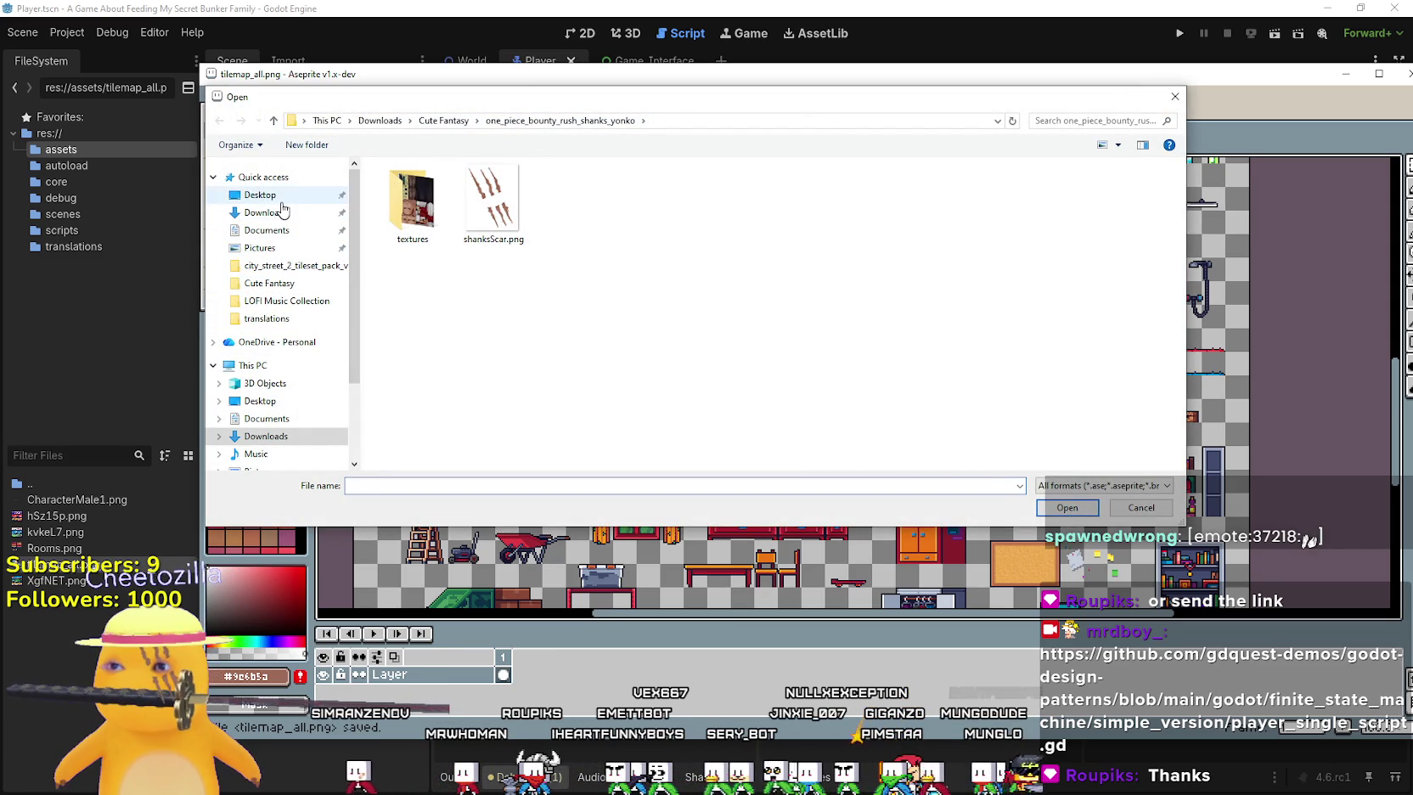
# Browse Documents > GitHub > project > assets and open CharacterMale1.png
pyautogui.click(267, 230)
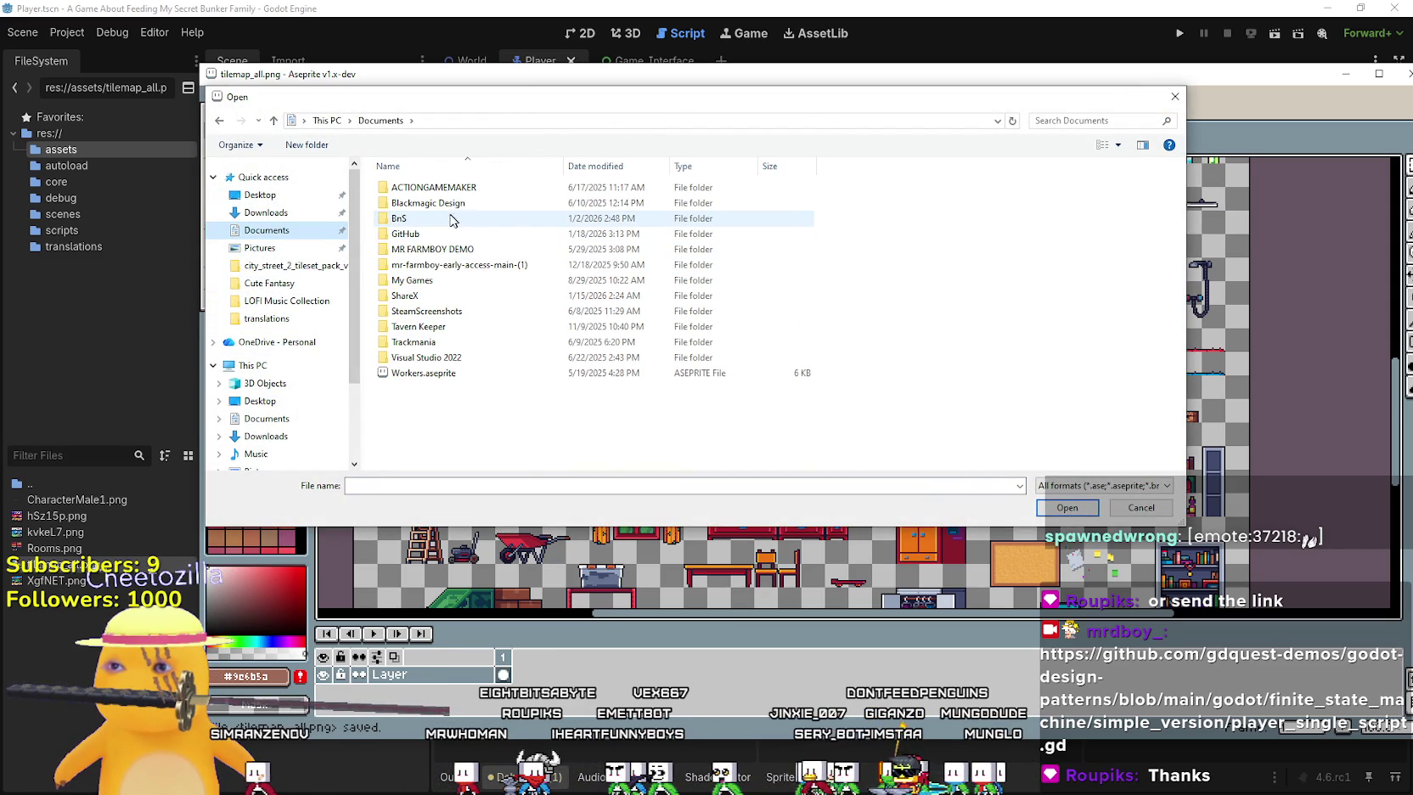
pyautogui.doubleClick(432, 234)
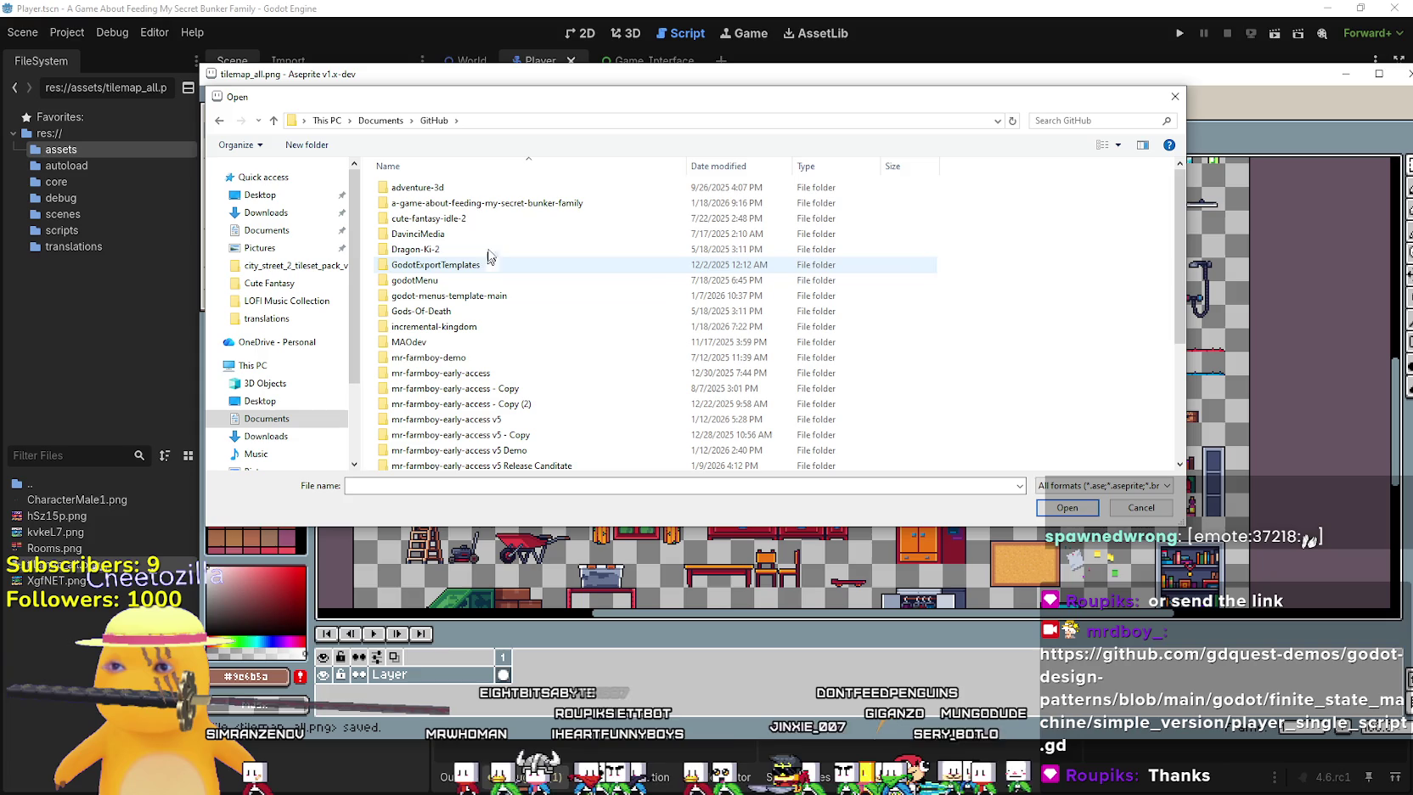
pyautogui.doubleClick(499, 203)
pyautogui.doubleClick(499, 204)
pyautogui.click(414, 213)
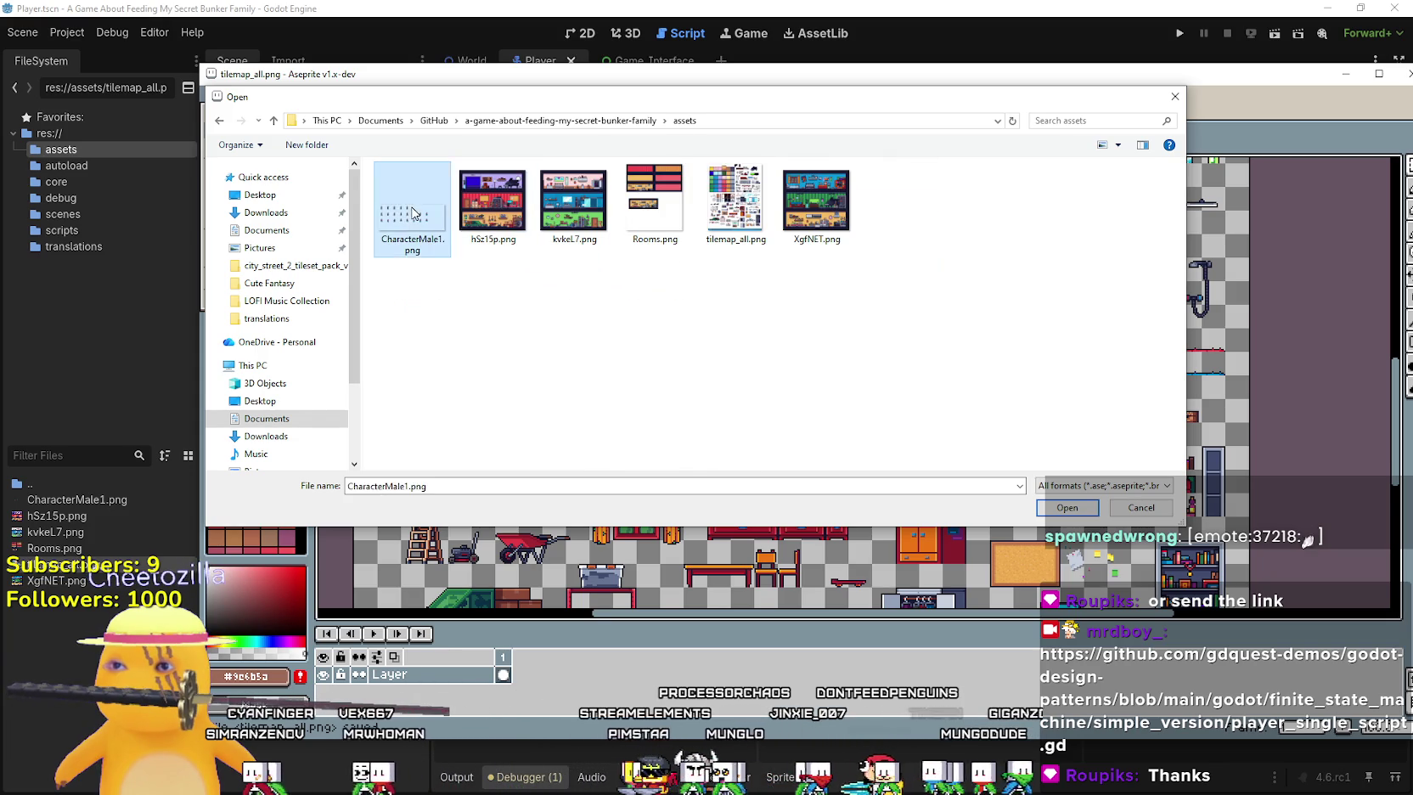
pyautogui.doubleClick(413, 212)
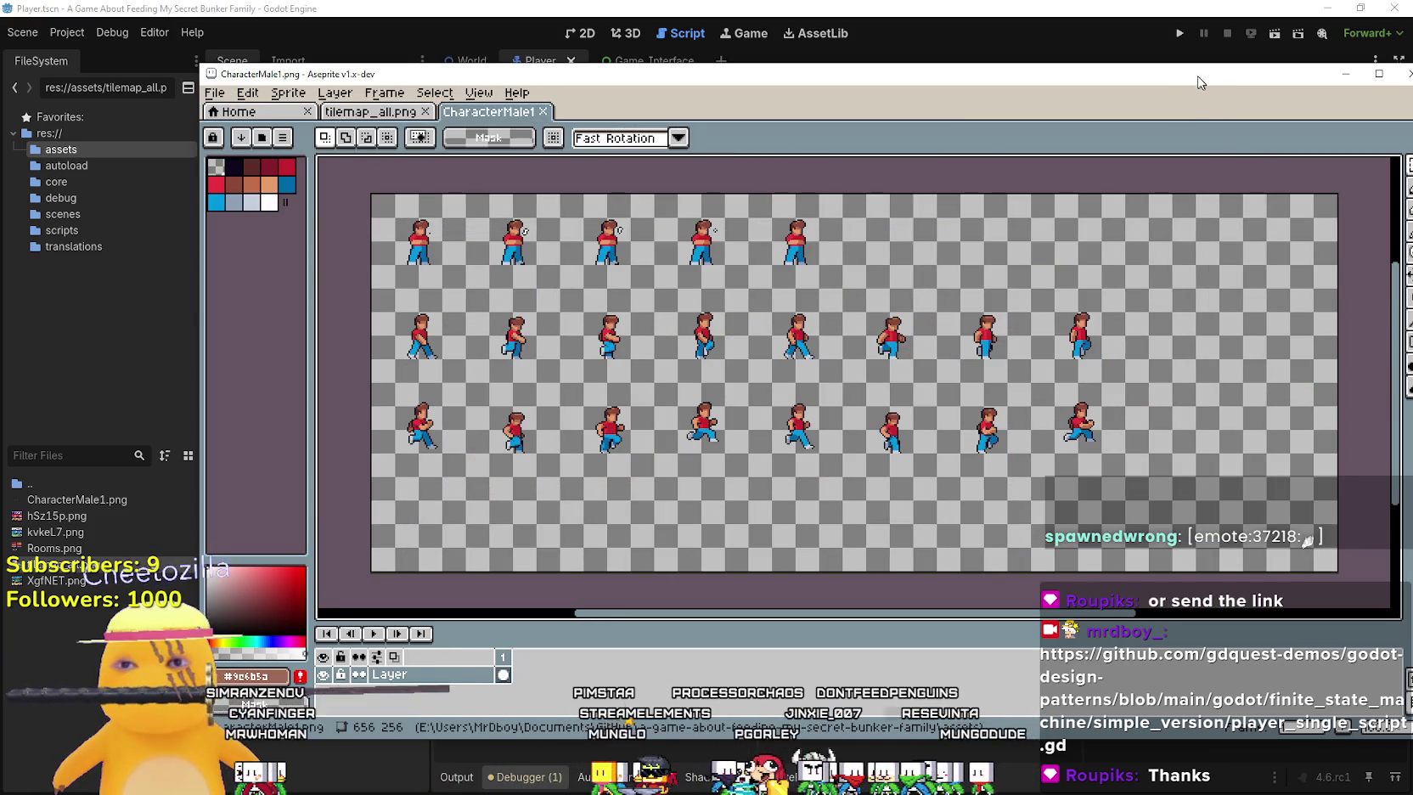
# Flip the first three first-row character frames horizontally
pyautogui.moveTo(1199, 82); pyautogui.dragTo(1096, 68)
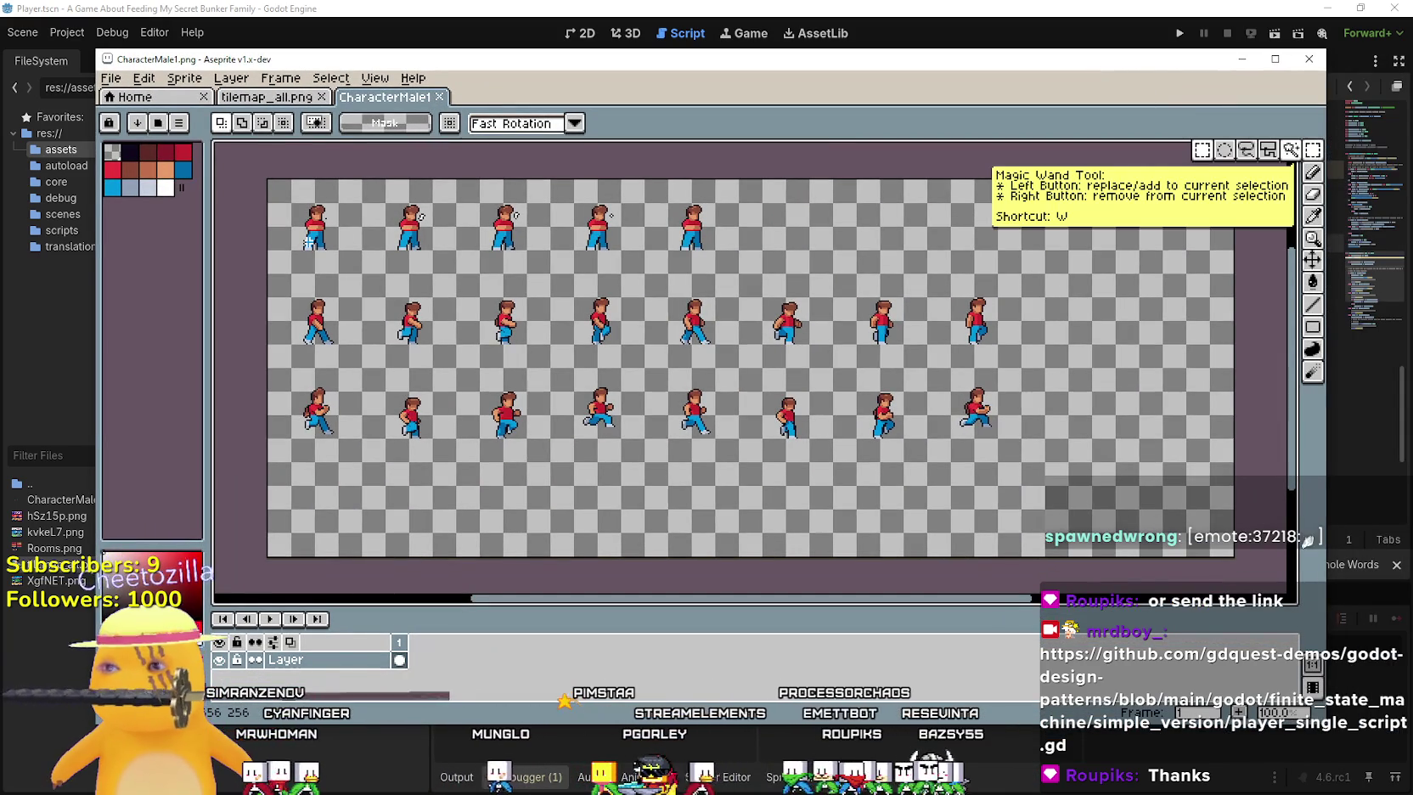
pyautogui.moveTo(268, 250); pyautogui.dragTo(419, 199)
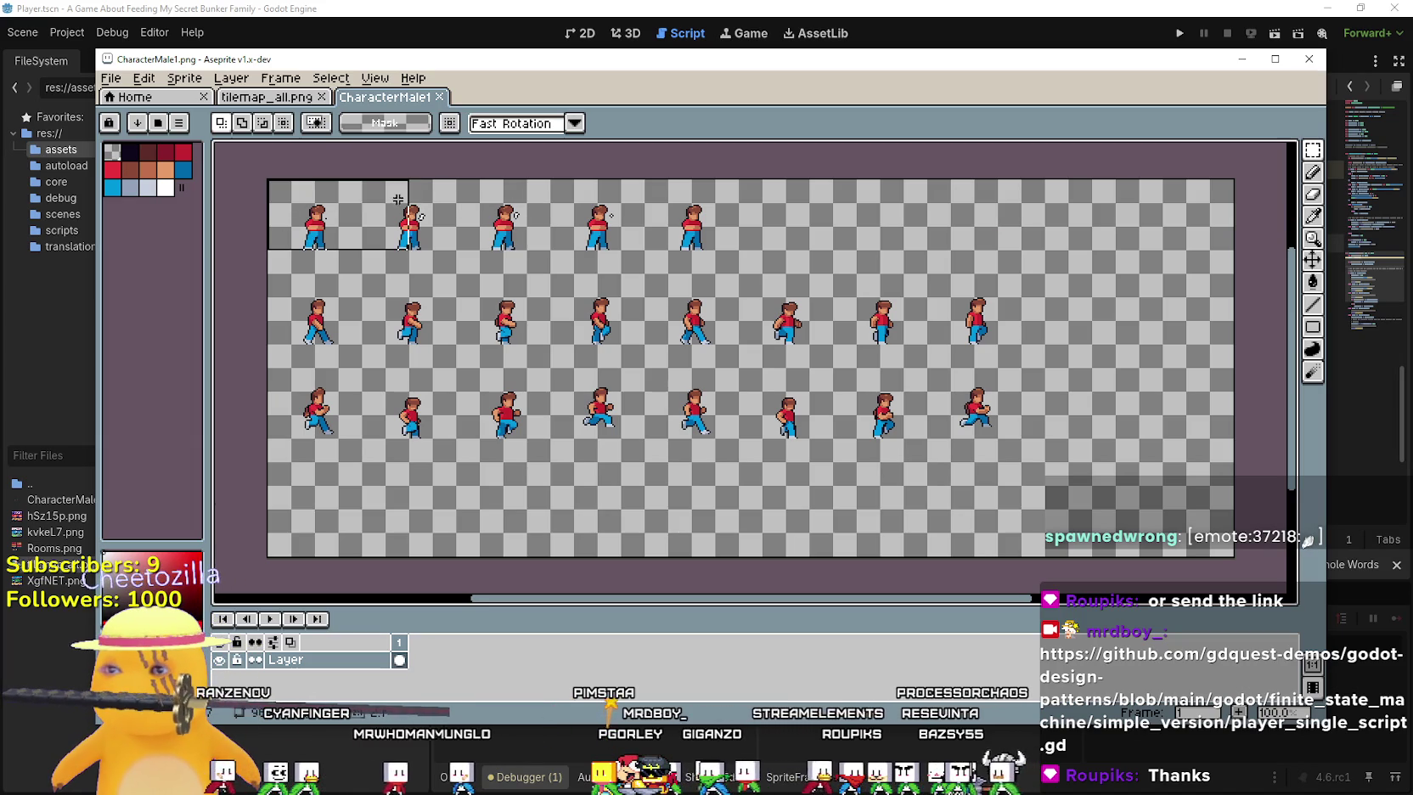
pyautogui.moveTo(360, 249); pyautogui.dragTo(267, 179)
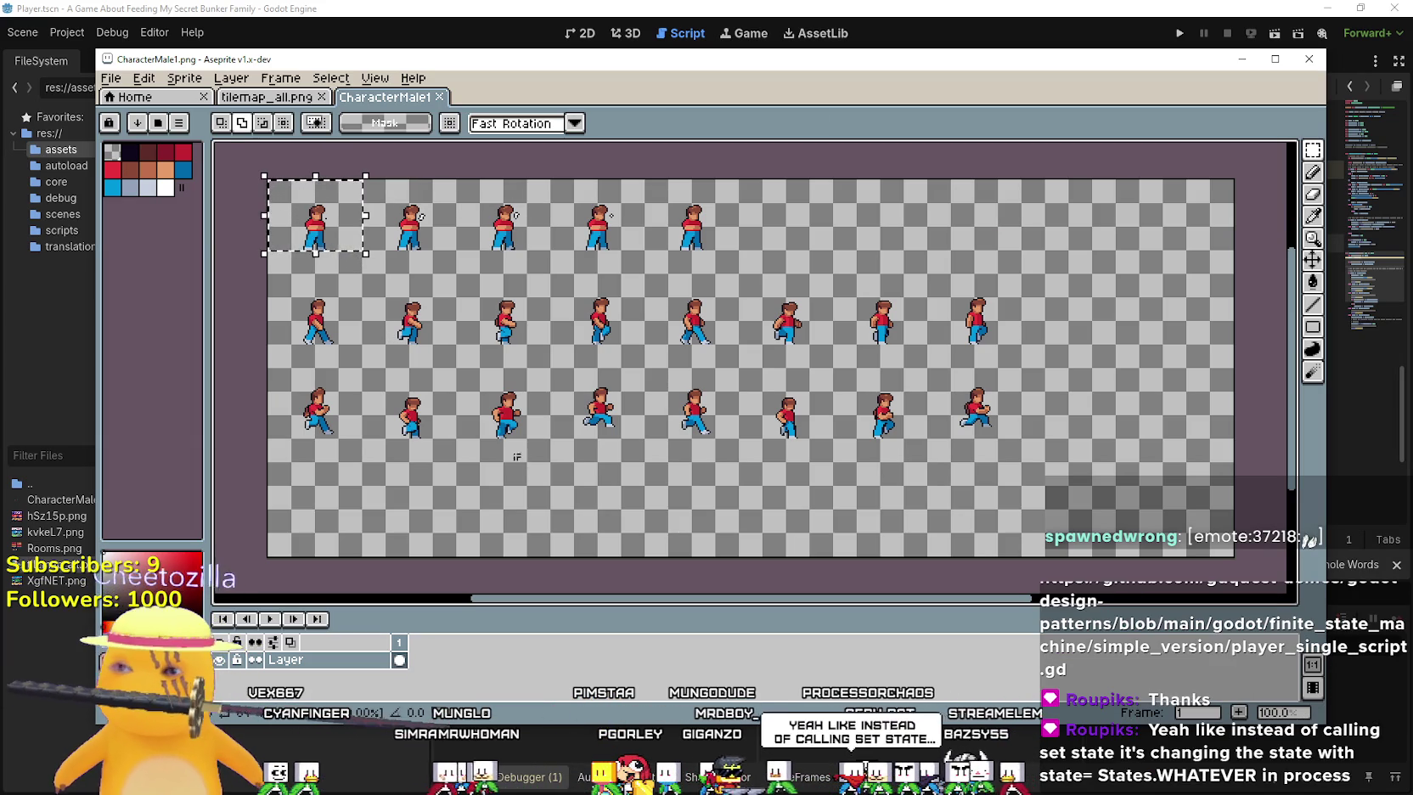
pyautogui.hotkey('ctrl', 't')
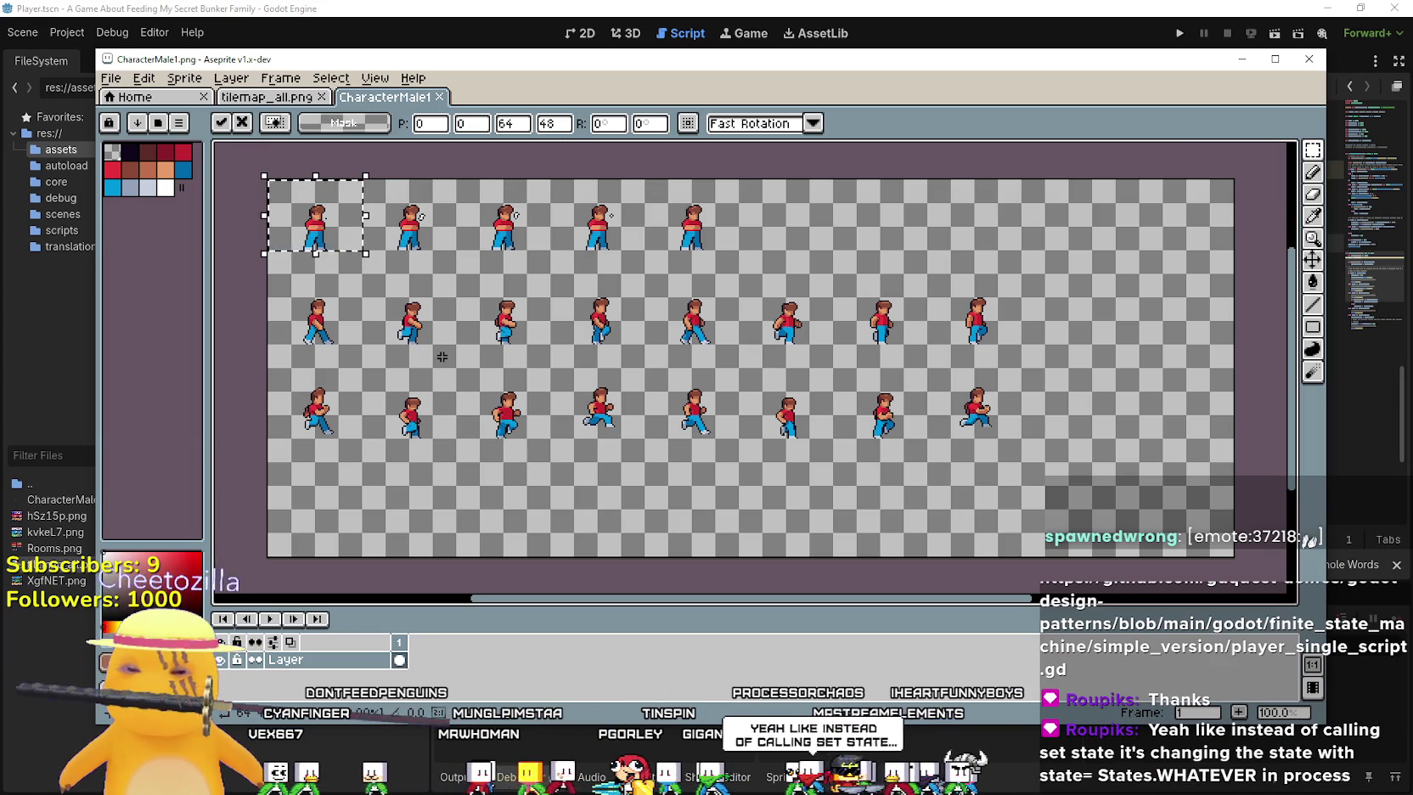
pyautogui.hotkey('ctrl', 'd')
pyautogui.moveTo(379, 242); pyautogui.dragTo(454, 180)
pyautogui.hotkey('shift', 'h')
pyautogui.hotkey('ctrl', 'd')
pyautogui.moveTo(482, 248); pyautogui.dragTo(520, 222)
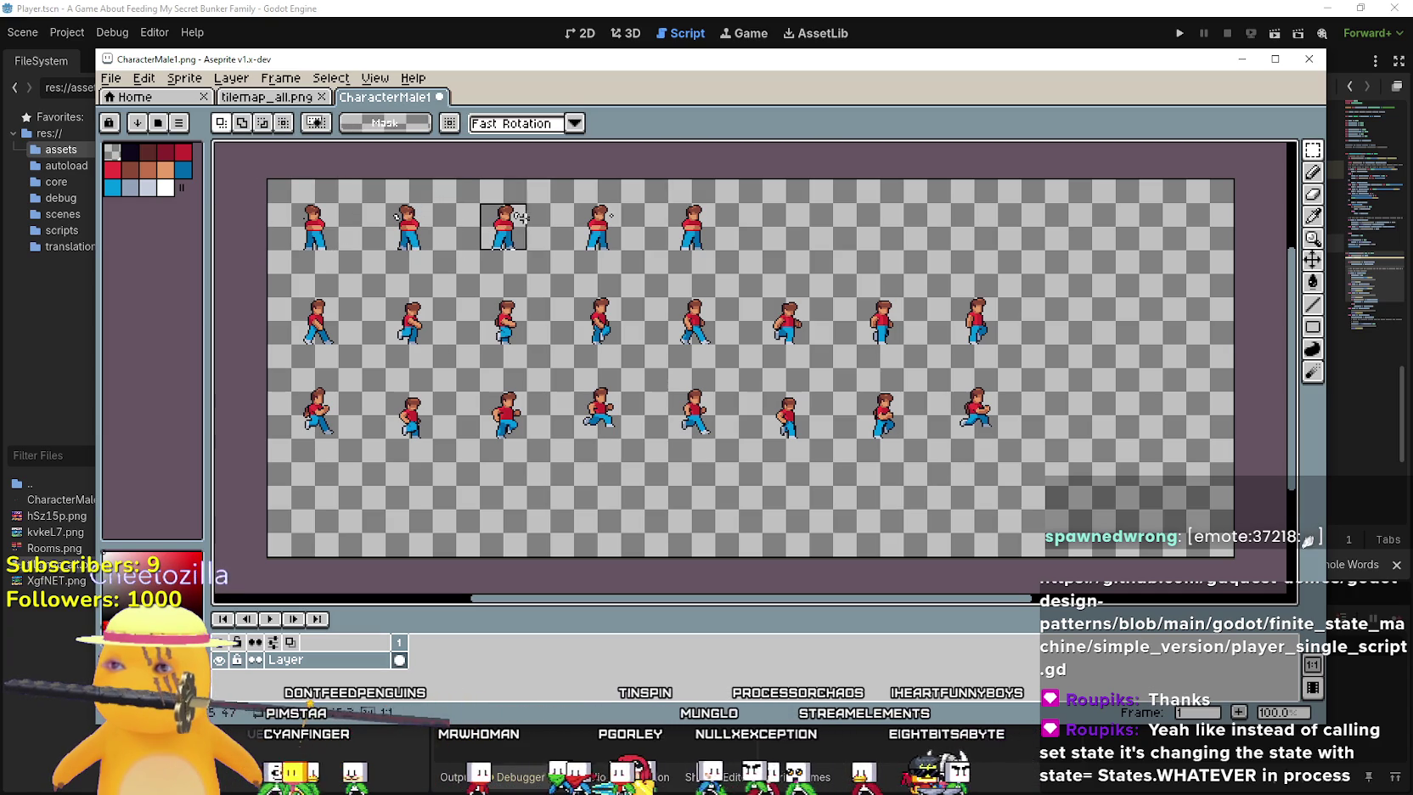
pyautogui.hotkey('ctrl', 'd')
# Select and deselect the third to fifth first-row frames to check their alignment
pyautogui.moveTo(455, 183)
pyautogui.mouseDown()
pyautogui.moveTo(604, 246)
pyautogui.moveTo(644, 179)
pyautogui.mouseUp()
pyautogui.click(563, 246)
pyautogui.click(684, 318)
pyautogui.moveTo(644, 276); pyautogui.dragTo(717, 202)
pyautogui.click(710, 271)
pyautogui.moveTo(658, 240); pyautogui.dragTo(722, 186)
pyautogui.click(663, 252)
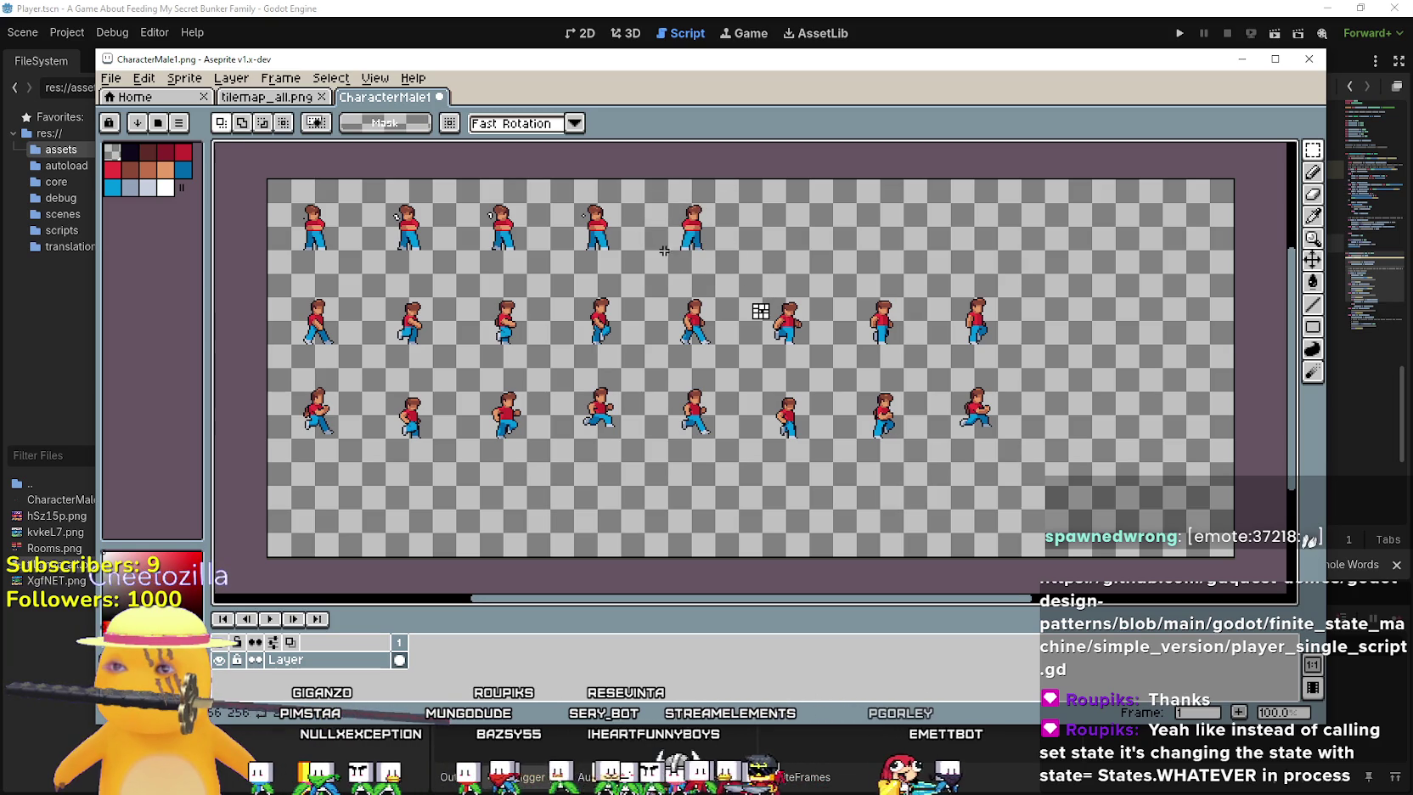
pyautogui.moveTo(644, 276)
pyautogui.mouseDown()
pyautogui.moveTo(740, 201)
pyautogui.moveTo(739, 179)
pyautogui.mouseUp()
pyautogui.click(572, 344)
# Nudge the first four second-row frames slightly left
pyautogui.moveTo(285, 358); pyautogui.dragTo(364, 272)
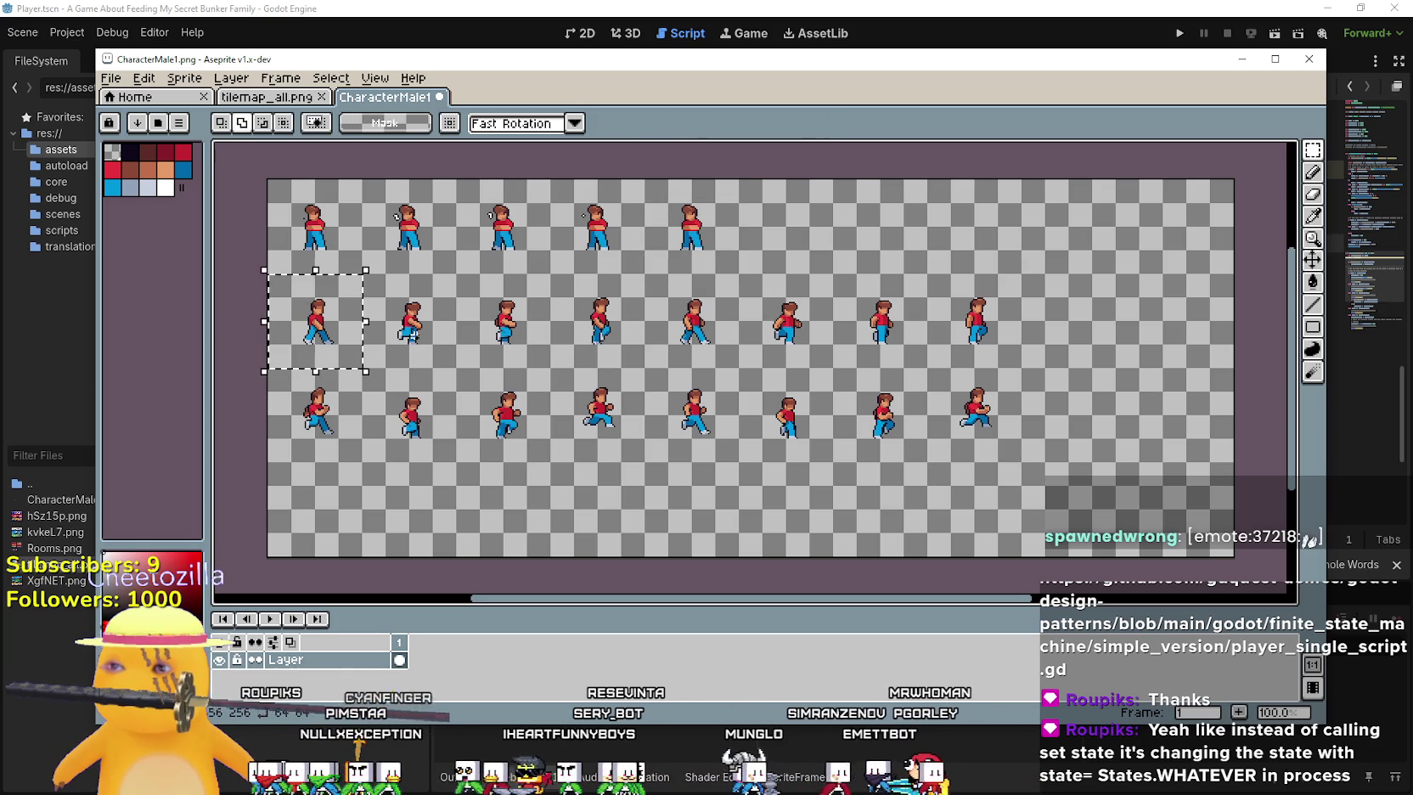
pyautogui.click(414, 367)
pyautogui.moveTo(383, 367)
pyautogui.mouseDown()
pyautogui.moveTo(434, 320)
pyautogui.moveTo(450, 271)
pyautogui.mouseUp()
pyautogui.click(474, 353)
pyautogui.moveTo(474, 353); pyautogui.dragTo(541, 280)
pyautogui.click(584, 360)
pyautogui.moveTo(584, 360); pyautogui.dragTo(653, 268)
pyautogui.click(556, 371)
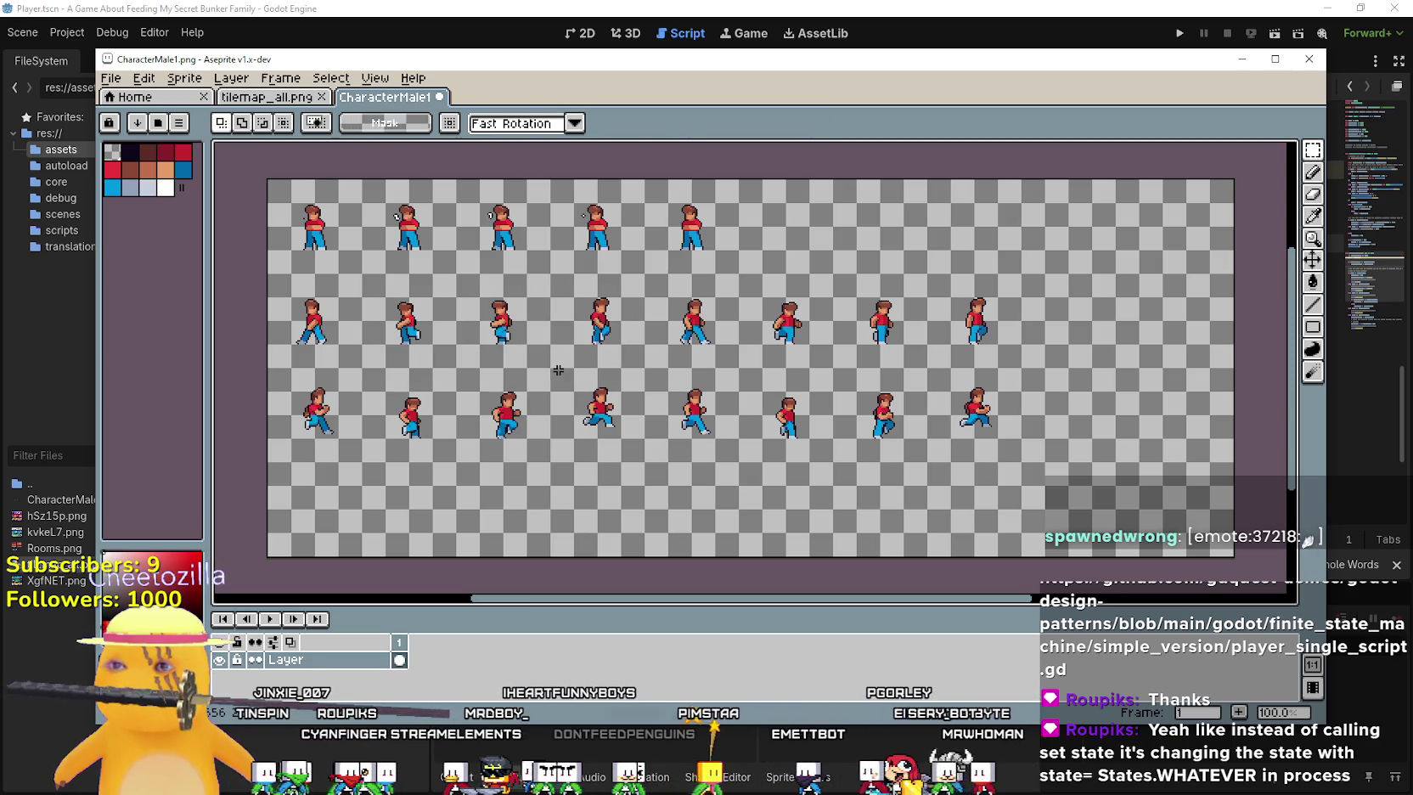
pyautogui.moveTo(597, 331); pyautogui.dragTo(634, 293)
pyautogui.click(733, 381)
# Nudge second-row frames five through eight slightly left, then return to Godot
pyautogui.moveTo(663, 358); pyautogui.dragTo(725, 277)
pyautogui.click(829, 396)
pyautogui.moveTo(737, 367); pyautogui.dragTo(810, 295)
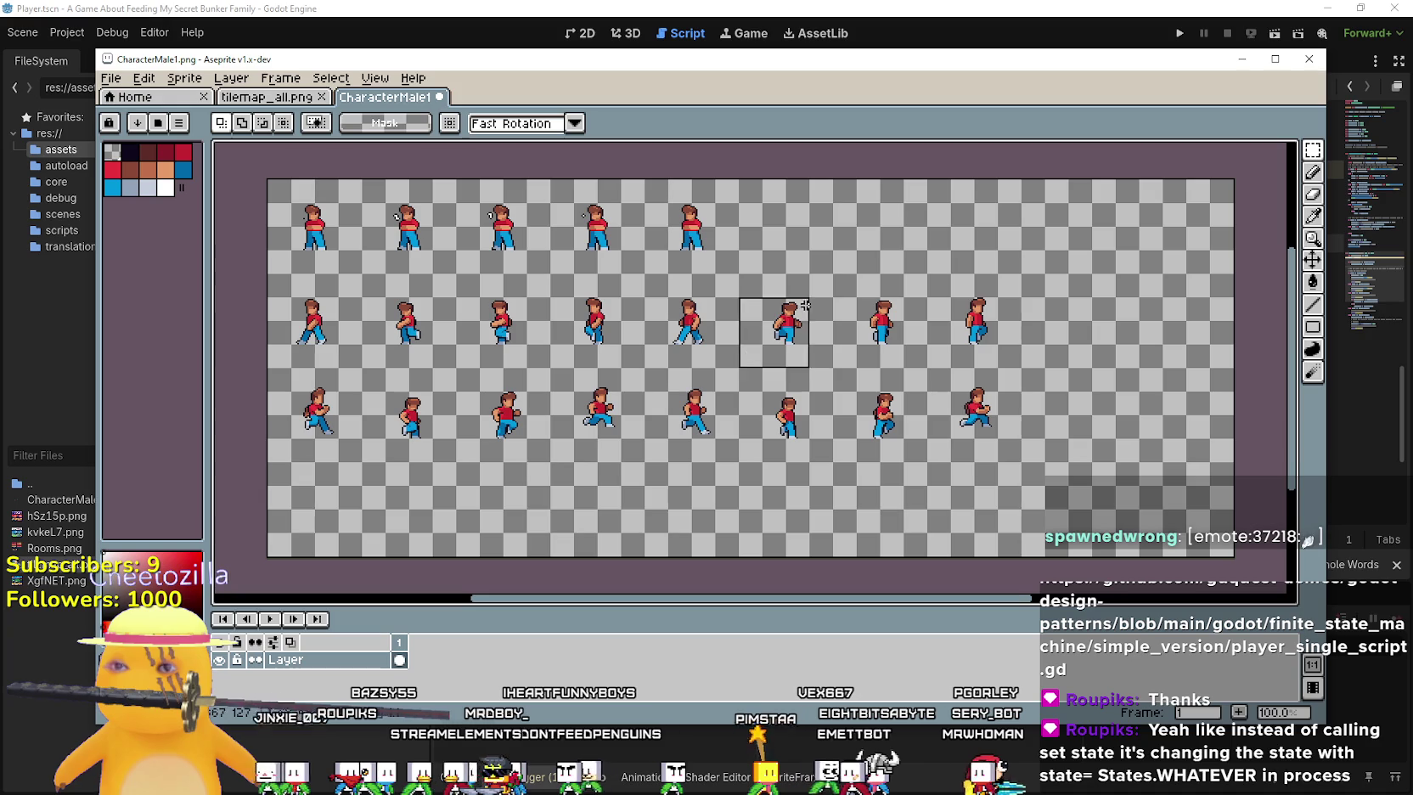
pyautogui.click(873, 383)
pyautogui.moveTo(849, 356); pyautogui.dragTo(910, 276)
pyautogui.click(919, 353)
pyautogui.moveTo(932, 359); pyautogui.dragTo(1011, 280)
pyautogui.click(934, 289)
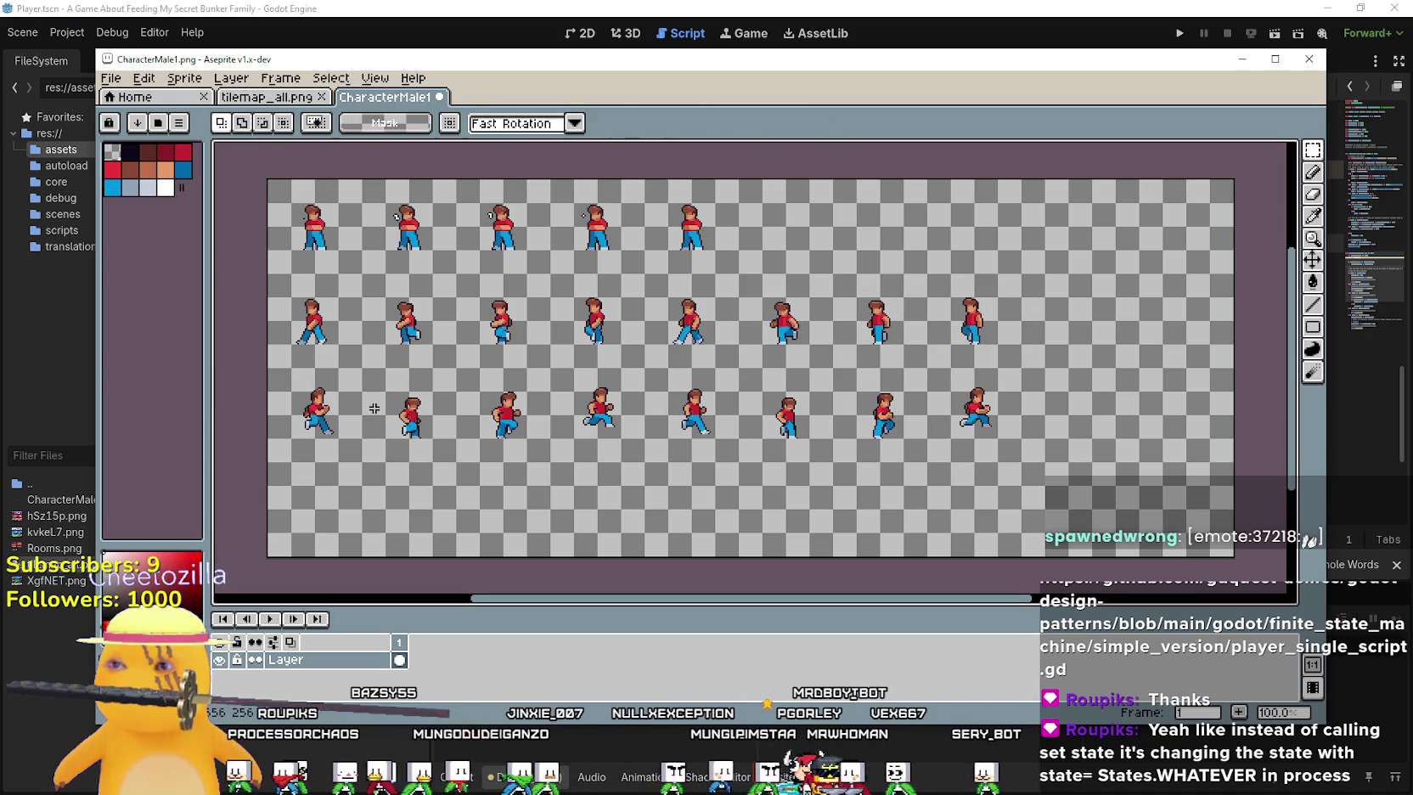
pyautogui.hotkey('alt', 'Tab')
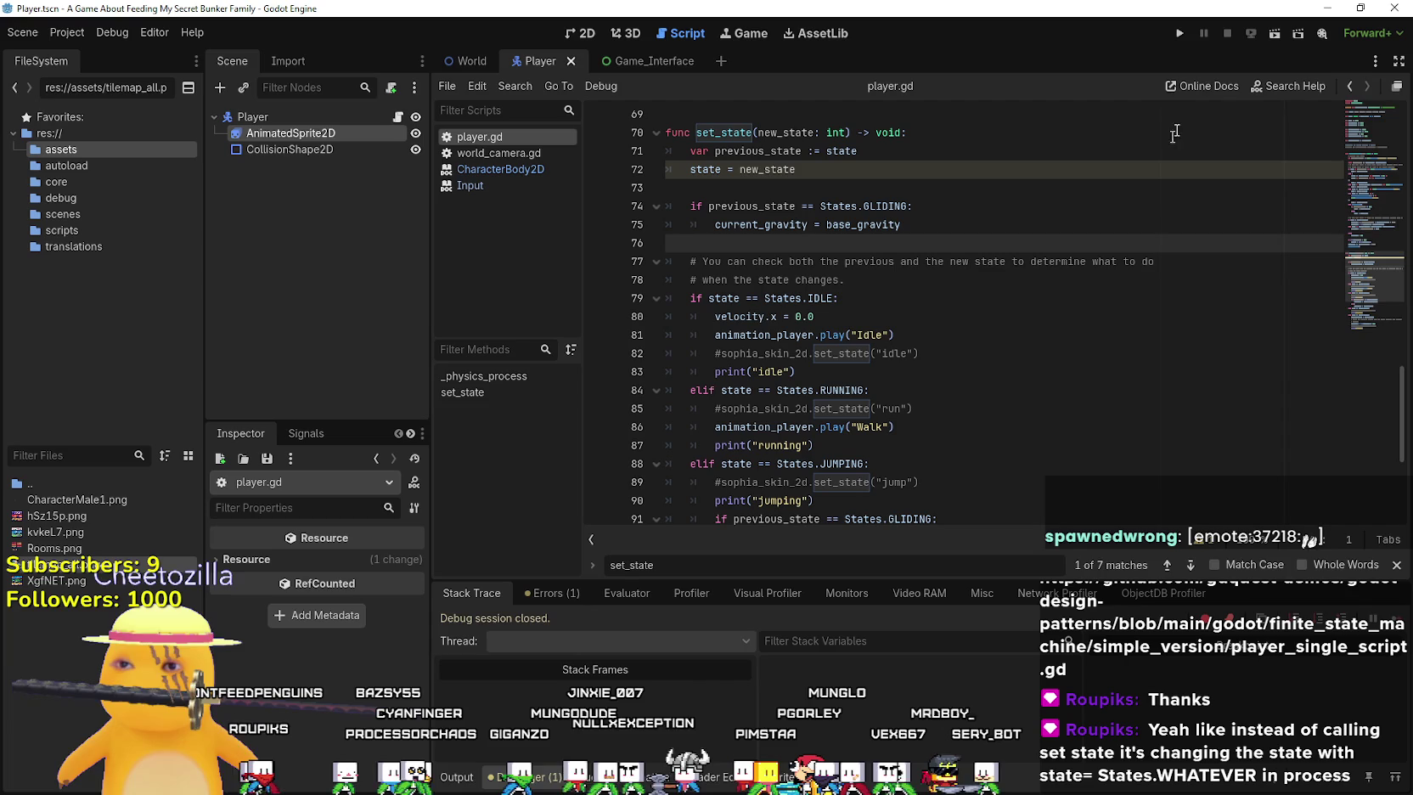
# Run the game, walk the player between the red room and kitchen, then close it
pyautogui.click(1182, 37)
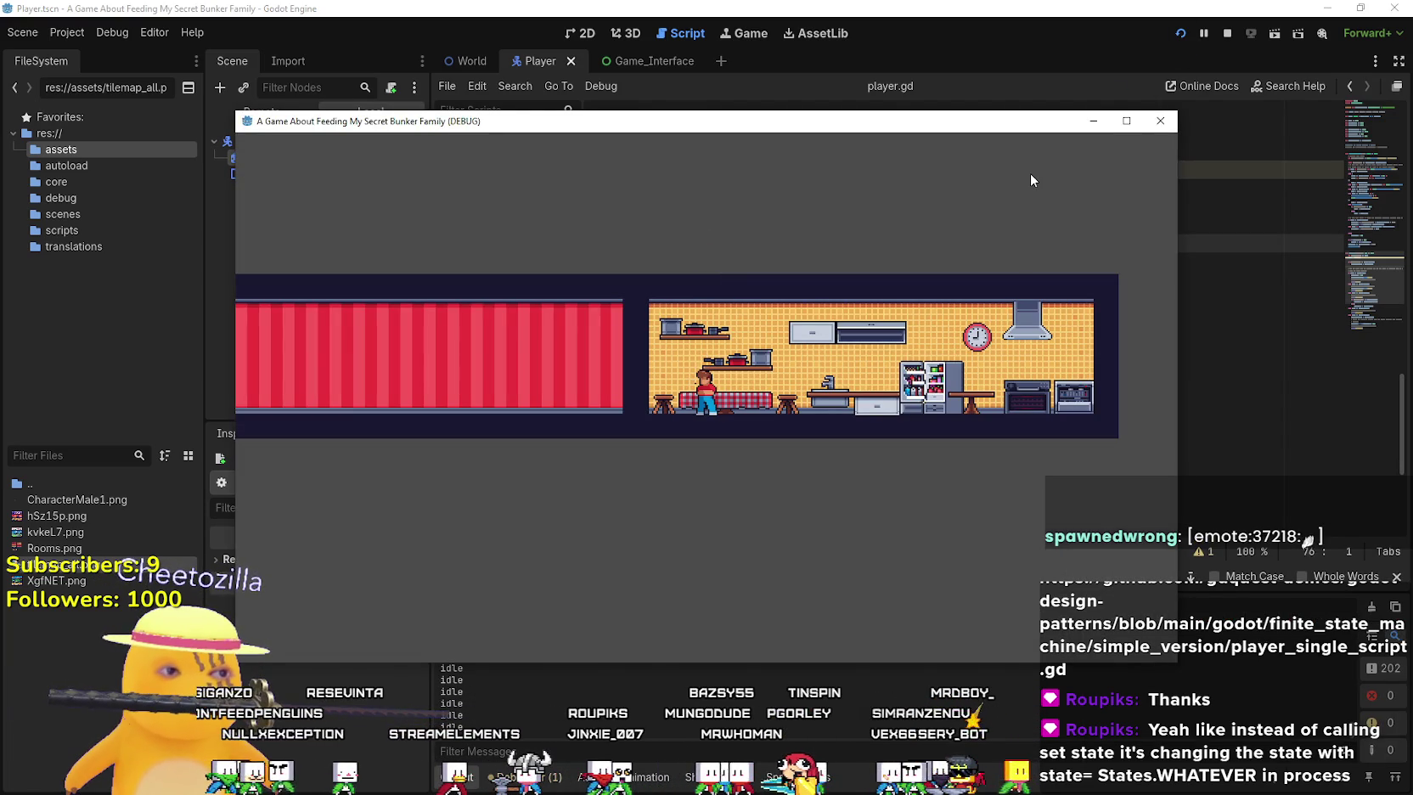
pyautogui.press('Left')
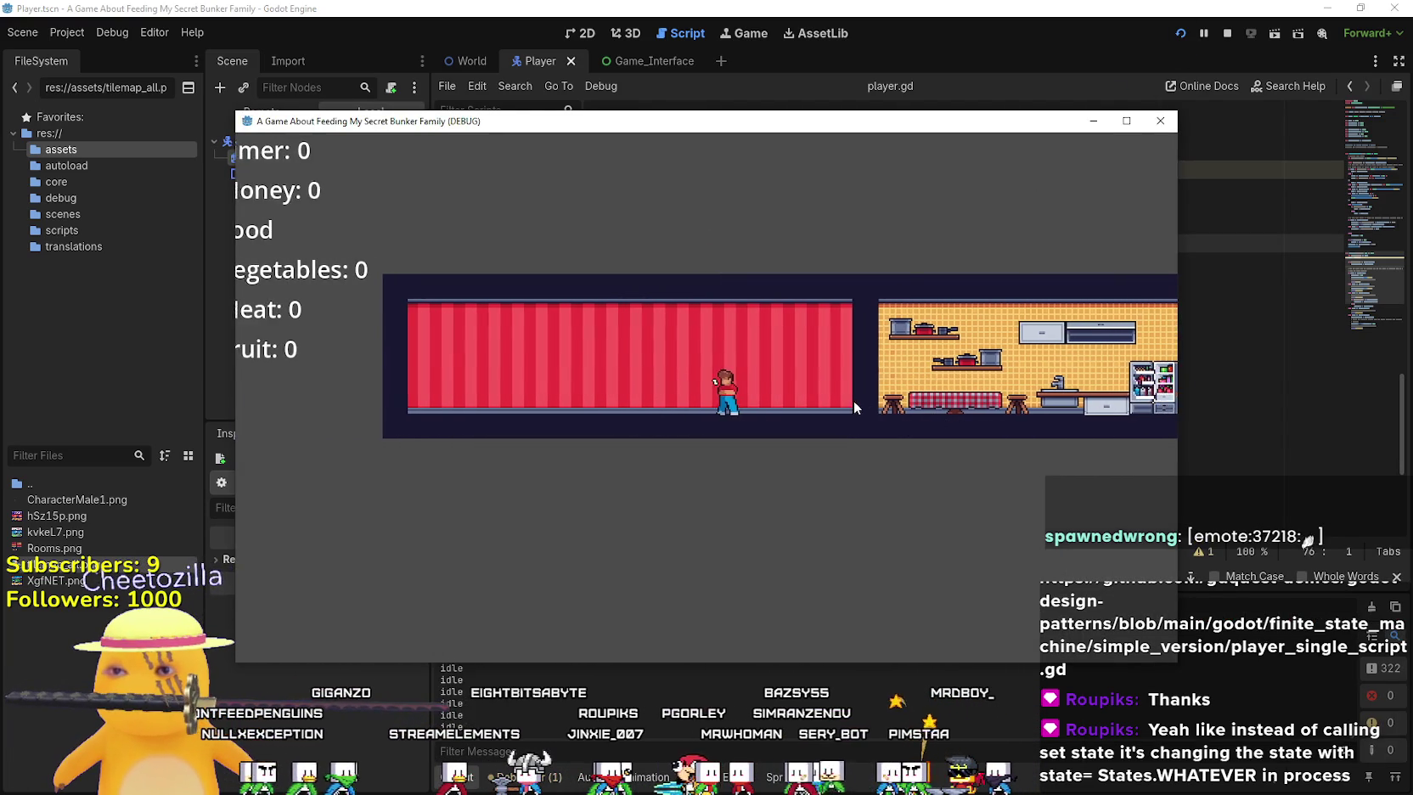
pyautogui.press('Right')
pyautogui.press('Left')
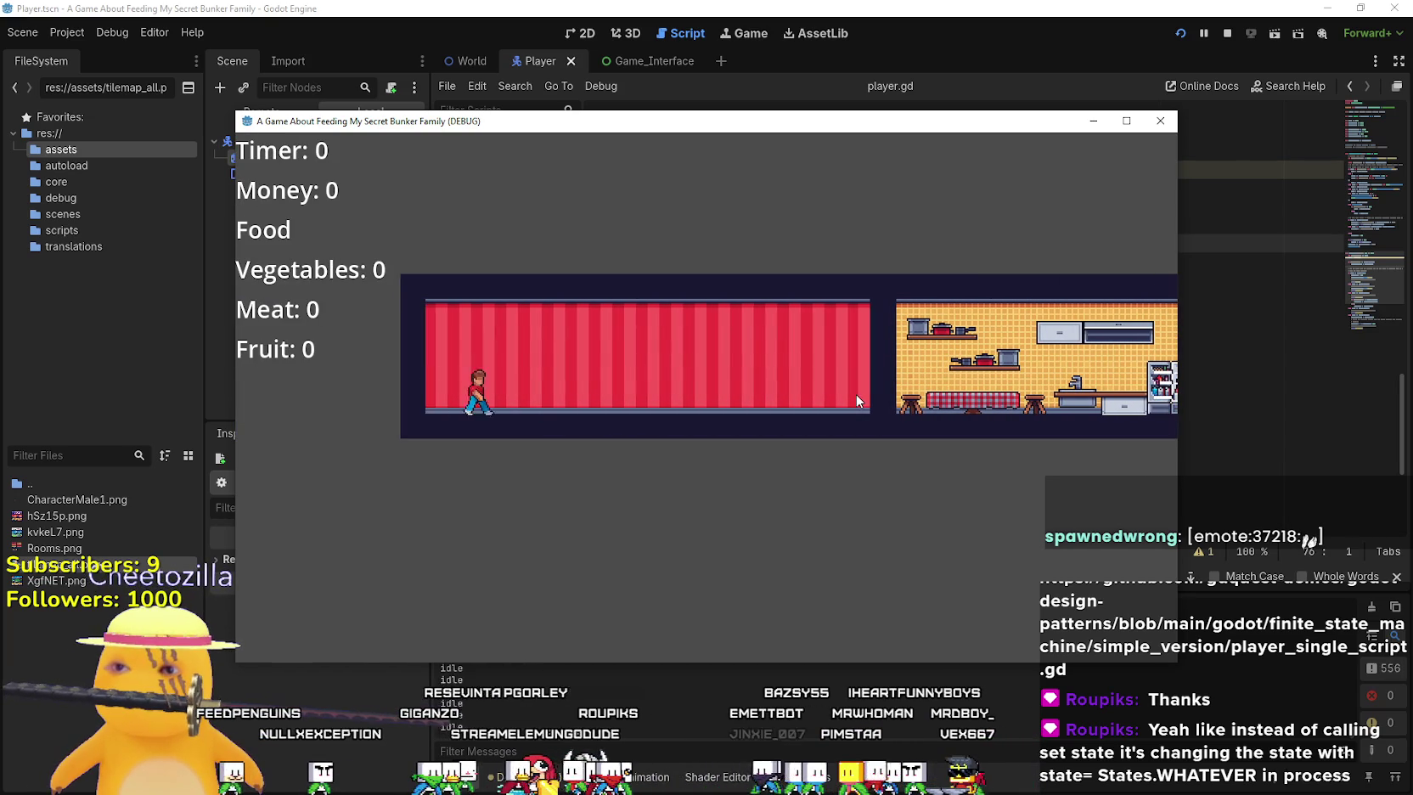
pyautogui.press('Right')
pyautogui.click(1125, 121)
pyautogui.press('Right')
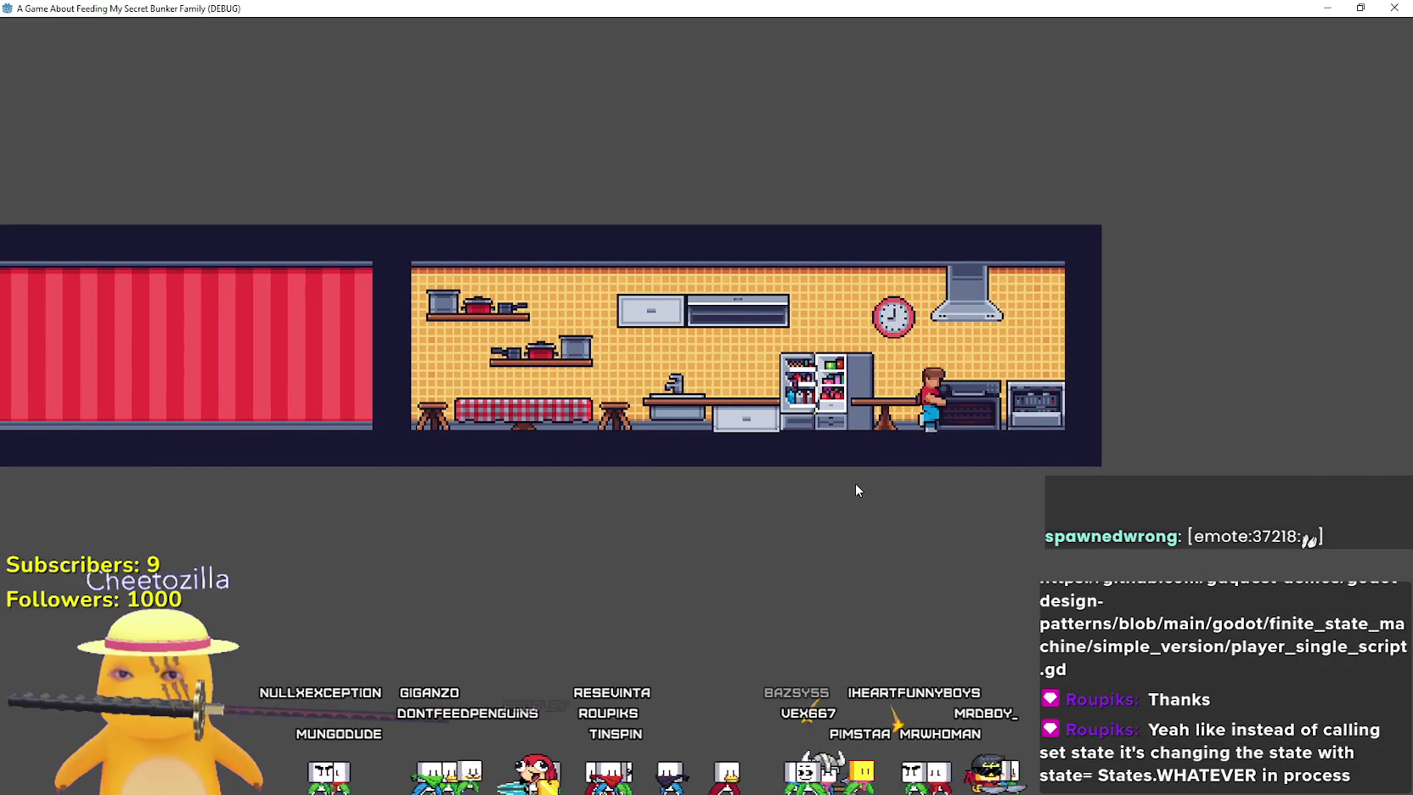
pyautogui.press('Left')
pyautogui.press('Left')
pyautogui.press('Right')
pyautogui.press('Left')
pyautogui.doubleClick(866, 9)
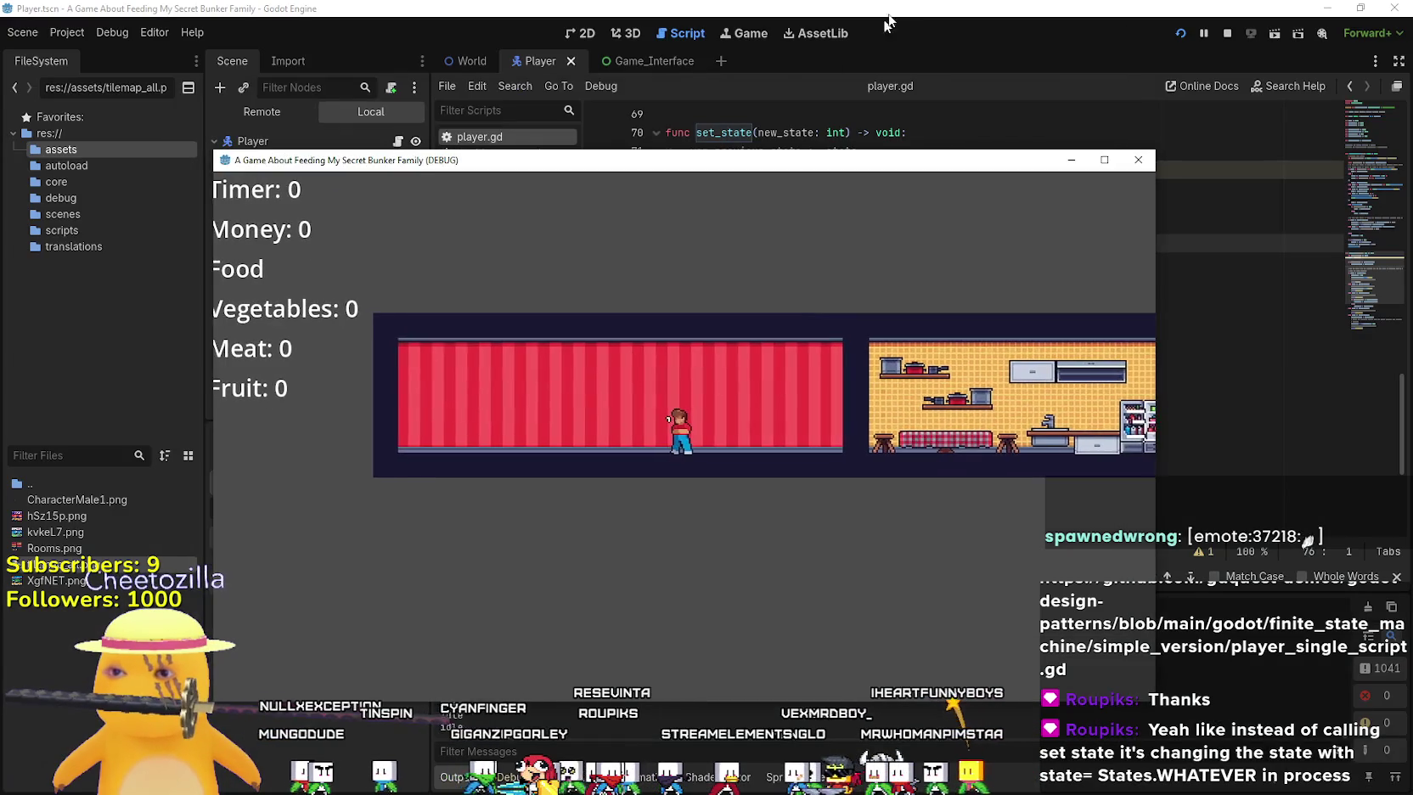
pyautogui.press('F8')
# Lower the player speed in player.gd from 500.0 to 200.0
pyautogui.scroll(9, 858, 276)
pyautogui.scroll(14, 857, 276)
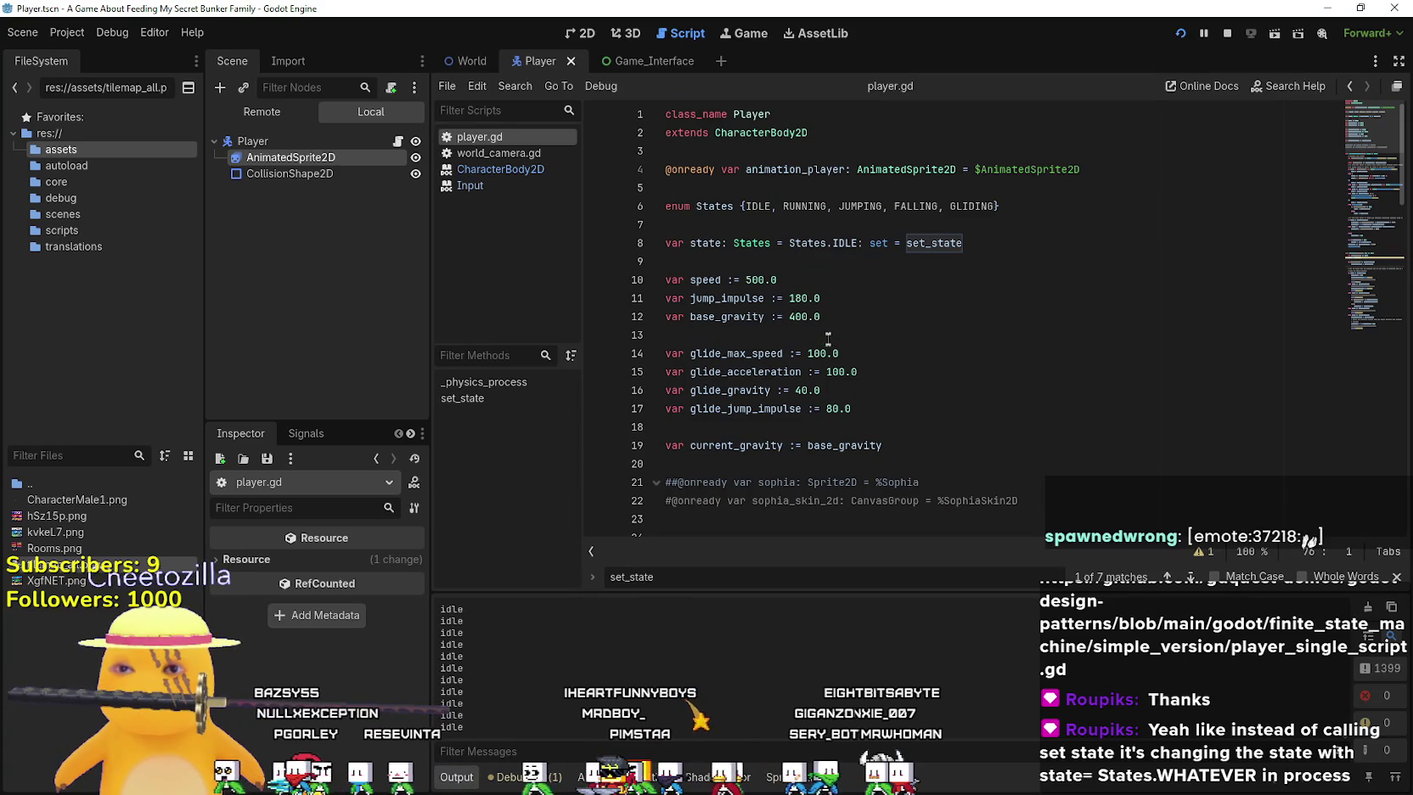
pyautogui.click(794, 298)
pyautogui.moveTo(751, 281); pyautogui.dragTo(746, 281)
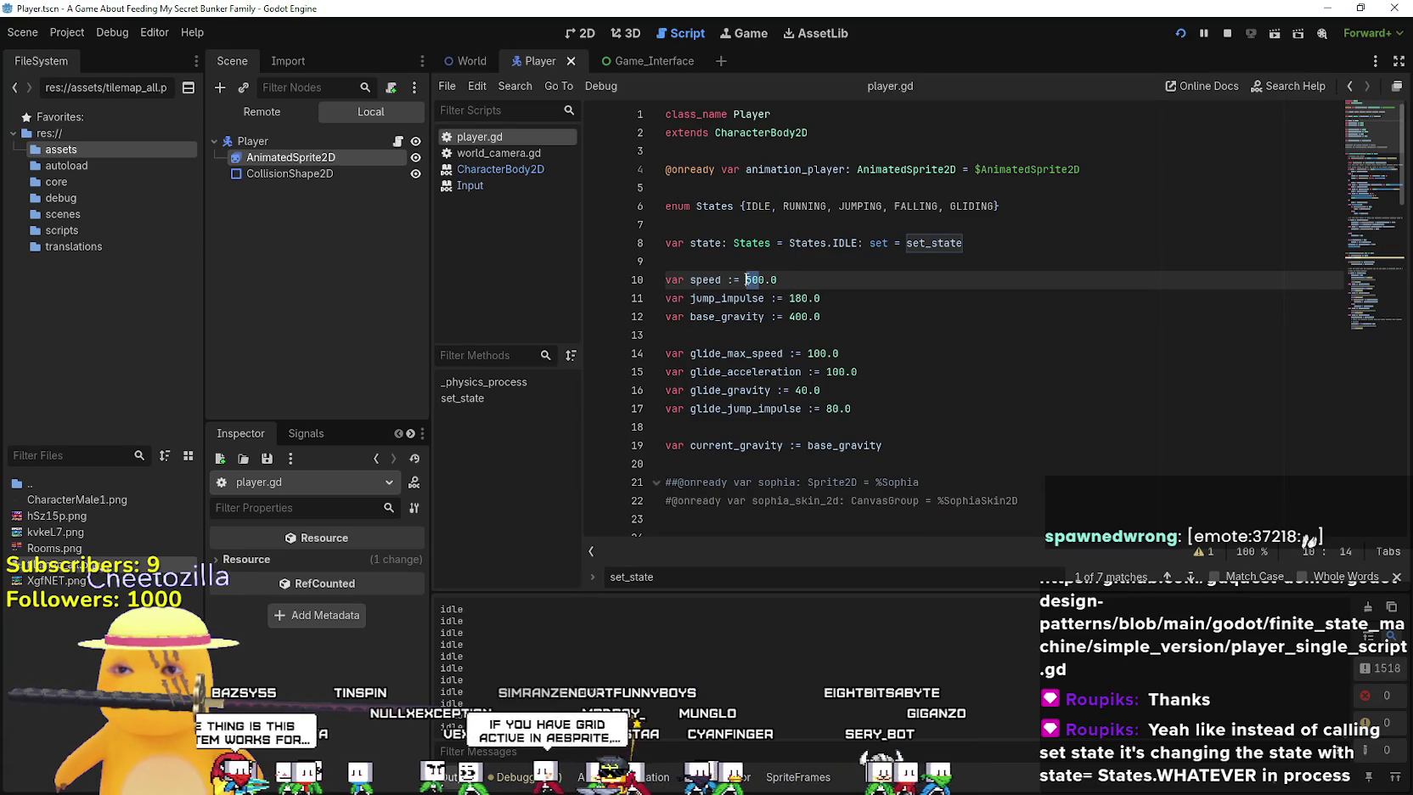
pyautogui.write('2')
pyautogui.press('End')
# Relaunch the game, test the slower walking speed in the red room, and close it
pyautogui.click(1179, 34)
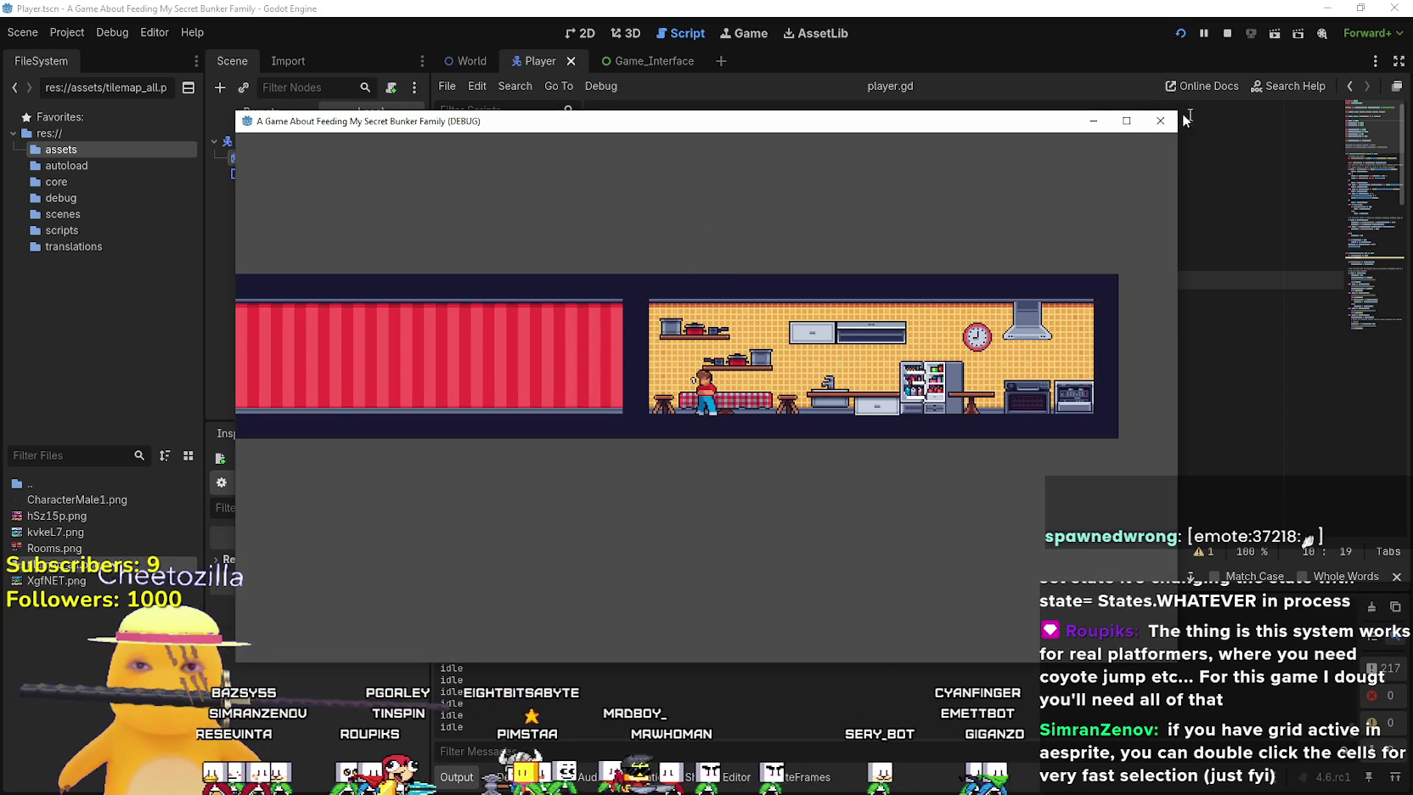
pyautogui.click(1126, 121)
pyautogui.press('Left')
pyautogui.press('Right')
pyautogui.press('Right')
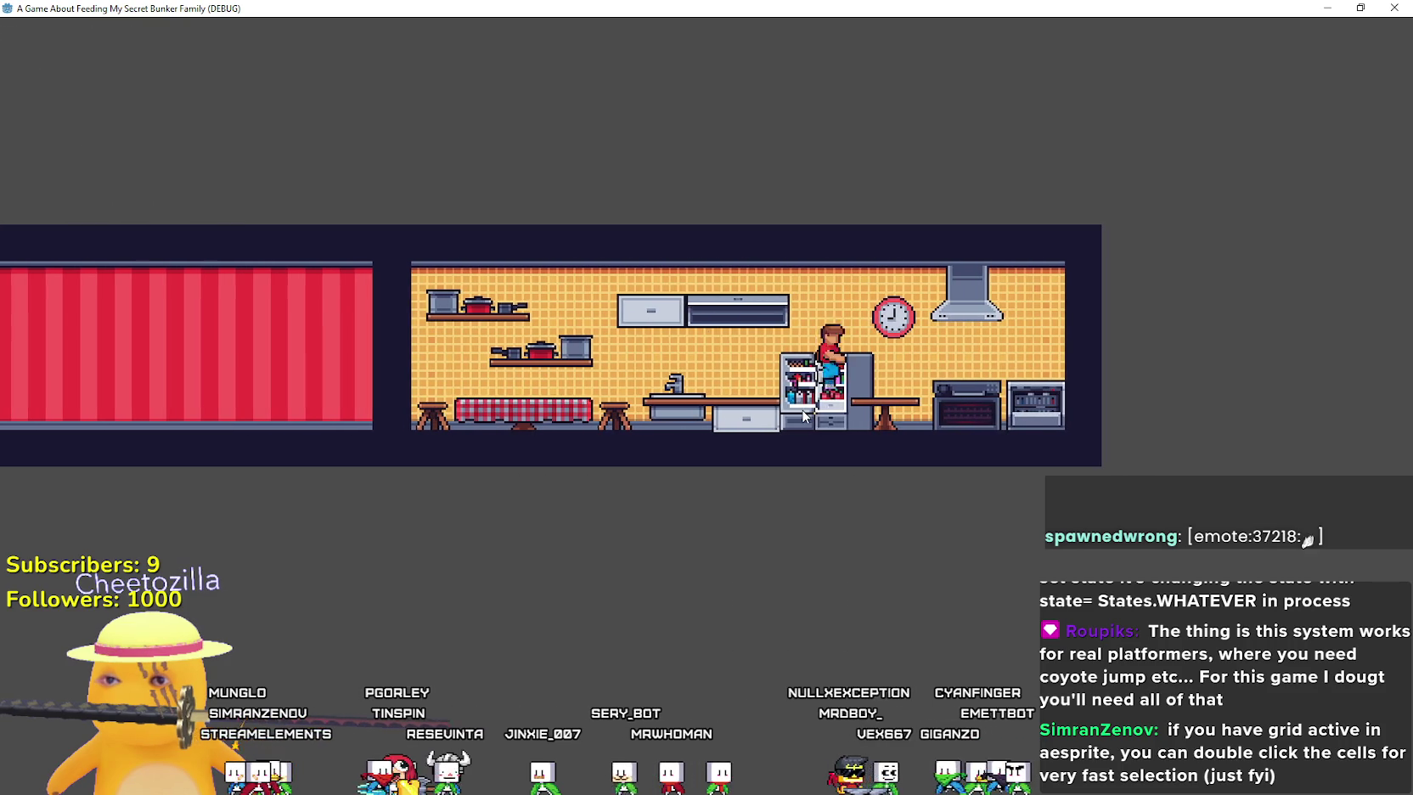
pyautogui.press('Left')
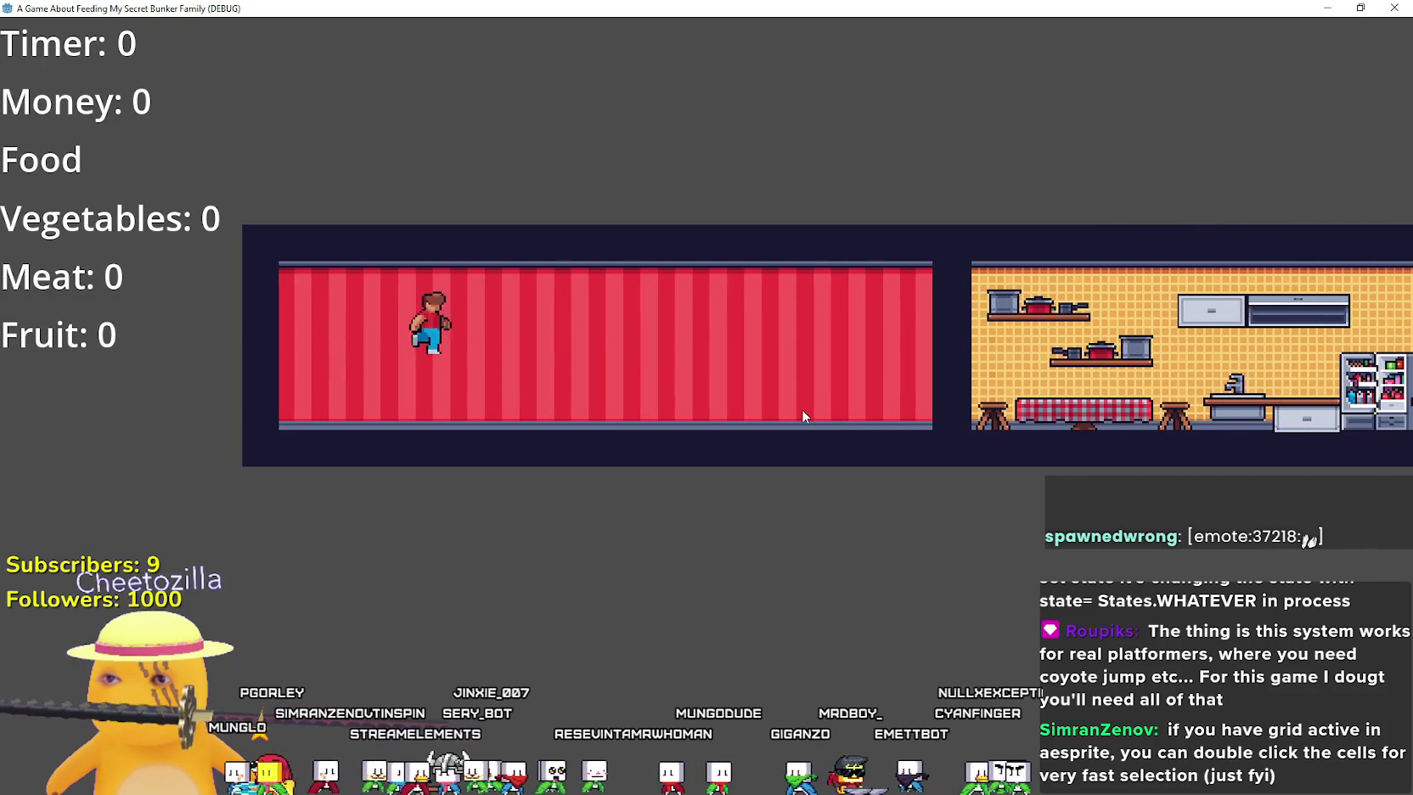
pyautogui.press('Right')
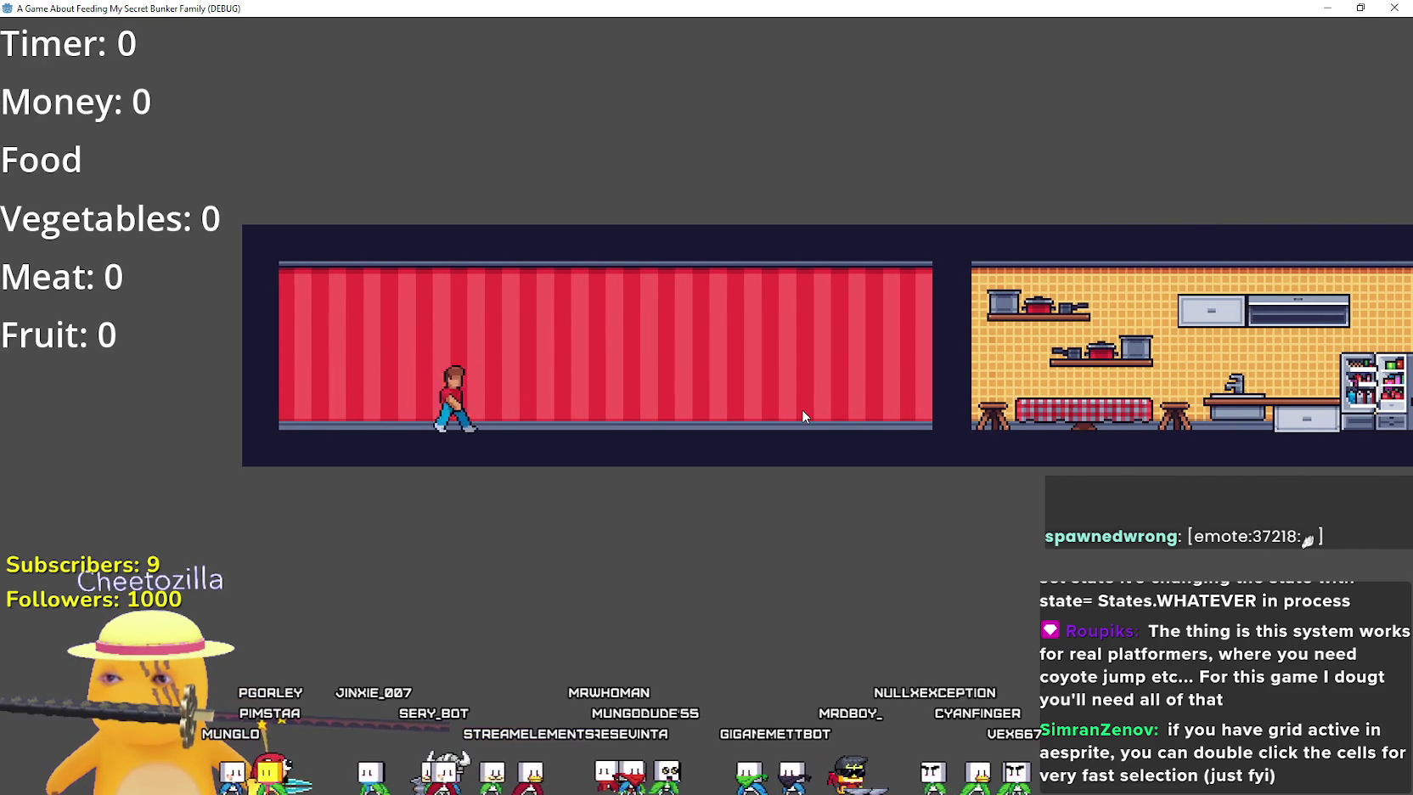
pyautogui.press('Right')
pyautogui.click(1394, 7)
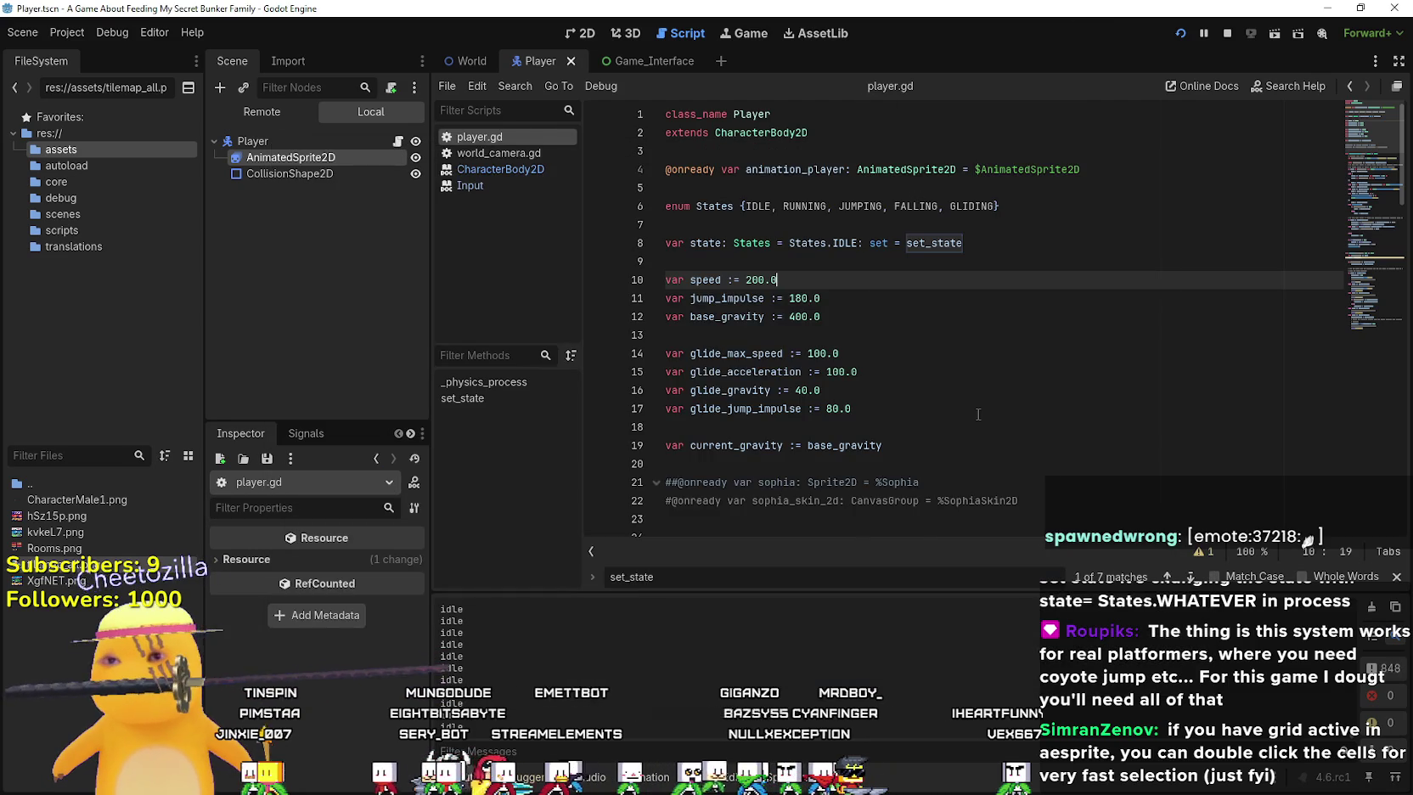
# Search player.gd for input_direction_x and step through the matches to line 59
pyautogui.scroll(-6, 978, 414)
pyautogui.moveTo(940, 353)
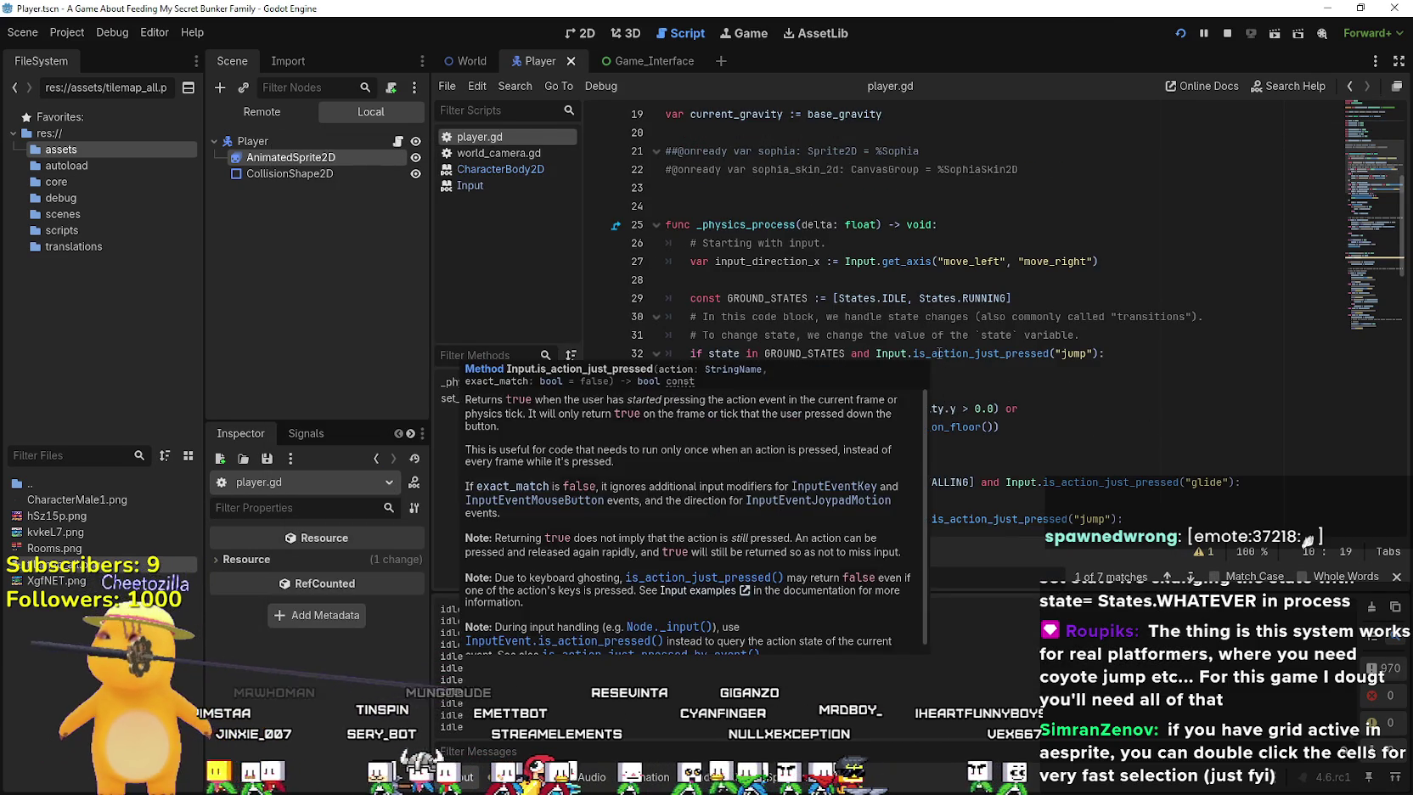
pyautogui.scroll(-2, 940, 353)
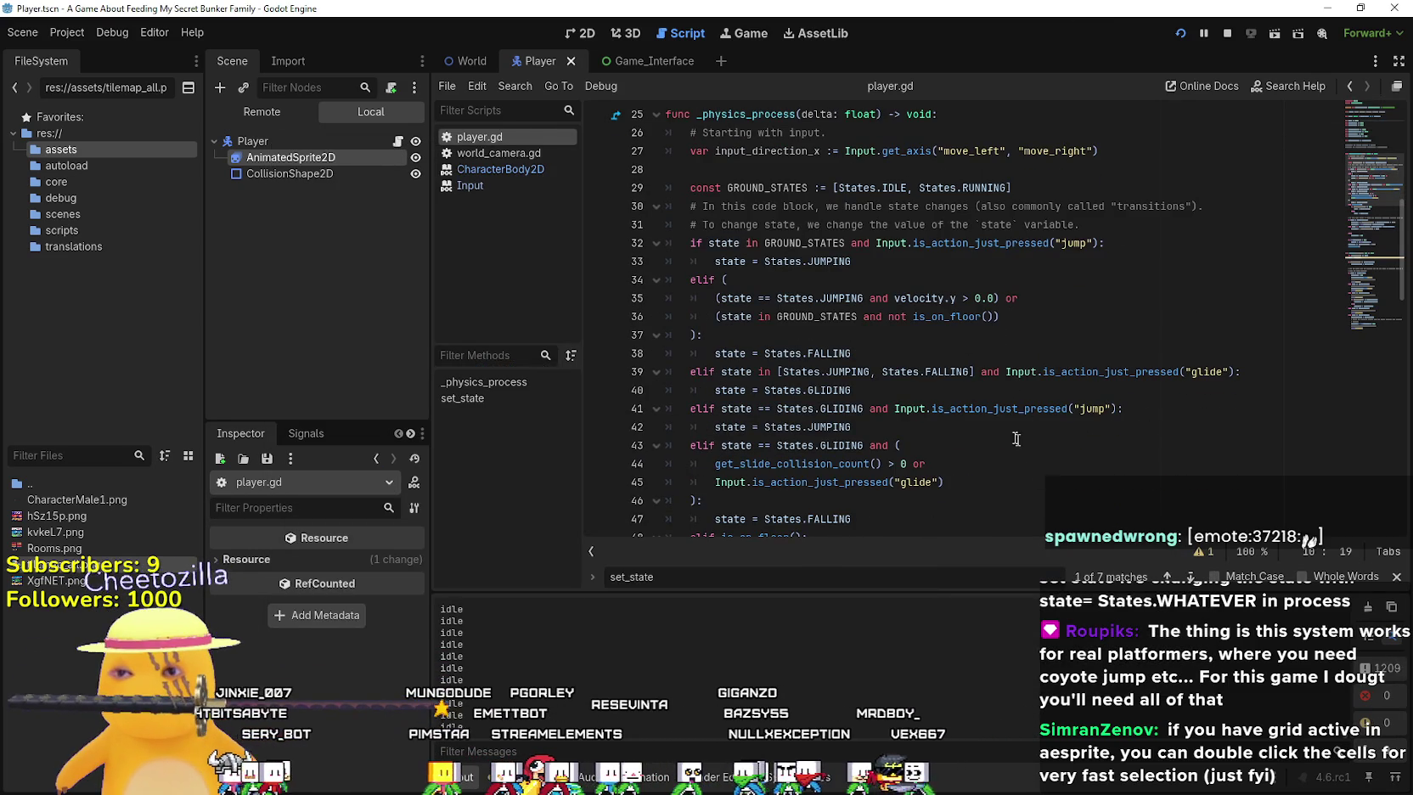
pyautogui.scroll(-3, 1023, 444)
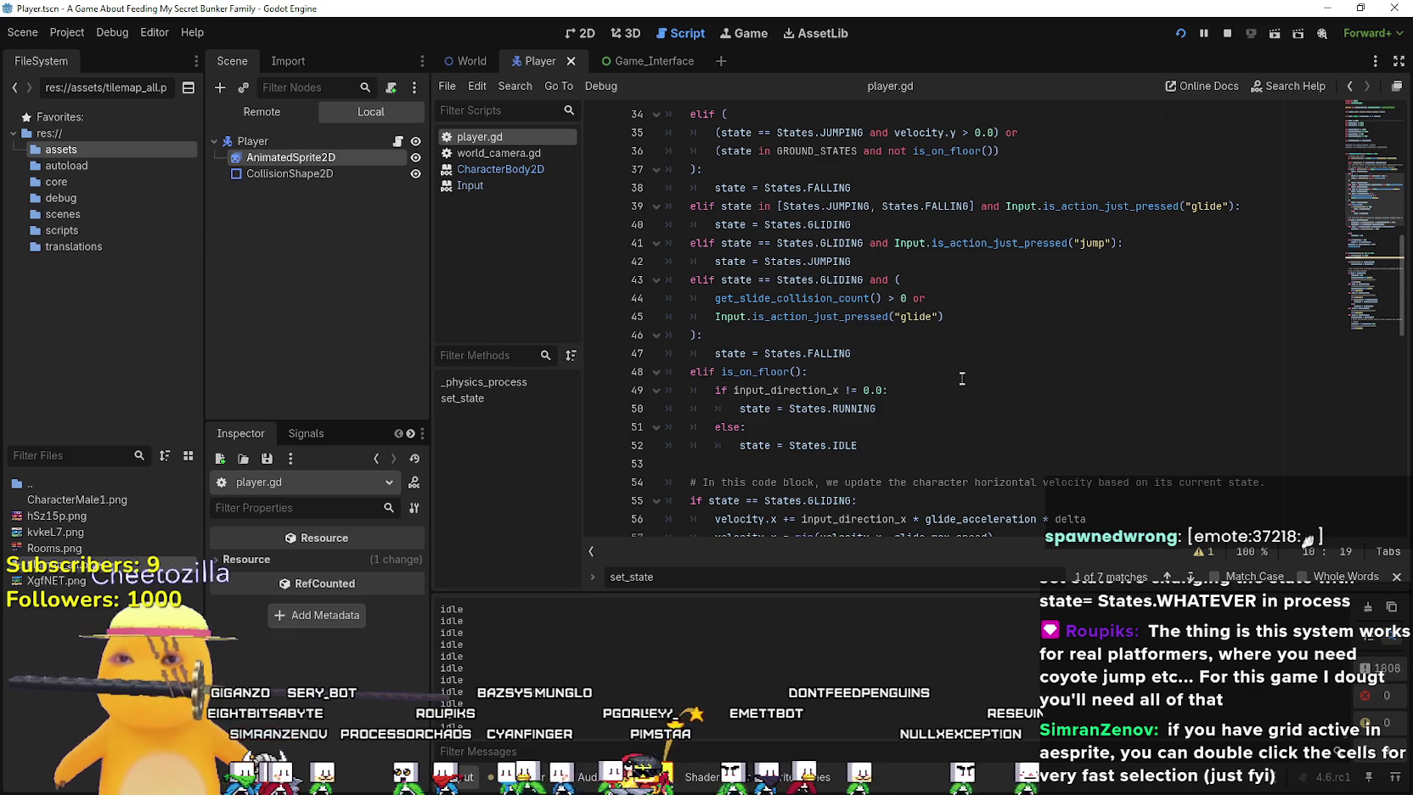
pyautogui.scroll(4, 957, 369)
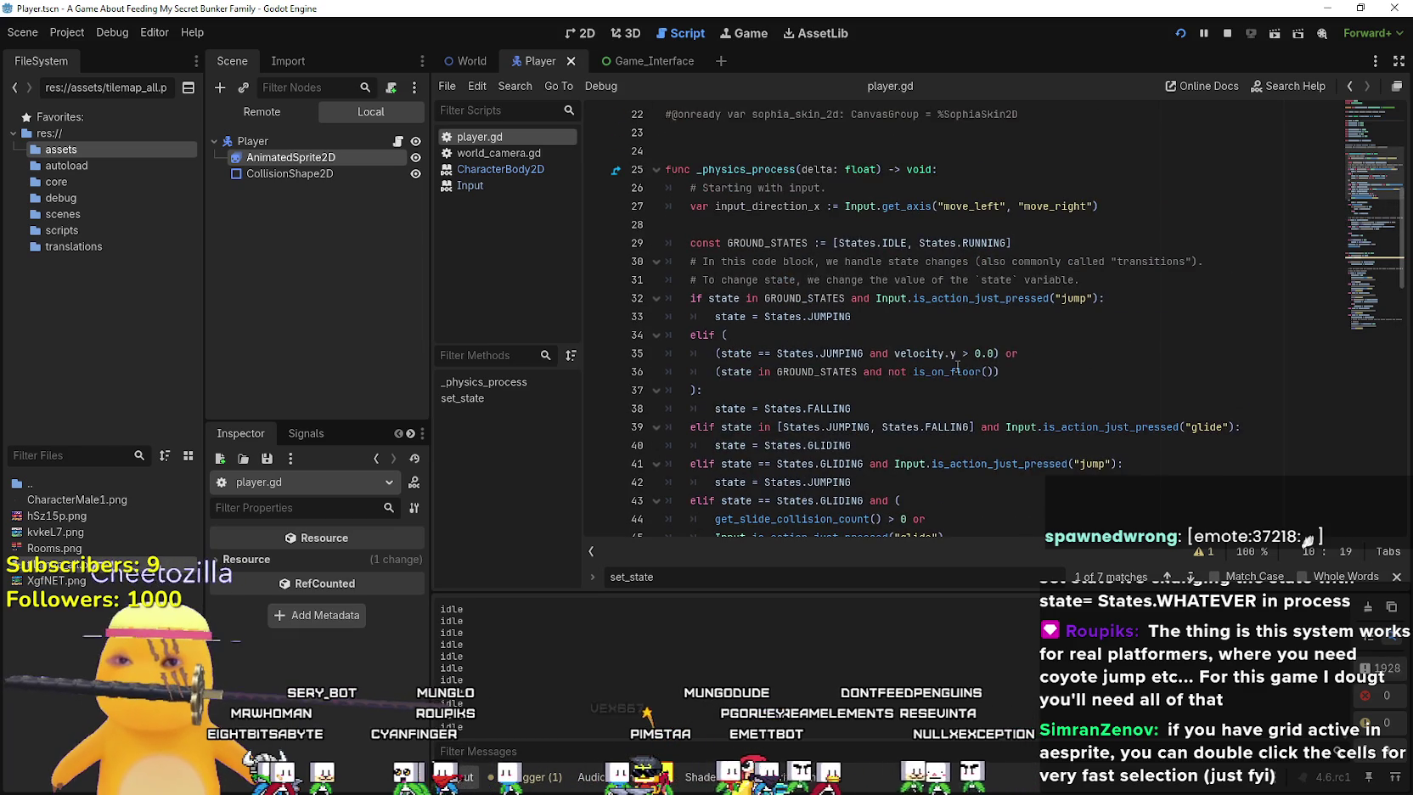
pyautogui.doubleClick(744, 206)
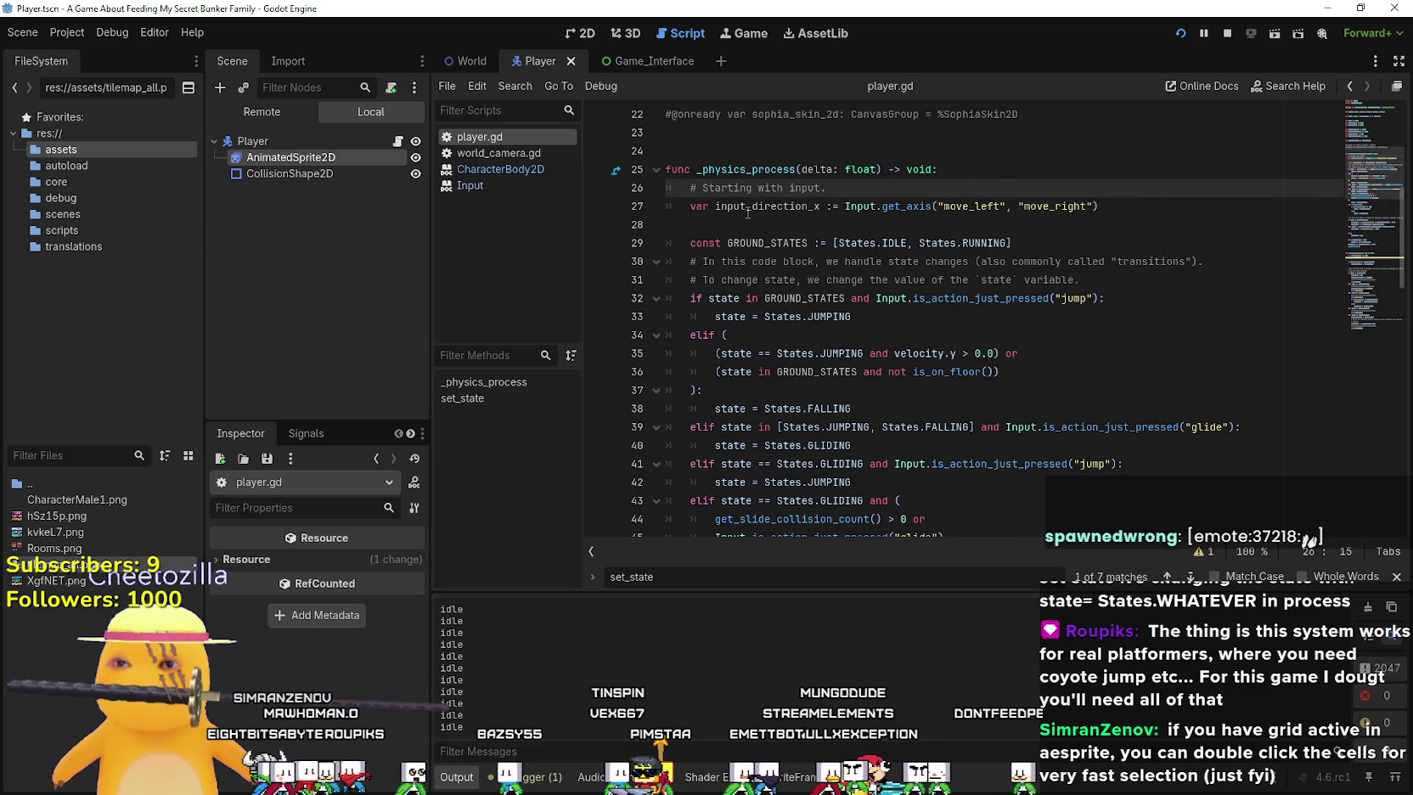
pyautogui.hotkey('ctrl', 'f')
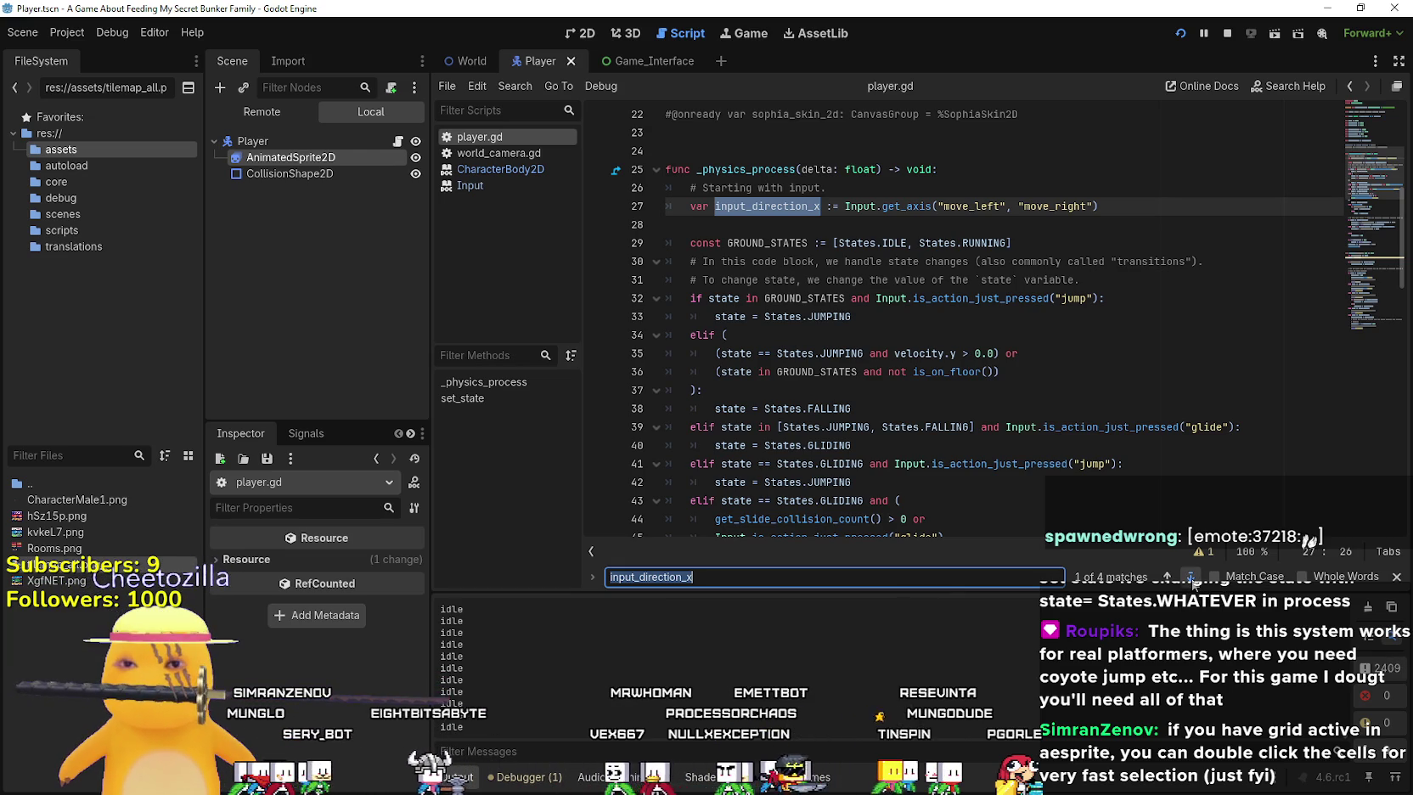
pyautogui.click(1191, 577)
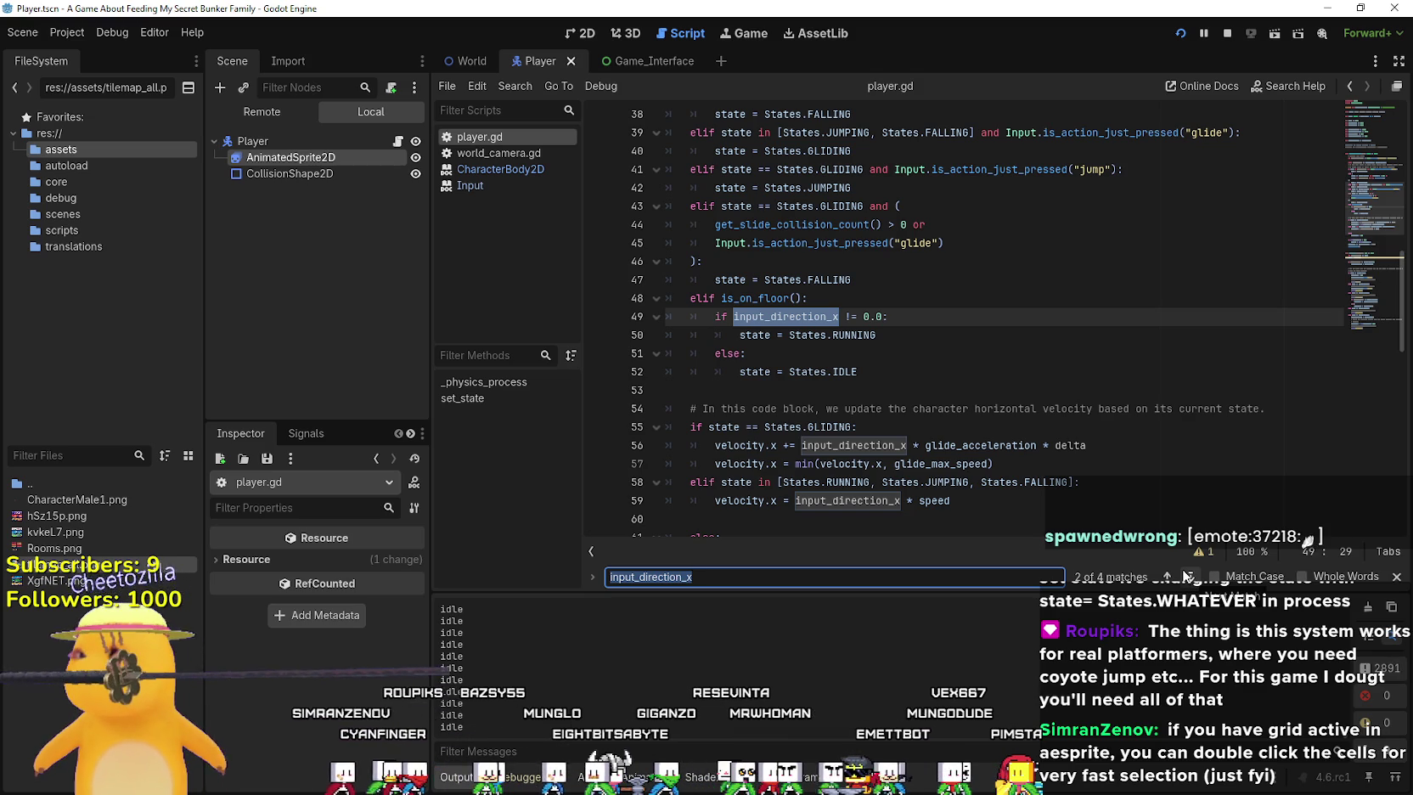
pyautogui.scroll(-3, 1048, 419)
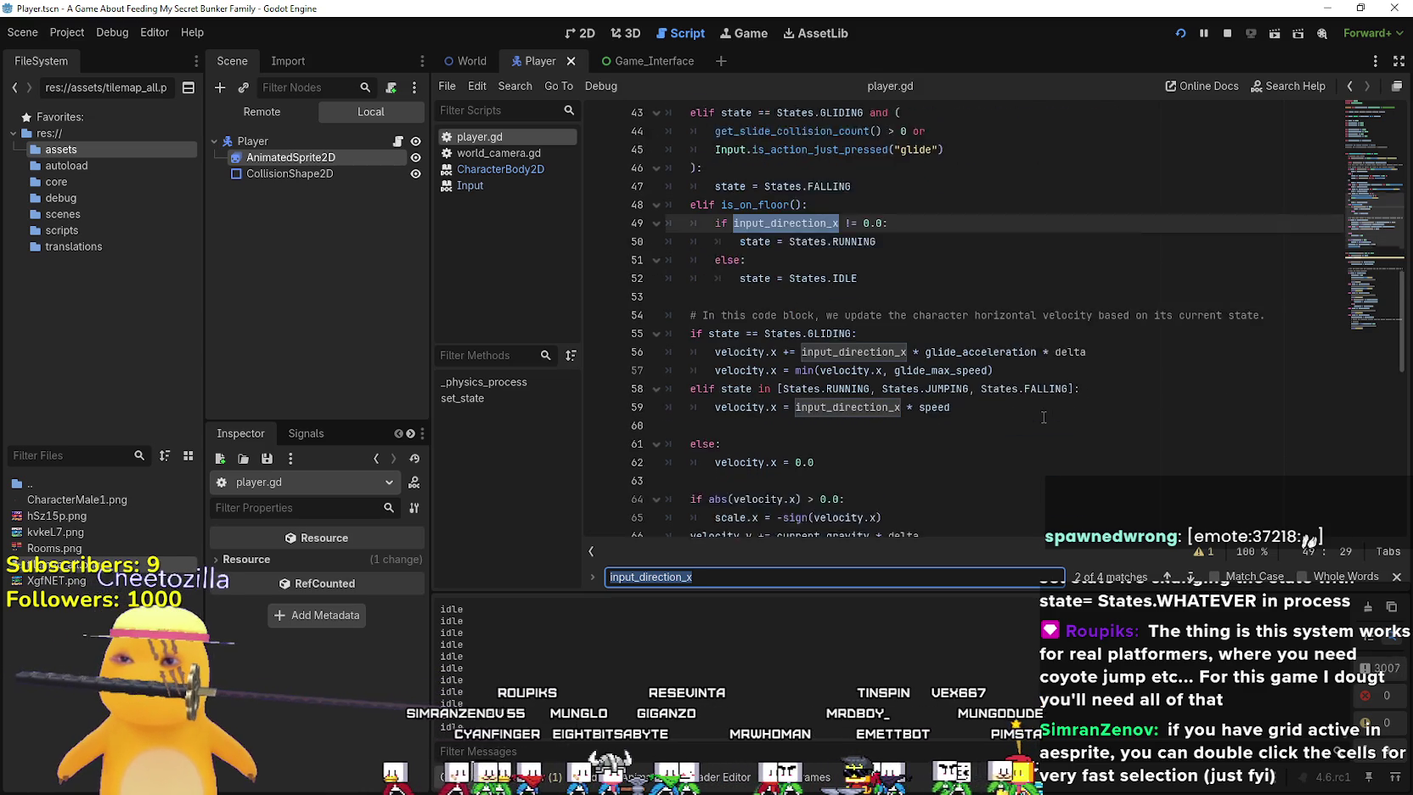
pyautogui.click(1191, 577)
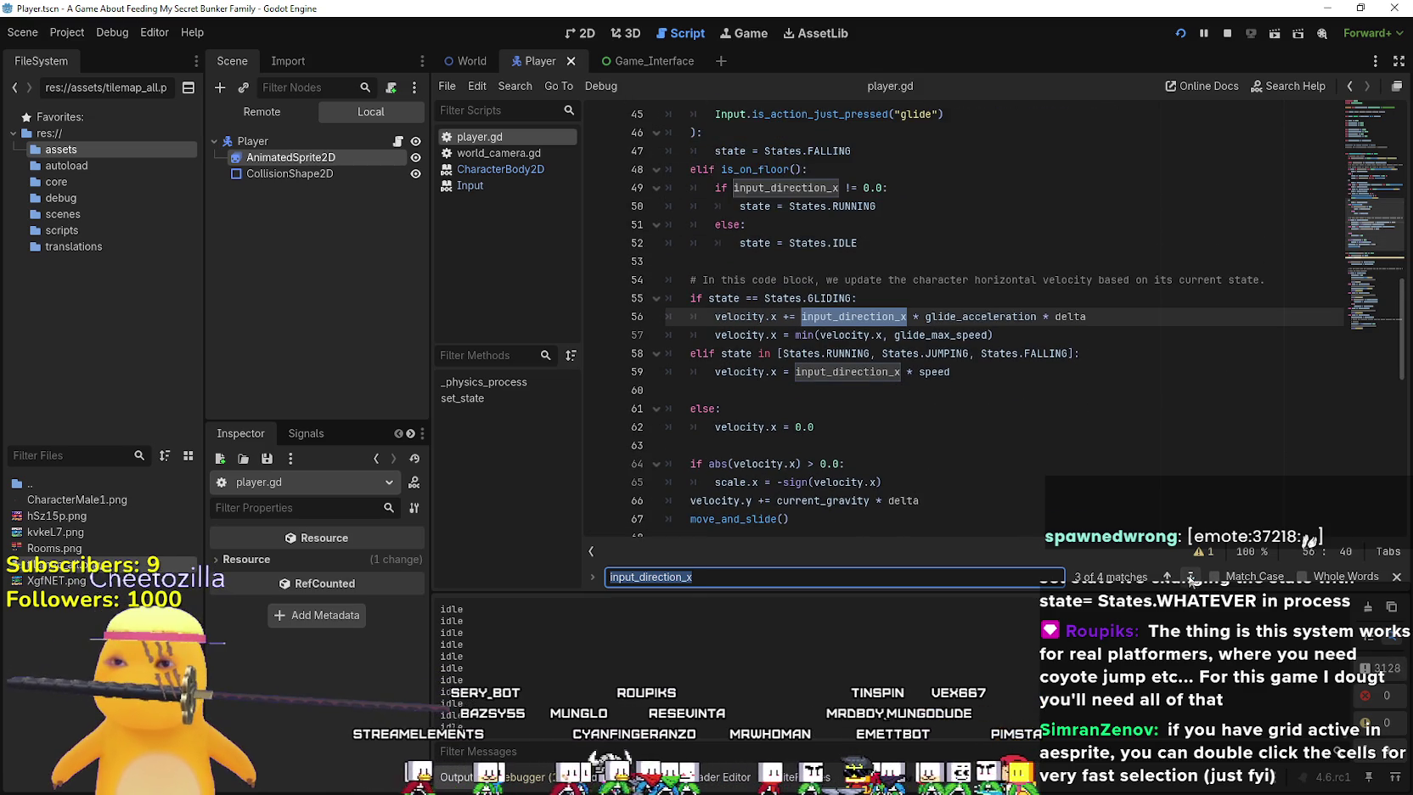
pyautogui.click(1191, 578)
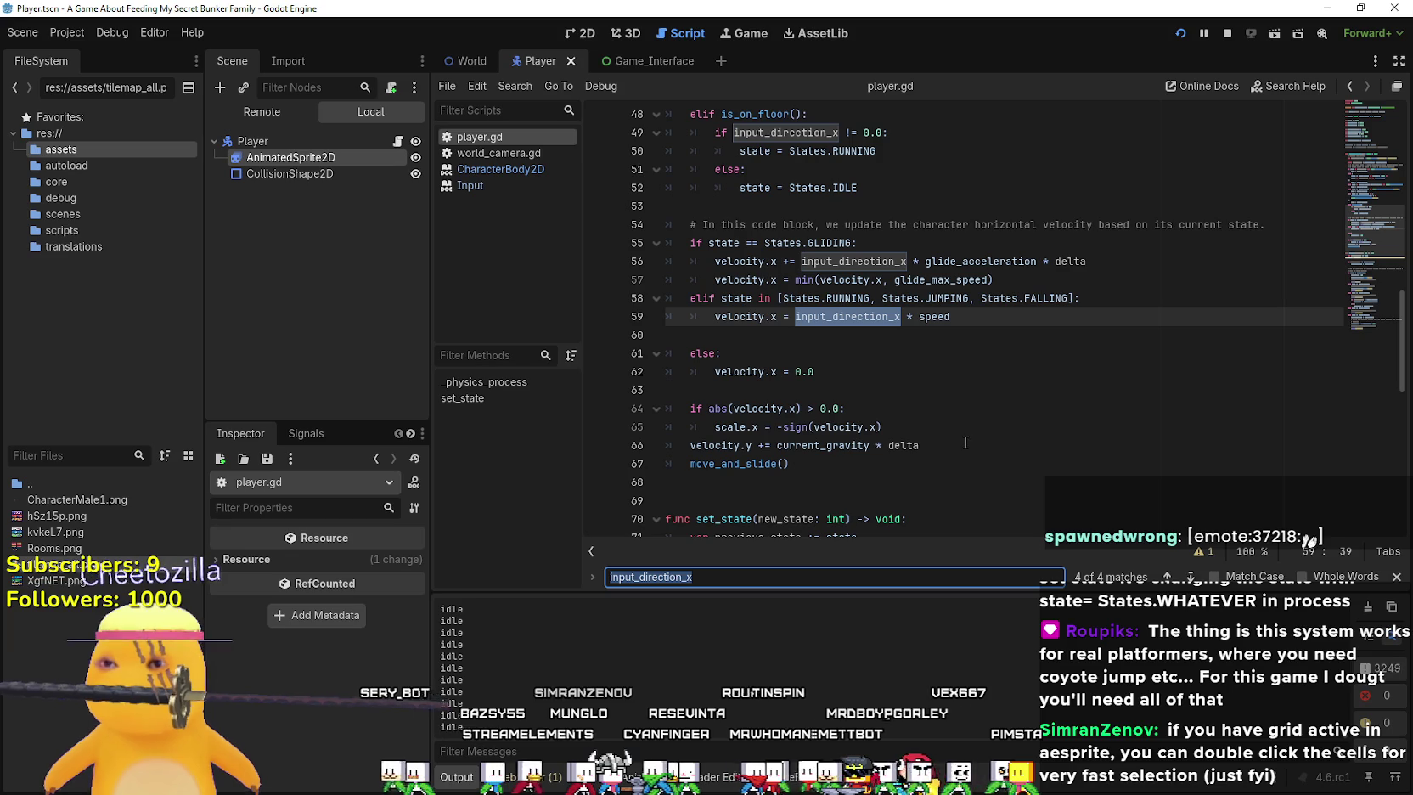
# Comment out the scale.x flip lines 64 and 65 with #, then save and relaunch
pyautogui.moveTo(715, 426); pyautogui.dragTo(903, 426)
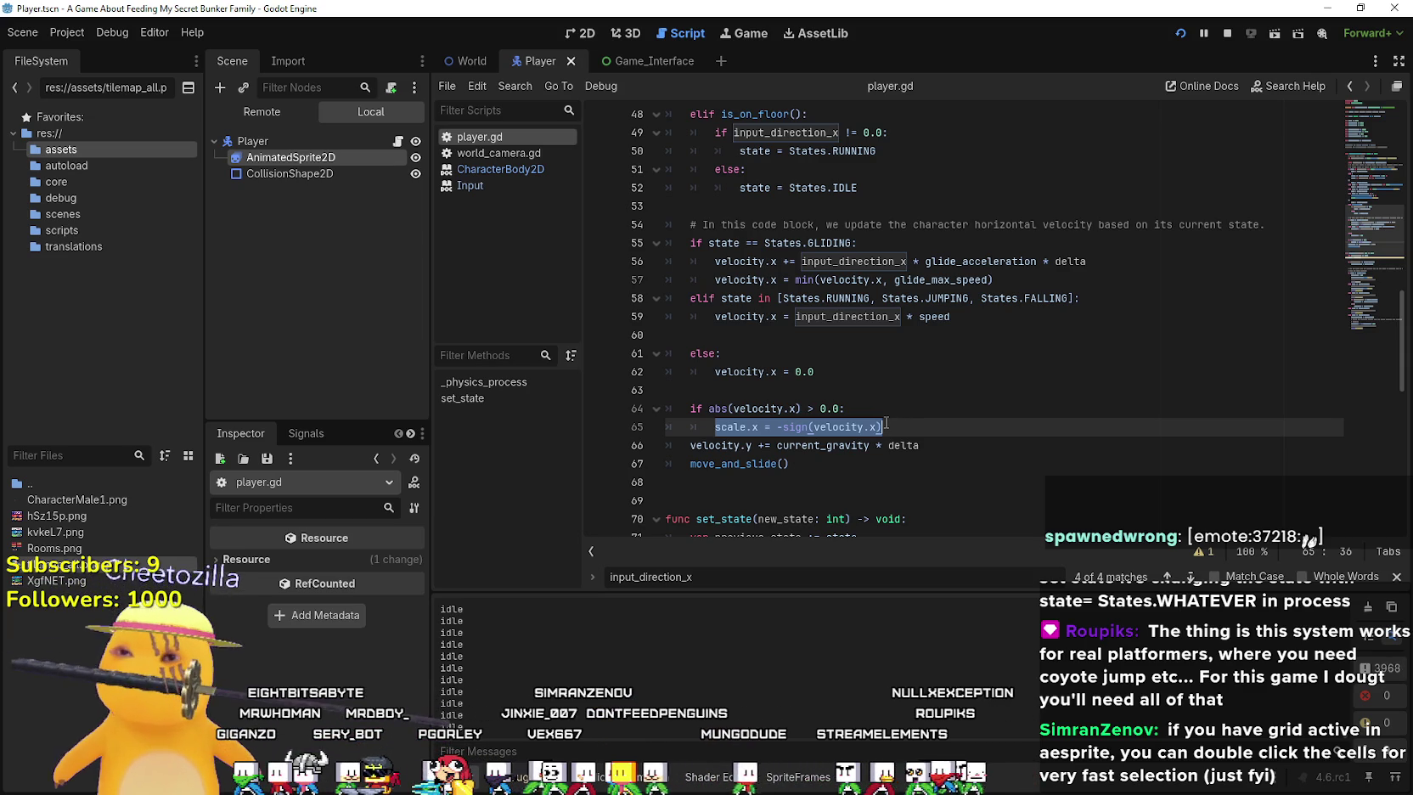
pyautogui.click(690, 408)
pyautogui.write('#')
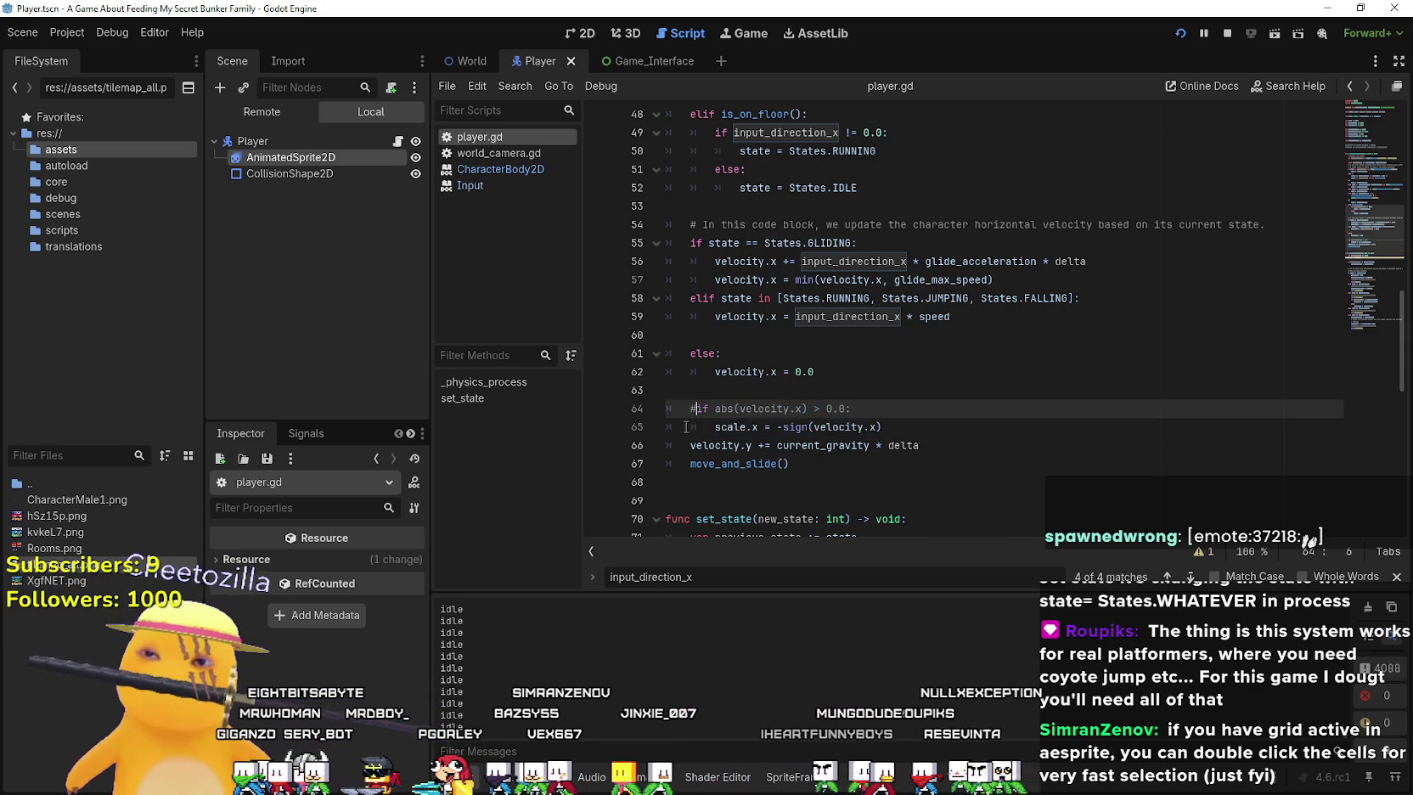
pyautogui.click(686, 427)
pyautogui.write('#')
pyautogui.click(1179, 33)
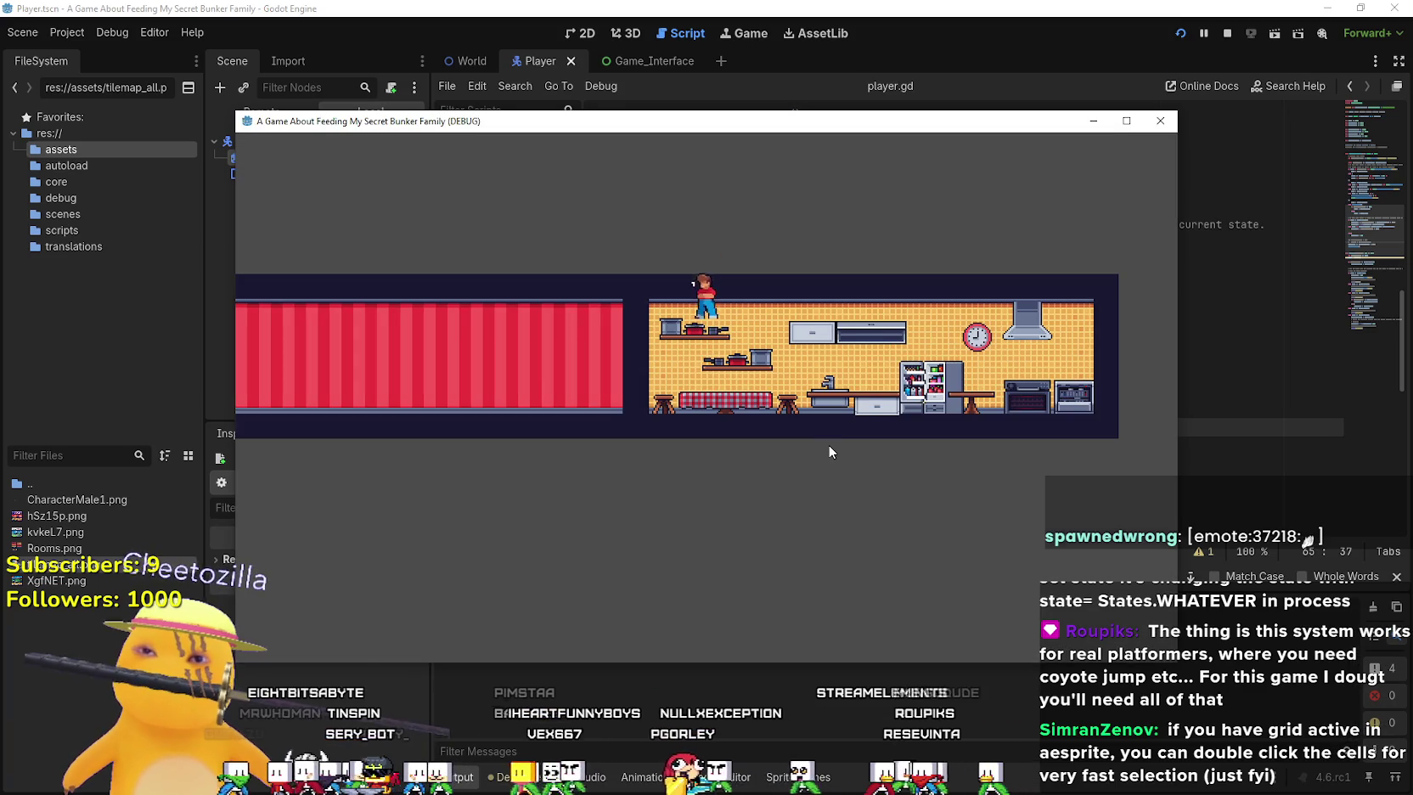
# Run the player between red room and kitchen, jump onto the kitchen table, then stop the game
pyautogui.press('Left')
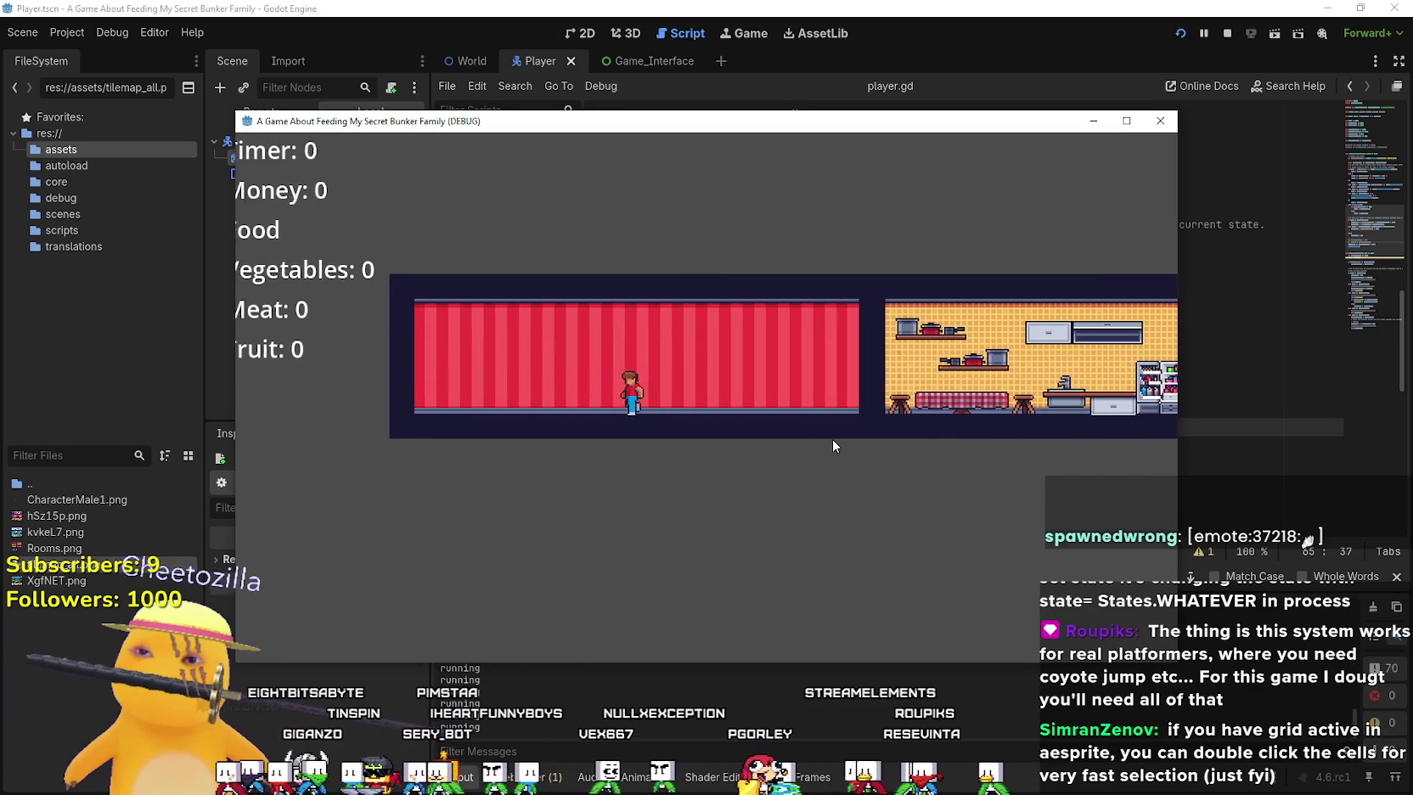
pyautogui.press('Right')
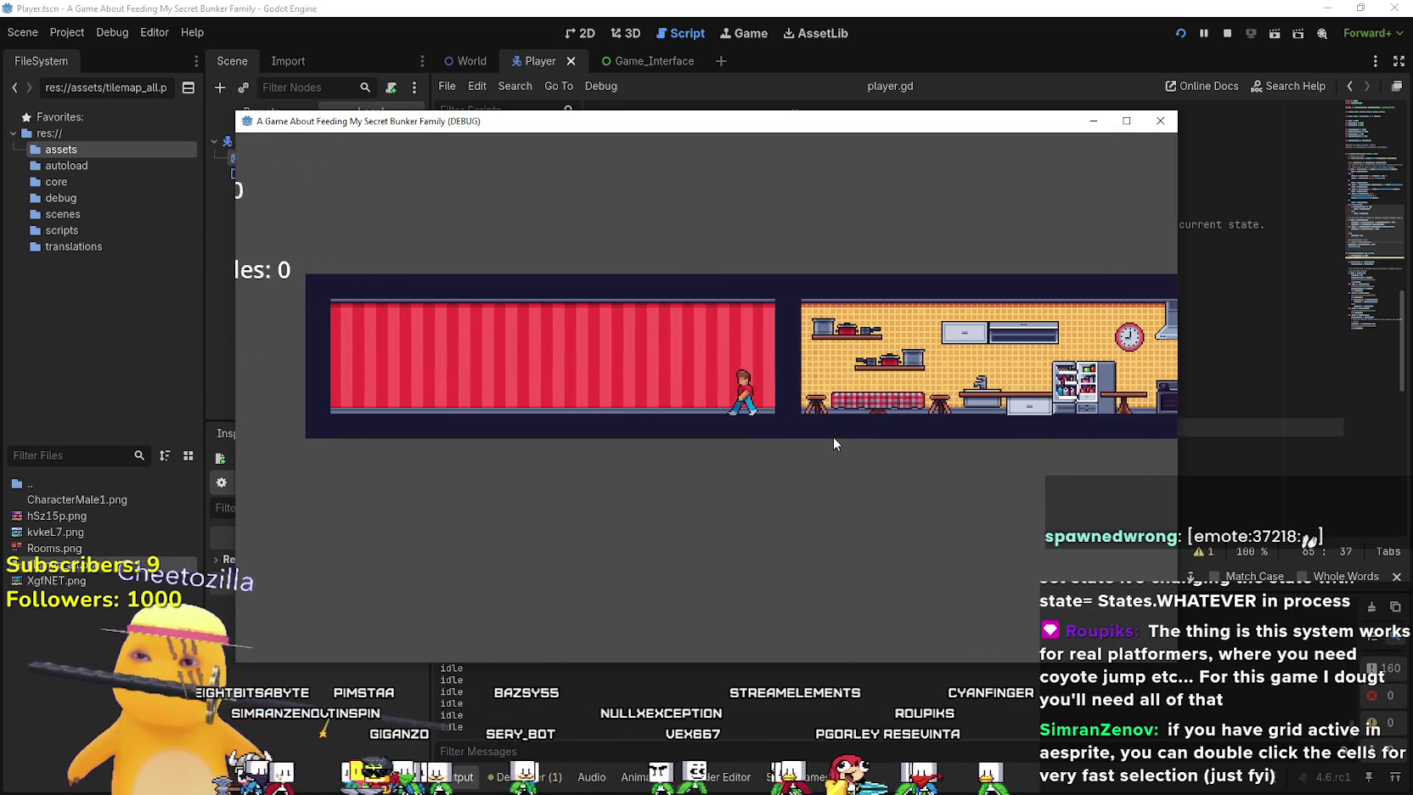
pyautogui.press('Right')
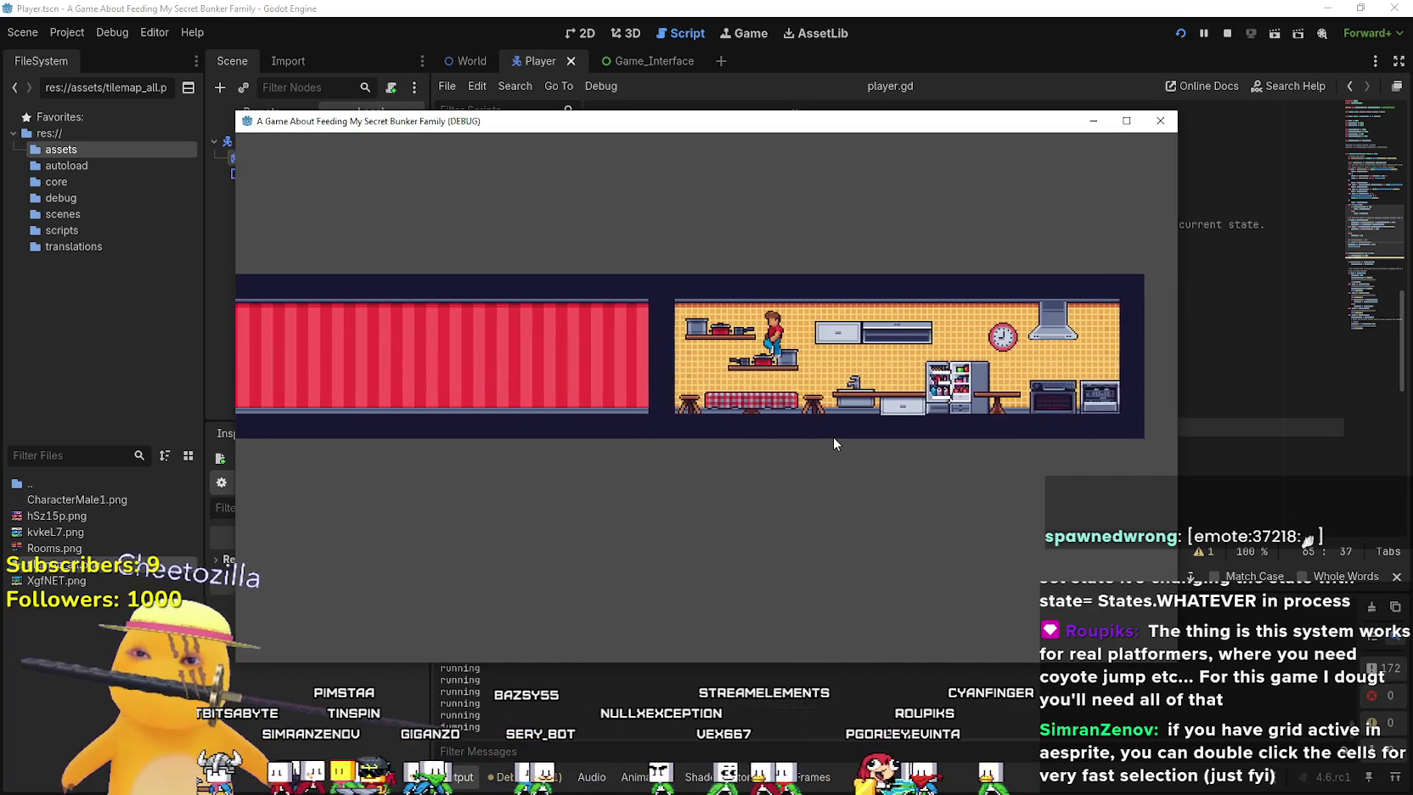
pyautogui.press('space')
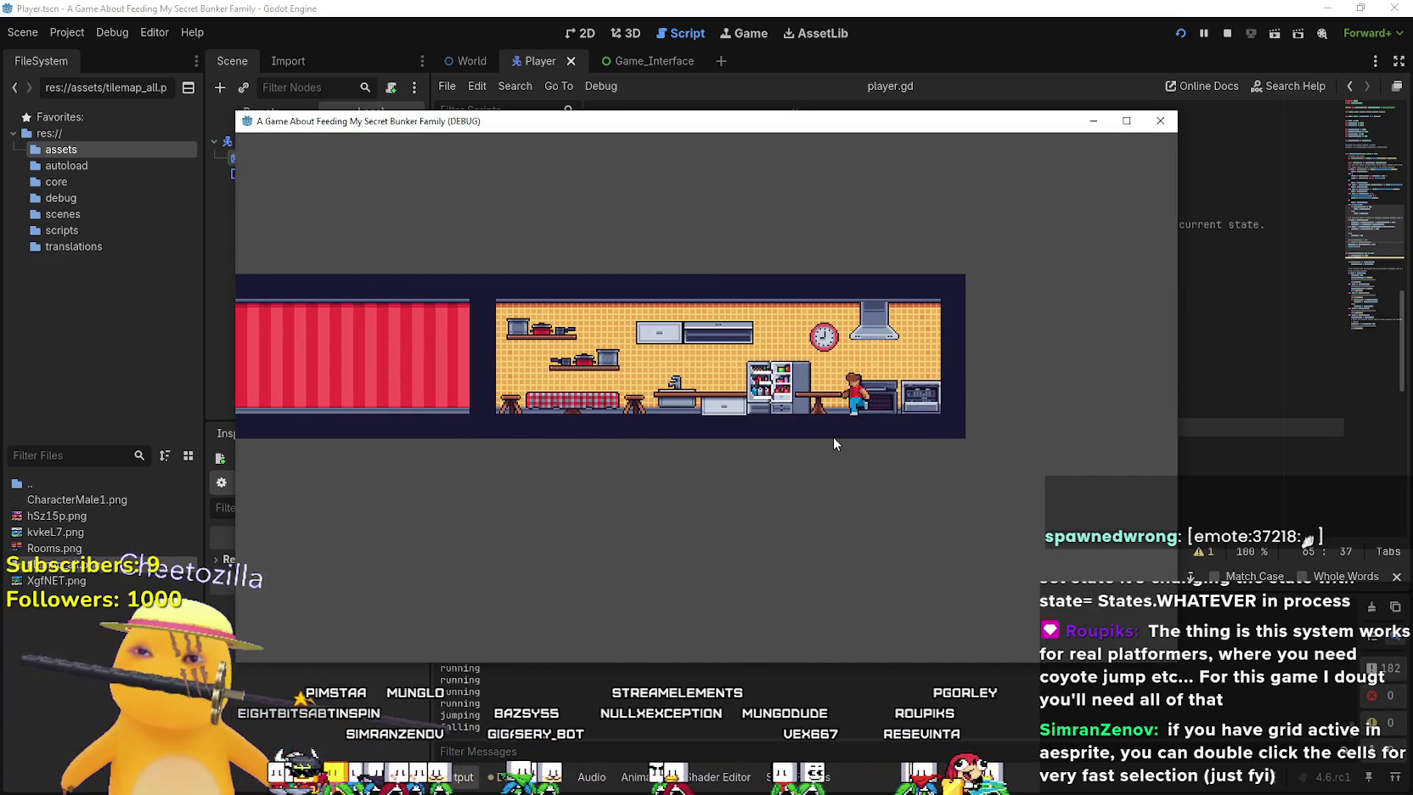
pyautogui.press('Left')
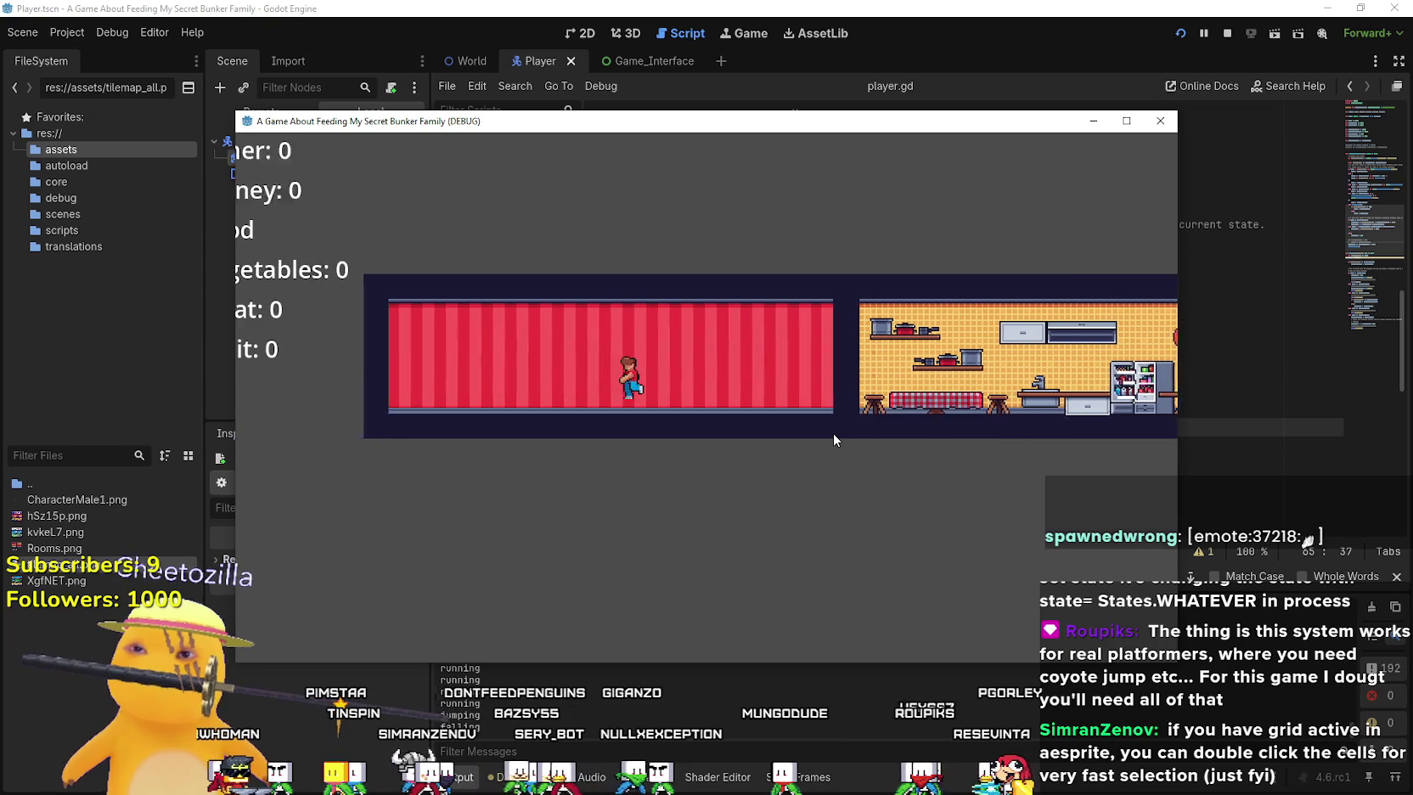
pyautogui.press('Right')
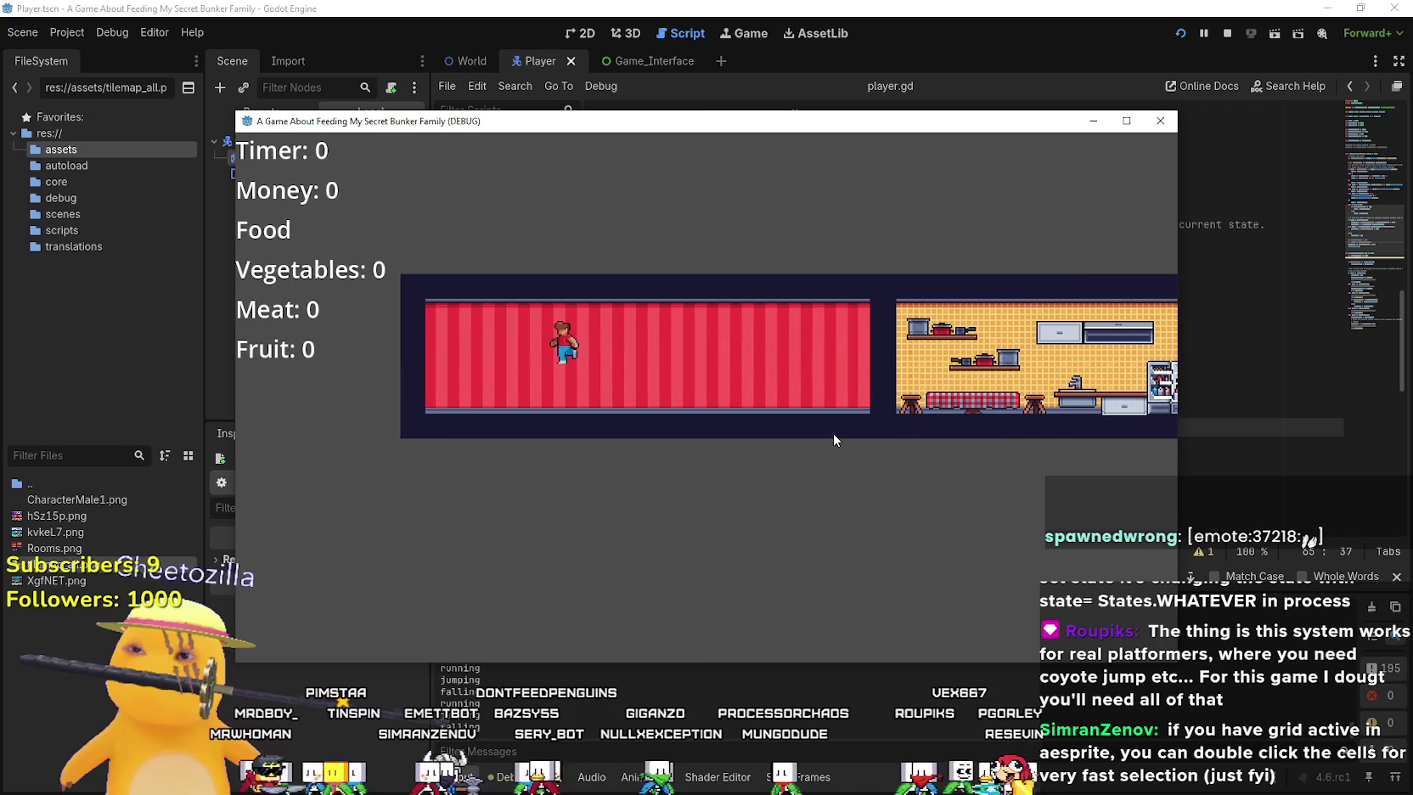
pyautogui.press('space')
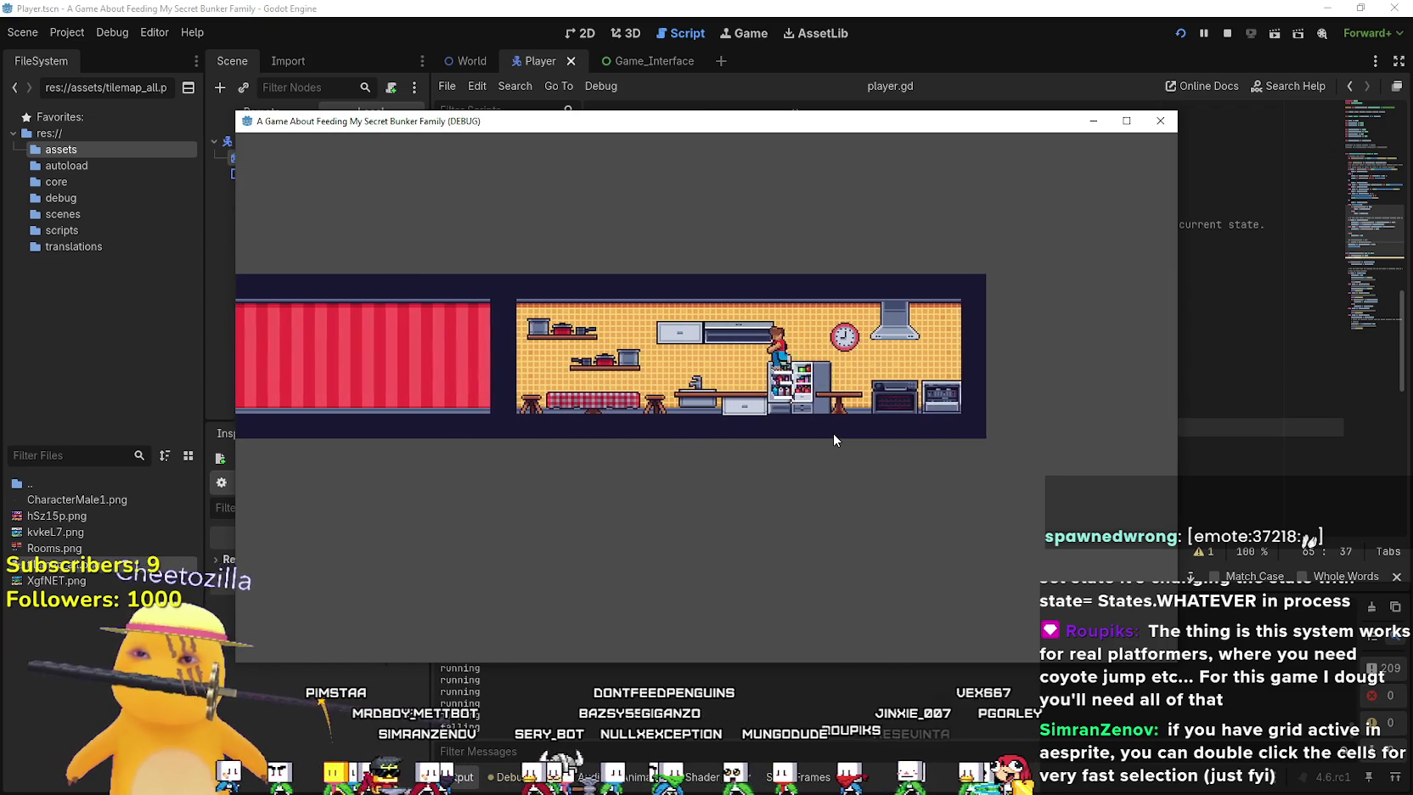
pyautogui.press('Left')
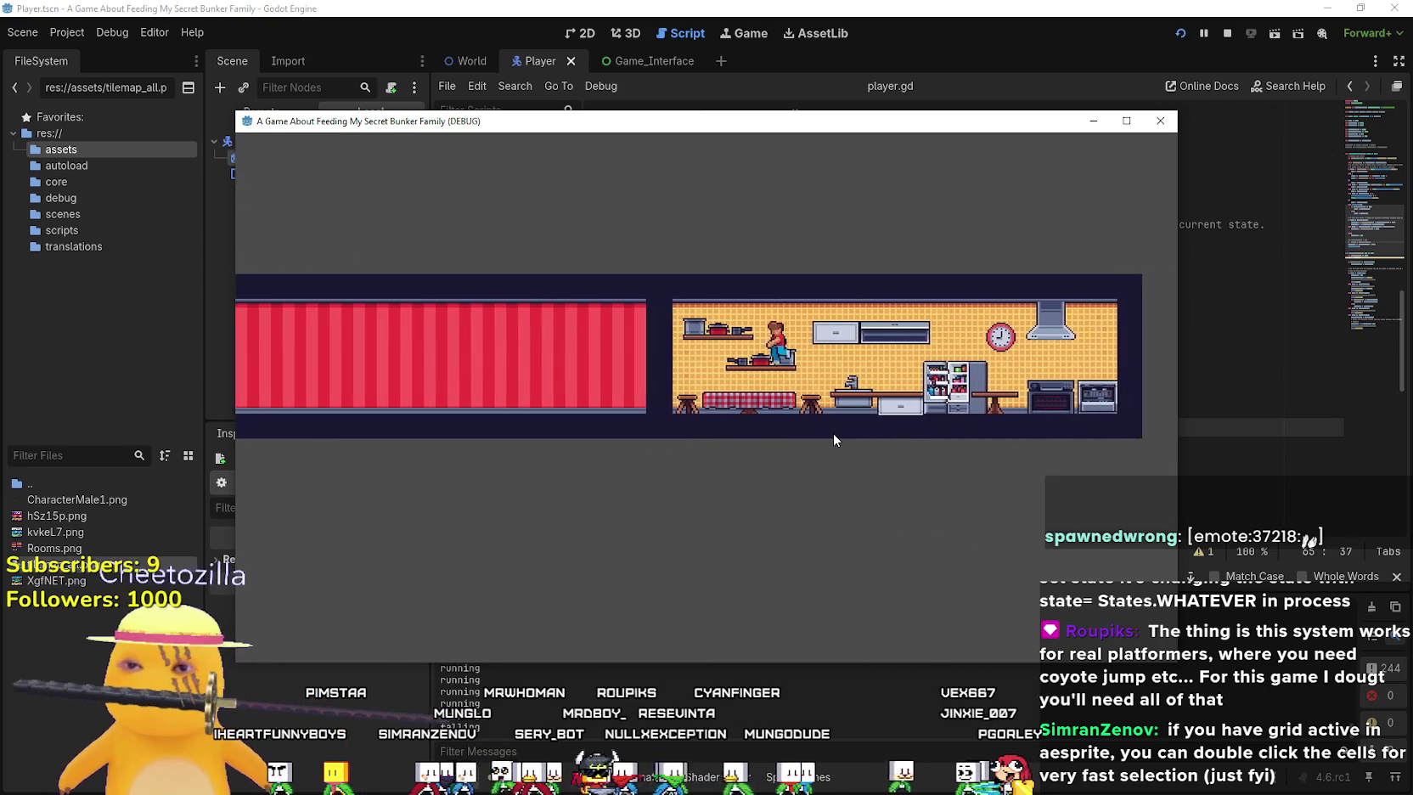
pyautogui.click(1227, 34)
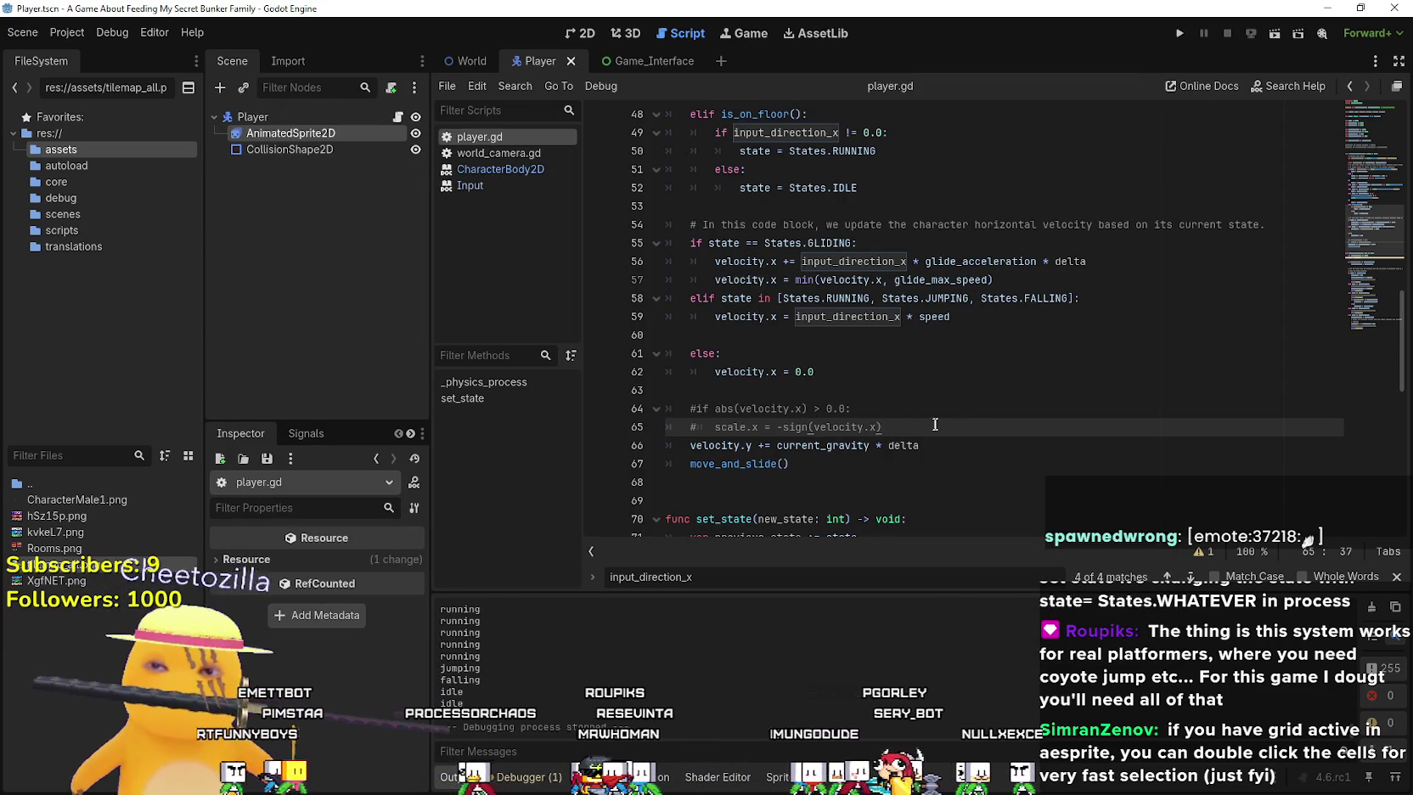
# Uncomment lines 64–65 and change scale.x to animation_player.scale.x on line 65
pyautogui.hotkey('shift', 'Up')
pyautogui.hotkey('ctrl', 'k')
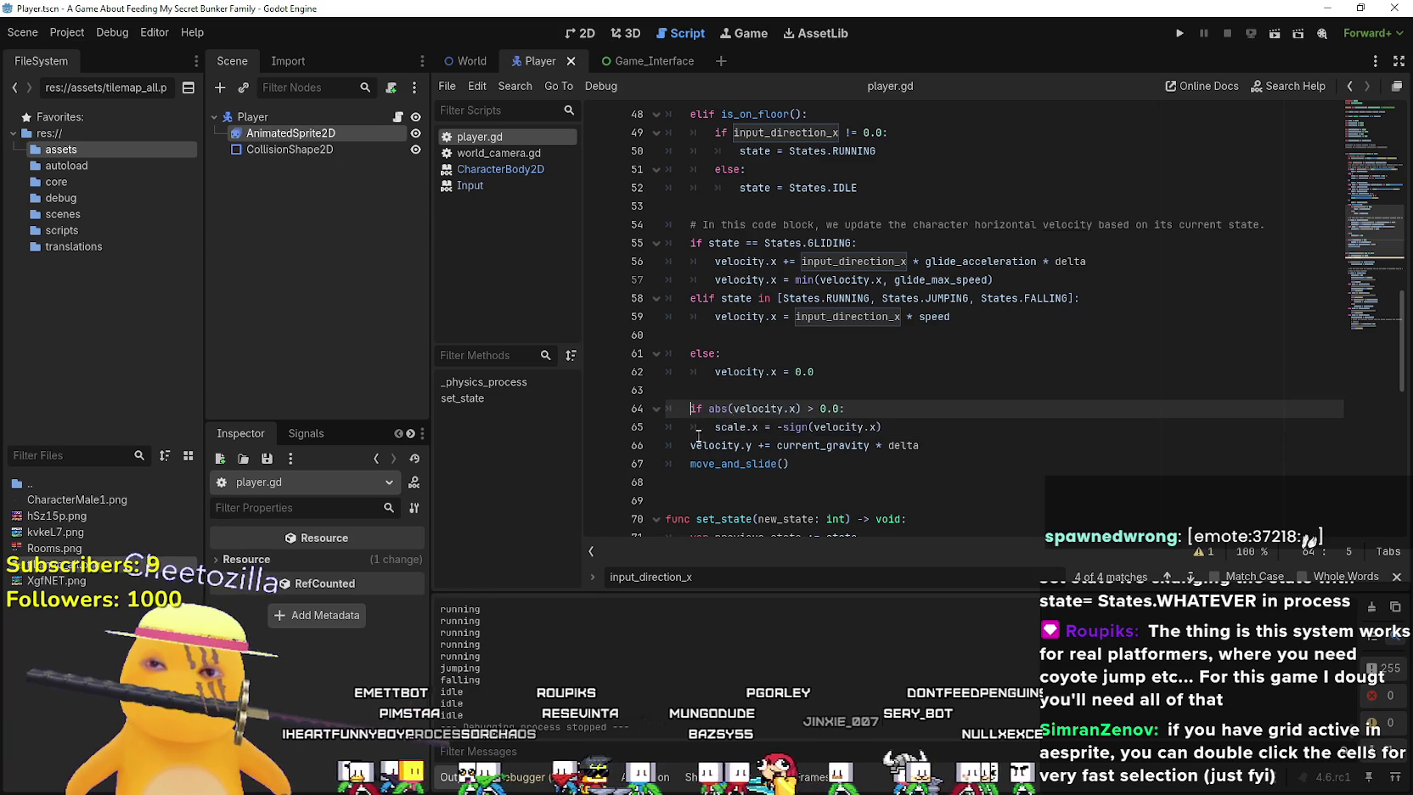
pyautogui.click(713, 427)
pyautogui.write('ai')
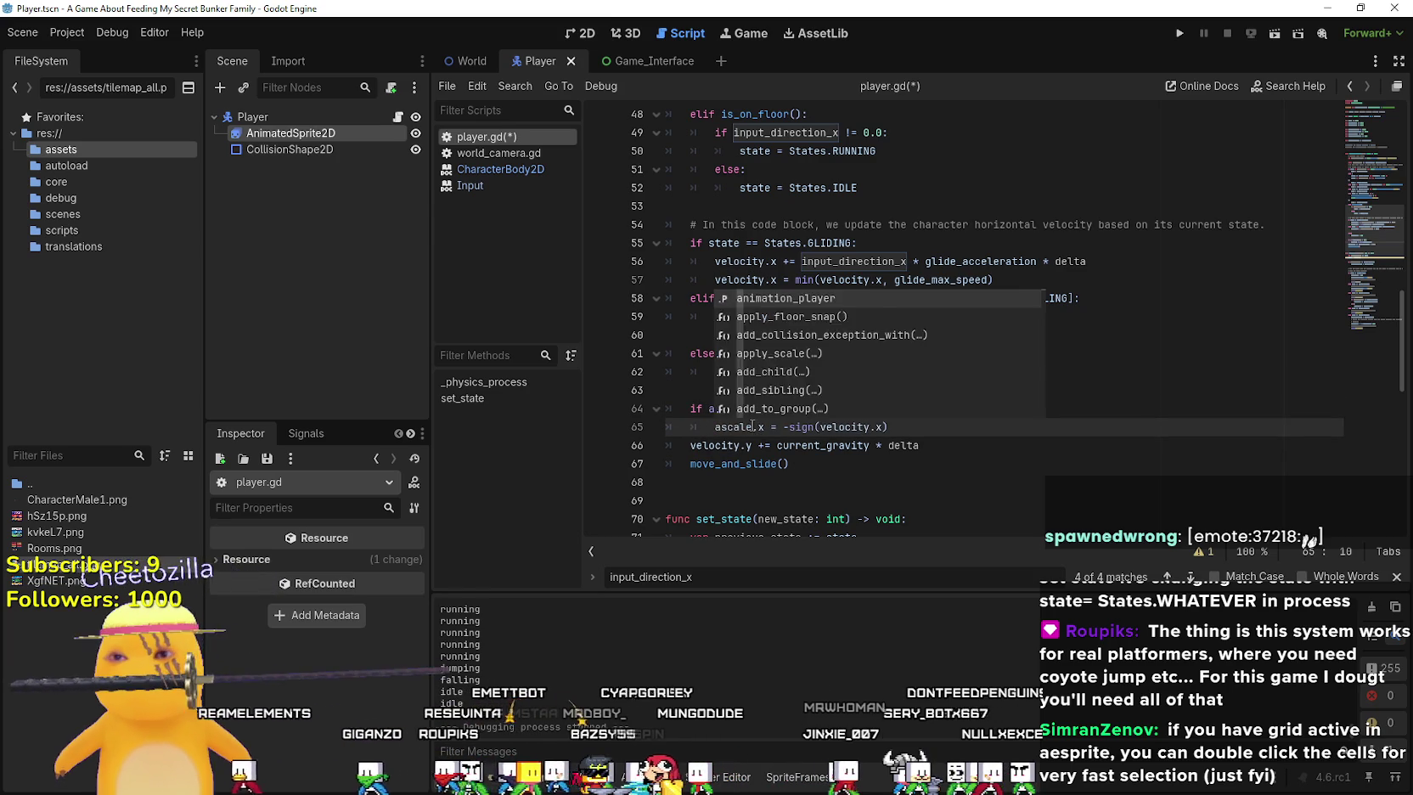
pyautogui.press('BackSpace')
pyautogui.write('nimation_p')
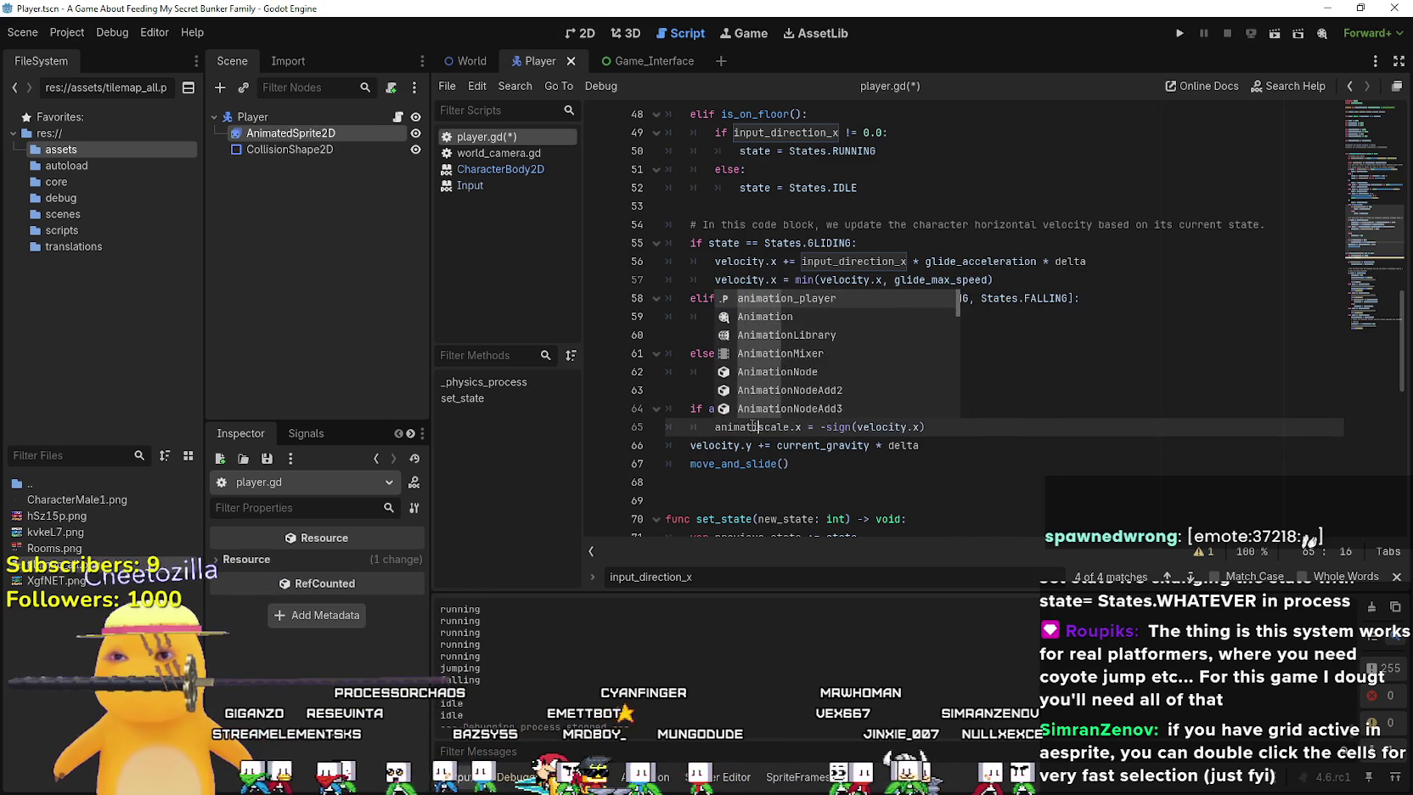
pyautogui.press('Return')
pyautogui.write('.')
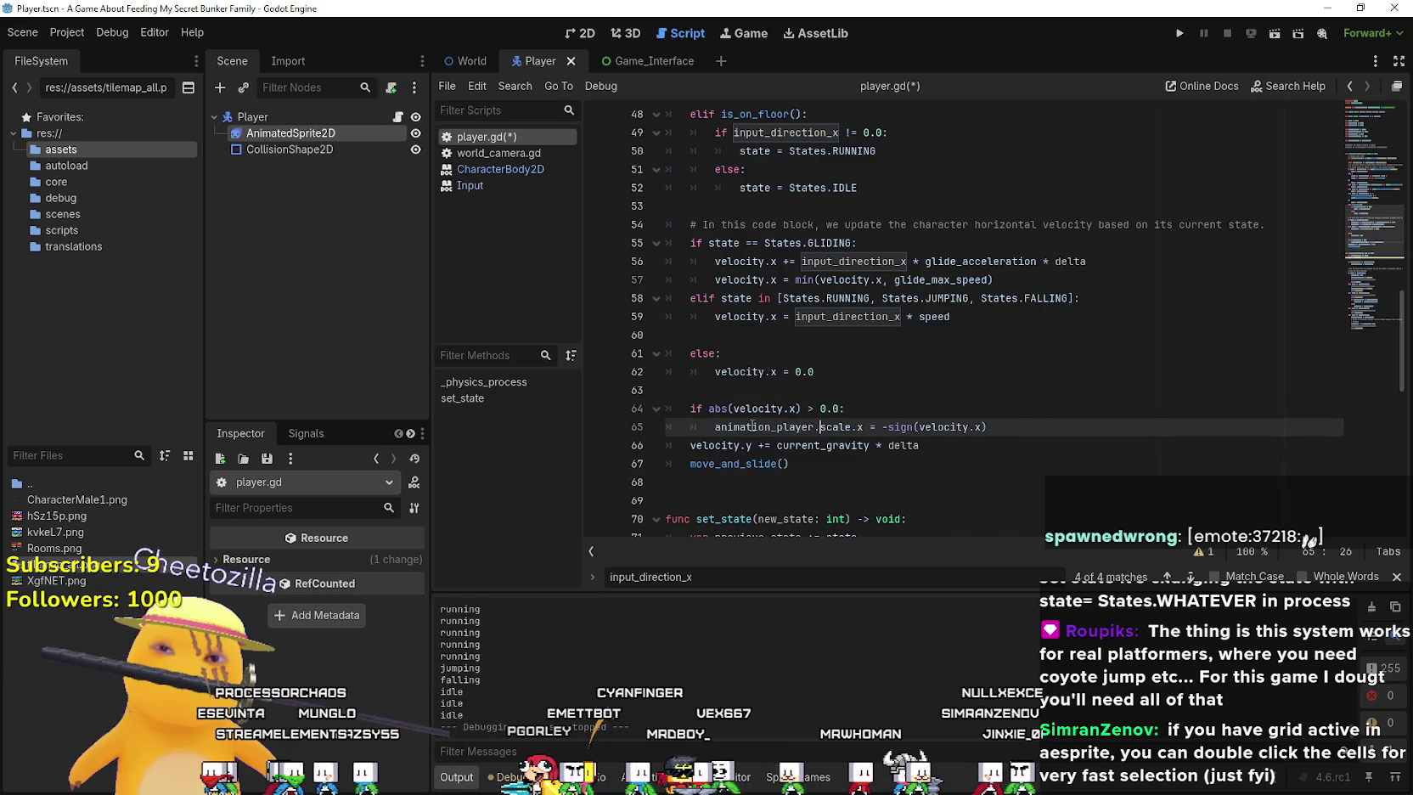
# Save player.gd and launch the game to test the sprite flip
pyautogui.hotkey('ctrl', 's')
pyautogui.click(918, 453)
pyautogui.click(1037, 426)
pyautogui.click(1178, 35)
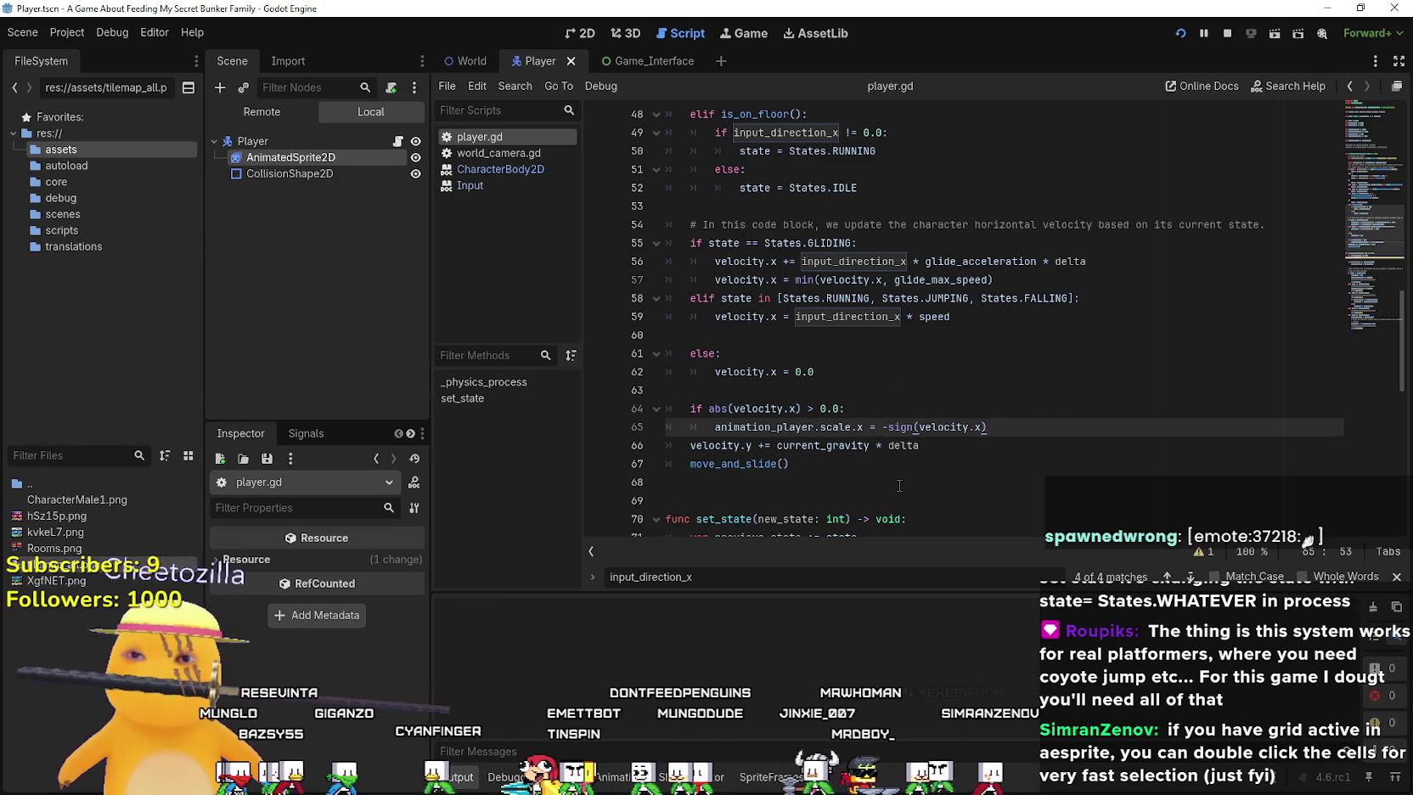
# Walk the player left and right, jumping across the kitchen, to check sprite flipping
pyautogui.press('Left')
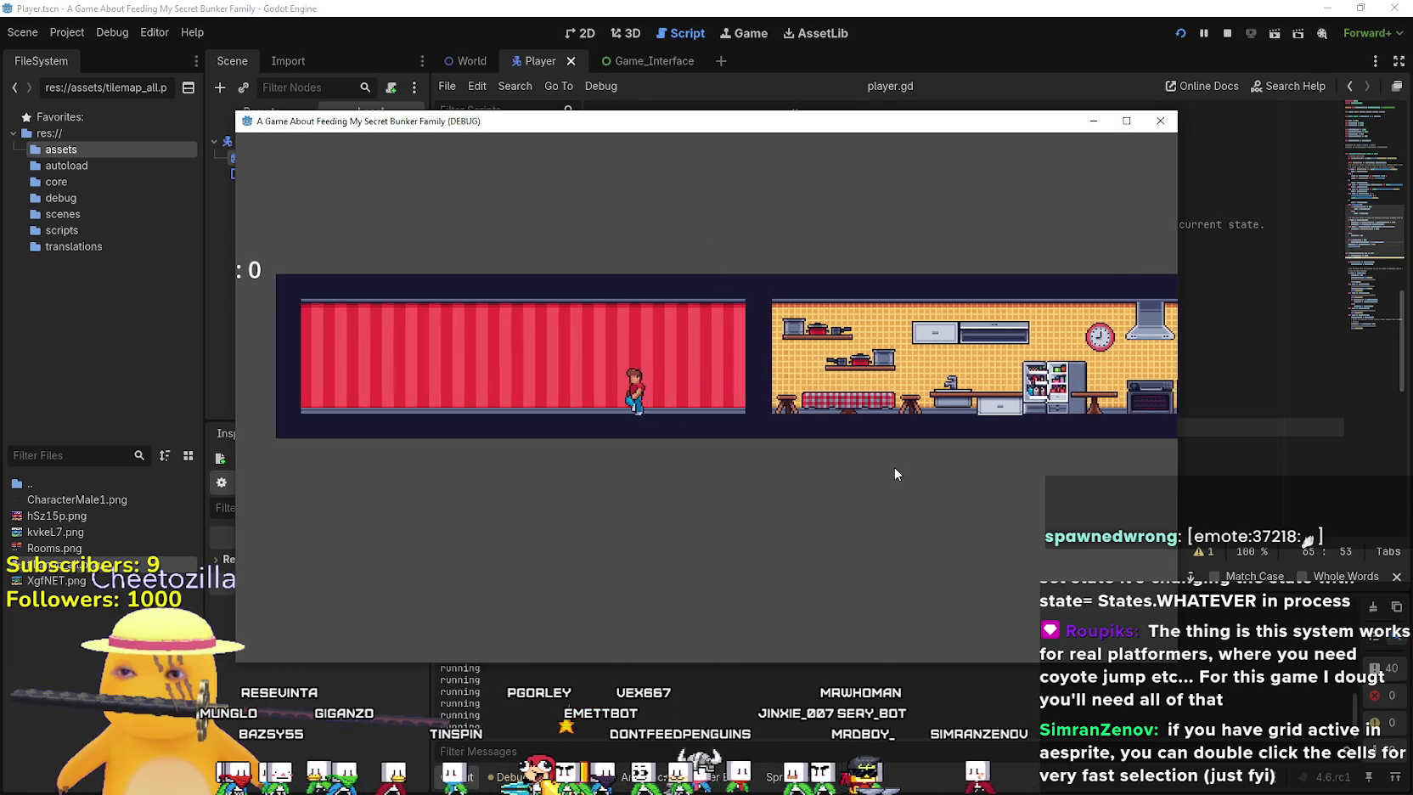
pyautogui.press('Right')
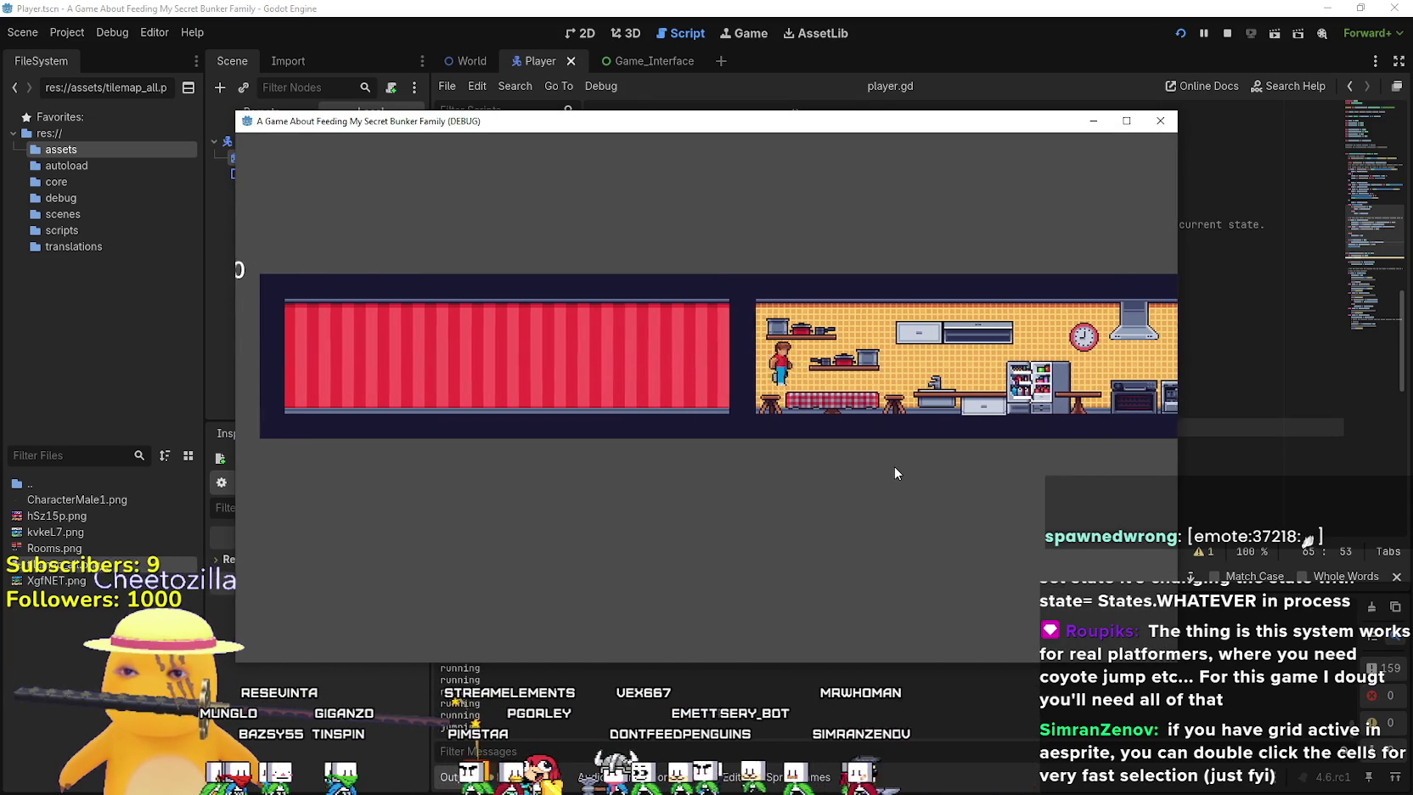
pyautogui.press('Right')
pyautogui.press('space')
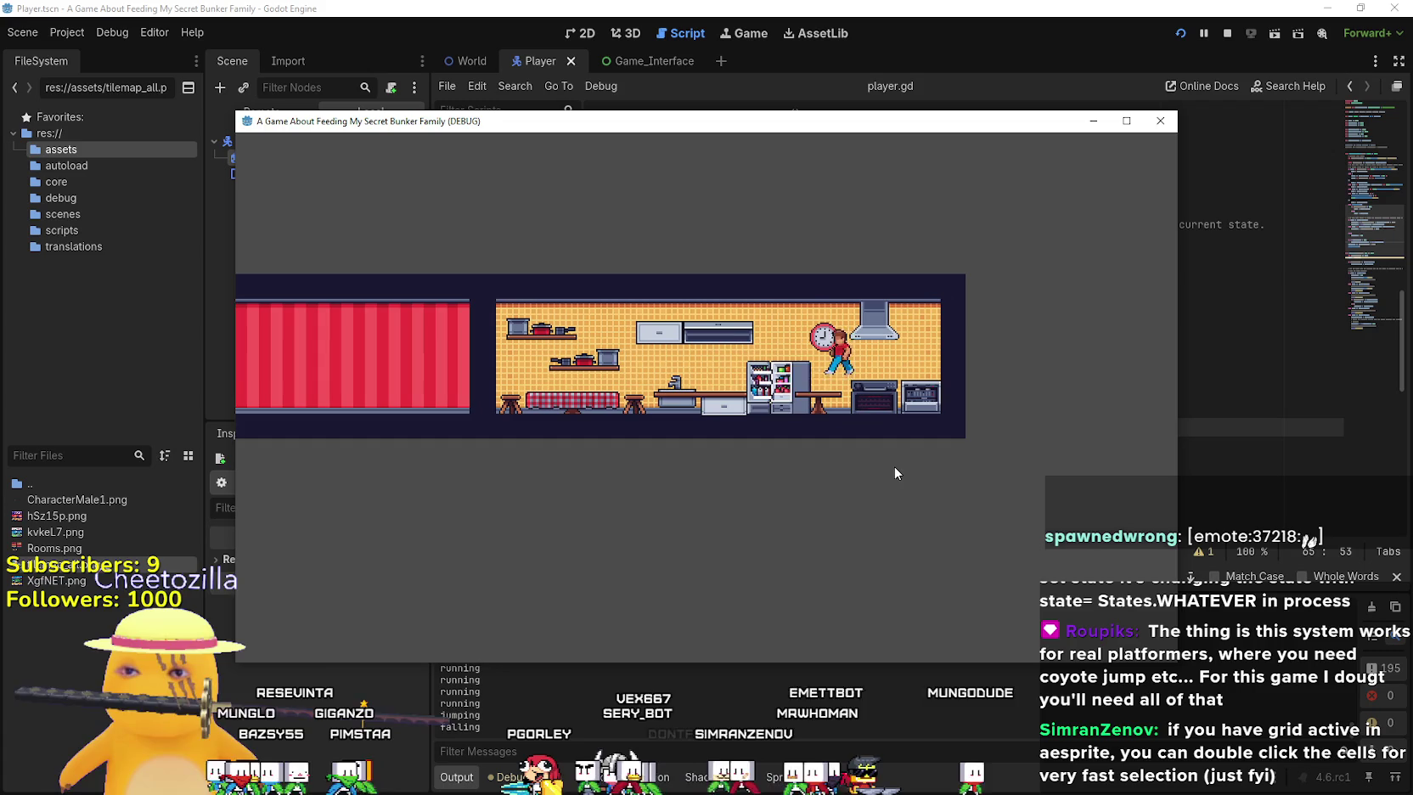
pyautogui.press('Left')
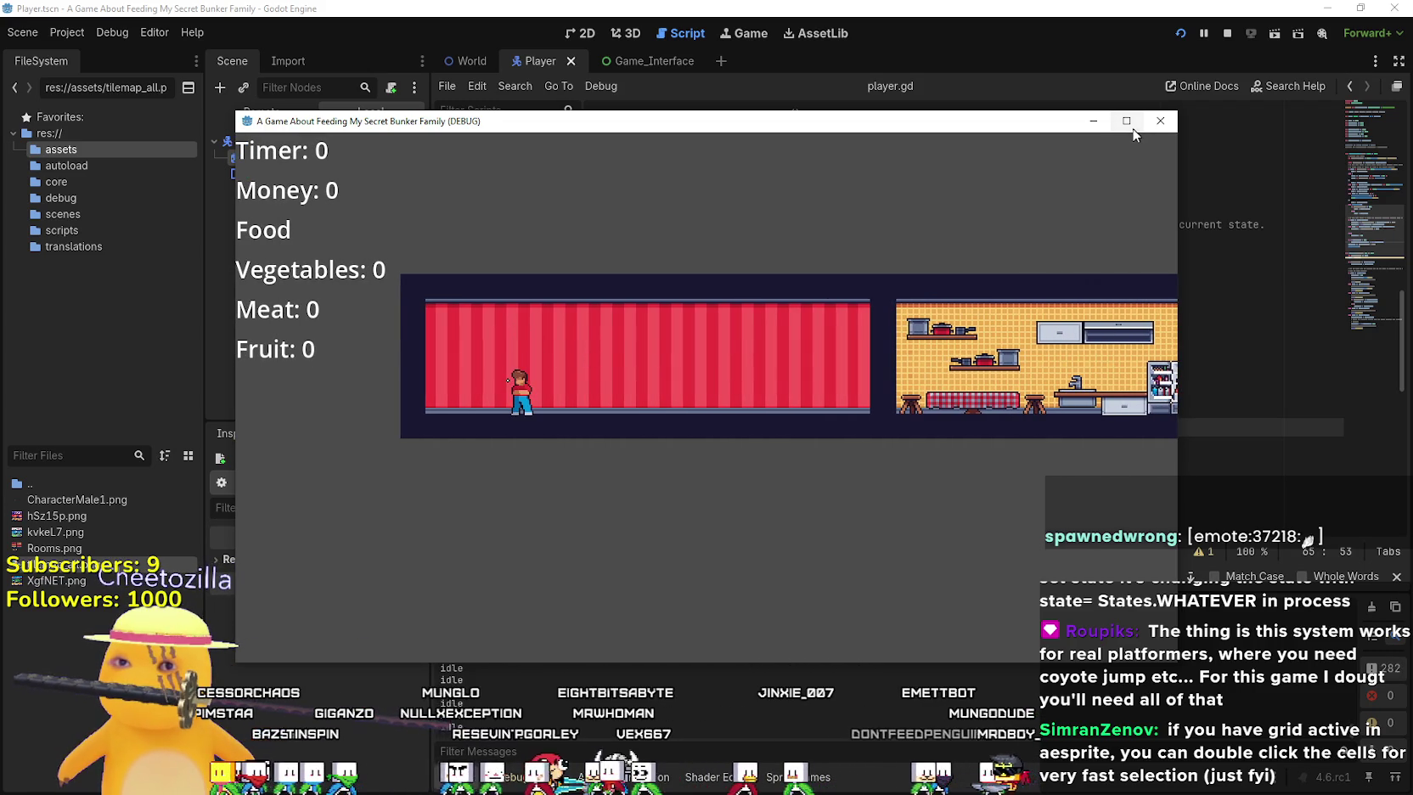
# In the maximized game window, run and jump in both directions through both rooms
pyautogui.click(1129, 124)
pyautogui.press('Right')
pyautogui.press('space')
pyautogui.press('Right')
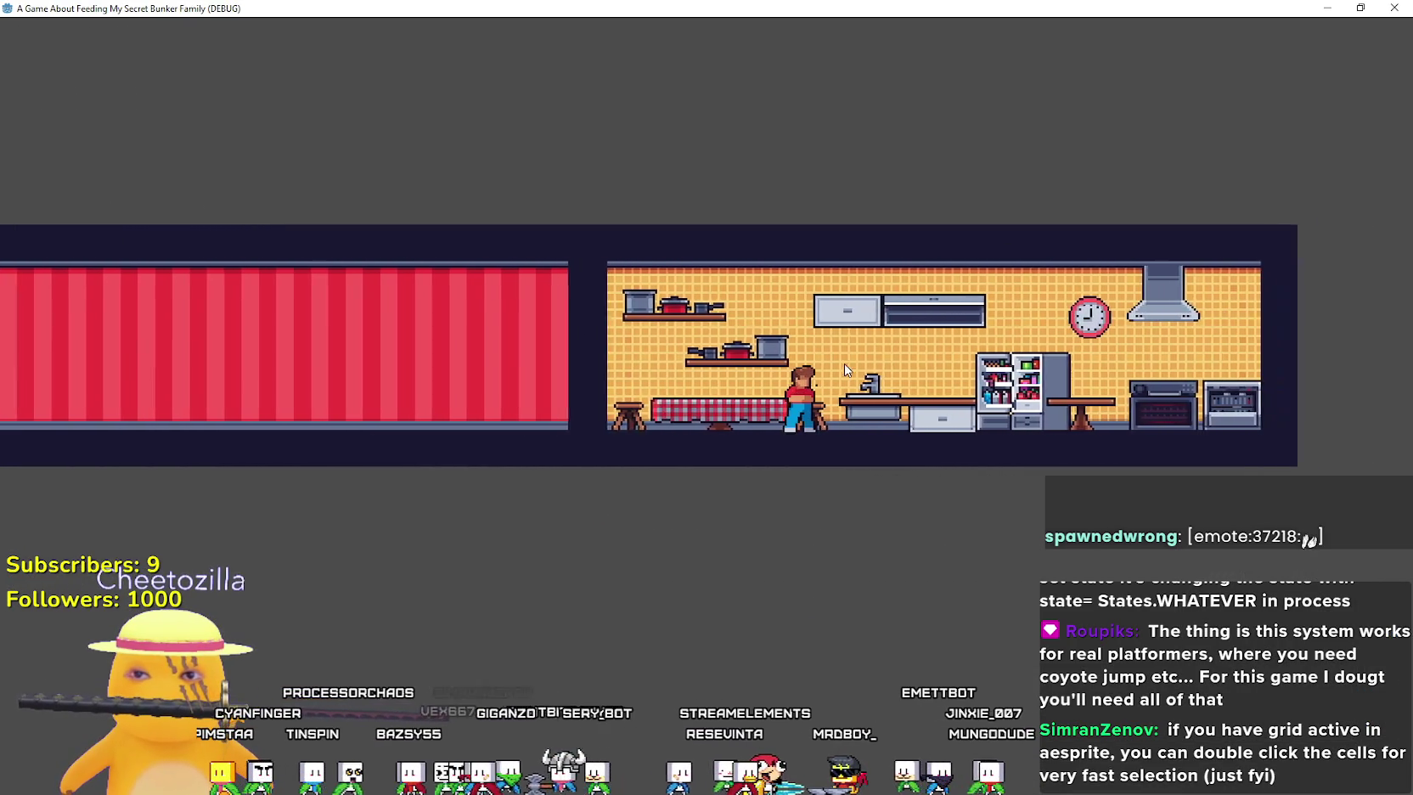
pyautogui.press('Left')
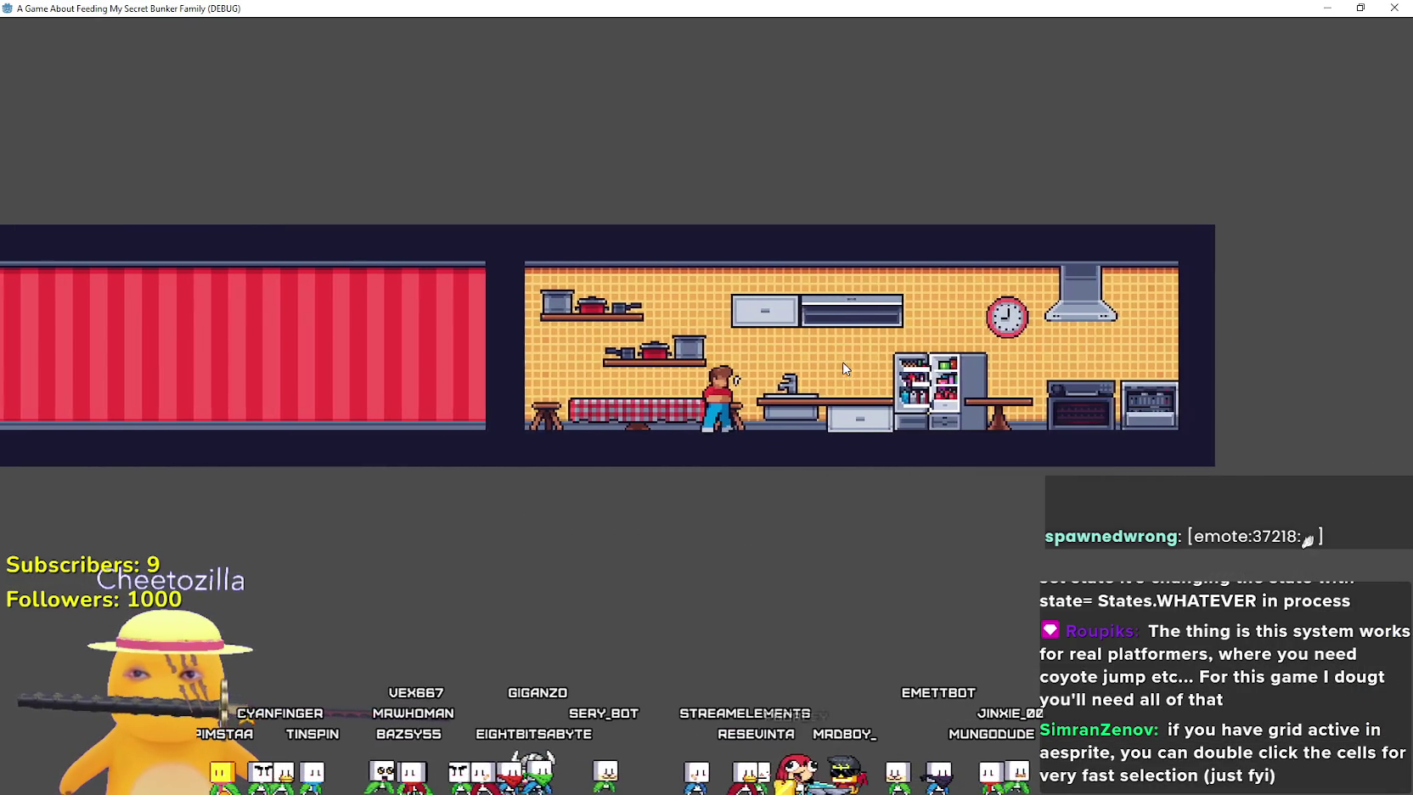
pyautogui.press('space')
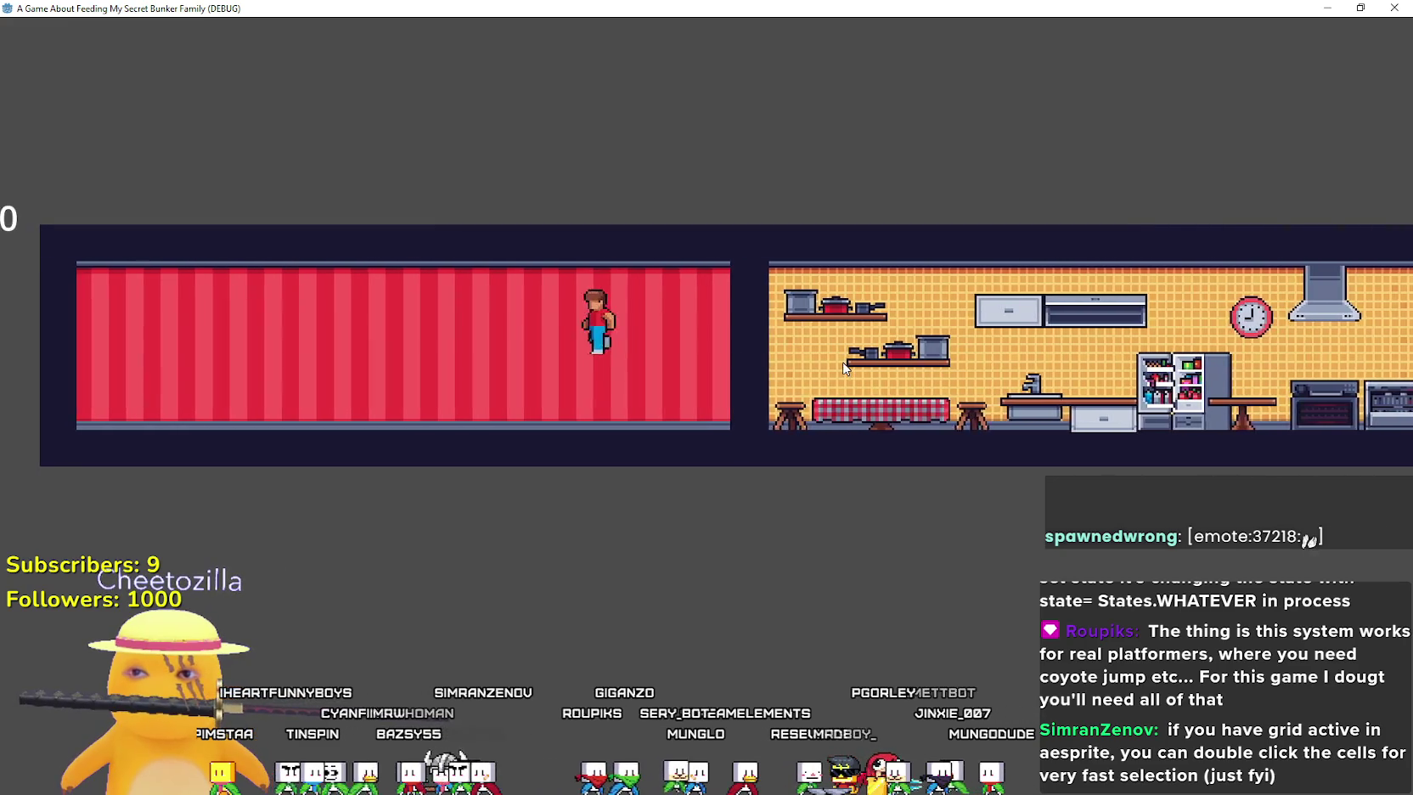
pyautogui.press('Left')
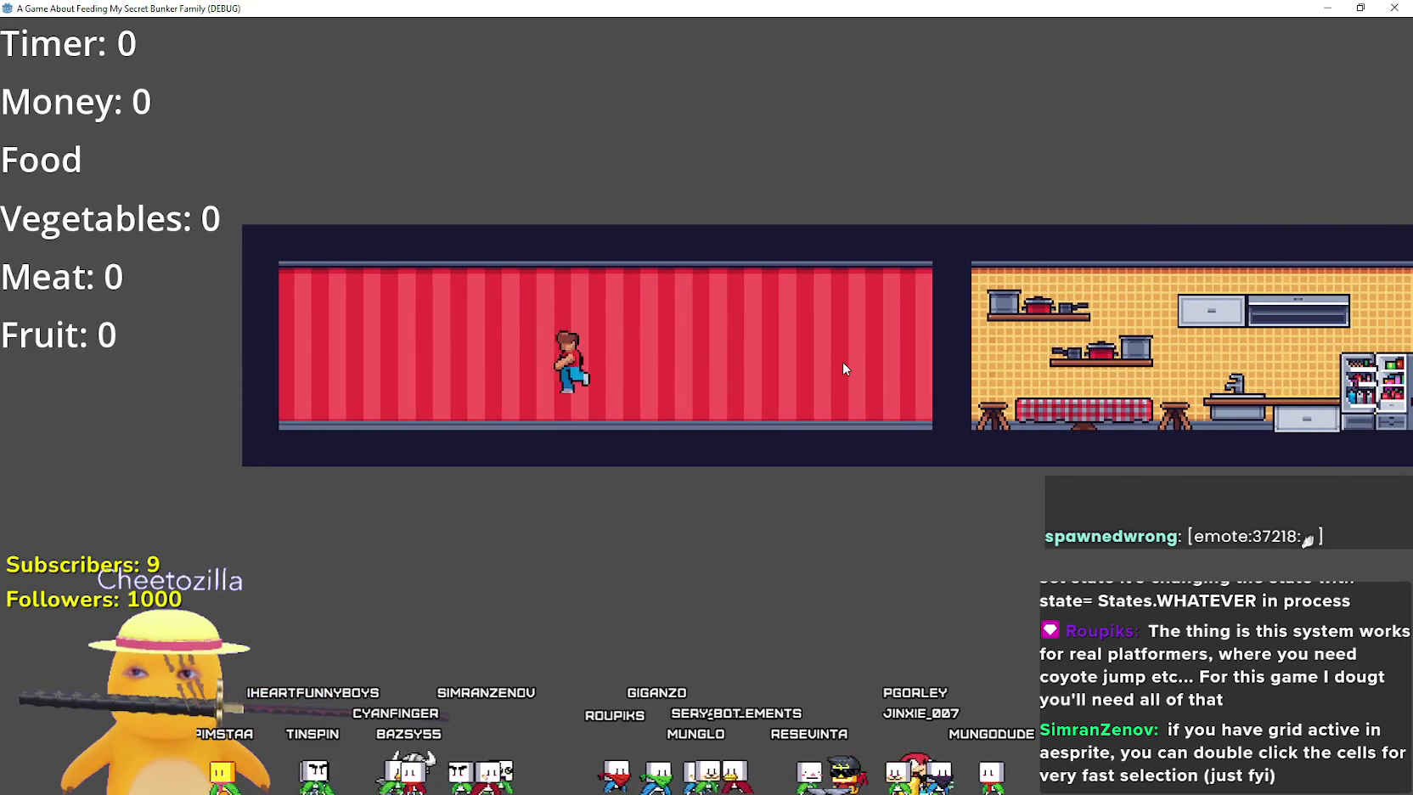
pyautogui.press('space')
pyautogui.press('Right')
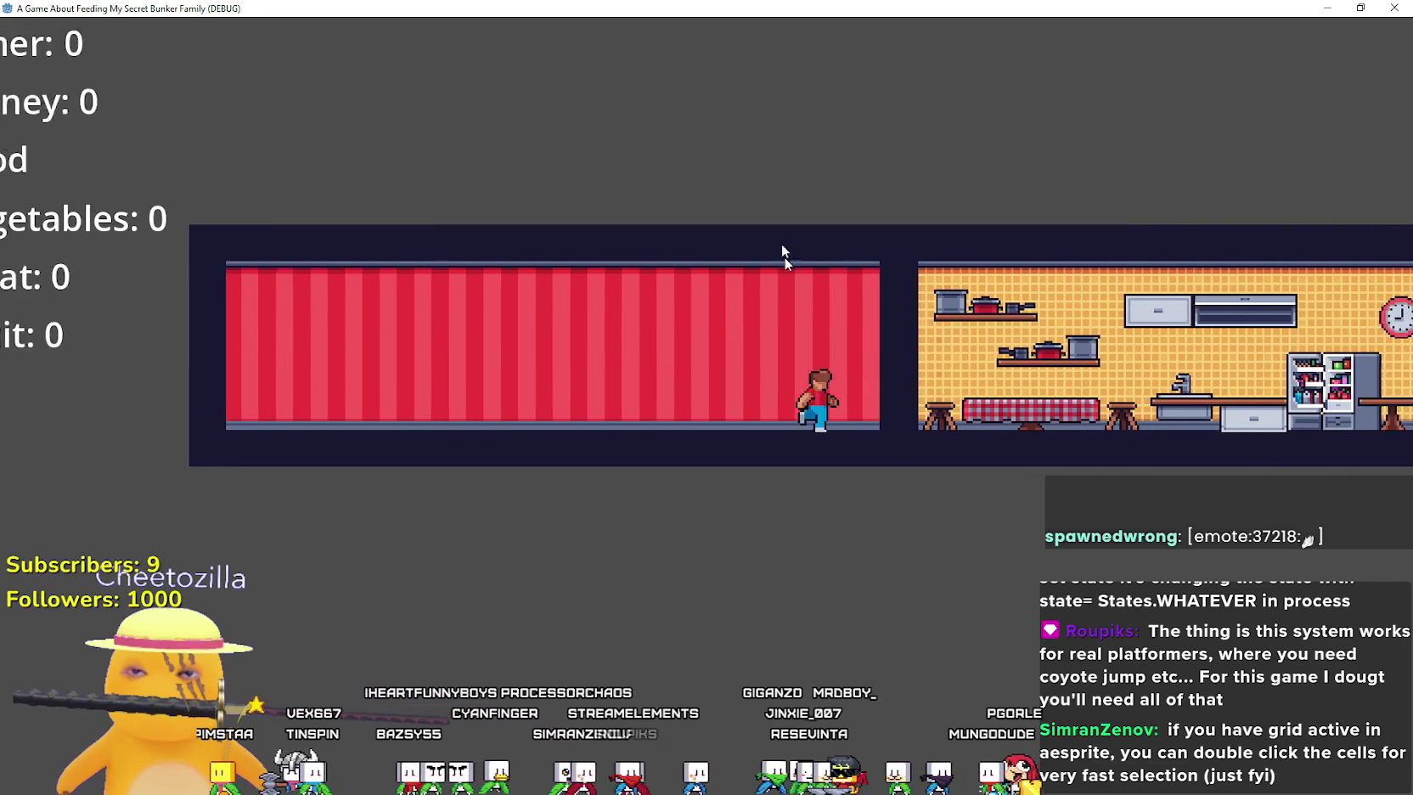
pyautogui.press('super+Down')
# Shift the game window to reveal the script, run between rooms again, then stop the game
pyautogui.moveTo(788, 158)
pyautogui.mouseDown()
pyautogui.moveTo(951, 548)
pyautogui.moveTo(910, 593)
pyautogui.moveTo(900, 644)
pyautogui.moveTo(862, 670)
pyautogui.moveTo(789, 159)
pyautogui.mouseUp()
pyautogui.press('Left')
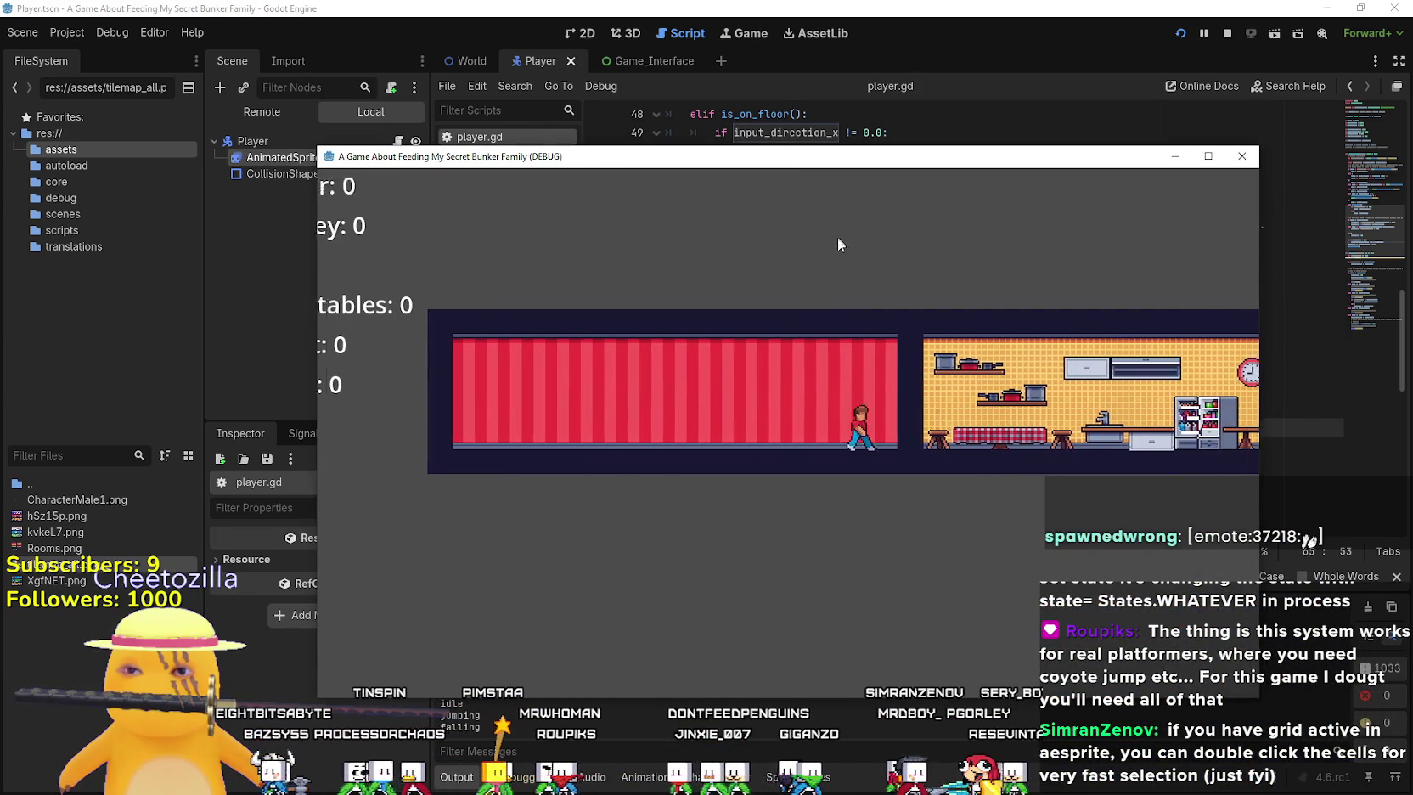
pyautogui.moveTo(858, 164)
pyautogui.mouseDown()
pyautogui.moveTo(860, 319)
pyautogui.moveTo(912, 644)
pyautogui.moveTo(910, 407)
pyautogui.moveTo(857, 172)
pyautogui.mouseUp()
pyautogui.click(1209, 172)
pyautogui.press('Left')
pyautogui.press('Right')
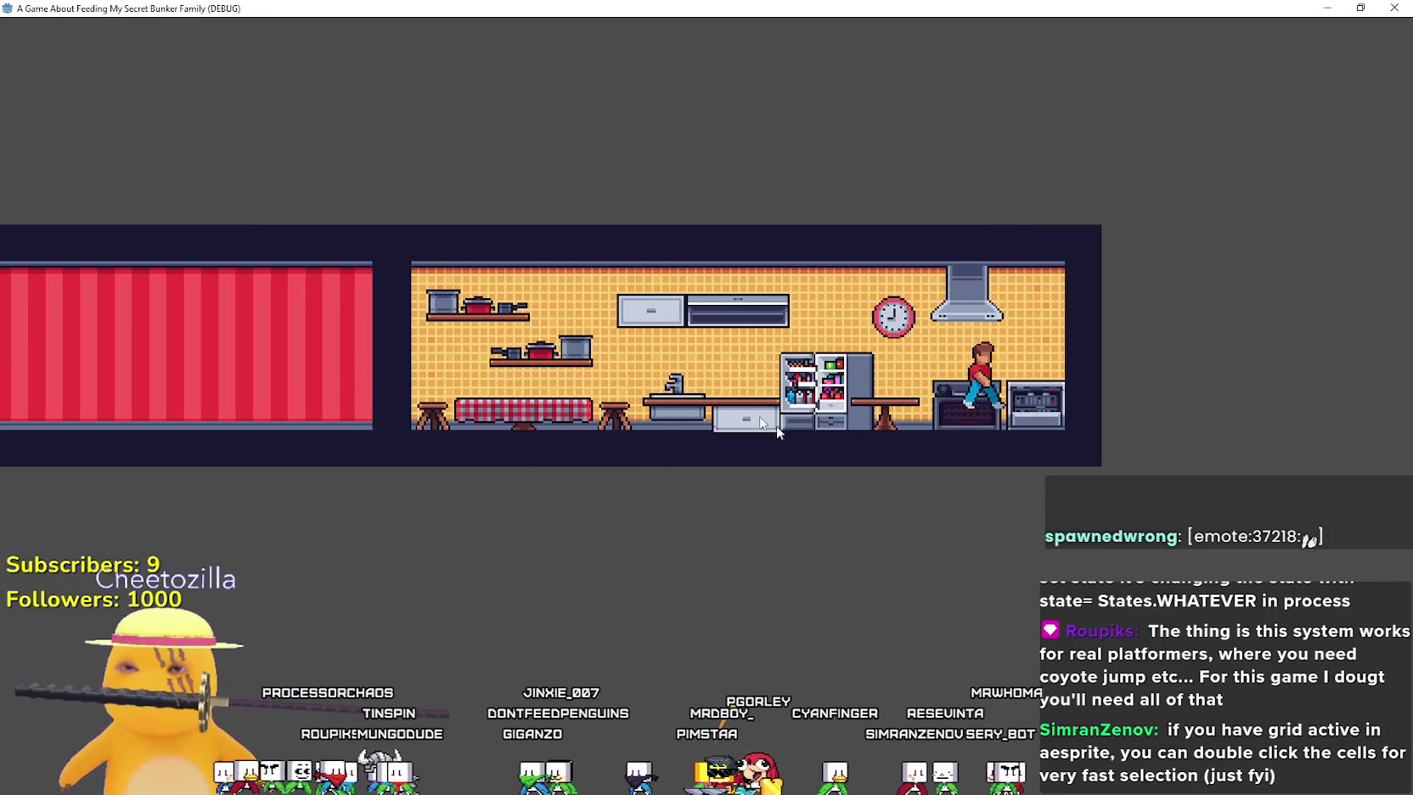
pyautogui.press('super+Down')
pyautogui.press('F8')
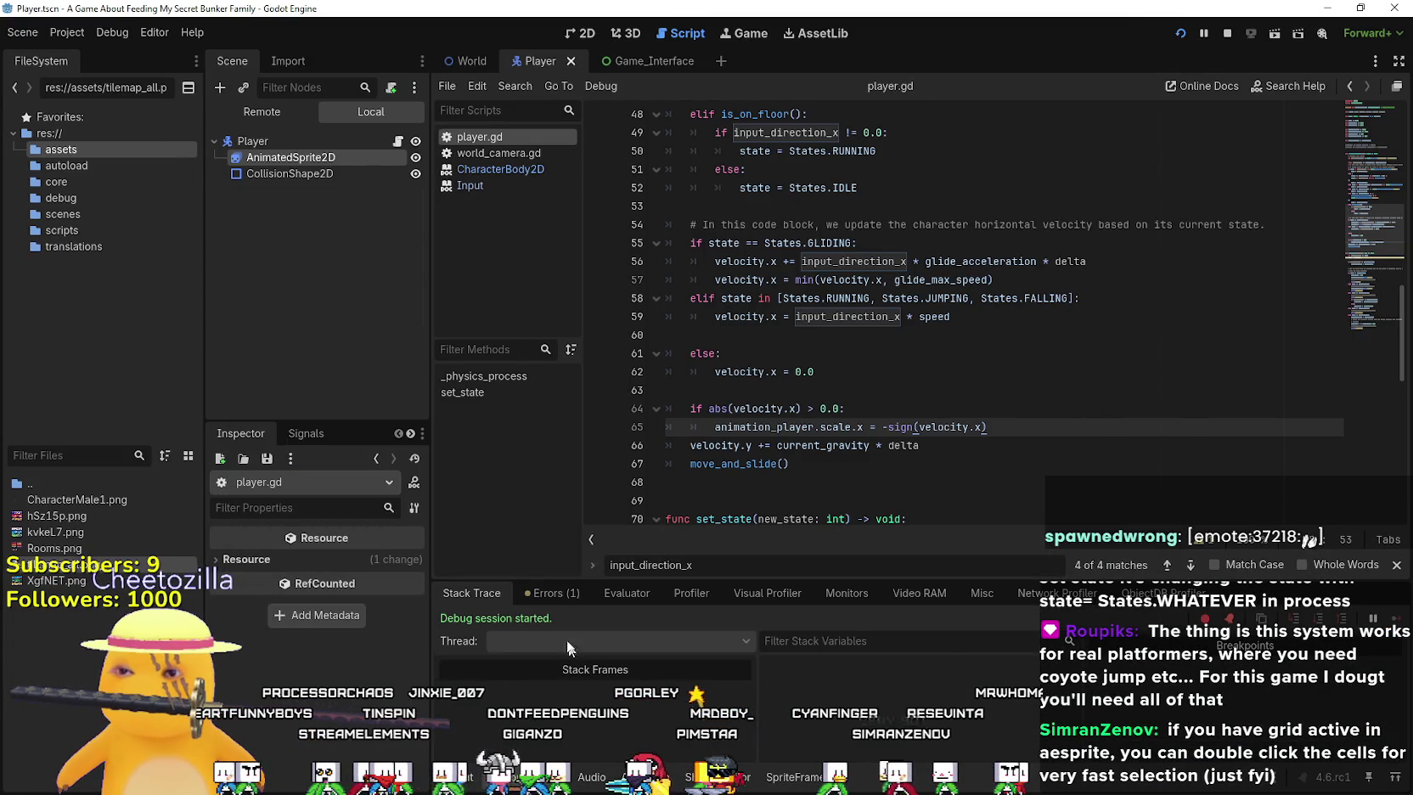
# Start recording in the debugger's Profiler and relaunch the game
pyautogui.click(718, 595)
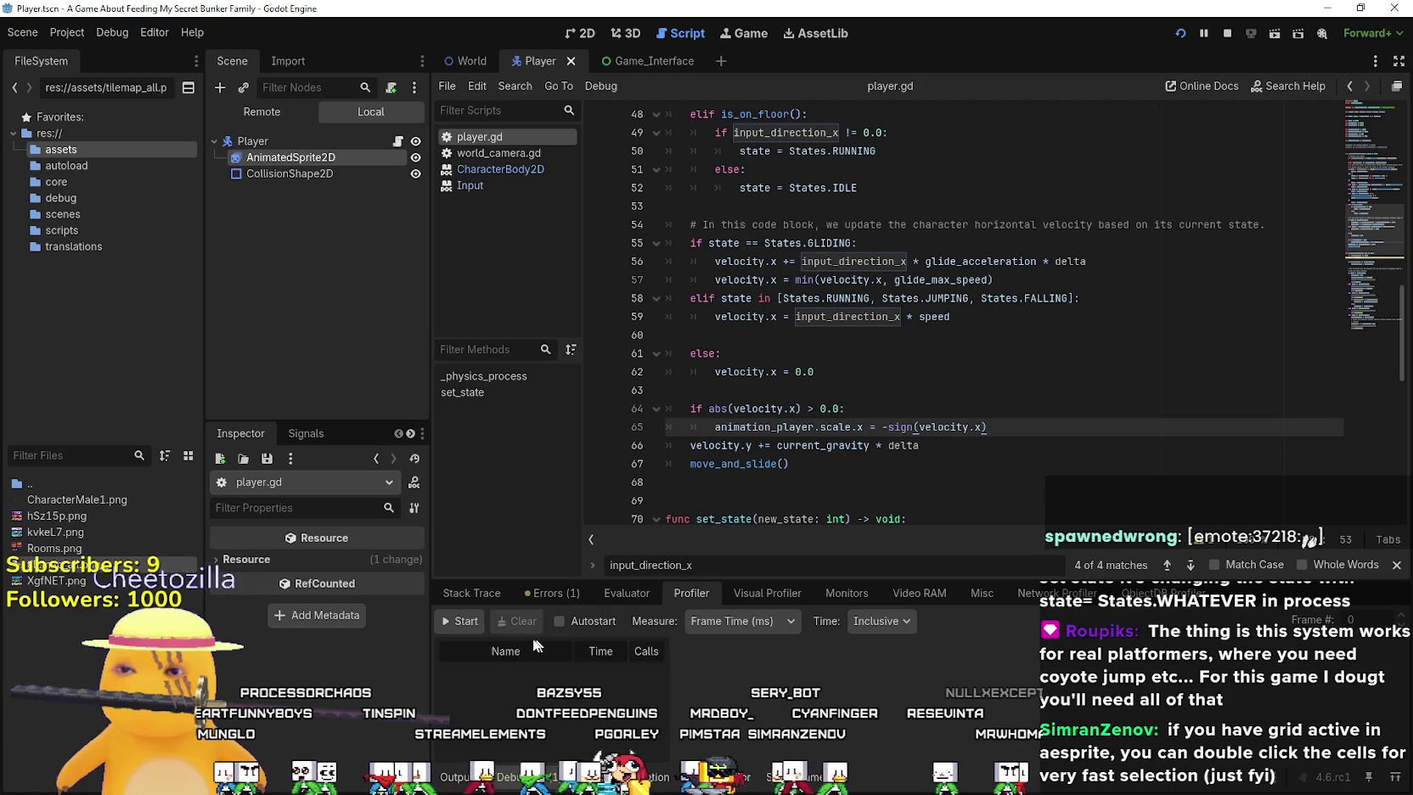
pyautogui.click(464, 620)
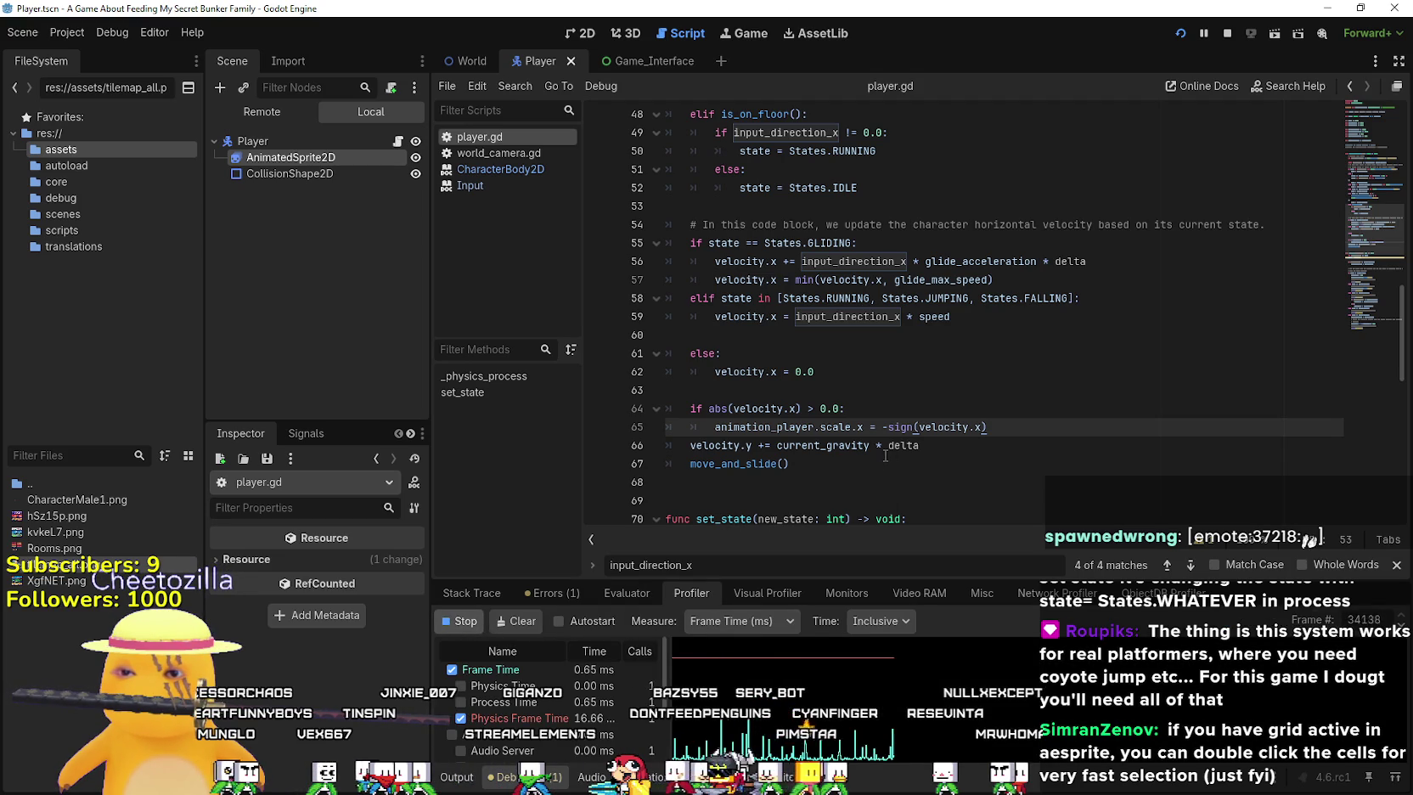
pyautogui.press('F5')
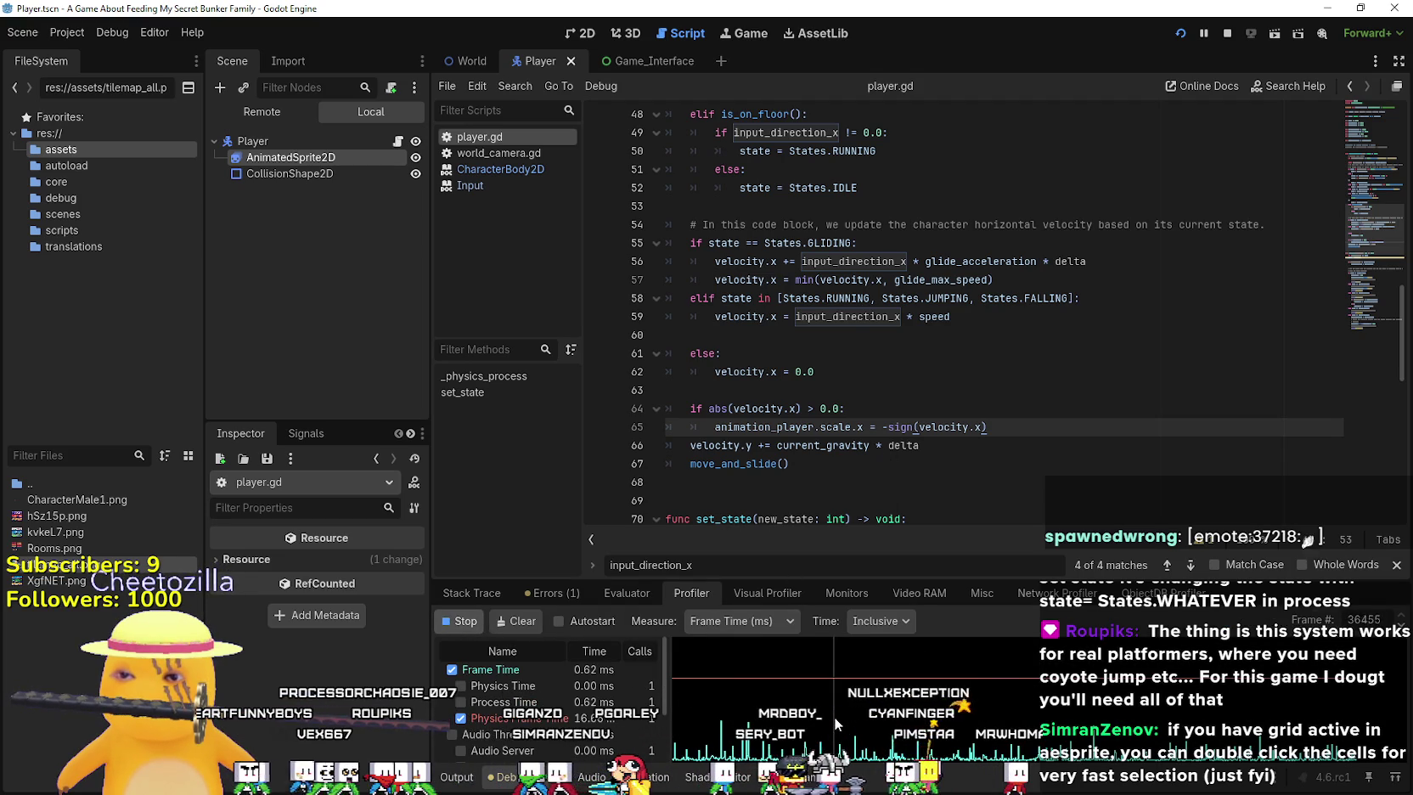
# Walk the player back and forth between the red room and the kitchen, jumping once
pyautogui.press('Left')
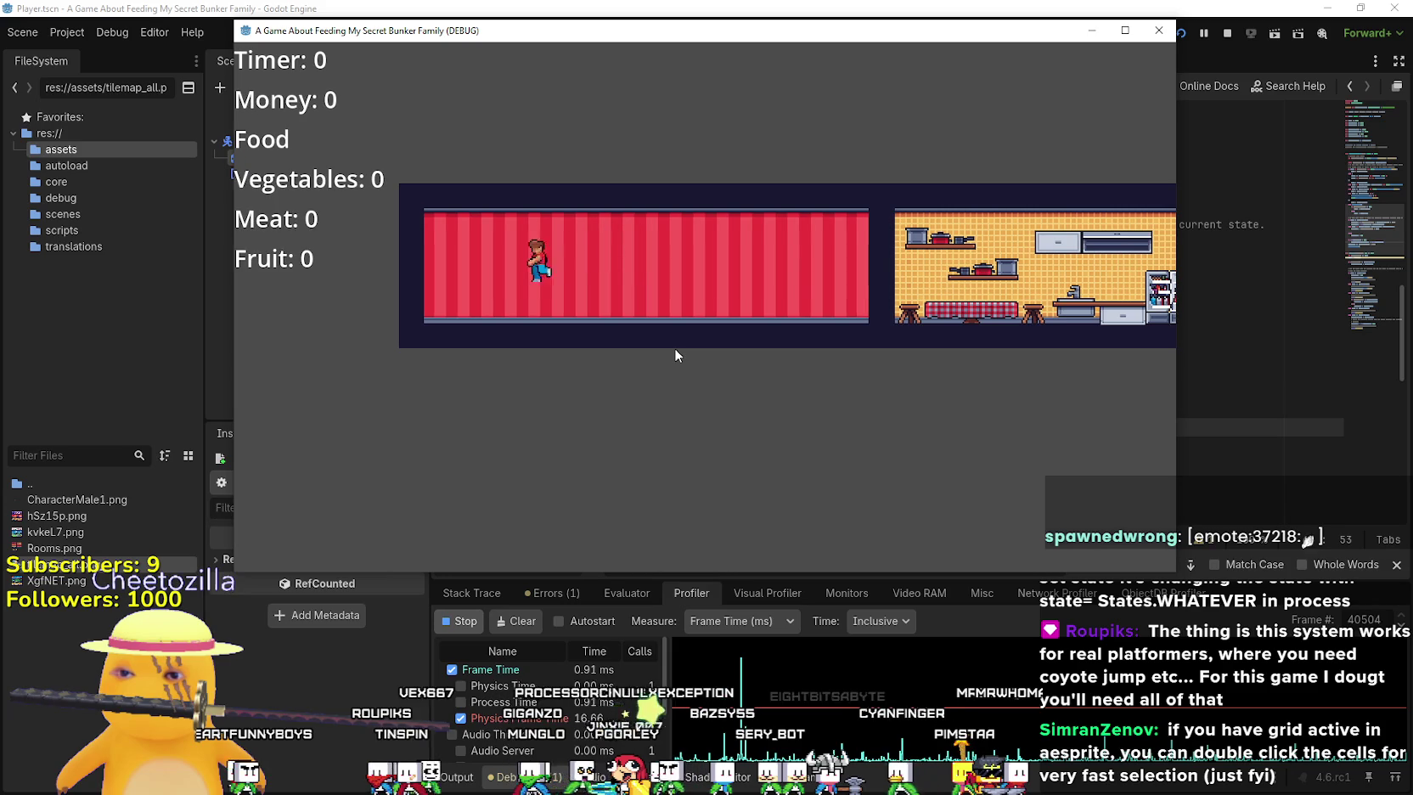
pyautogui.press('Right')
pyautogui.press('Right')
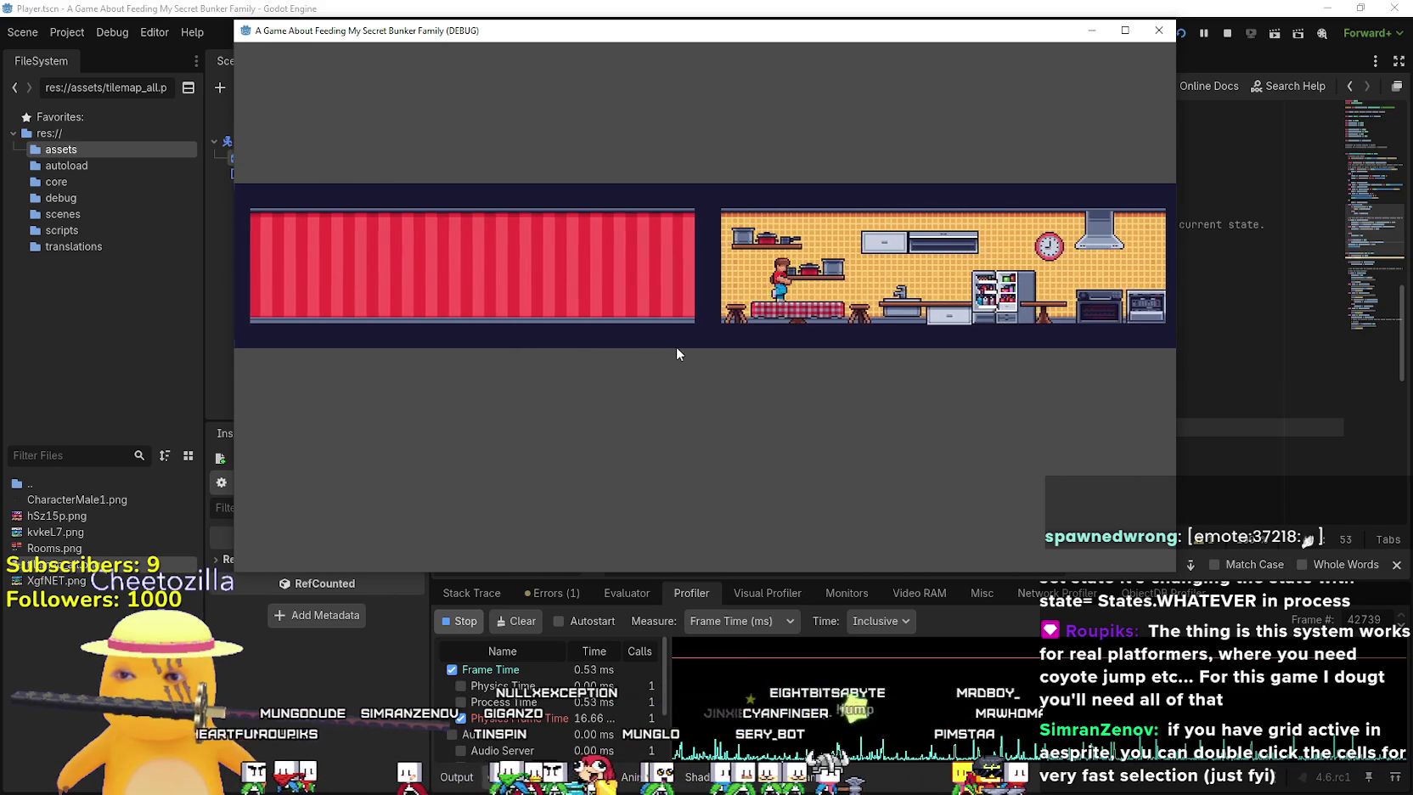
pyautogui.press('Left')
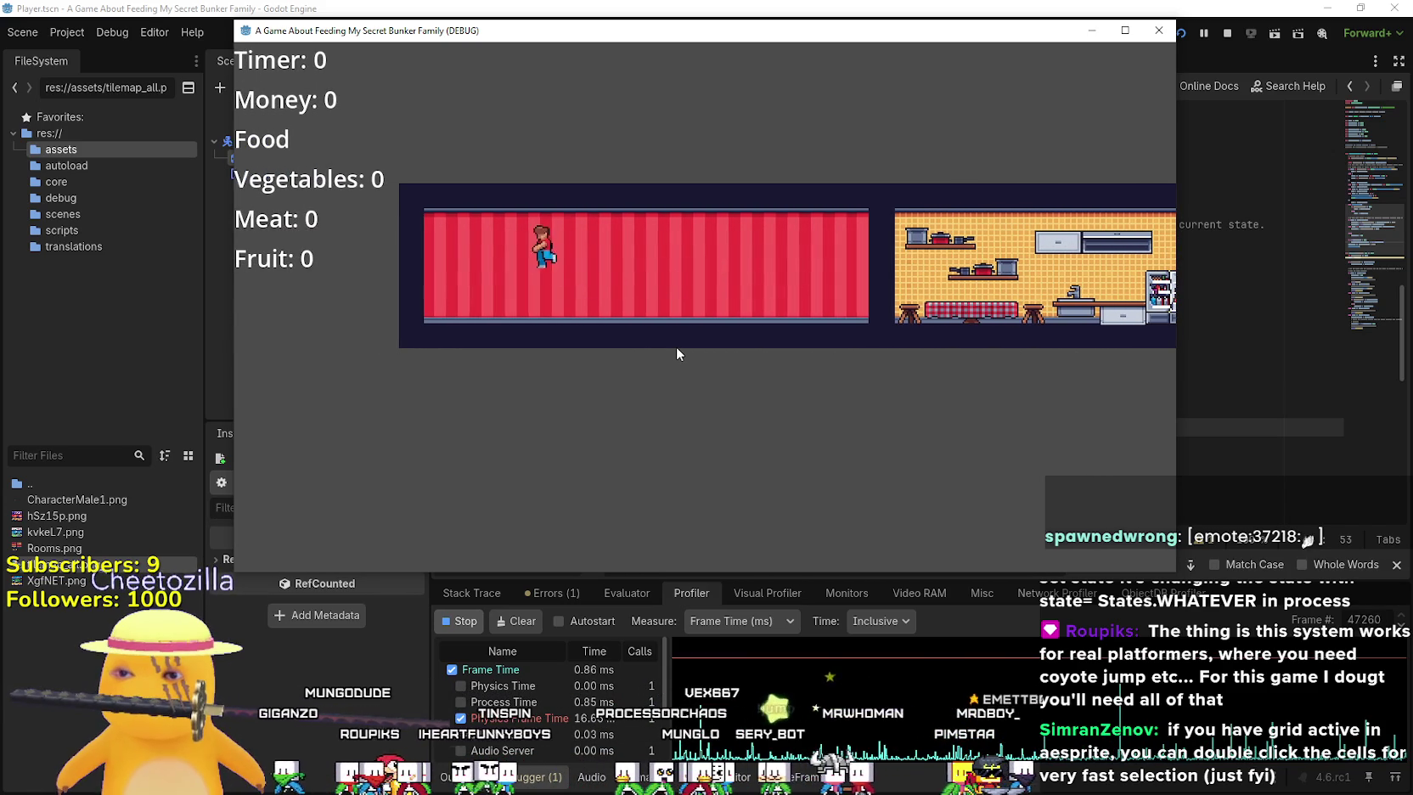
pyautogui.press('Right')
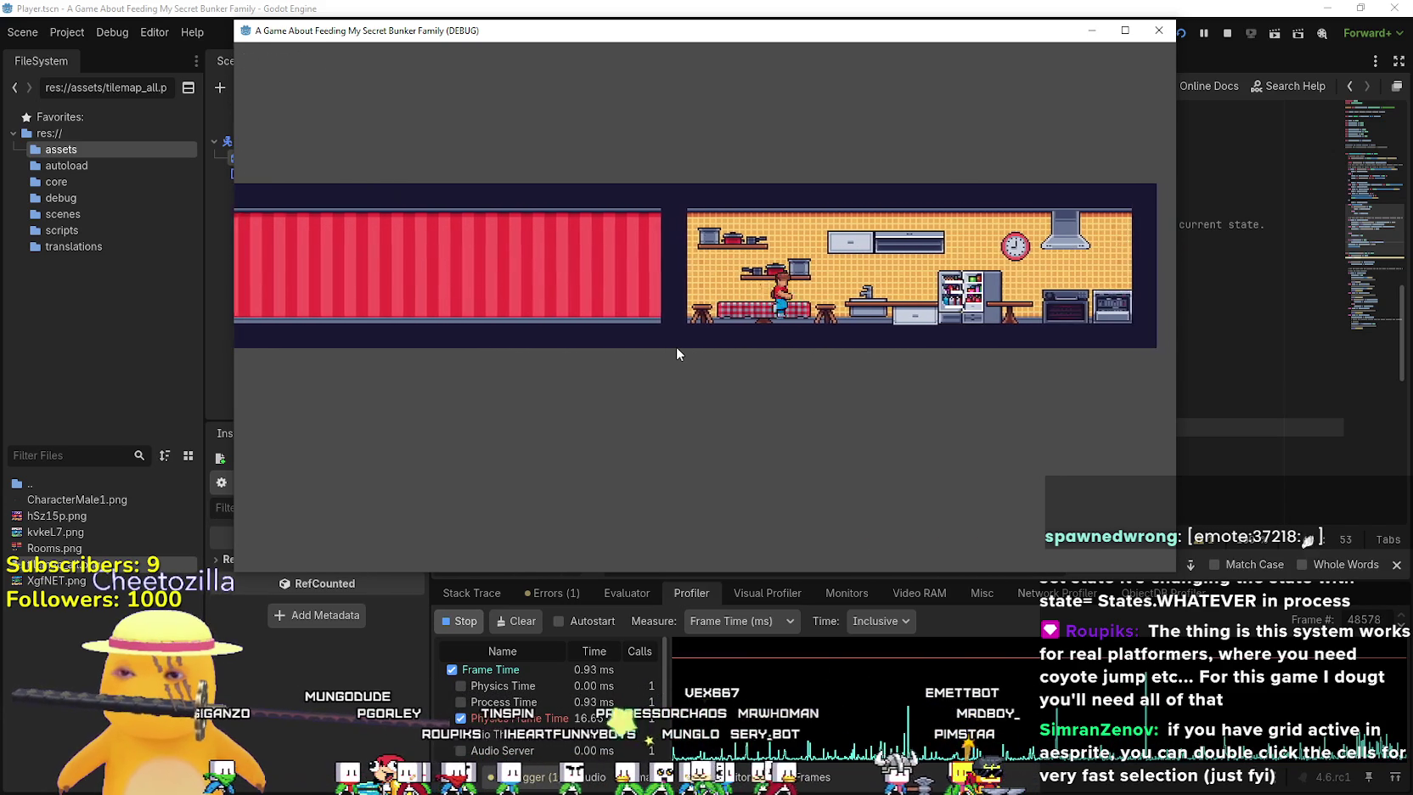
pyautogui.press('Right')
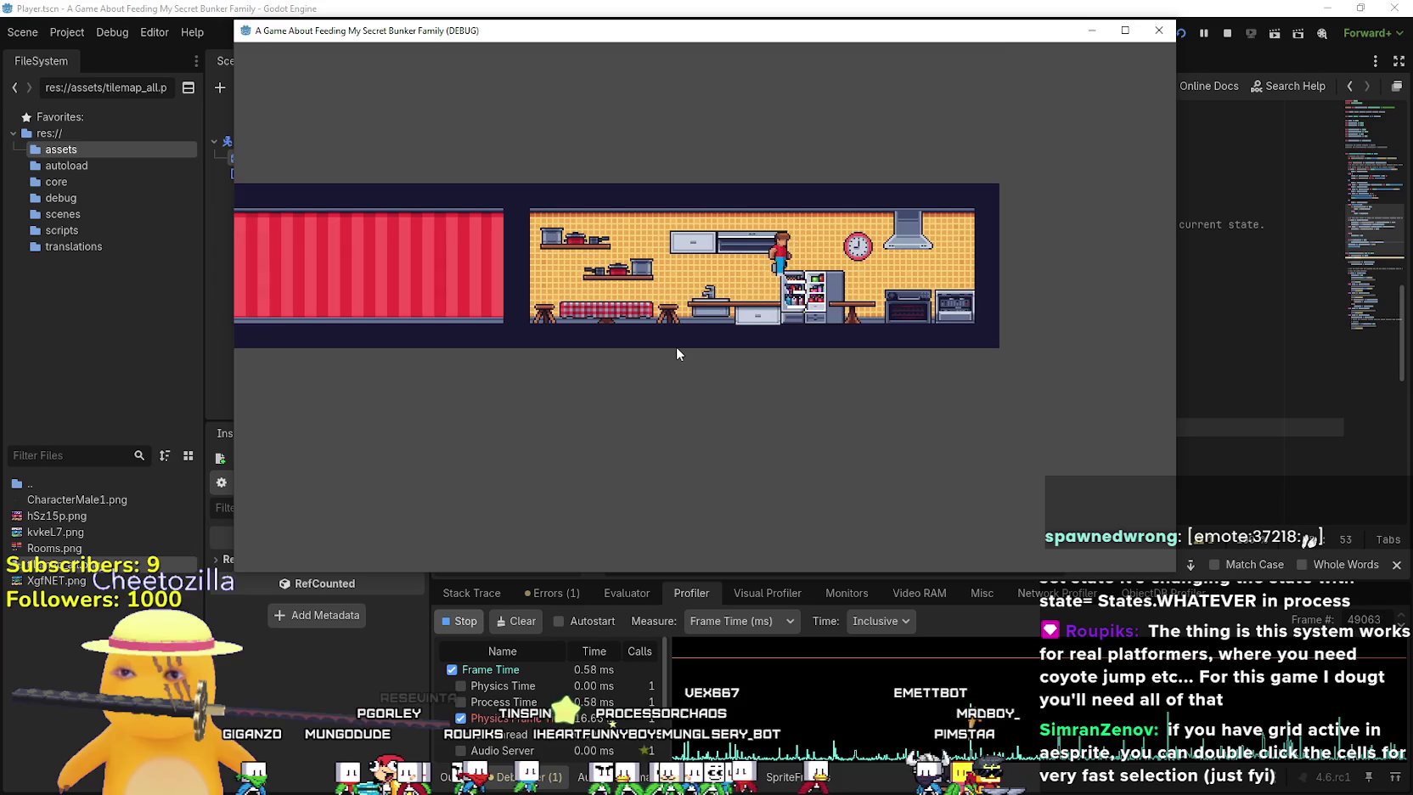
pyautogui.press('space')
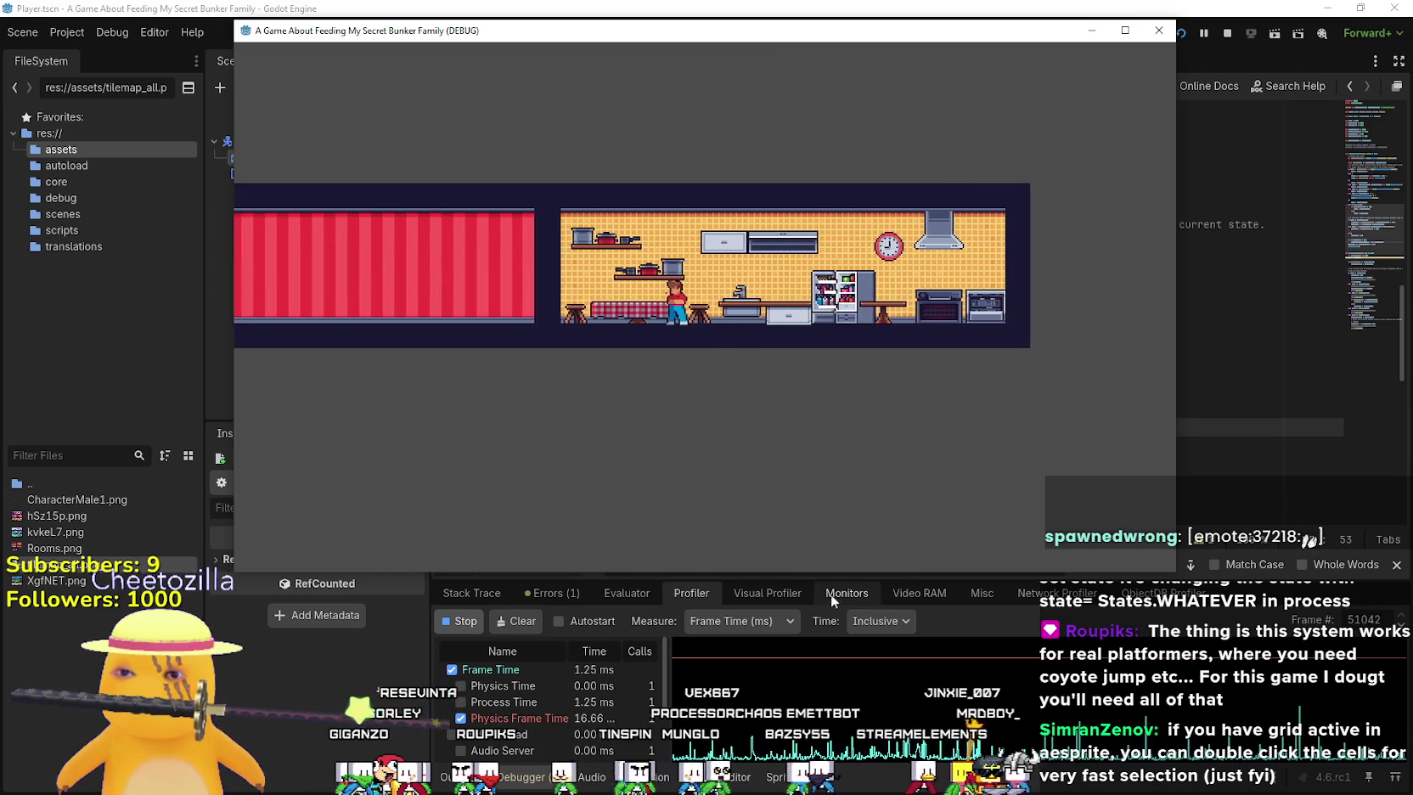
pyautogui.press('Left')
# Show the performance monitors and keep walking and jumping the player between rooms
pyautogui.click(841, 594)
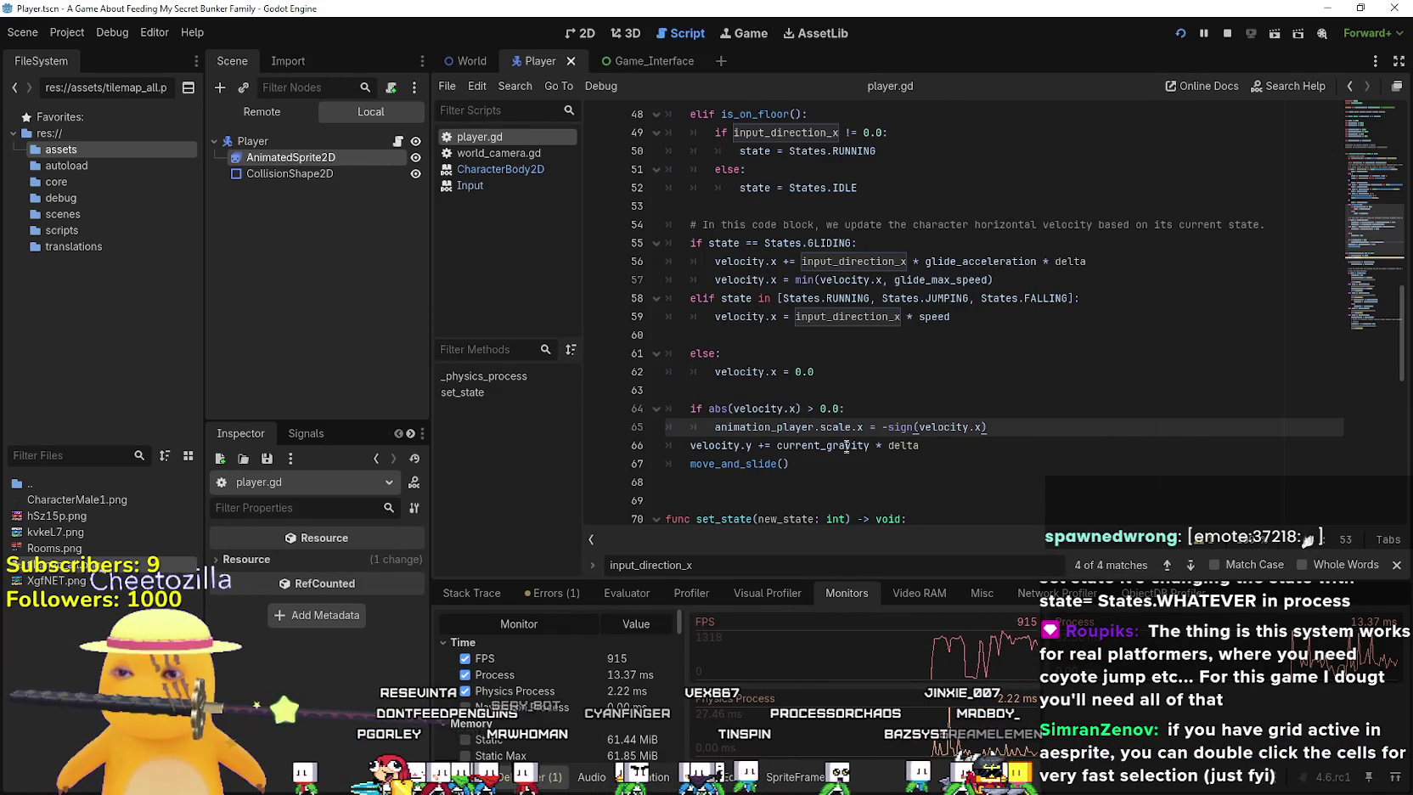
pyautogui.hotkey('alt', 'Tab')
pyautogui.press('Right')
pyautogui.press('space')
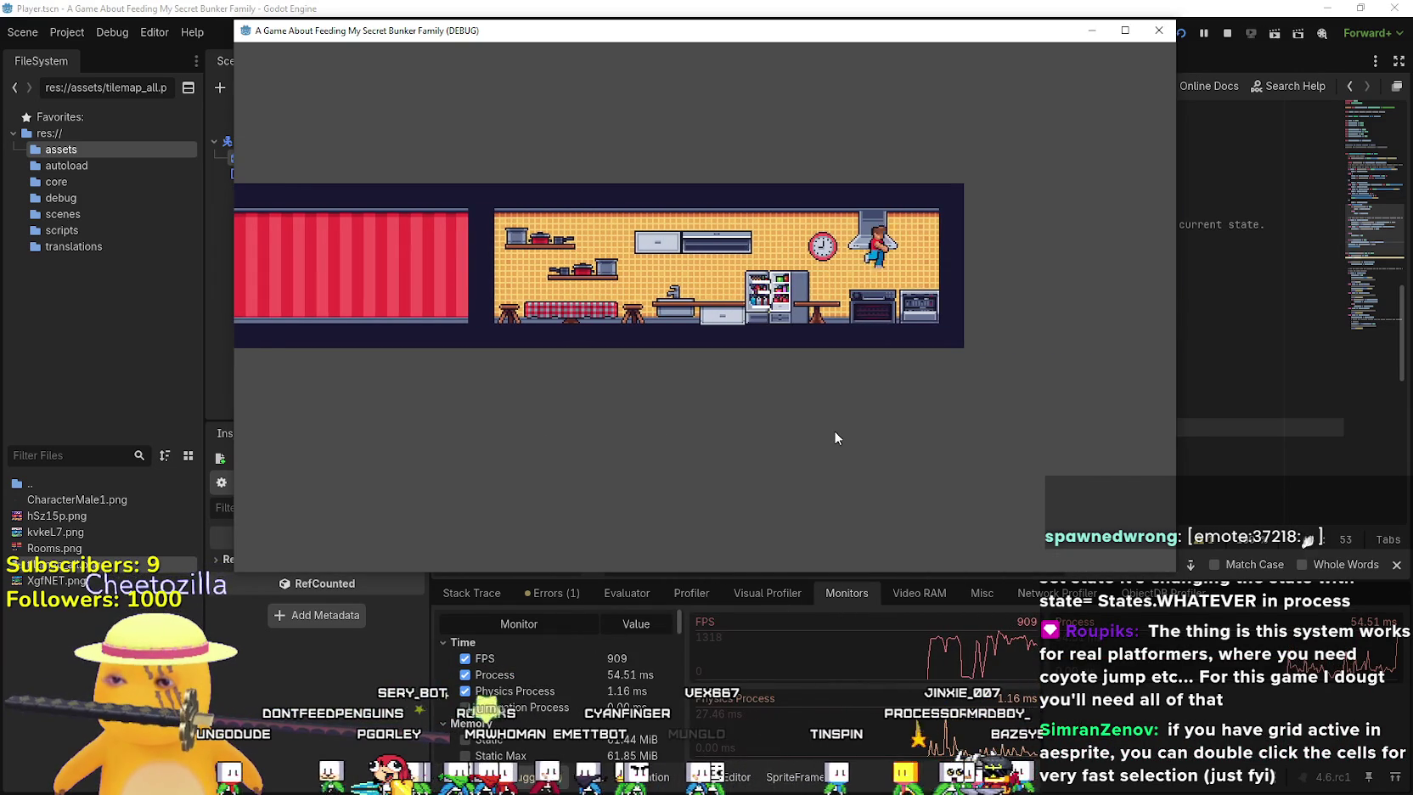
pyautogui.press('Left')
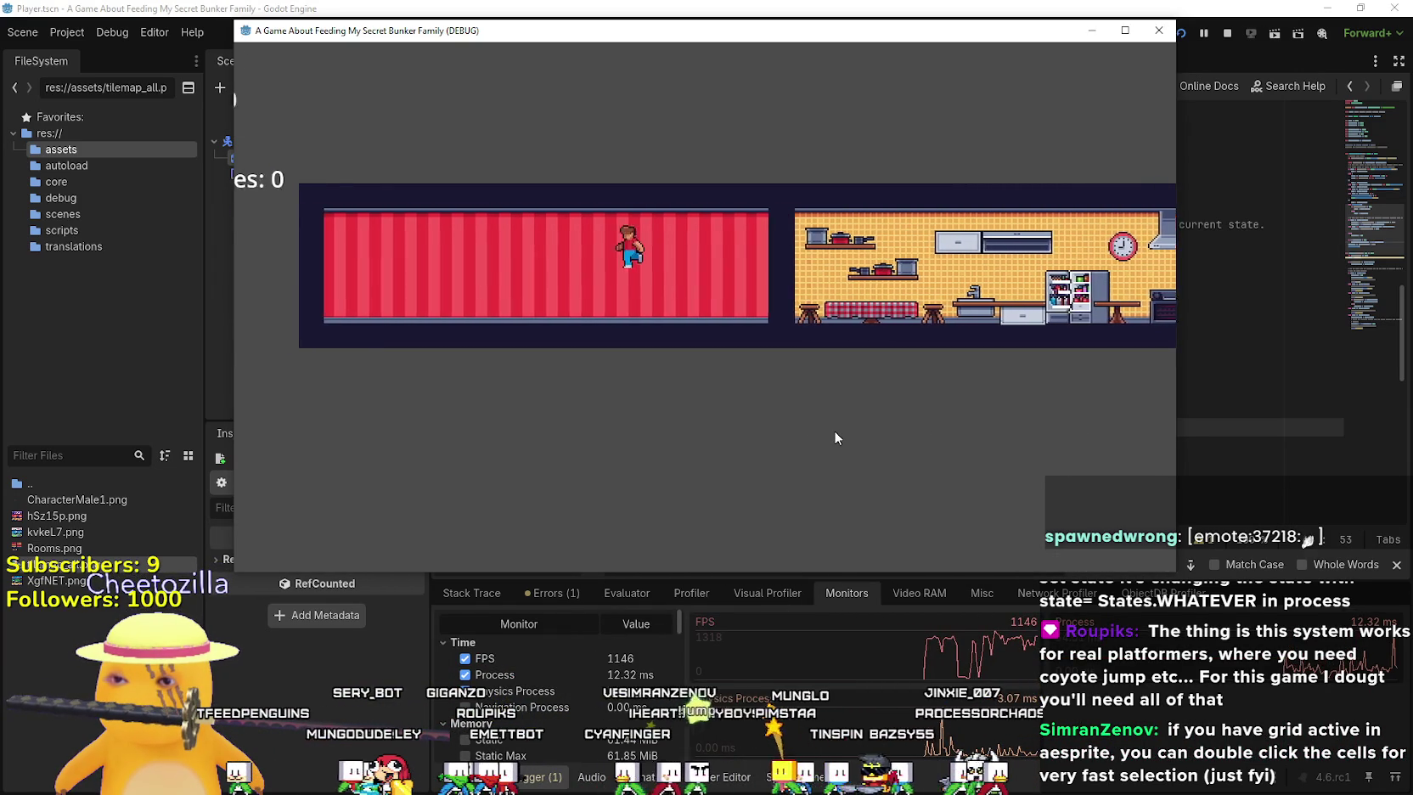
pyautogui.press('Right')
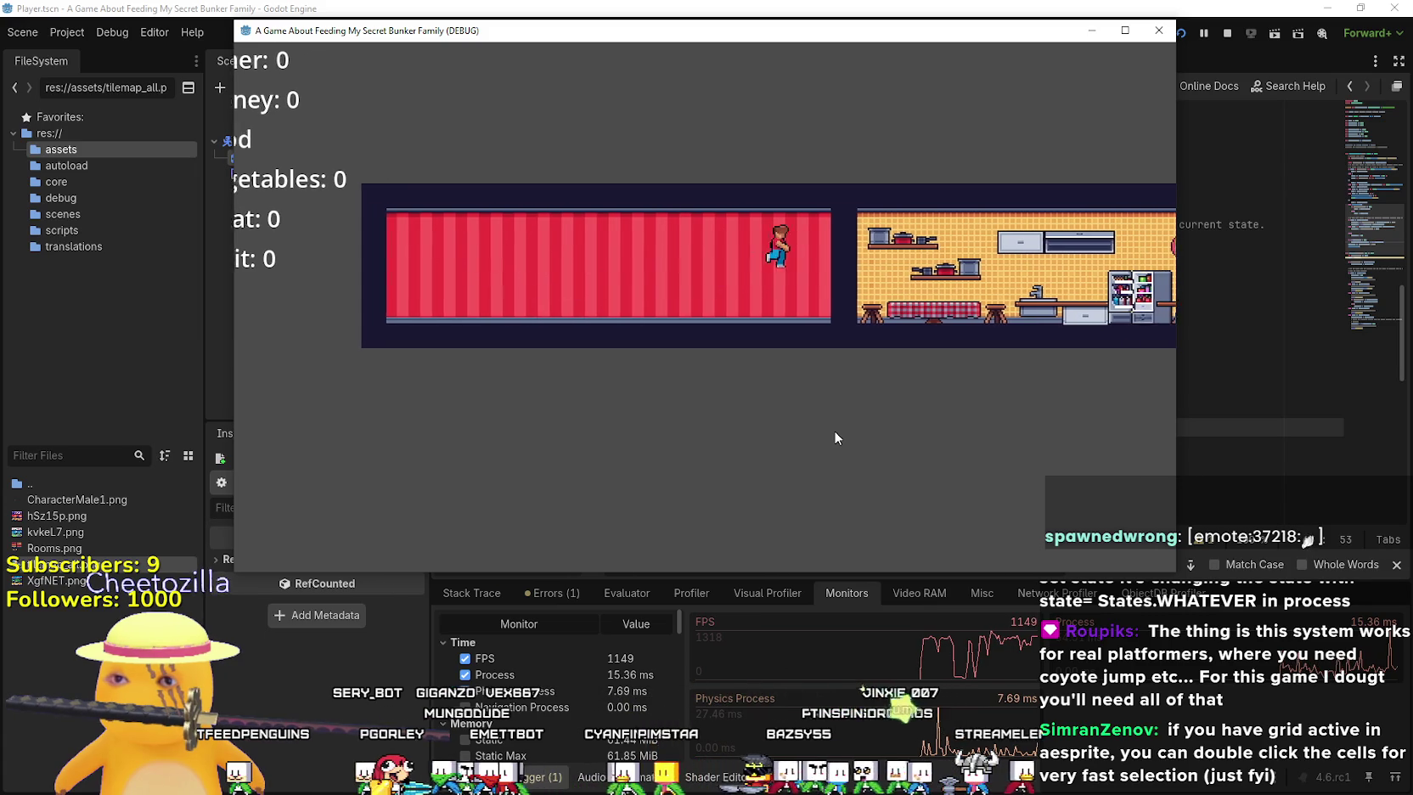
pyautogui.press('Right')
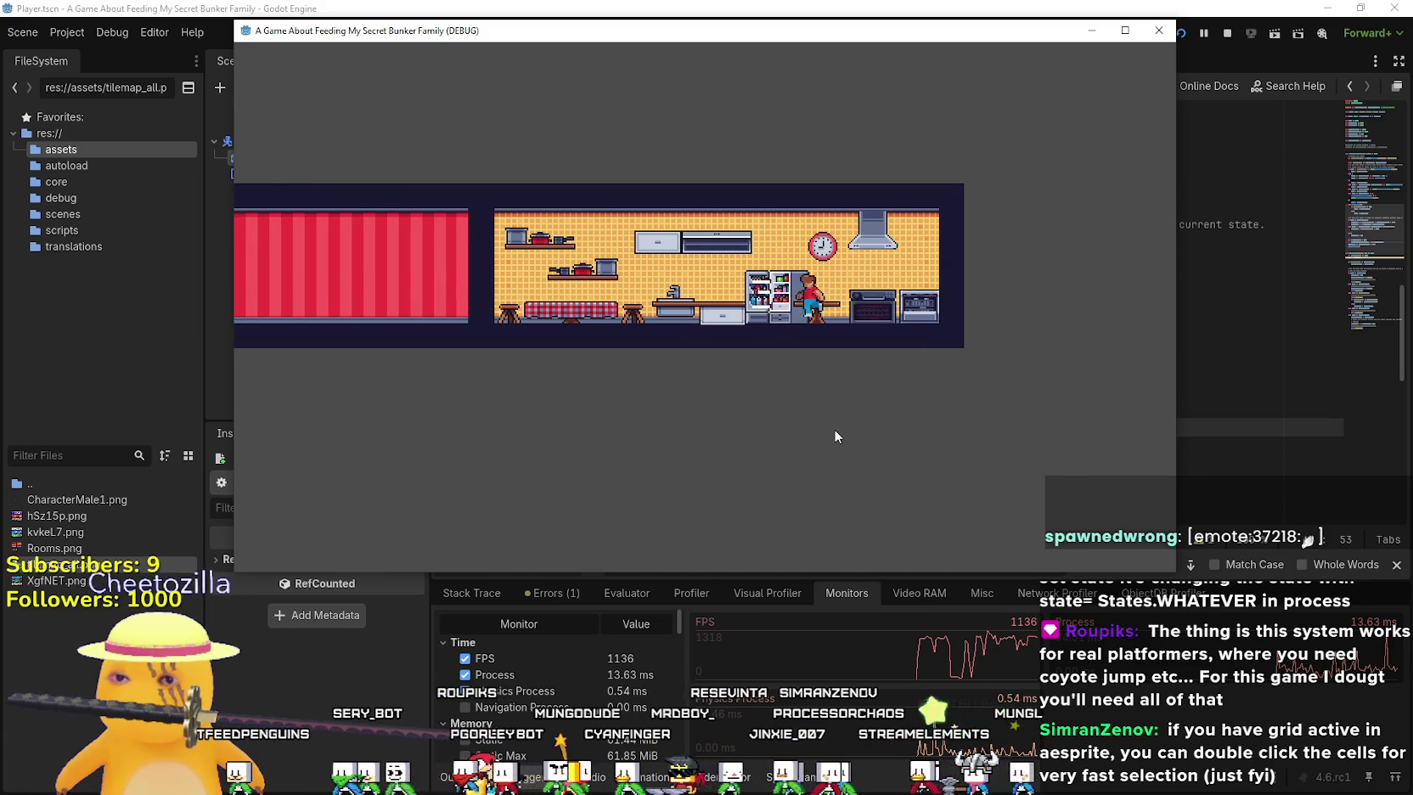
pyautogui.press('Left')
pyautogui.press('Right')
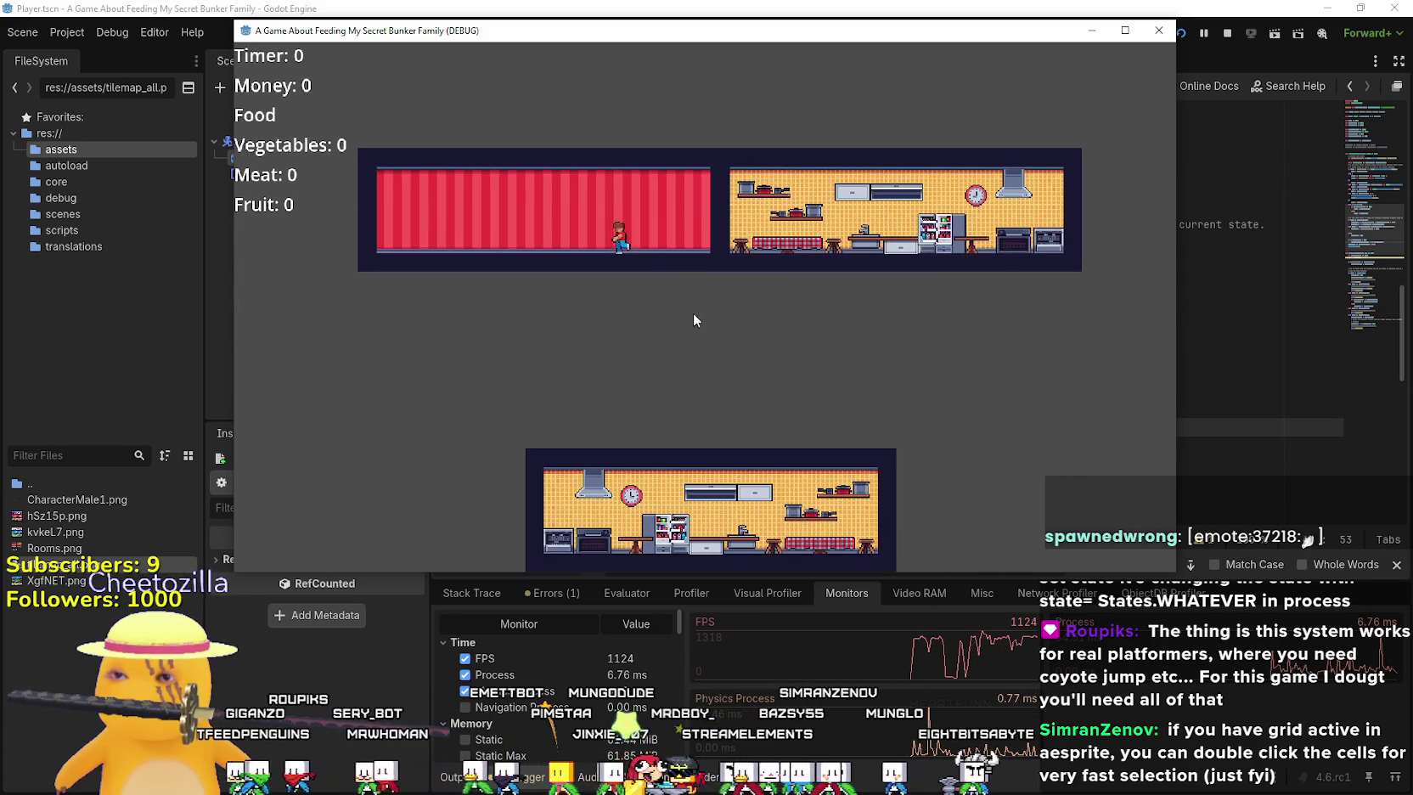
pyautogui.press('Left')
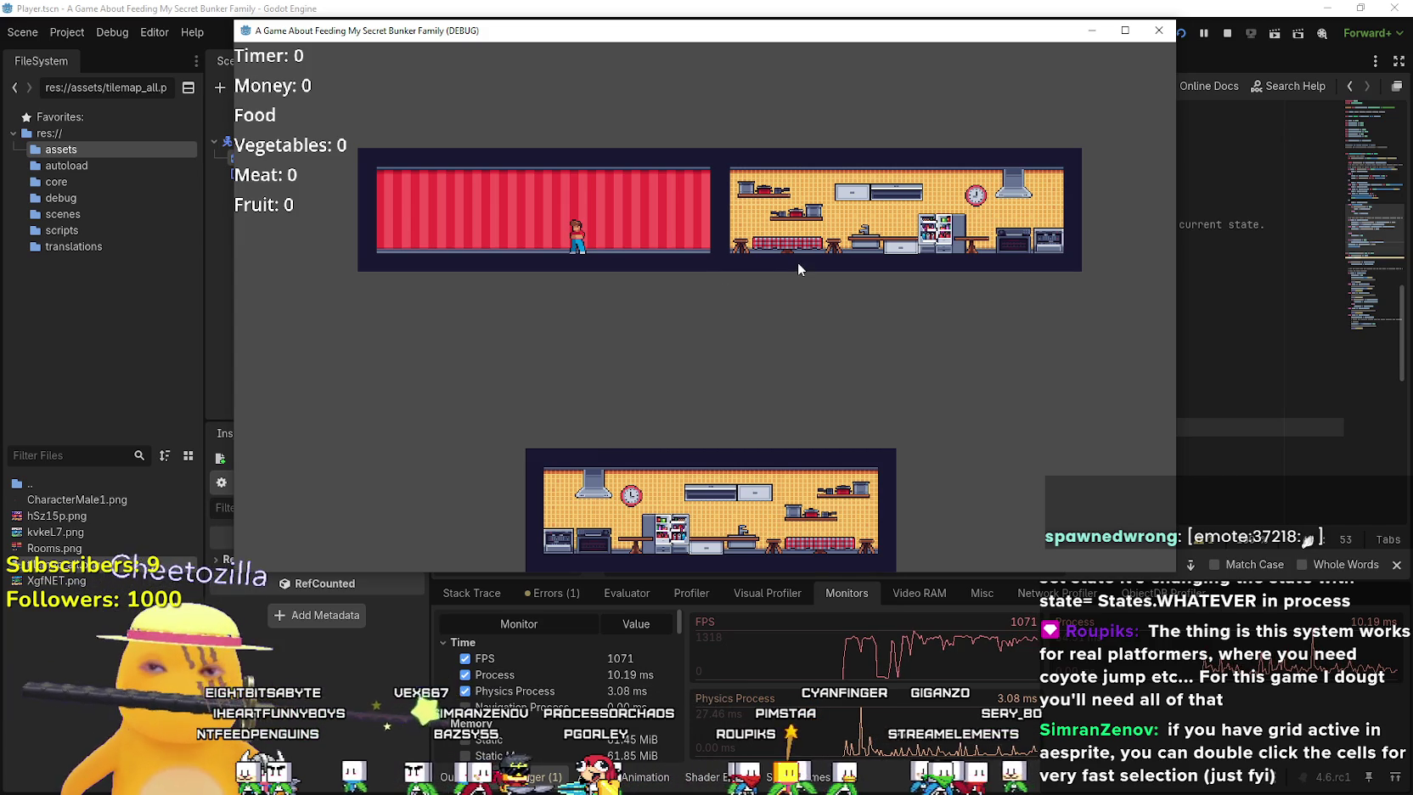
# Maximize the game window, restore it to normal size, then stop the running game
pyautogui.click(732, 257)
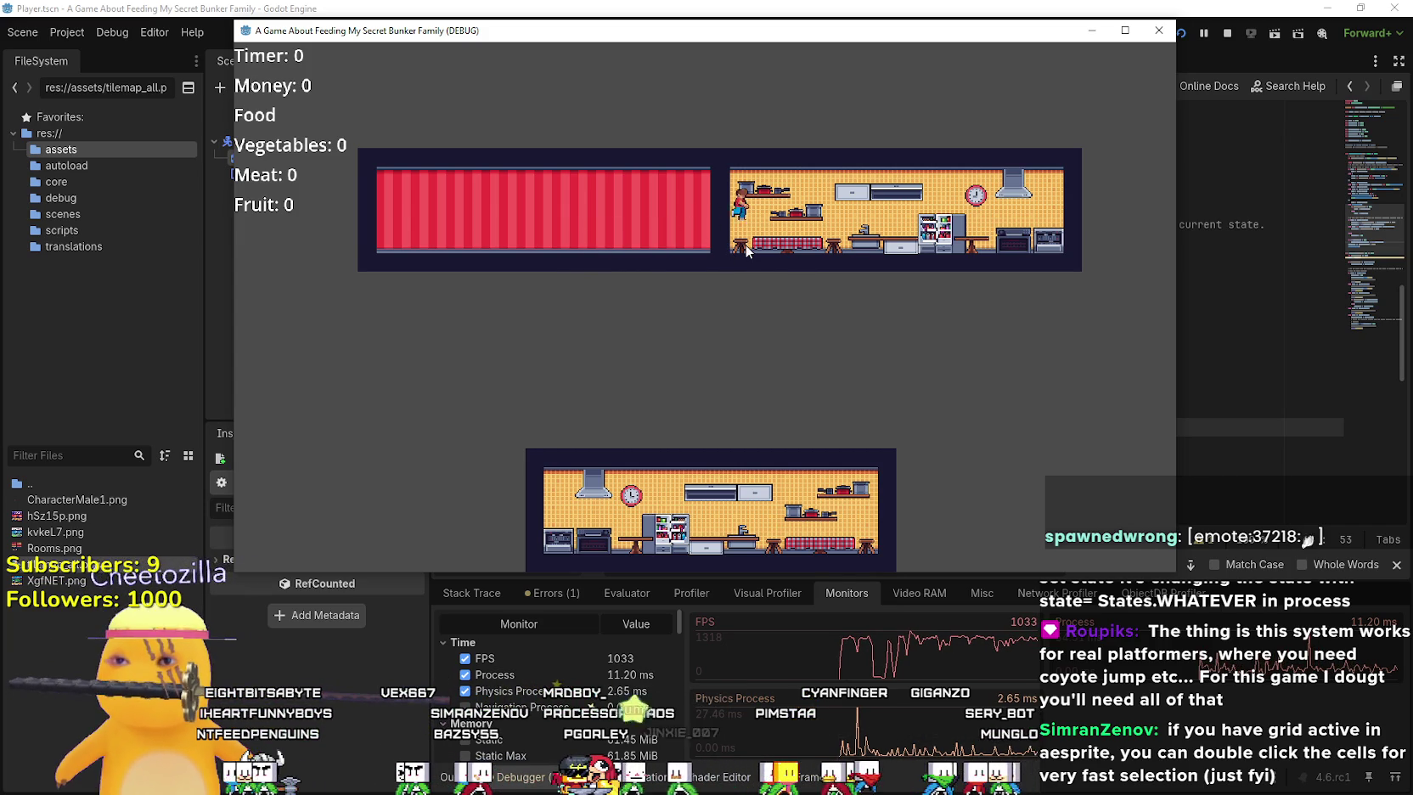
pyautogui.press('super+Up')
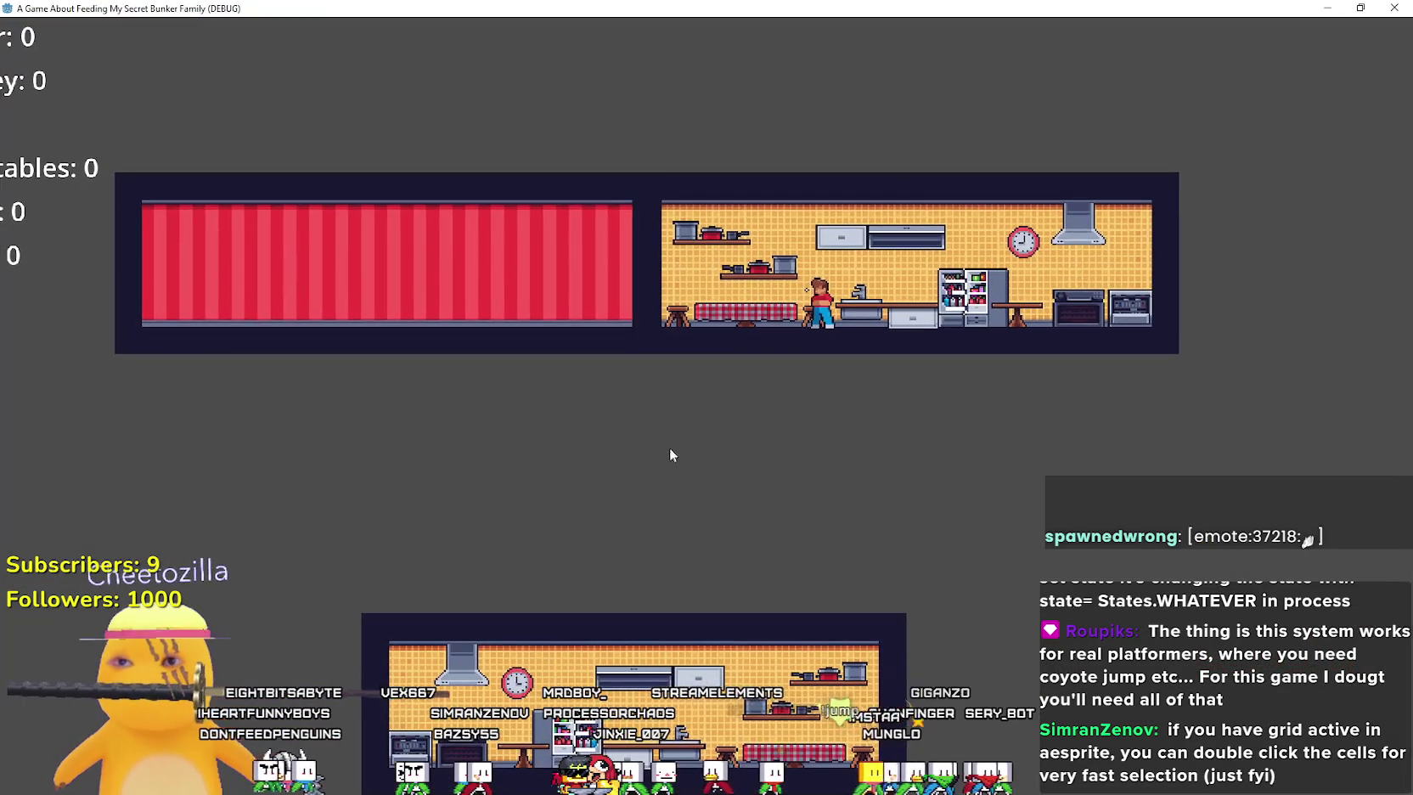
pyautogui.press('super+Down')
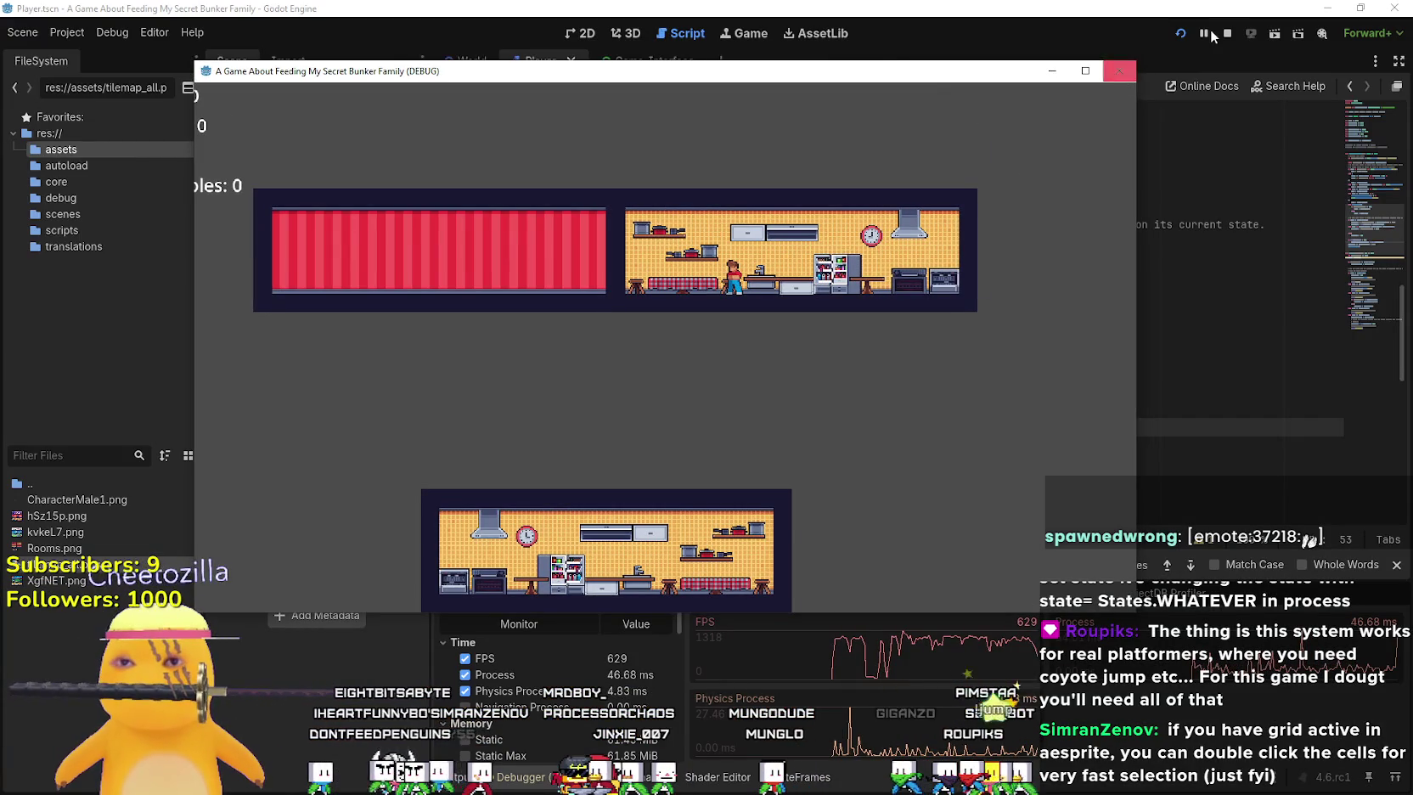
pyautogui.click(1226, 33)
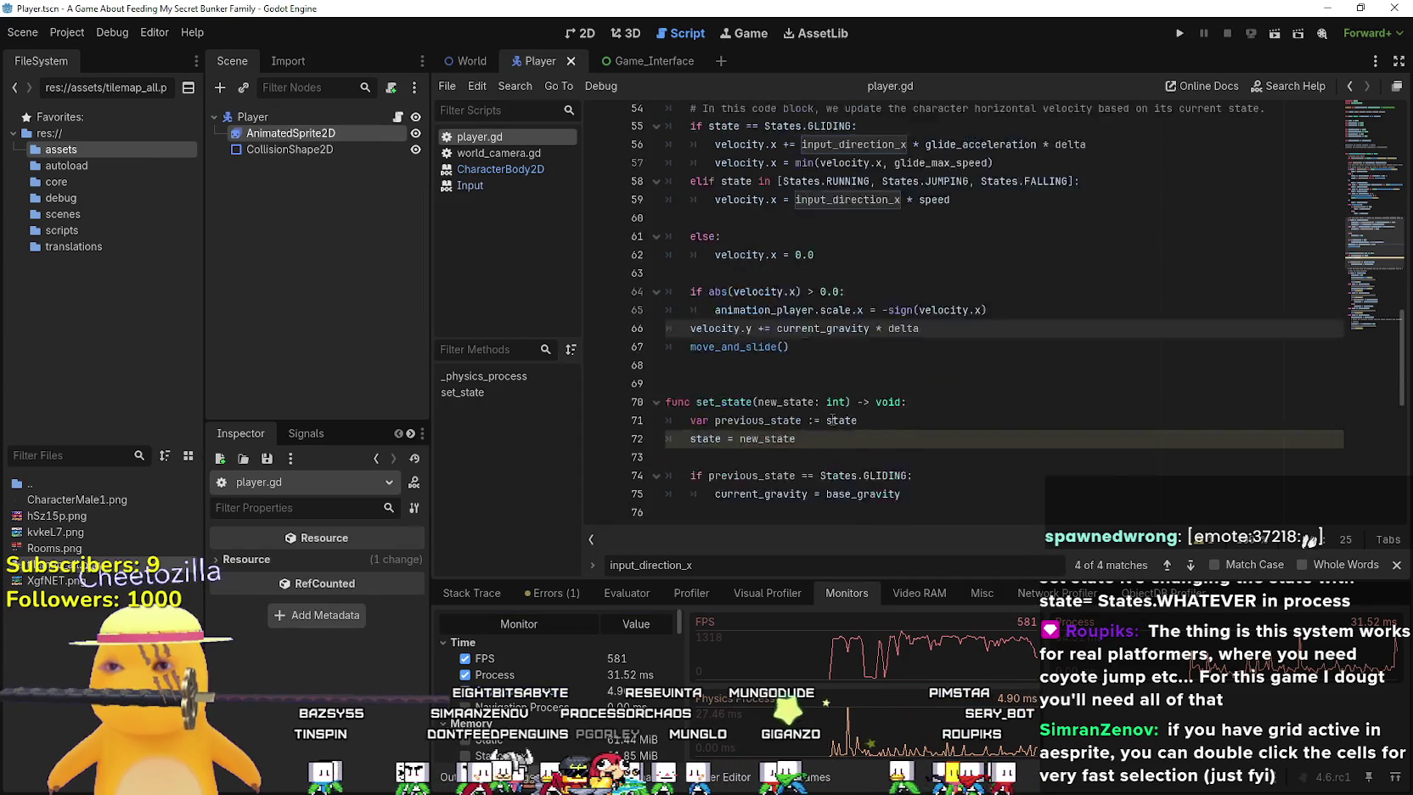
# Switch to the World scene and open the world_camera.gd script
pyautogui.scroll(-2, 832, 418)
pyautogui.scroll(8, 867, 367)
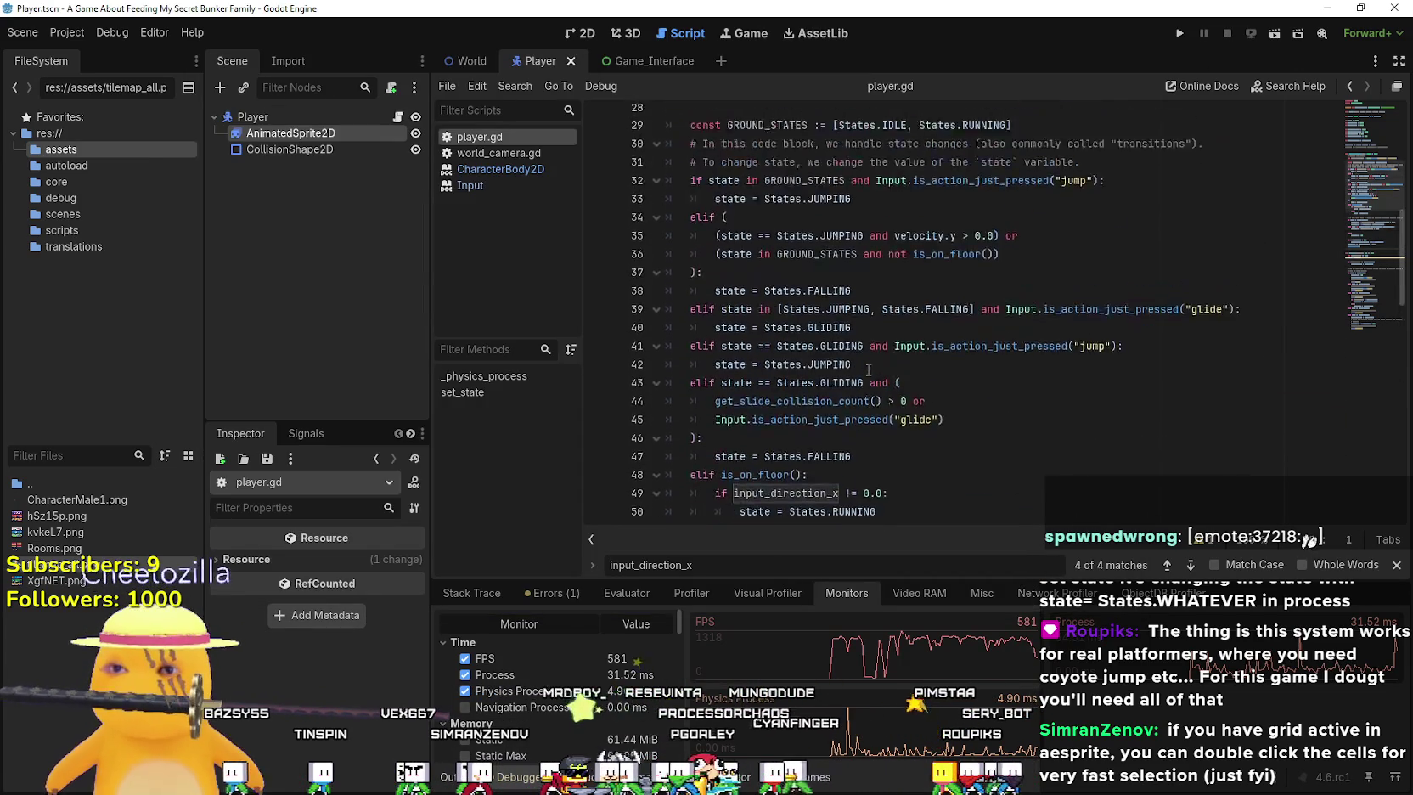
pyautogui.scroll(3, 867, 366)
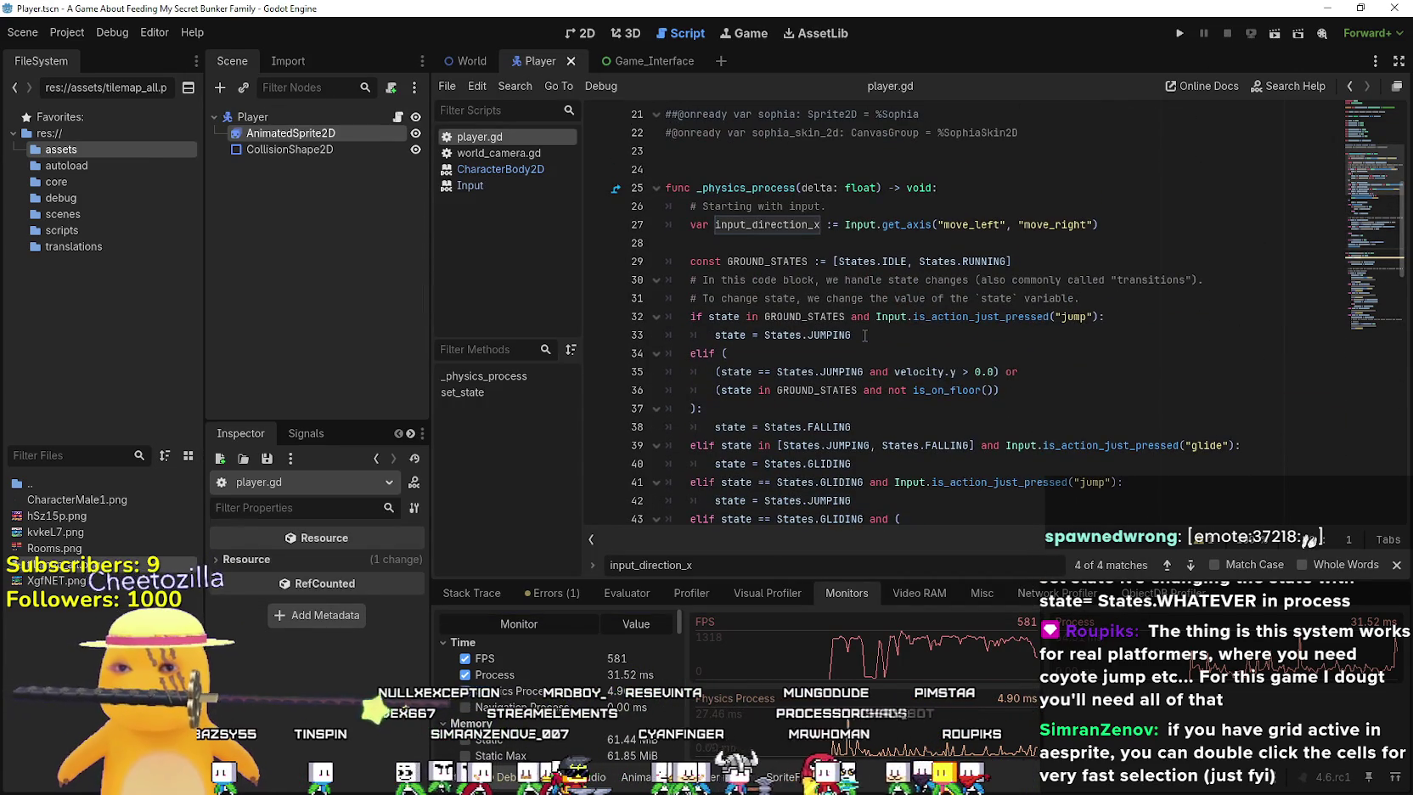
pyautogui.scroll(-9, 864, 335)
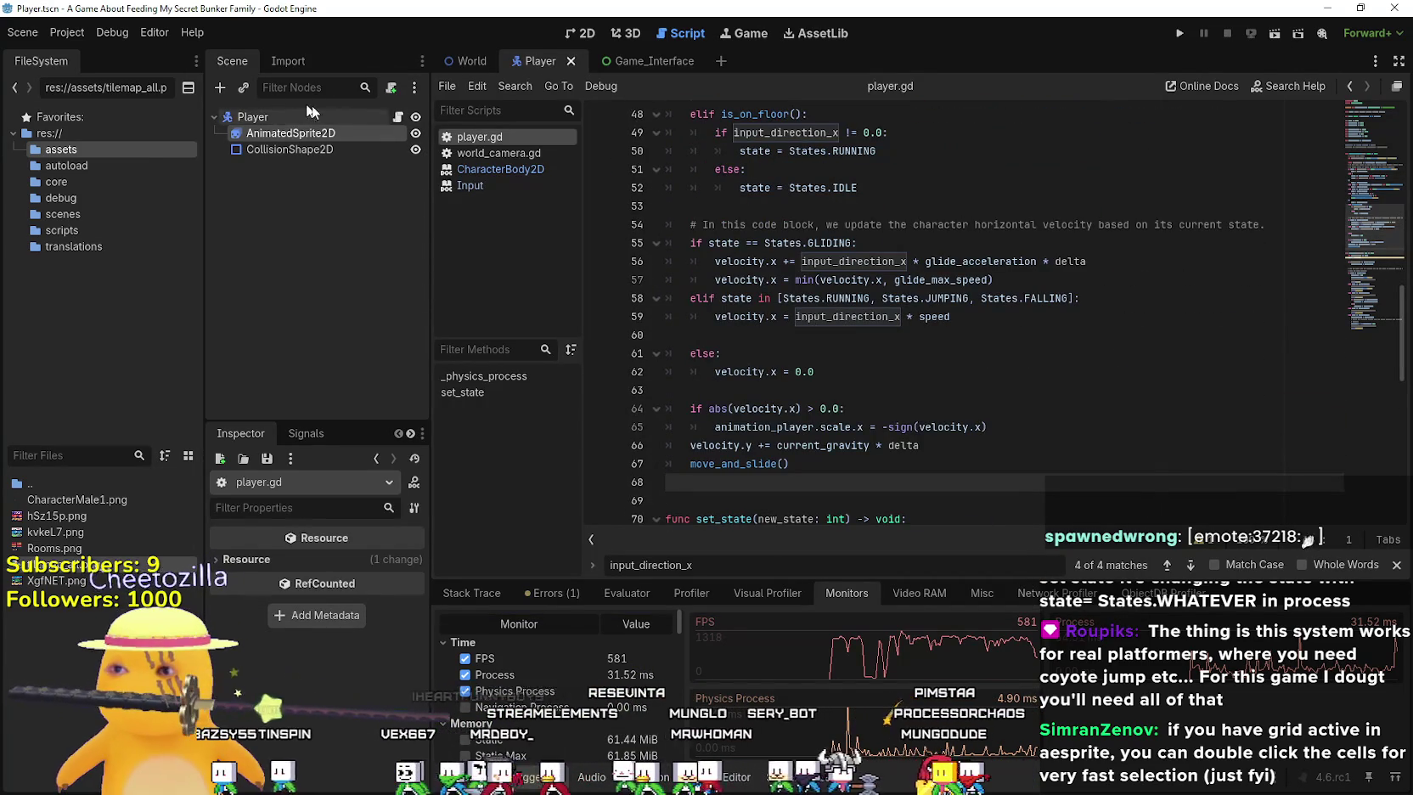
pyautogui.click(468, 61)
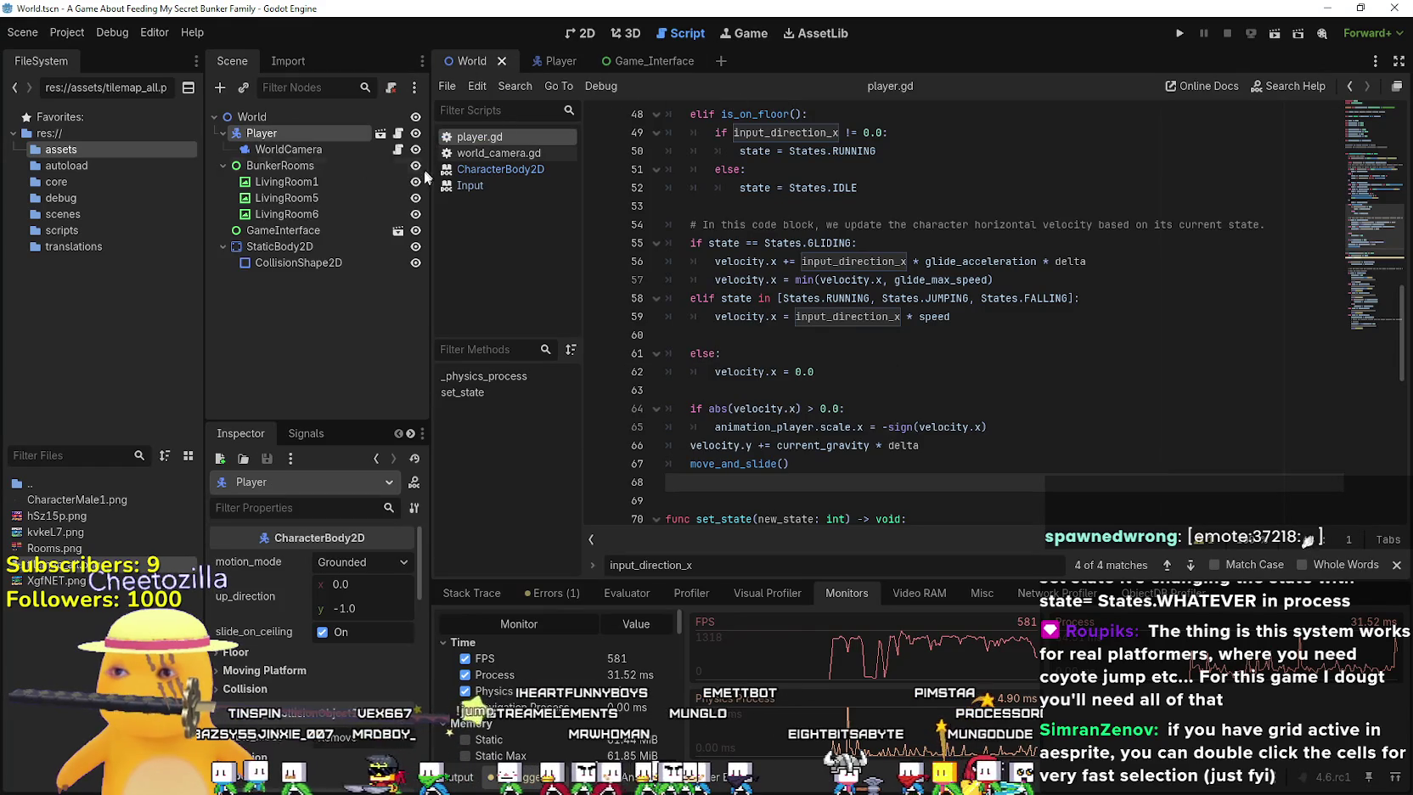
pyautogui.click(397, 149)
# Add a breakpoint on the zoom_in line 19 in _unhandled_input
pyautogui.scroll(10, 1018, 382)
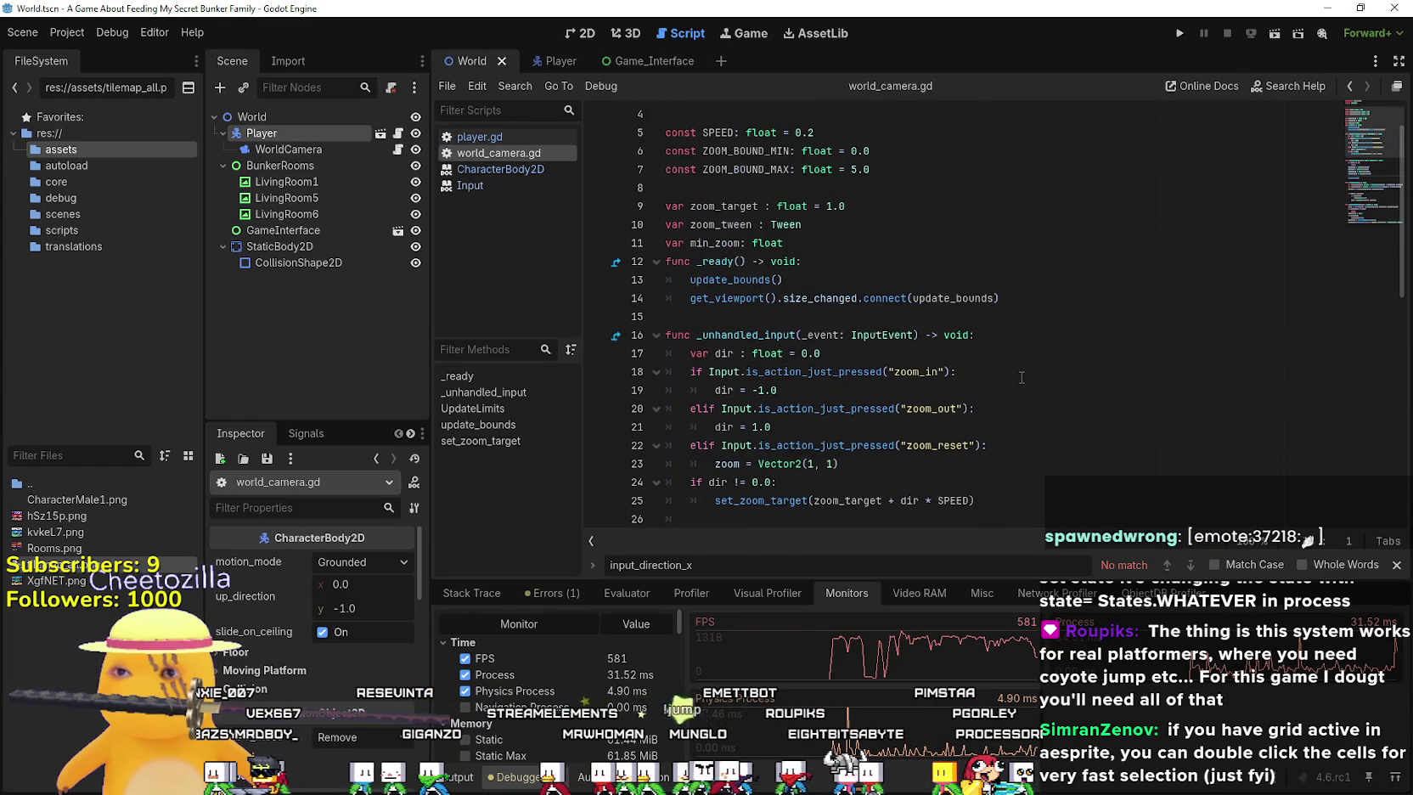
pyautogui.scroll(-4, 1018, 373)
pyautogui.click(929, 261)
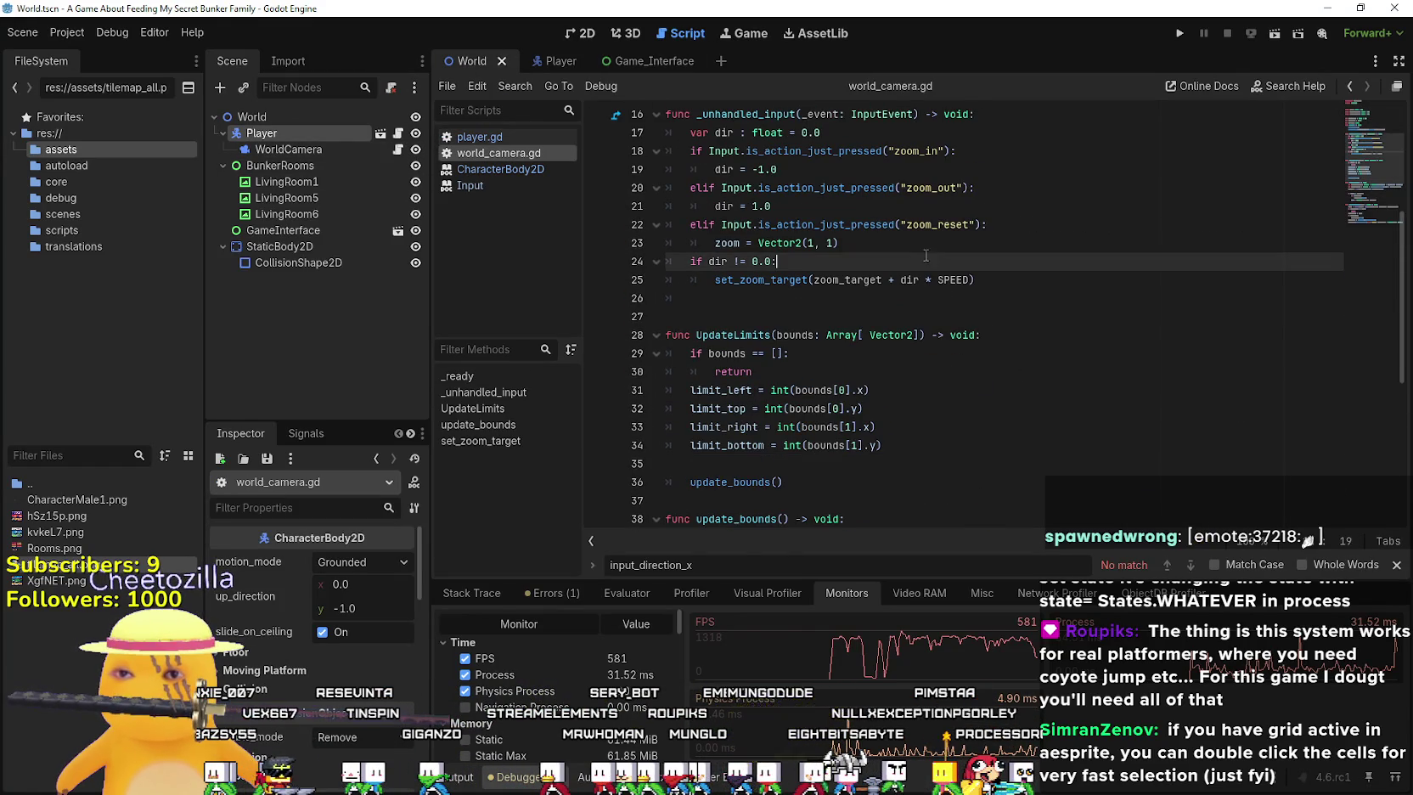
pyautogui.scroll(1, 823, 272)
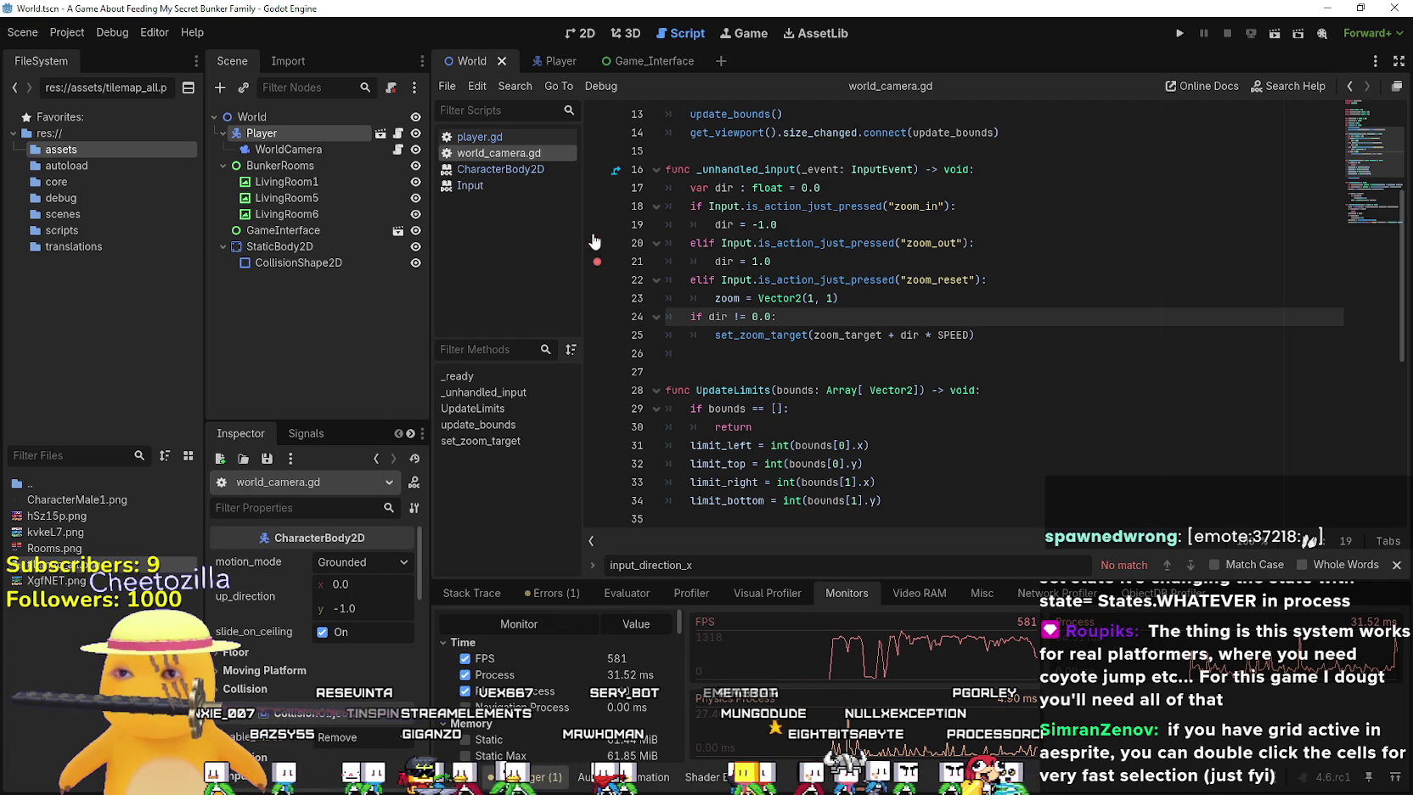
pyautogui.click(815, 224)
# Run the project, resume past the zoom breakpoint hits, and stop the game with F8
pyautogui.click(1188, 38)
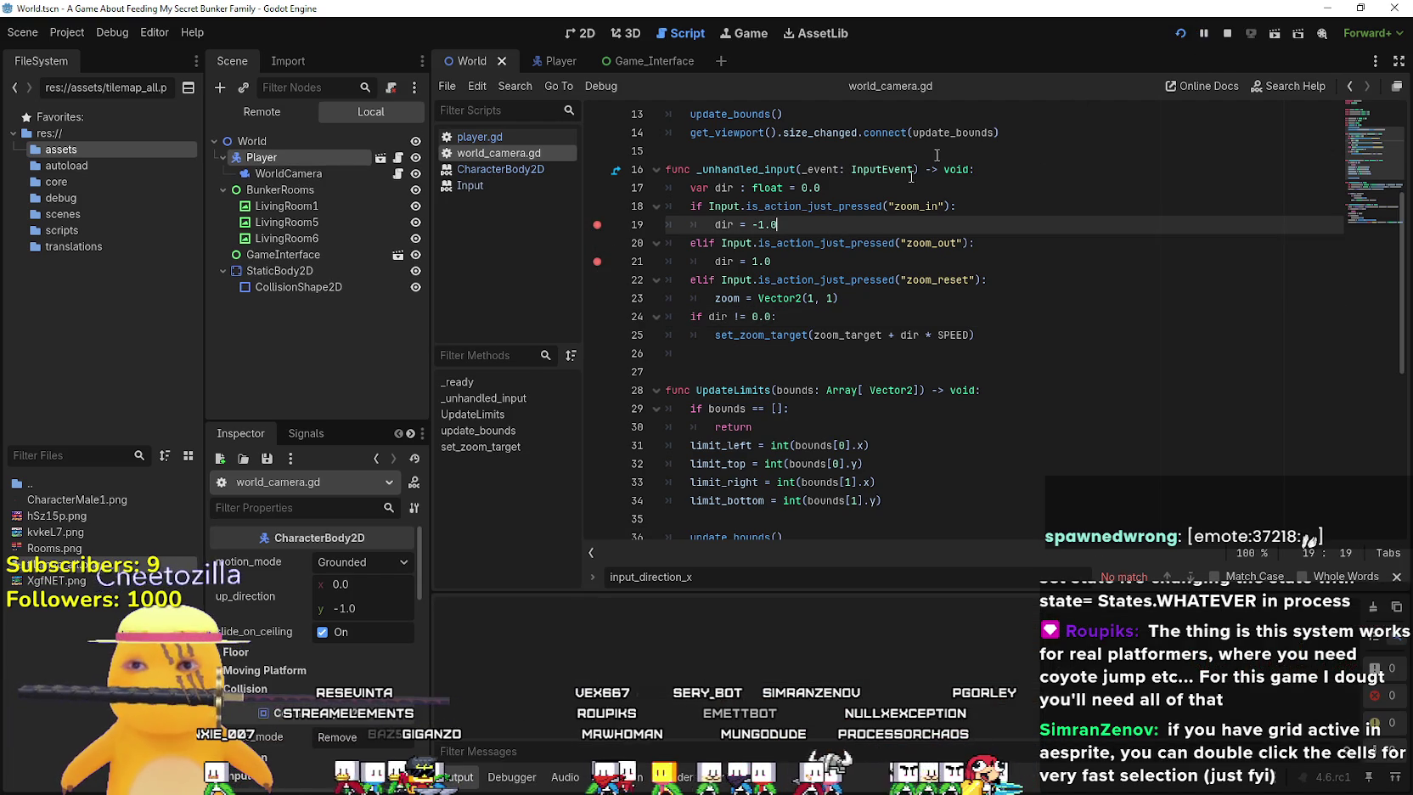
pyautogui.scroll(1, 843, 289)
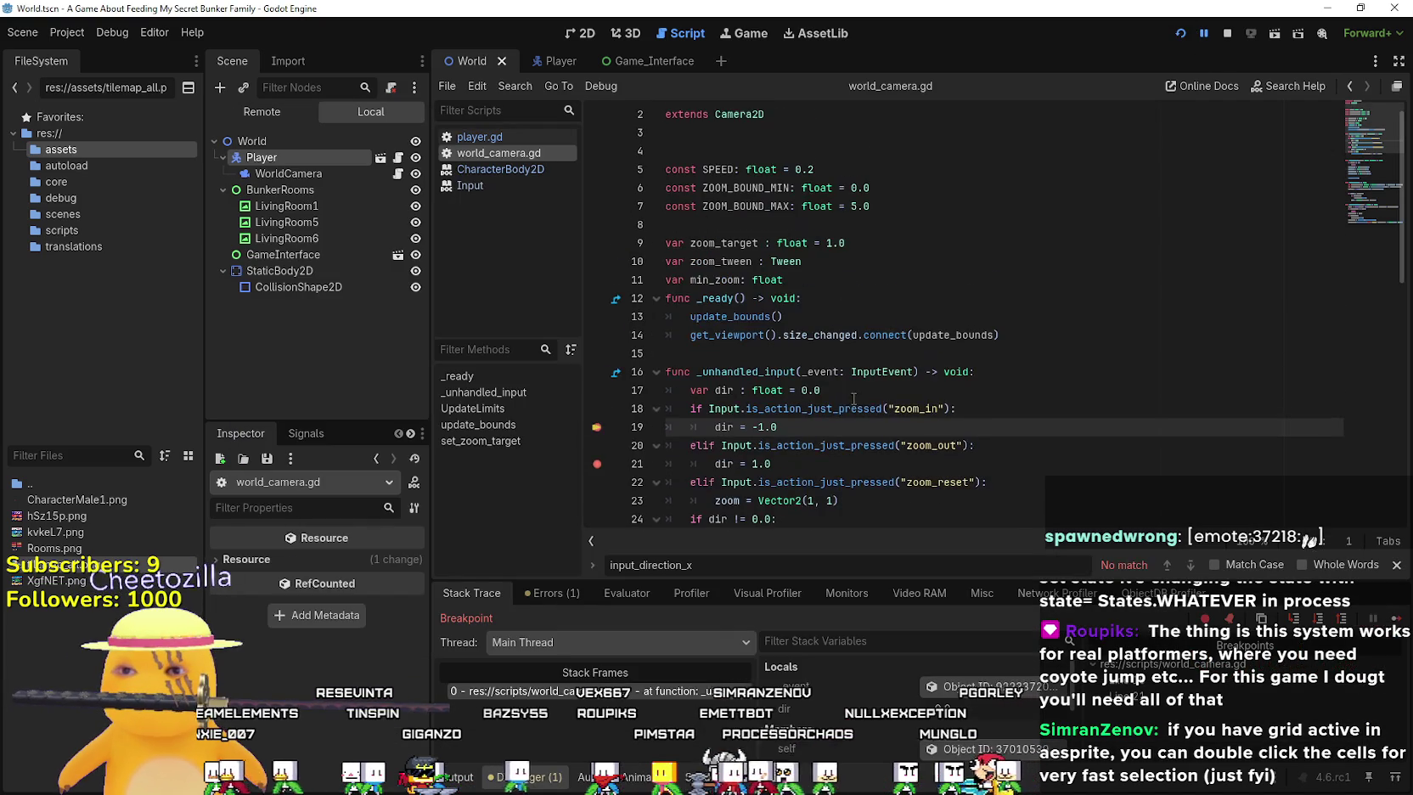
pyautogui.click(1395, 618)
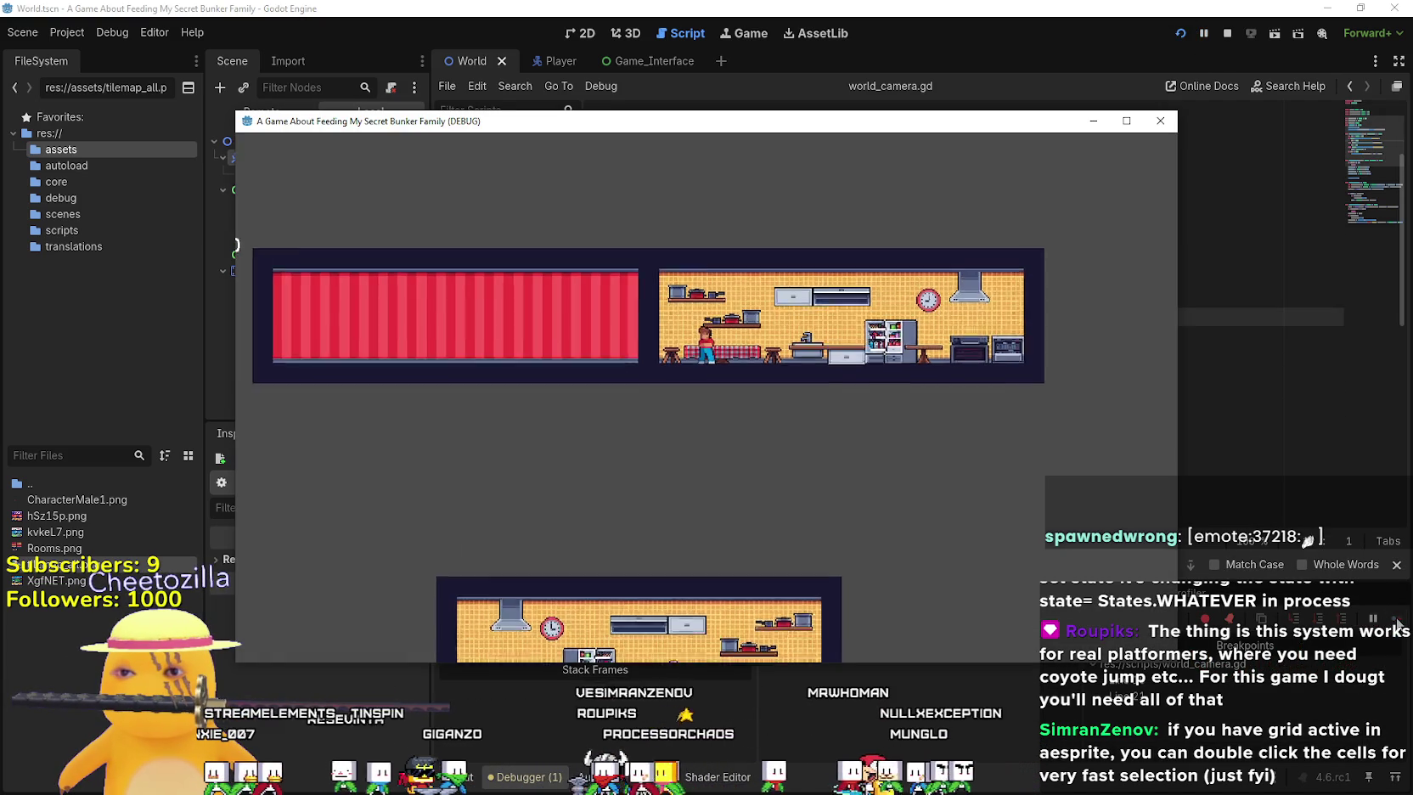
pyautogui.scroll(1, 772, 400)
pyautogui.scroll(-2, 772, 400)
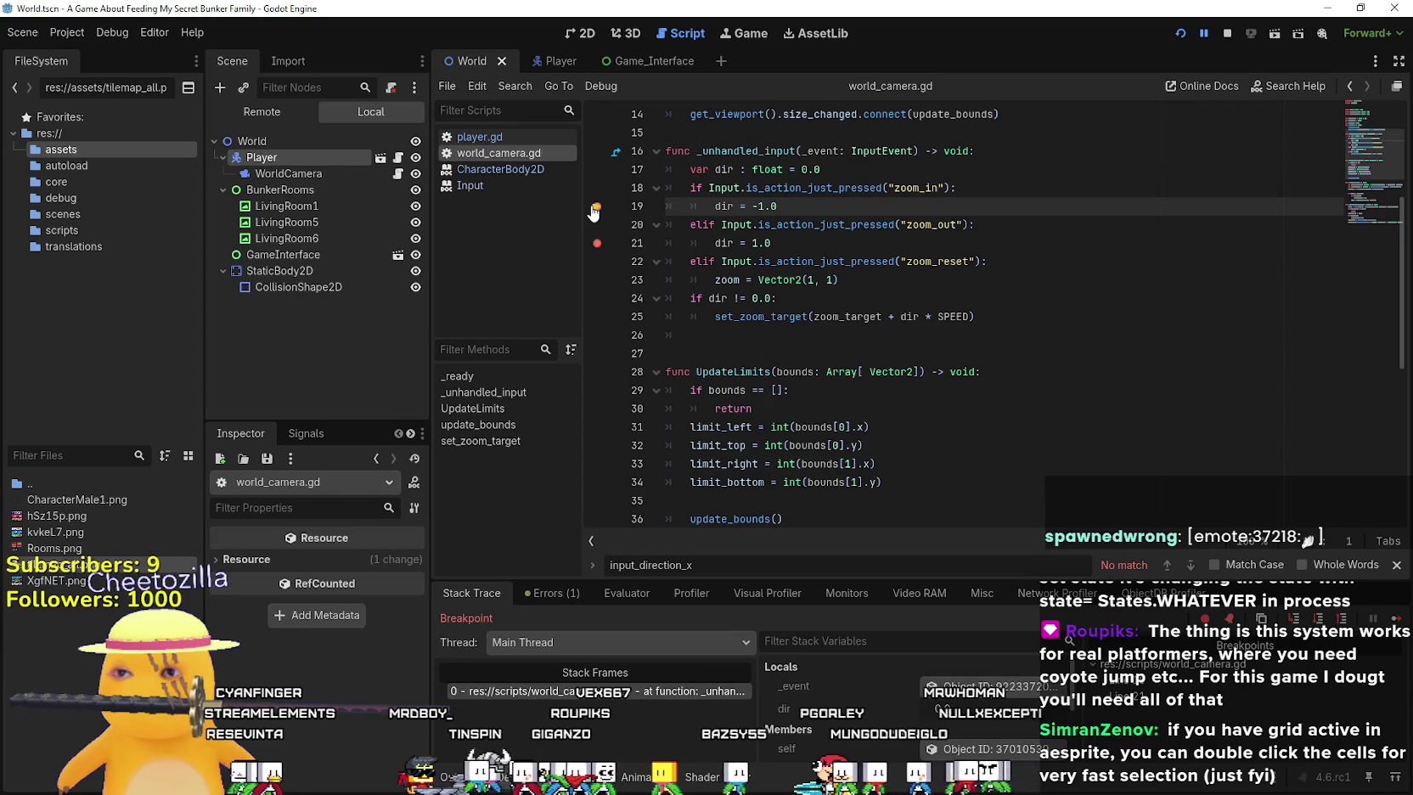
pyautogui.click(892, 240)
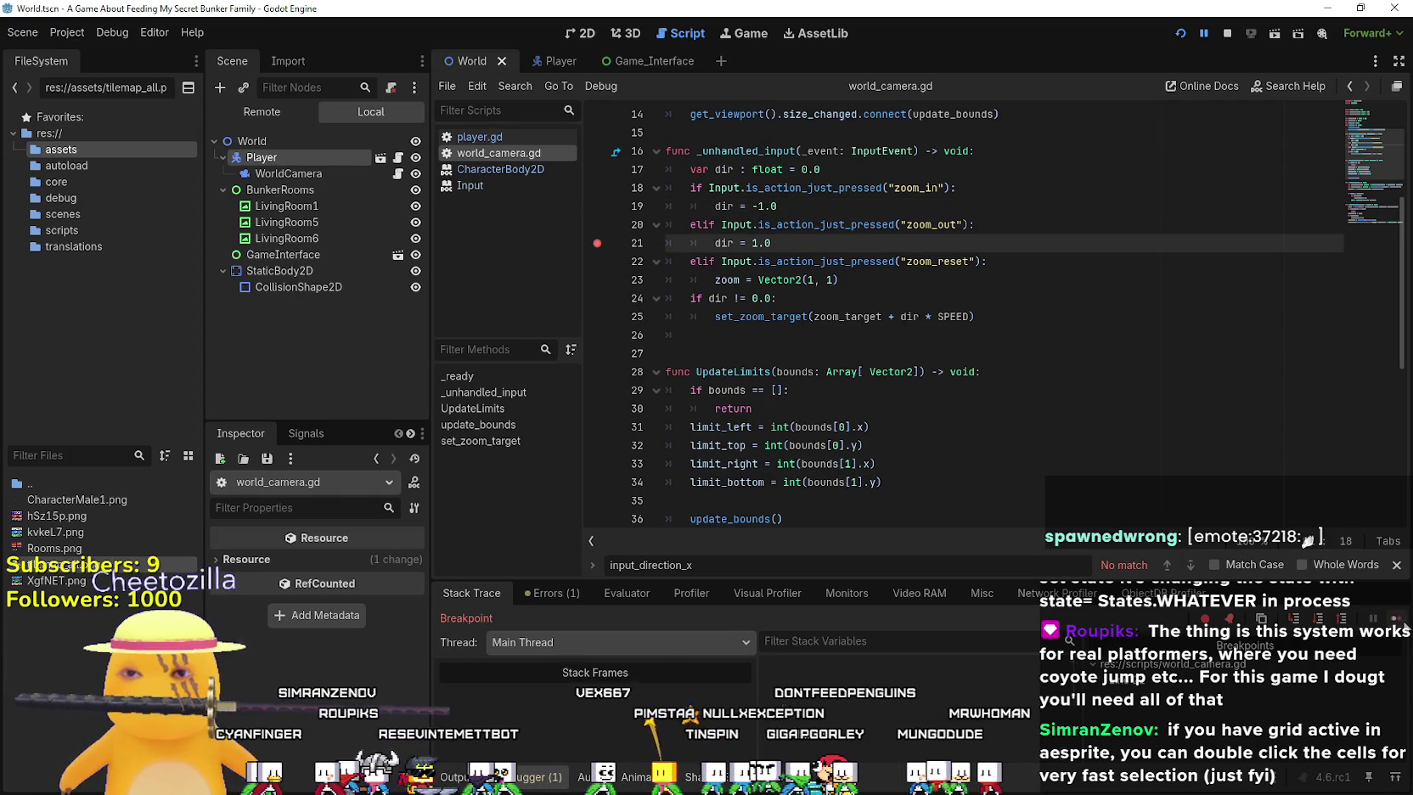
pyautogui.press('F12')
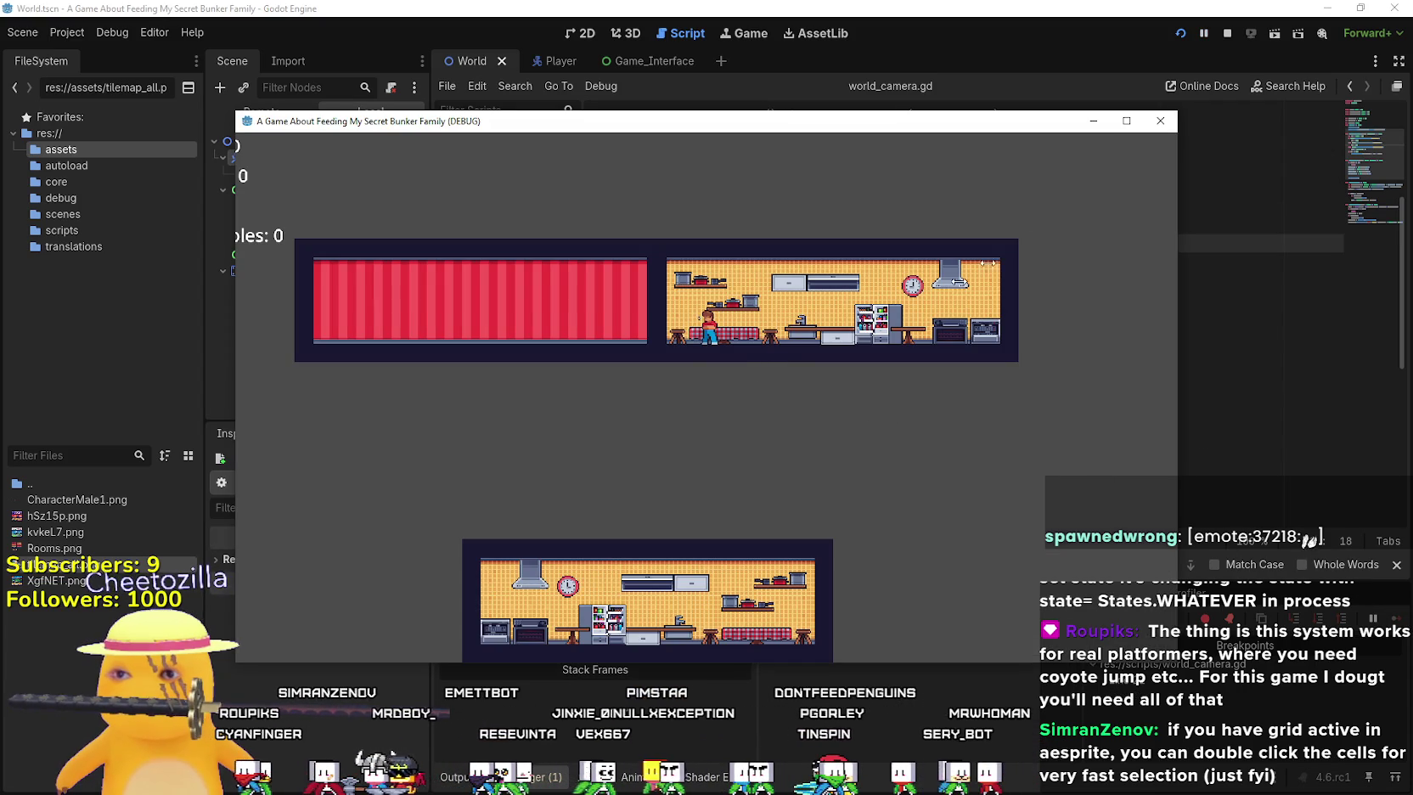
pyautogui.press('F8')
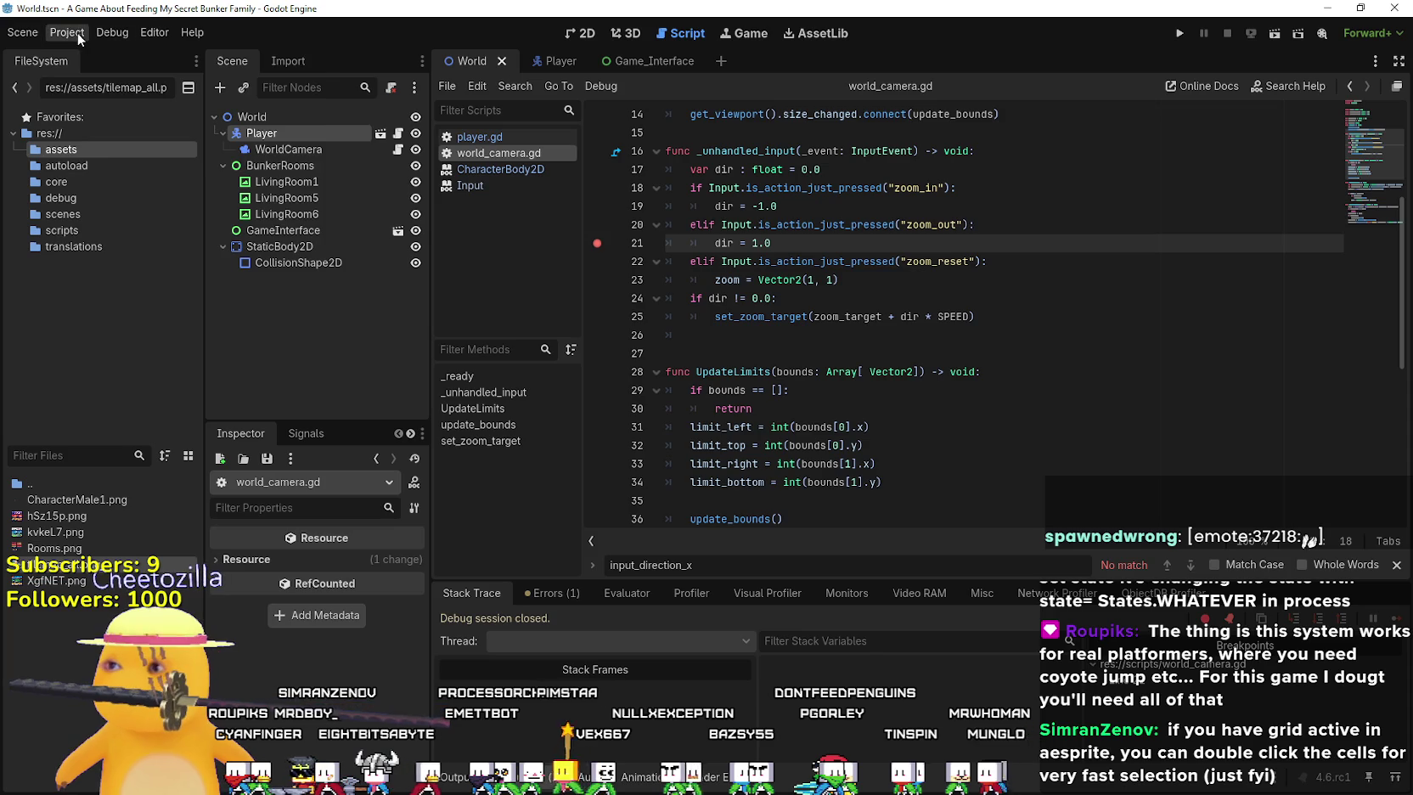
# Open Project Settings, close it, and check the zoom_out input test on line 20
pyautogui.click(77, 32)
pyautogui.click(80, 52)
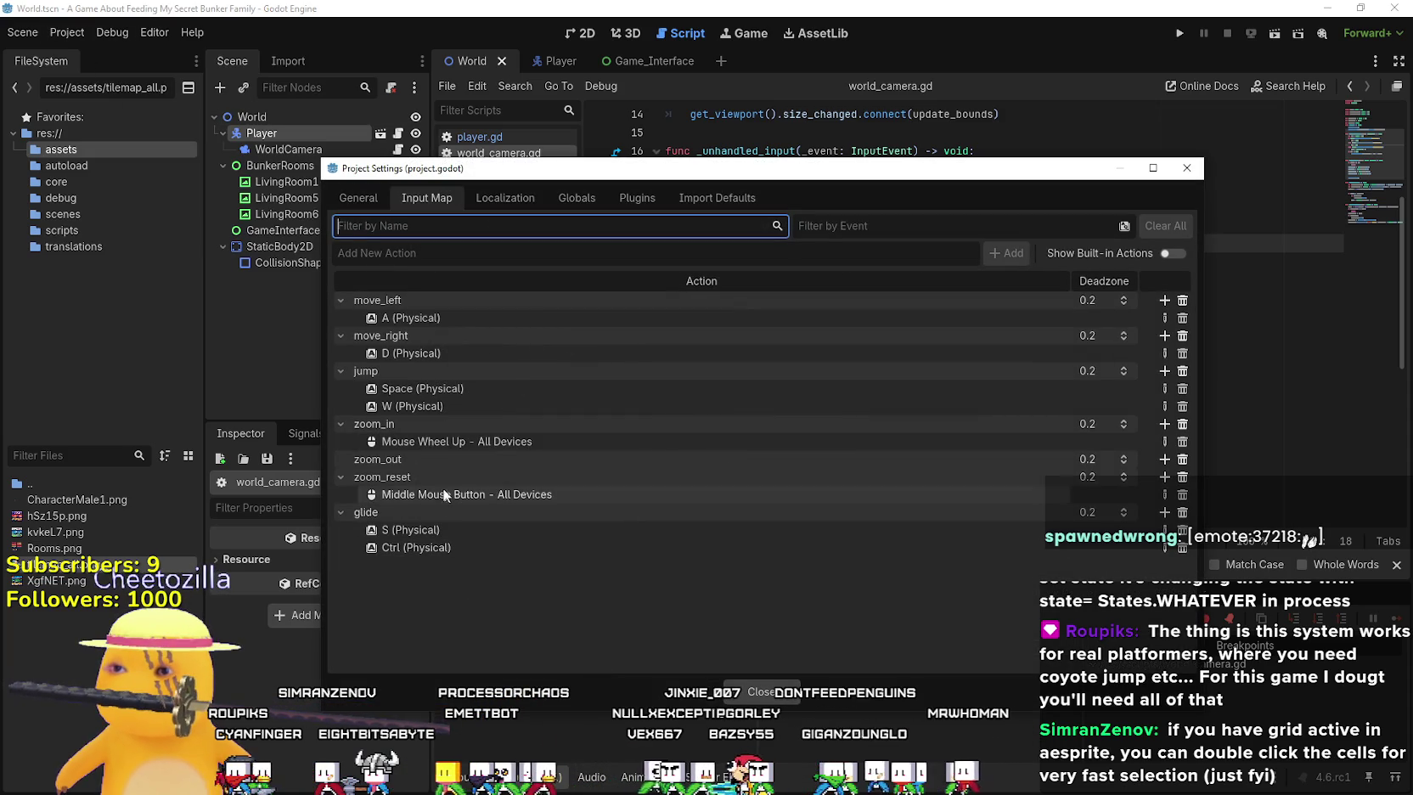
pyautogui.click(1187, 168)
pyautogui.click(985, 318)
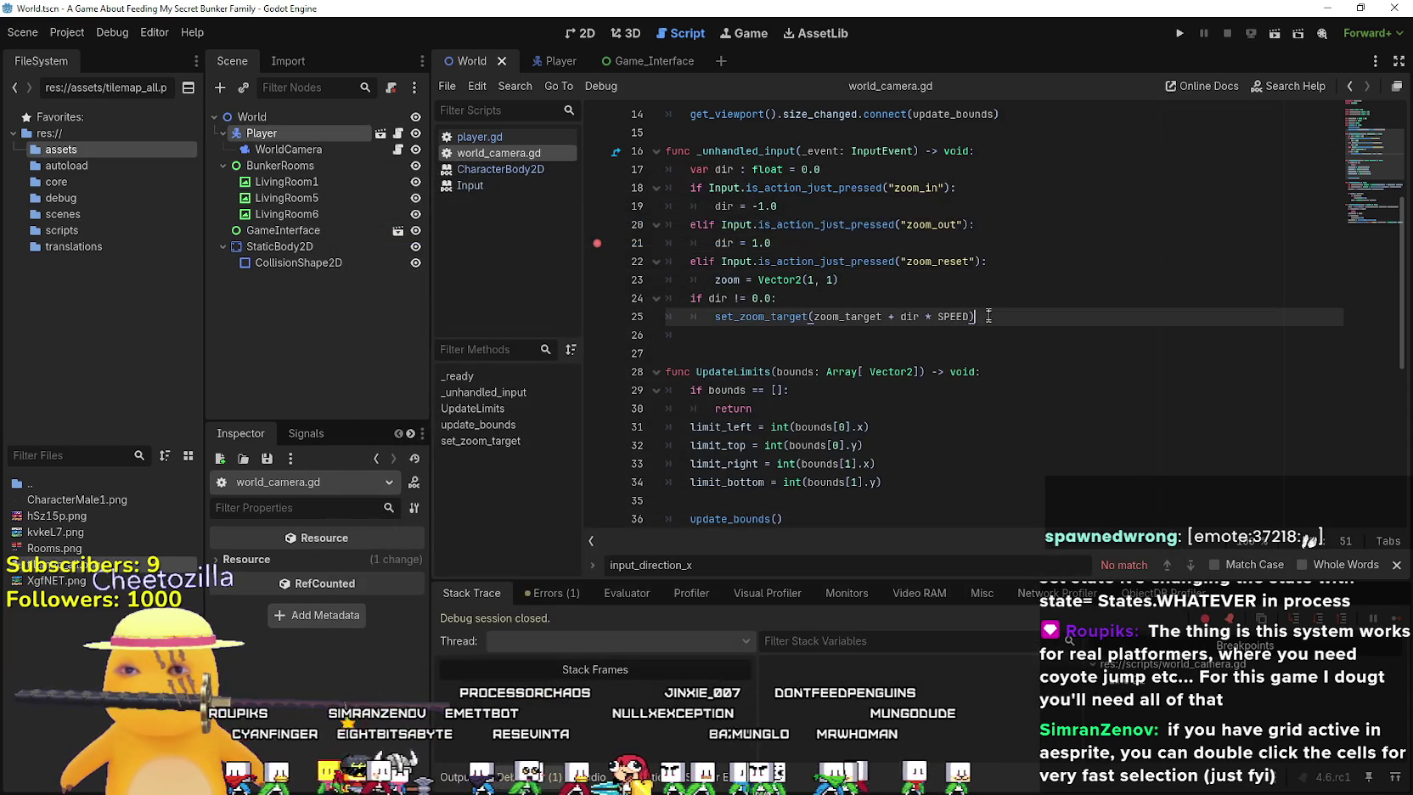
pyautogui.click(856, 224)
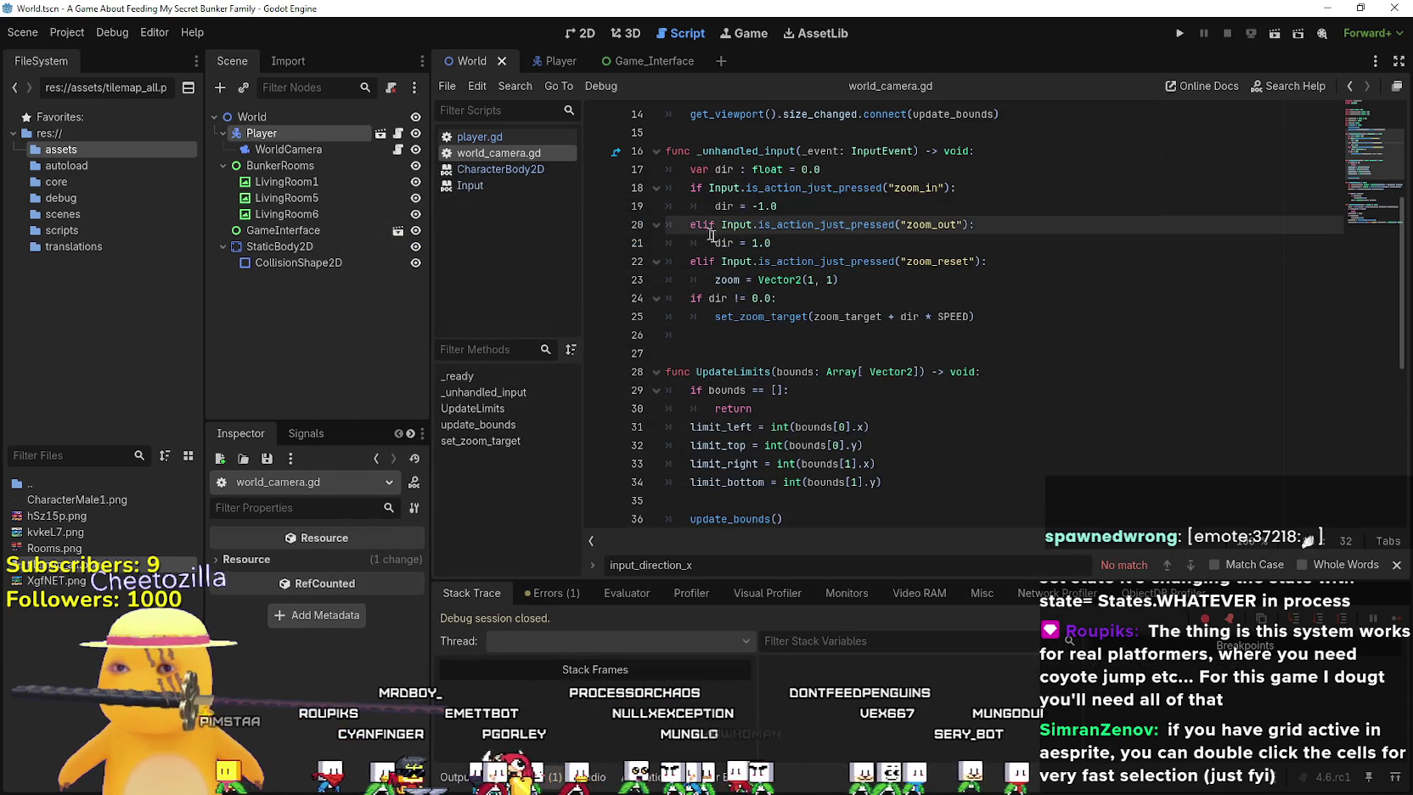
# Add Mouse Wheel Down as a zoom_out event in the Input Map, then run with F5
pyautogui.click(67, 32)
pyautogui.click(85, 56)
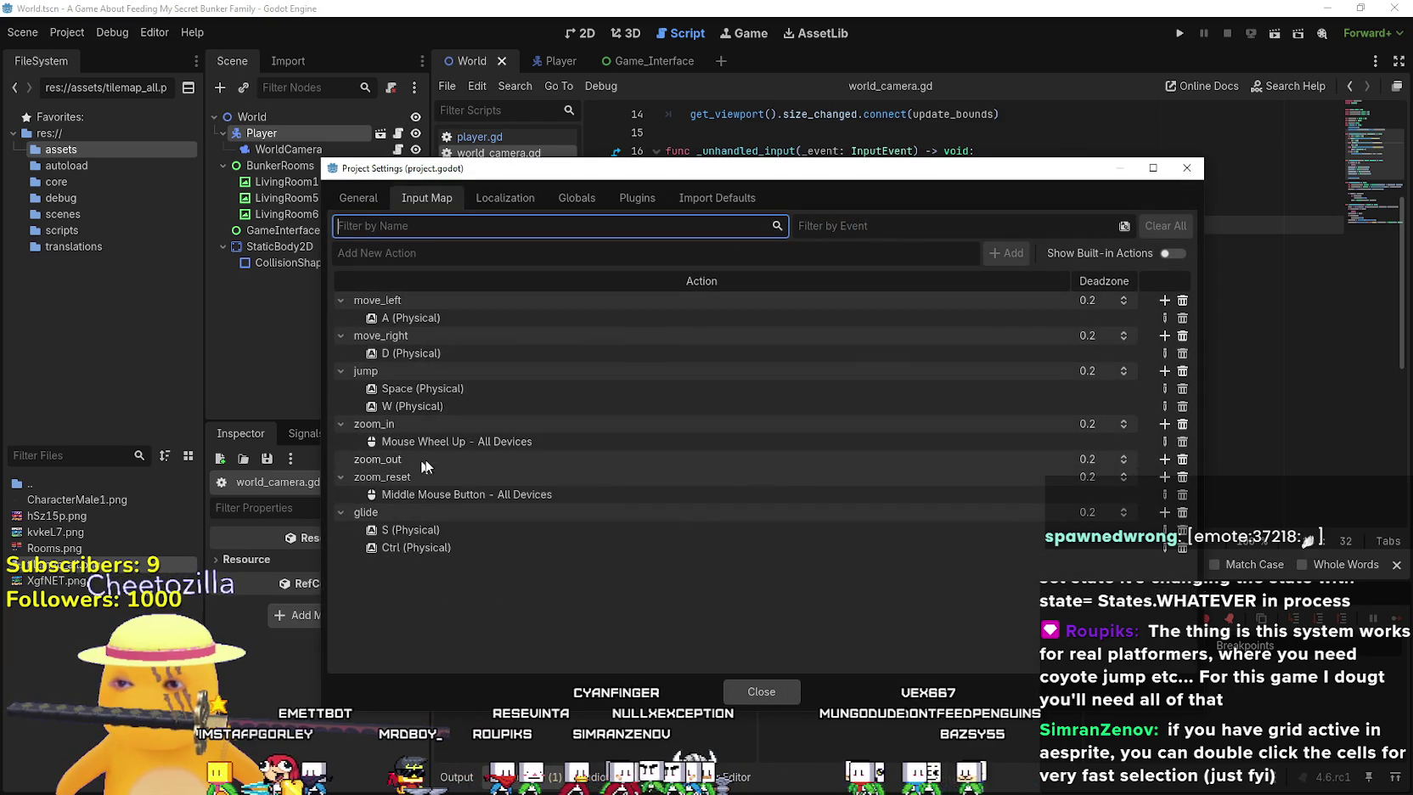
pyautogui.click(1164, 459)
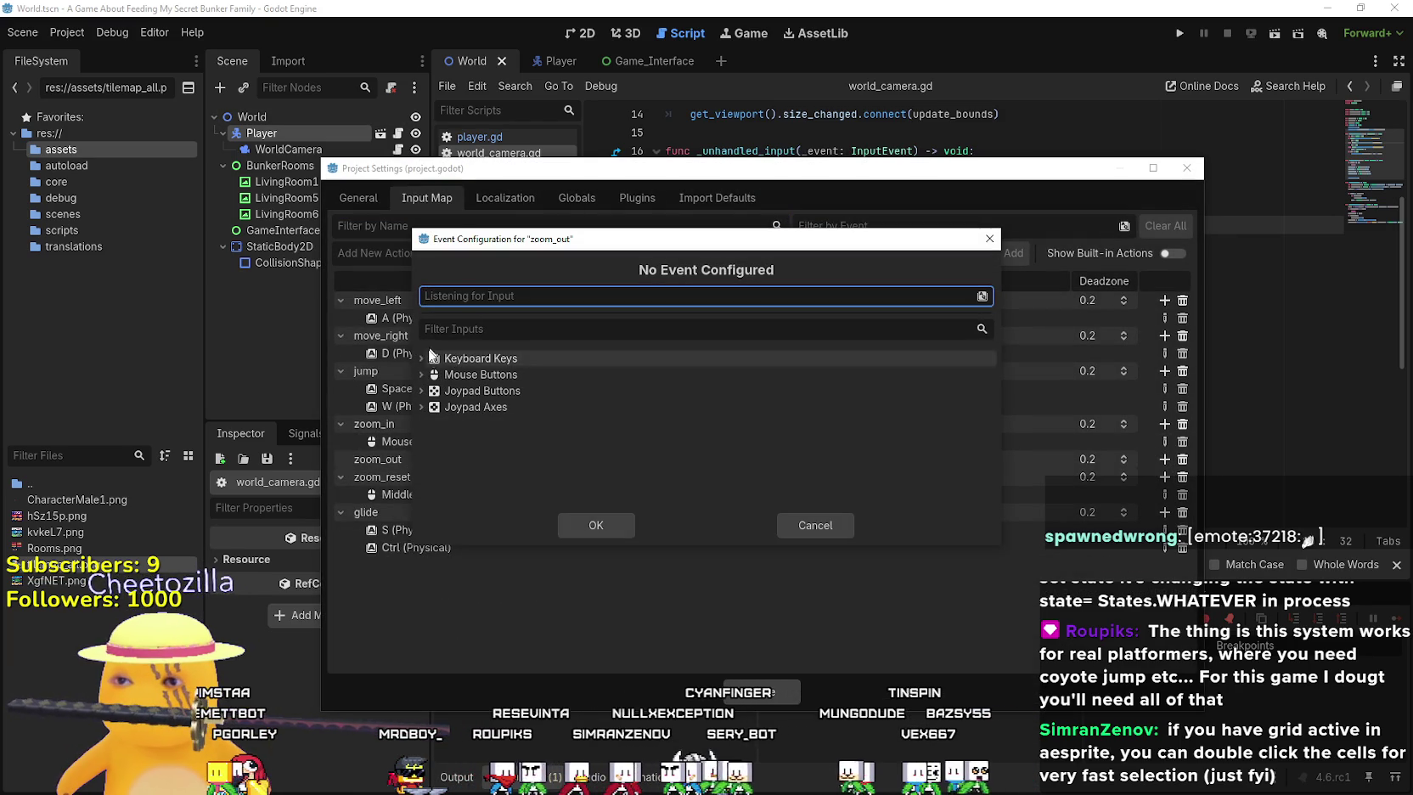
pyautogui.moveTo(752, 238); pyautogui.dragTo(1069, 240)
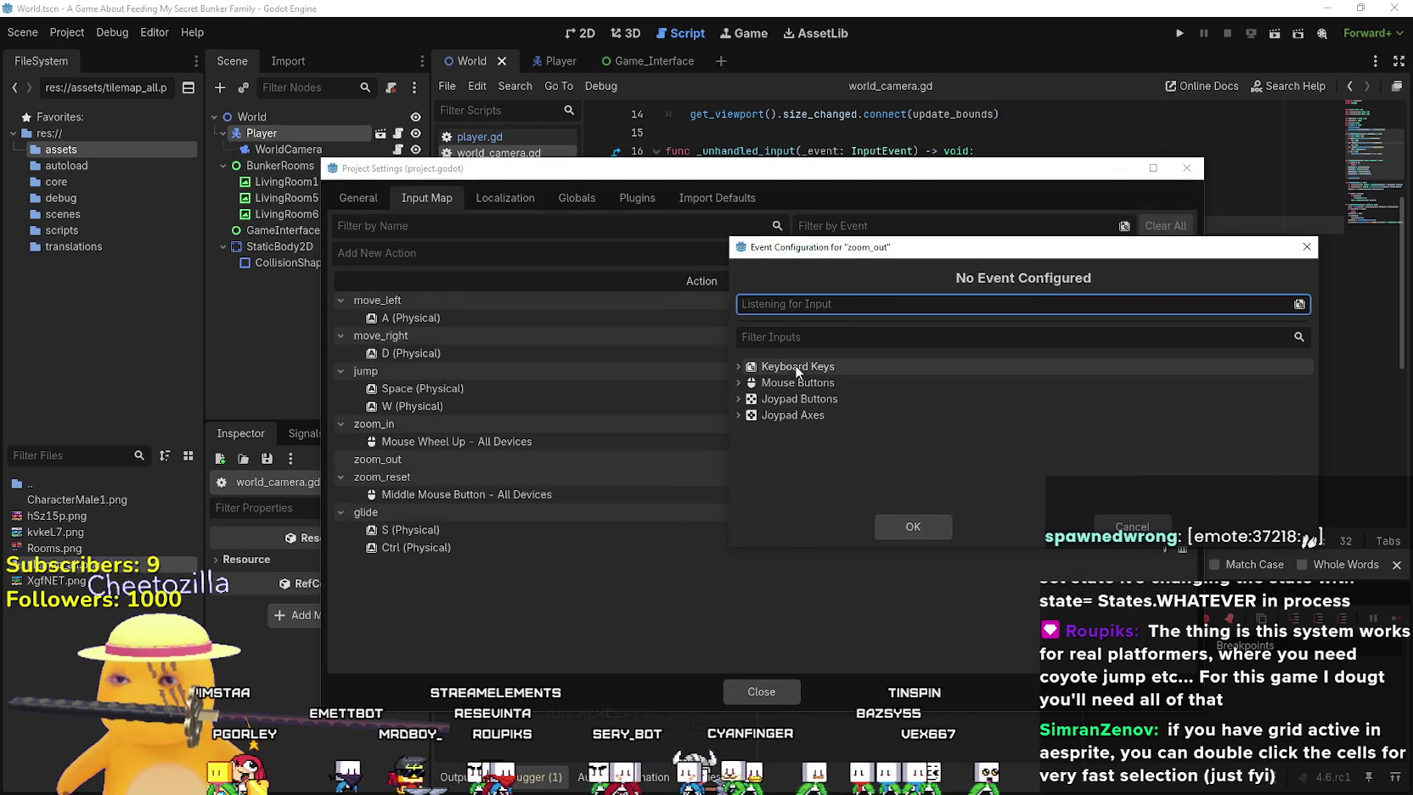
pyautogui.click(738, 383)
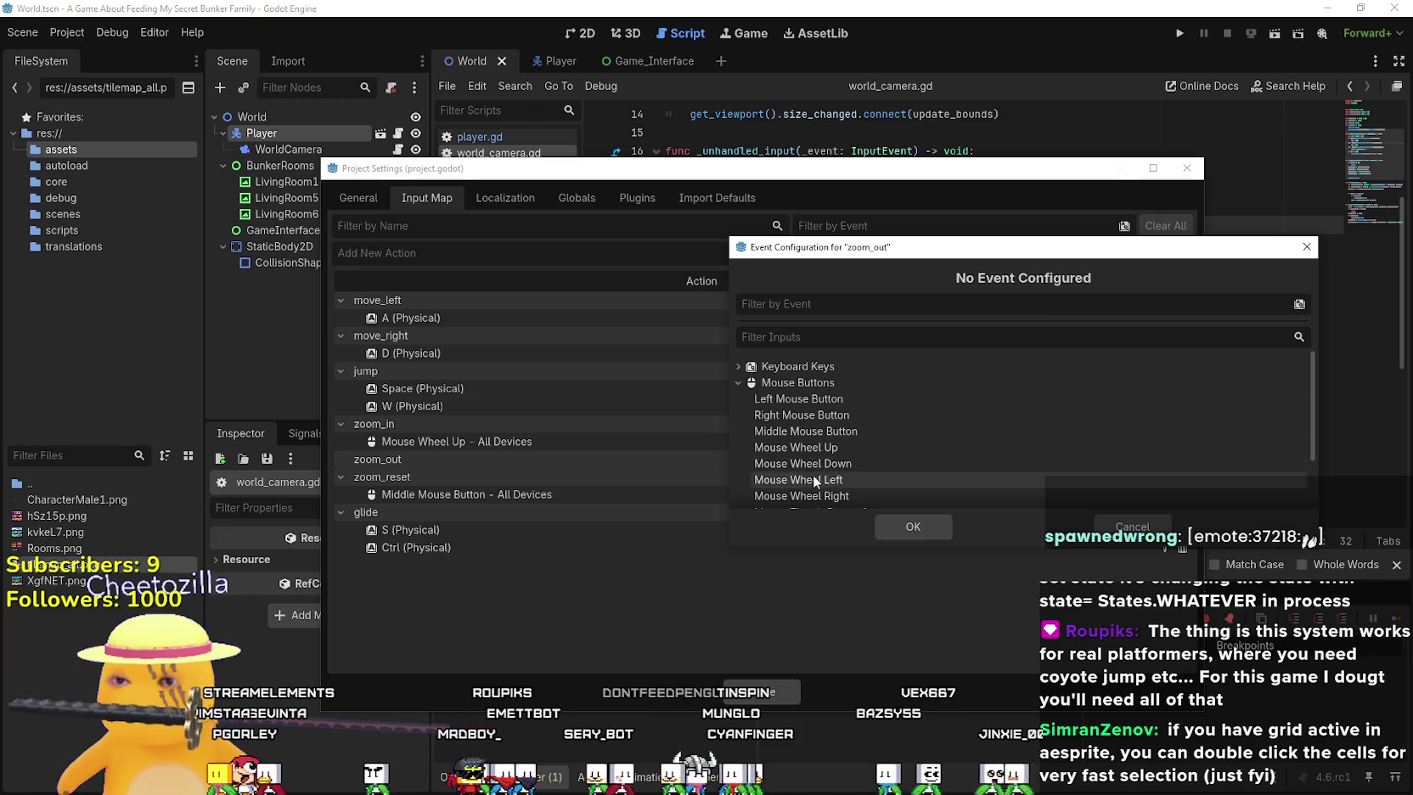
pyautogui.click(811, 463)
pyautogui.scroll(-3, 849, 395)
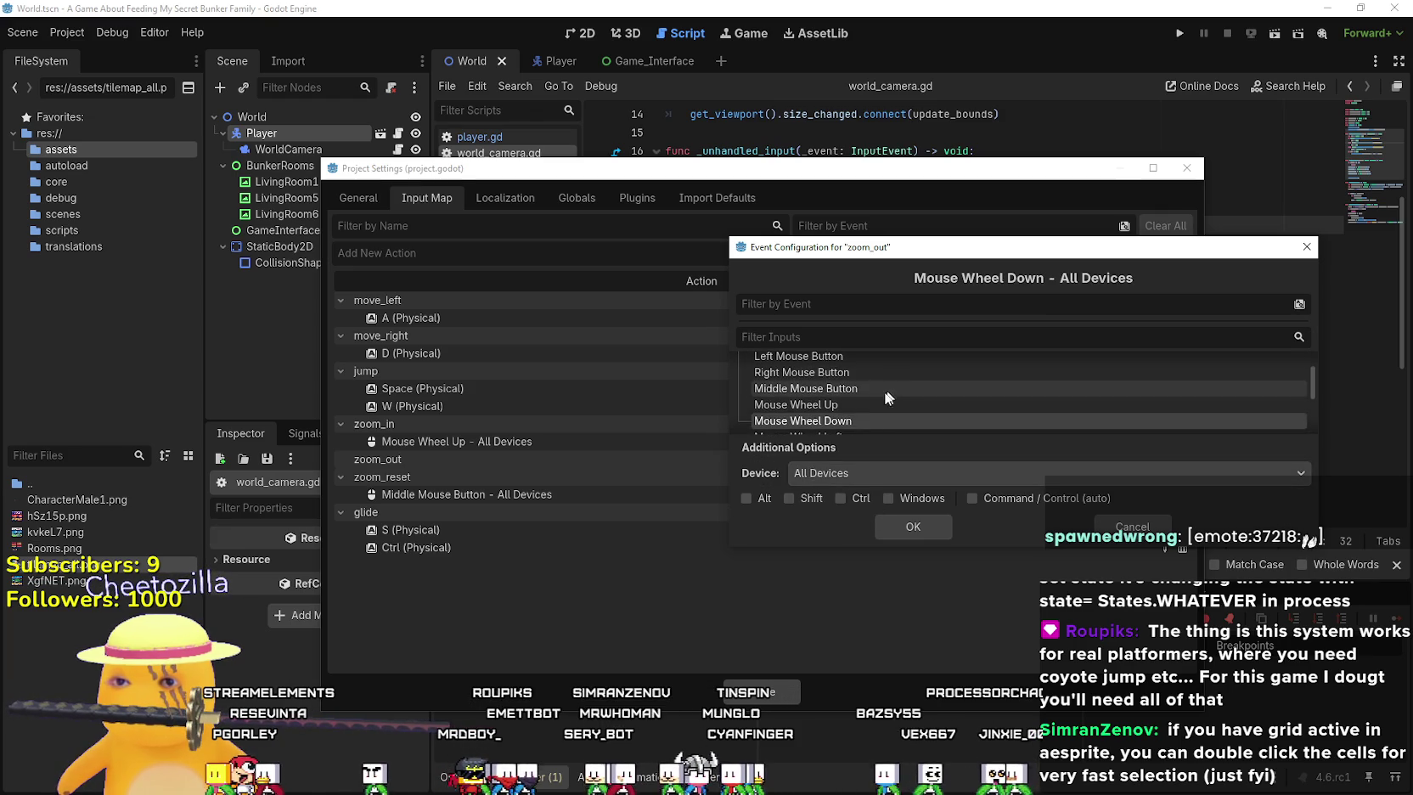
pyautogui.click(918, 531)
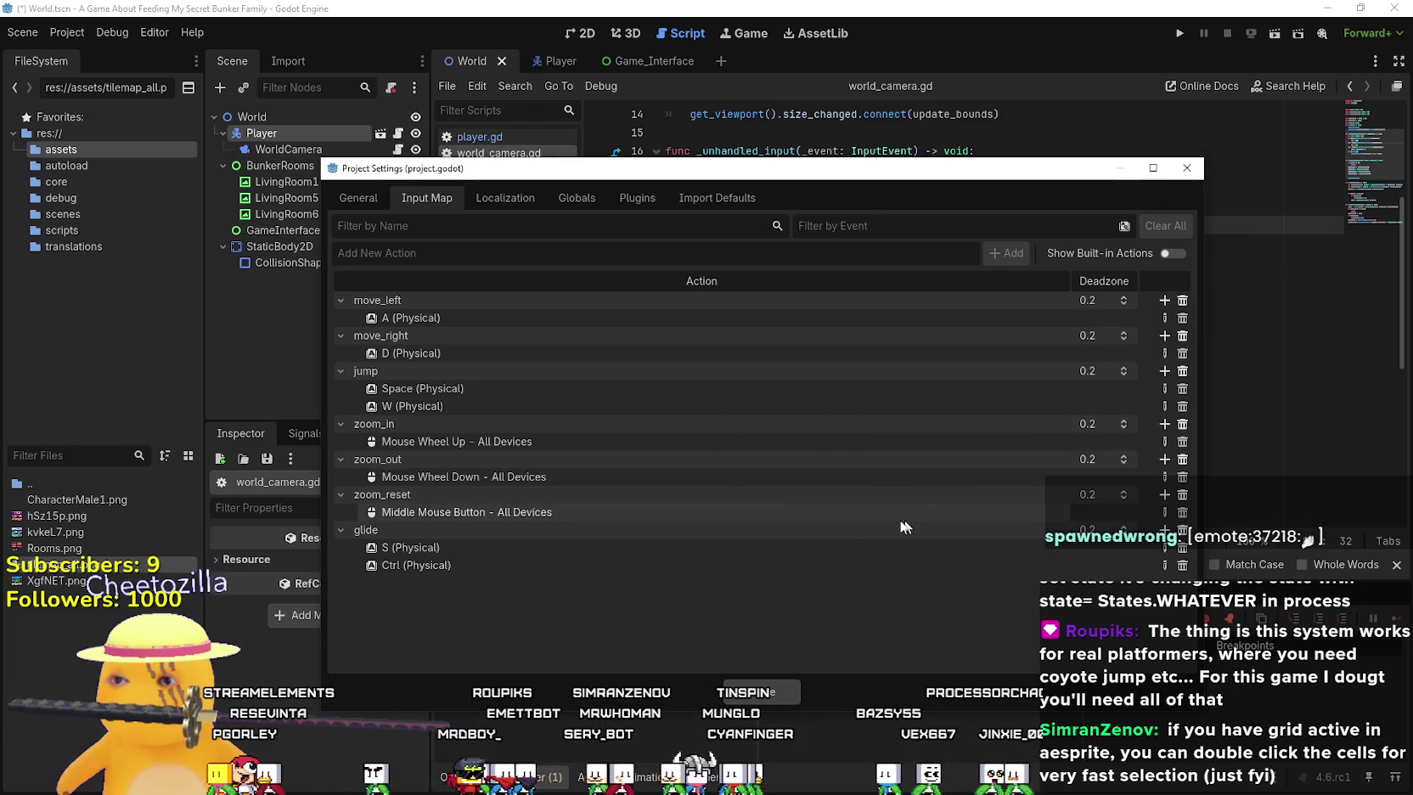
pyautogui.click(773, 701)
pyautogui.press('F5')
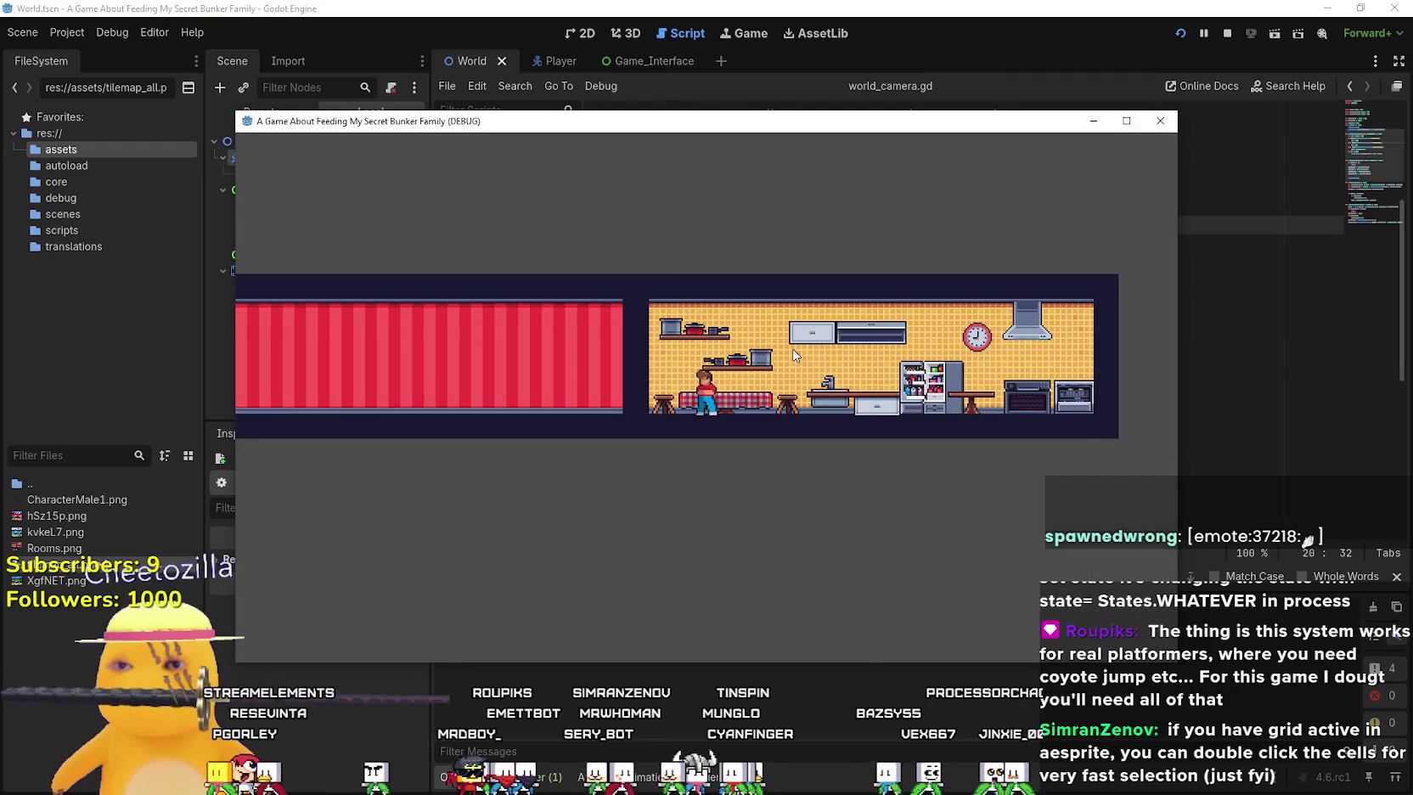
# Maximize the game window and scroll the wheel down to zoom out over both rooms
pyautogui.scroll(-2, 792, 348)
pyautogui.scroll(2, 794, 354)
pyautogui.press('super+Up')
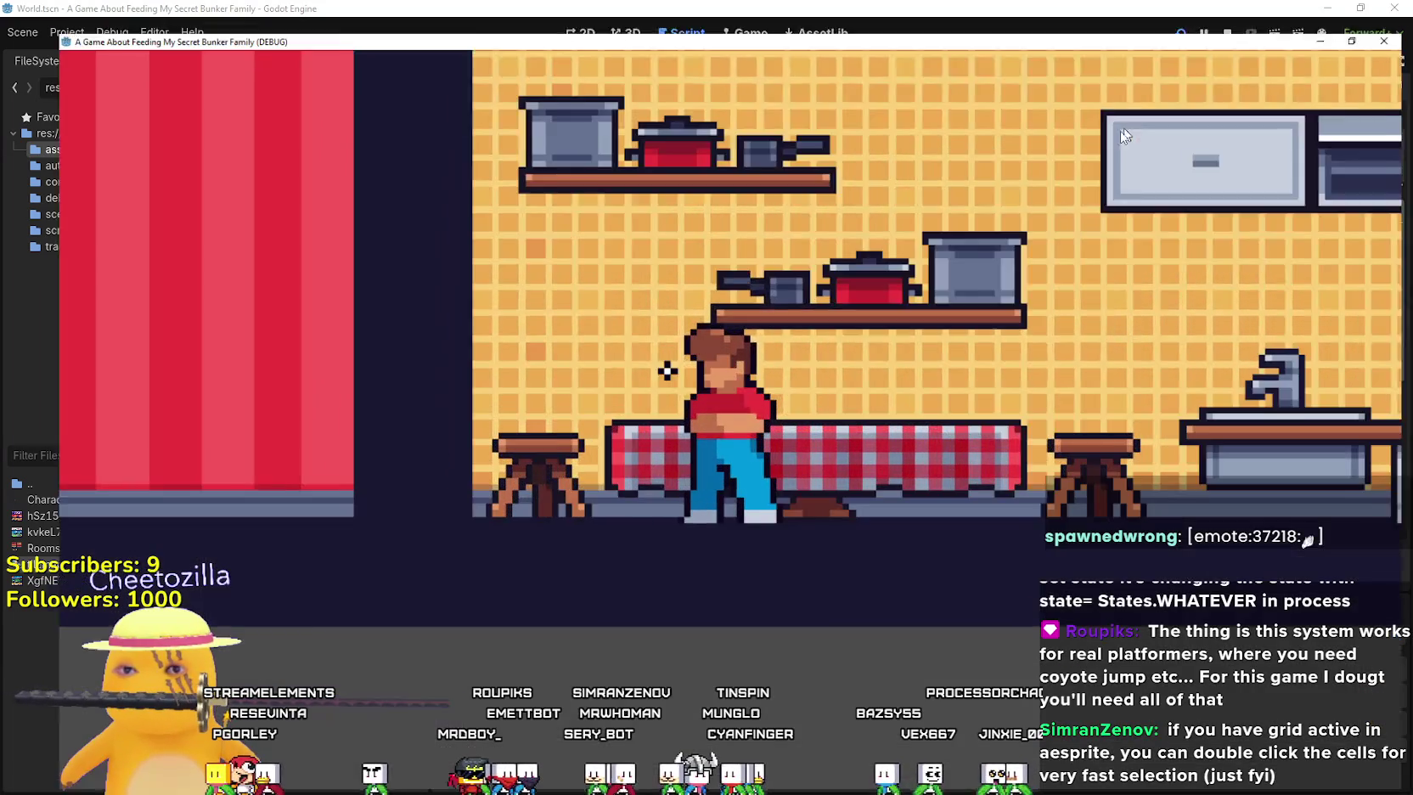
pyautogui.scroll(-2, 651, 421)
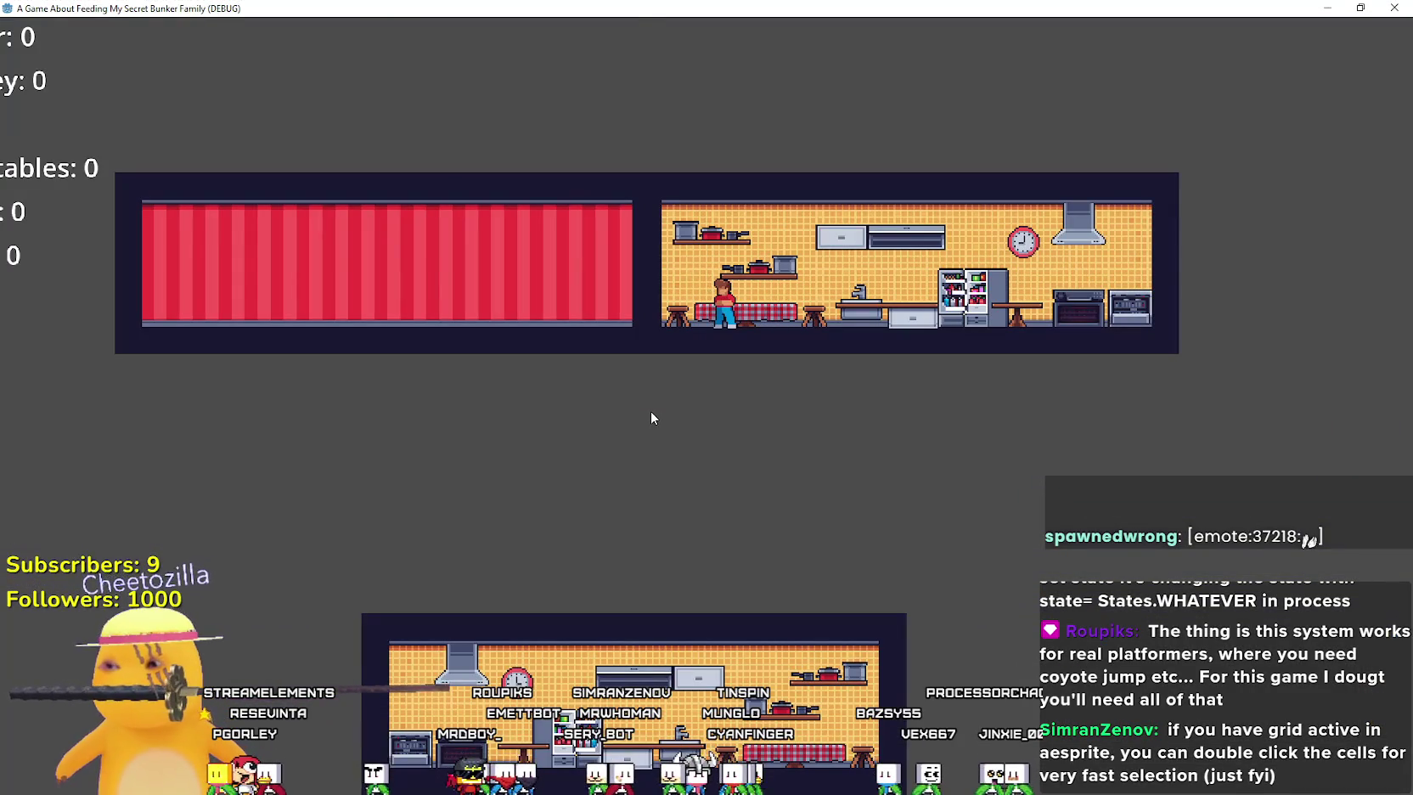
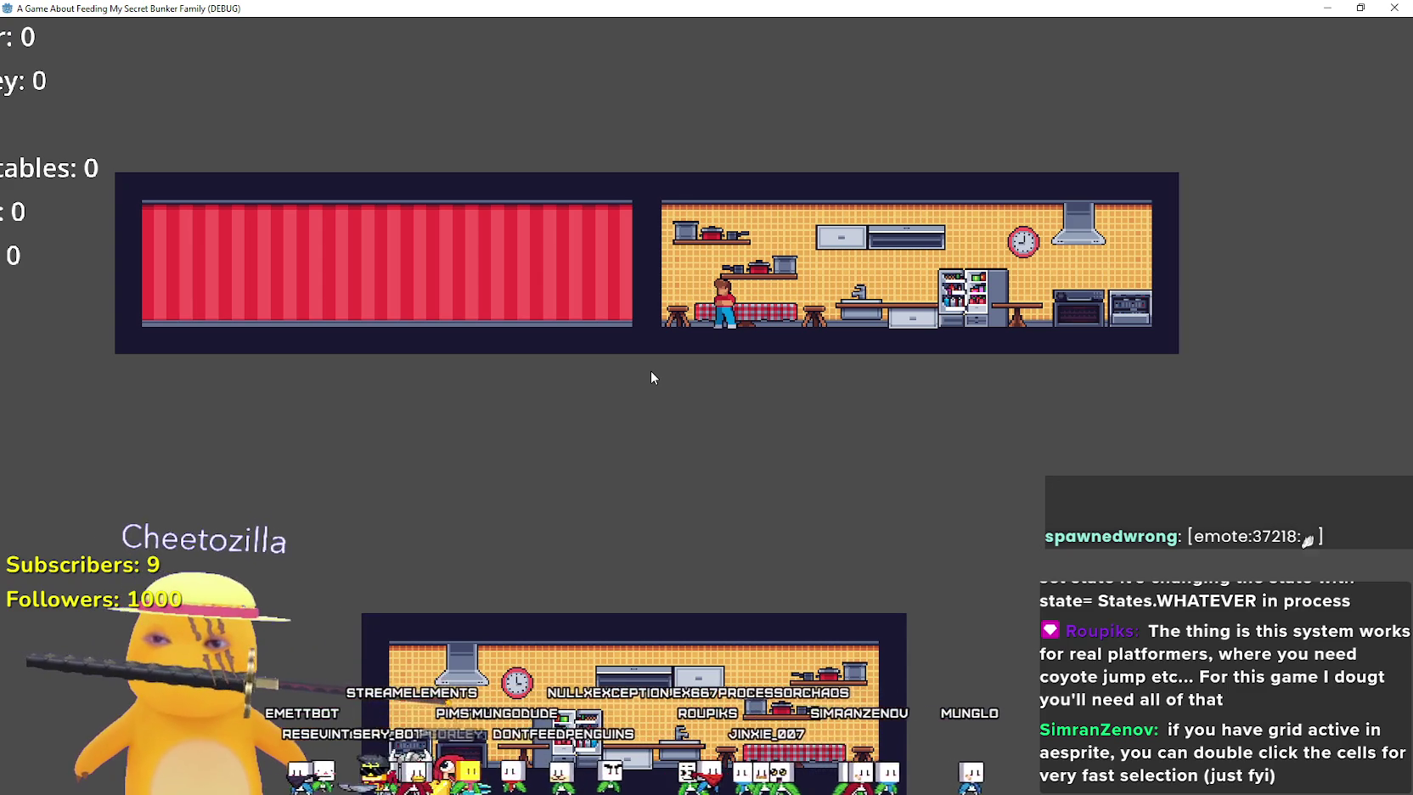
# Walk the character left into the red room and back to the kitchen, then return to Sketchfab's results
pyautogui.click(596, 330)
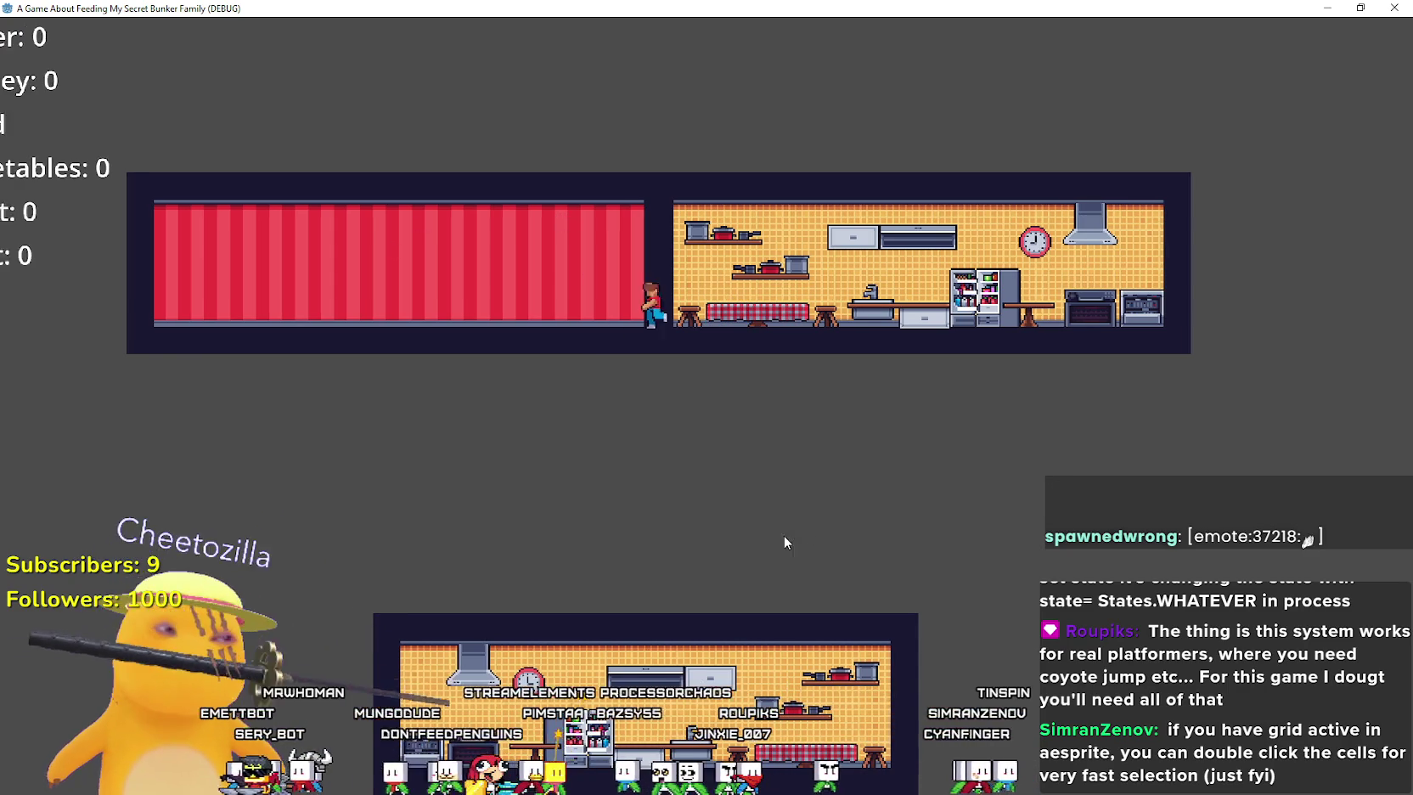
pyautogui.click(763, 447)
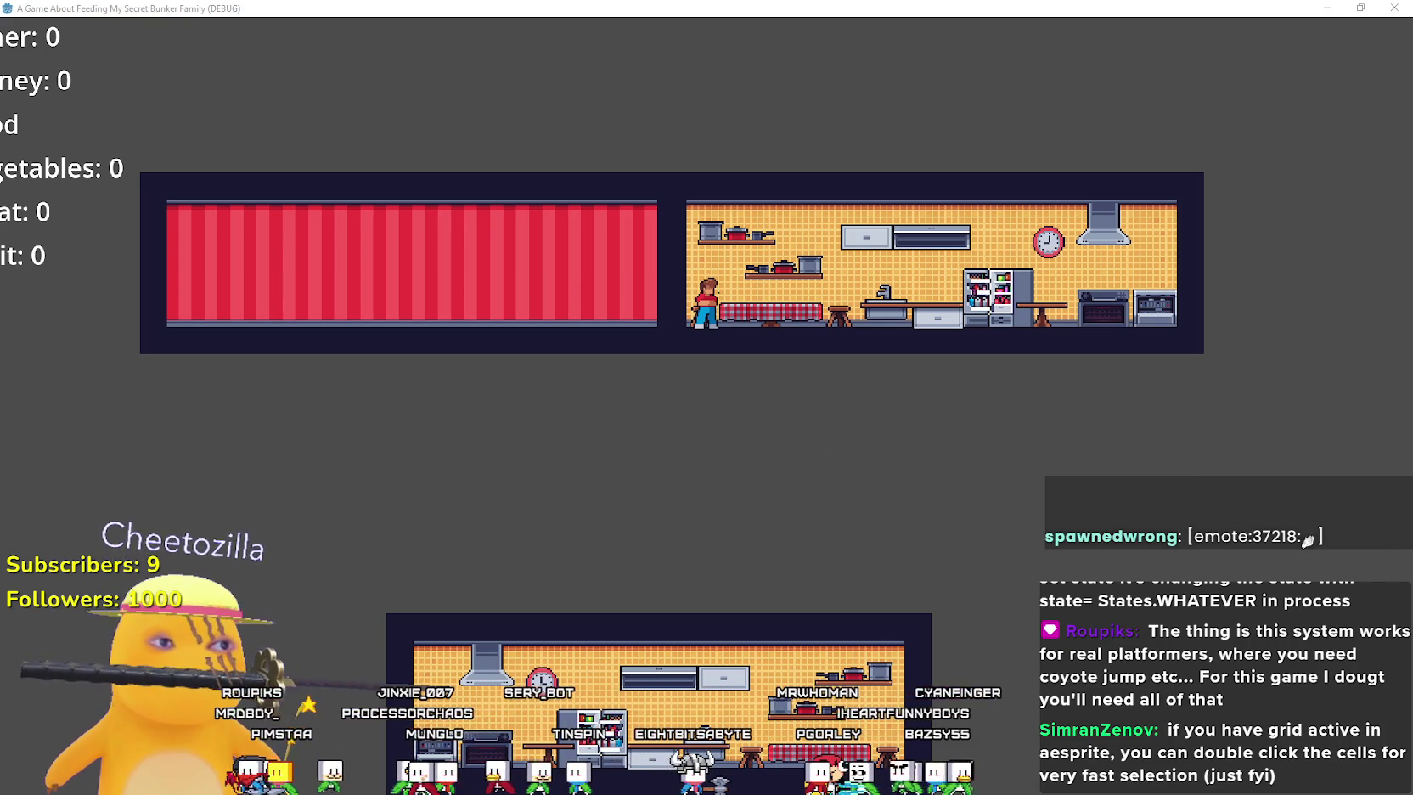
pyautogui.hotkey('alt', 'Tab')
pyautogui.click(1021, 173)
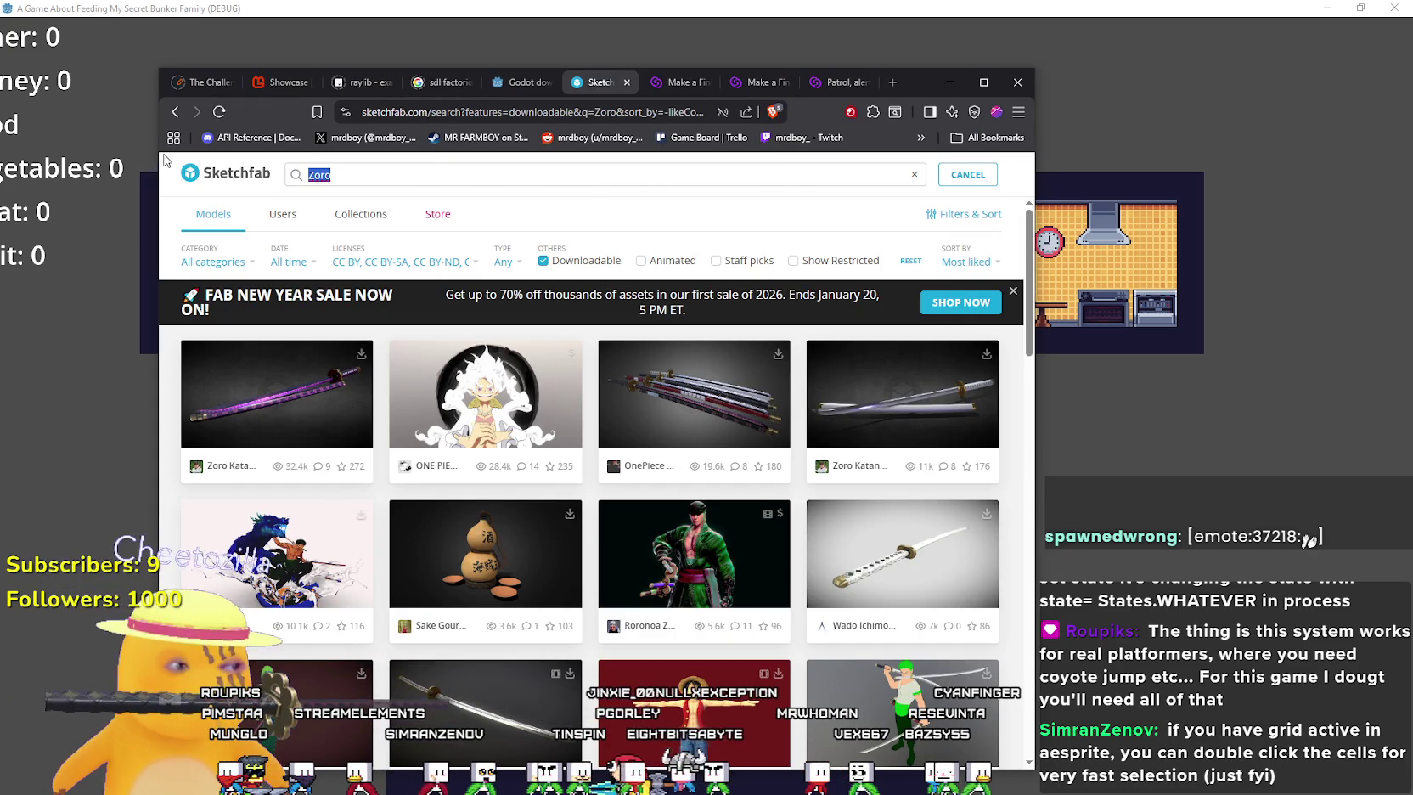
# Search downloadable Sketchfab models for 'Green Leaf' and scroll far down through the plant and leaf results
pyautogui.write('GF')
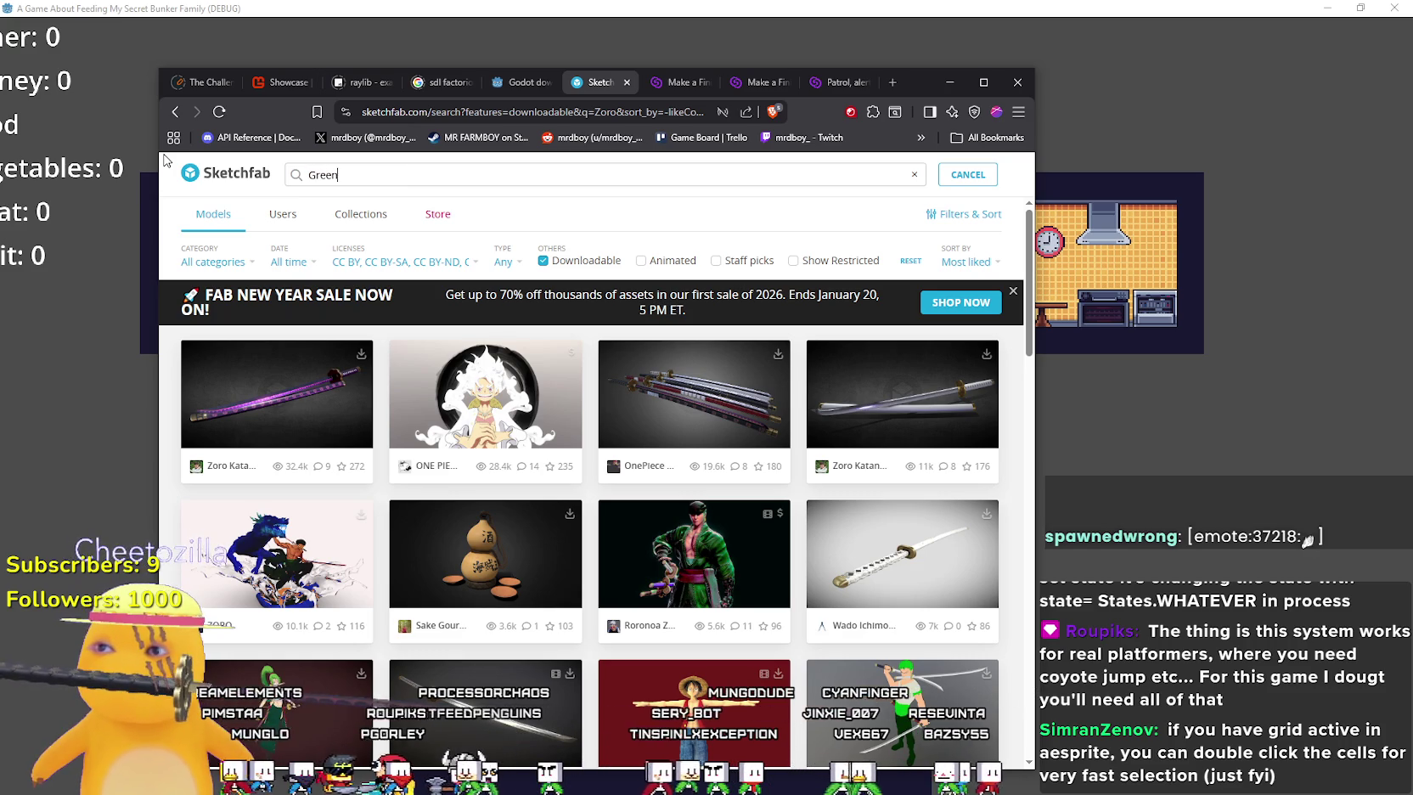
pyautogui.write('f')
pyautogui.press('Return')
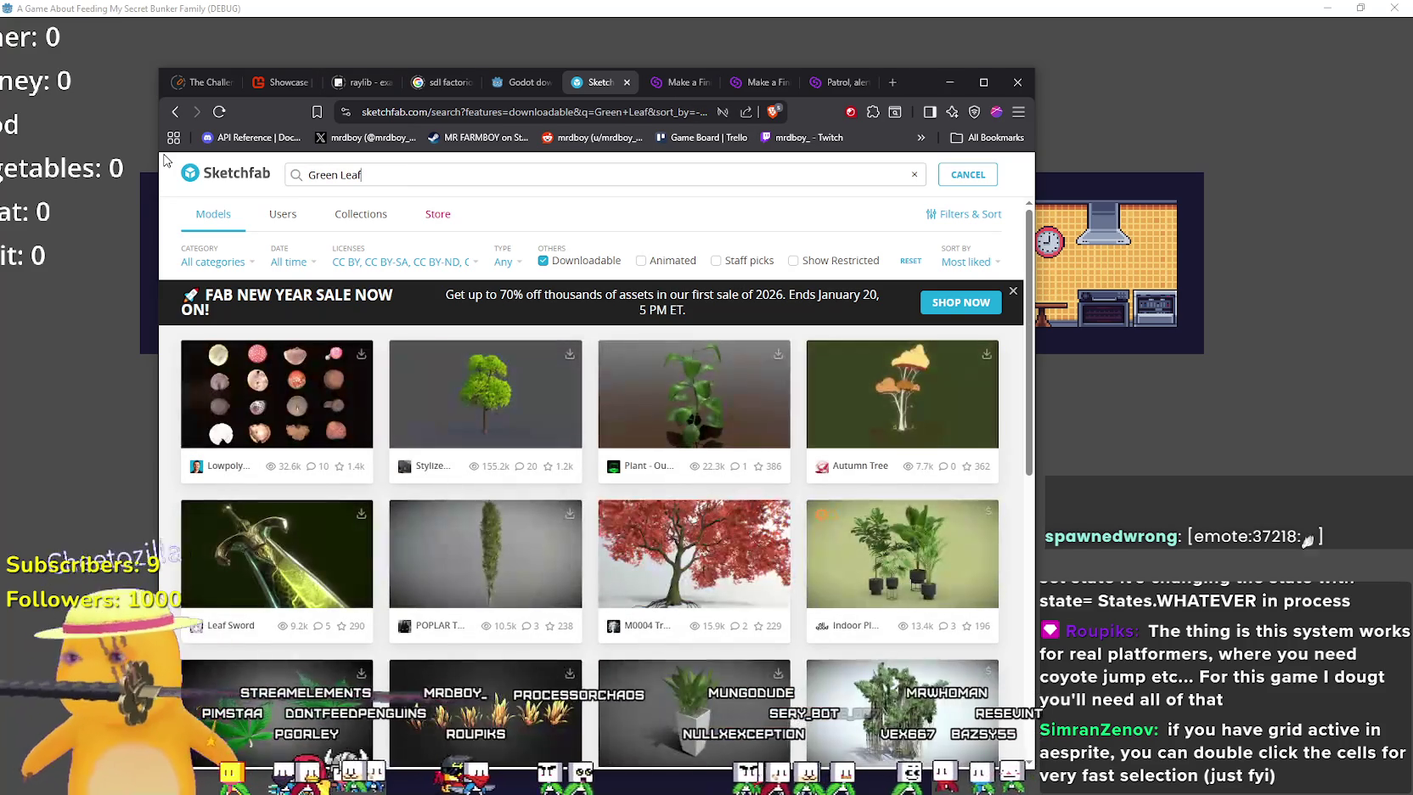
pyautogui.scroll(-3, 178, 236)
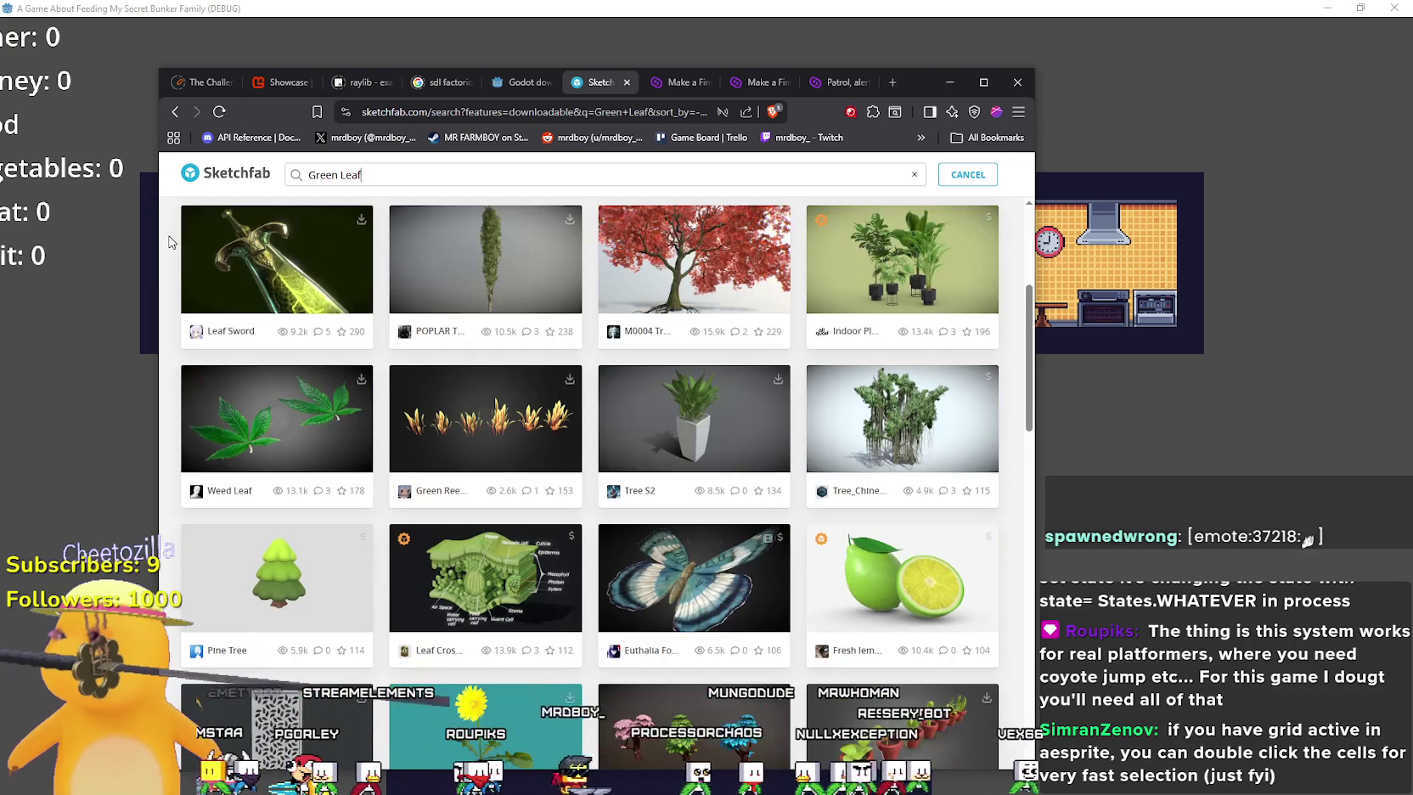
pyautogui.scroll(-3, 172, 229)
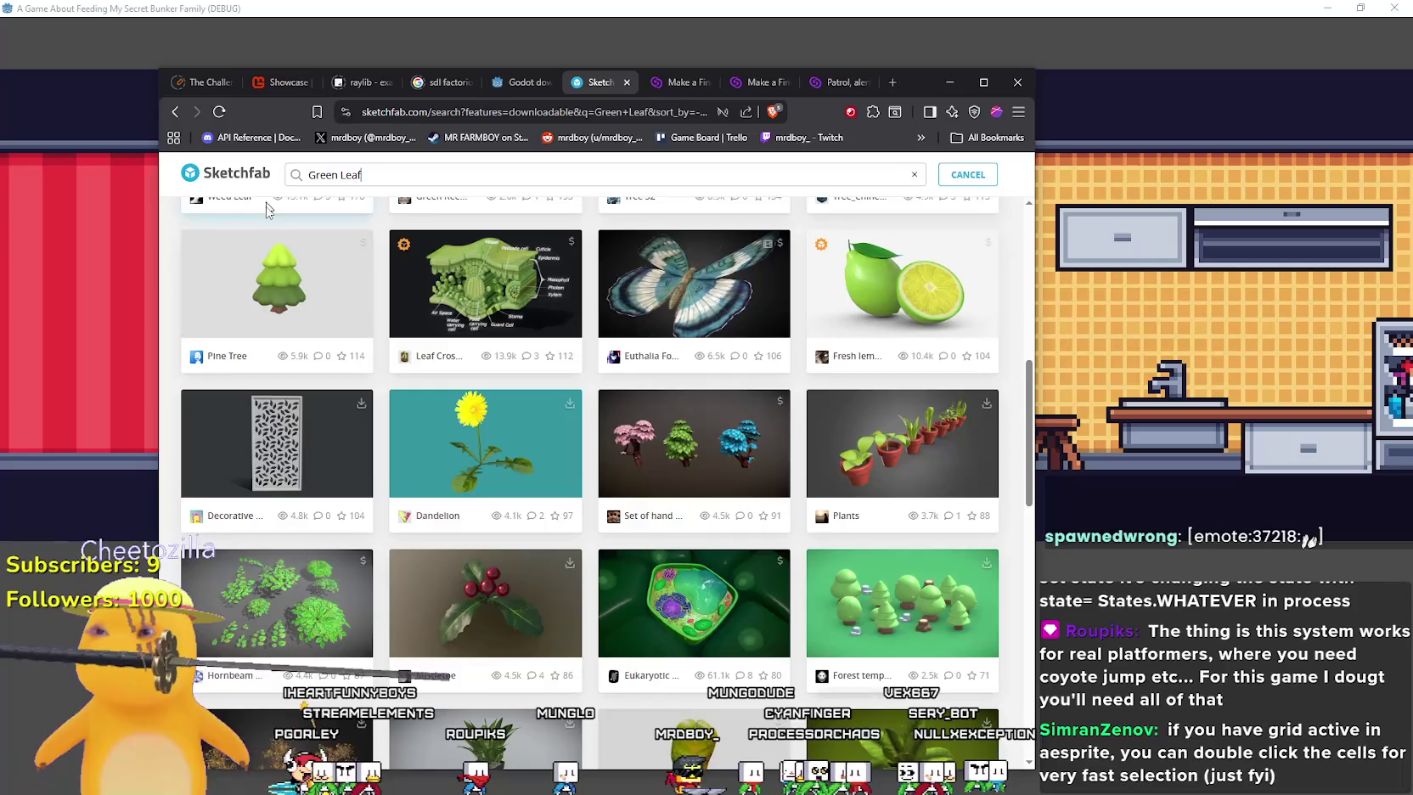
pyautogui.scroll(-5, 624, 467)
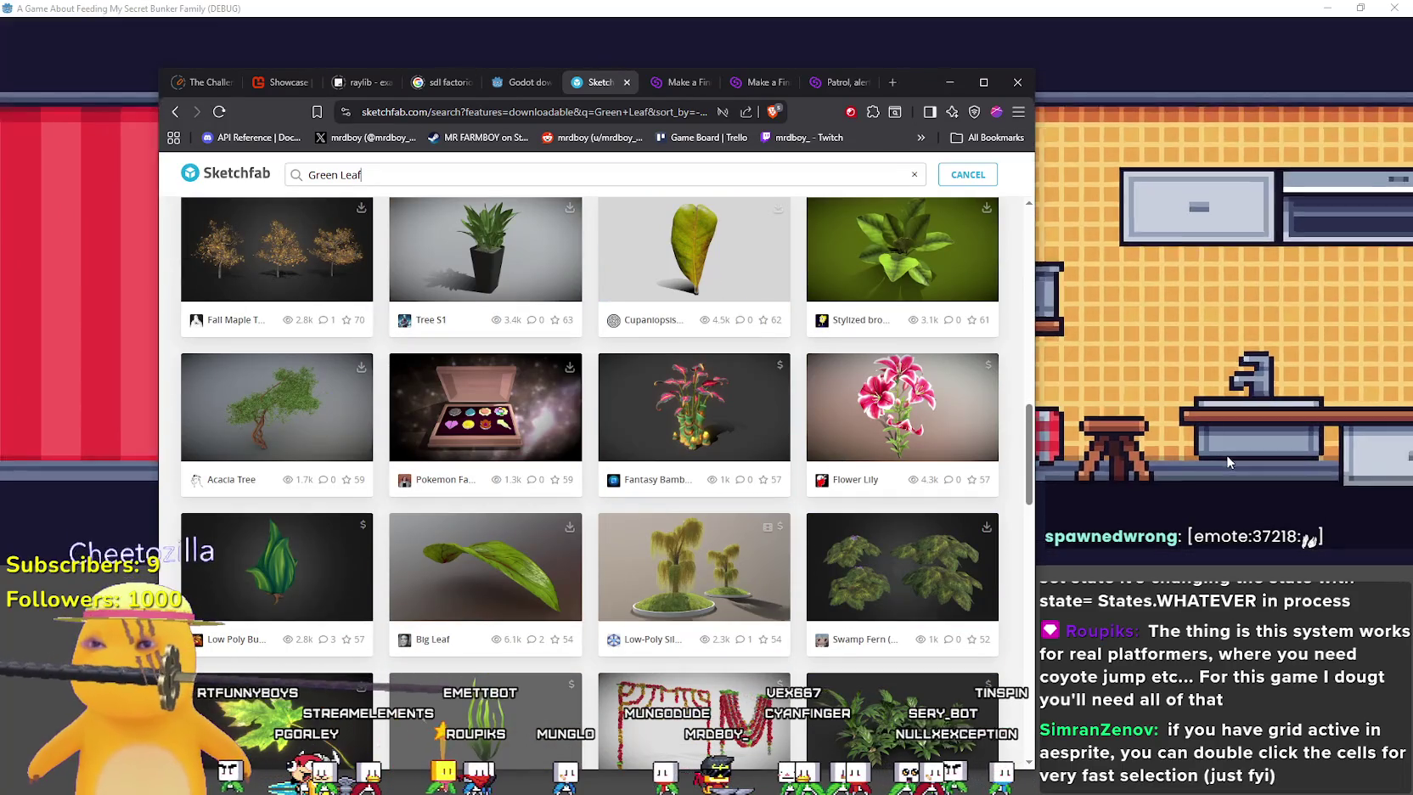
pyautogui.scroll(-3, 653, 608)
pyautogui.scroll(-2, 653, 609)
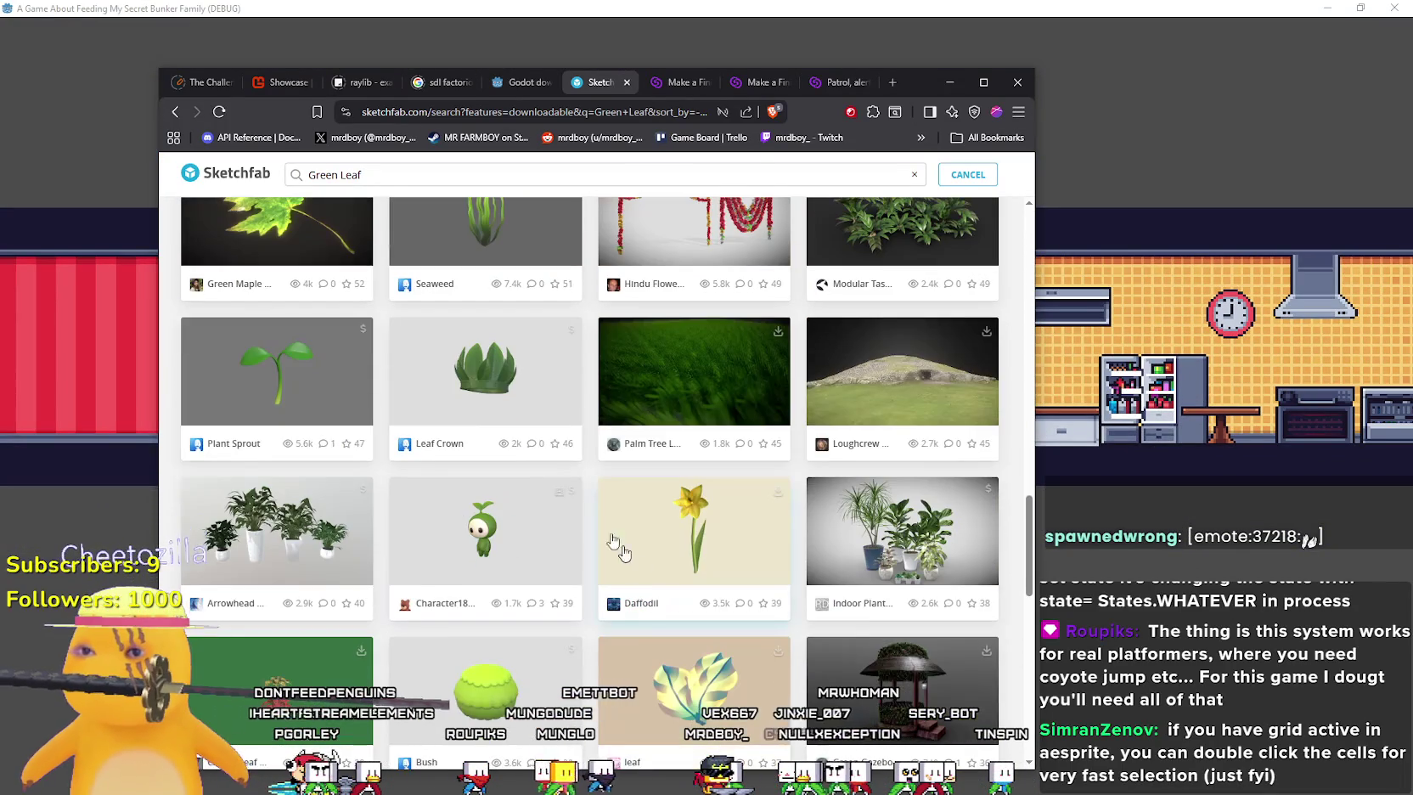
pyautogui.scroll(-4, 580, 484)
pyautogui.scroll(-6, 580, 485)
pyautogui.scroll(-4, 747, 616)
pyautogui.scroll(-4, 737, 605)
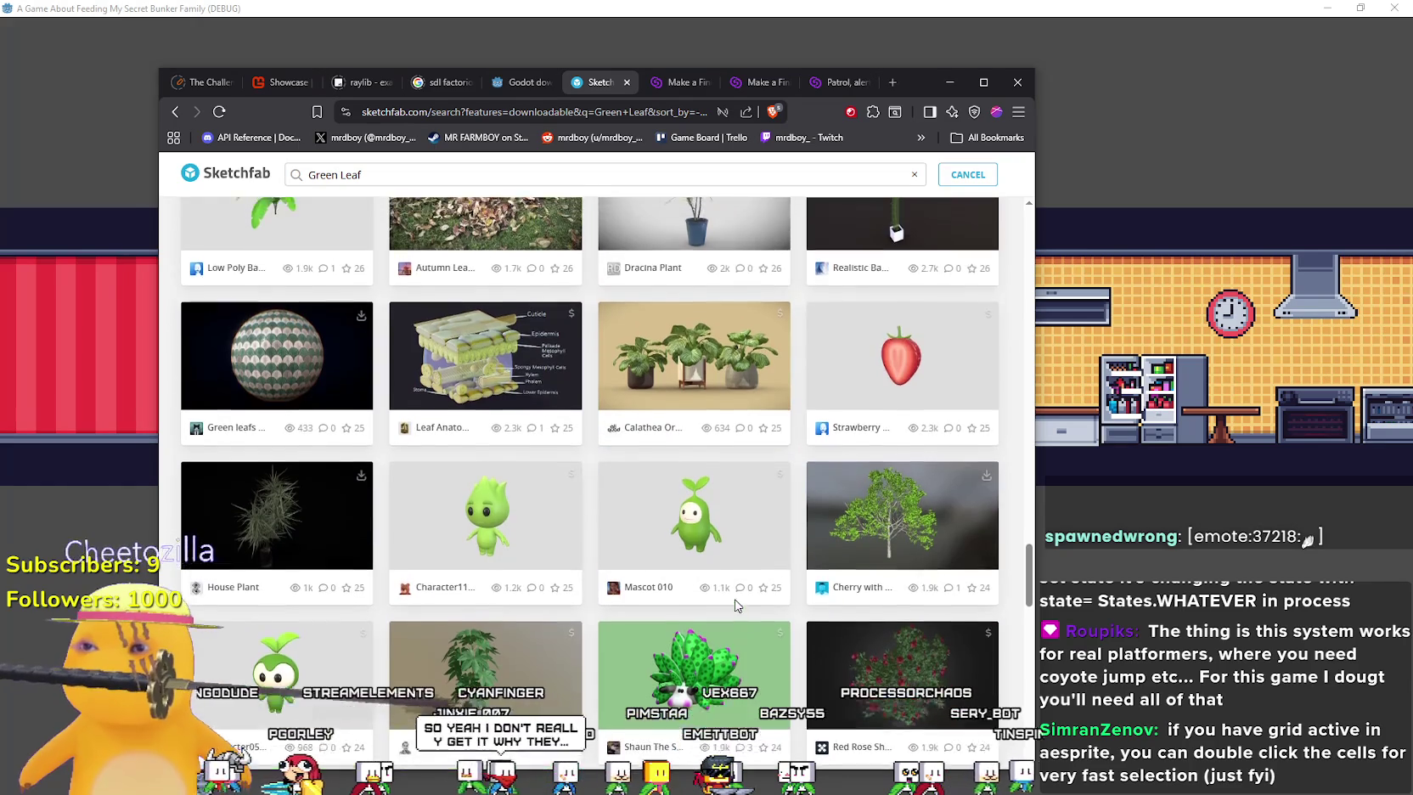
pyautogui.scroll(-9, 732, 595)
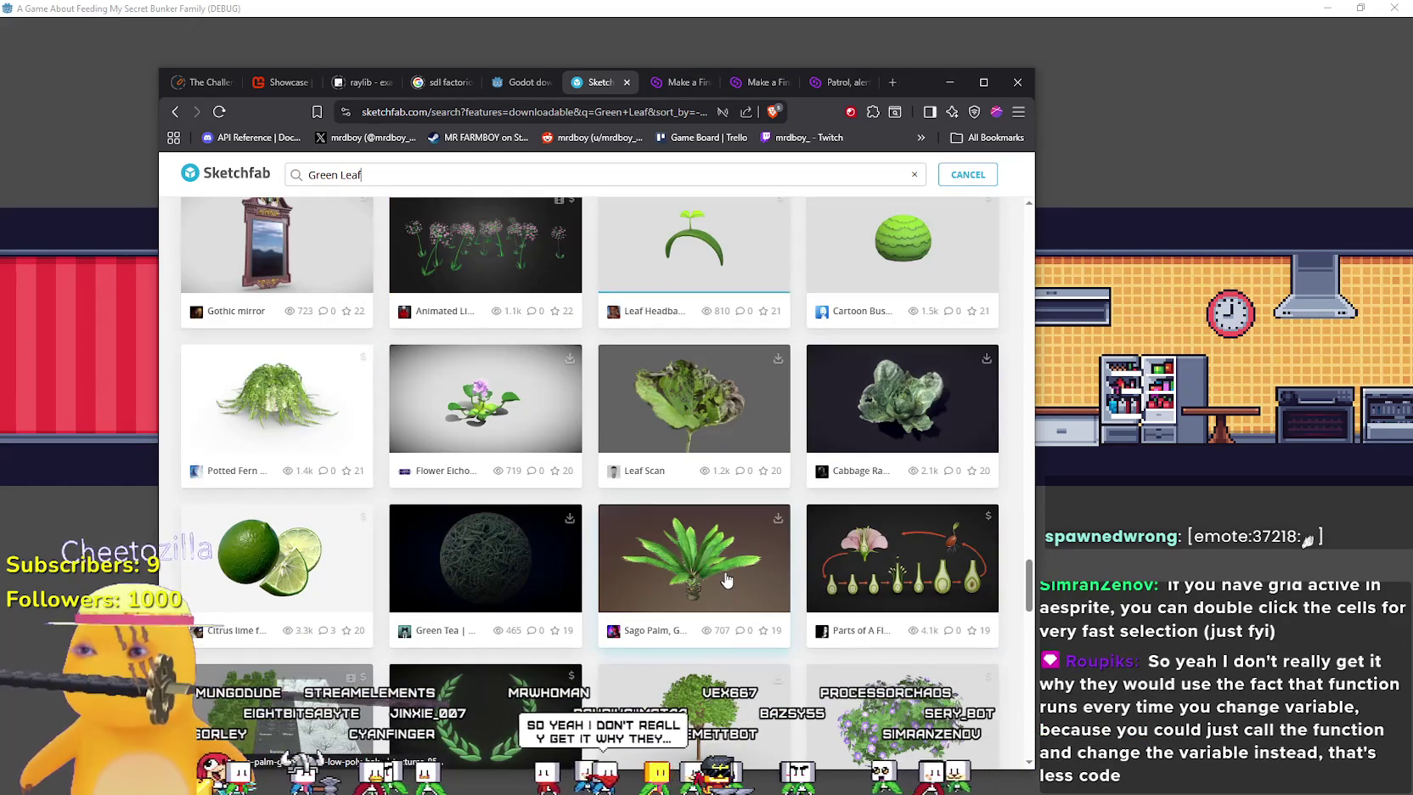
pyautogui.scroll(-4, 725, 579)
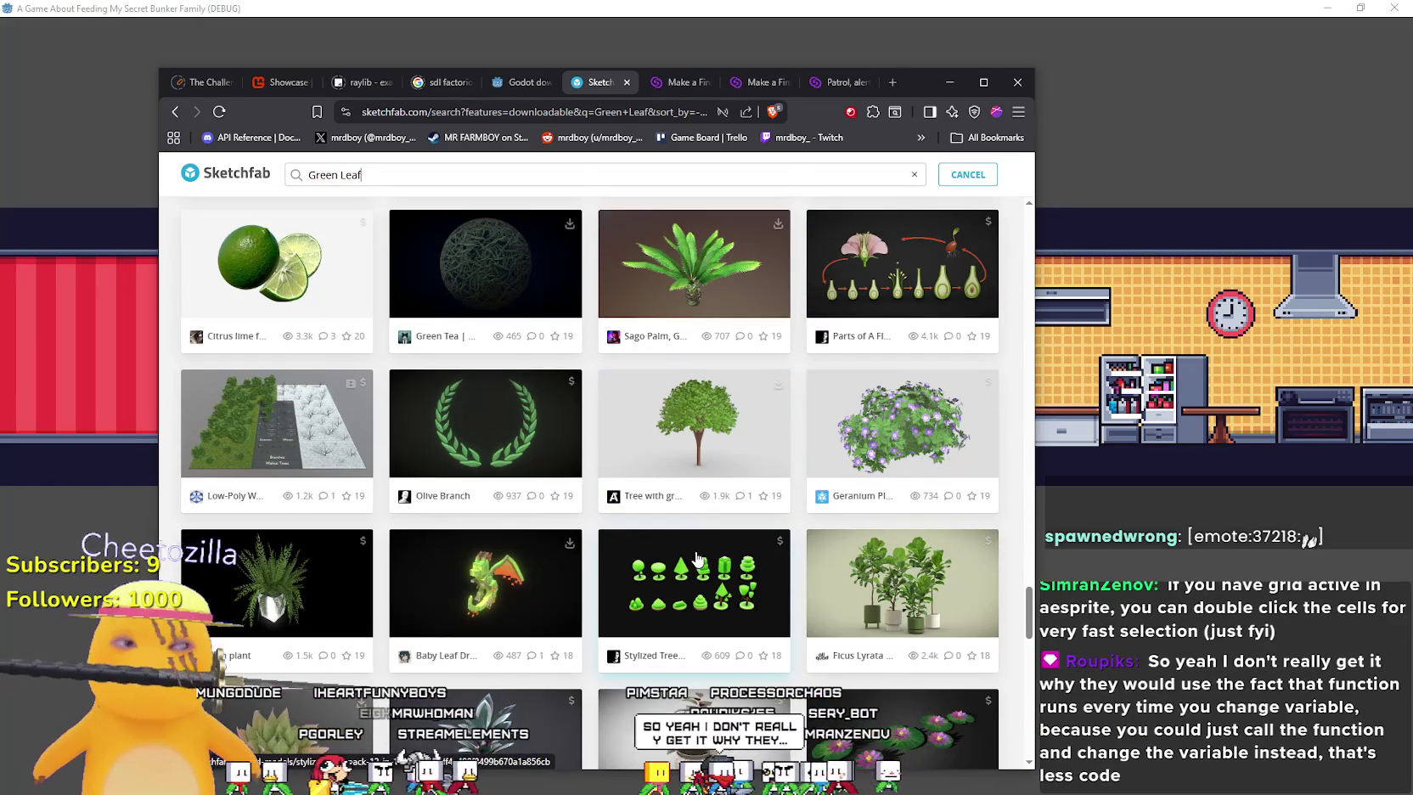
pyautogui.scroll(-10, 696, 558)
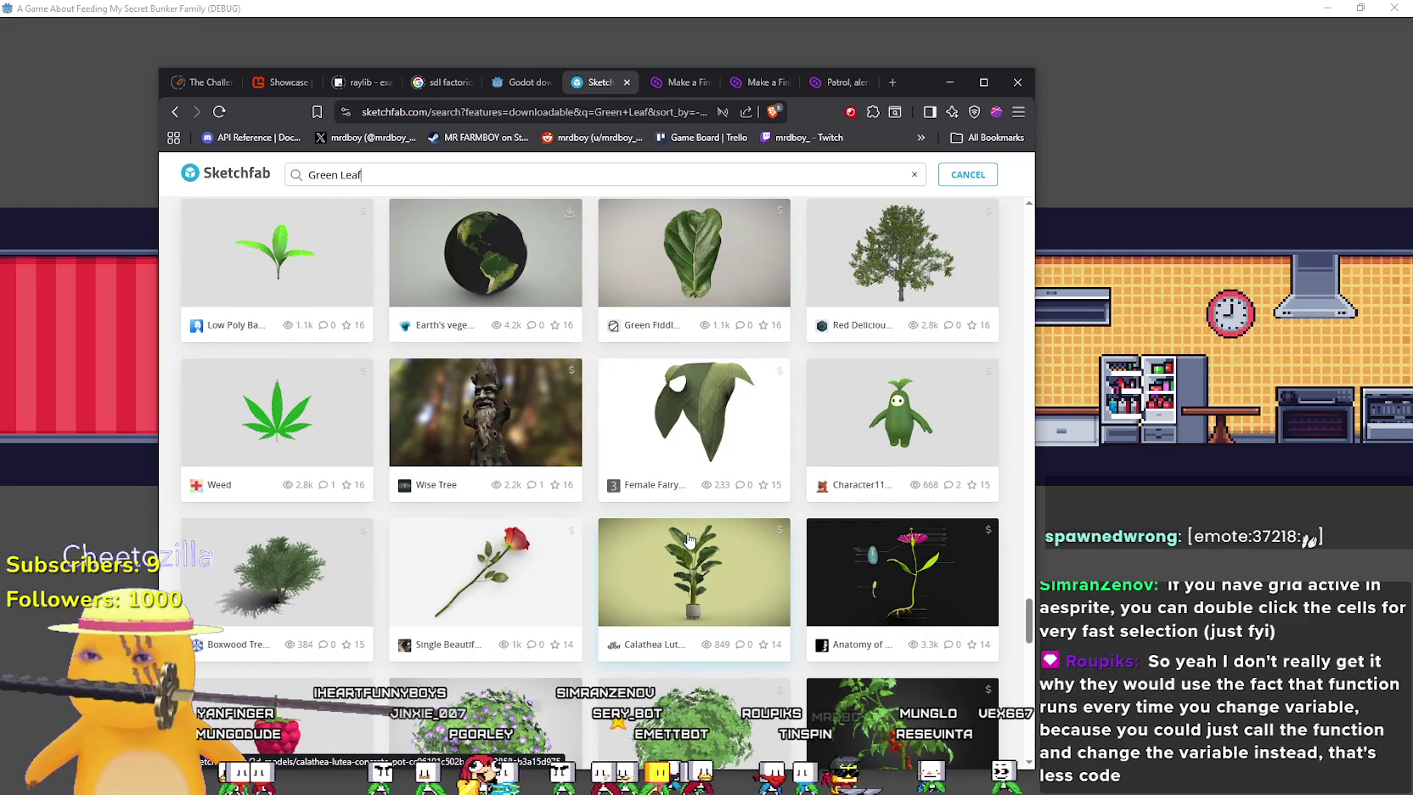
pyautogui.scroll(-4, 688, 540)
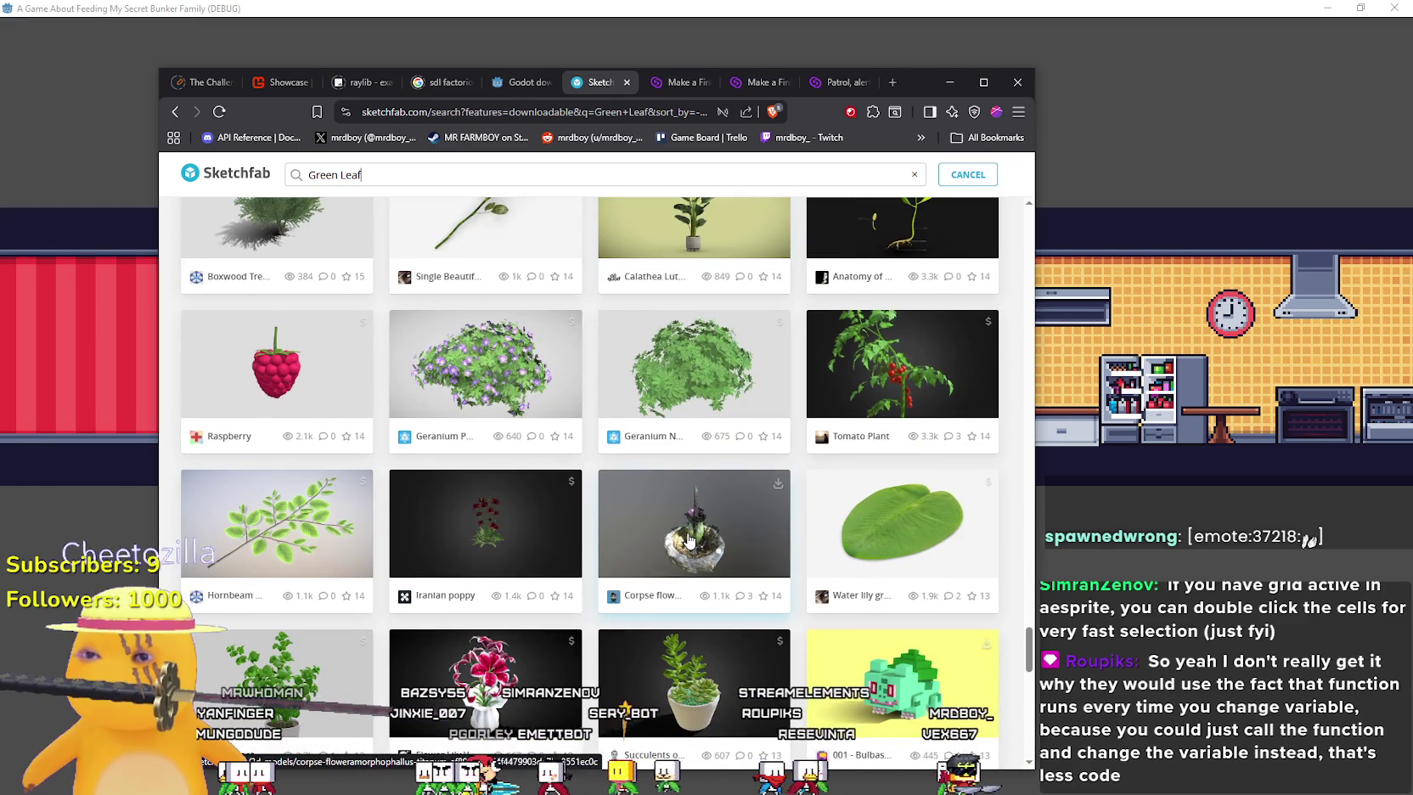
pyautogui.scroll(-3, 689, 540)
pyautogui.scroll(-3, 689, 540)
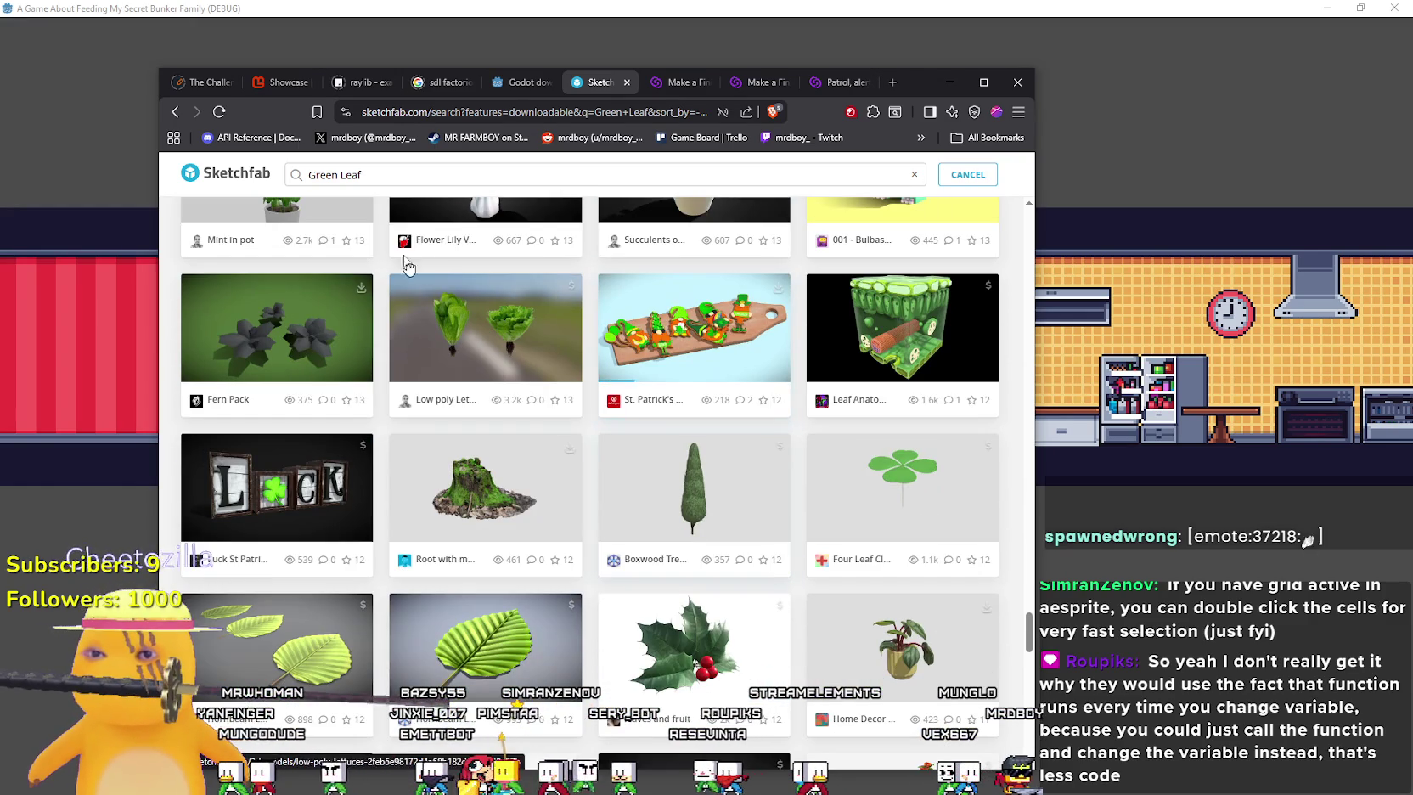
pyautogui.scroll(-3, 725, 476)
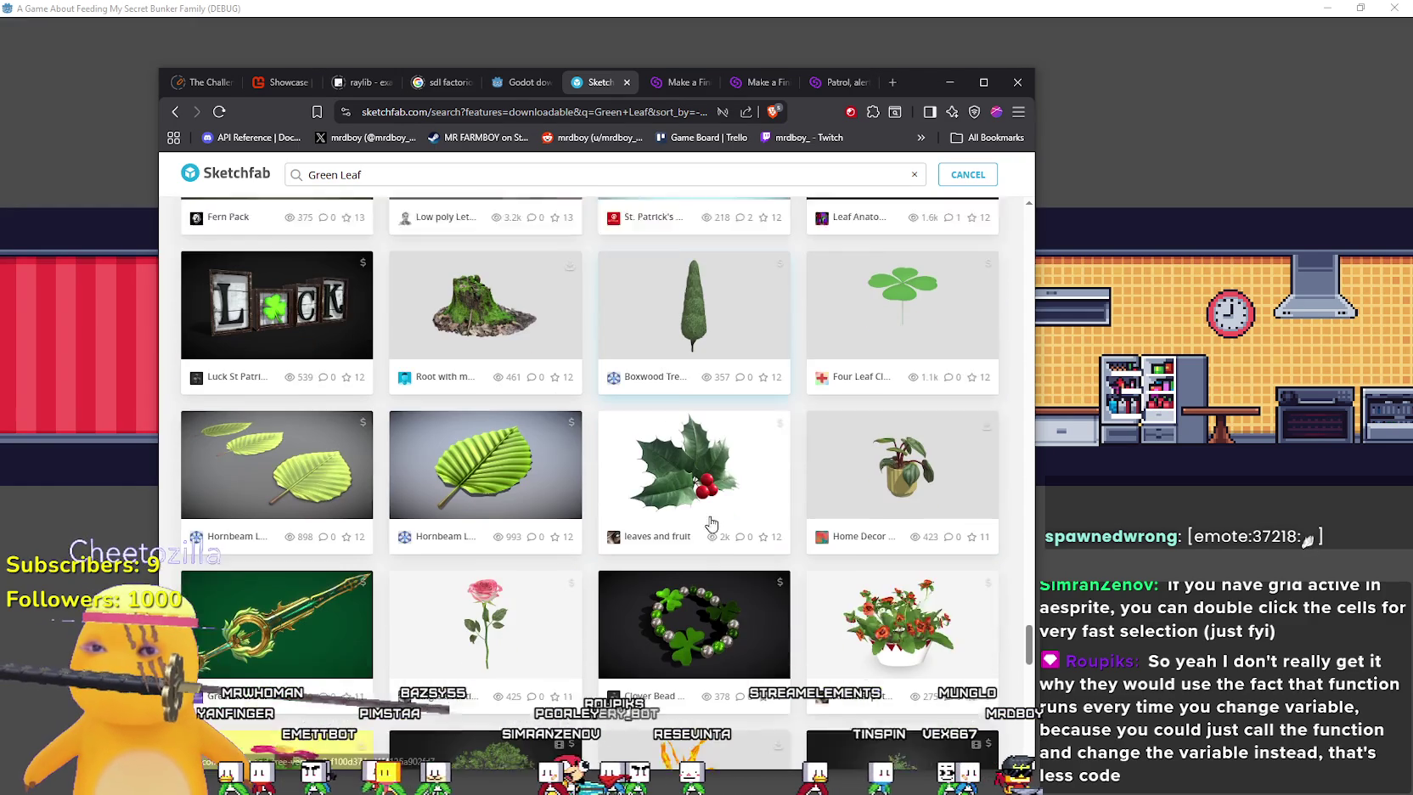
pyautogui.click(407, 175)
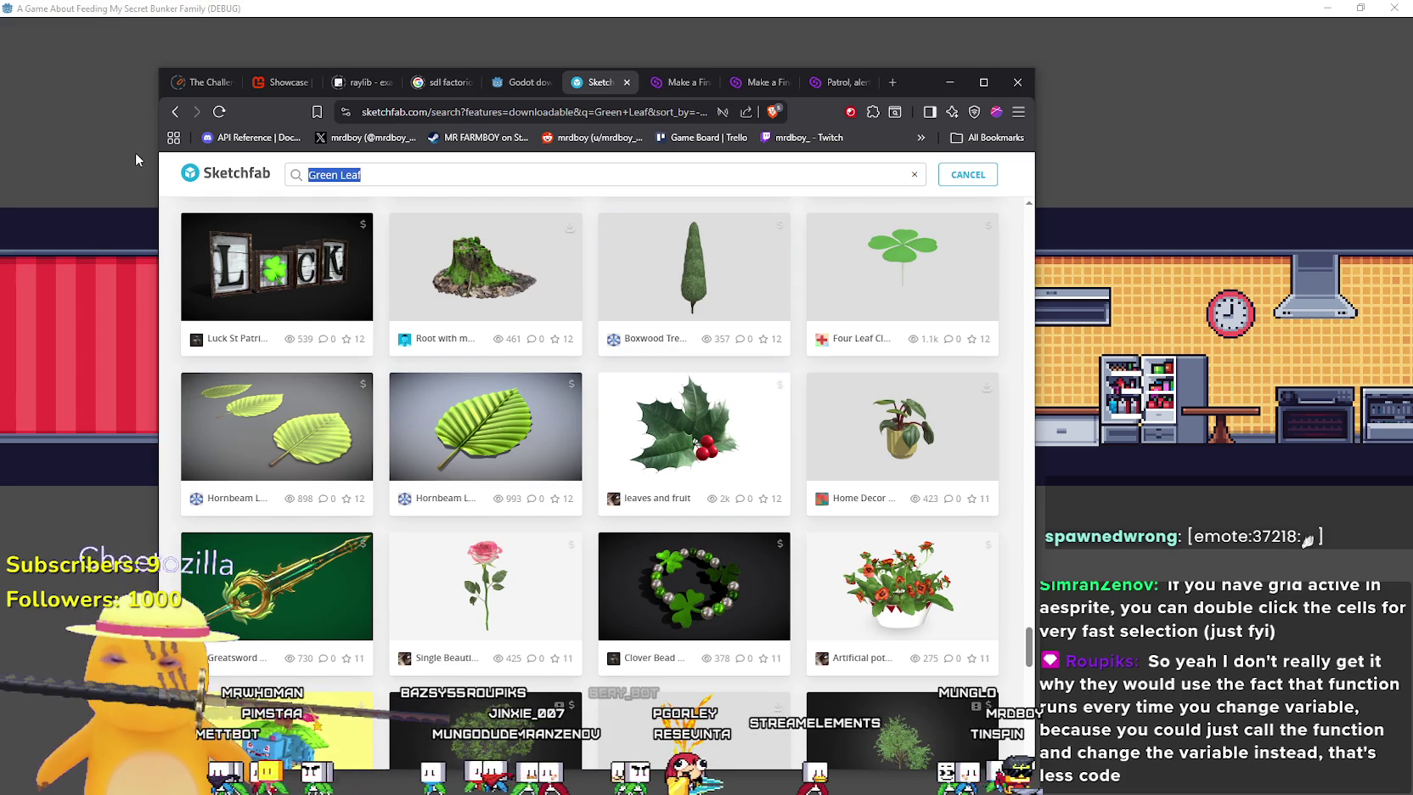
pyautogui.write('Sinband green')
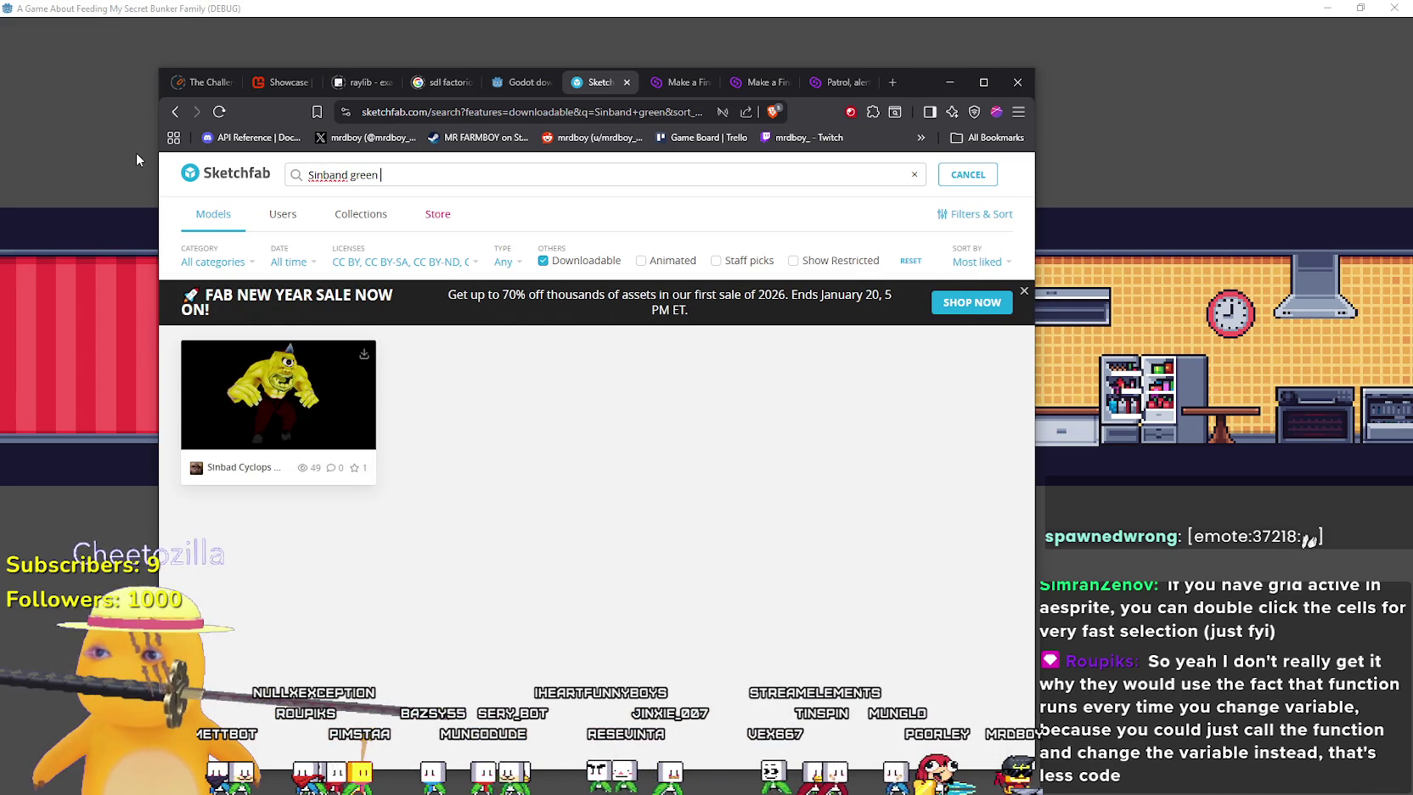
pyautogui.hotkey('ctrl', 'a')
pyautogui.write('si')
pyautogui.press('BackSpace')
pyautogui.press('BackSpace')
pyautogui.write('green leaf')
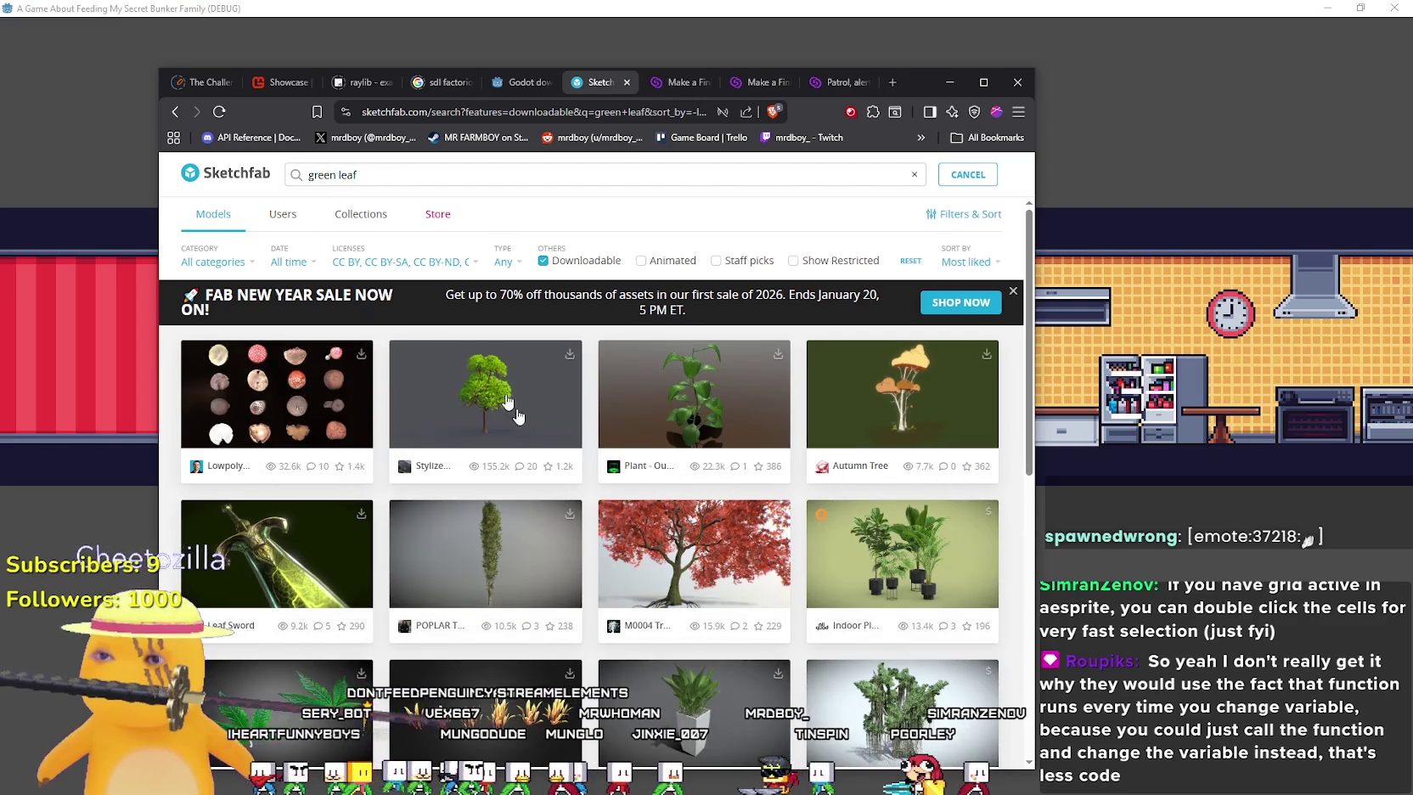
pyautogui.scroll(-4, 567, 492)
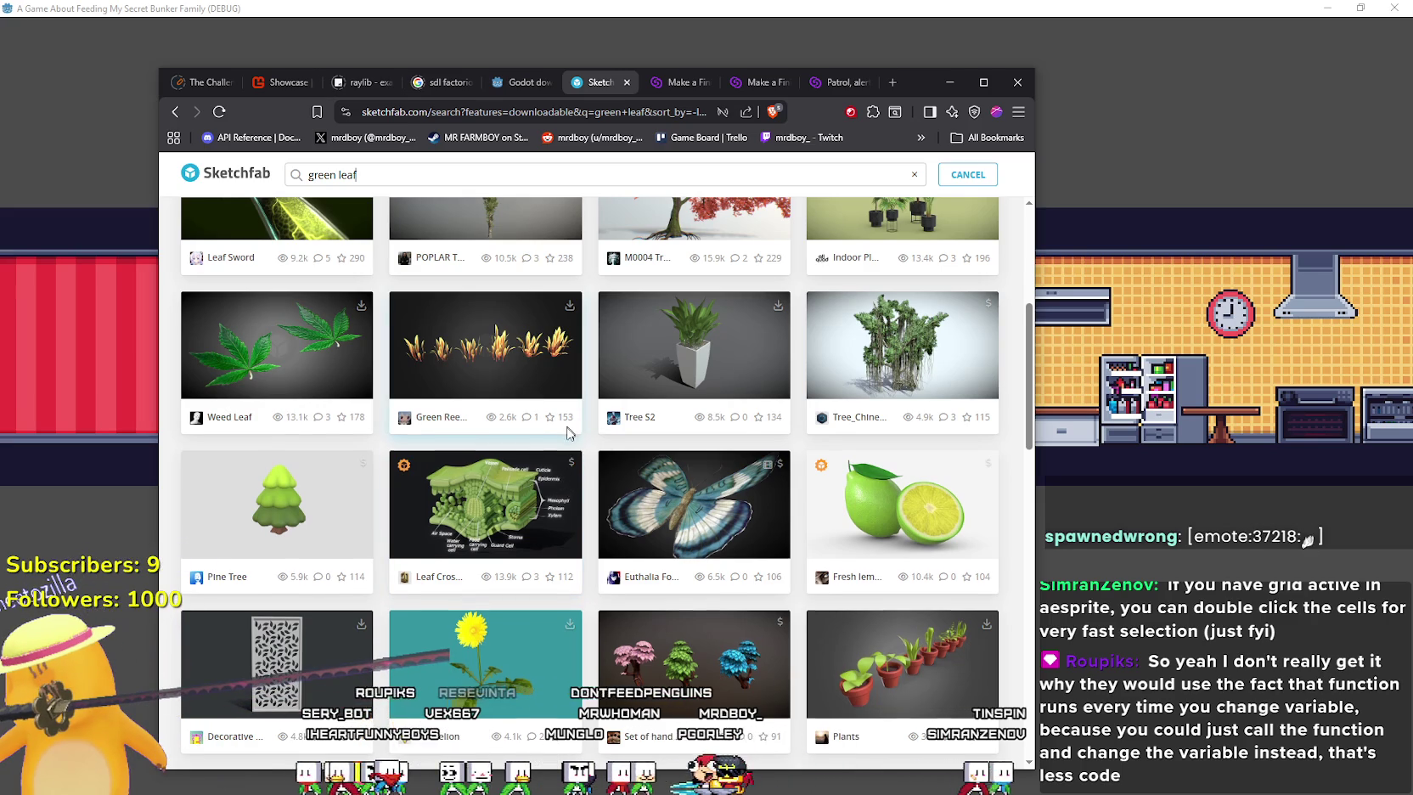
pyautogui.scroll(-2, 570, 446)
pyautogui.scroll(-3, 581, 466)
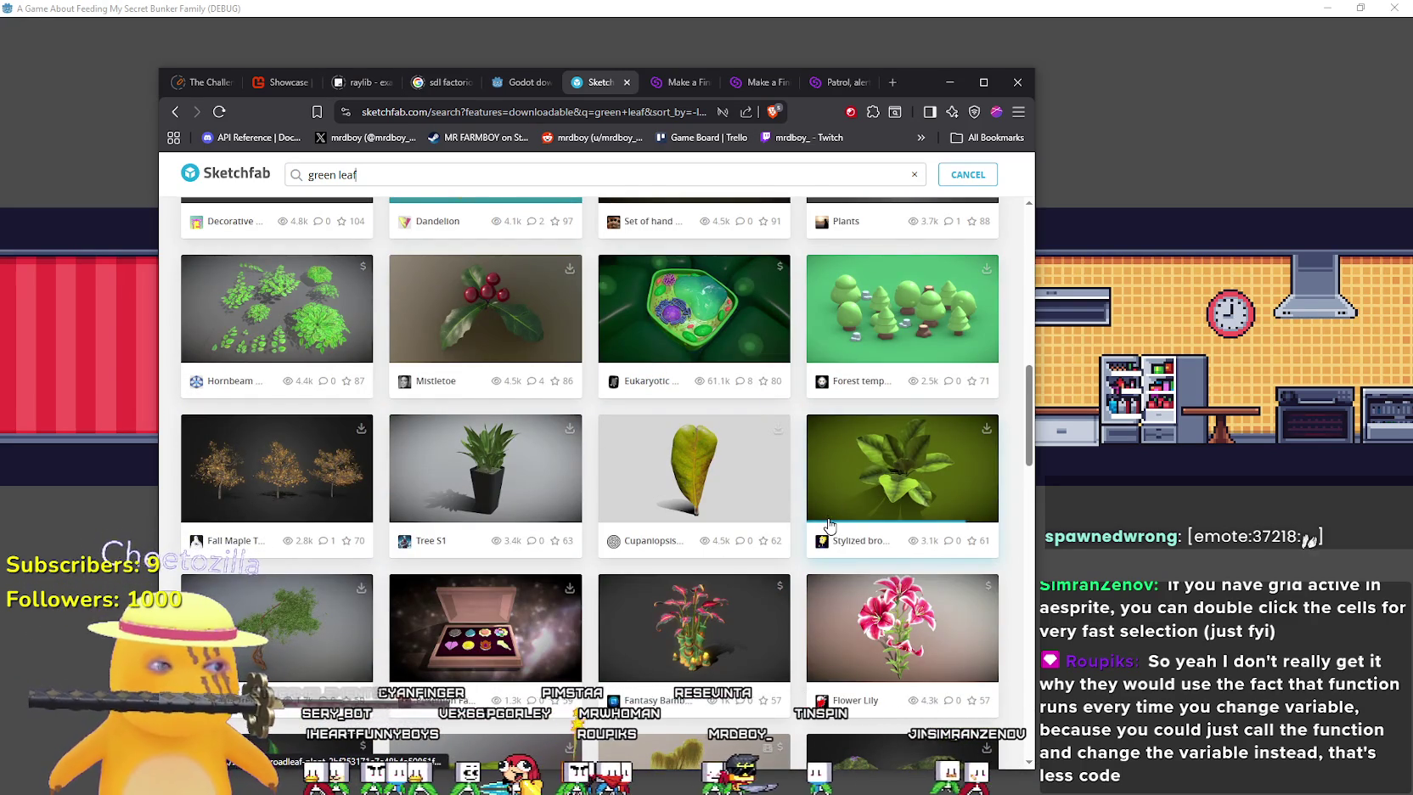
pyautogui.scroll(-4, 822, 509)
pyautogui.scroll(-2, 813, 497)
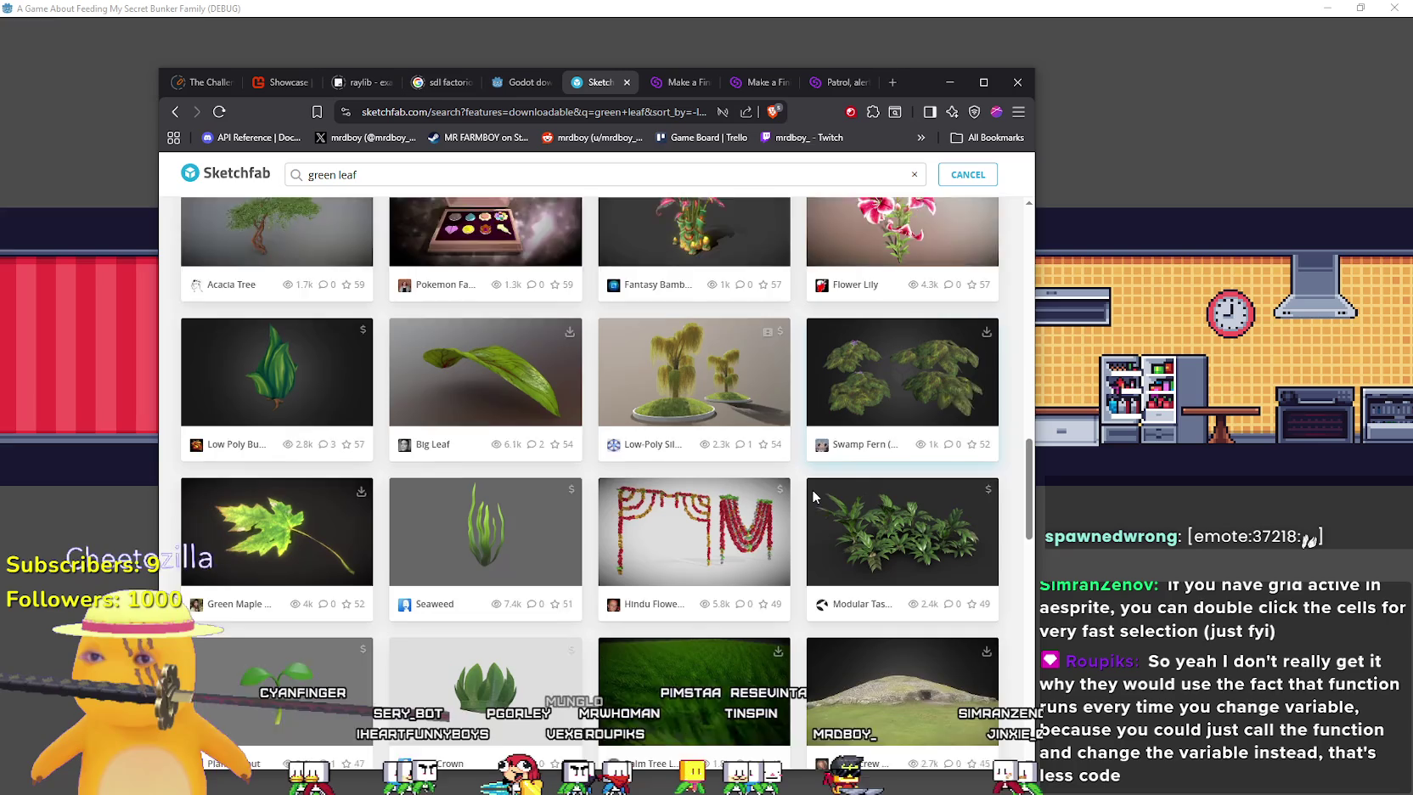
pyautogui.scroll(-3, 812, 489)
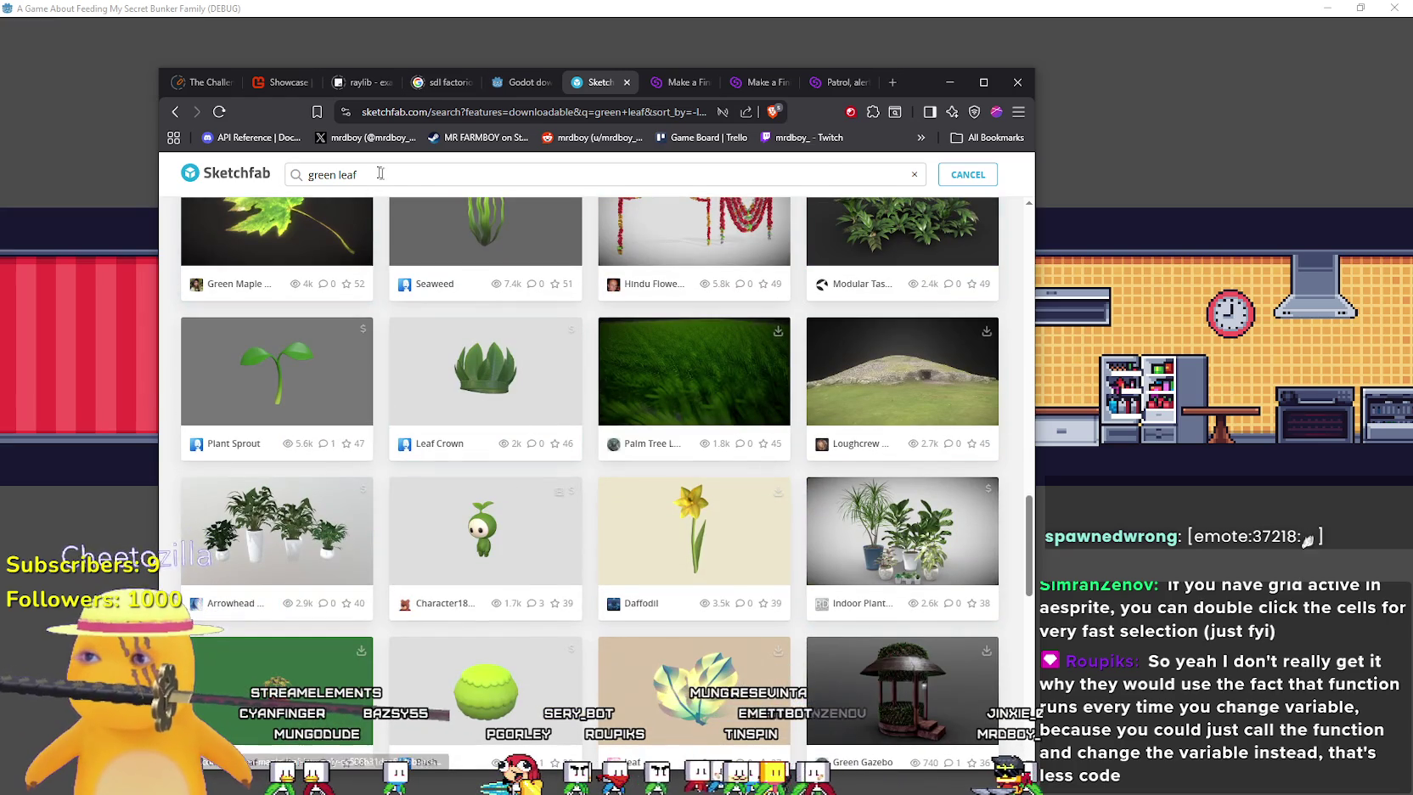
pyautogui.write(' anime')
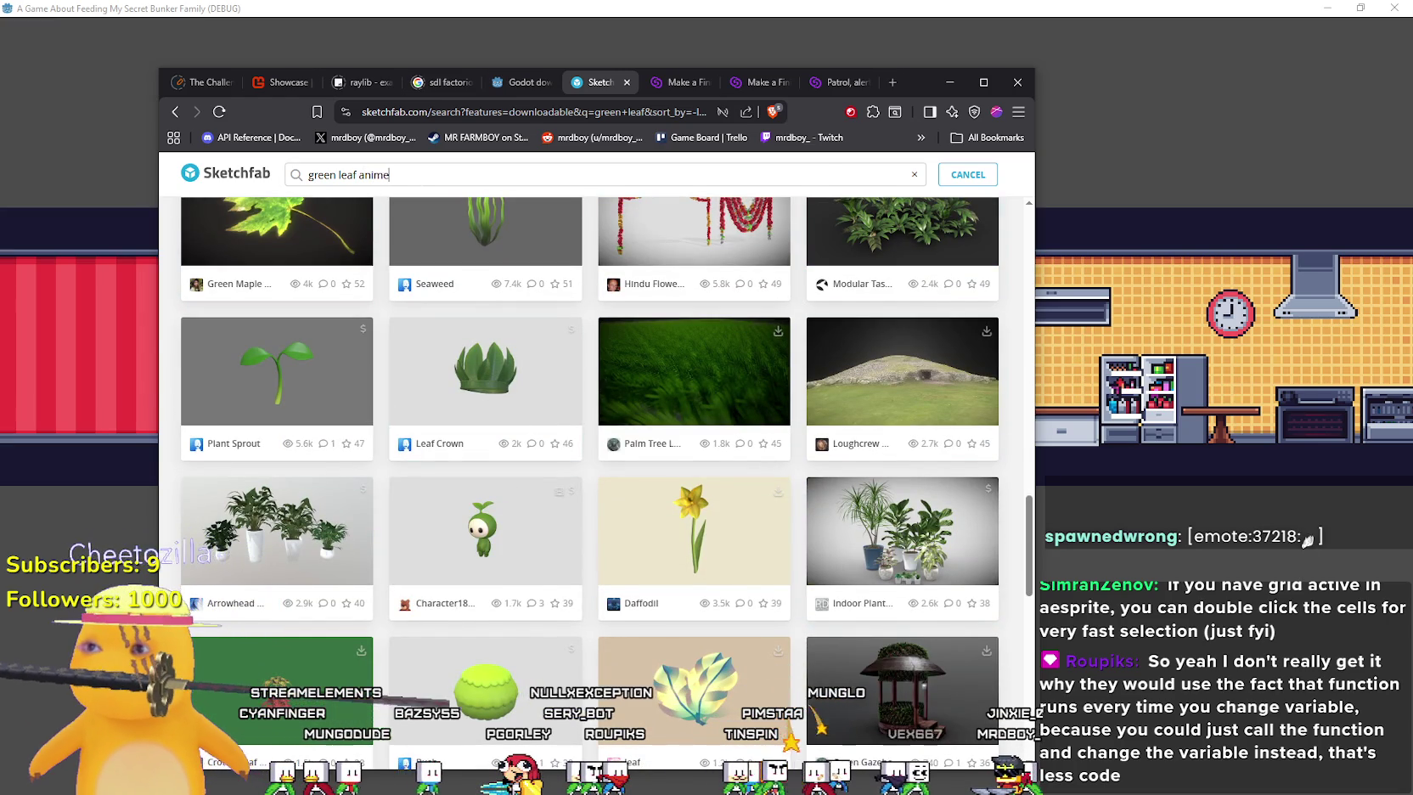
pyautogui.press('Return')
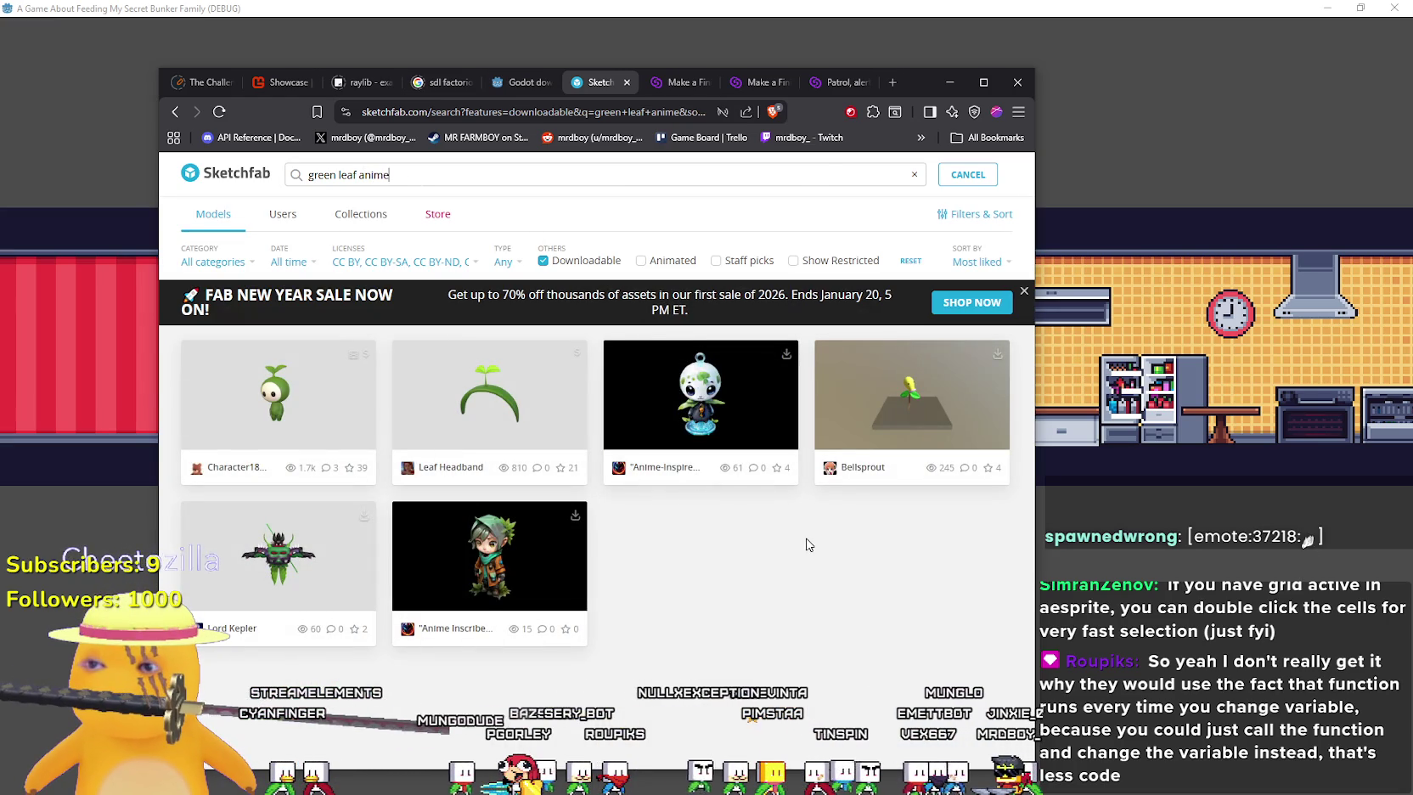
pyautogui.press('BackSpace')
pyautogui.press('BackSpace')
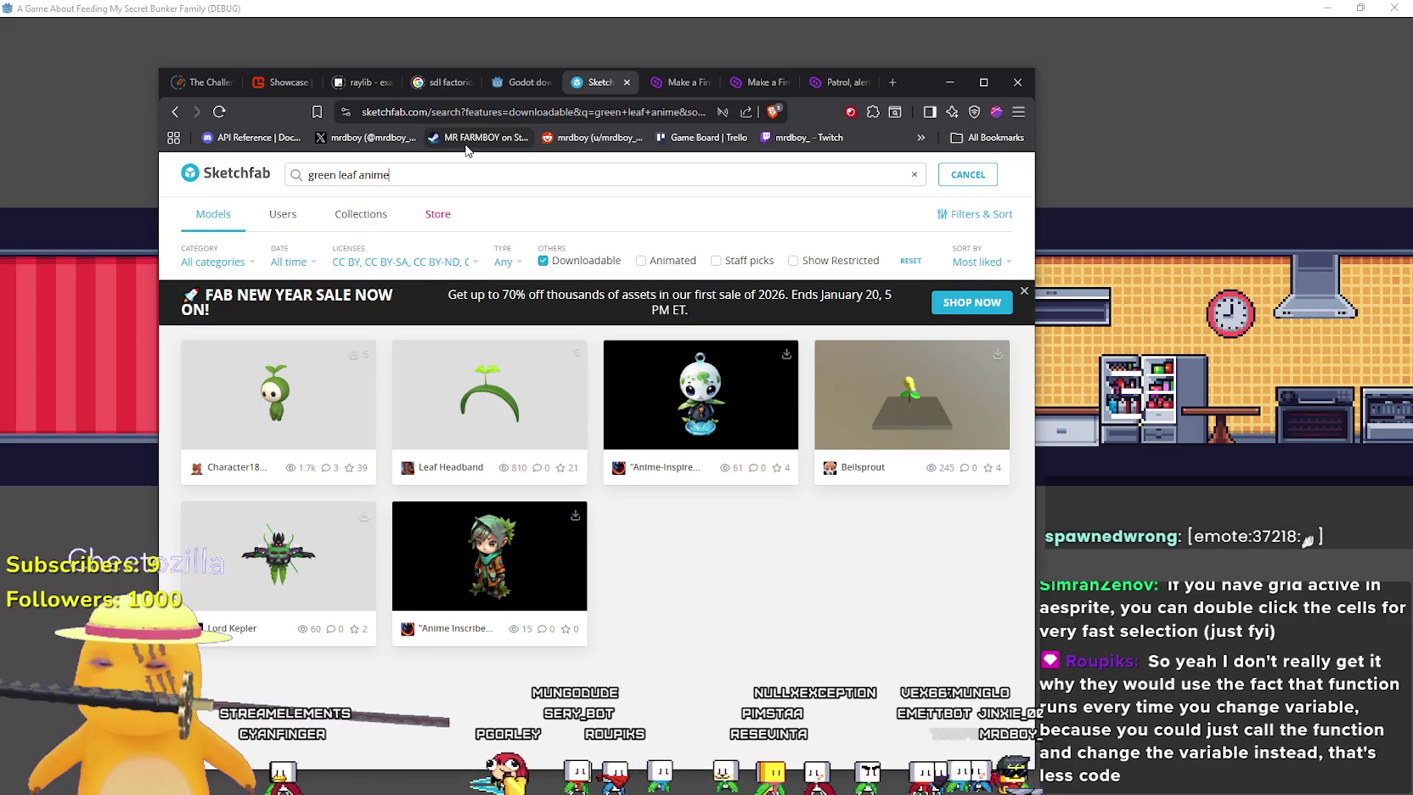
pyautogui.press('BackSpace')
pyautogui.press('BackSpace')
pyautogui.press('BackSpace')
pyautogui.press('Return')
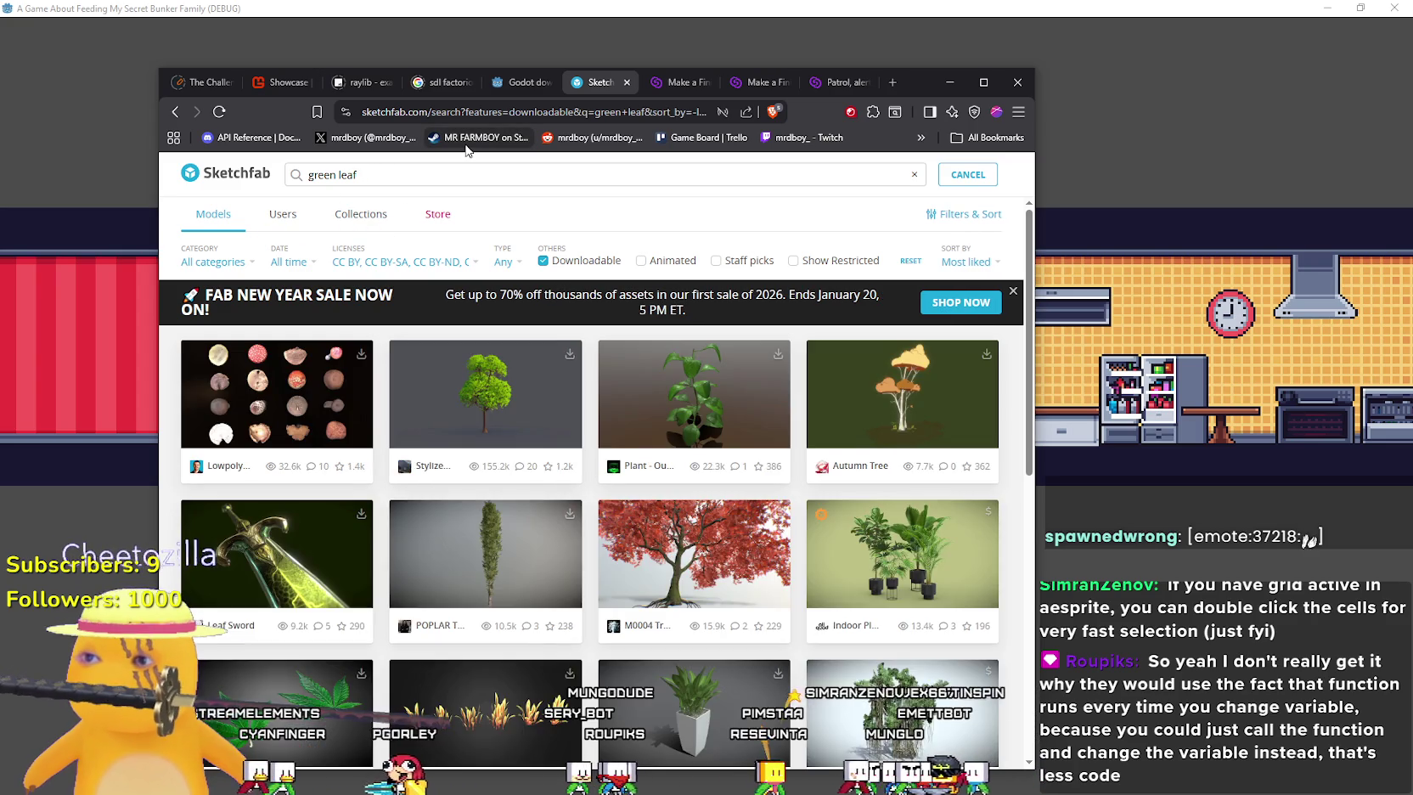
pyautogui.scroll(-5, 568, 625)
pyautogui.scroll(-3, 567, 626)
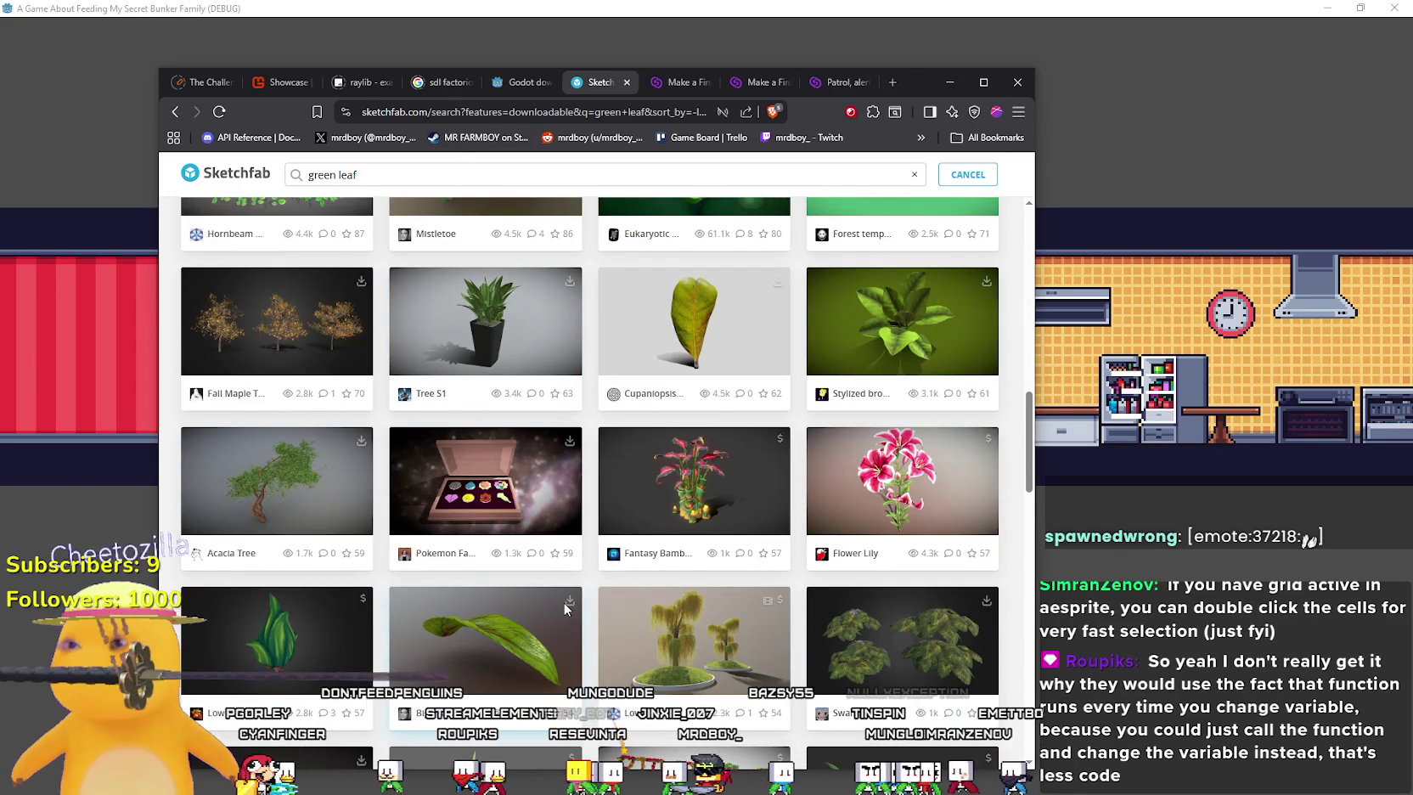
pyautogui.scroll(-2, 563, 602)
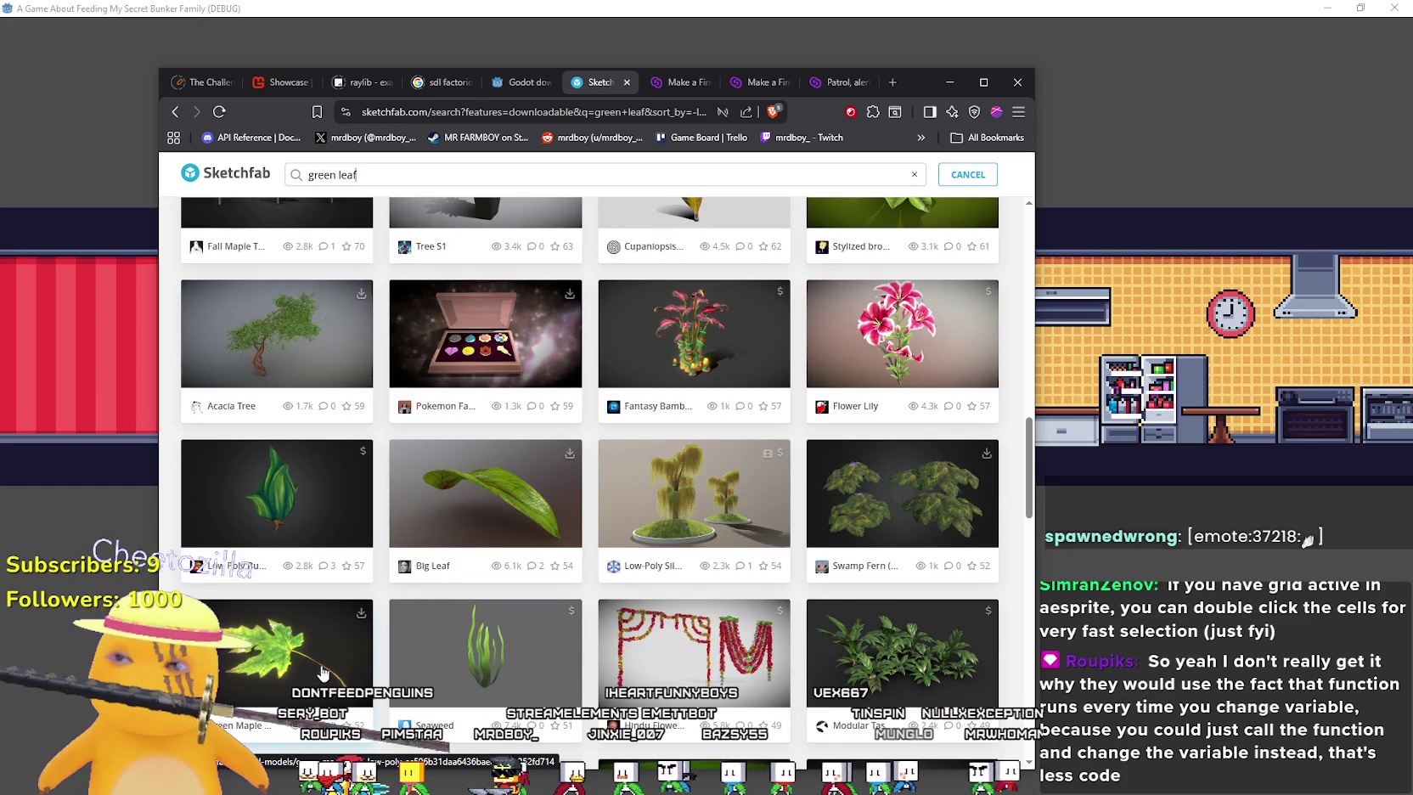
pyautogui.scroll(-2, 321, 673)
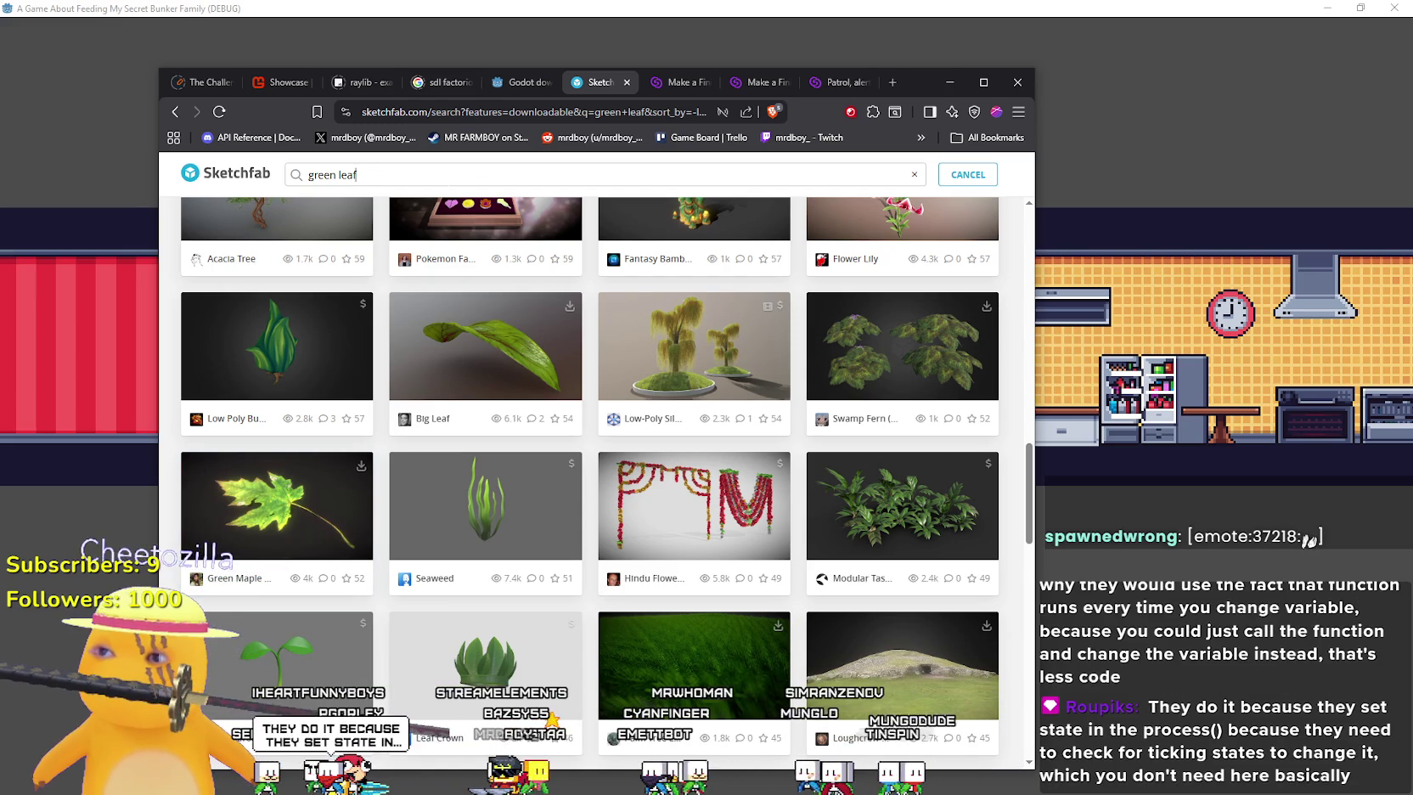
# Change the Sketchfab search to 'green maple leaf' and run it
pyautogui.press('BackSpace')
pyautogui.press('BackSpace')
pyautogui.press('BackSpace')
pyautogui.write('maple le')
pyautogui.press('Return')
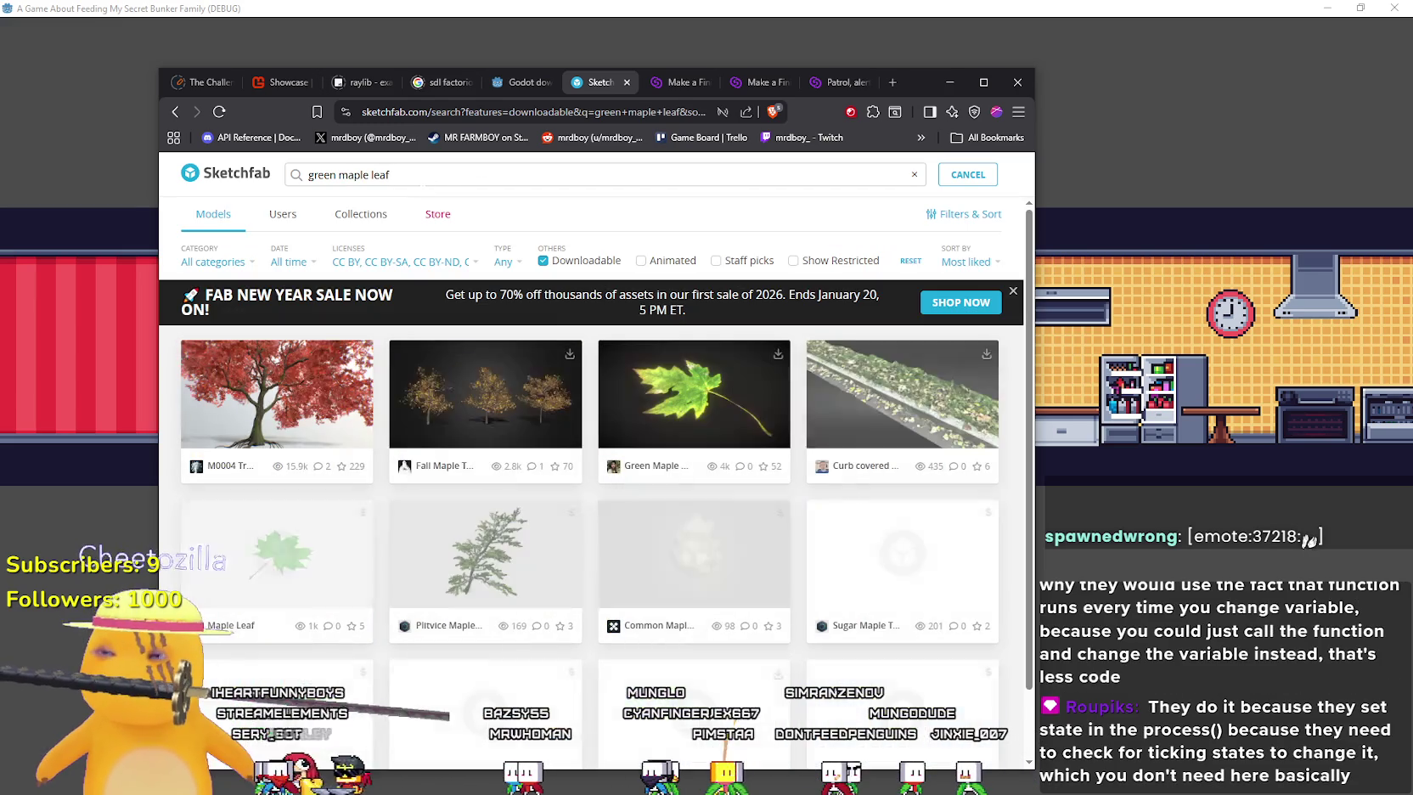
pyautogui.scroll(-1, 718, 522)
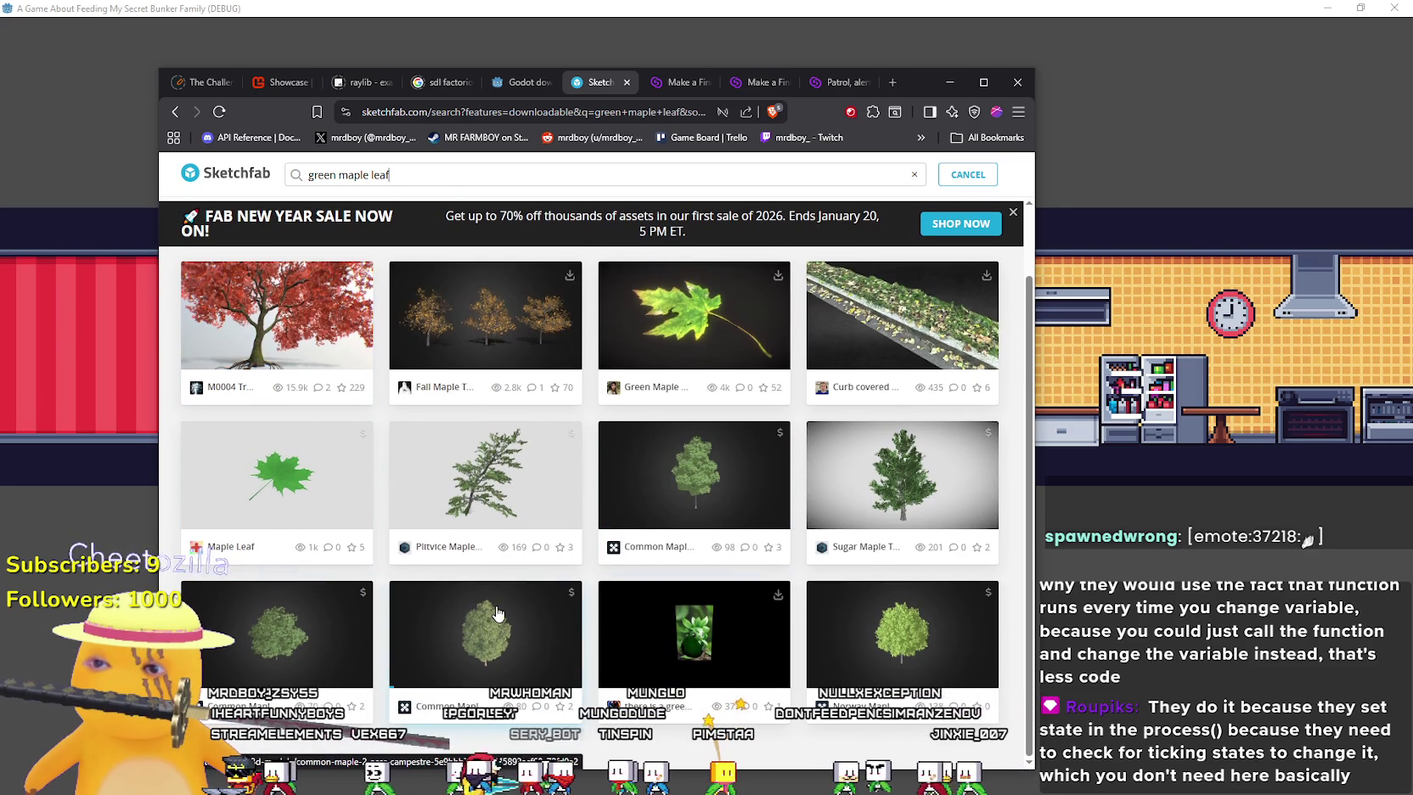
# Review the Maple Leaf model and its Fab listing, then close both
pyautogui.click(280, 462)
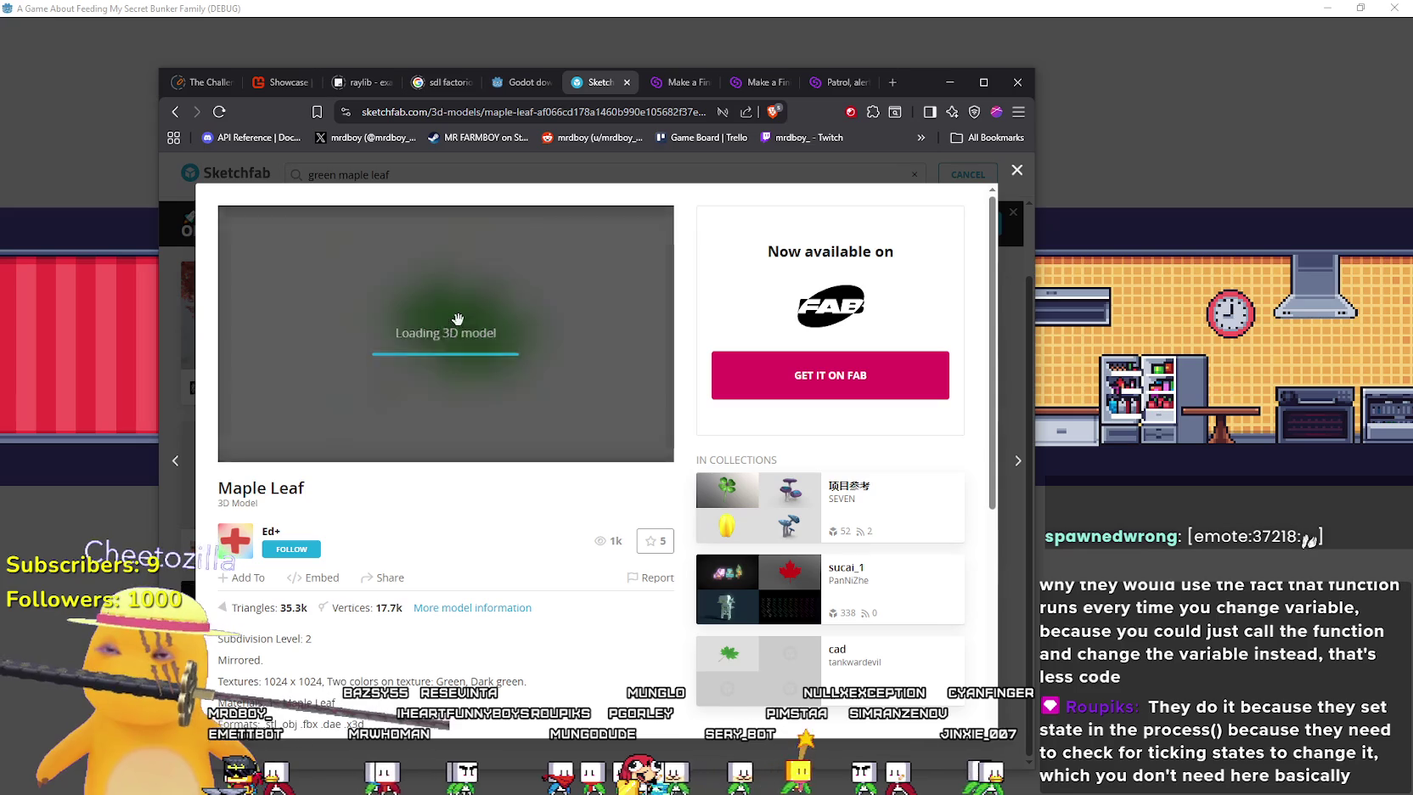
pyautogui.click(829, 387)
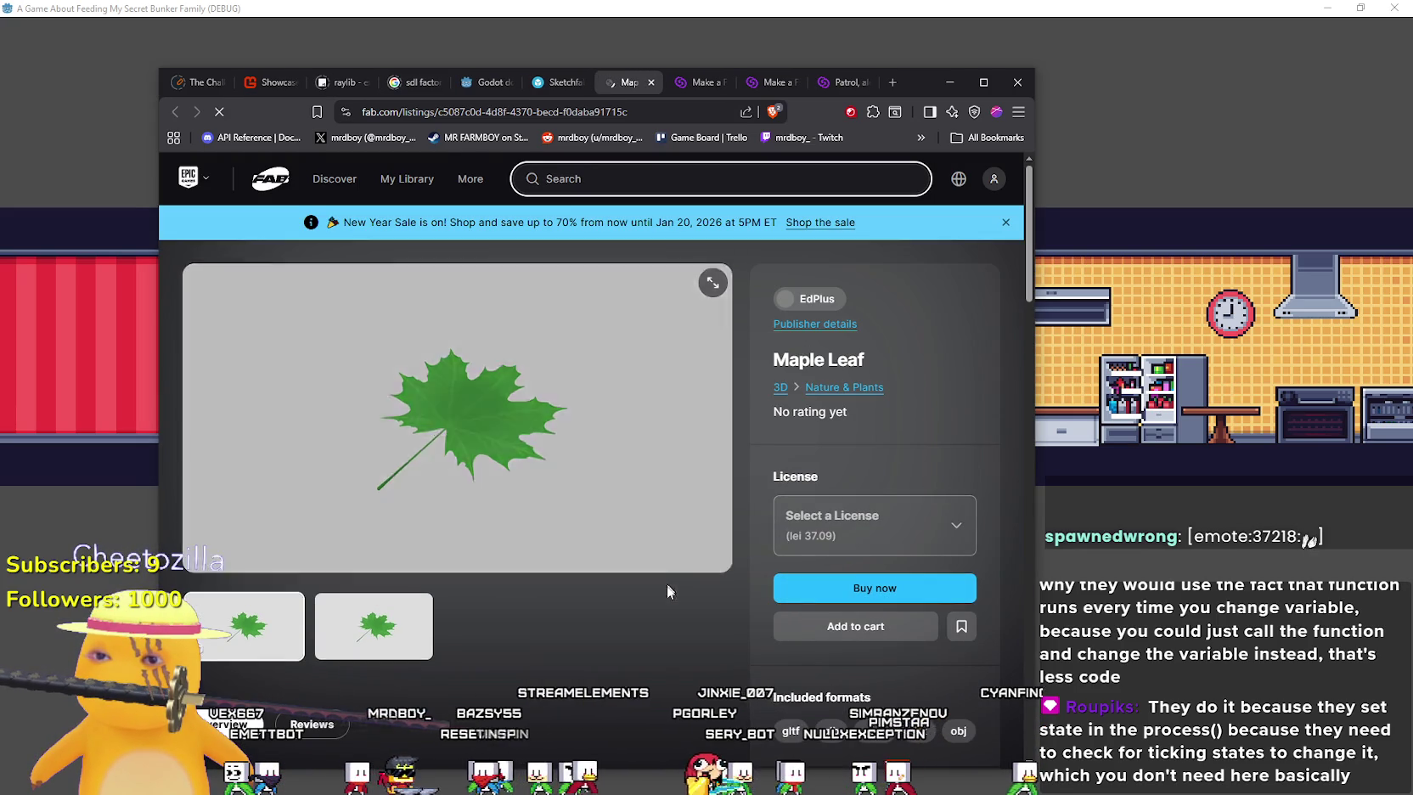
pyautogui.click(649, 83)
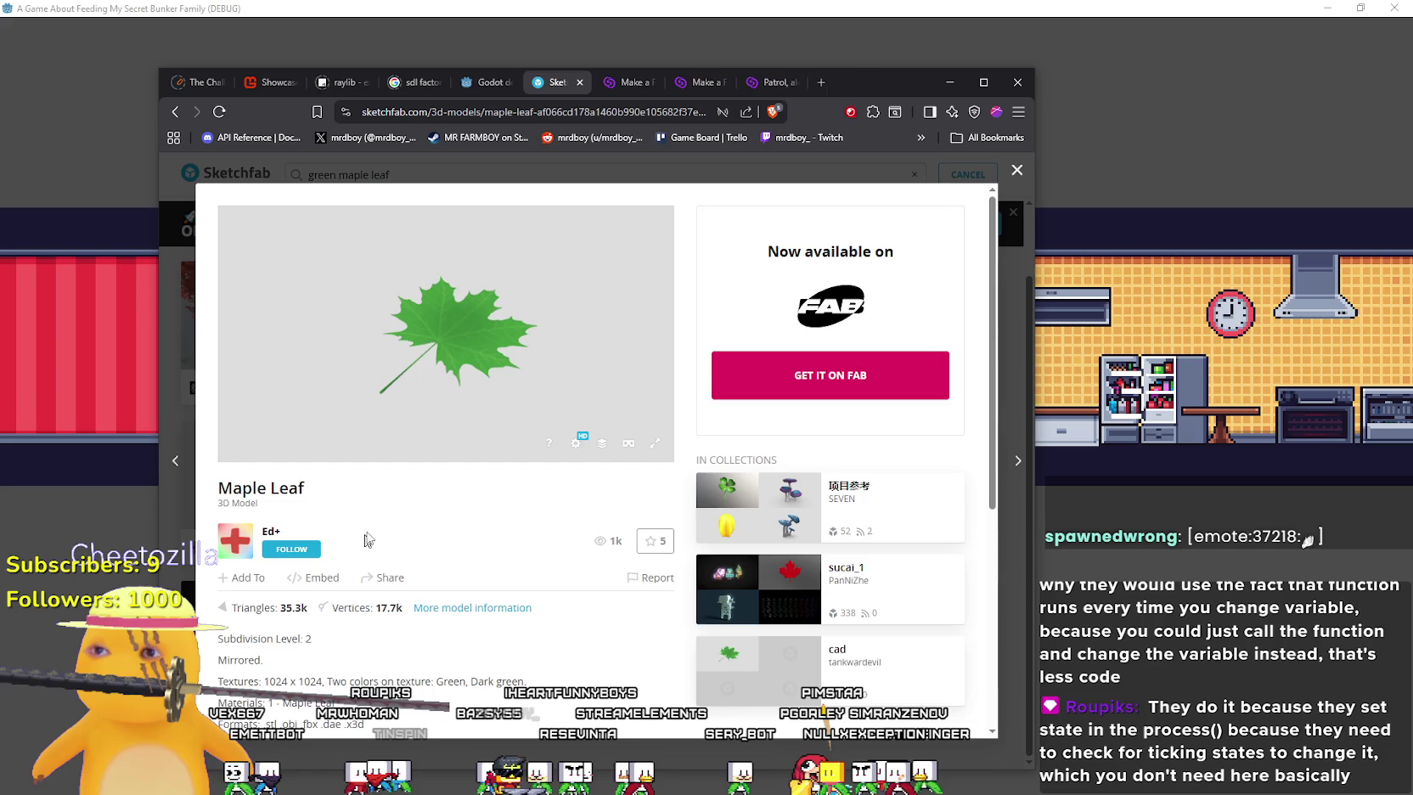
pyautogui.scroll(-5, 361, 546)
pyautogui.scroll(3, 974, 207)
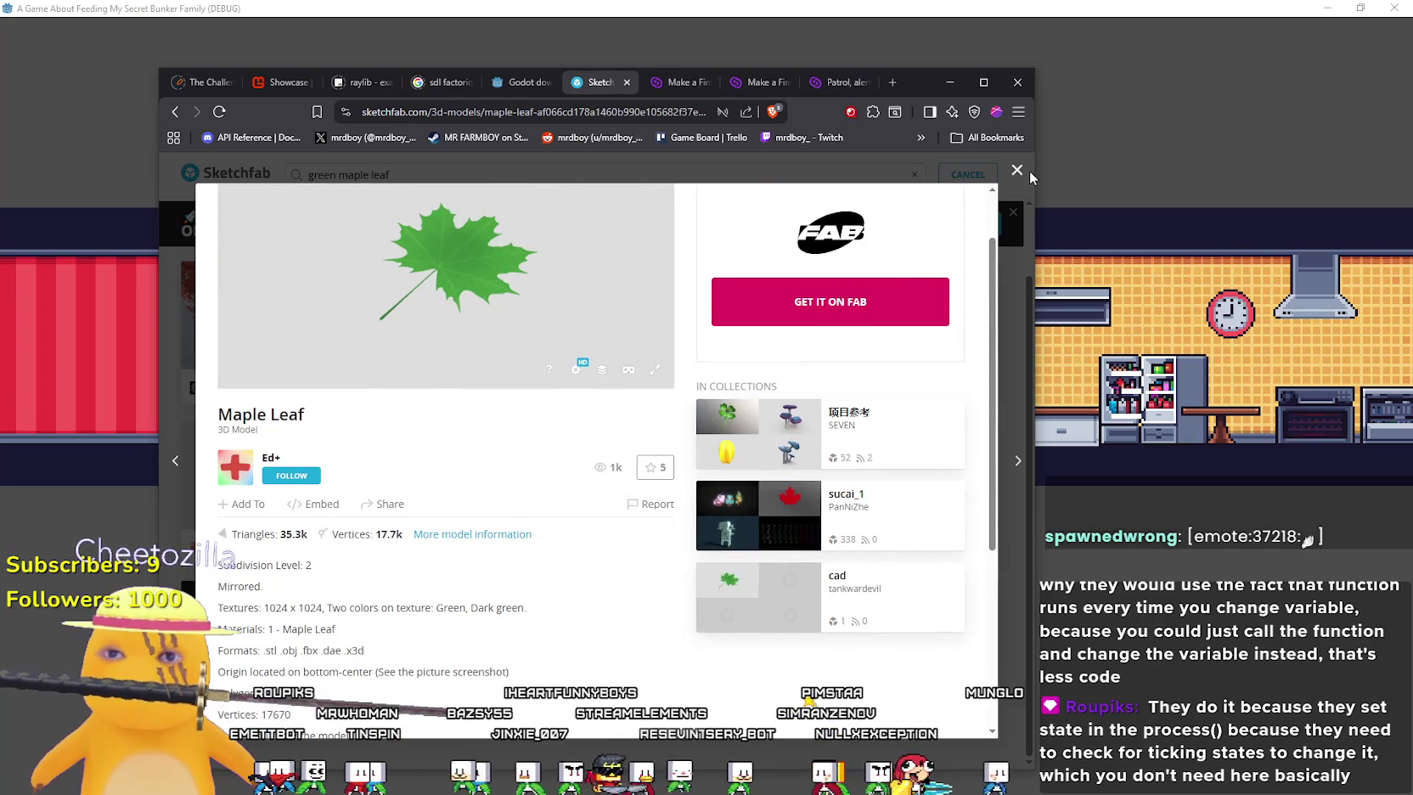
pyautogui.click(1017, 171)
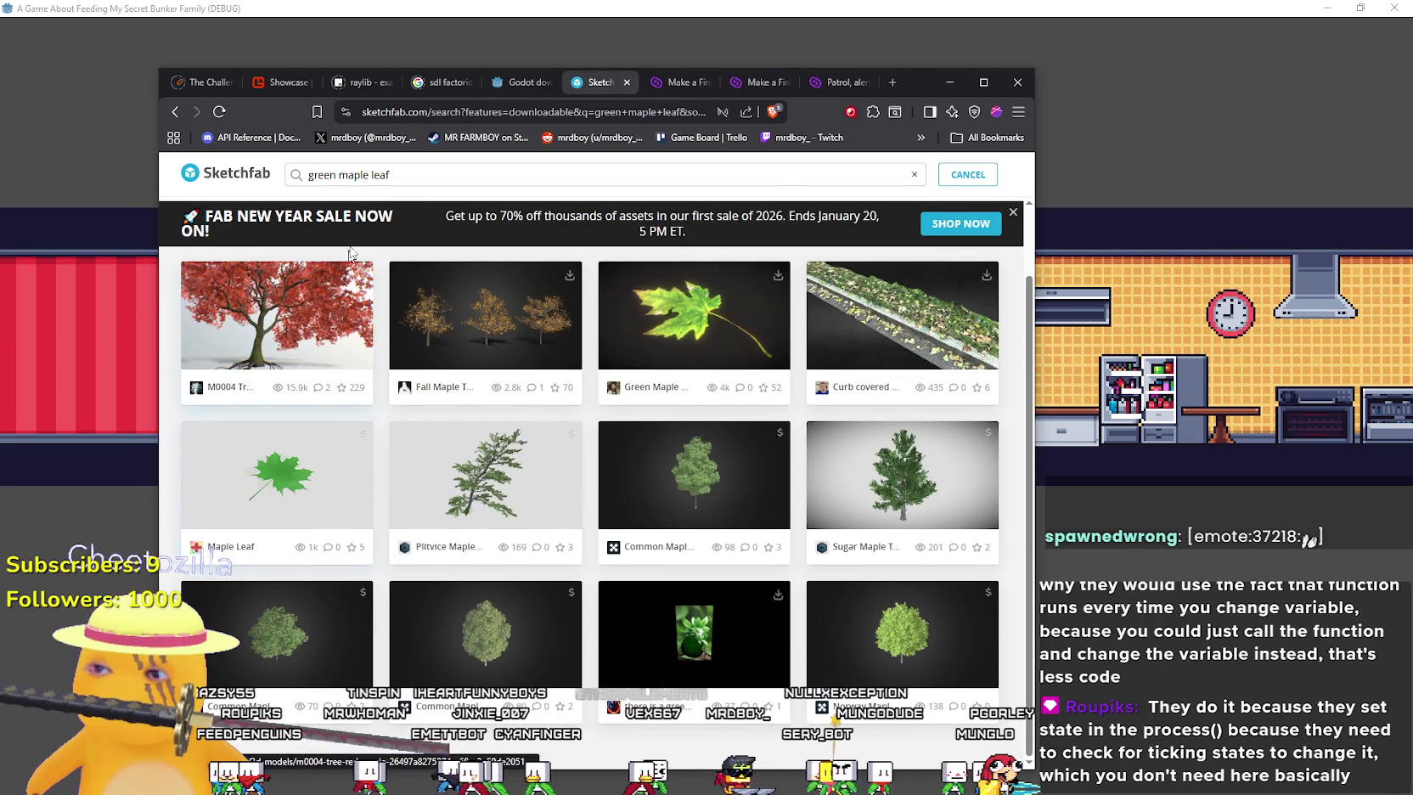
pyautogui.press('BackSpace')
pyautogui.press('BackSpace')
pyautogui.press('BackSpace')
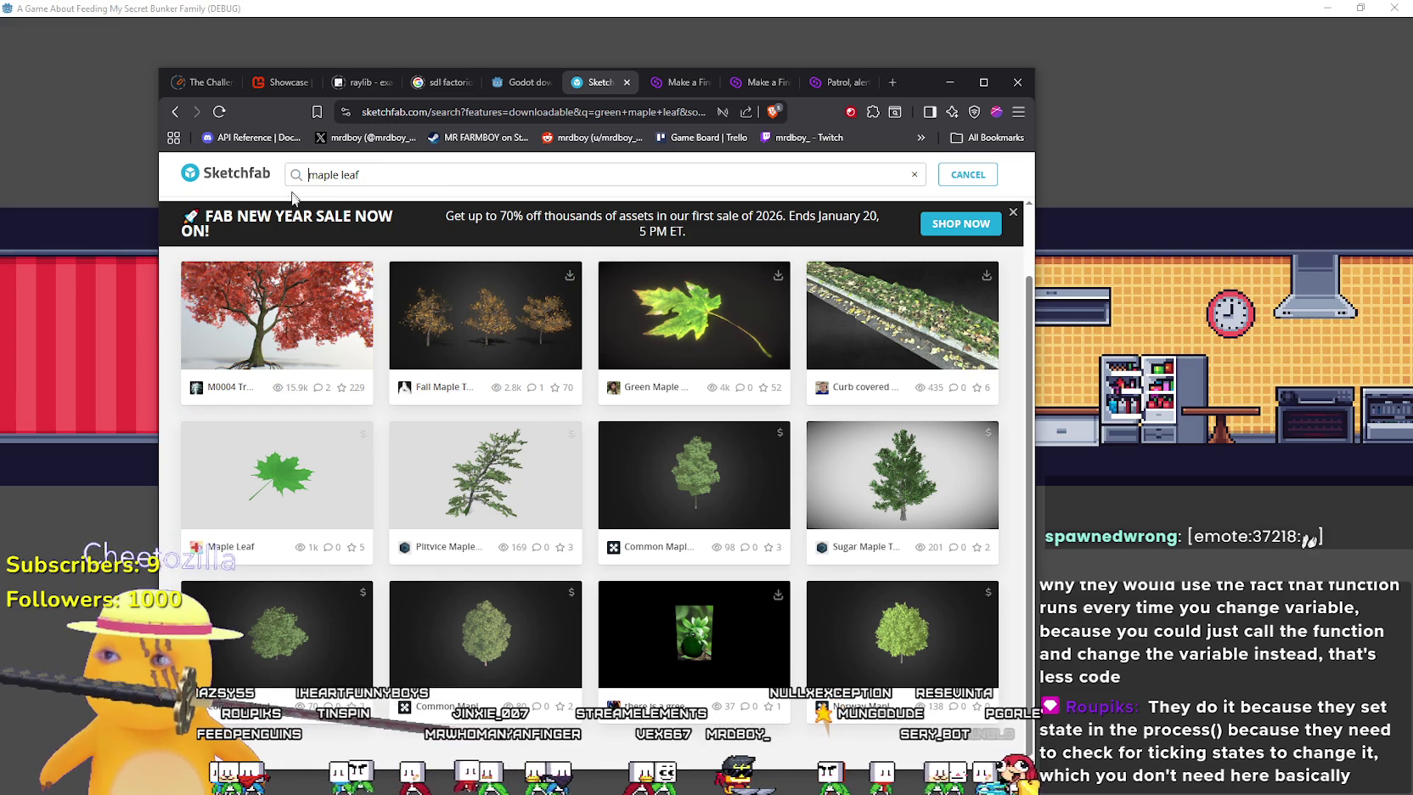
# Run the 'maple leaf' search and browse results like Dry Maple Leaf, Red Maple and Amur Maple
pyautogui.press('Return')
pyautogui.scroll(-5, 301, 553)
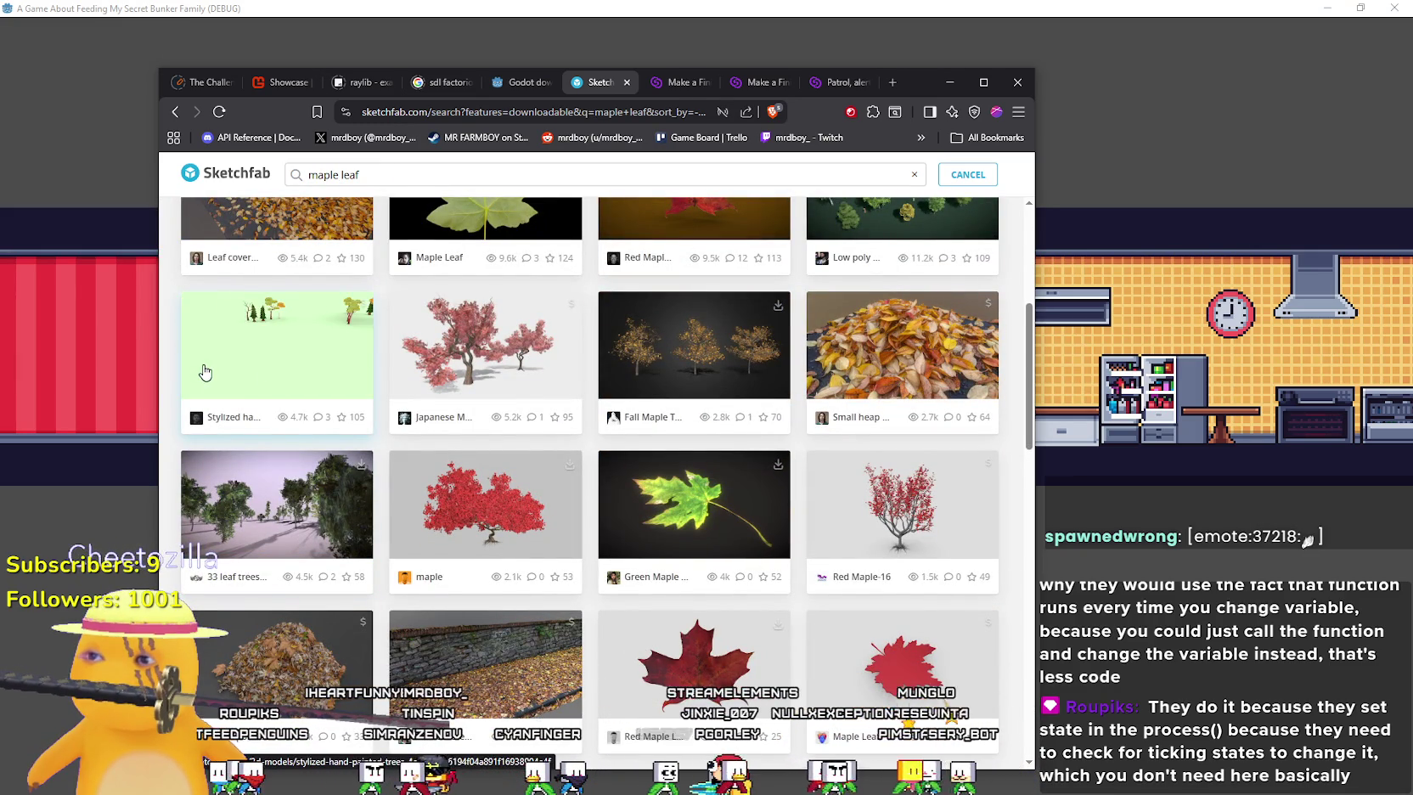
pyautogui.scroll(-5, 300, 403)
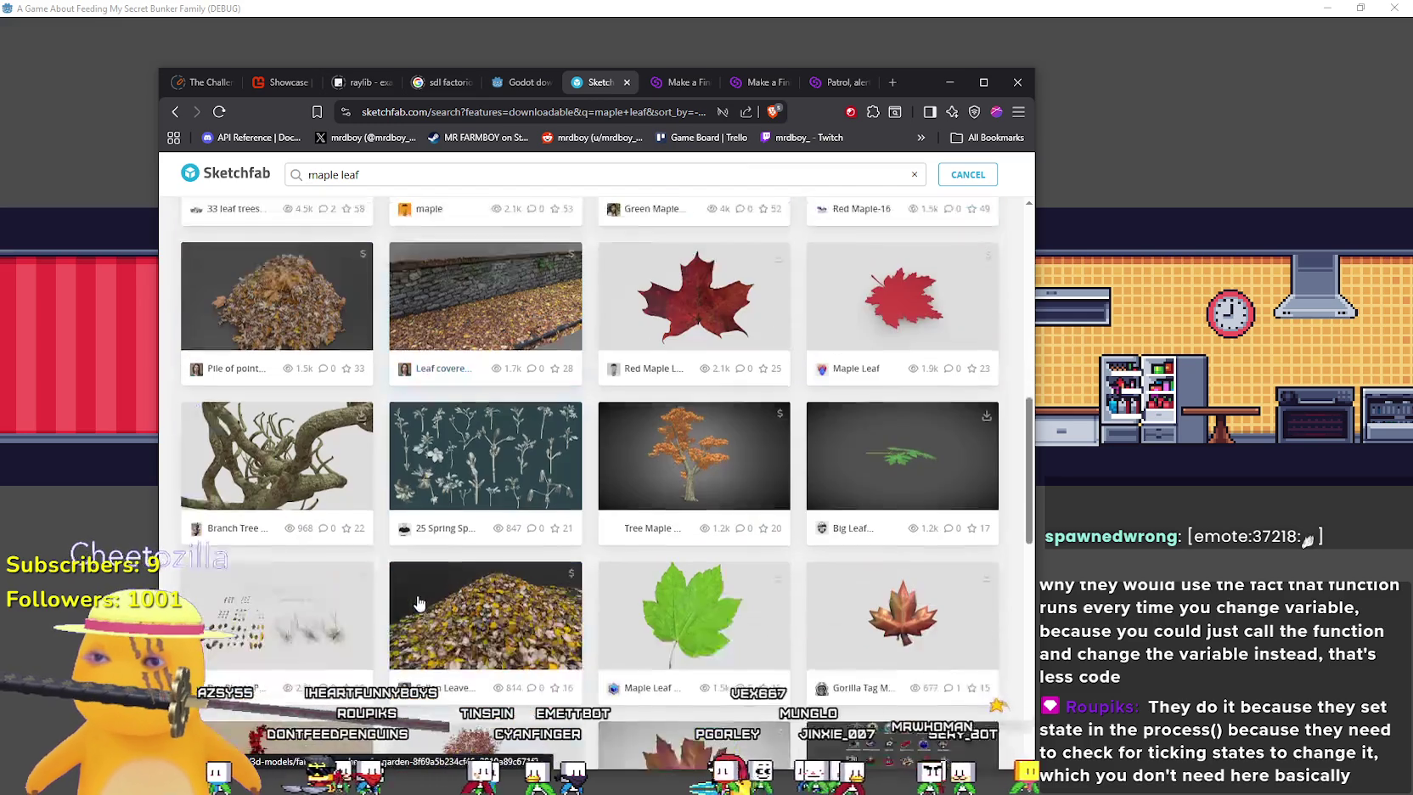
pyautogui.scroll(-2, 418, 591)
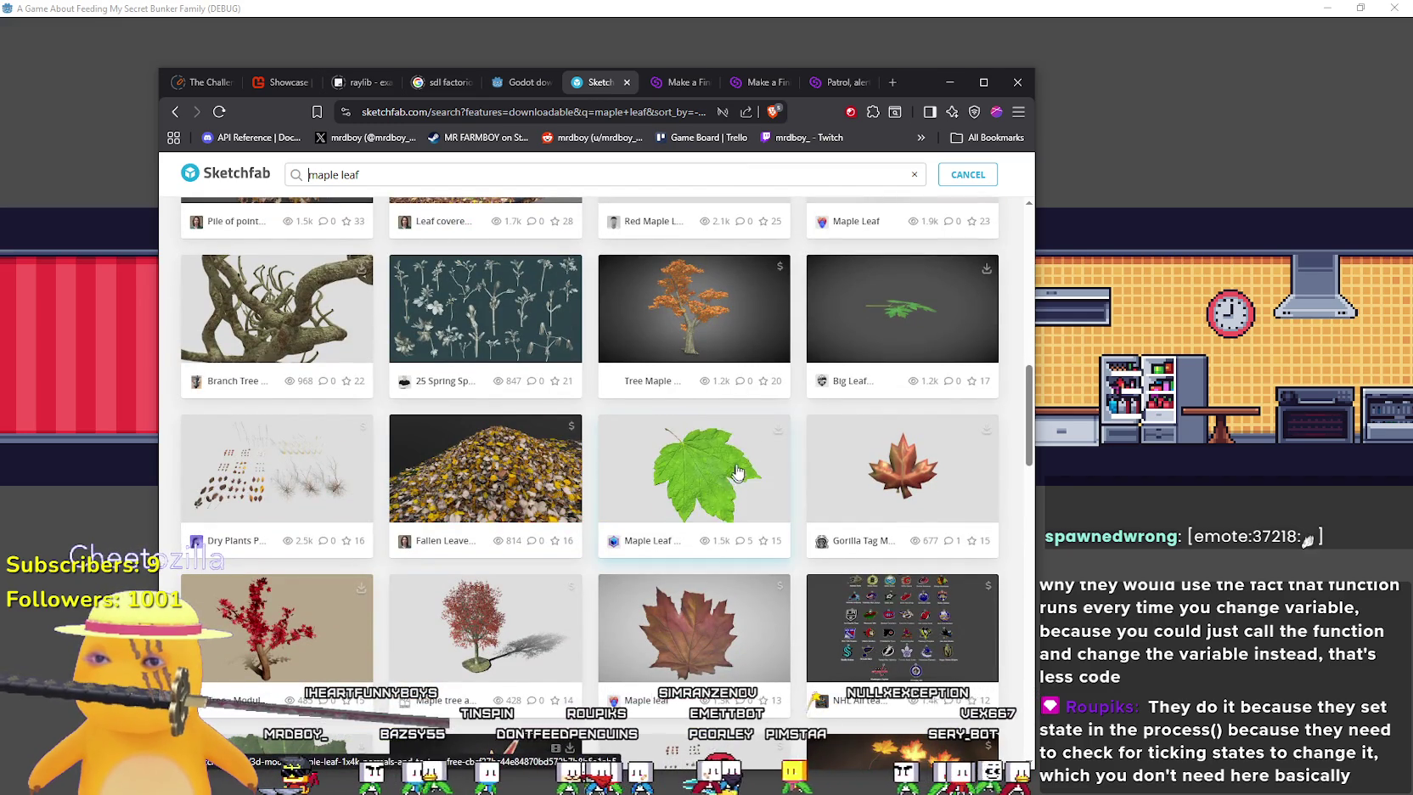
pyautogui.scroll(-5, 713, 454)
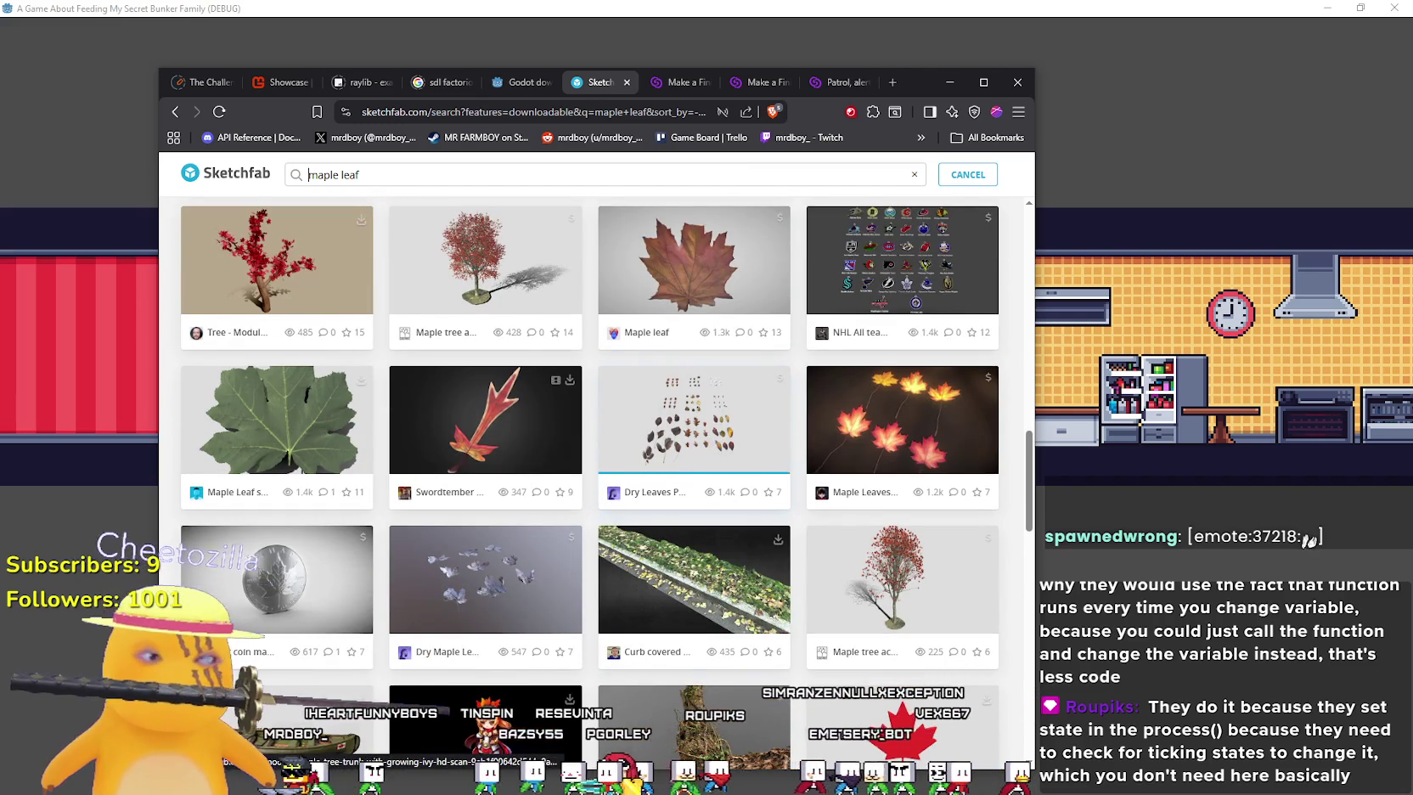
pyautogui.scroll(-6, 583, 591)
pyautogui.scroll(-4, 584, 592)
pyautogui.scroll(-15, 584, 592)
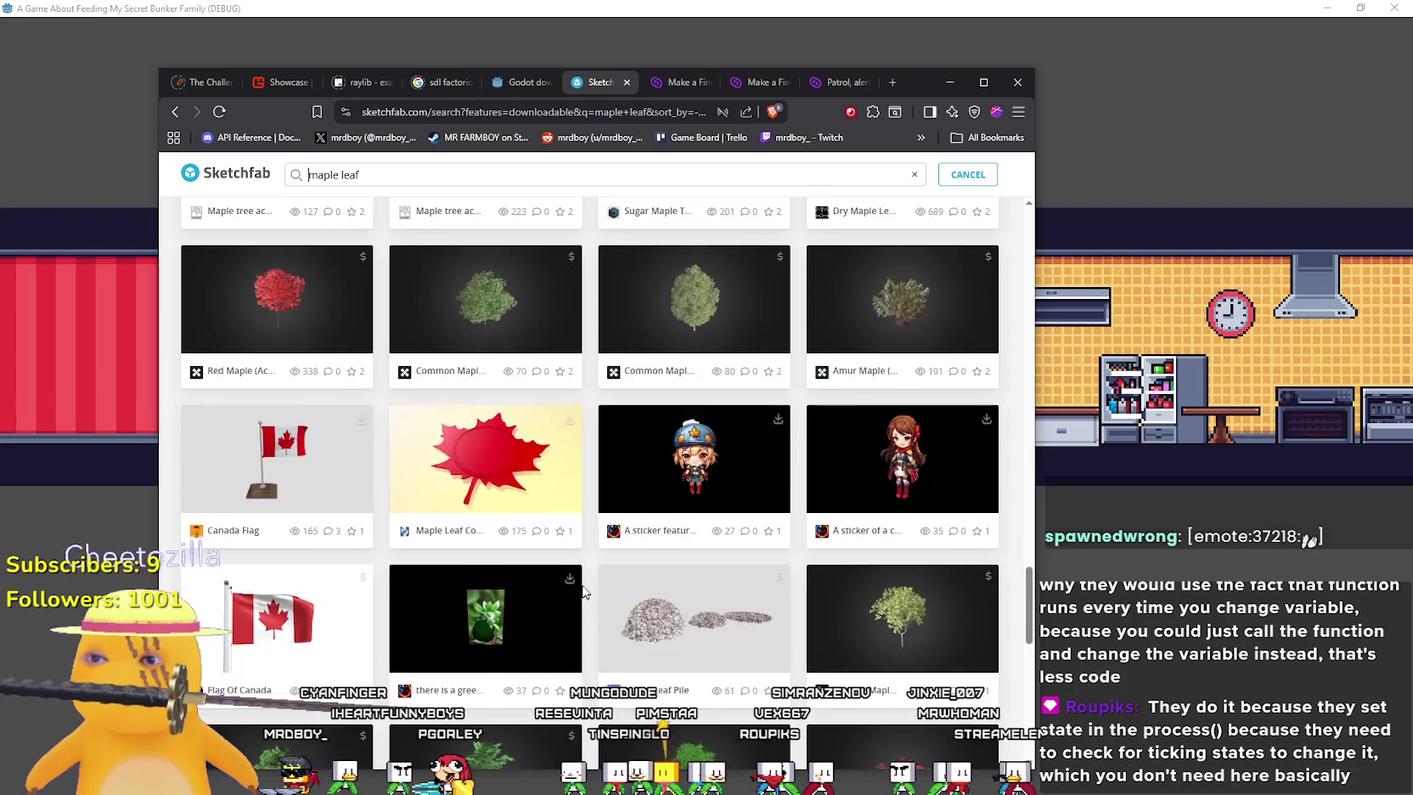
pyautogui.scroll(2, 583, 592)
pyautogui.scroll(4, 583, 592)
pyautogui.scroll(-7, 582, 592)
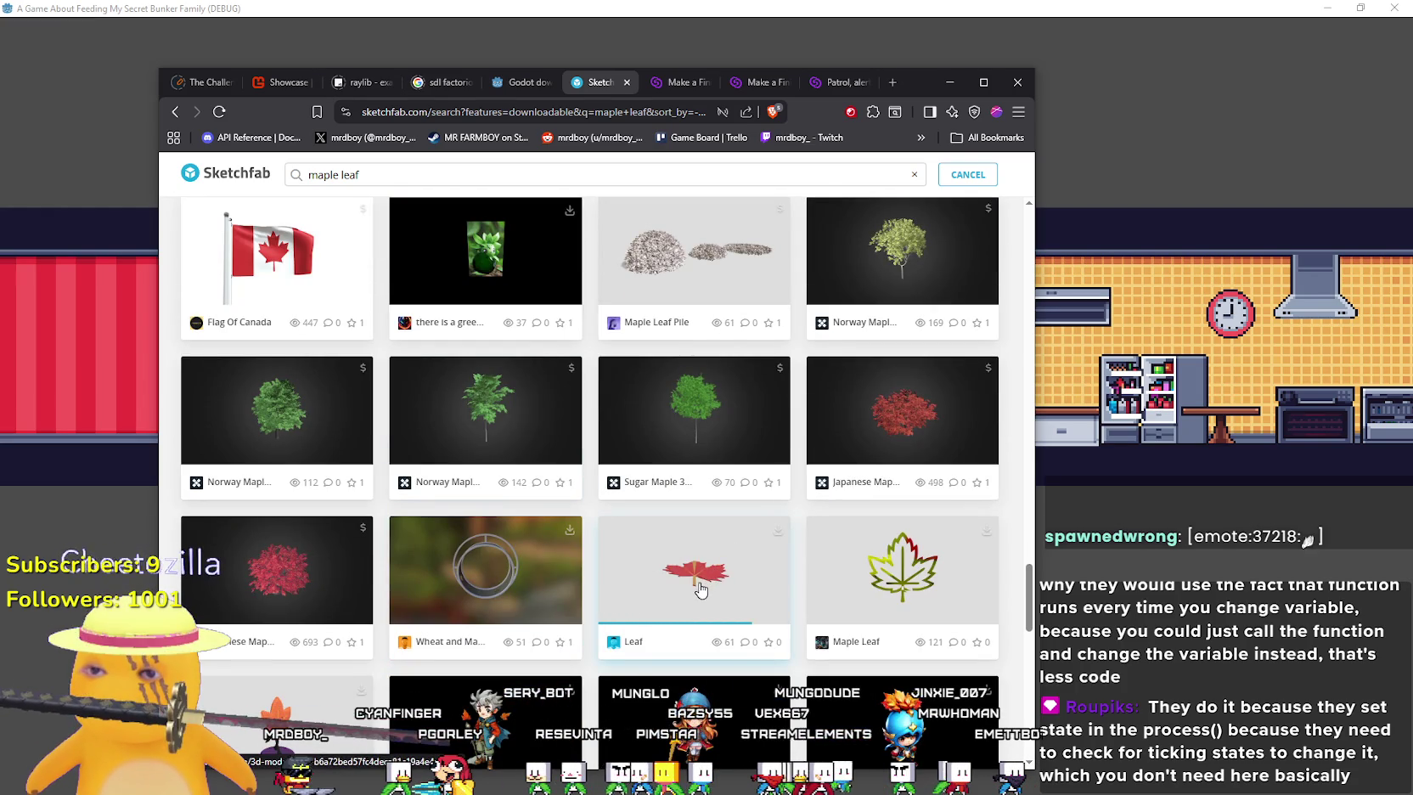
pyautogui.scroll(-7, 633, 584)
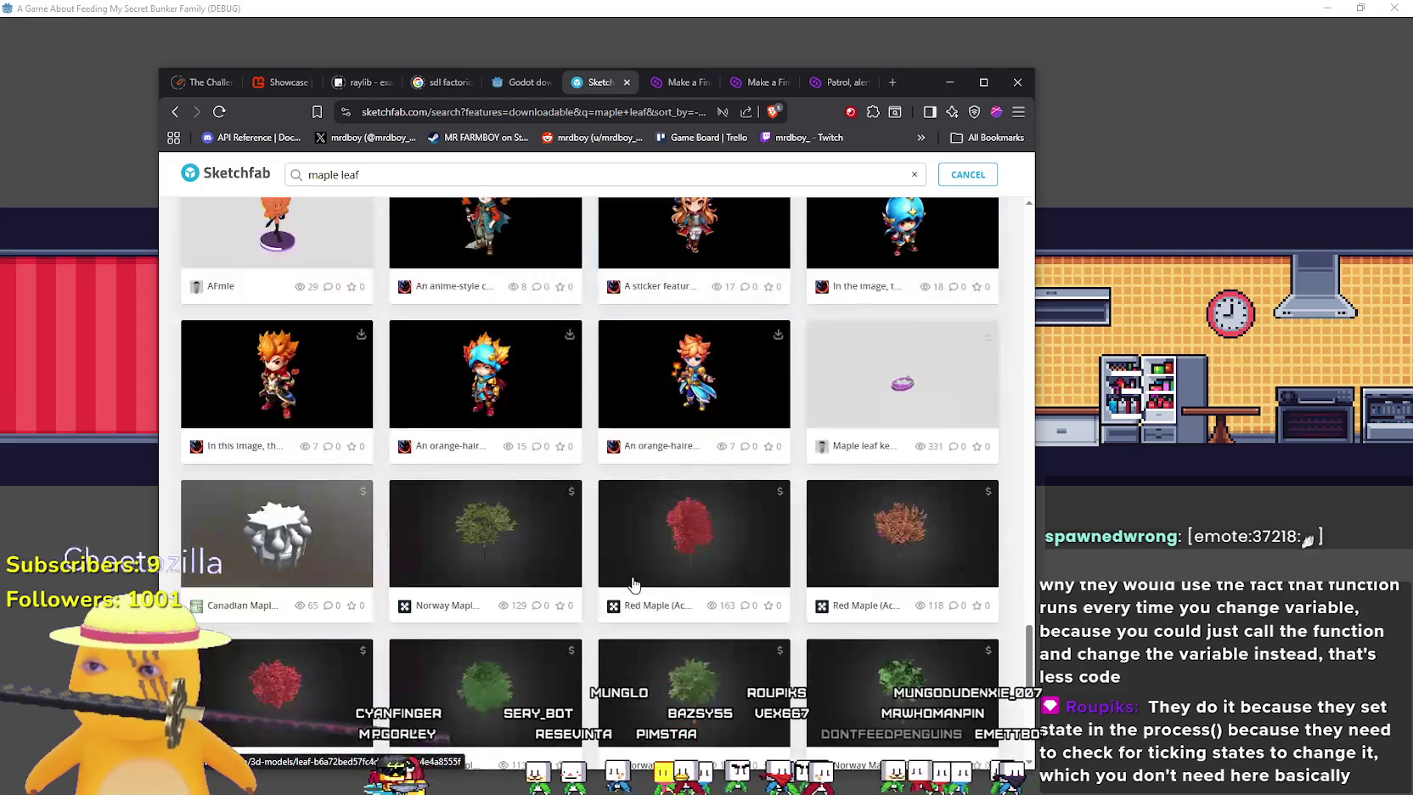
pyautogui.scroll(-4, 632, 584)
pyautogui.scroll(-2, 633, 584)
pyautogui.scroll(4, 632, 580)
pyautogui.scroll(10, 632, 578)
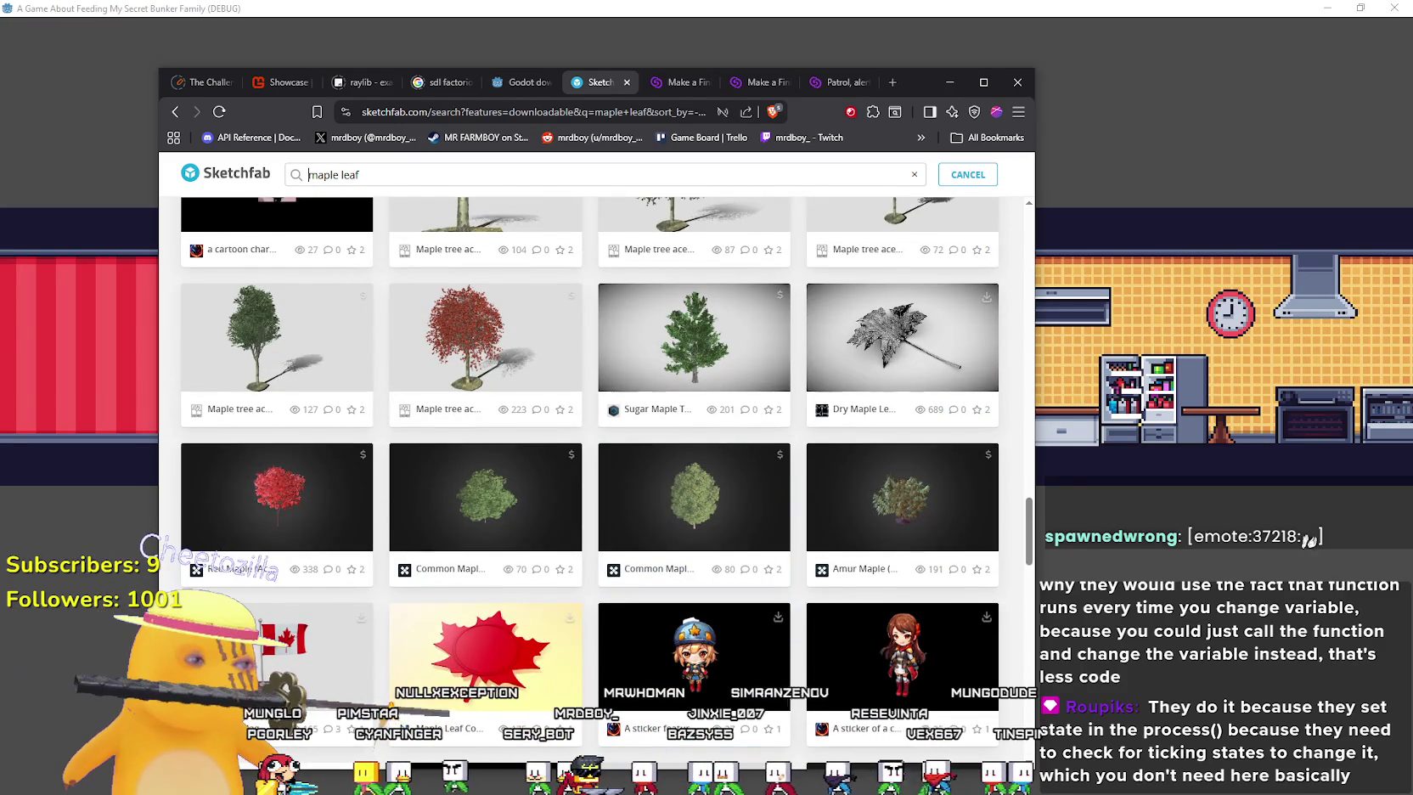
pyautogui.hotkey('alt', 'Tab')
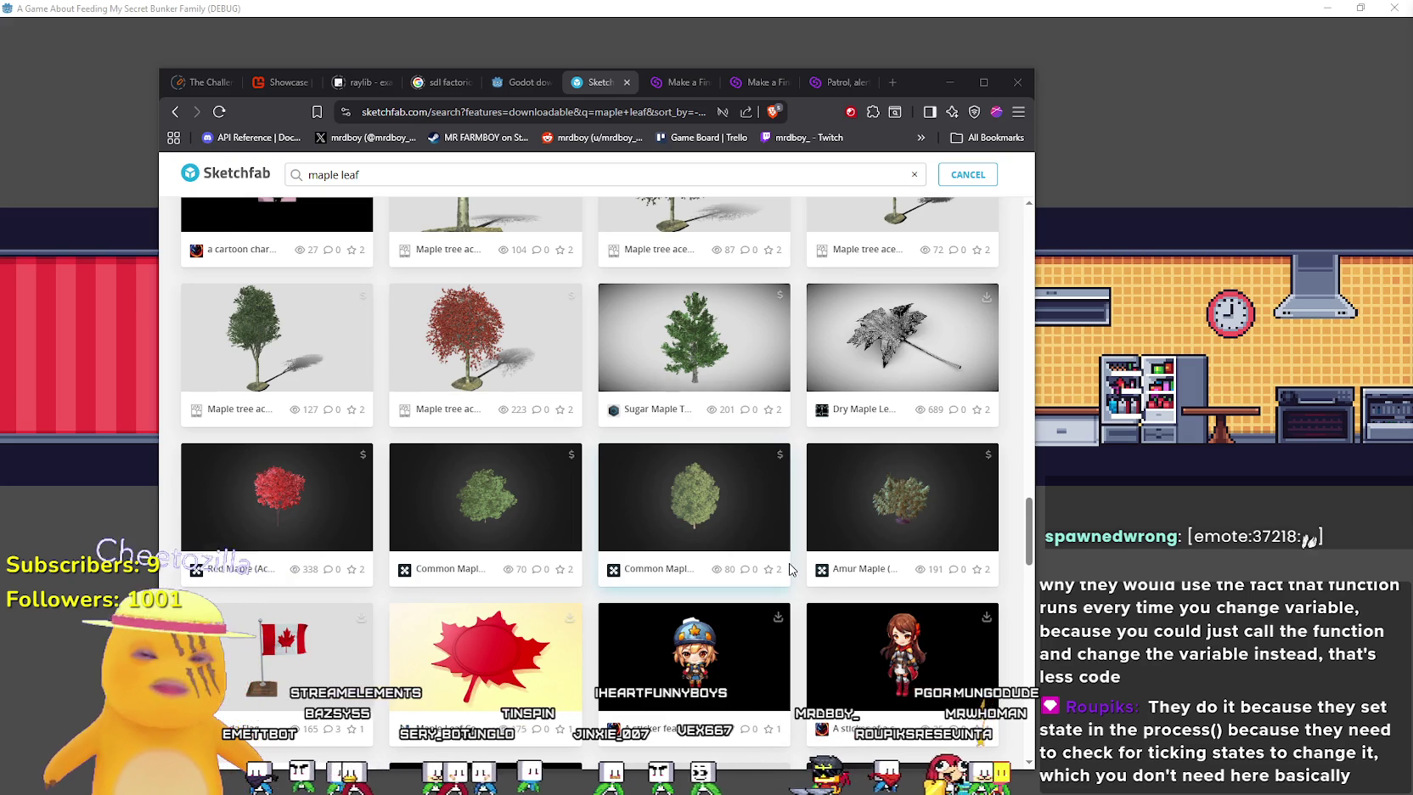
pyautogui.scroll(-2, 791, 569)
pyautogui.scroll(-3, 788, 570)
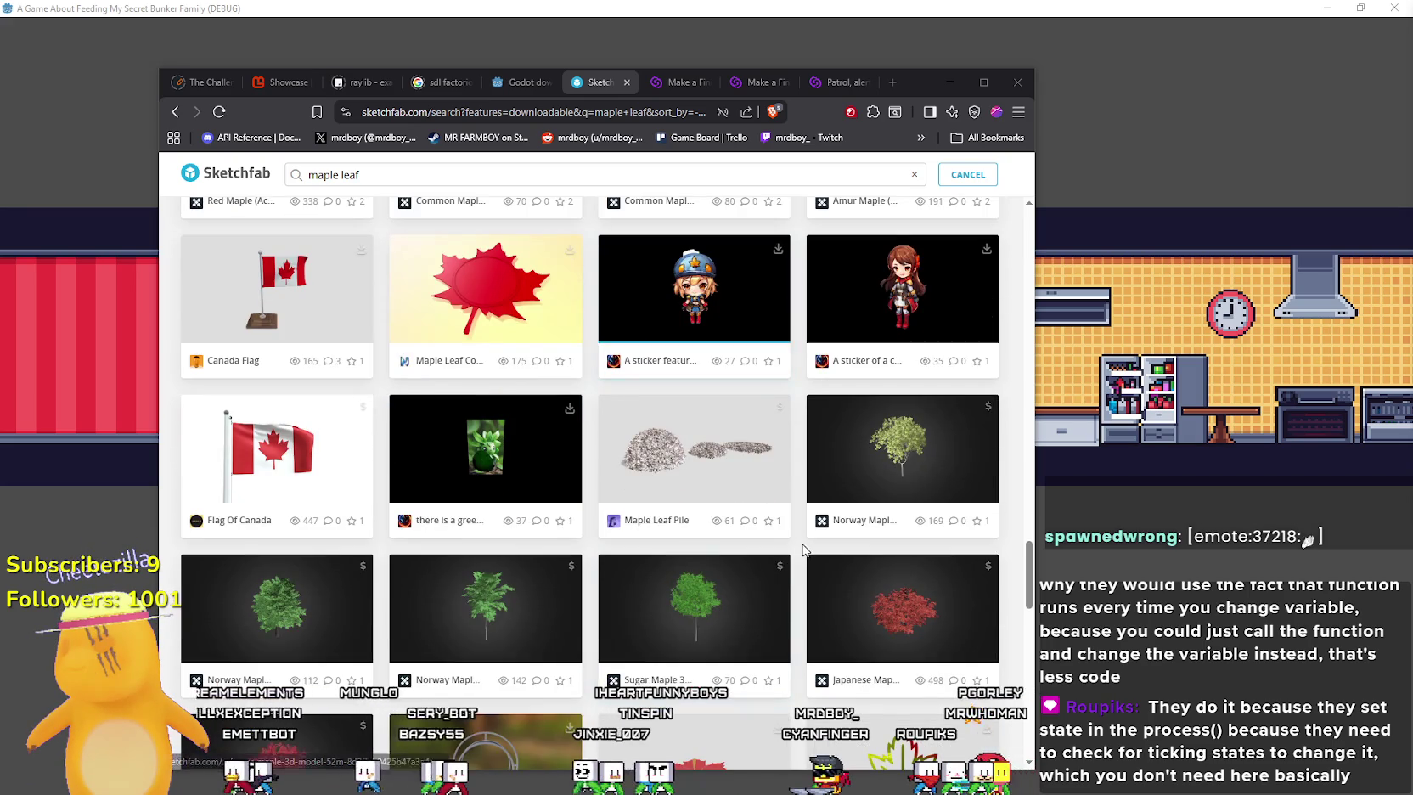
pyautogui.scroll(-3, 802, 552)
pyautogui.scroll(-3, 795, 543)
pyautogui.scroll(15, 794, 543)
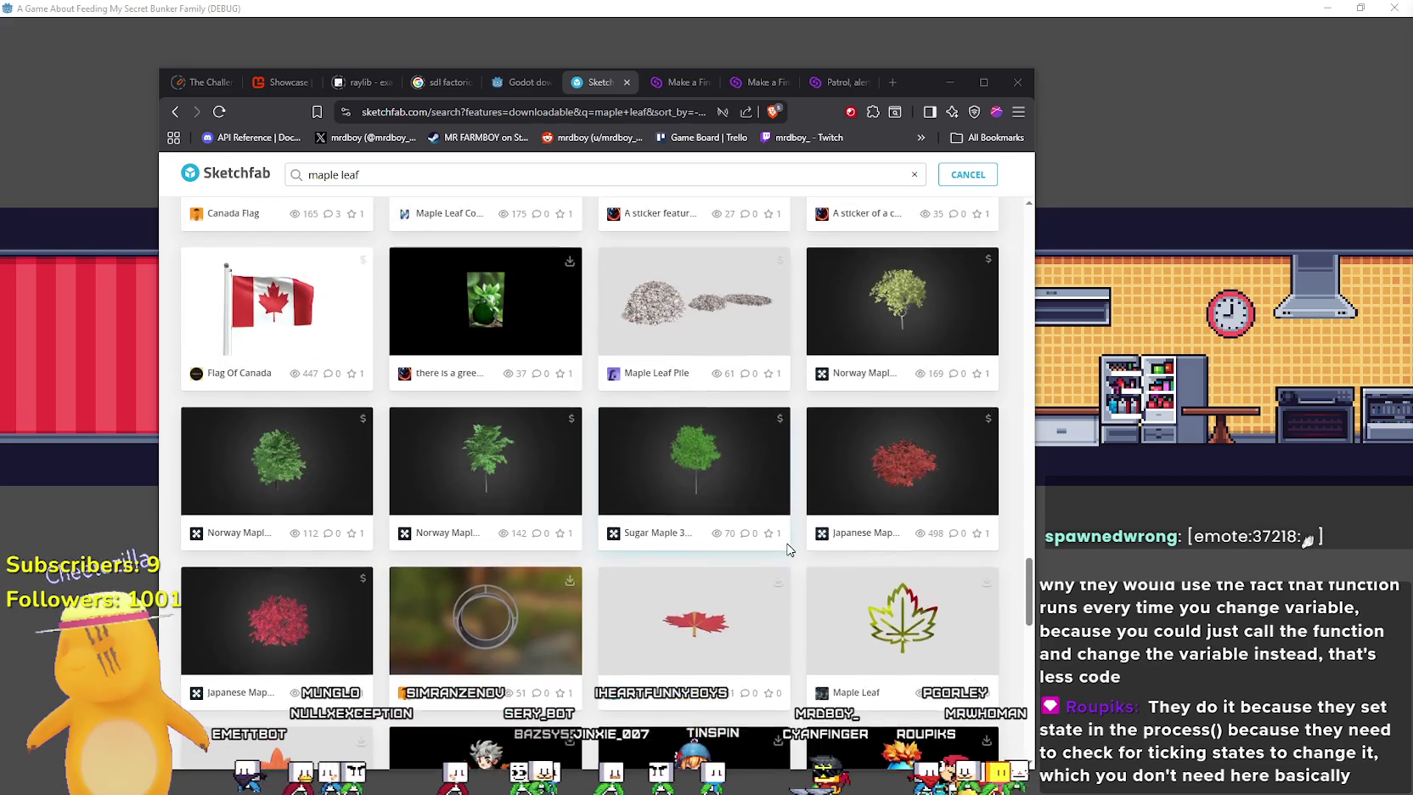
pyautogui.scroll(1, 447, 301)
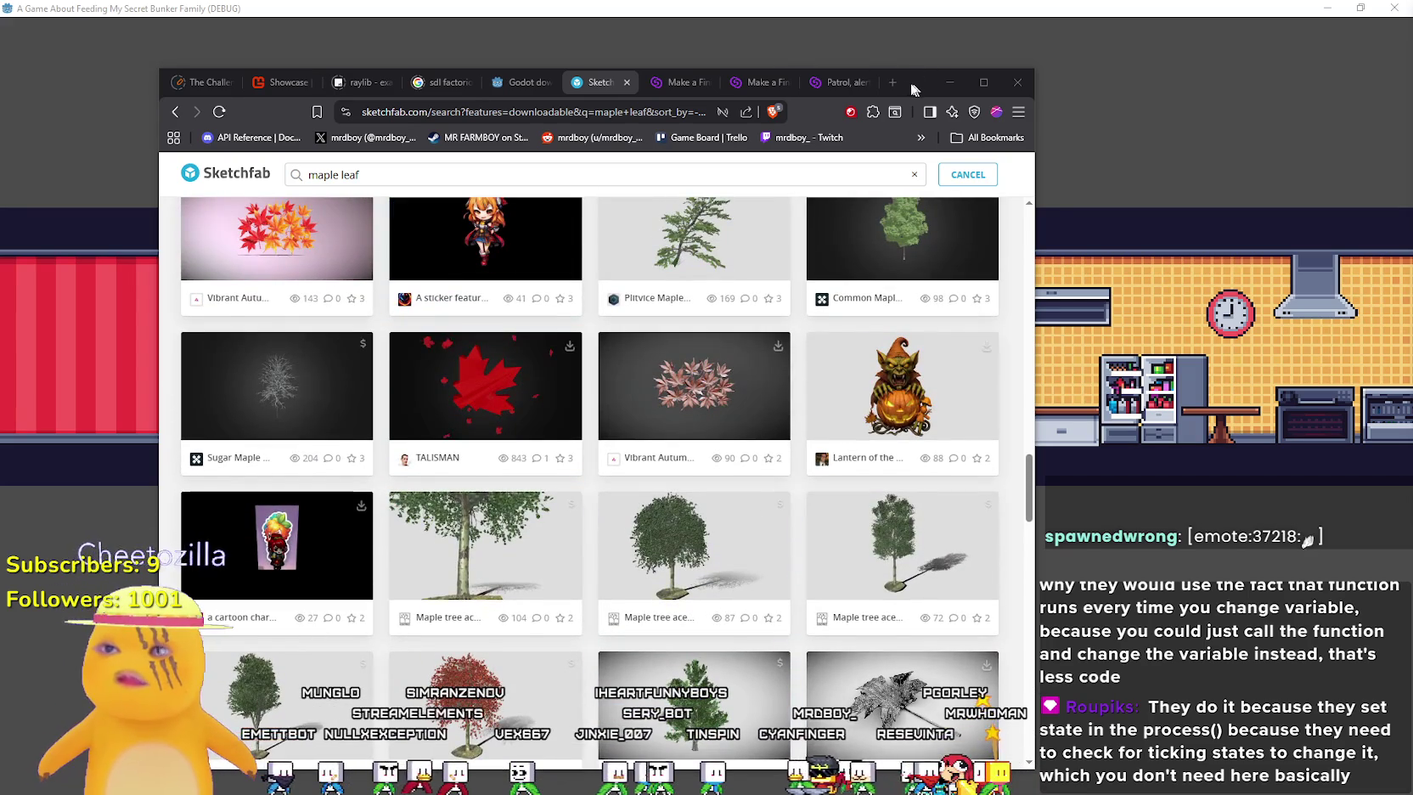
# Google 'Green maple leaf 3d model' in a new tab, skim results, then return to Sketchfab
pyautogui.click(901, 77)
pyautogui.write('Green maple leaf 3d model')
pyautogui.press('Return')
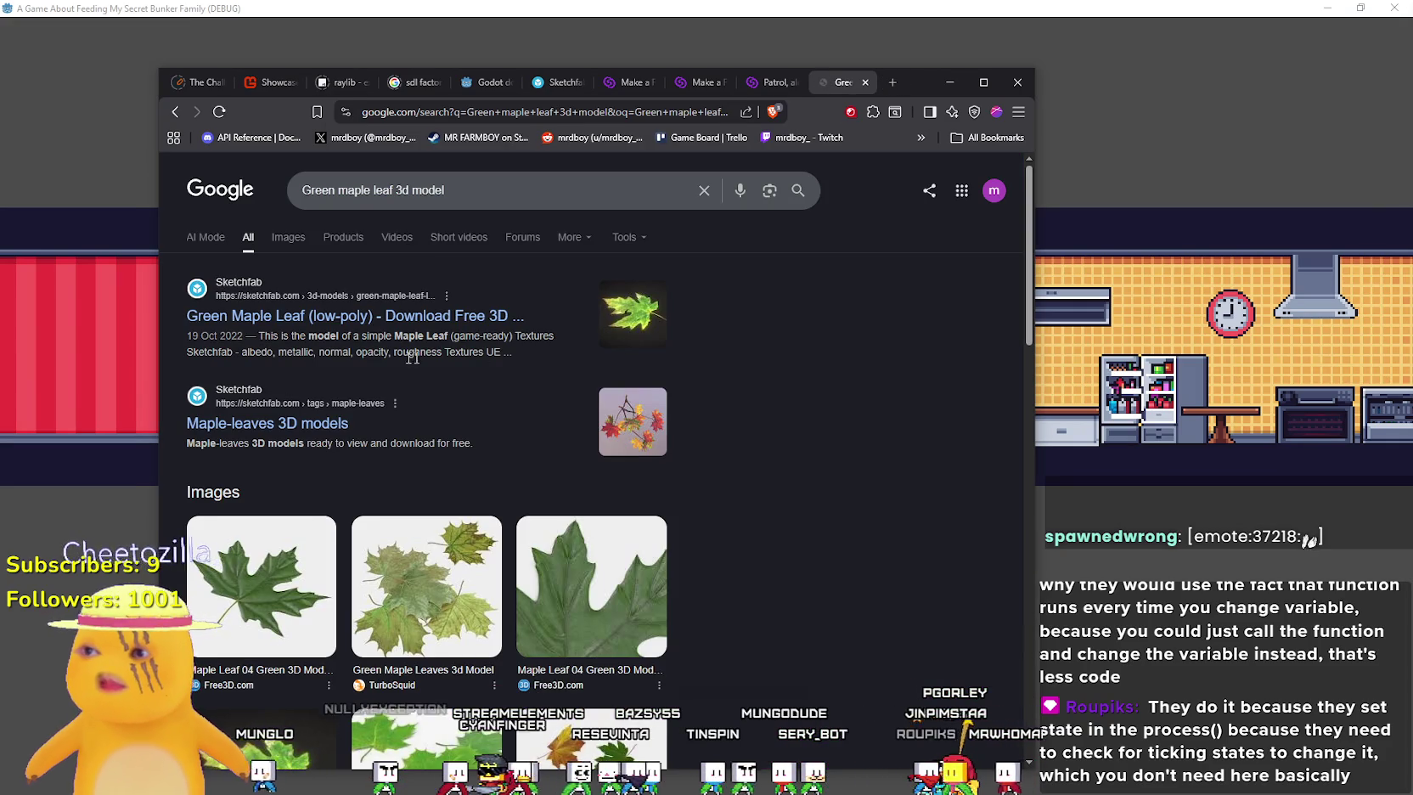
pyautogui.scroll(-1, 348, 401)
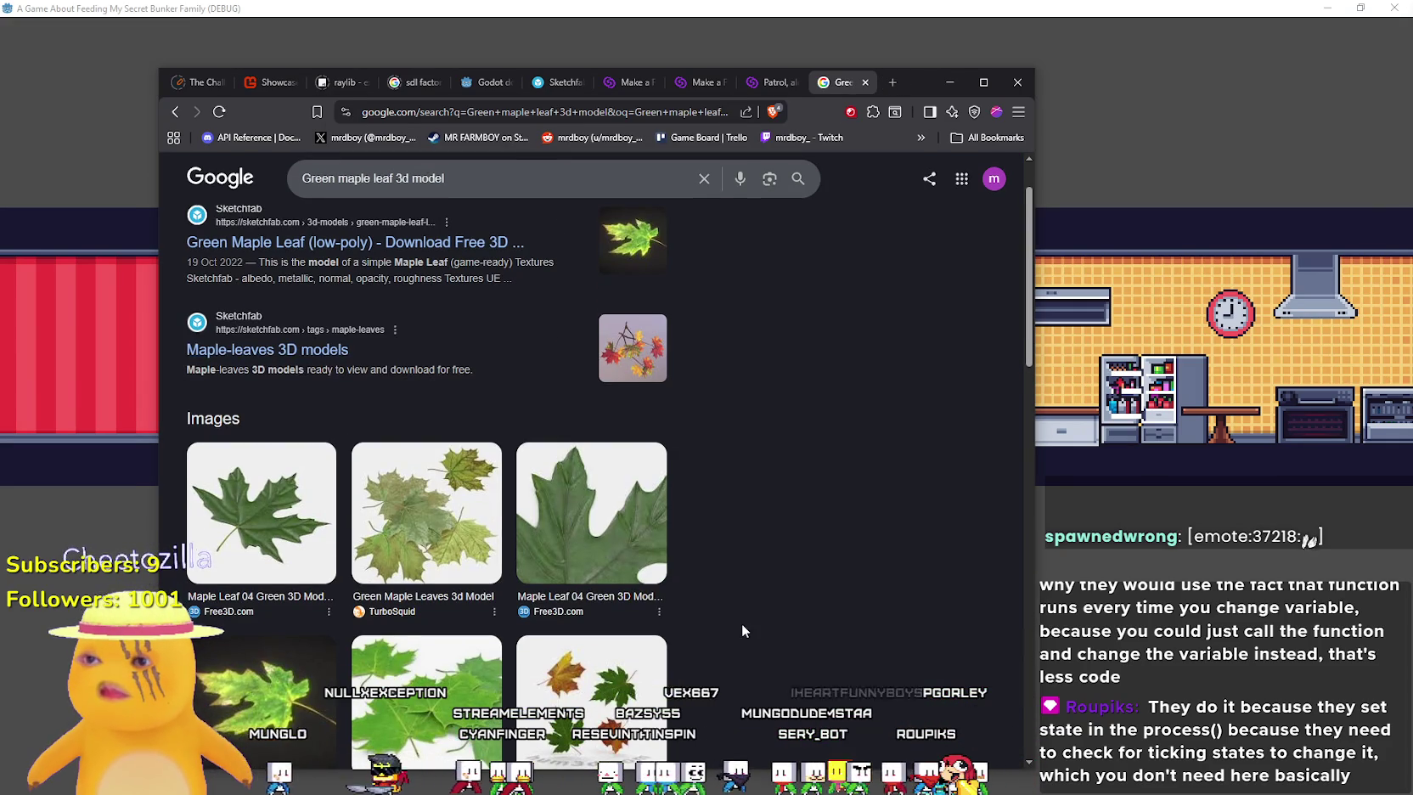
pyautogui.scroll(-5, 738, 623)
pyautogui.scroll(-3, 733, 617)
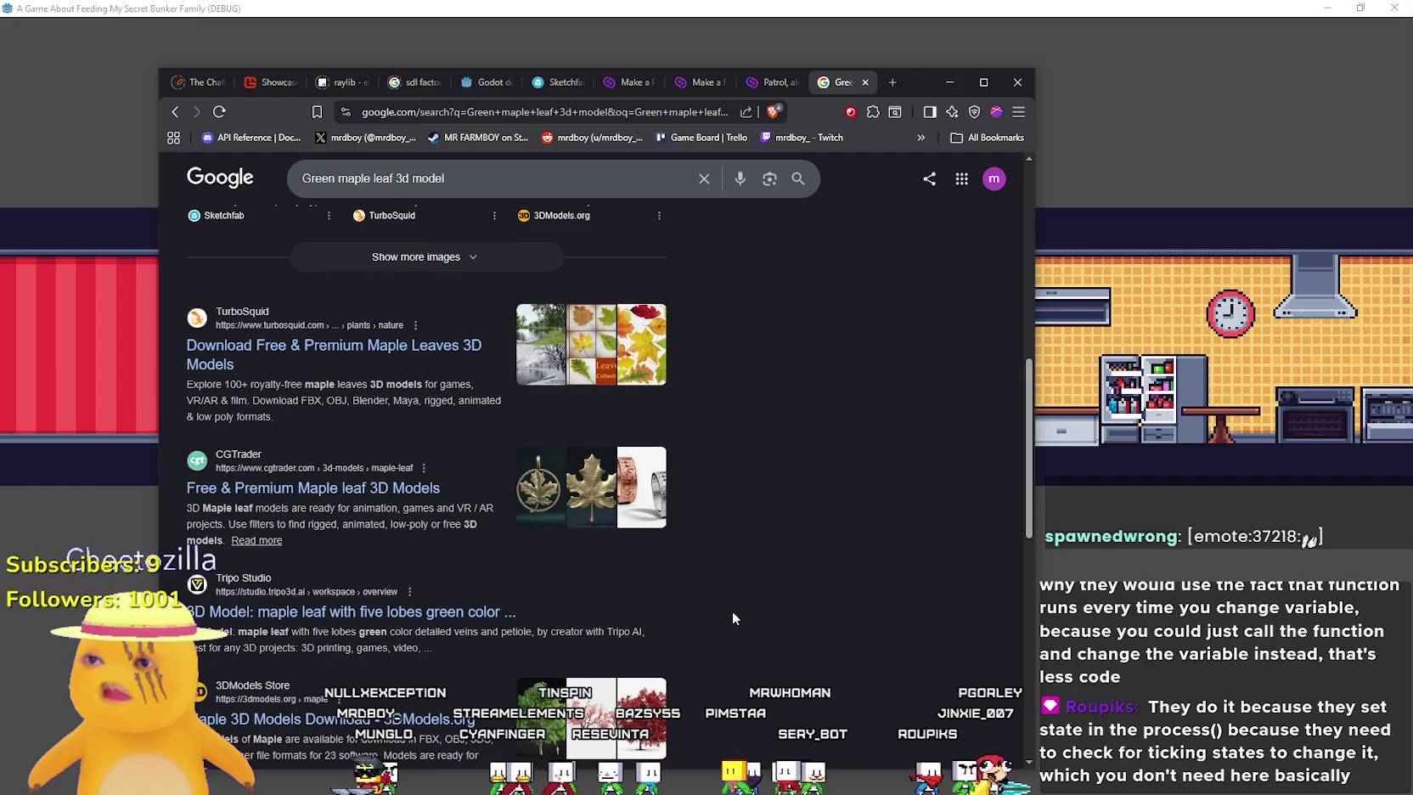
pyautogui.scroll(-3, 730, 609)
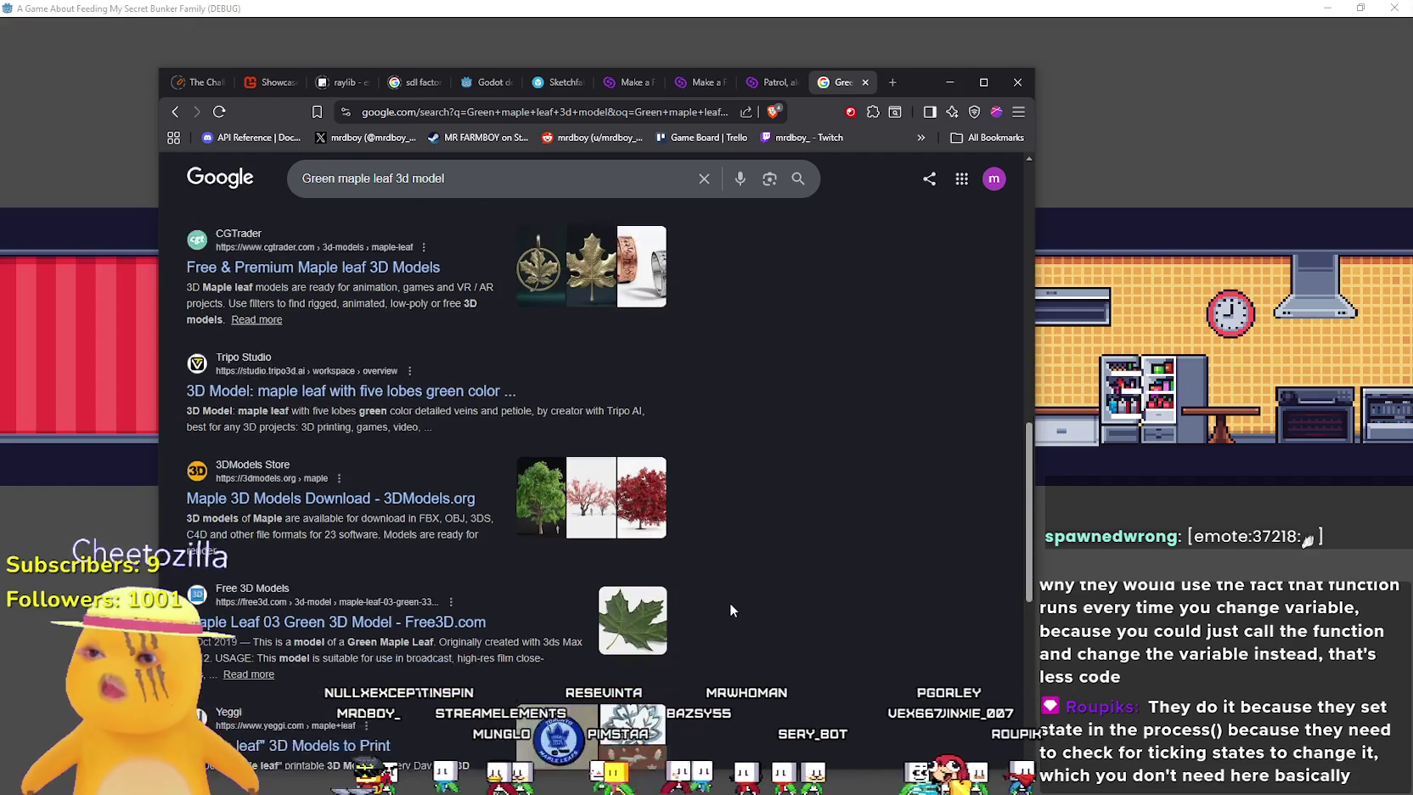
pyautogui.scroll(-4, 730, 610)
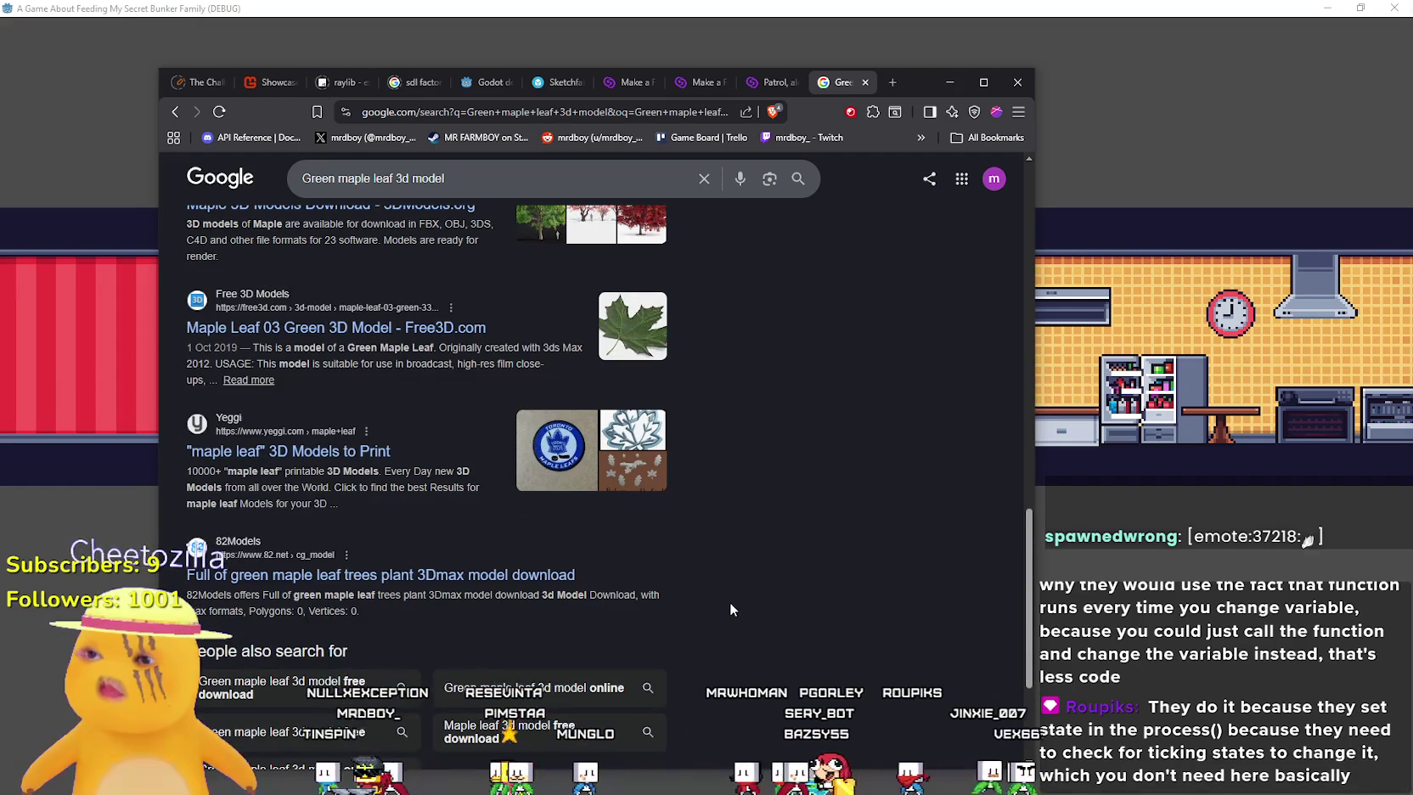
pyautogui.scroll(2, 730, 604)
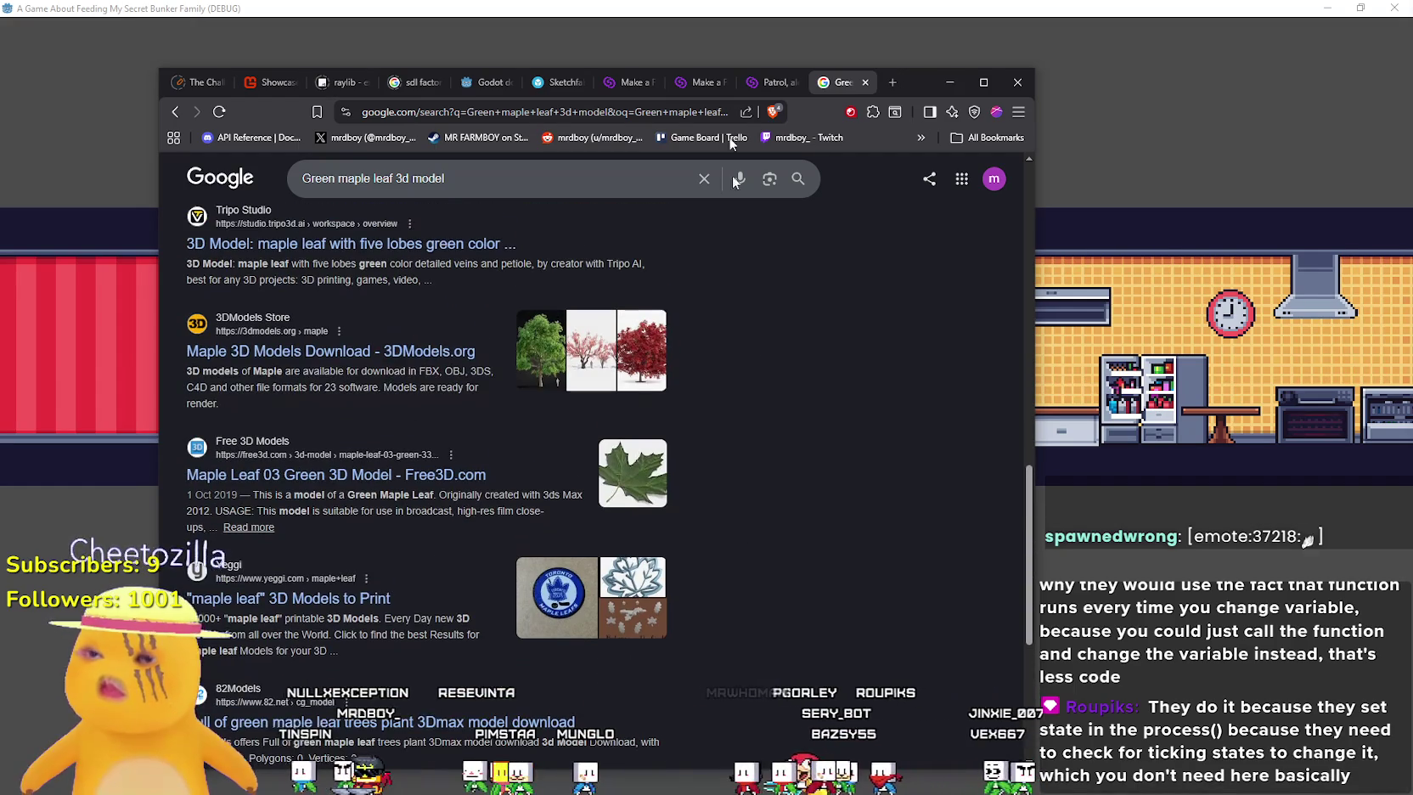
pyautogui.click(530, 91)
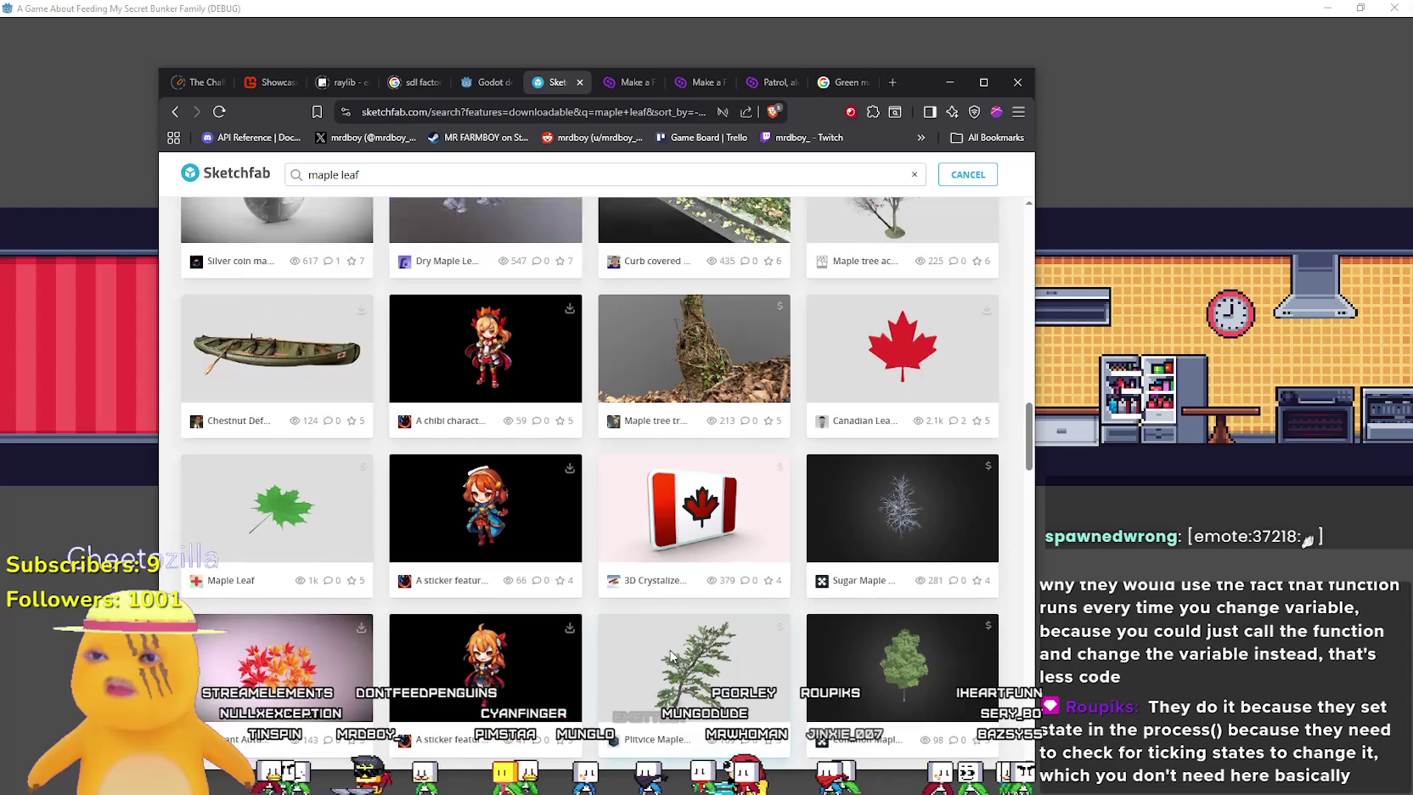
pyautogui.scroll(5, 418, 567)
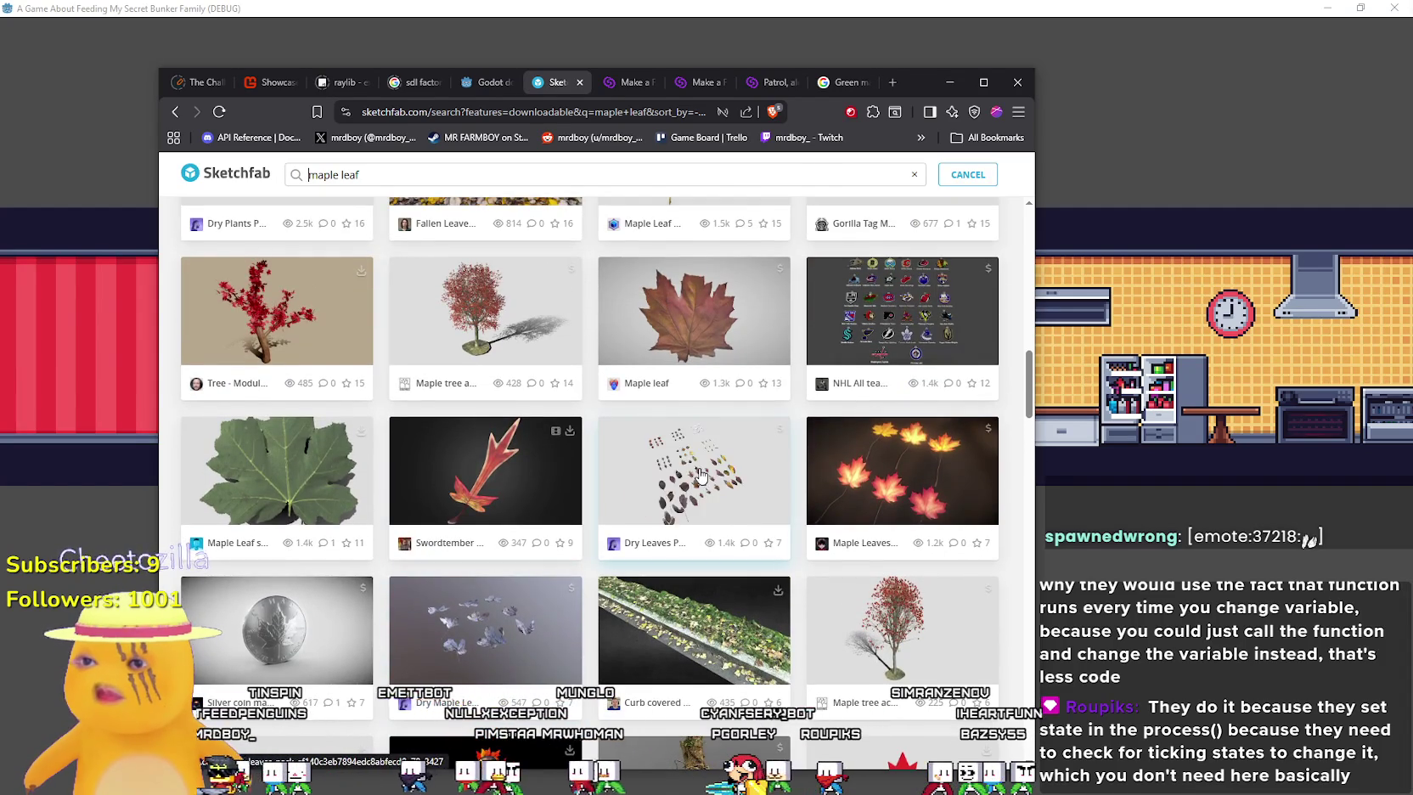
pyautogui.click(735, 468)
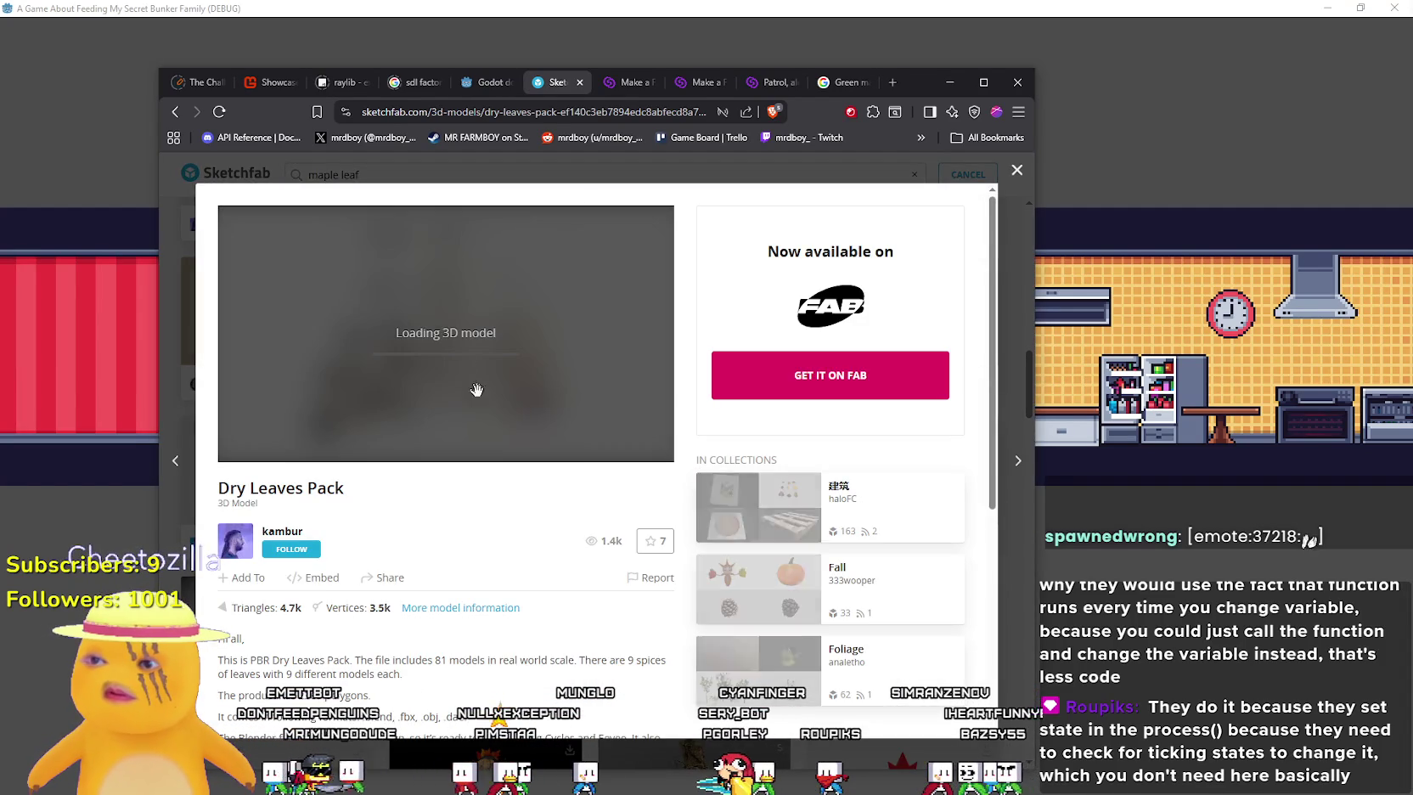
pyautogui.scroll(-4, 421, 445)
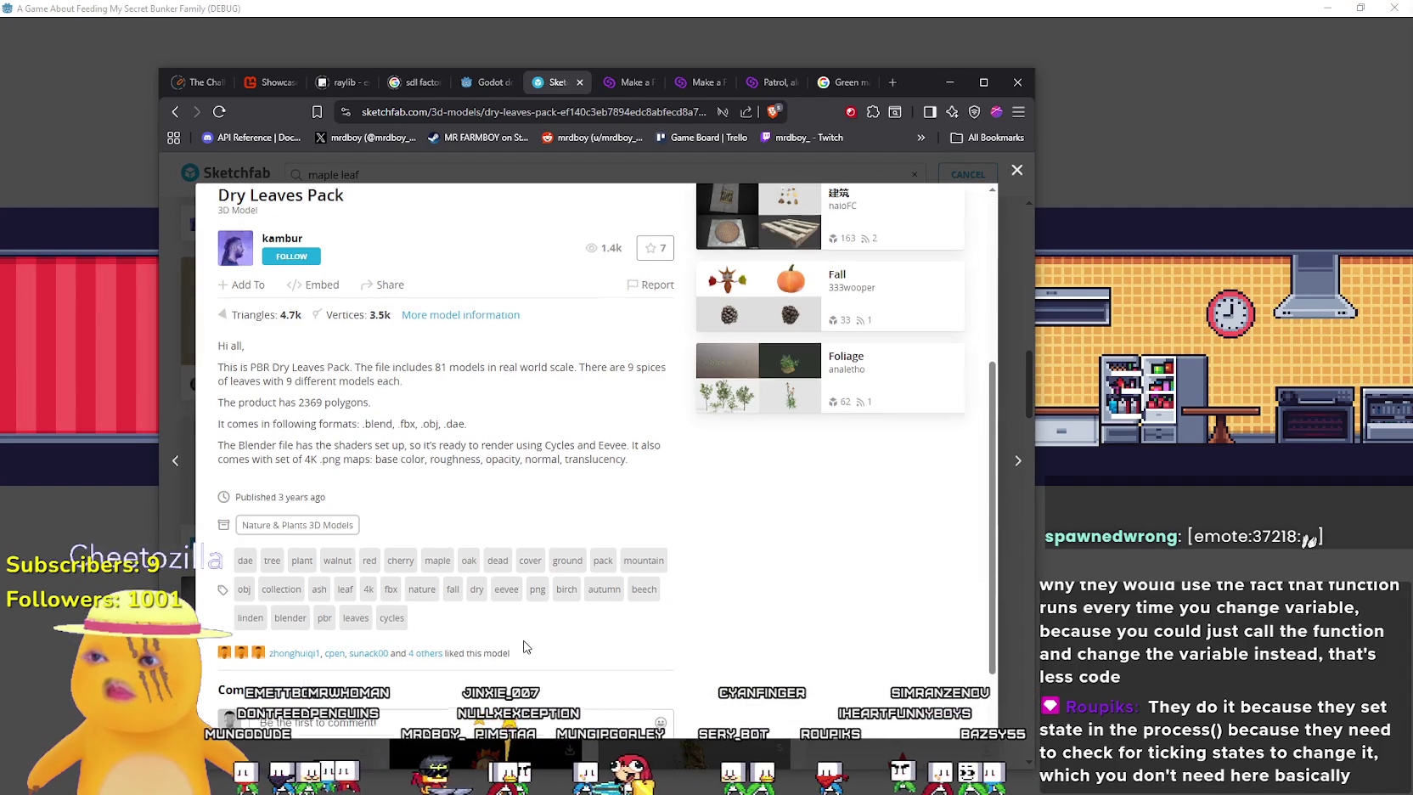
pyautogui.scroll(4, 527, 613)
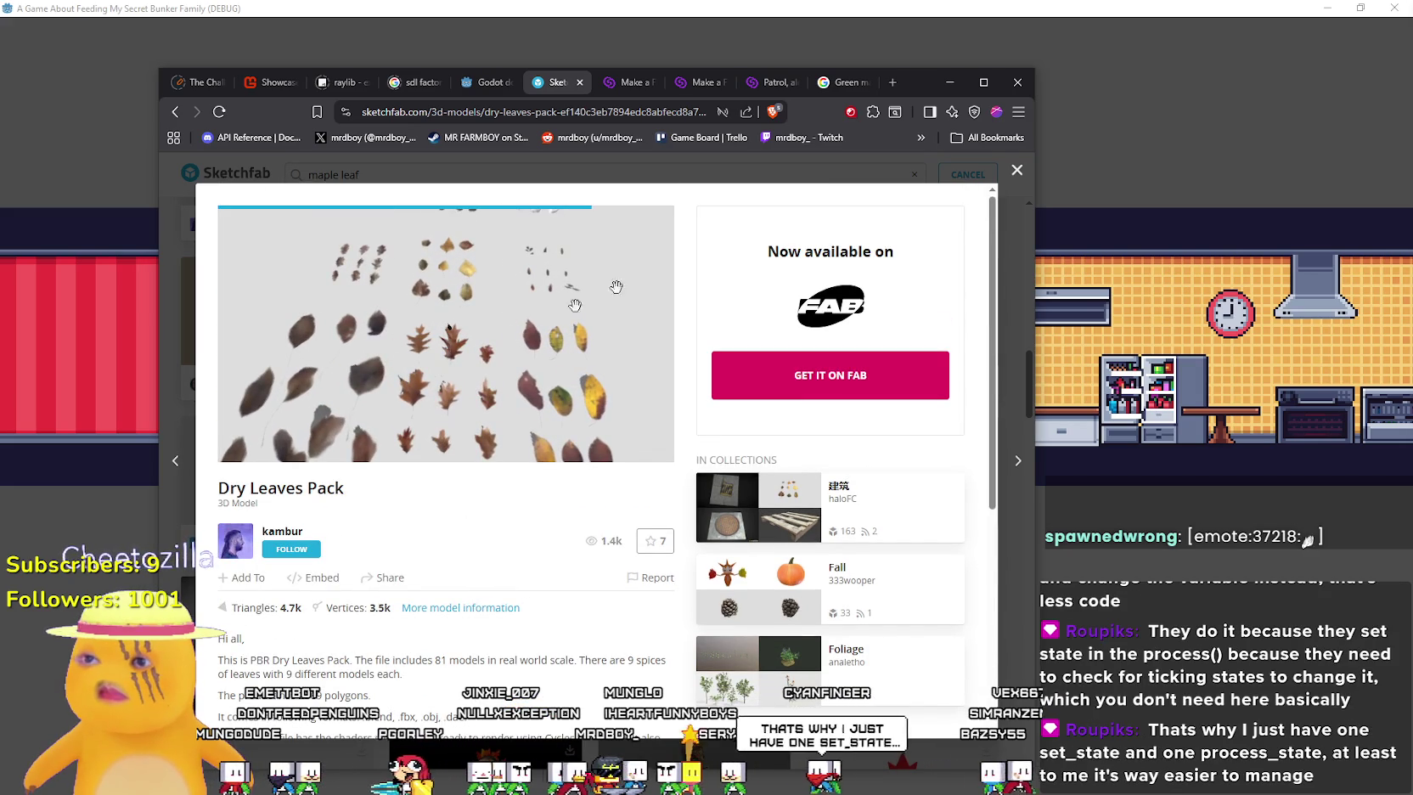
pyautogui.click(1016, 176)
pyautogui.scroll(-5, 503, 536)
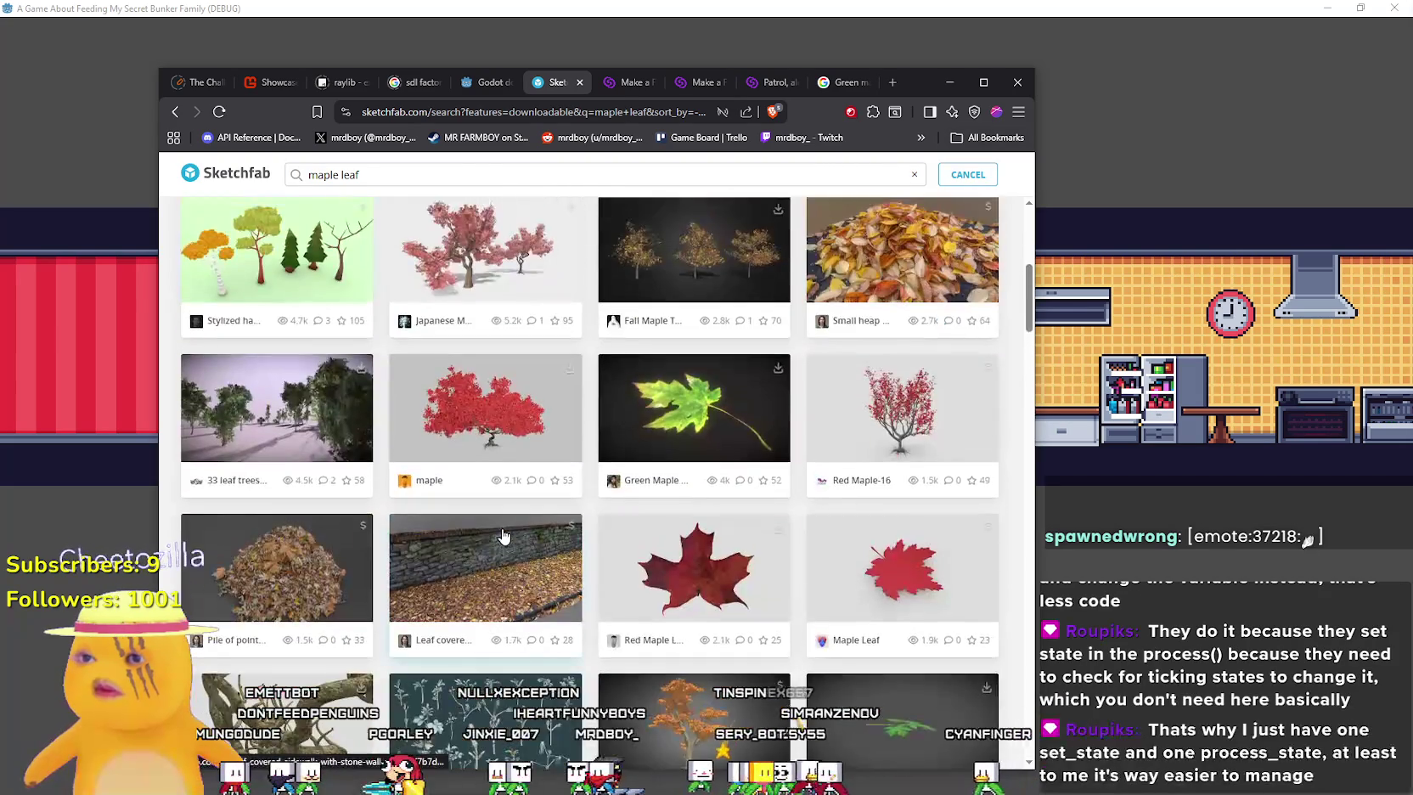
pyautogui.scroll(-3, 503, 535)
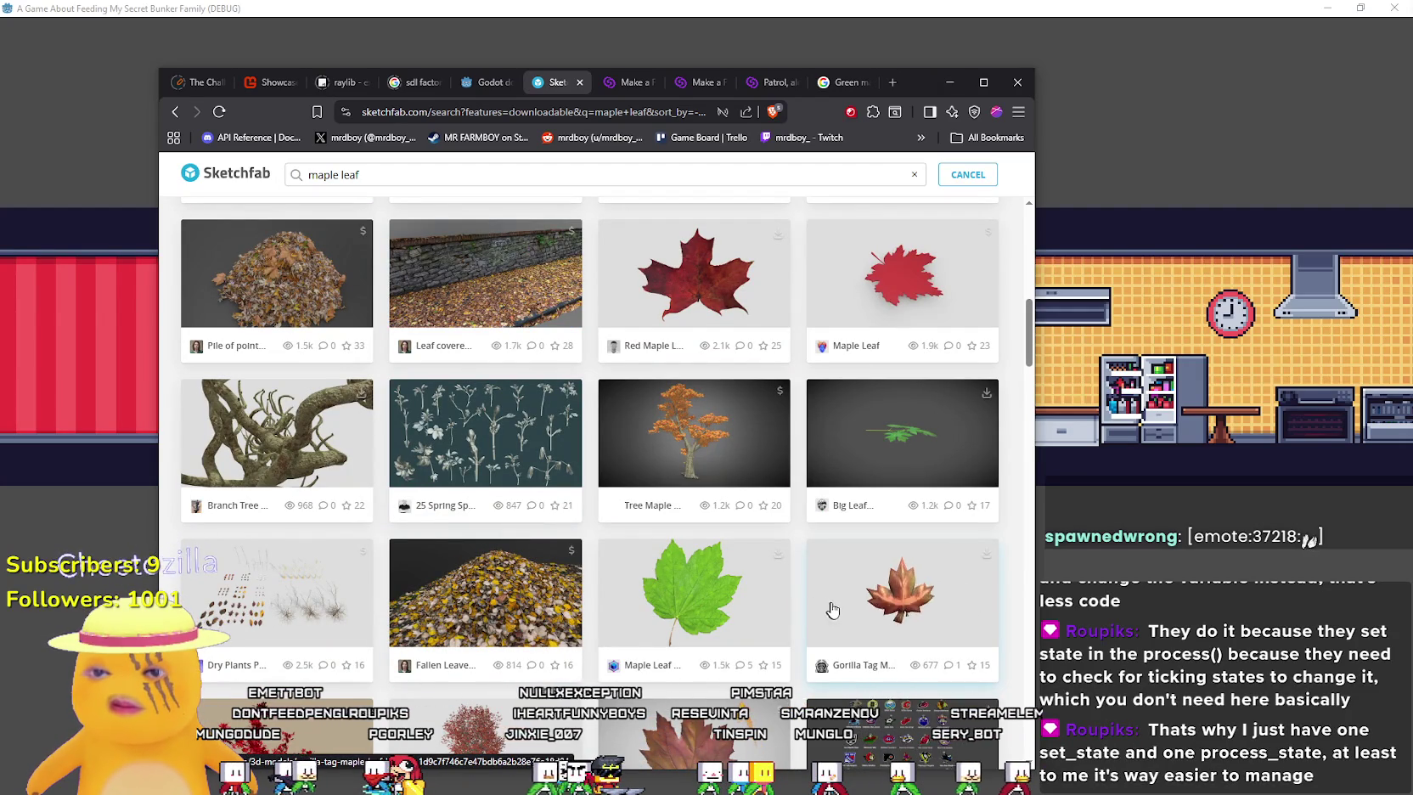
pyautogui.click(907, 610)
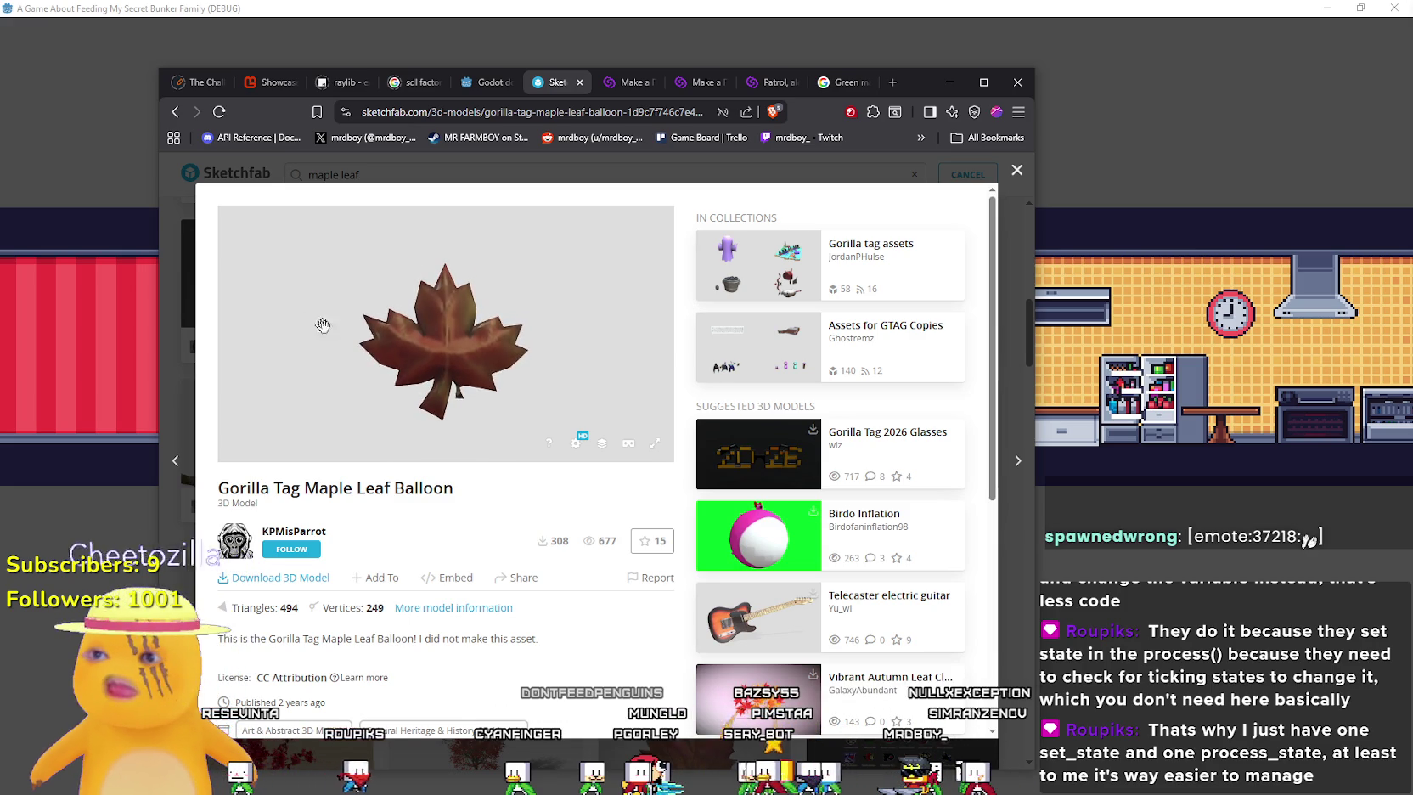
pyautogui.scroll(-5, 463, 505)
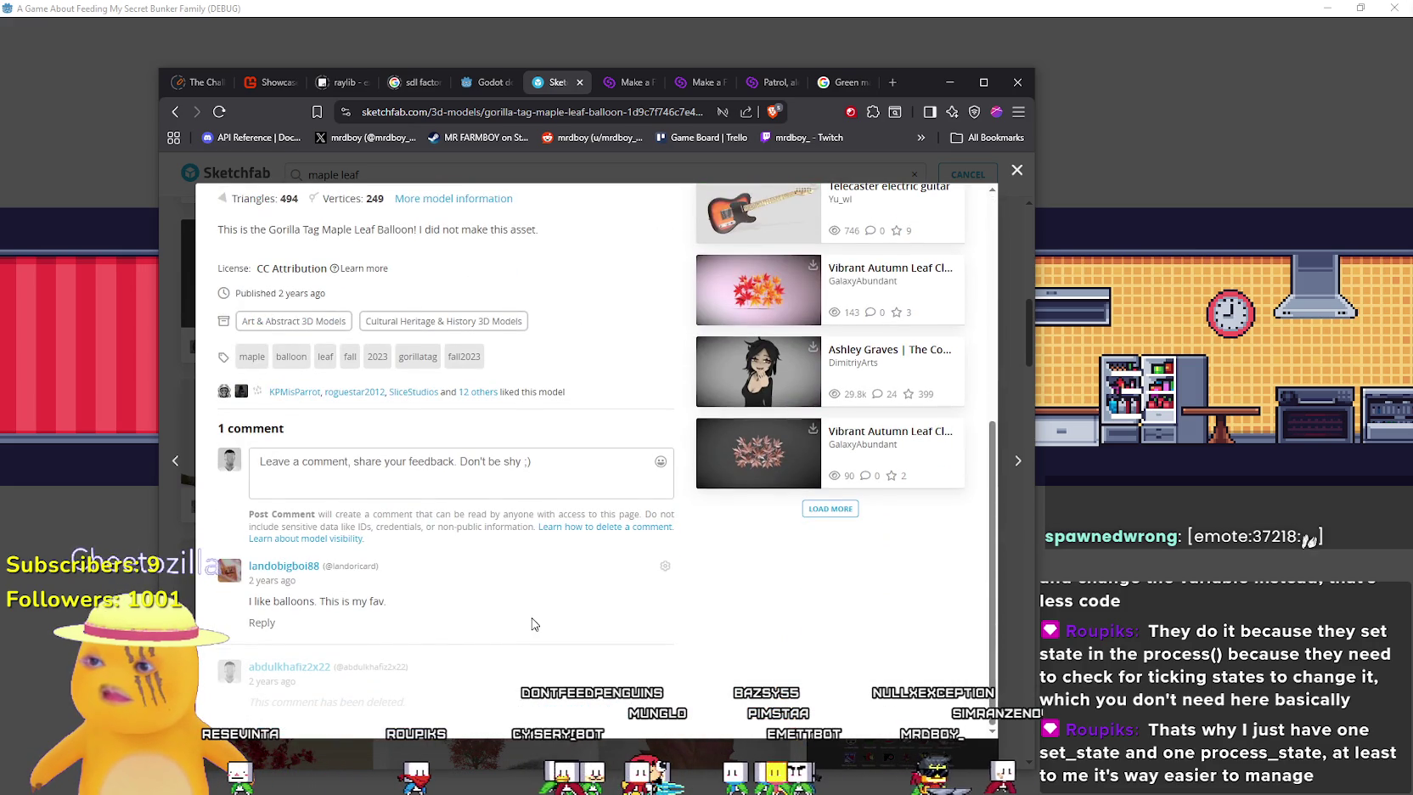
pyautogui.scroll(5, 530, 618)
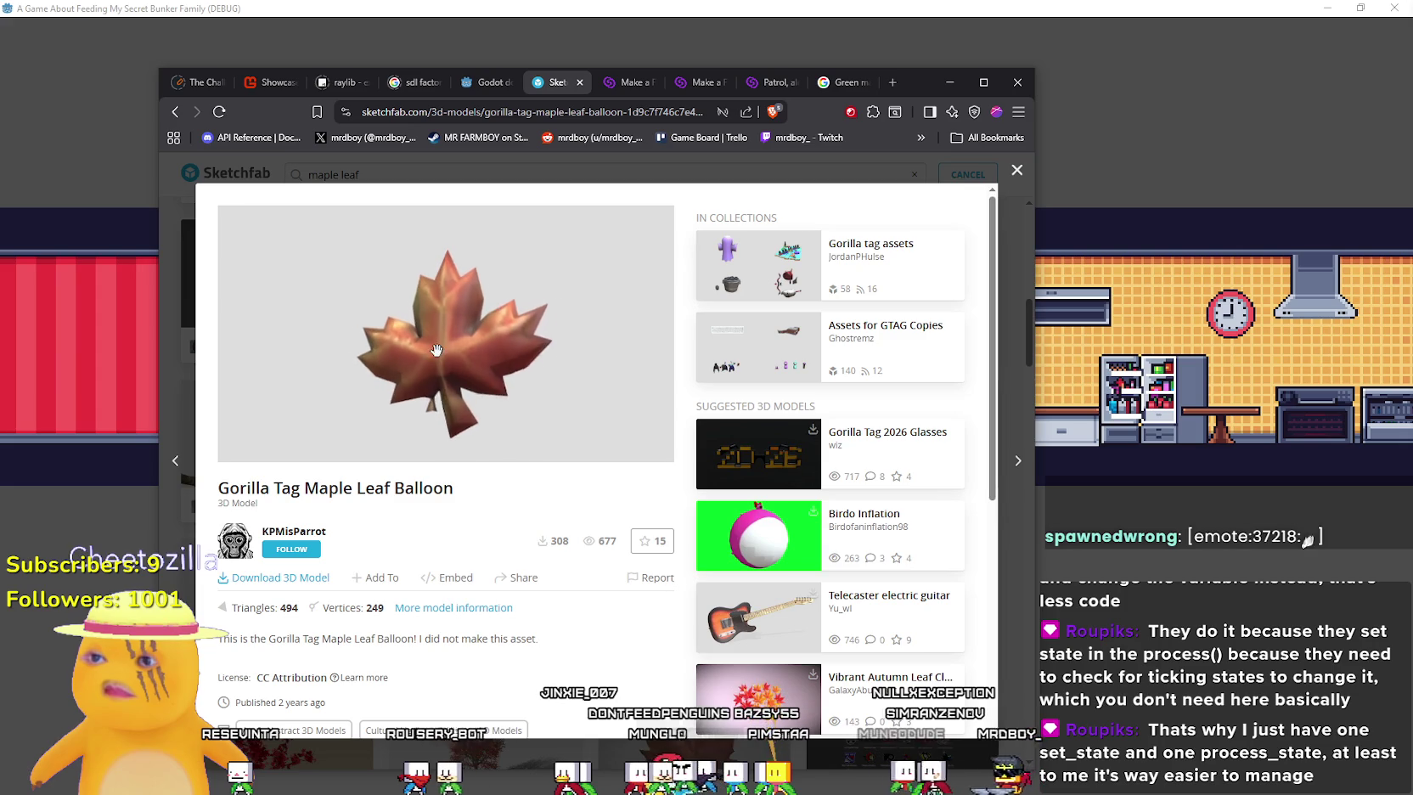
pyautogui.scroll(5, 436, 350)
pyautogui.moveTo(438, 333); pyautogui.dragTo(495, 527)
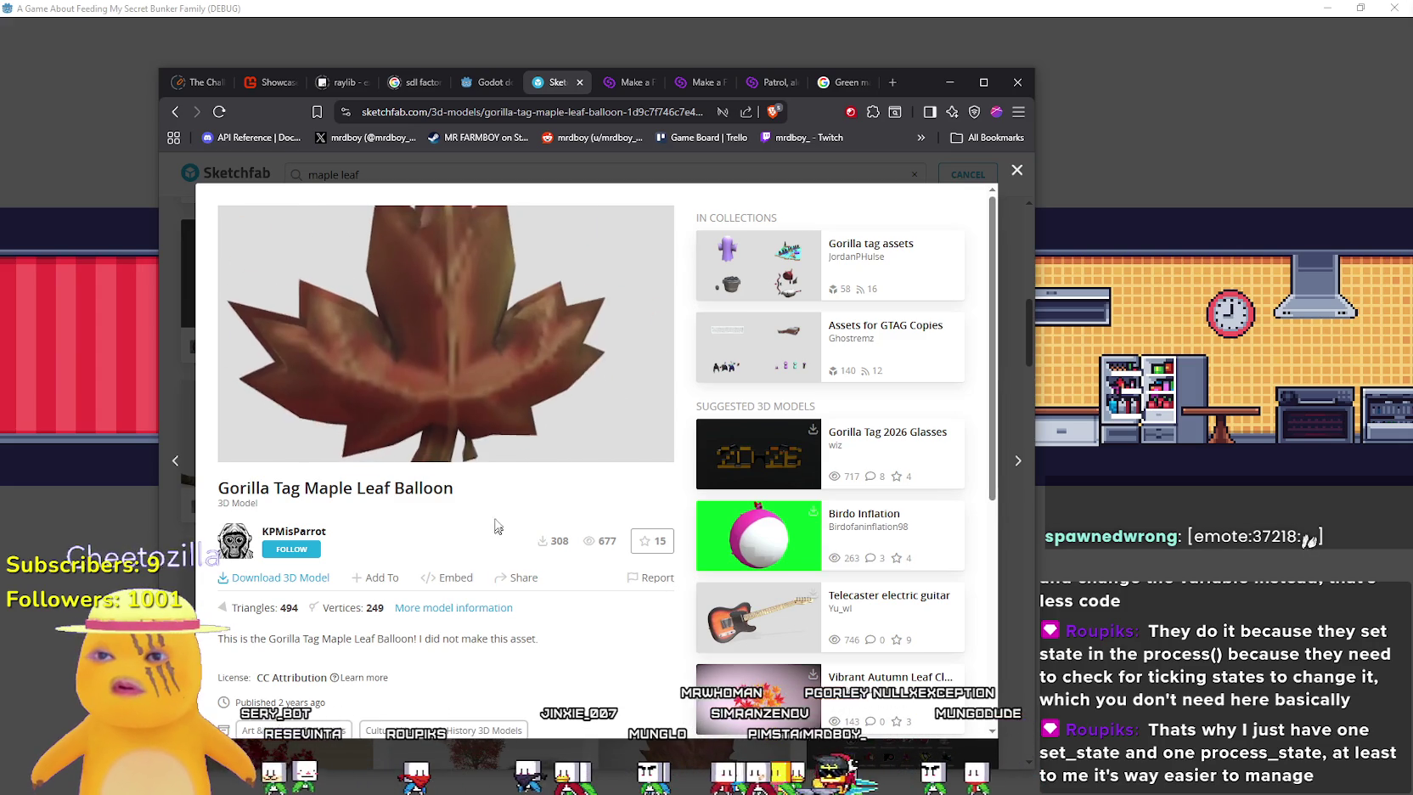
pyautogui.click(1019, 176)
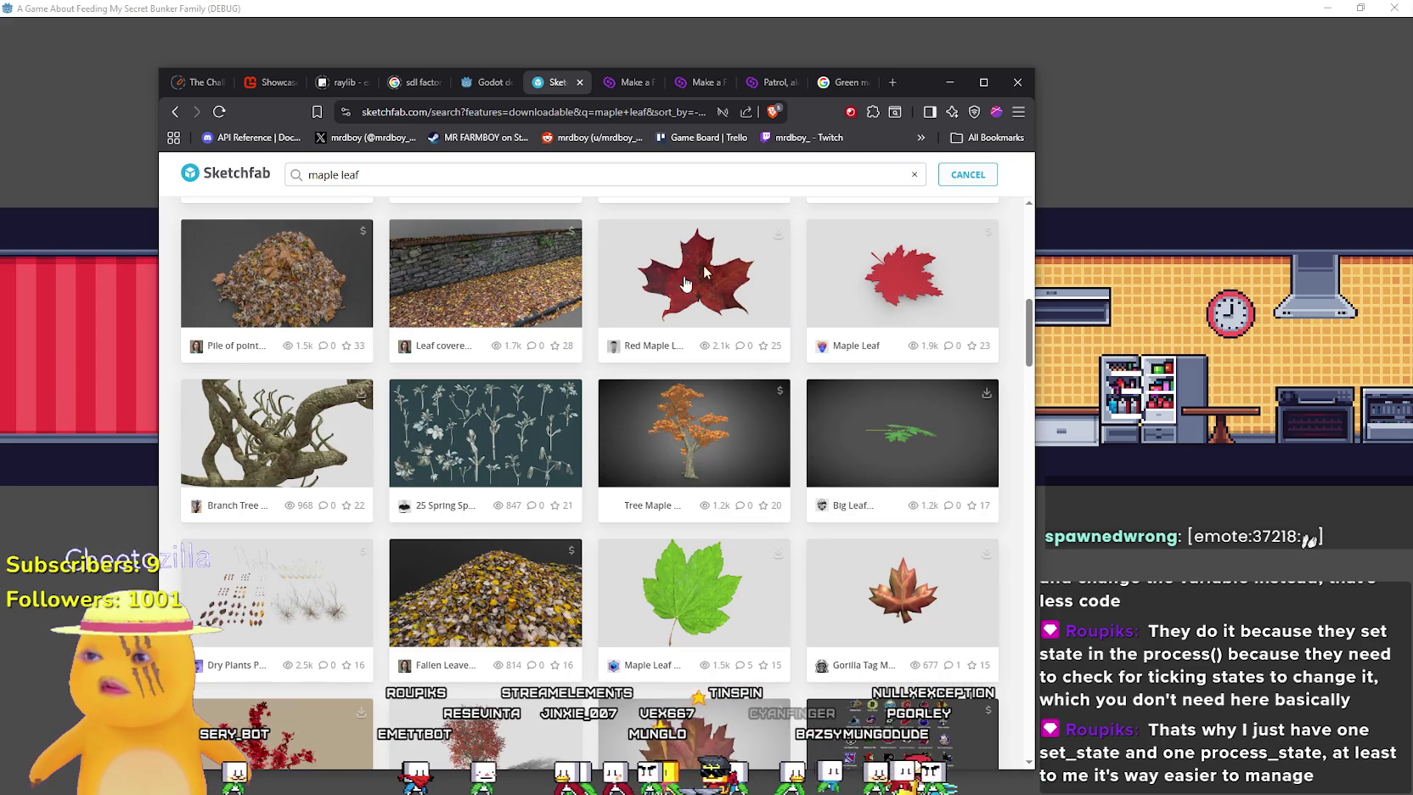
# Preview and rotate the Maple Leaf 1x4k Normals and Texture free model, then close it
pyautogui.scroll(-2, 408, 599)
pyautogui.scroll(-1, 694, 381)
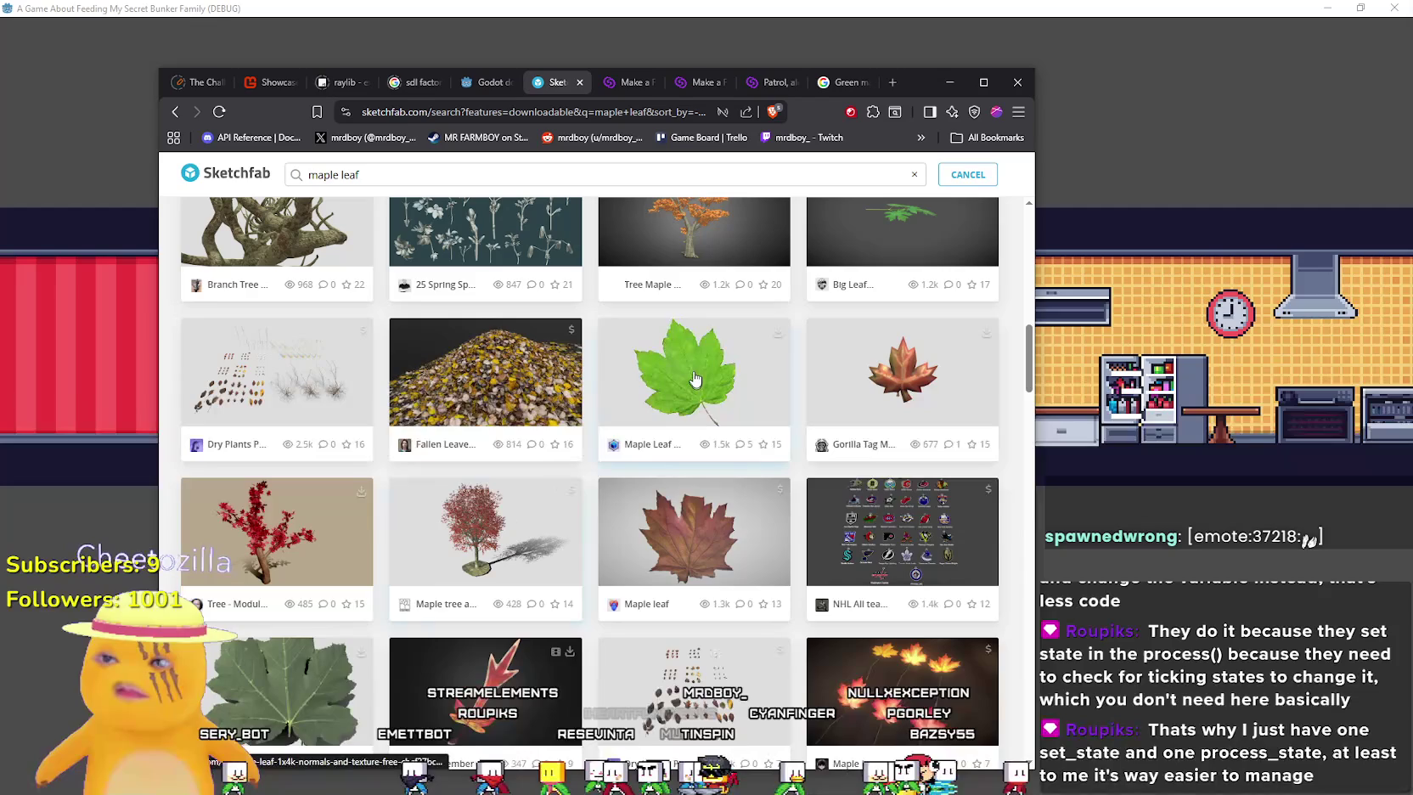
pyautogui.click(695, 379)
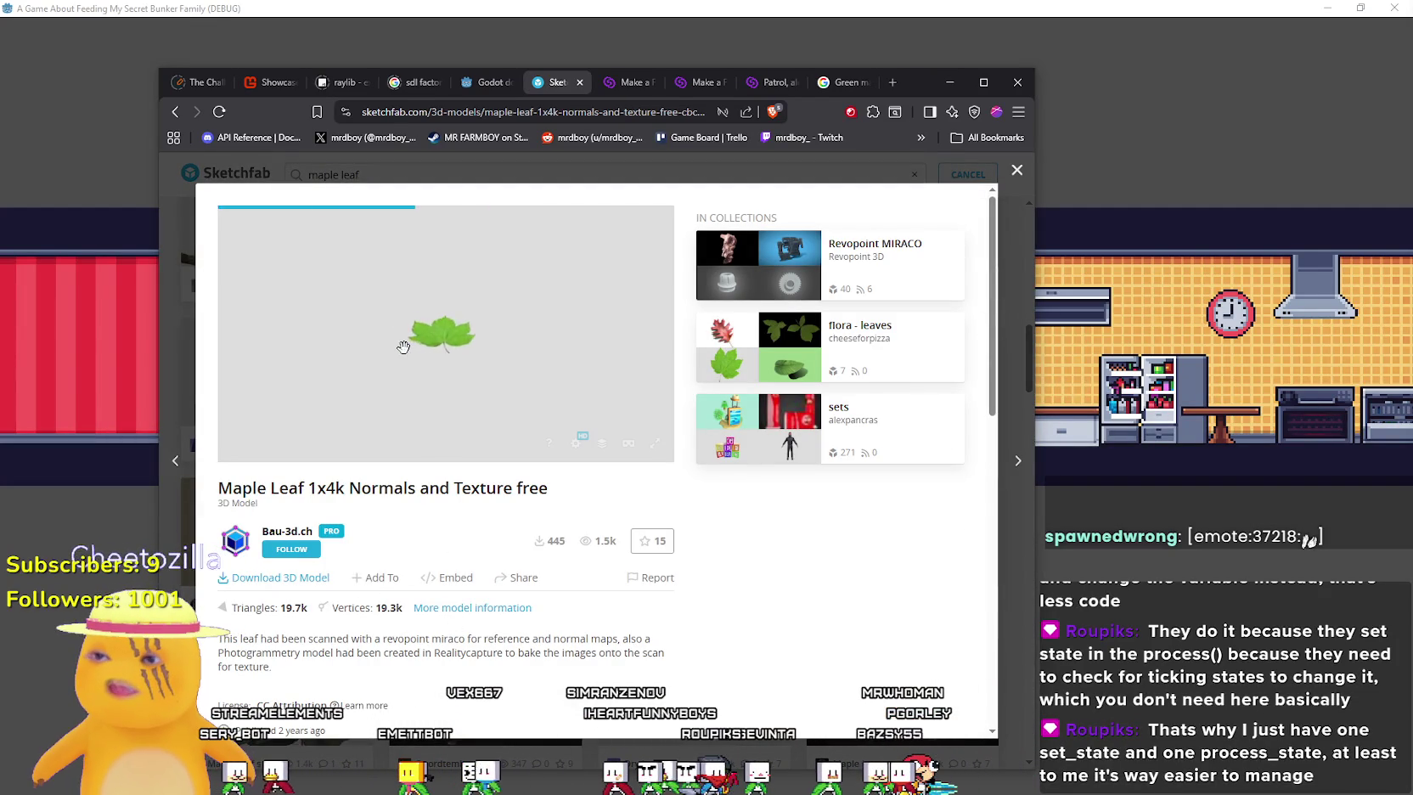
pyautogui.scroll(3, 409, 326)
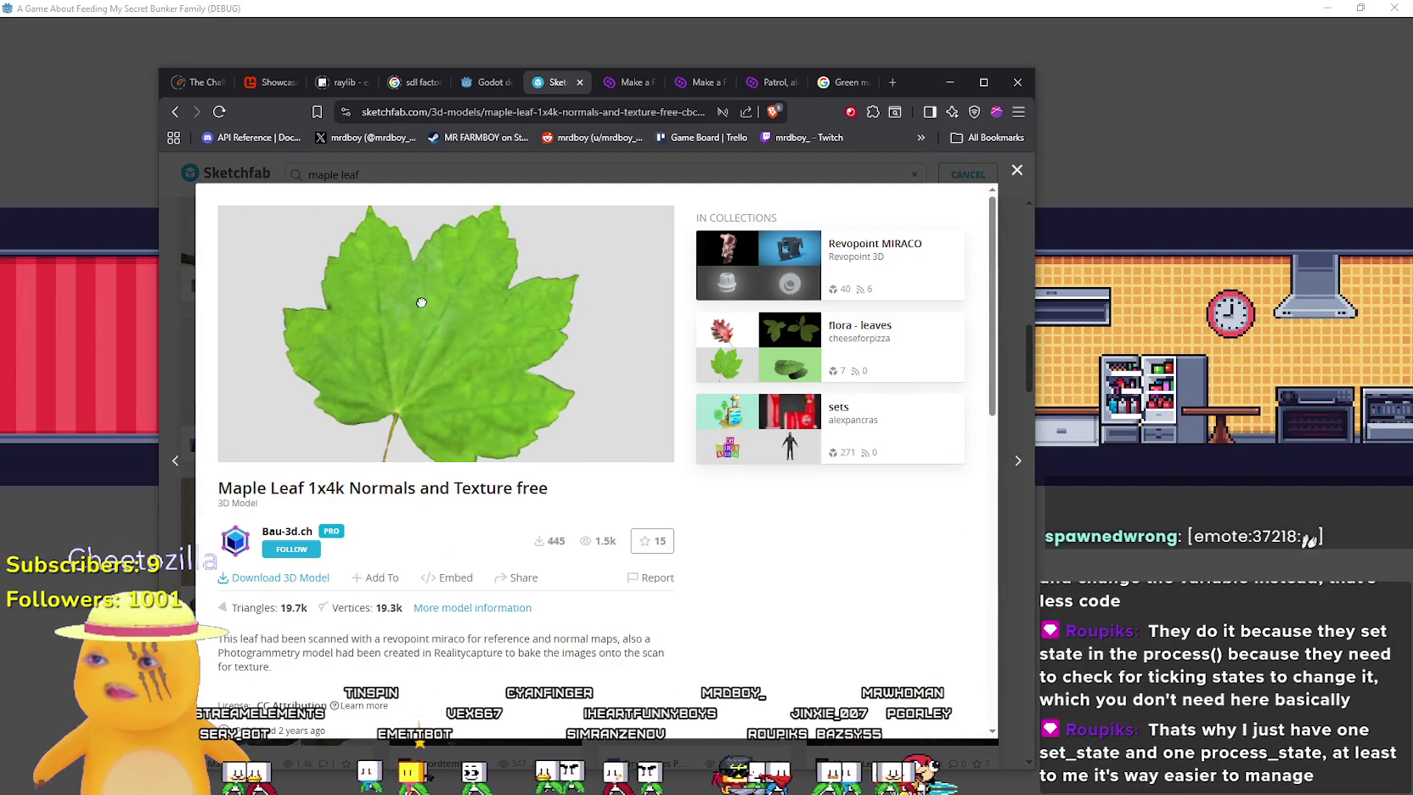
pyautogui.moveTo(477, 271); pyautogui.dragTo(476, 363)
pyautogui.scroll(-3, 459, 374)
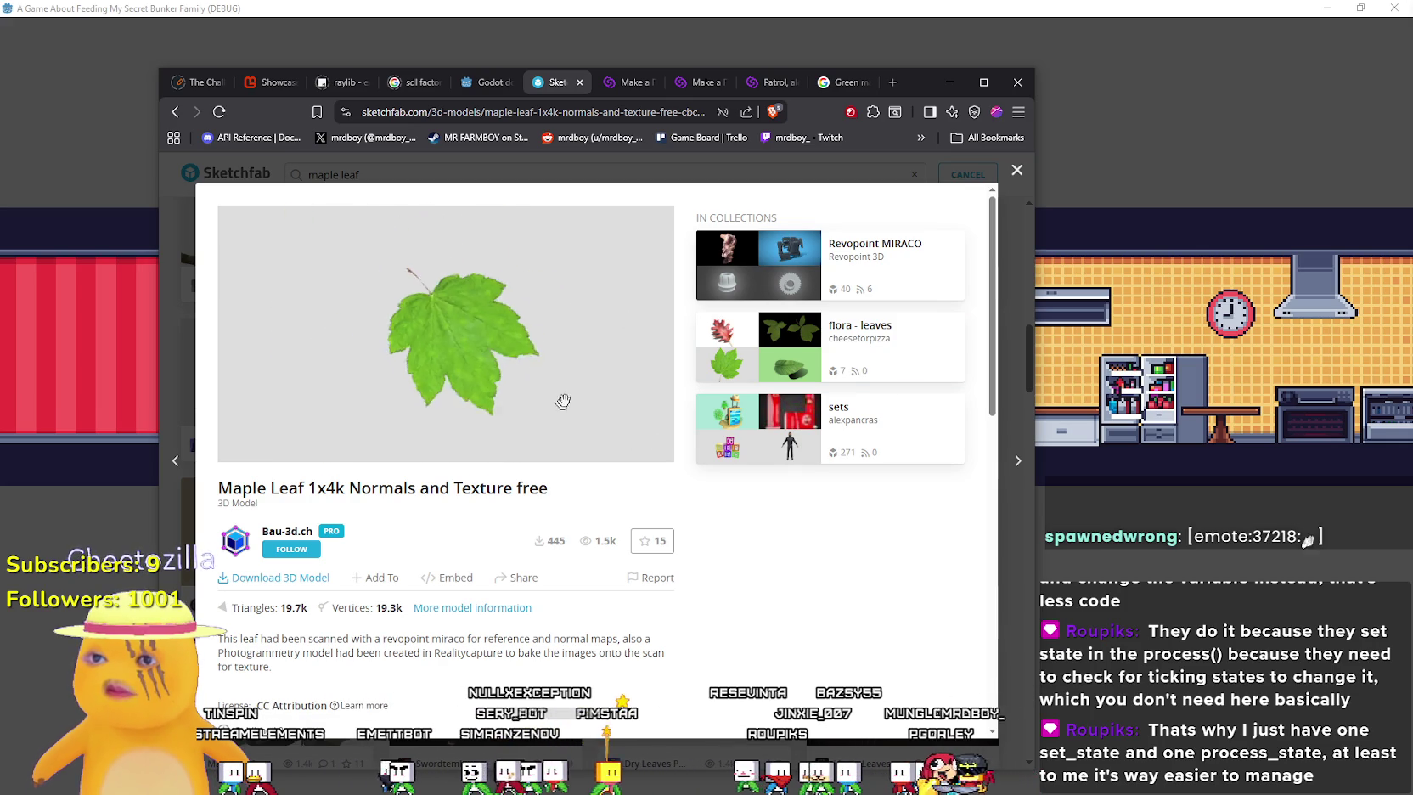
pyautogui.scroll(-3, 595, 425)
pyautogui.scroll(2, 594, 424)
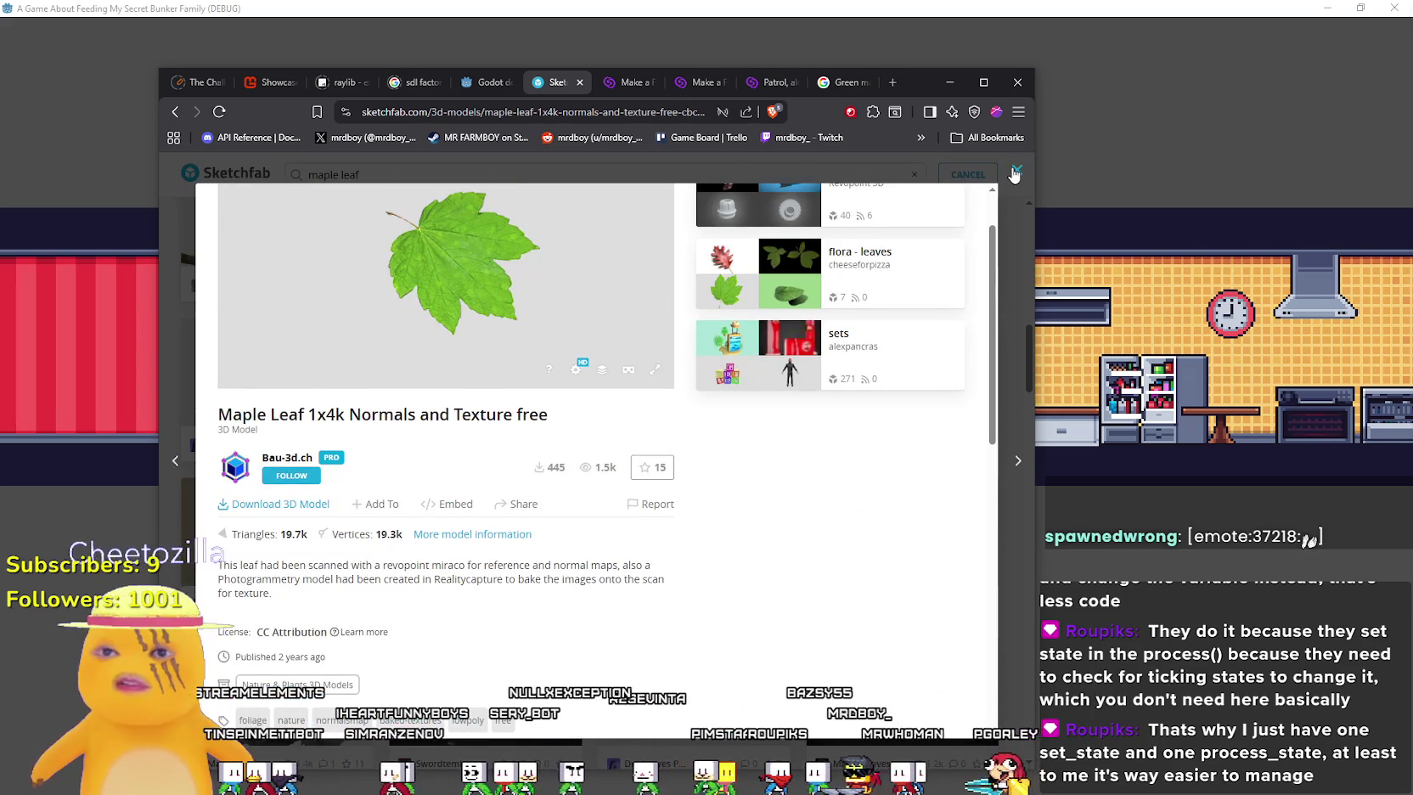
pyautogui.click(1015, 171)
# Inspect the green Maple Leaf model edge-on and with a reset view, then close it
pyautogui.scroll(-8, 313, 555)
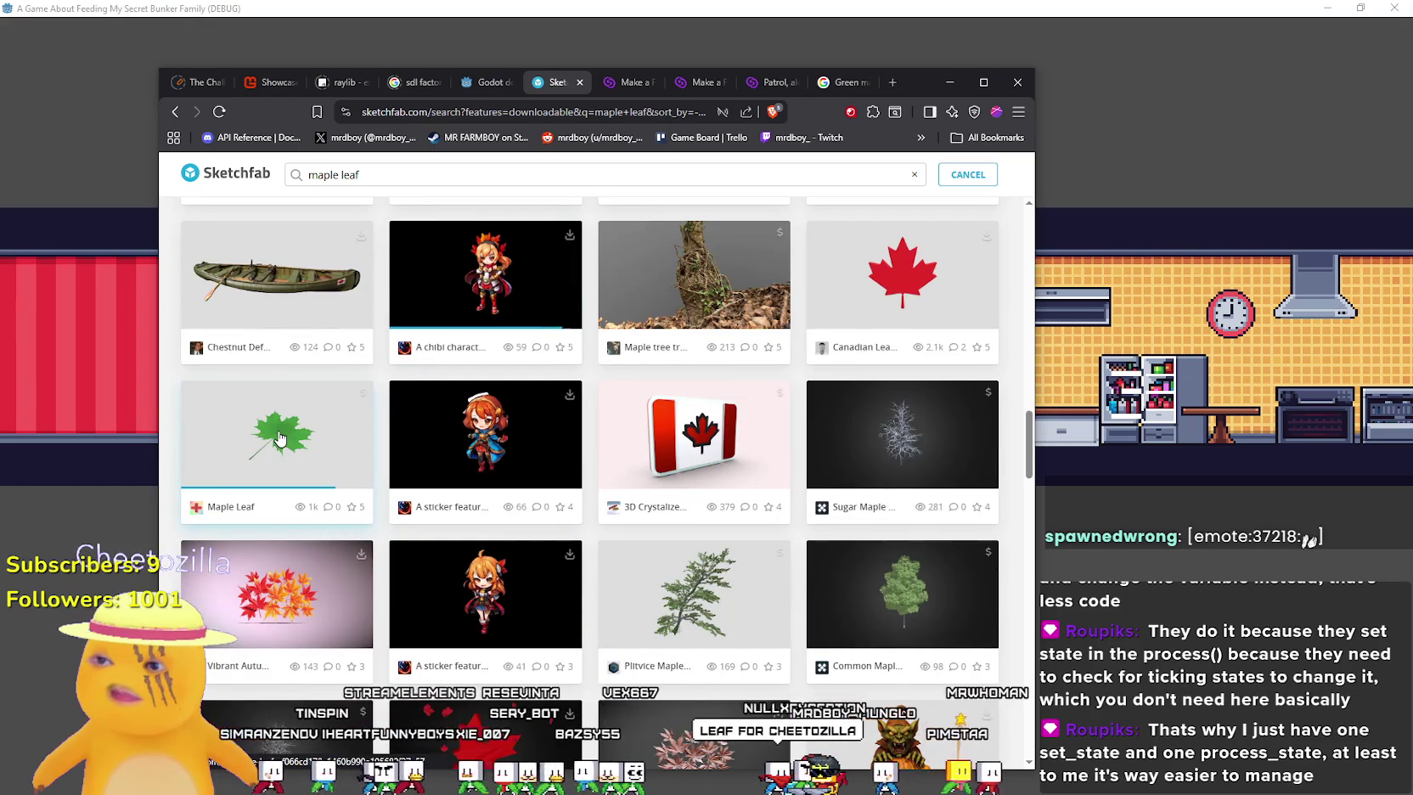
pyautogui.click(279, 447)
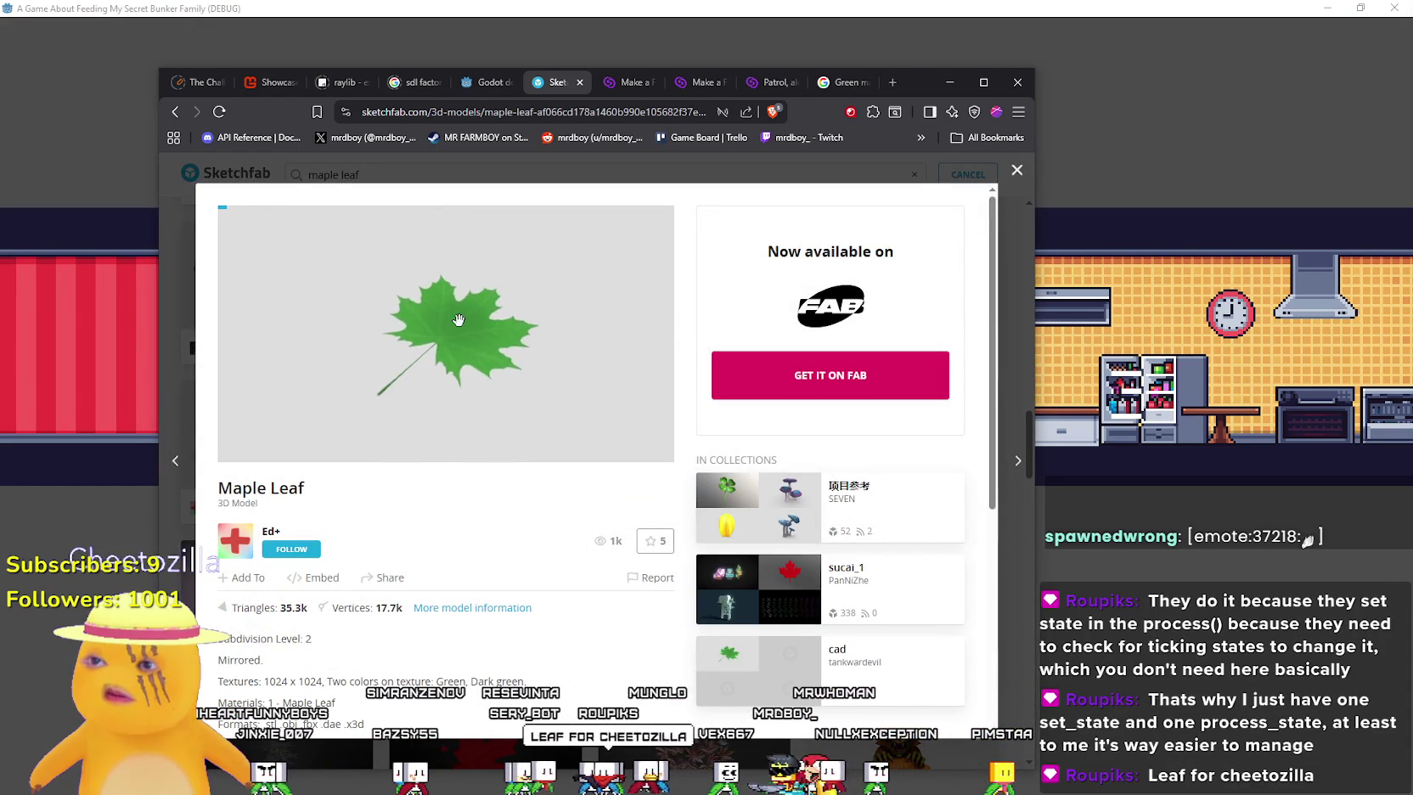
pyautogui.scroll(6, 454, 314)
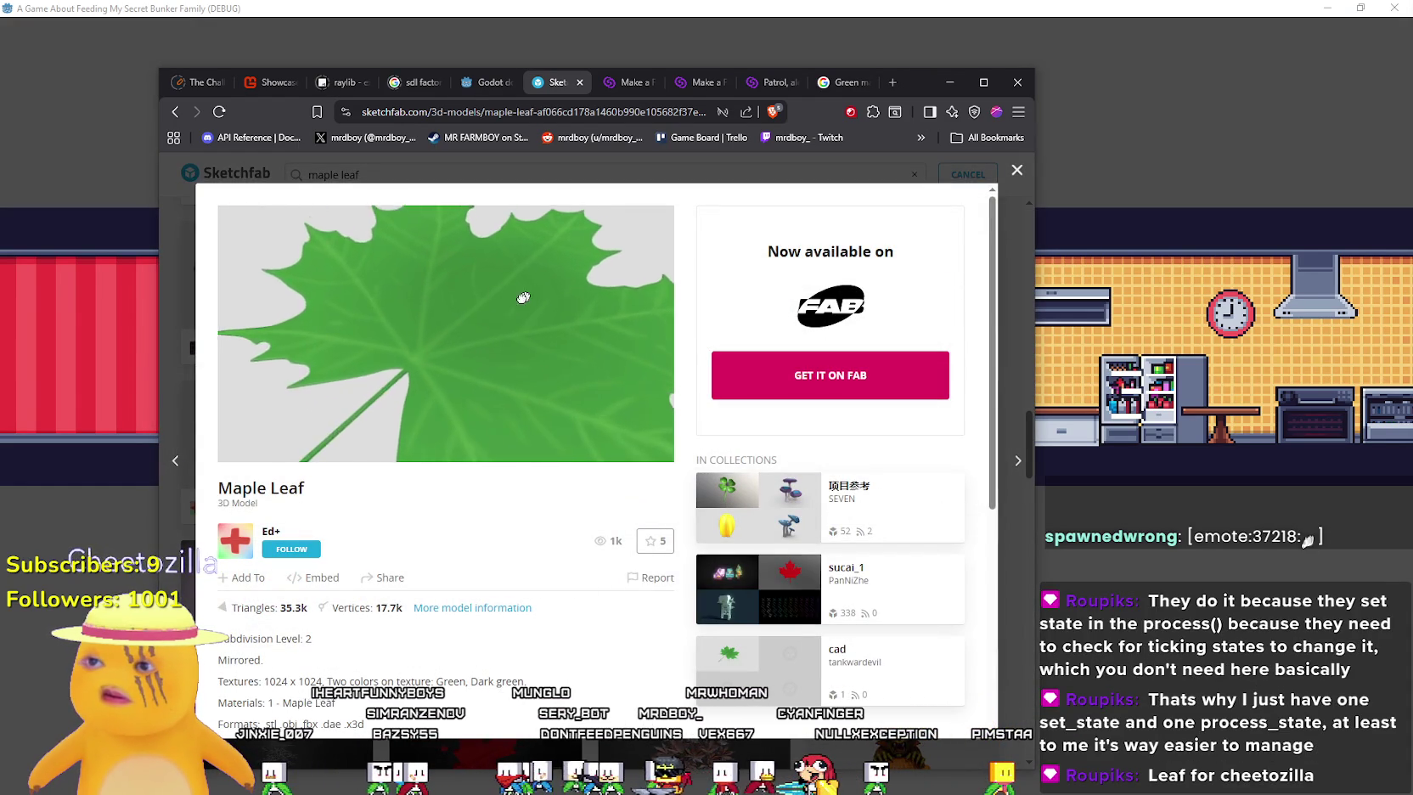
pyautogui.moveTo(385, 278); pyautogui.dragTo(379, 317)
pyautogui.doubleClick(380, 316)
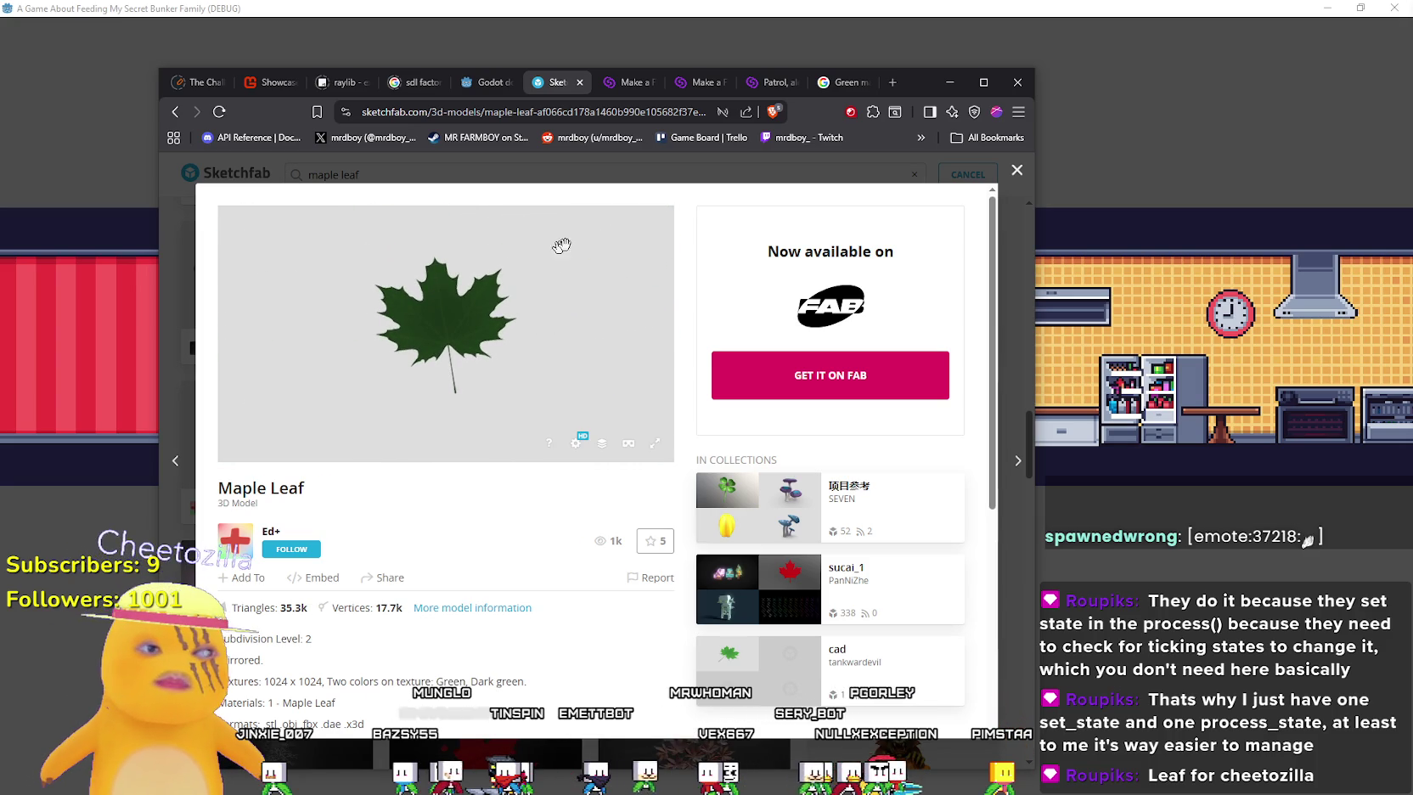
pyautogui.click(1018, 175)
# Reopen the green Maple Leaf model and orbit it face-on and stem-up before closing
pyautogui.scroll(3, 689, 528)
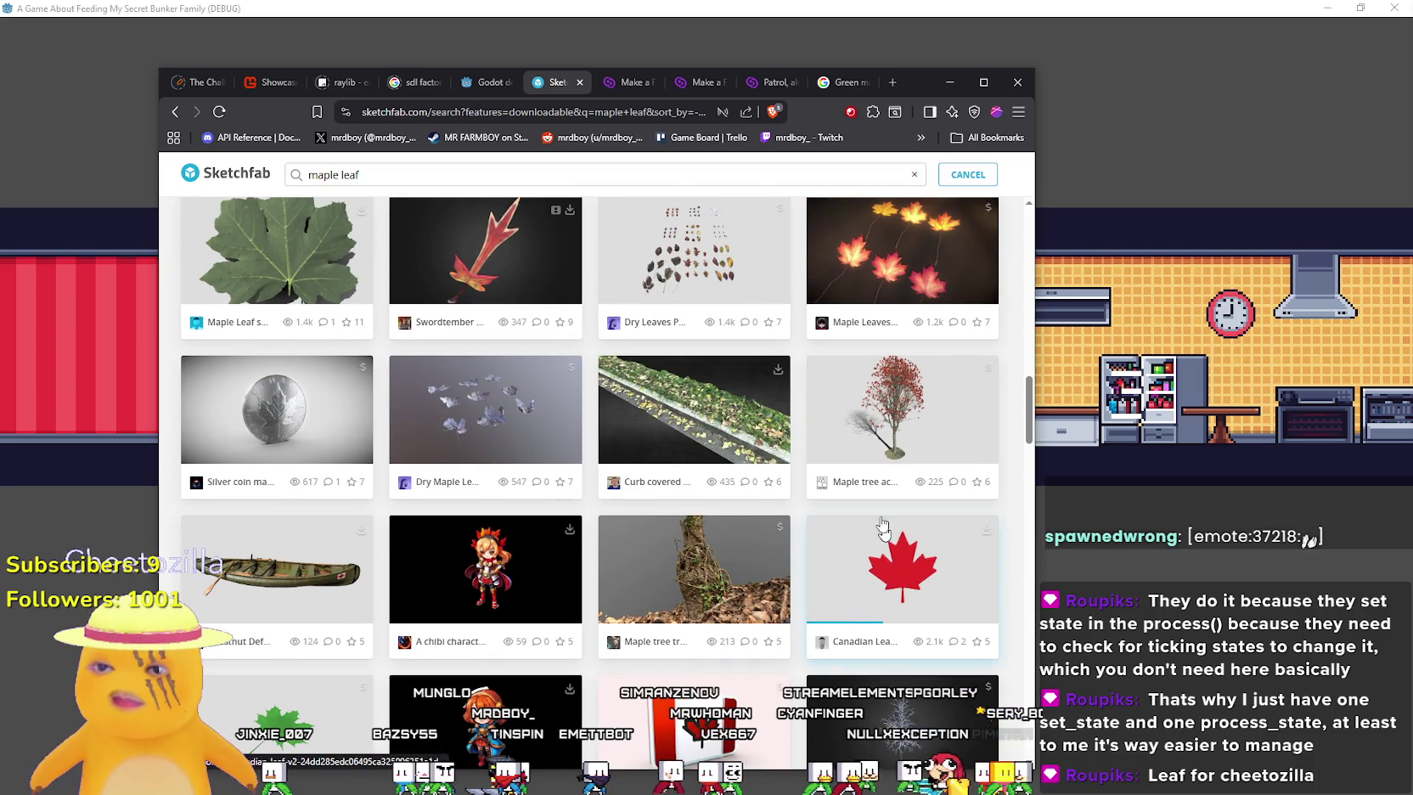
pyautogui.scroll(2, 889, 558)
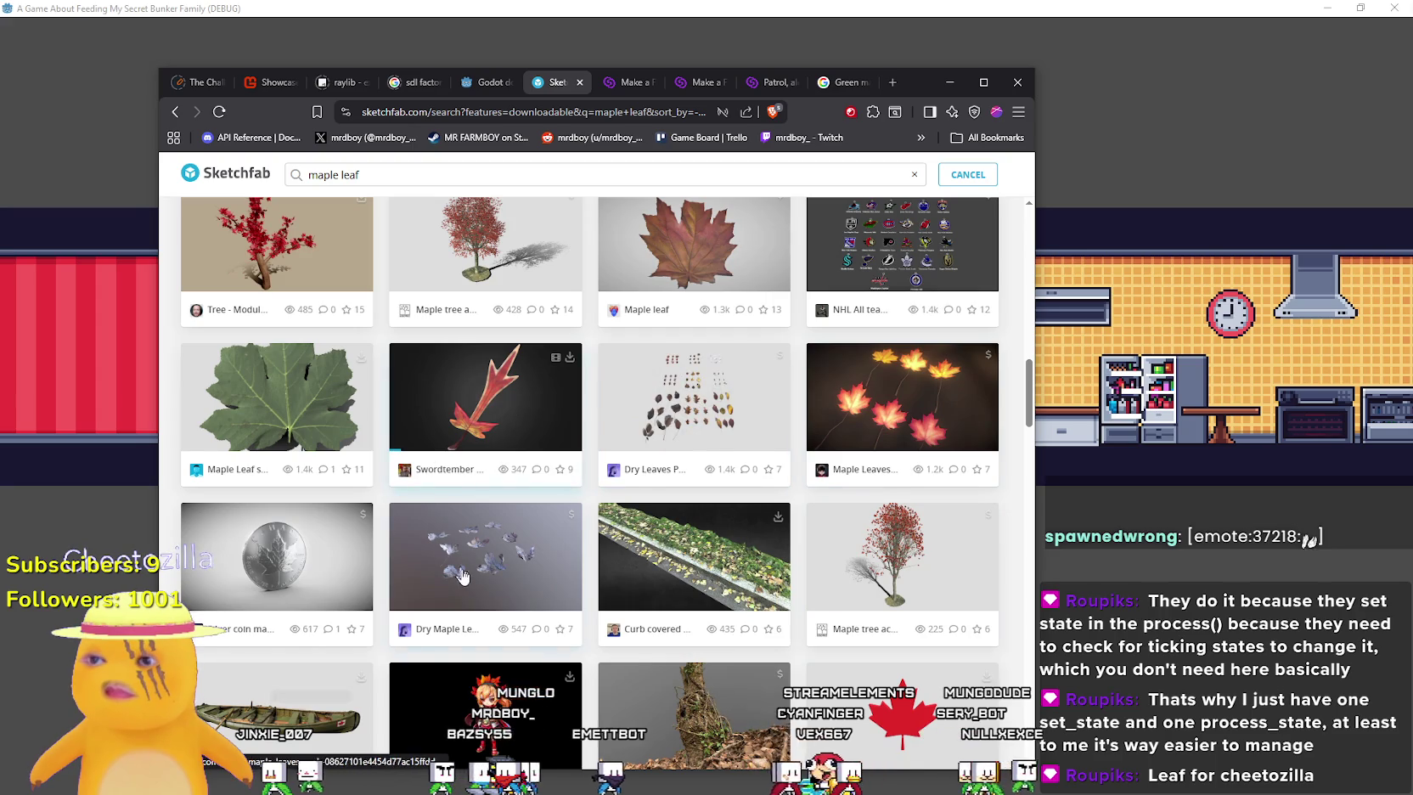
pyautogui.scroll(5, 453, 560)
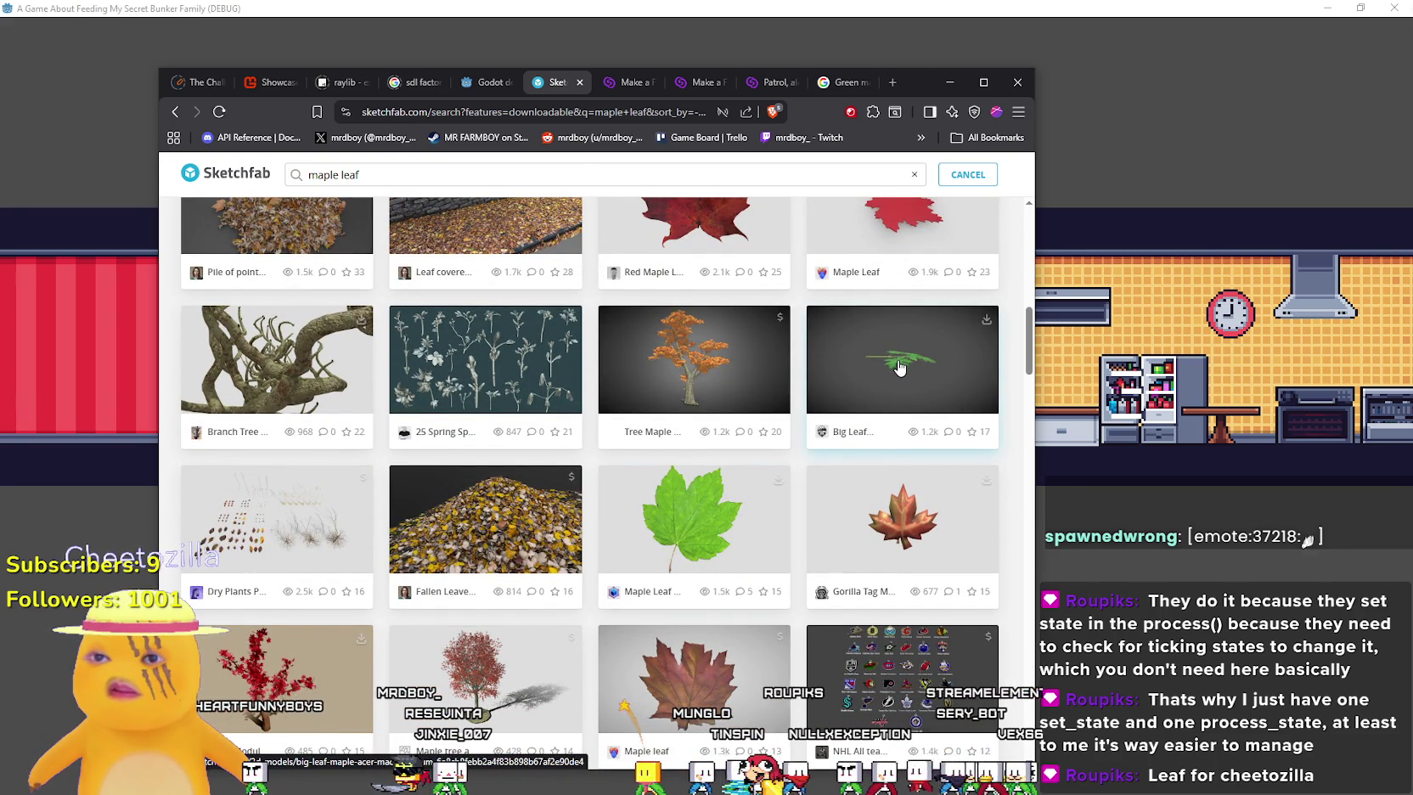
pyautogui.scroll(-10, 686, 490)
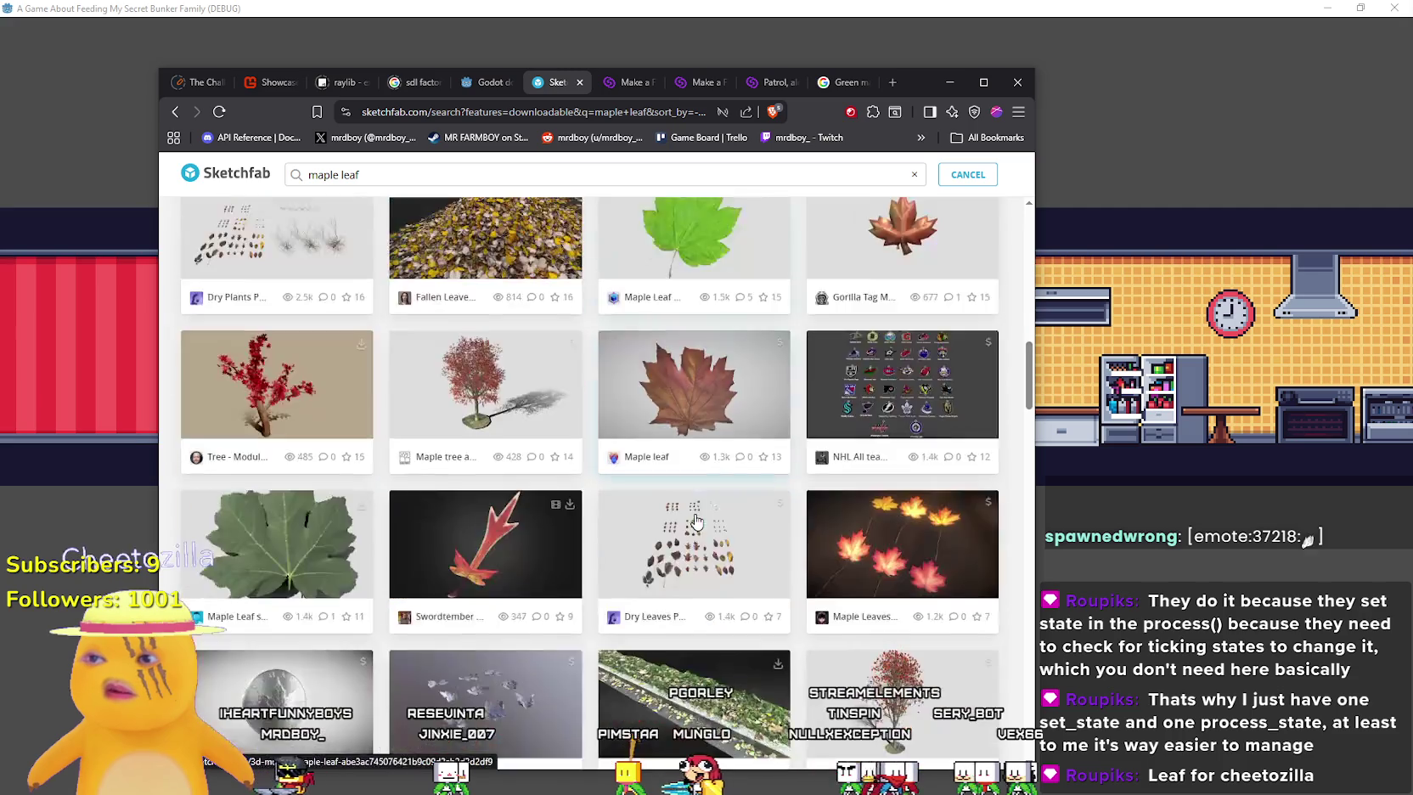
pyautogui.scroll(-4, 685, 490)
pyautogui.scroll(10, 679, 489)
pyautogui.scroll(5, 679, 491)
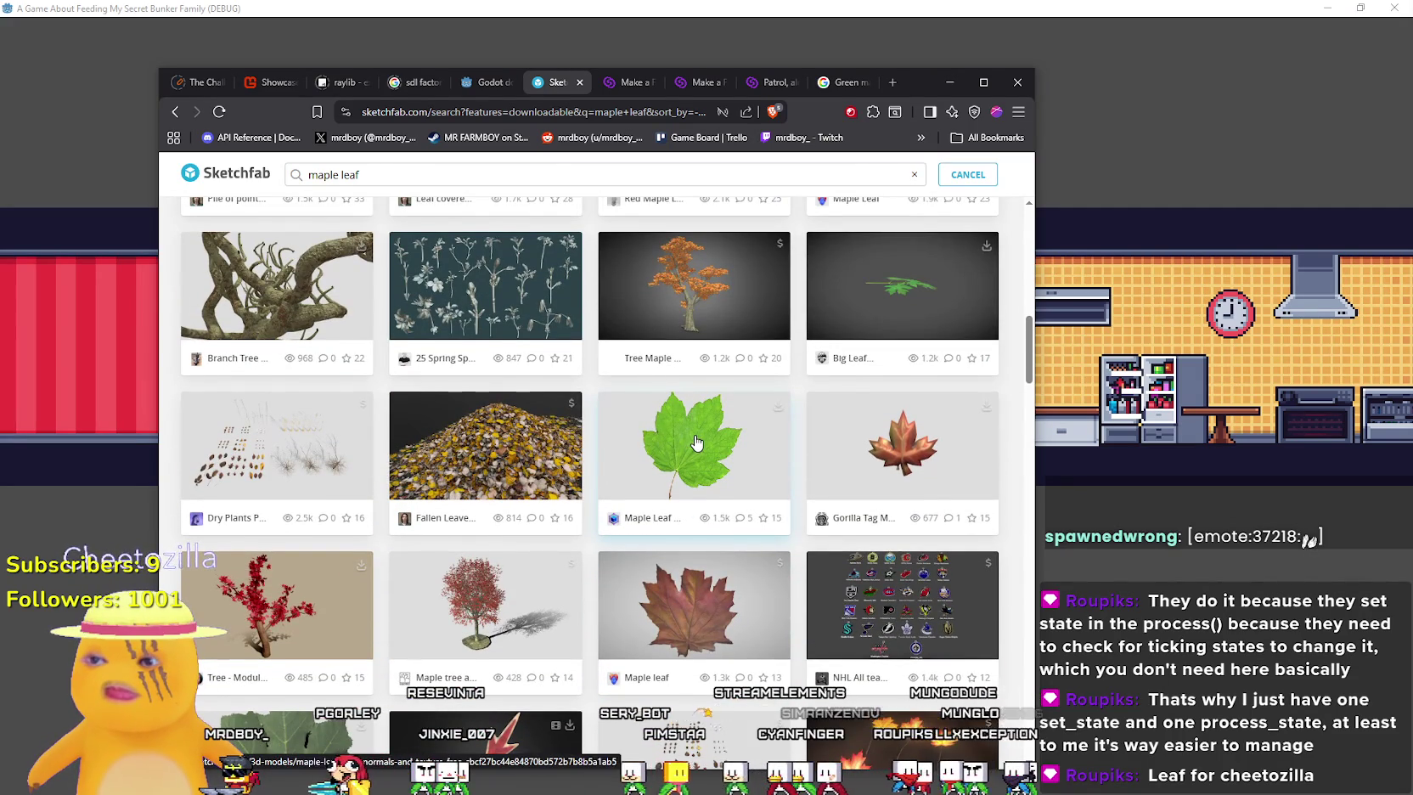
pyautogui.scroll(-1, 678, 622)
pyautogui.scroll(-10, 309, 495)
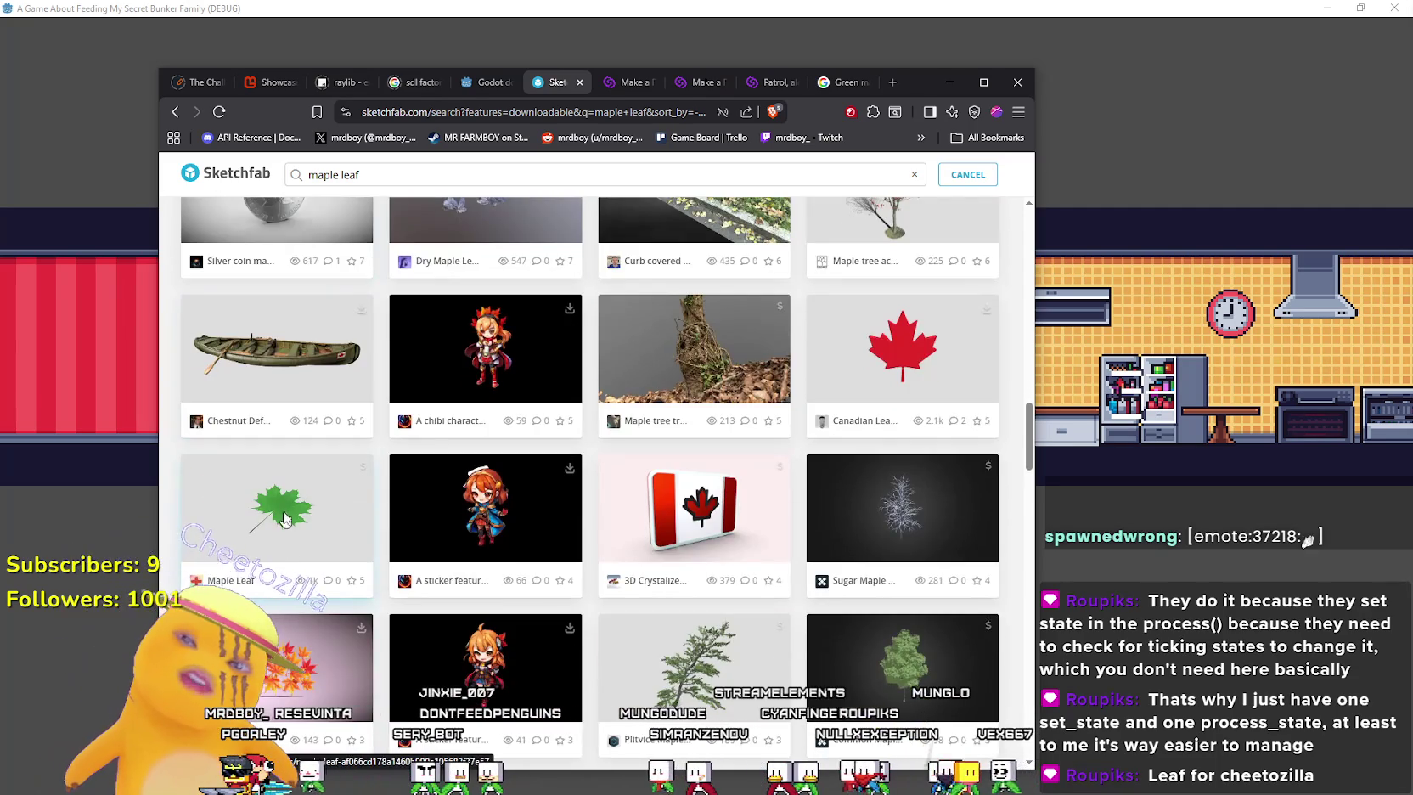
pyautogui.click(285, 519)
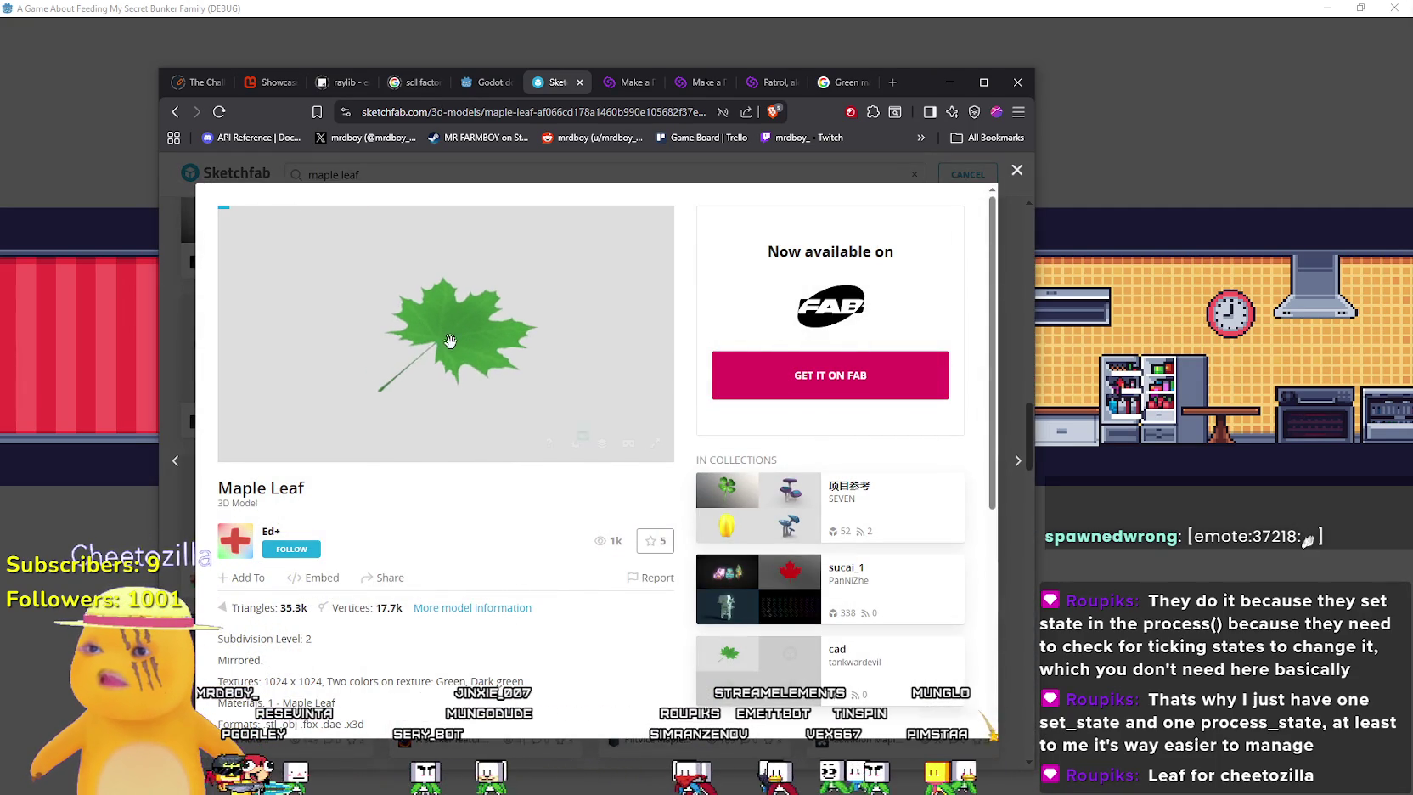
pyautogui.scroll(2, 452, 353)
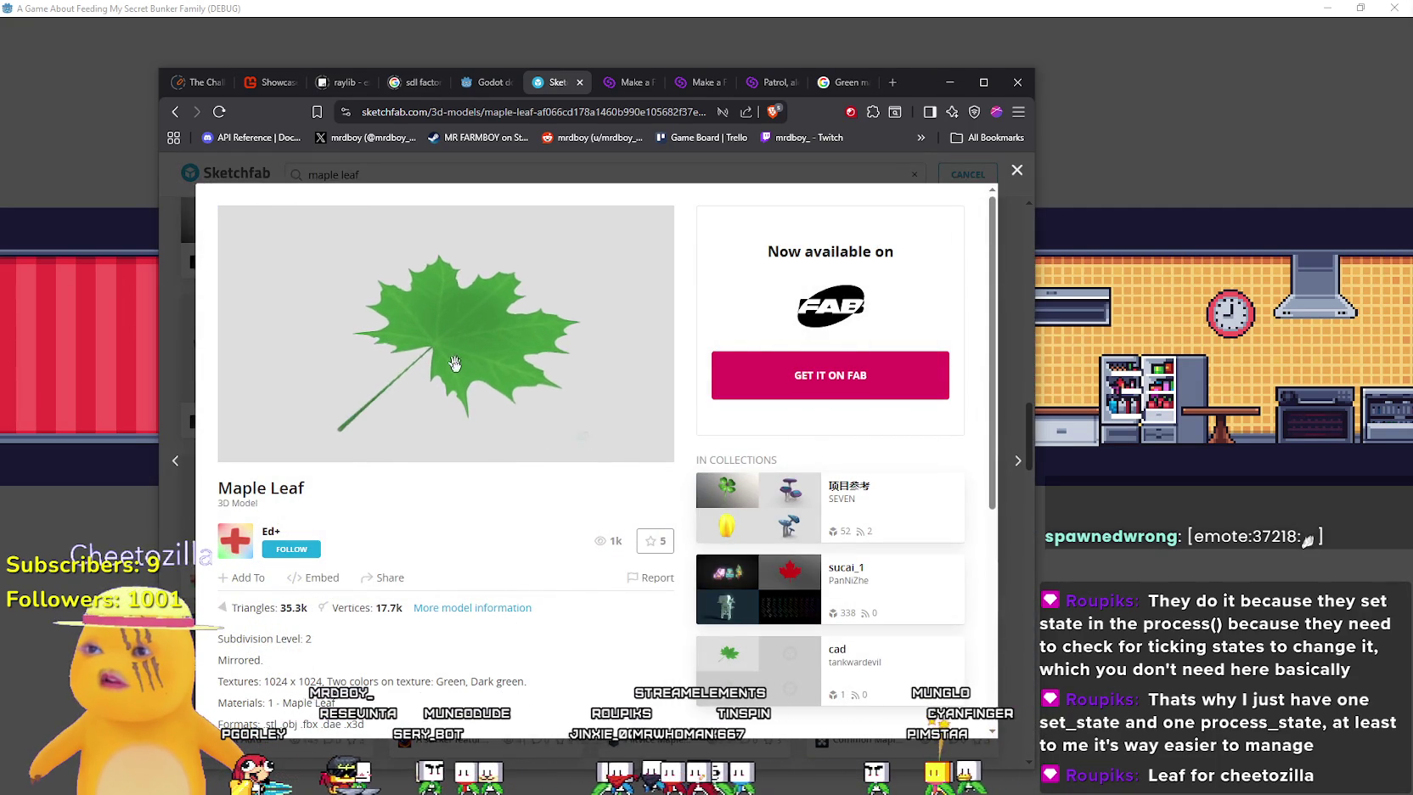
pyautogui.moveTo(490, 408)
pyautogui.mouseDown()
pyautogui.moveTo(520, 403)
pyautogui.moveTo(409, 340)
pyautogui.mouseUp()
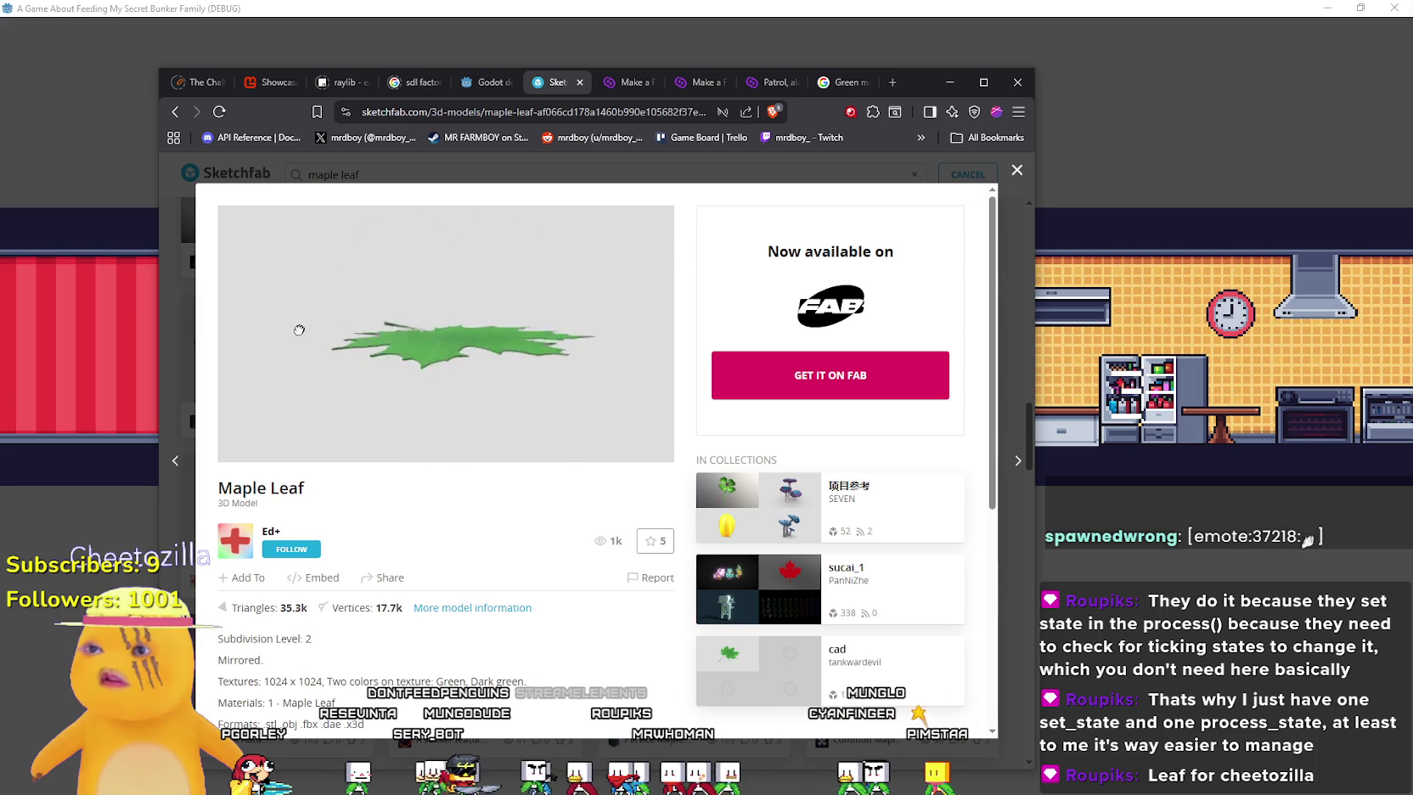
pyautogui.moveTo(301, 324); pyautogui.dragTo(305, 366)
pyautogui.moveTo(498, 398); pyautogui.dragTo(500, 359)
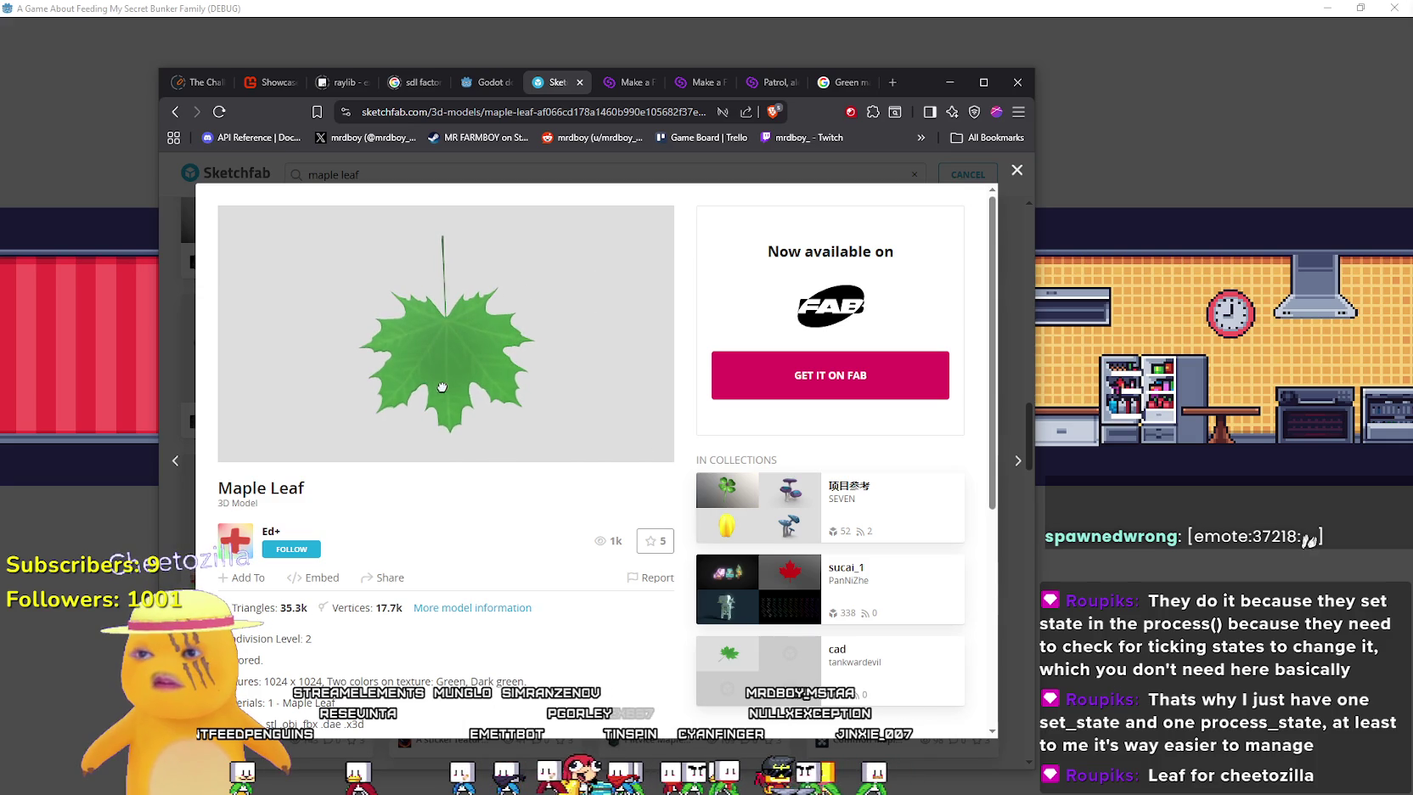
pyautogui.click(1016, 171)
pyautogui.scroll(-5, 688, 535)
# Save the Maple Leaf 1x4k glTF as maple_leaf_1x4k_normals_and_texture_free.zip in Cute Fantasy
pyautogui.click(688, 535)
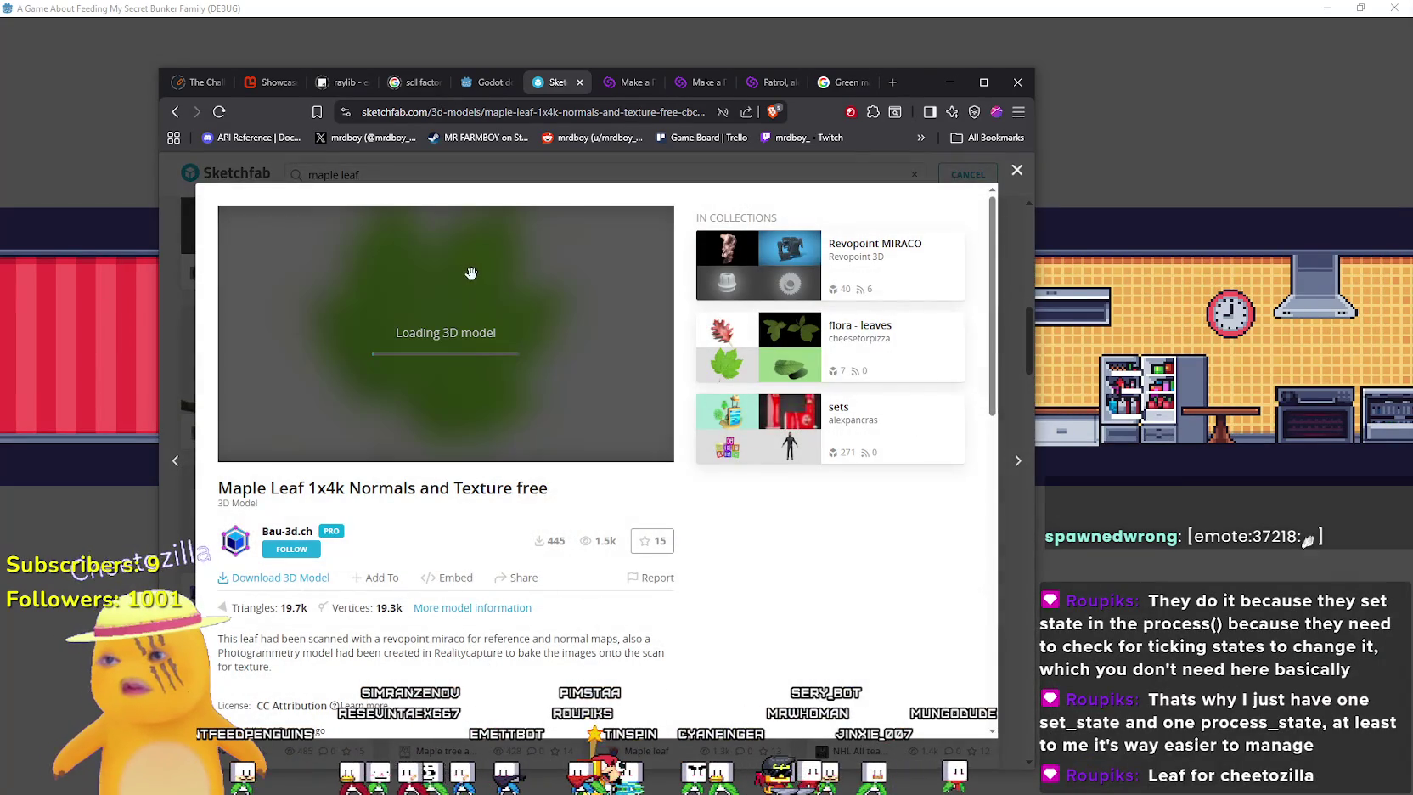
pyautogui.moveTo(462, 312)
pyautogui.mouseDown()
pyautogui.moveTo(348, 401)
pyautogui.moveTo(520, 373)
pyautogui.moveTo(458, 365)
pyautogui.moveTo(445, 391)
pyautogui.moveTo(450, 363)
pyautogui.moveTo(456, 404)
pyautogui.mouseUp()
pyautogui.scroll(-3, 456, 404)
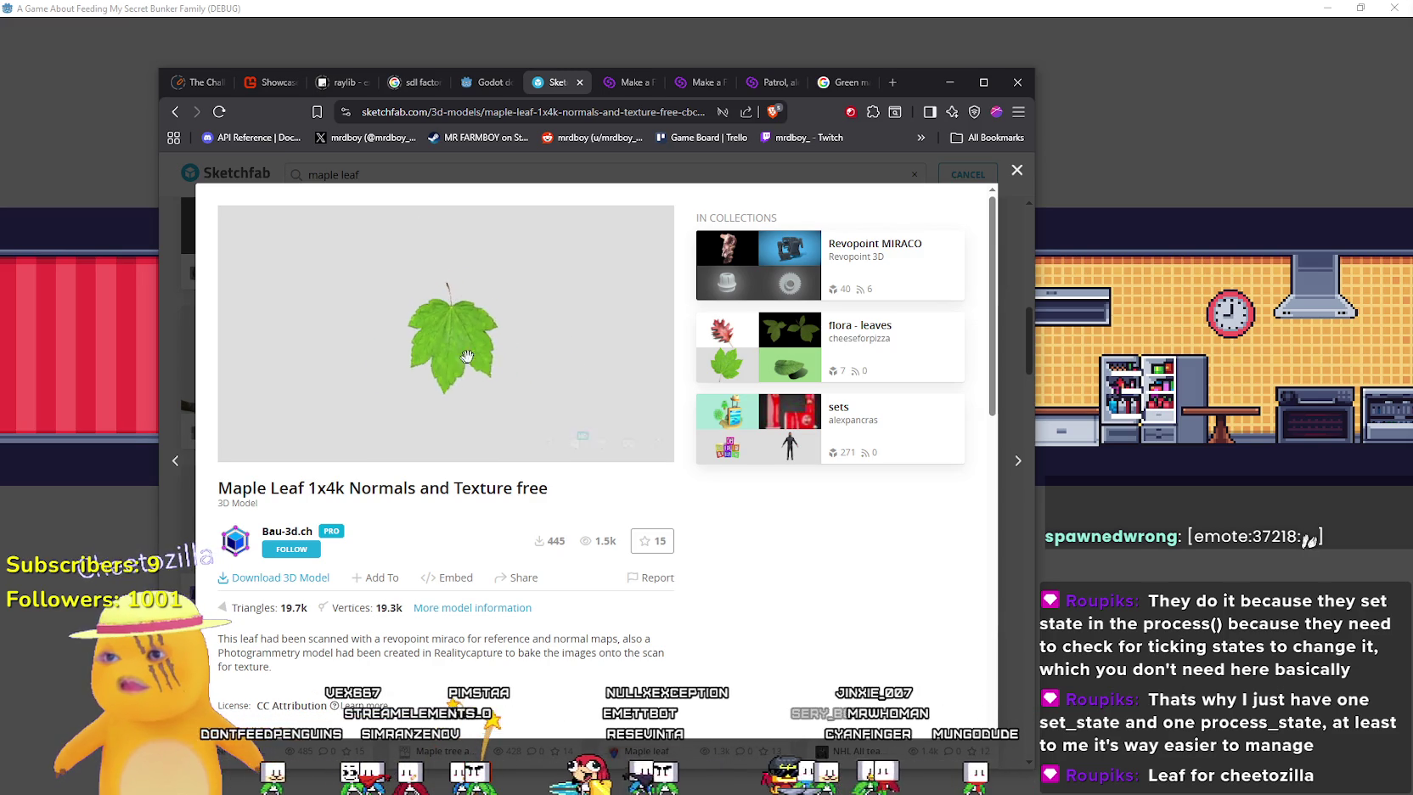
pyautogui.click(282, 578)
pyautogui.scroll(-2, 573, 594)
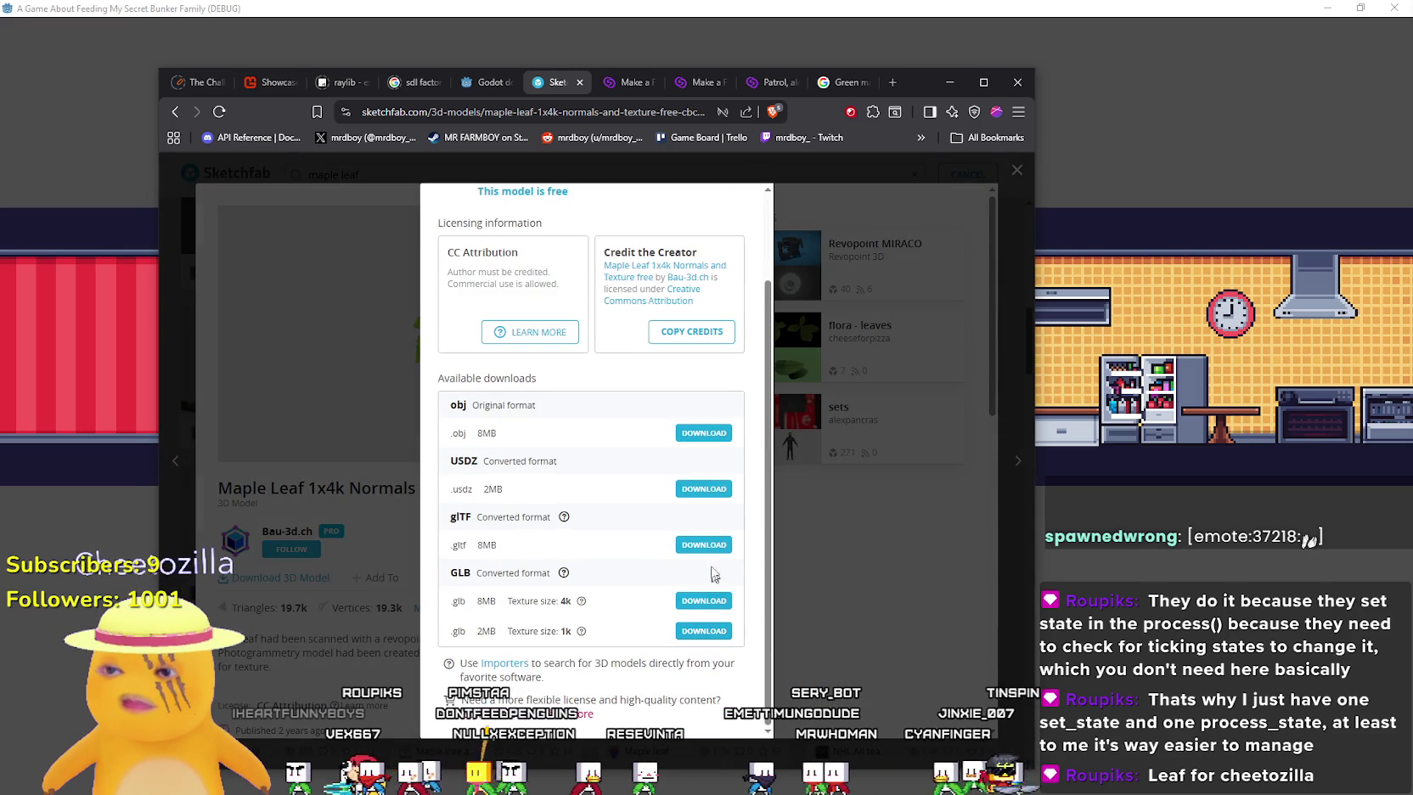
pyautogui.click(704, 547)
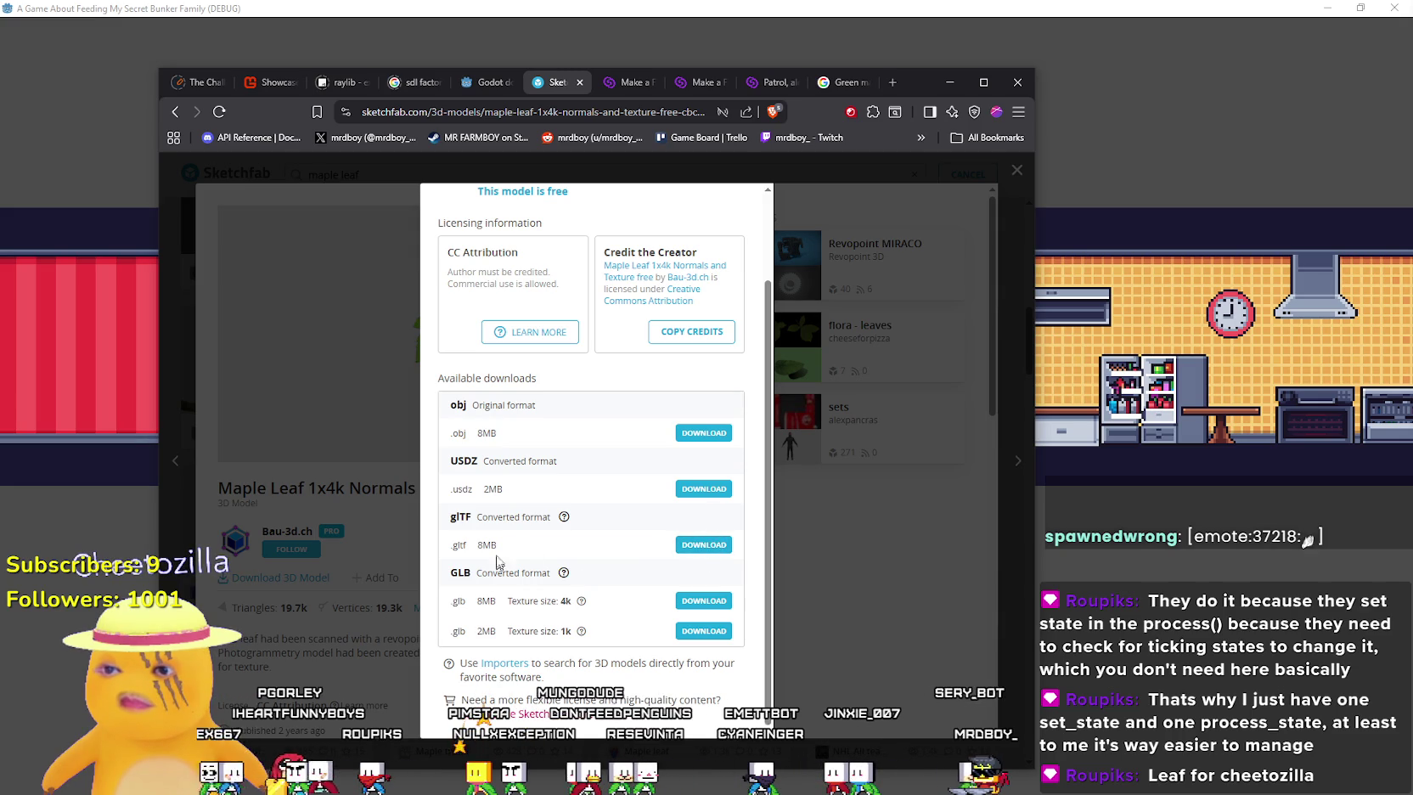
pyautogui.click(712, 543)
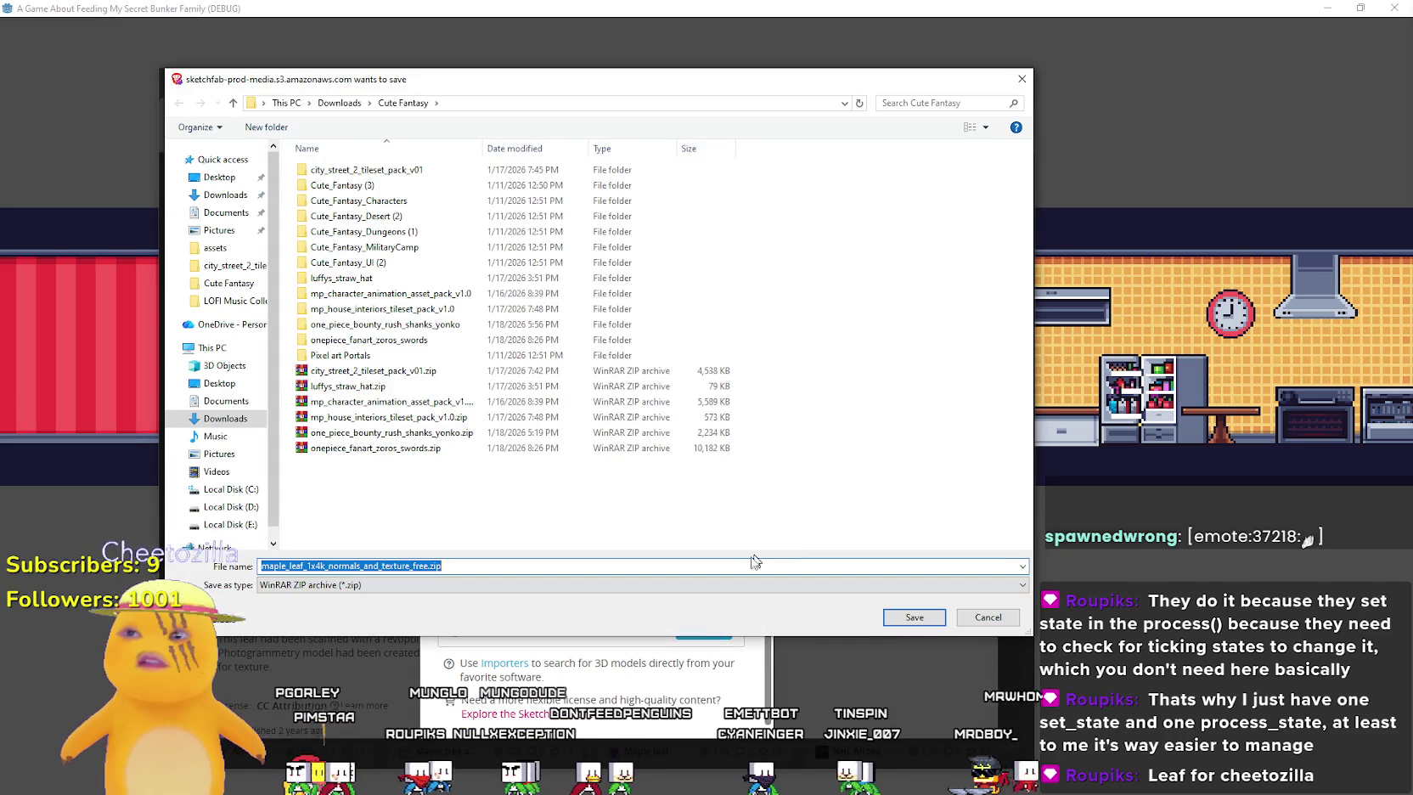
pyautogui.click(934, 616)
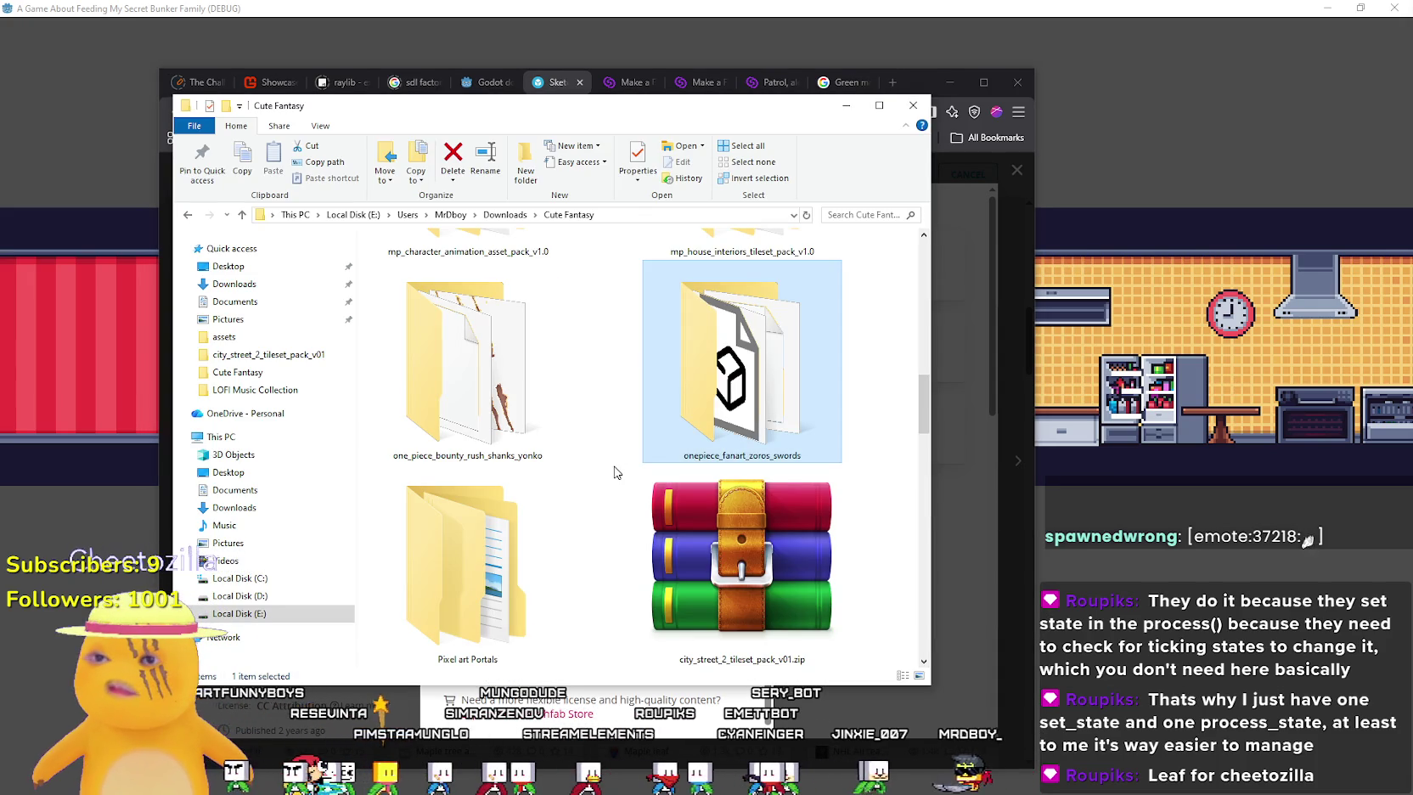
# Switch the Cute Fantasy folder to the Details view
pyautogui.rightClick(611, 465)
pyautogui.moveTo(680, 472)
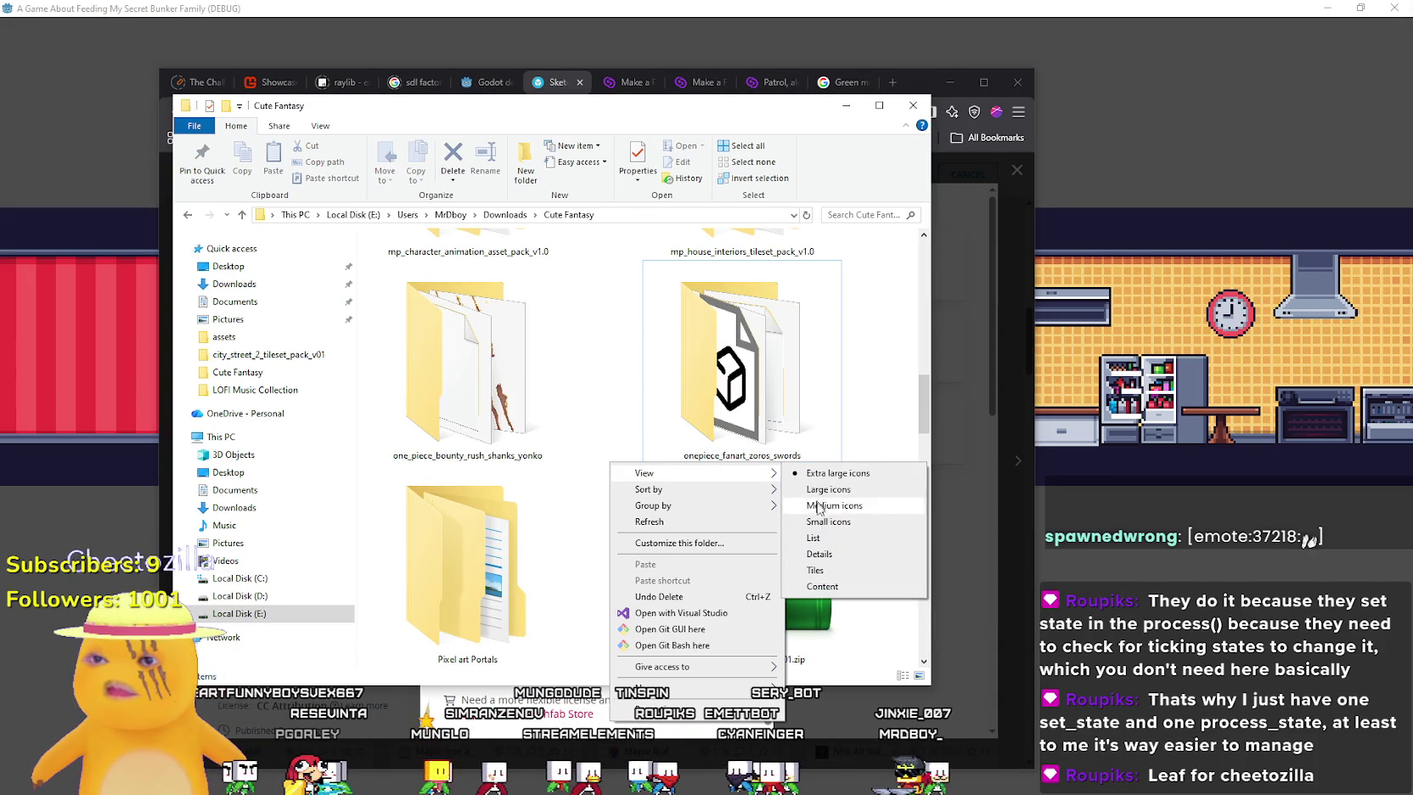
pyautogui.click(819, 553)
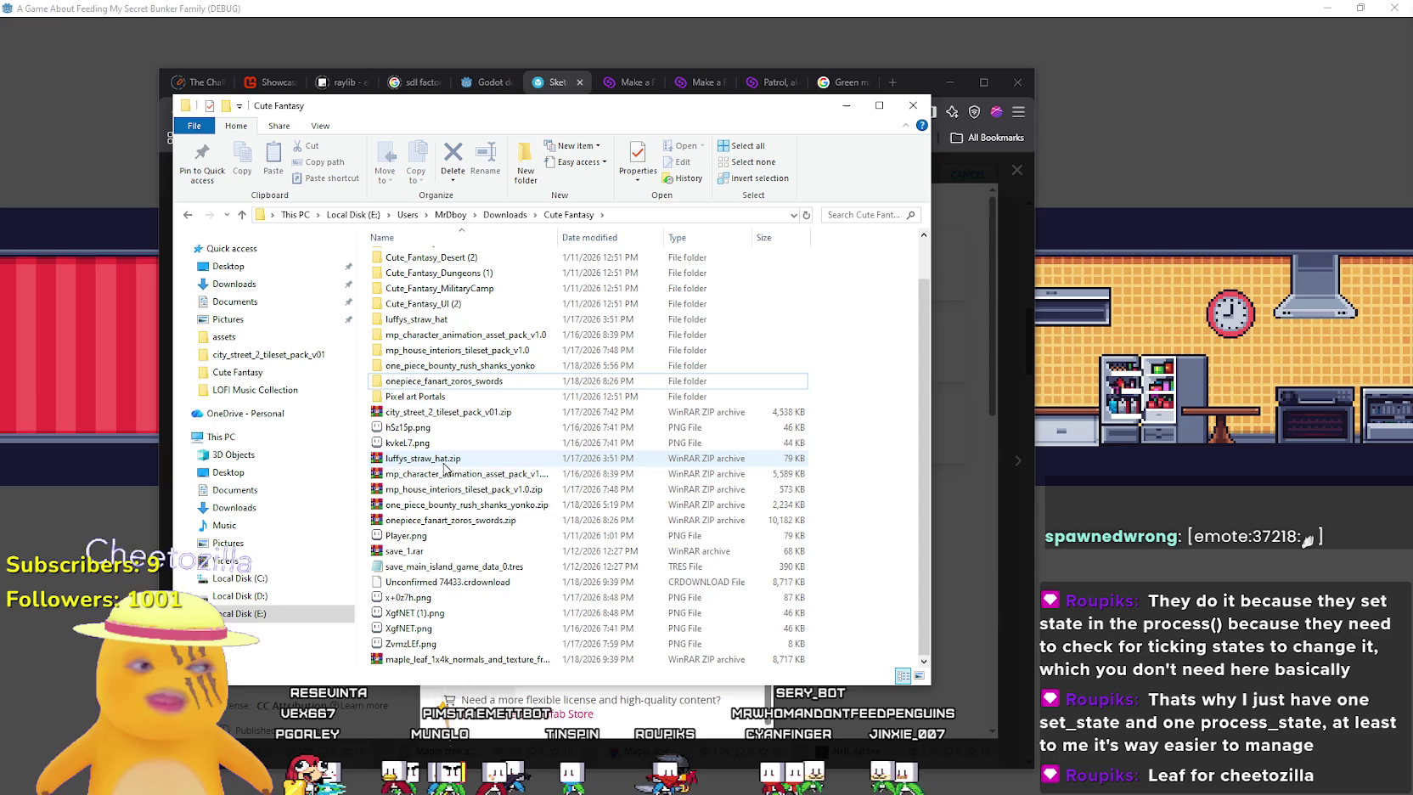
# Extract the maple leaf zip into its own folder, check it, and return to Cute Fantasy
pyautogui.rightClick(501, 660)
pyautogui.click(543, 433)
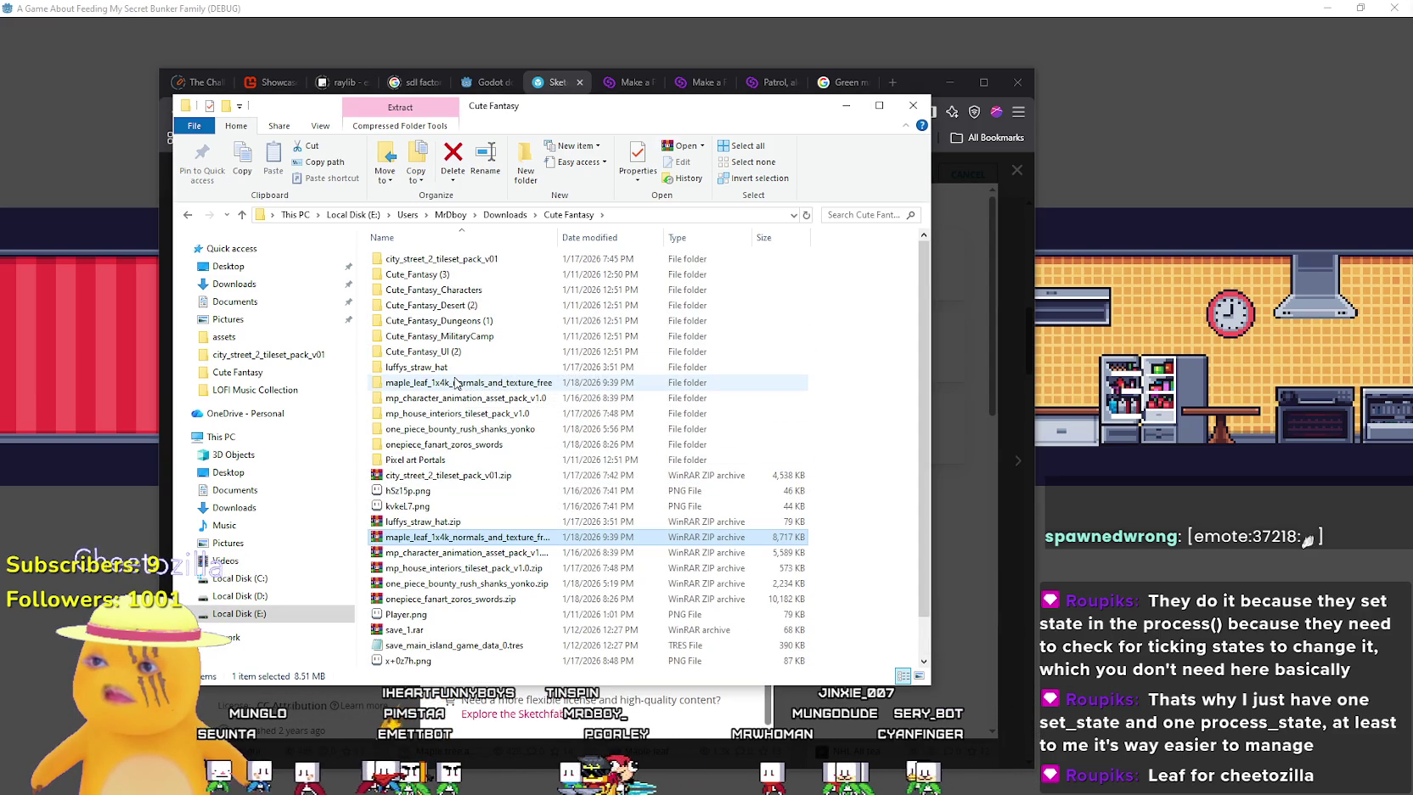
pyautogui.doubleClick(461, 383)
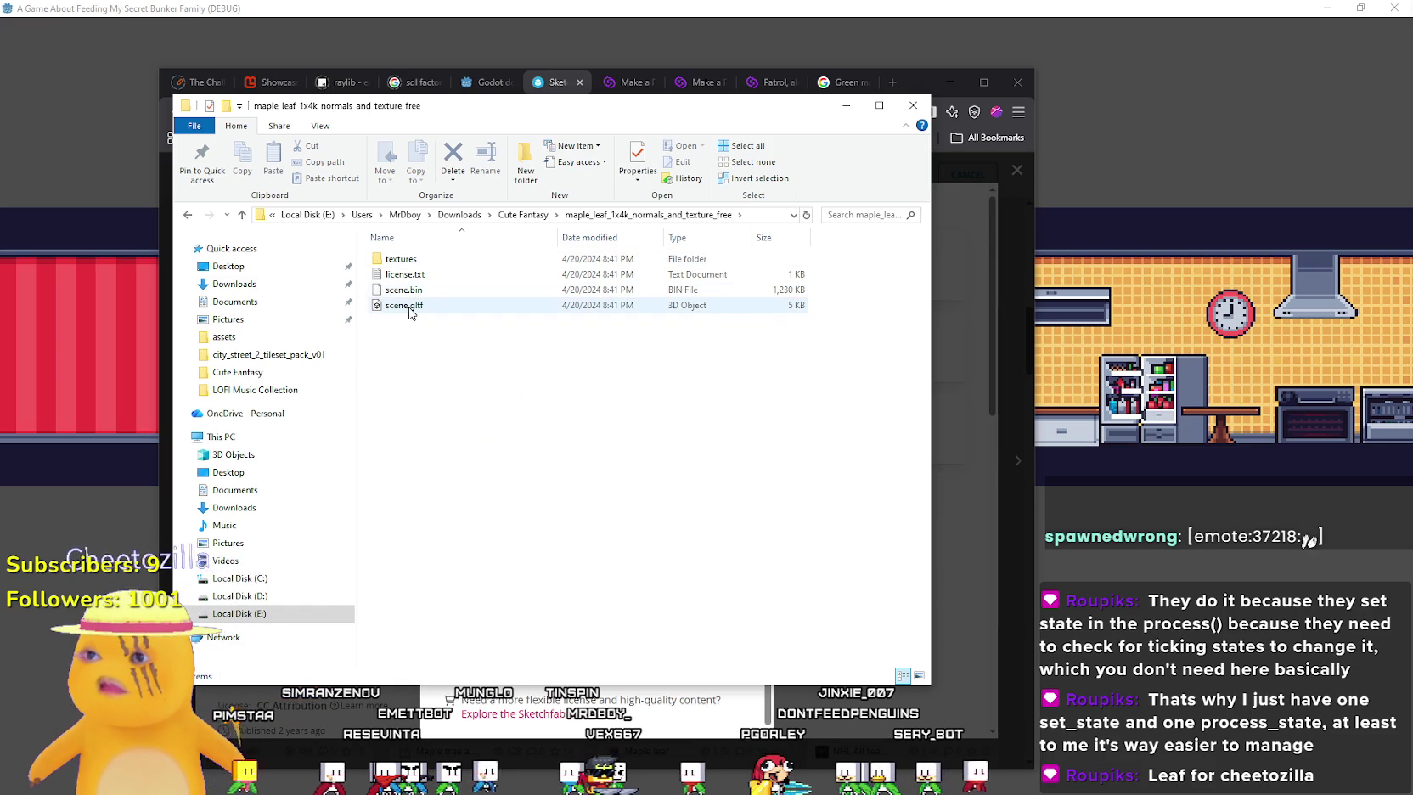
pyautogui.click(523, 217)
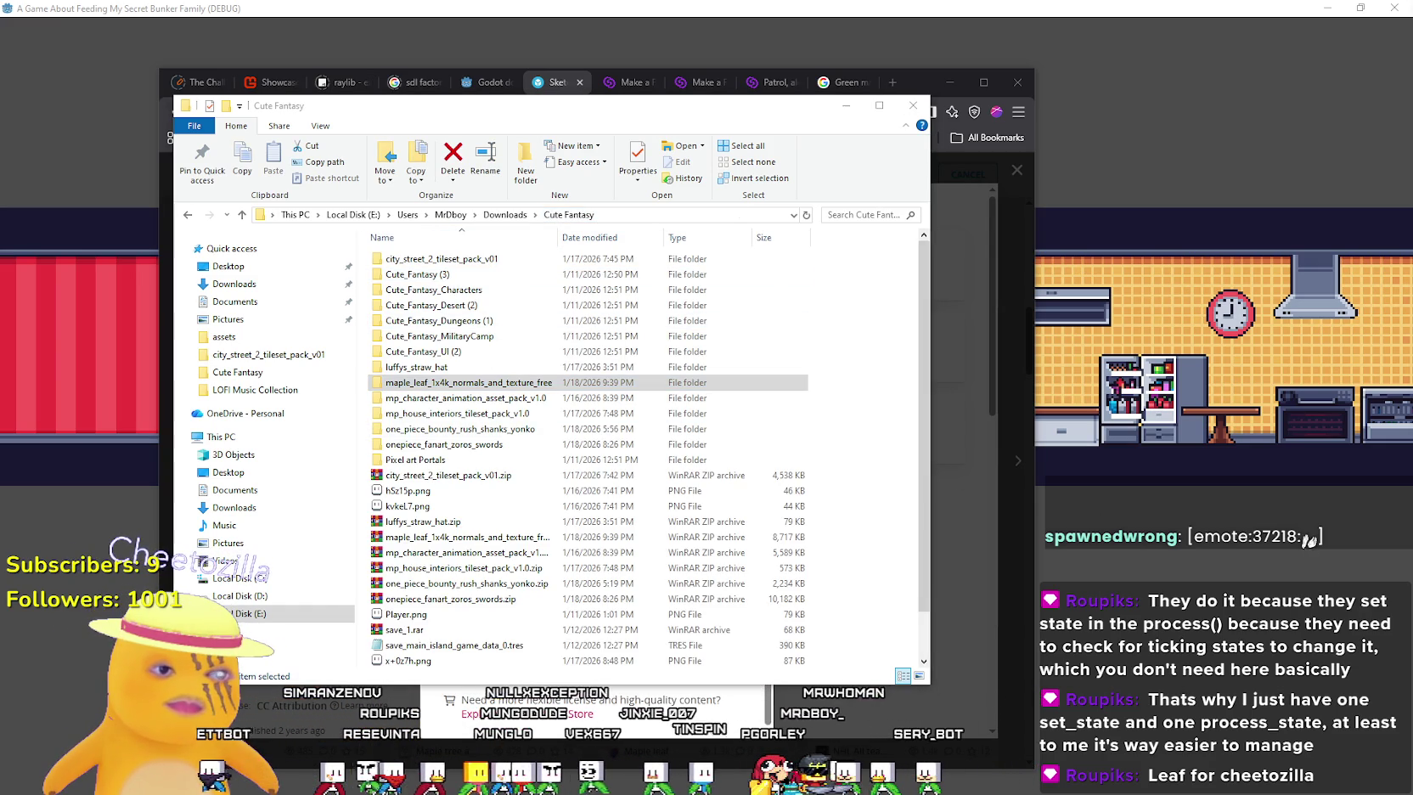
pyautogui.click(683, 384)
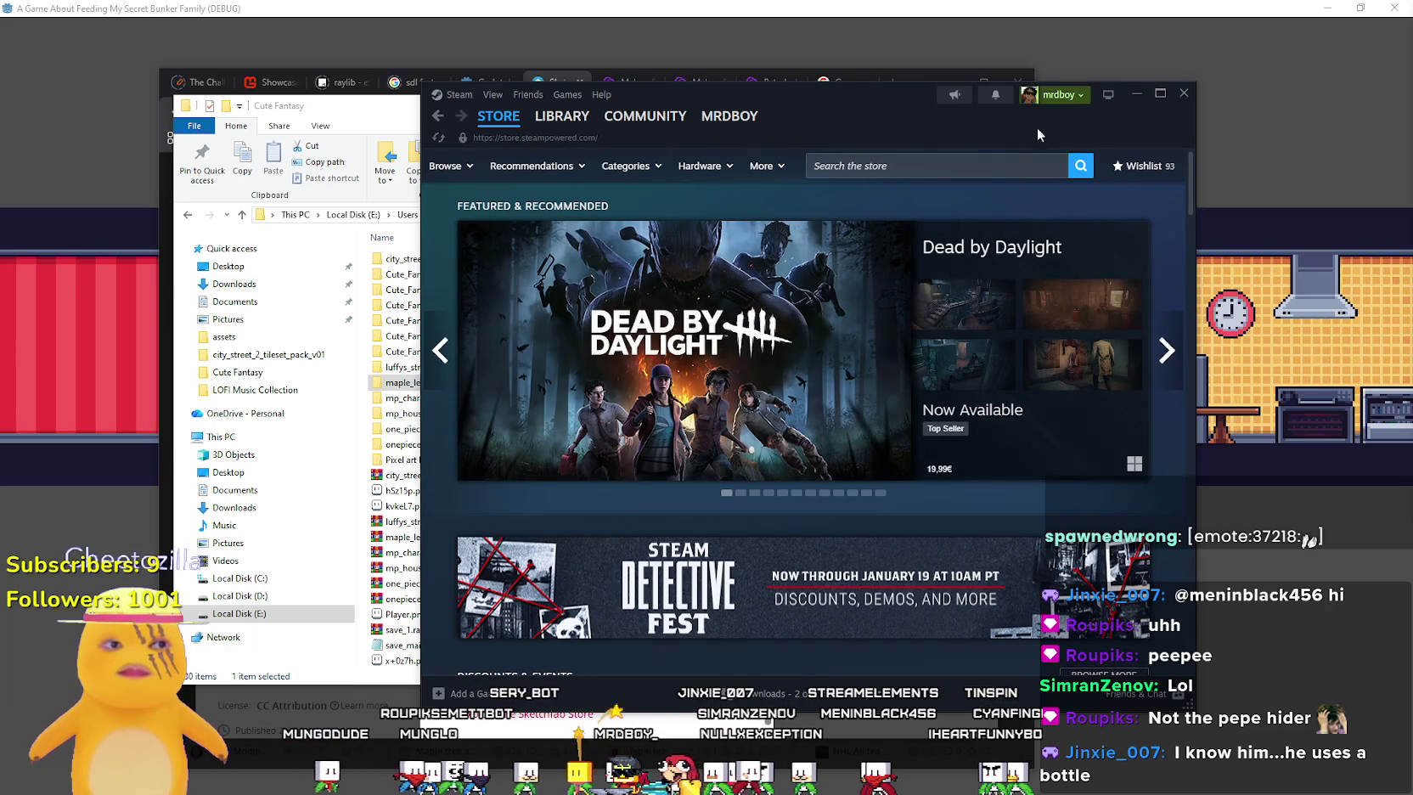
# Start a search in the Steam Store search box
pyautogui.click(983, 166)
# Search the Steam store for 'Toilet paper Idle'
pyautogui.write('To')
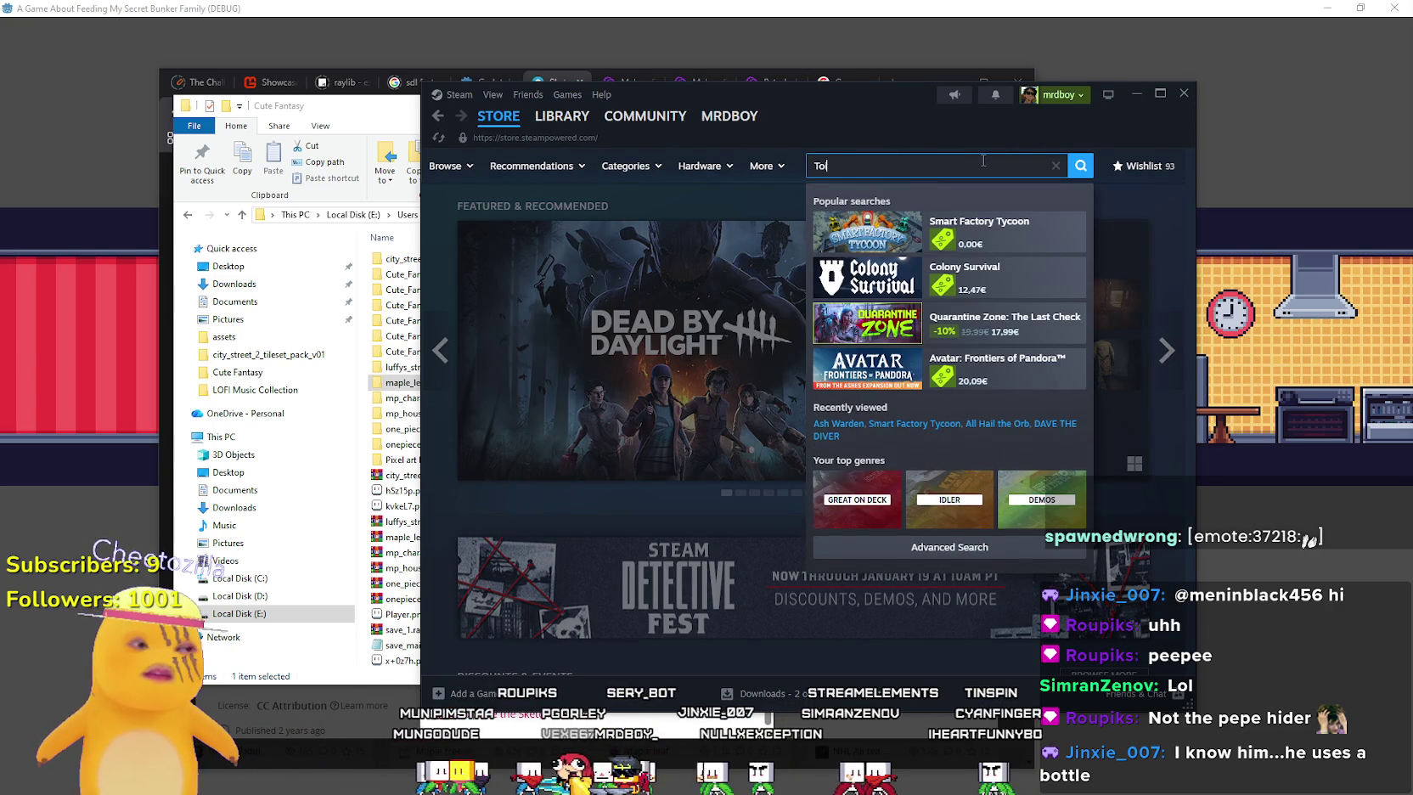
pyautogui.write('ilet pa')
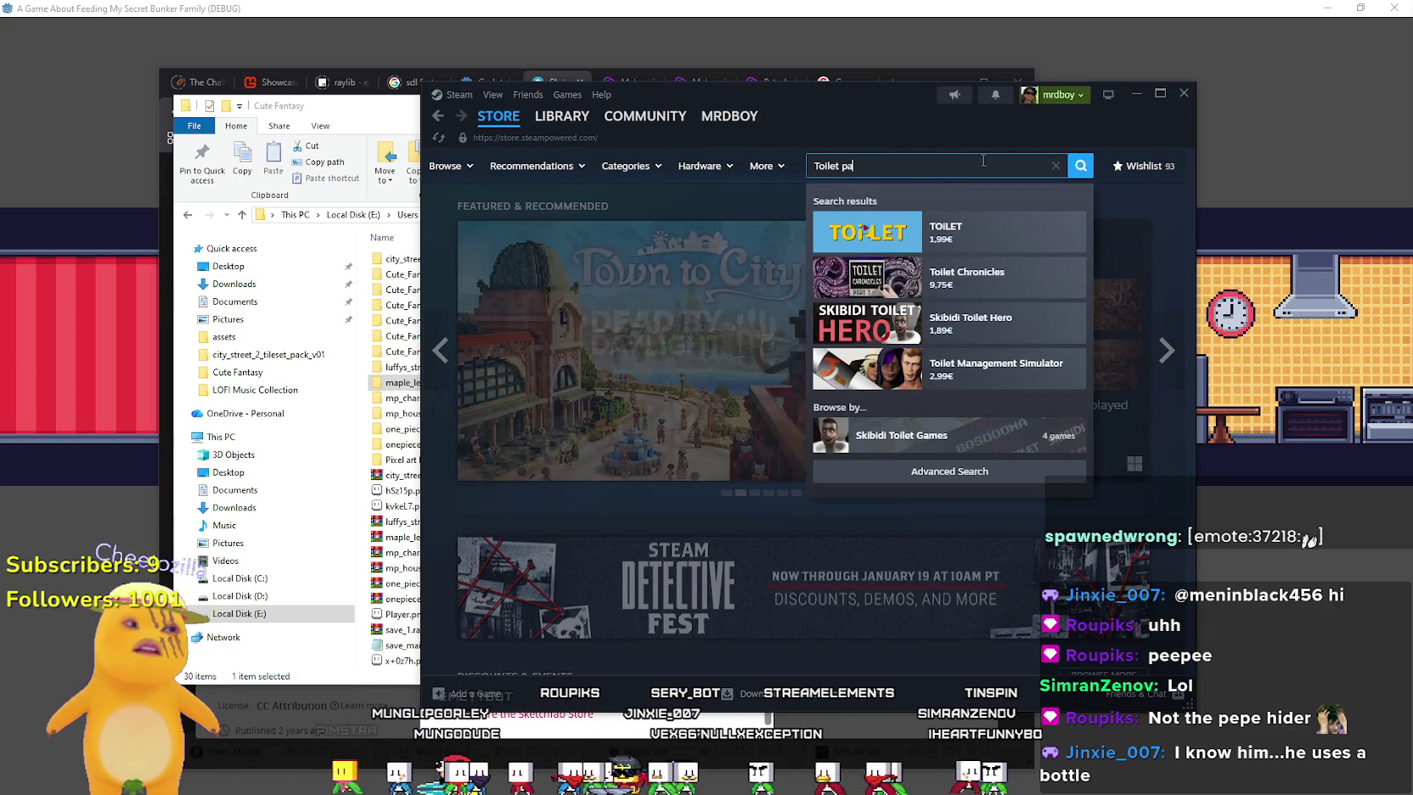
pyautogui.write('per i')
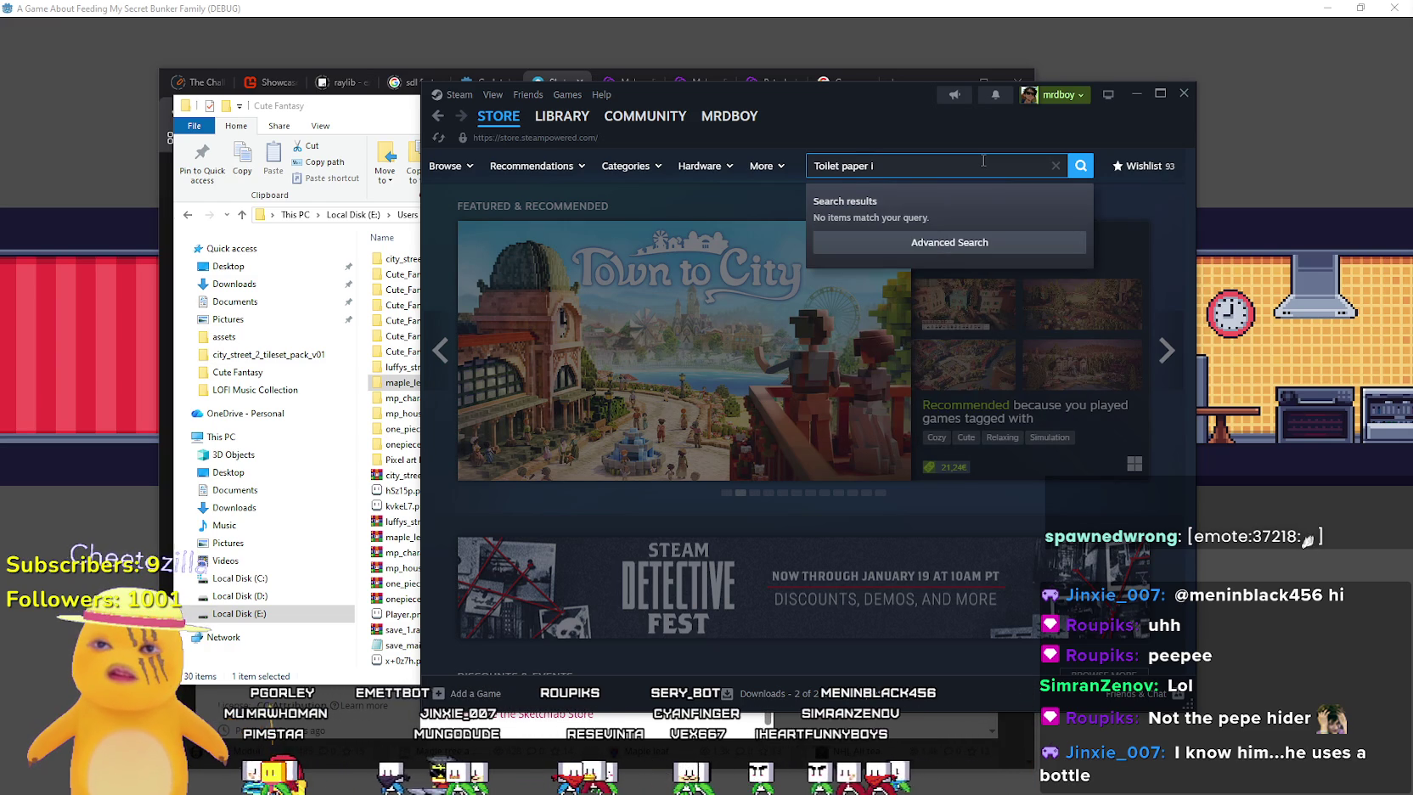
pyautogui.press('BackSpace')
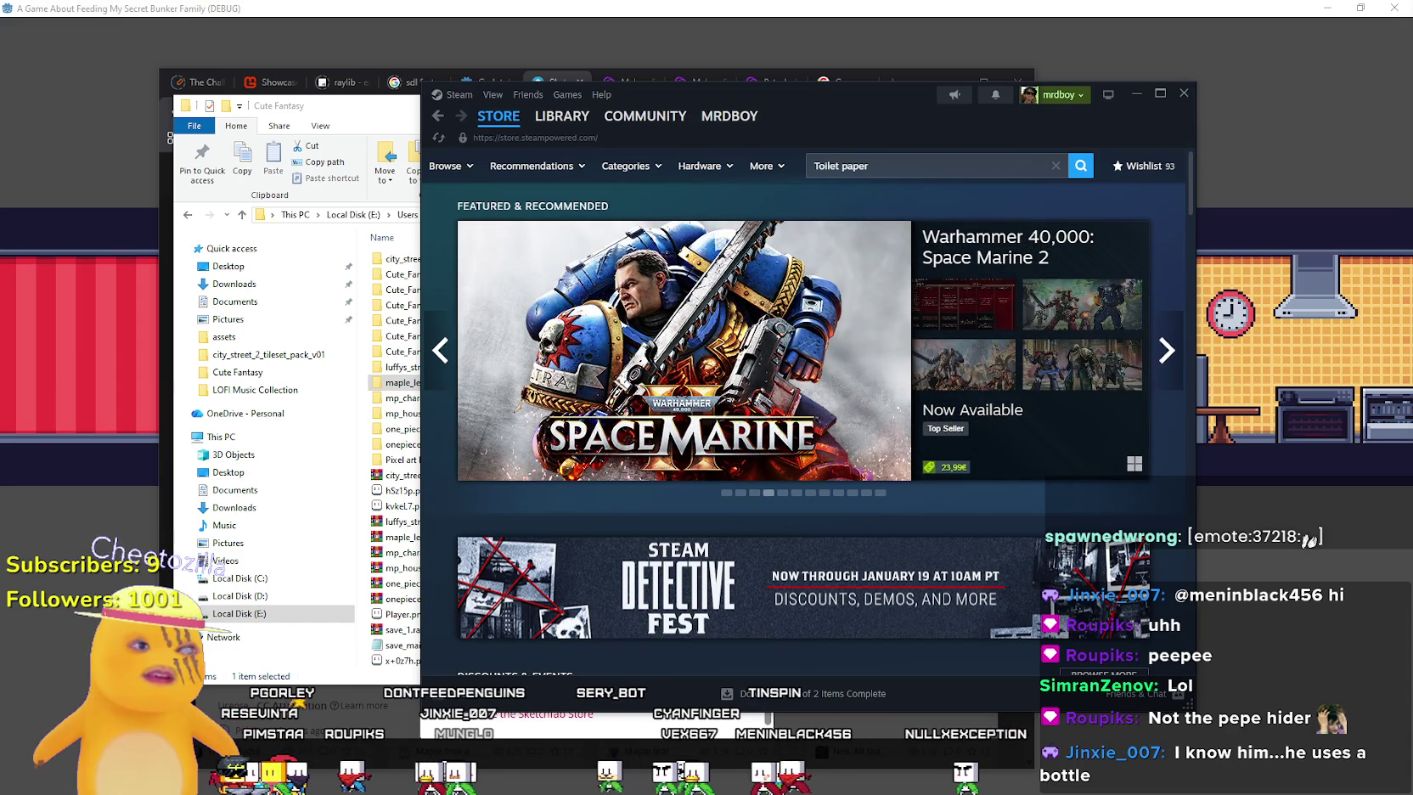
pyautogui.click(891, 176)
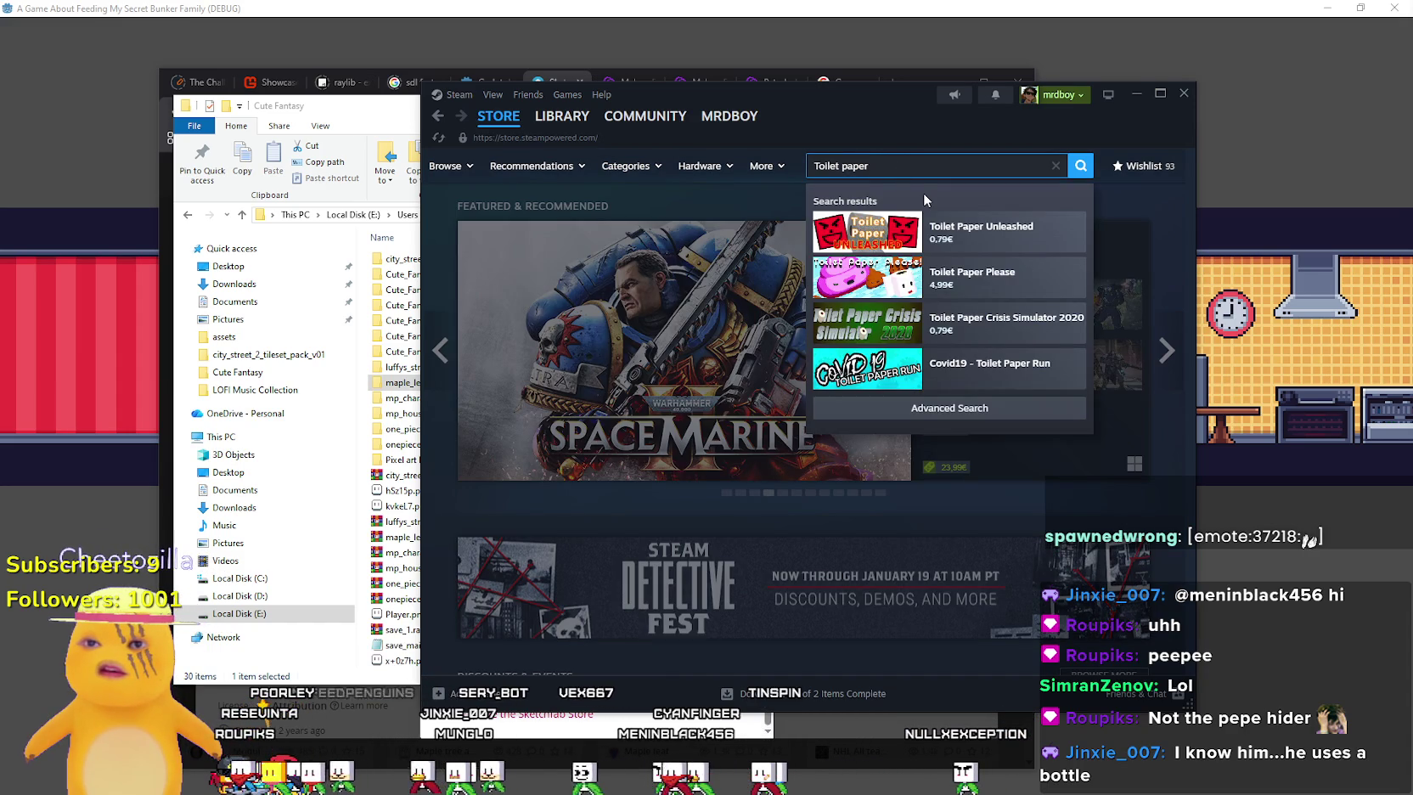
pyautogui.write('Idle')
pyautogui.press('Return')
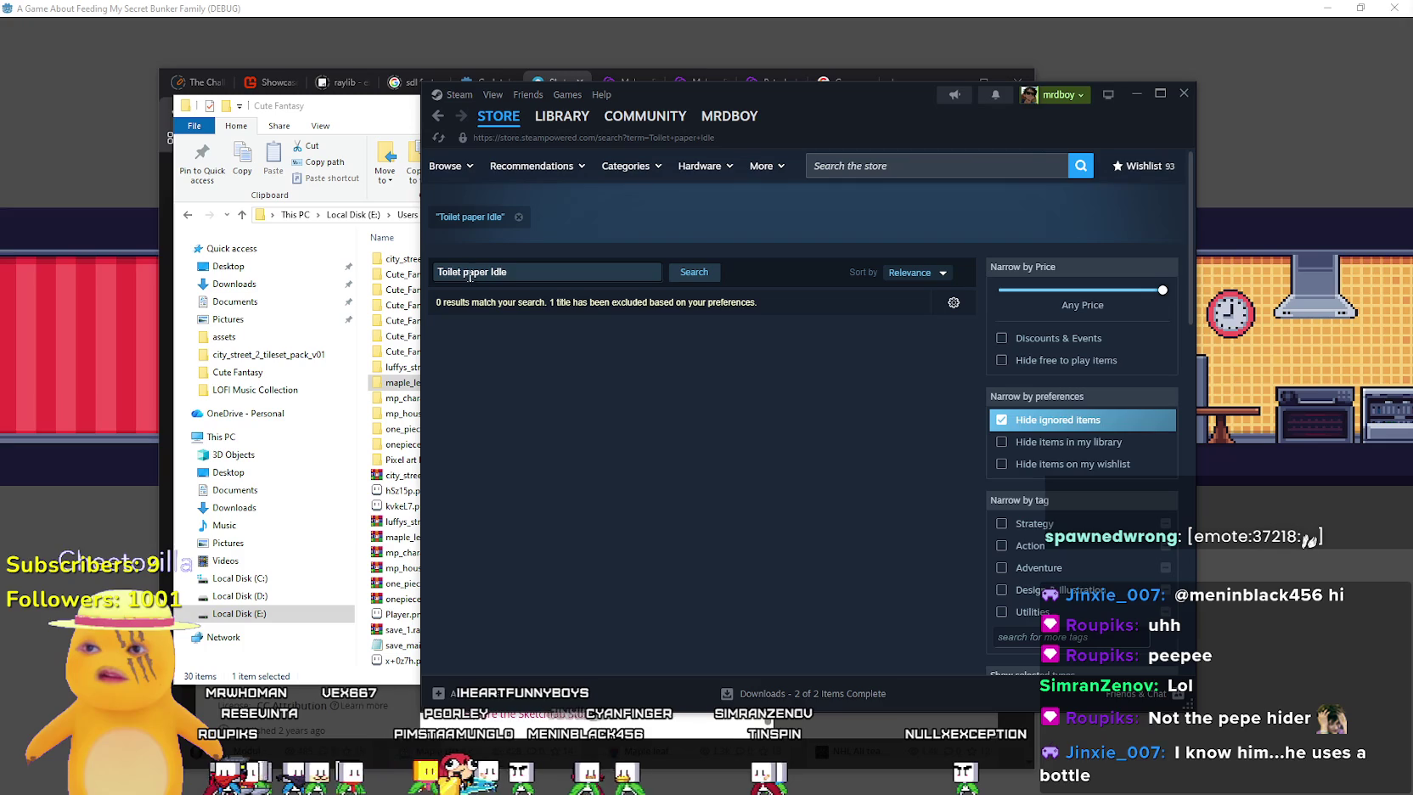
# Search the store for 'Toilet Paper' and scroll through the 77 results
pyautogui.click(937, 168)
pyautogui.write('To')
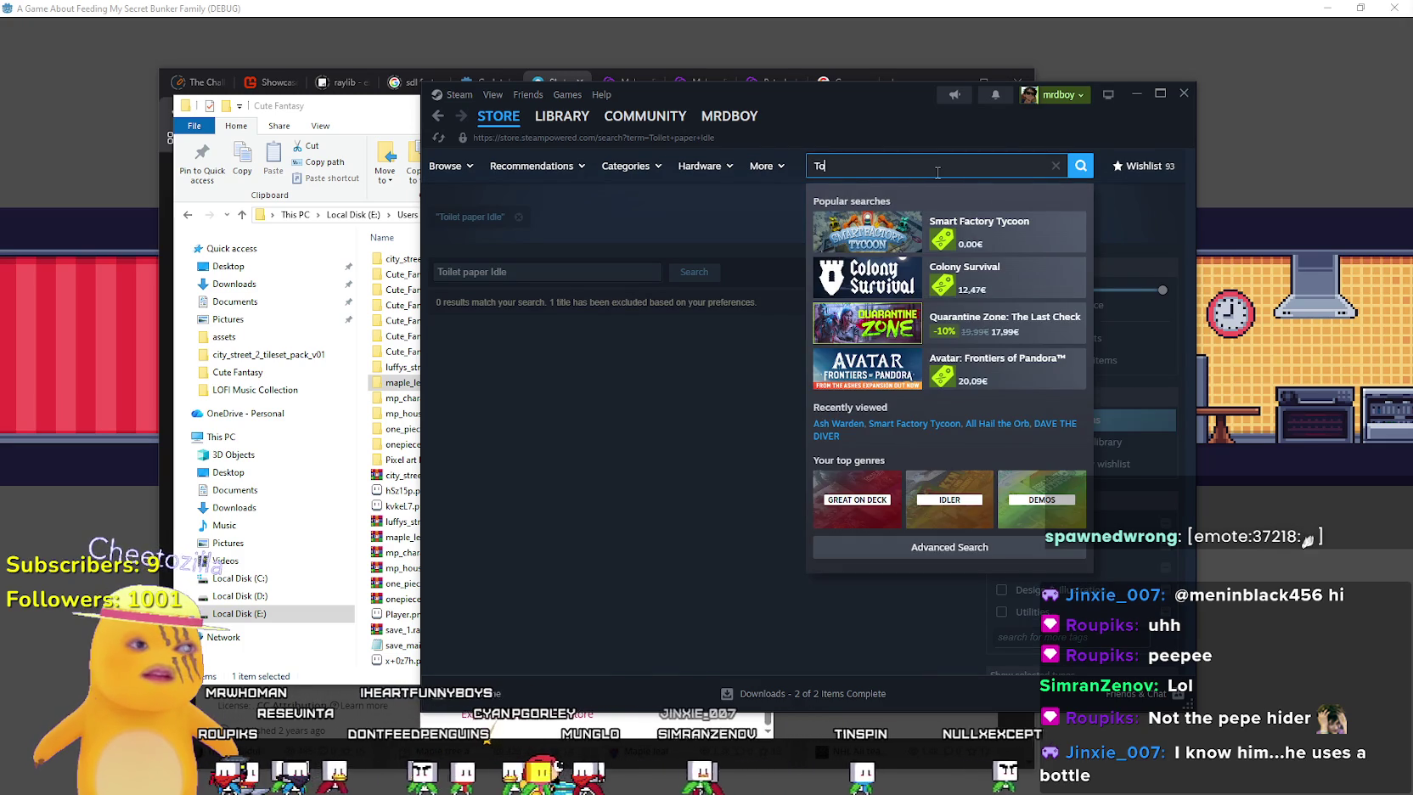
pyautogui.write('ilet')
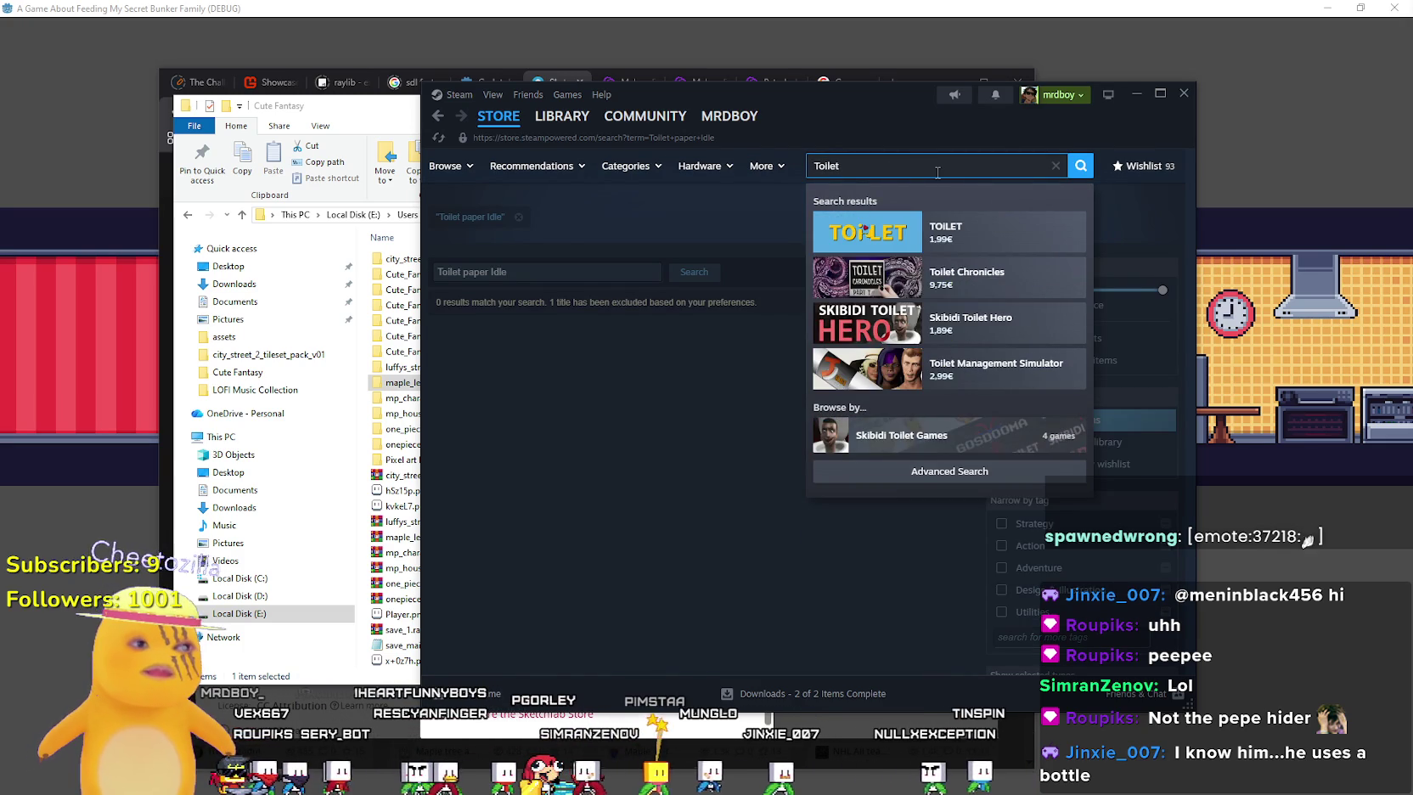
pyautogui.write(' Paper')
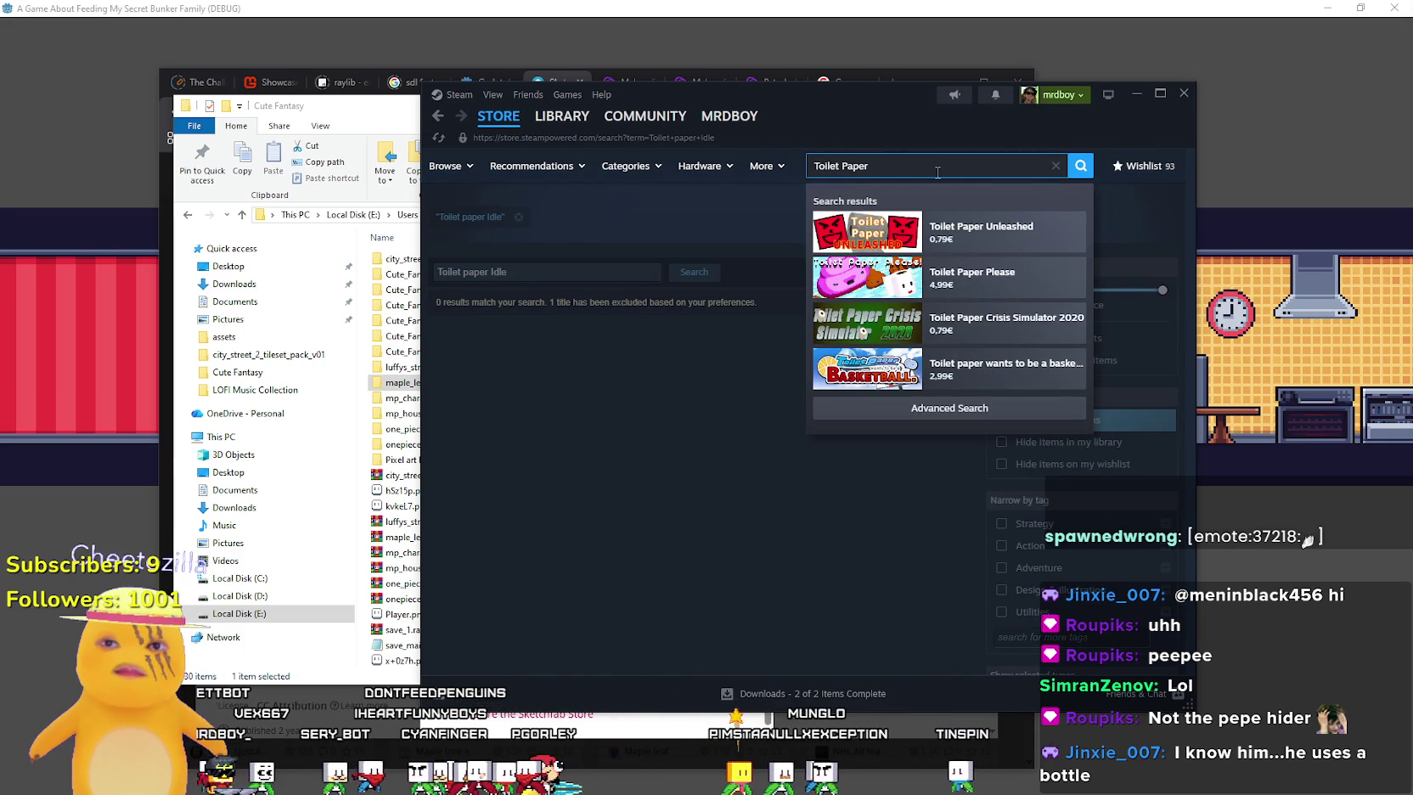
pyautogui.press('Return')
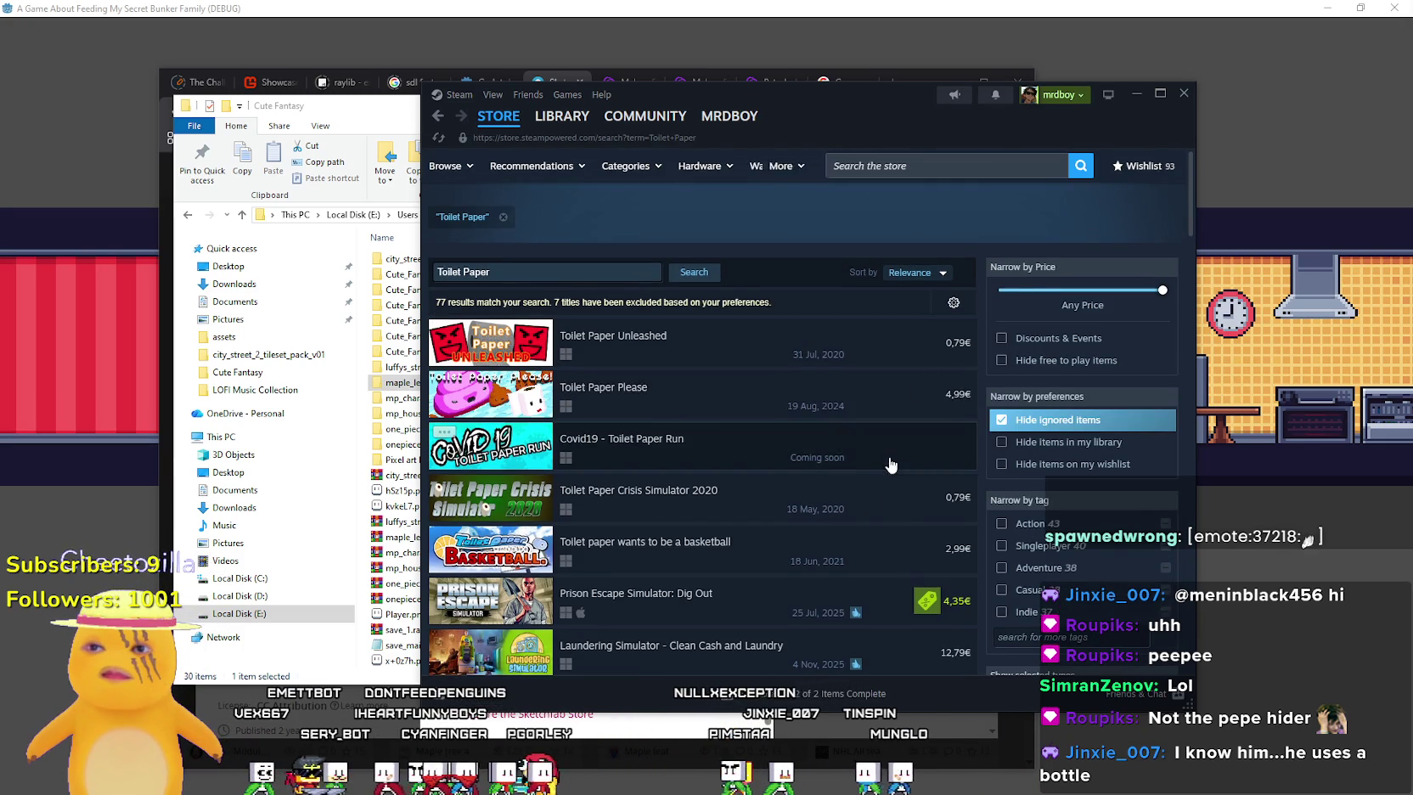
pyautogui.scroll(-3, 709, 495)
pyautogui.scroll(-2, 738, 597)
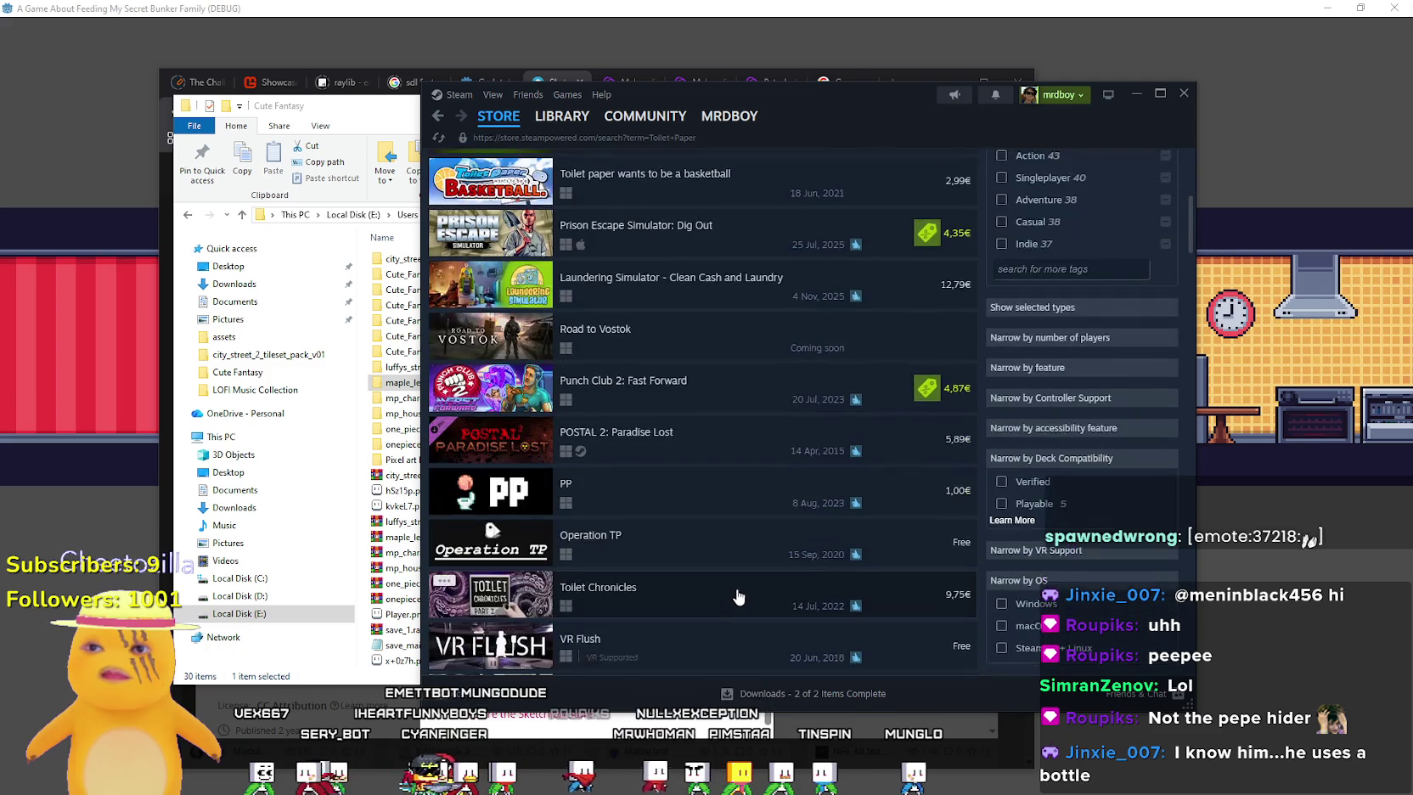
pyautogui.scroll(5, 738, 597)
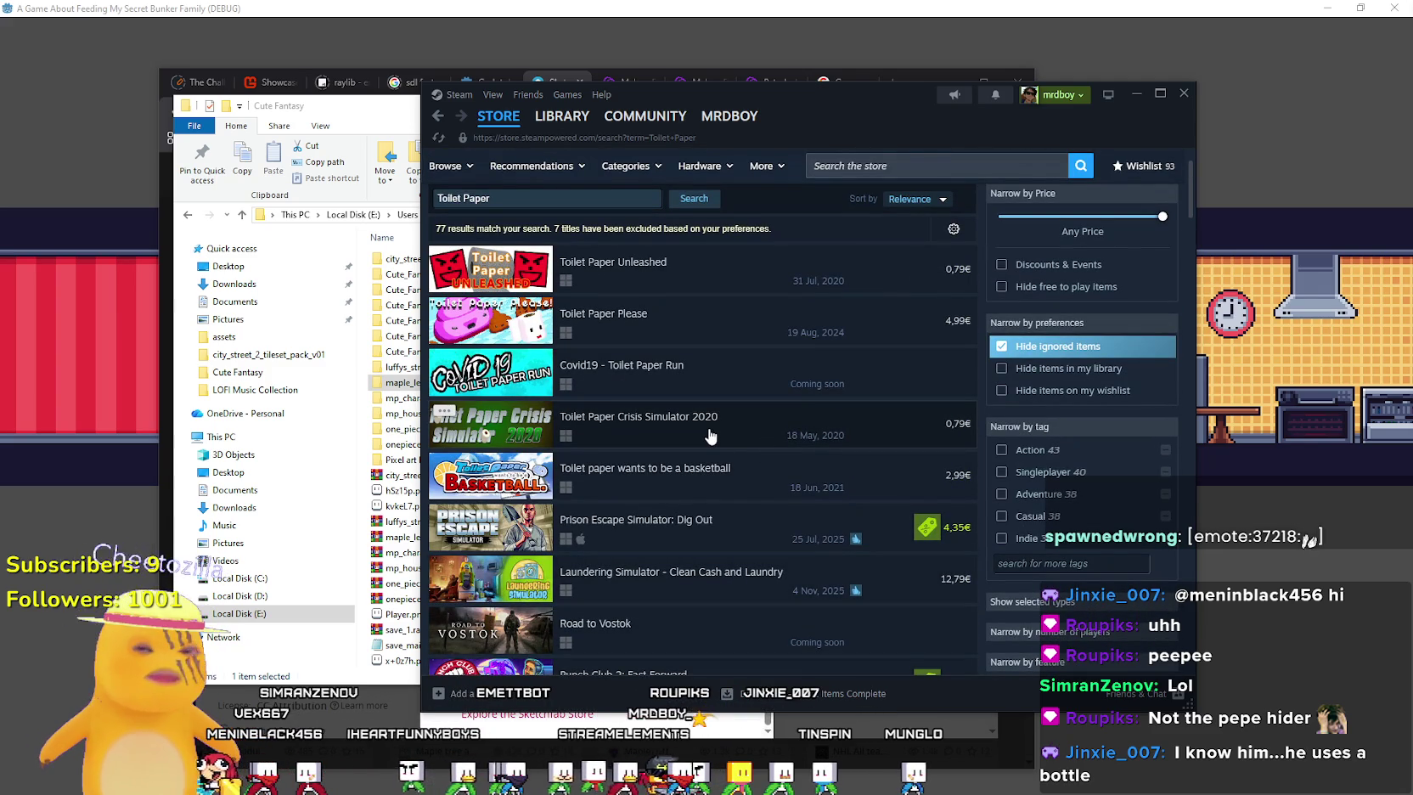
pyautogui.scroll(-1, 710, 436)
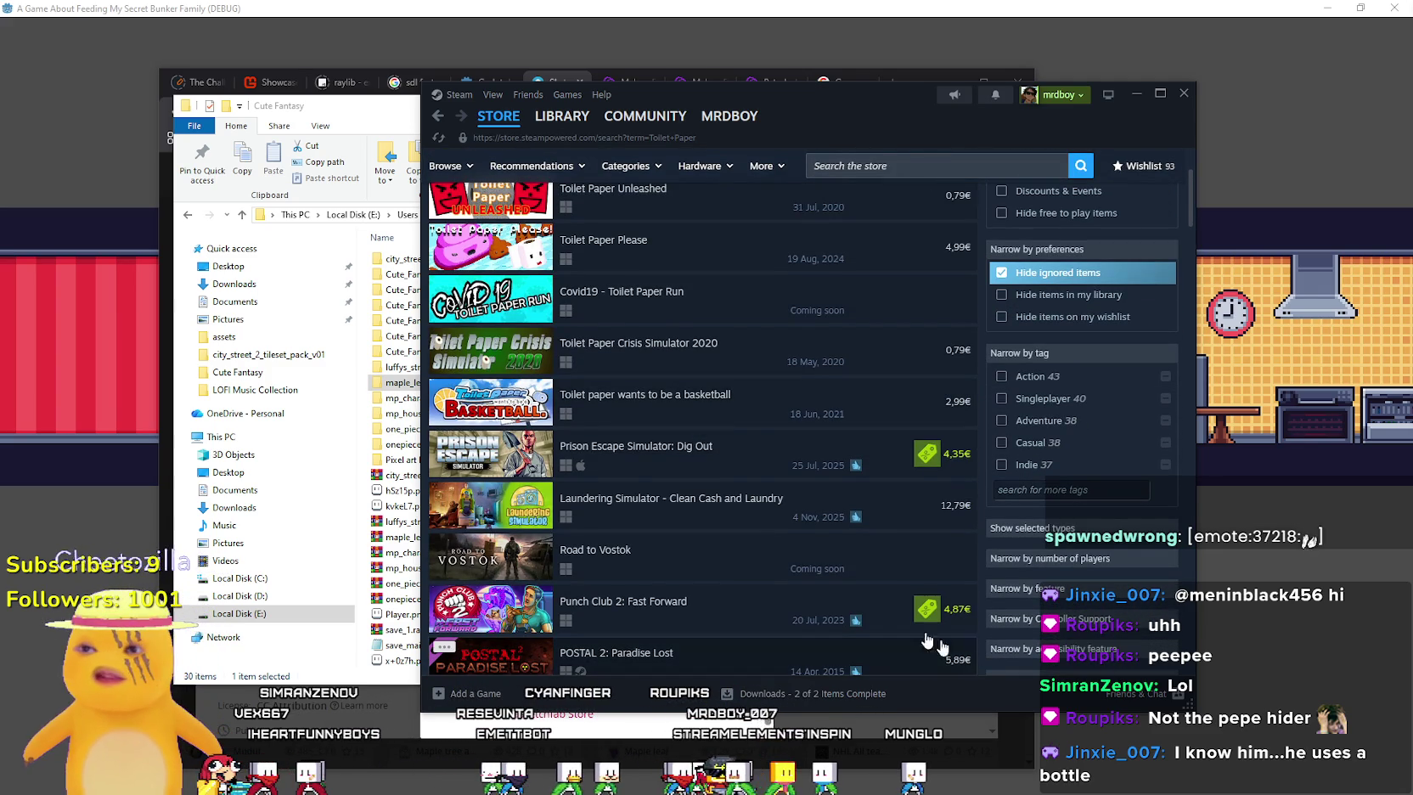
pyautogui.scroll(-8, 781, 574)
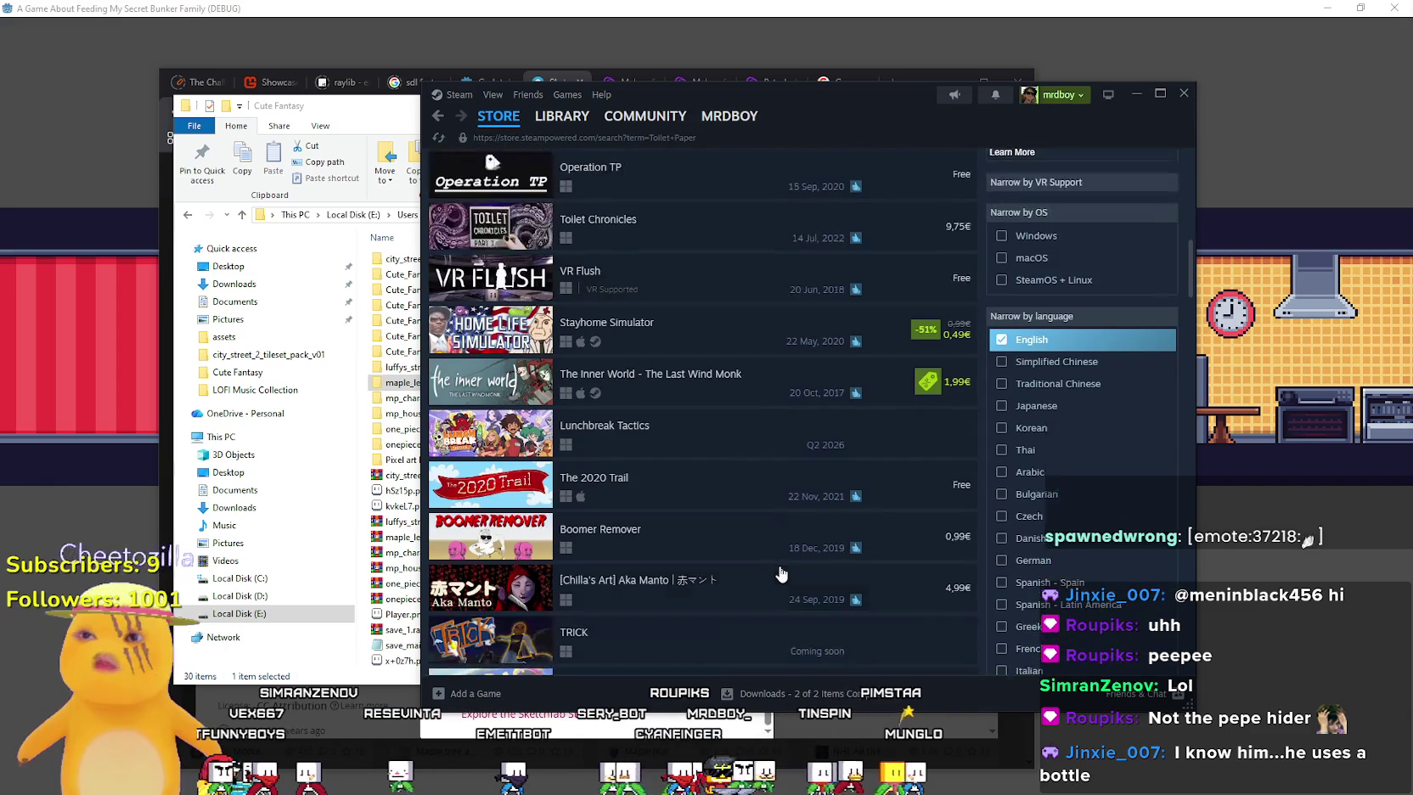
pyautogui.scroll(-15, 779, 570)
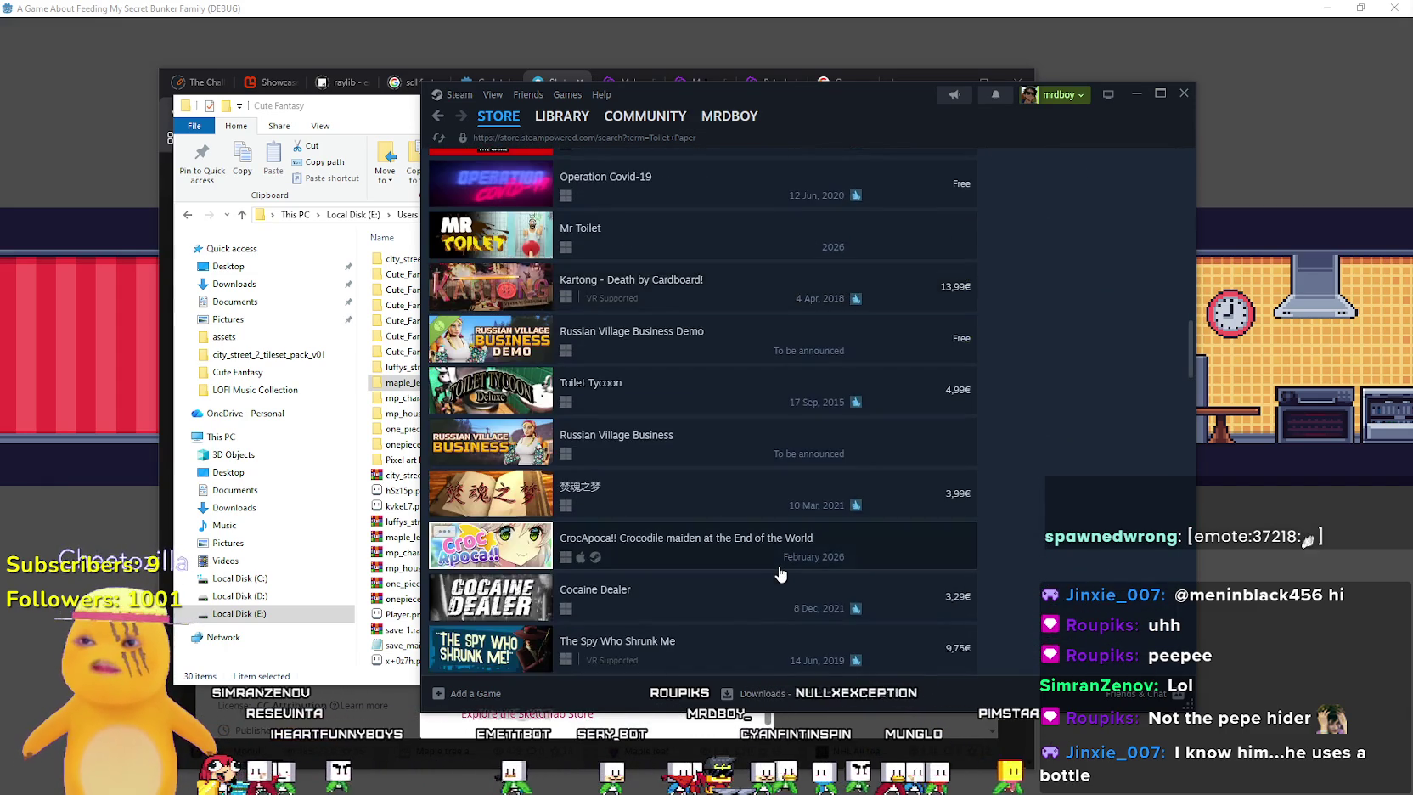
pyautogui.scroll(-7, 779, 571)
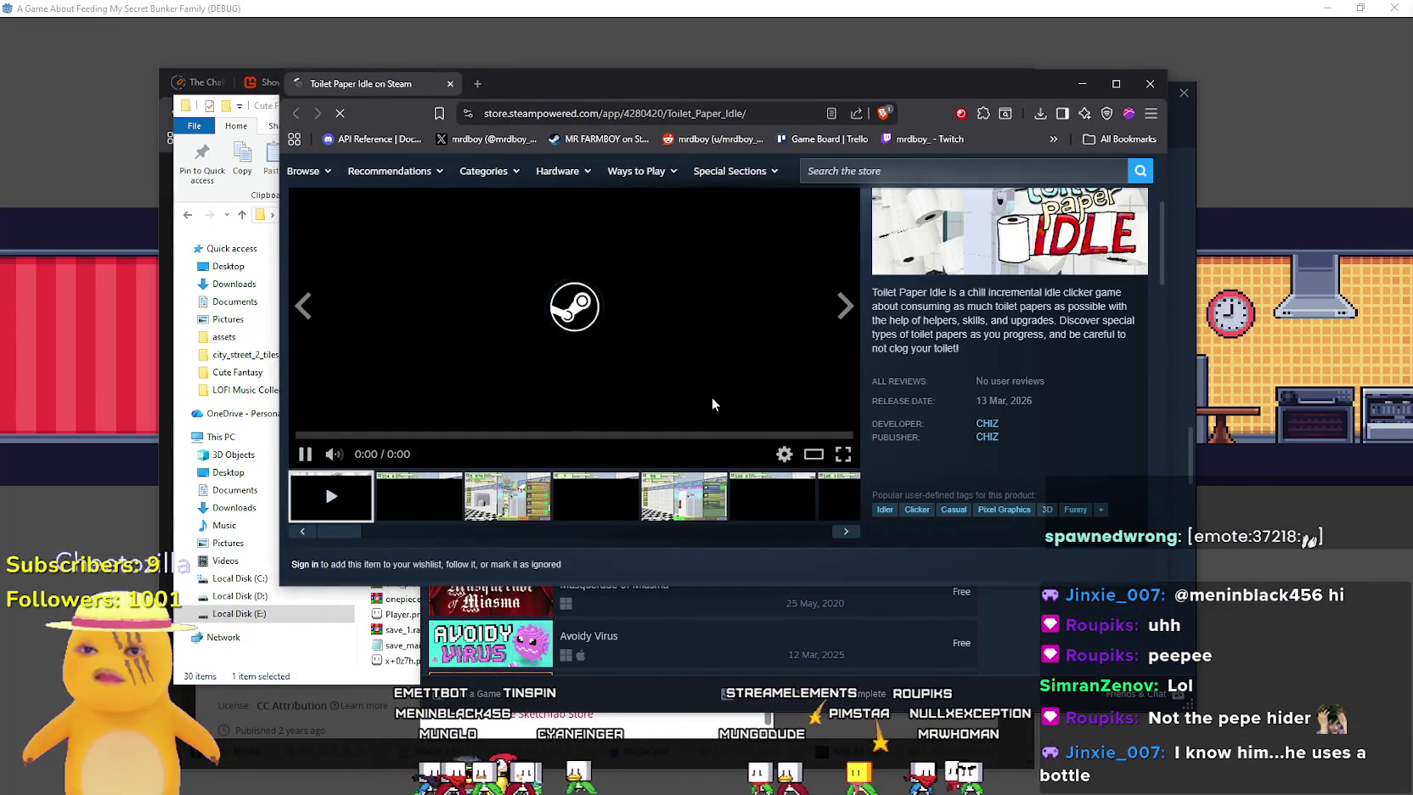
# Scroll the Toilet Paper Idle store page and open its screenshot viewer at screenshot 3 of 8
pyautogui.scroll(-3, 711, 396)
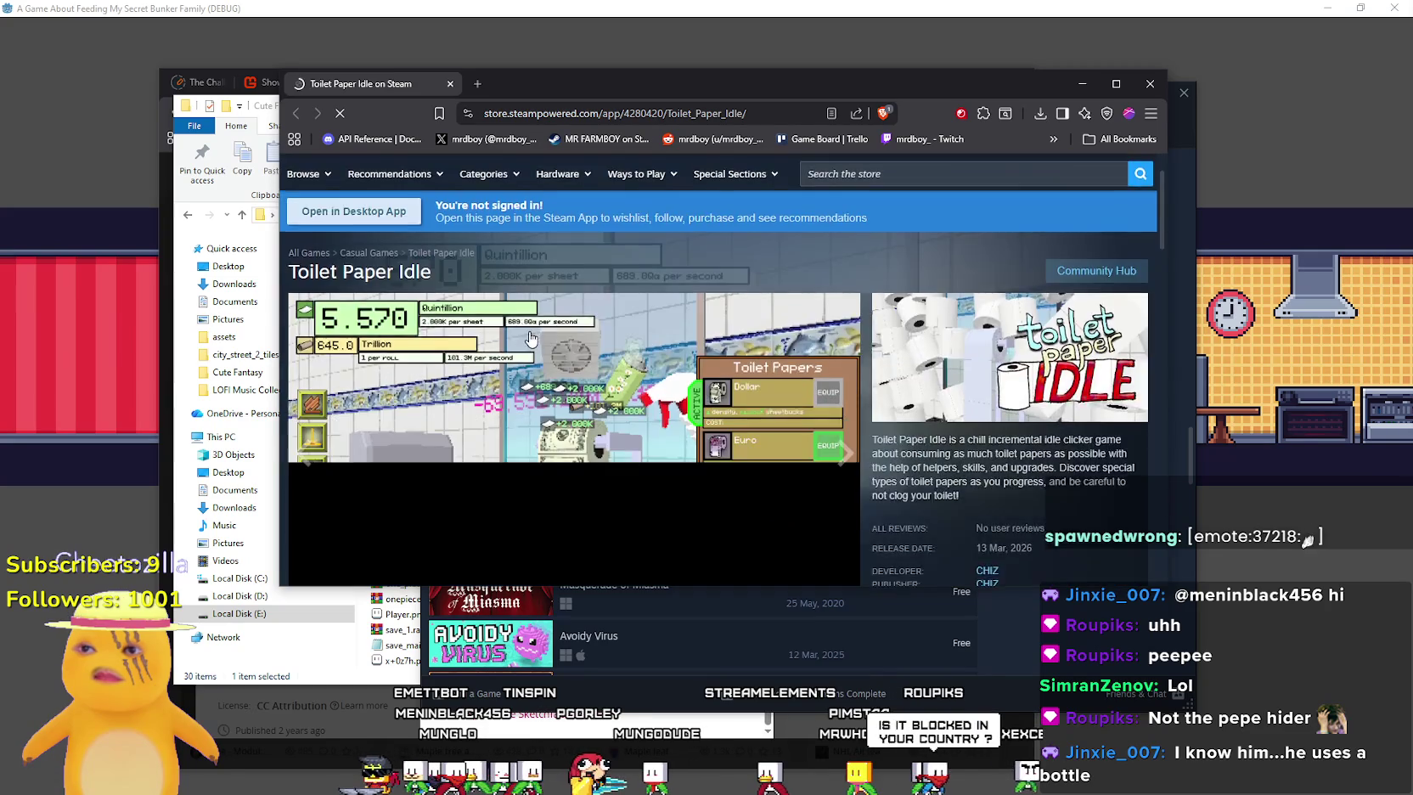
pyautogui.scroll(-15, 532, 329)
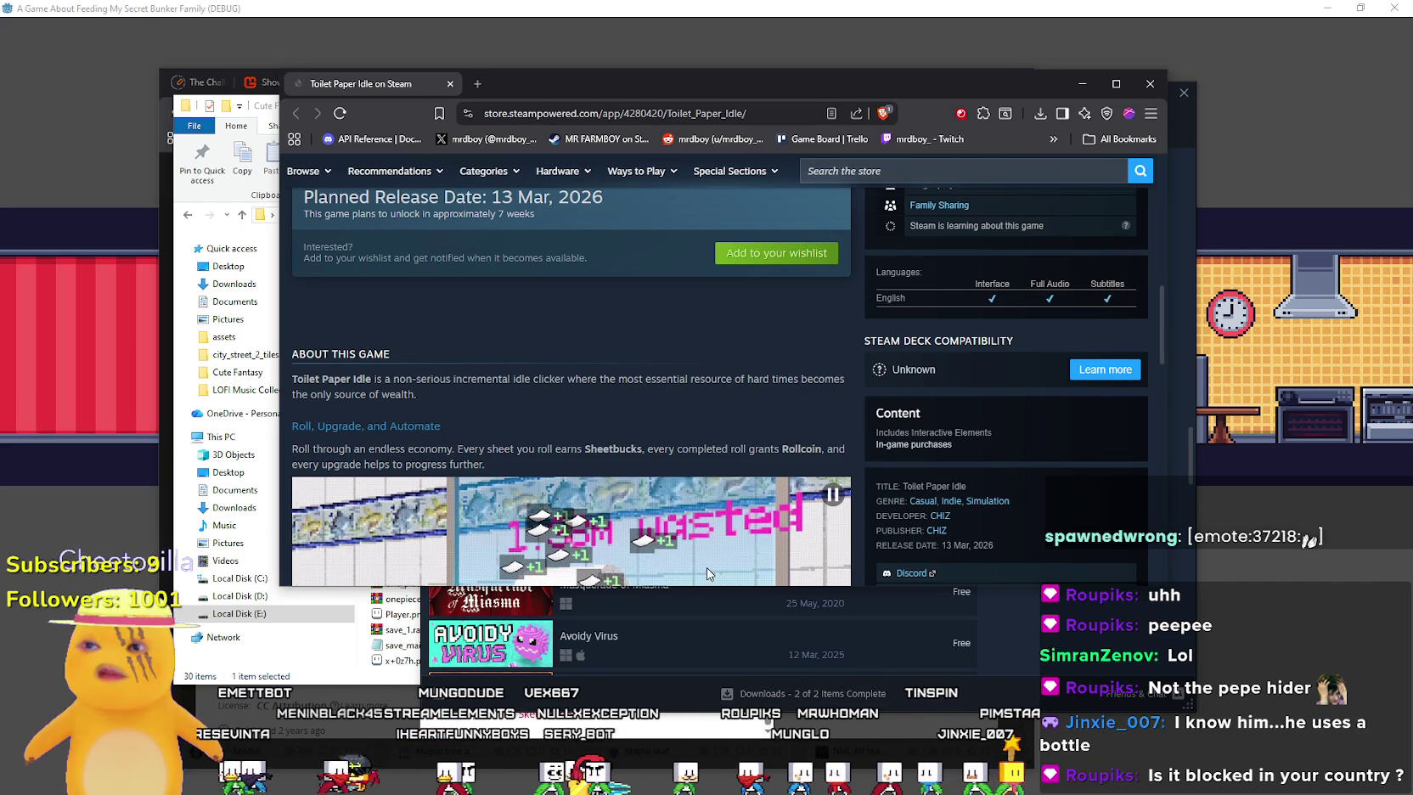
pyautogui.scroll(8, 589, 481)
pyautogui.click(589, 481)
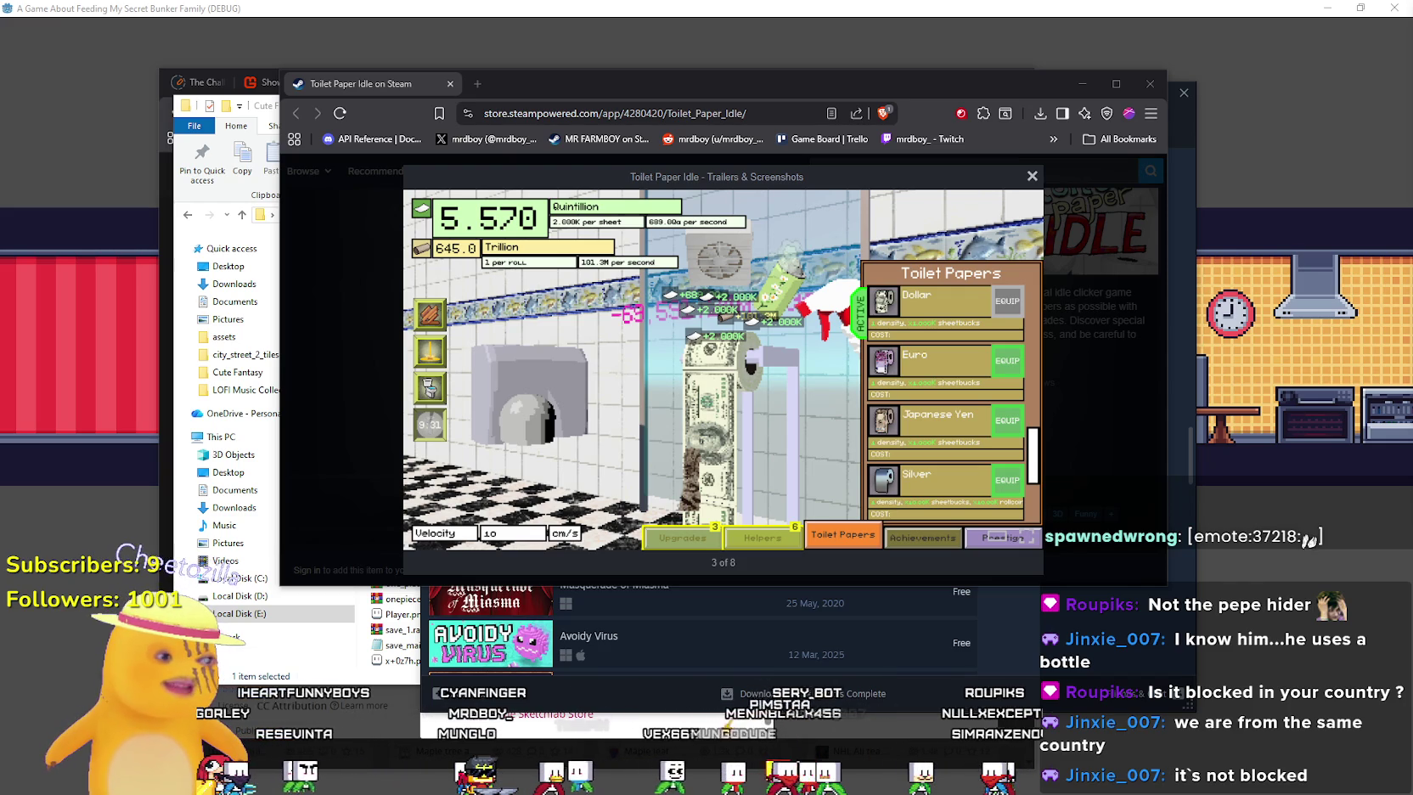
# Maximize the browser, flip through five more screenshots up to the Toilet Papers panel, and close the viewer
pyautogui.click(1116, 85)
pyautogui.click(1240, 443)
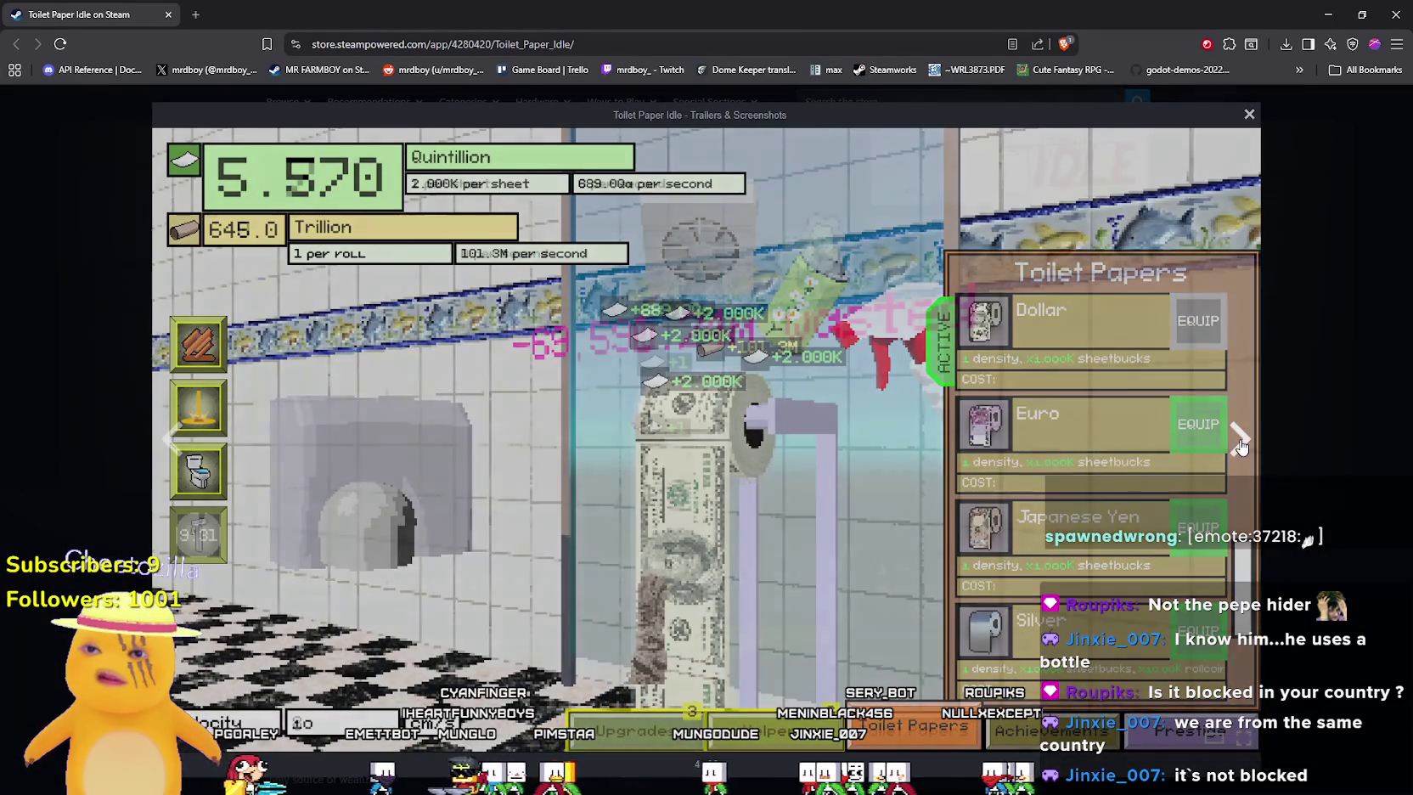
pyautogui.click(1240, 443)
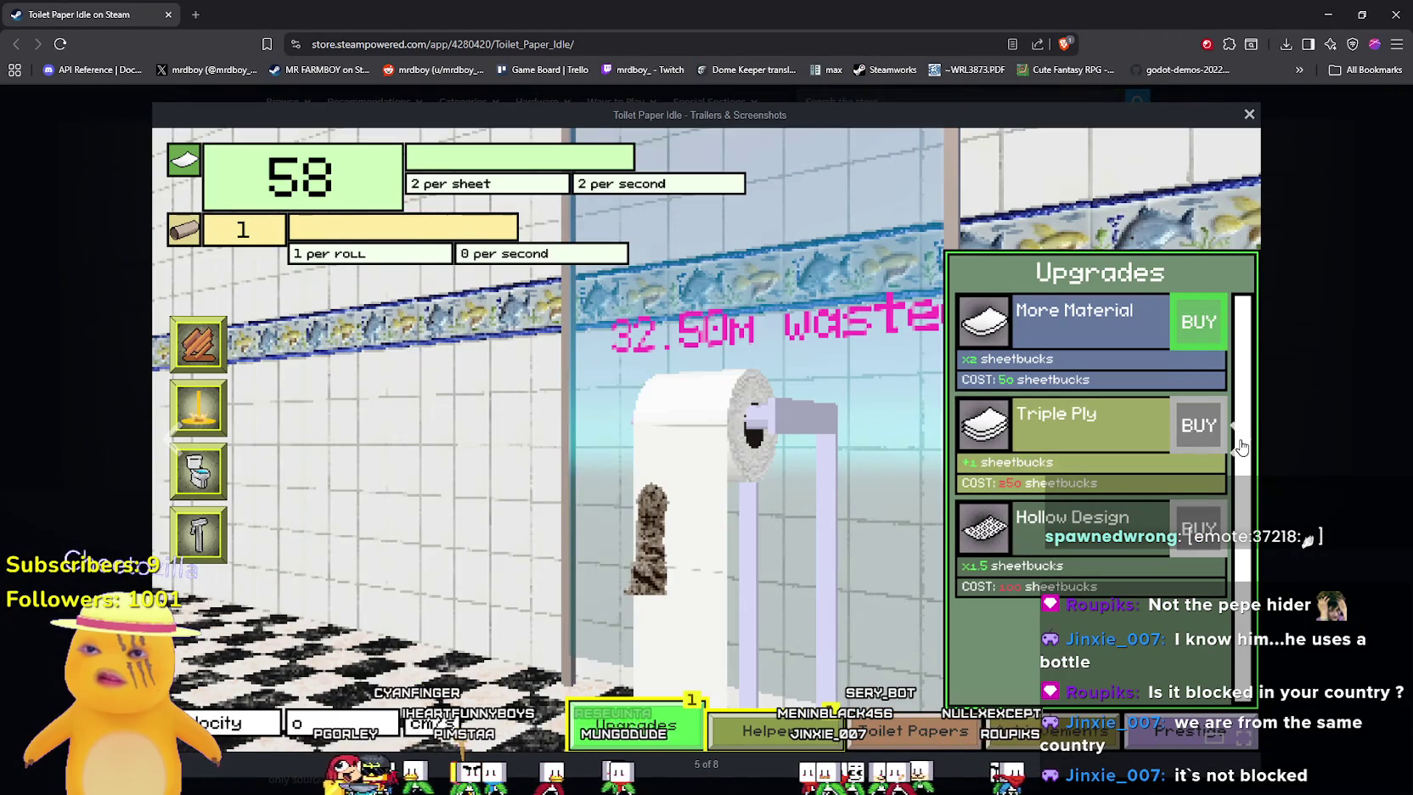
pyautogui.click(1240, 443)
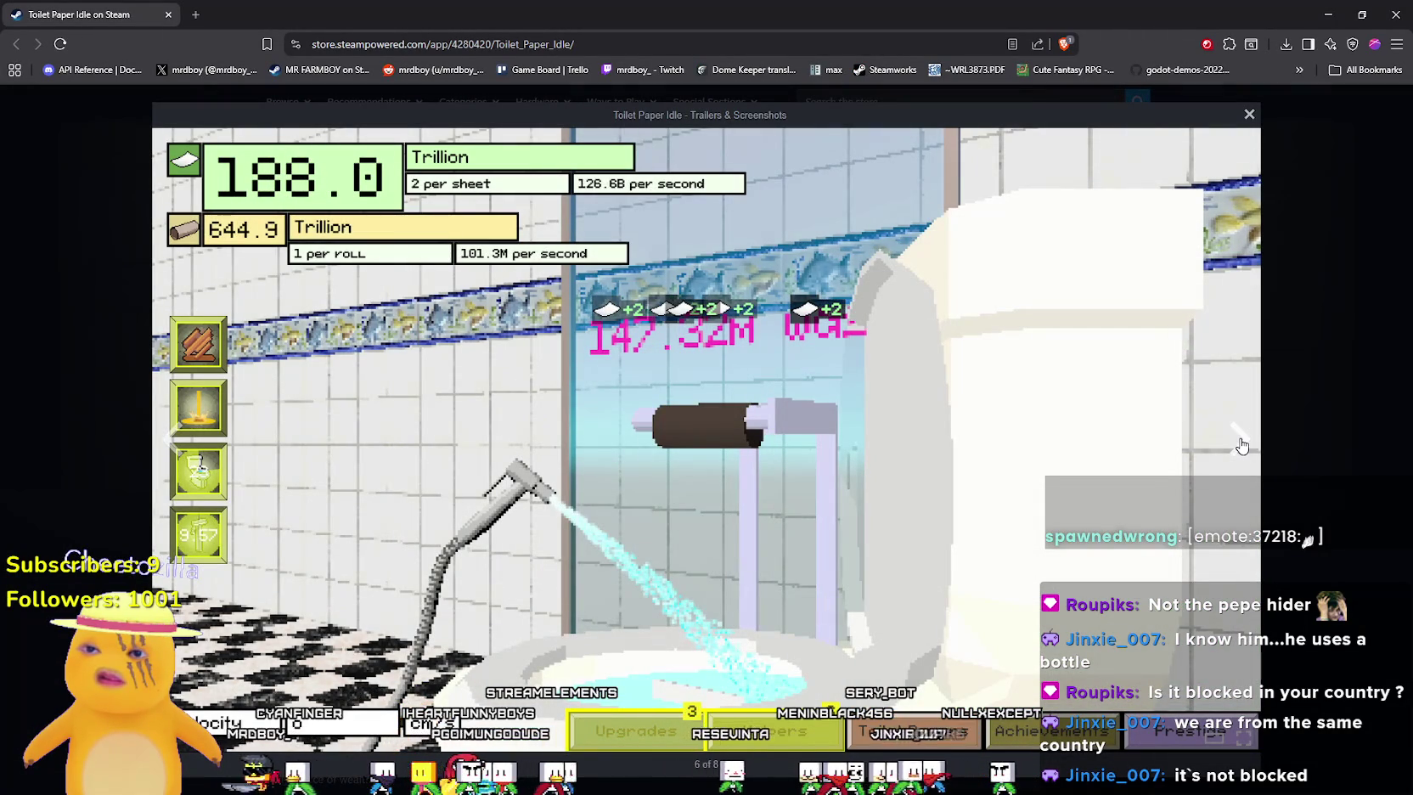
pyautogui.click(1240, 445)
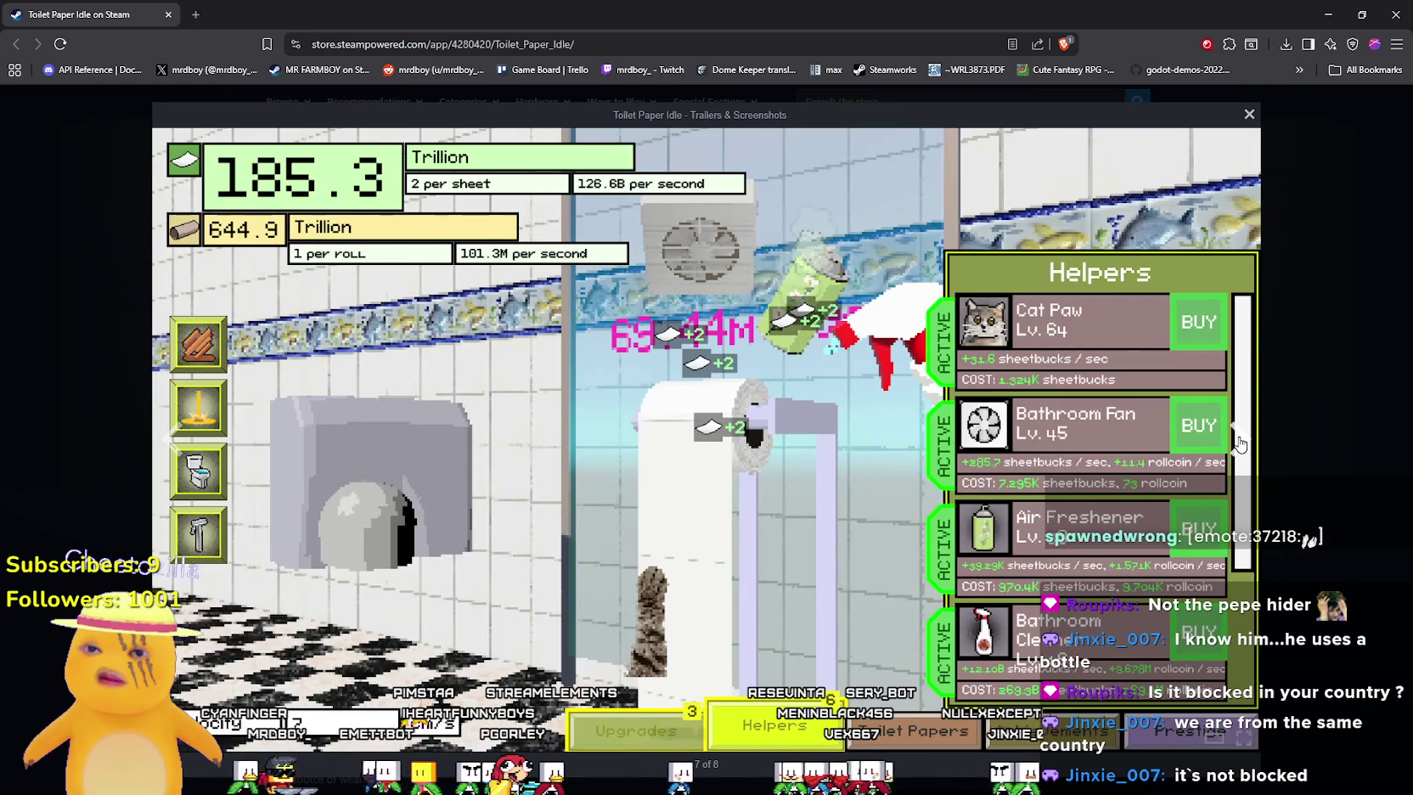
pyautogui.click(1238, 443)
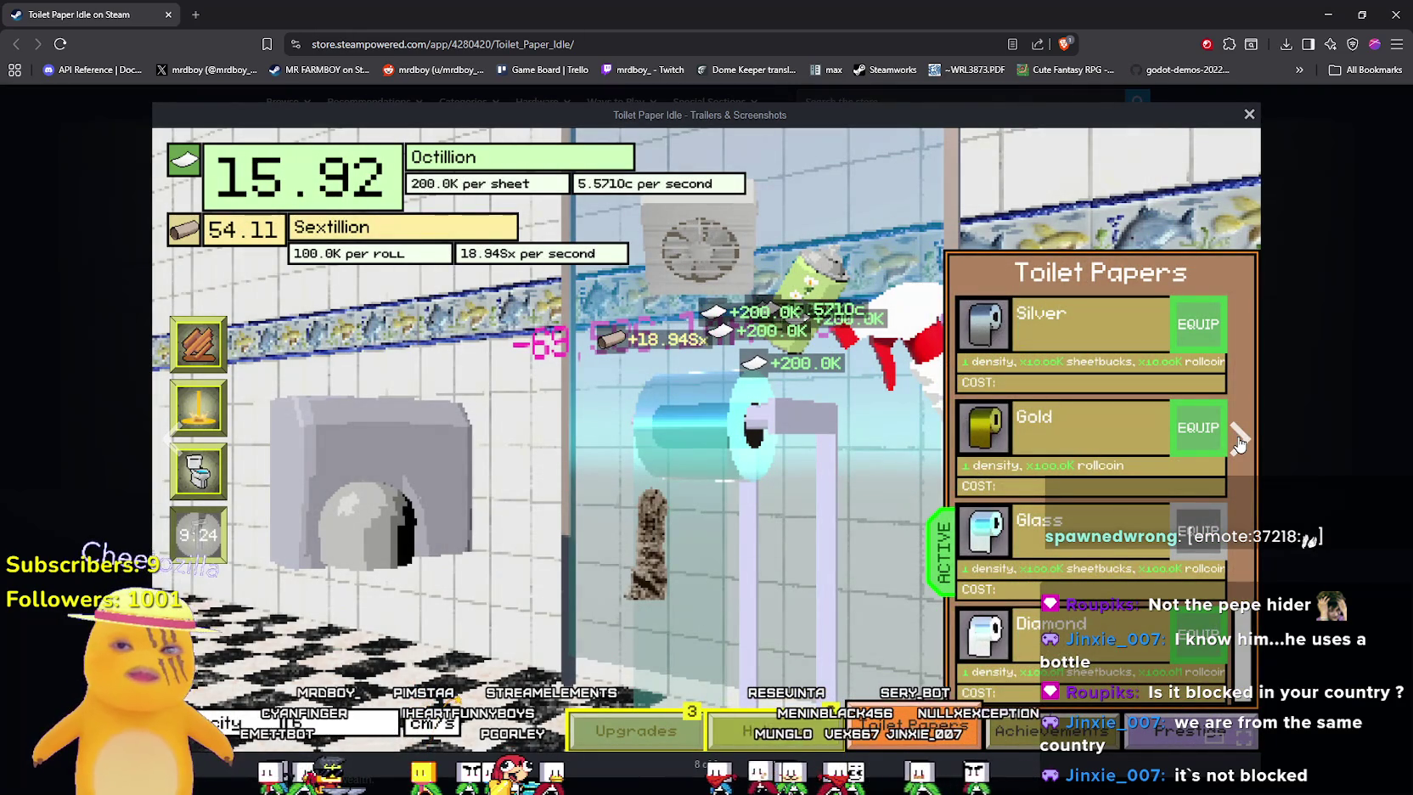
pyautogui.click(1249, 115)
pyautogui.scroll(-7, 912, 552)
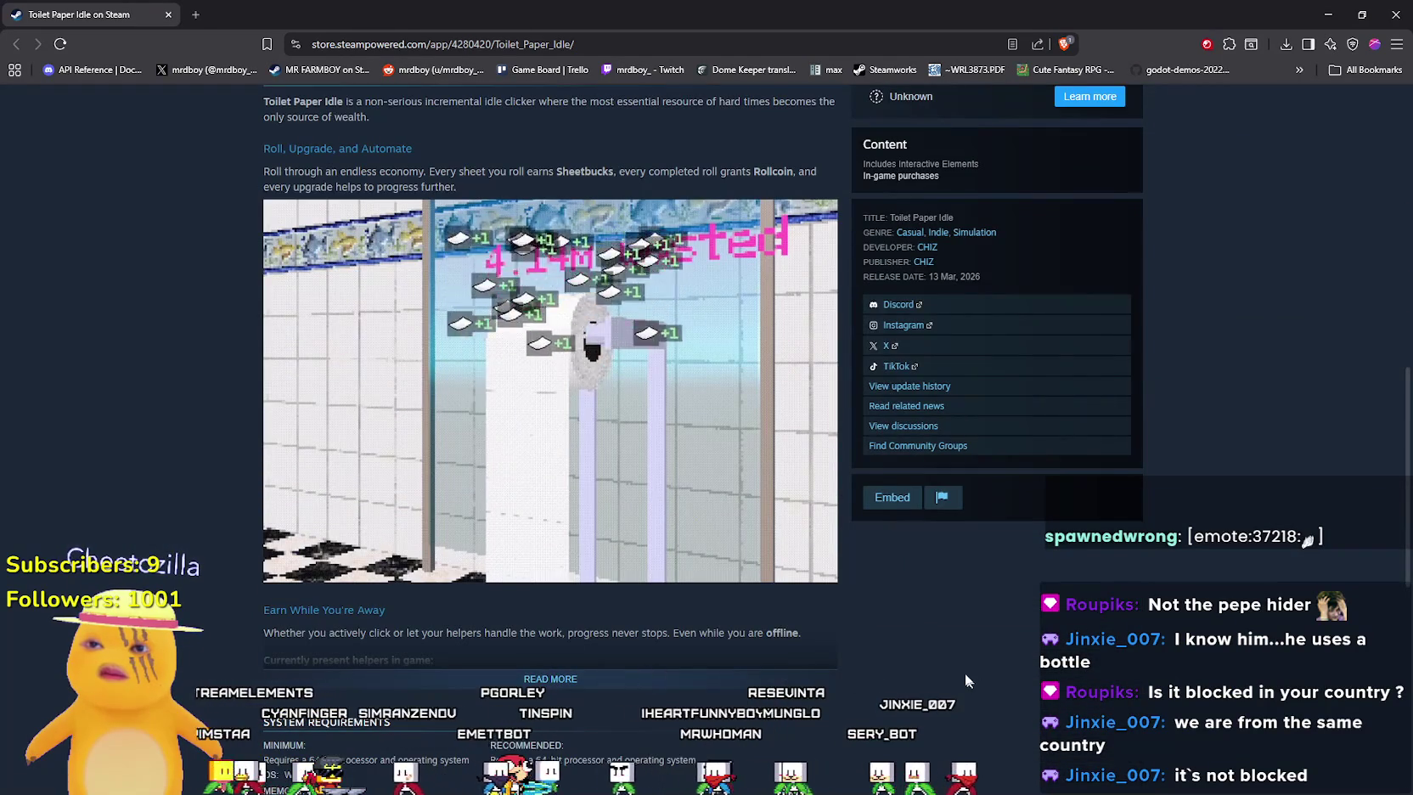
# Read the About This Game section, then show the last gameplay screenshot in the main media view
pyautogui.scroll(2, 547, 674)
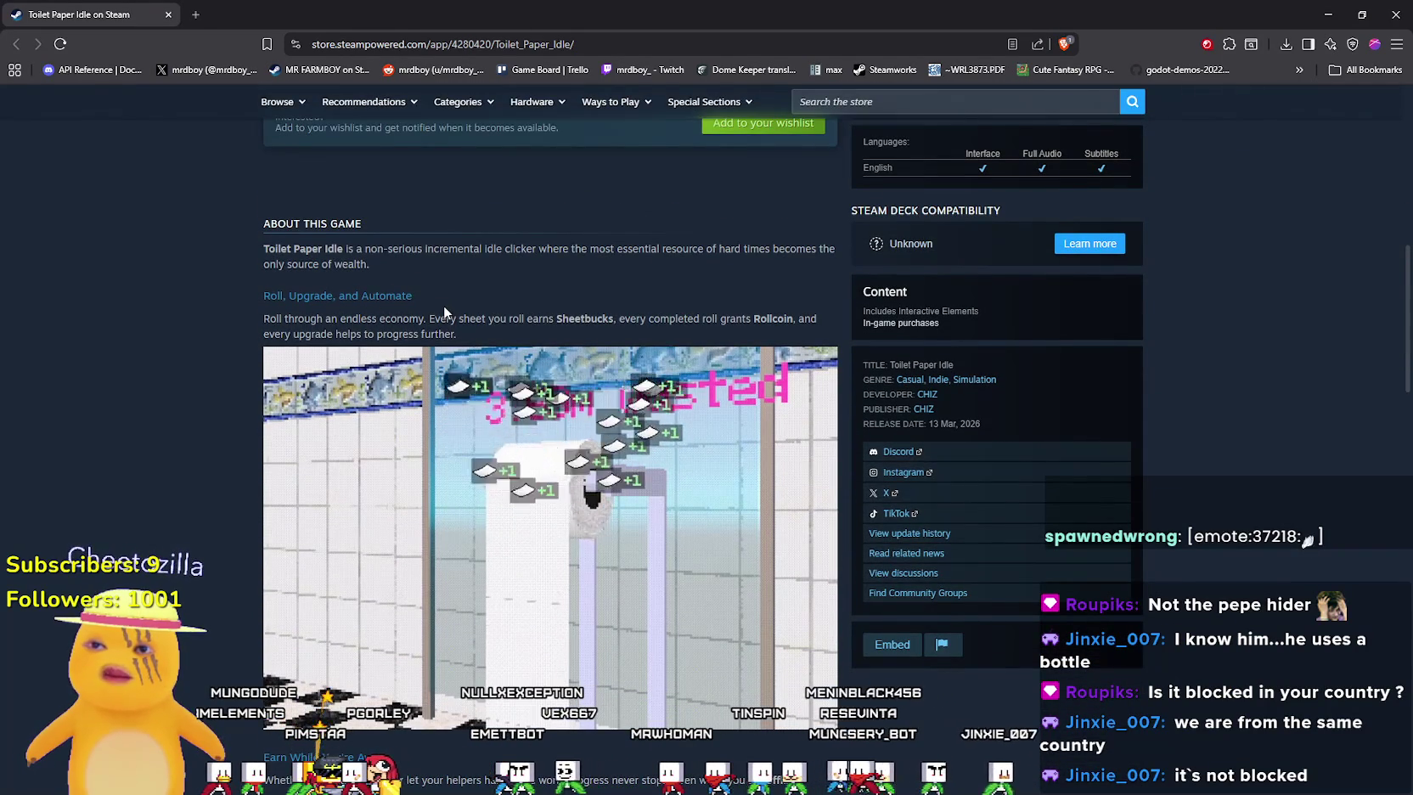
pyautogui.scroll(-8, 520, 666)
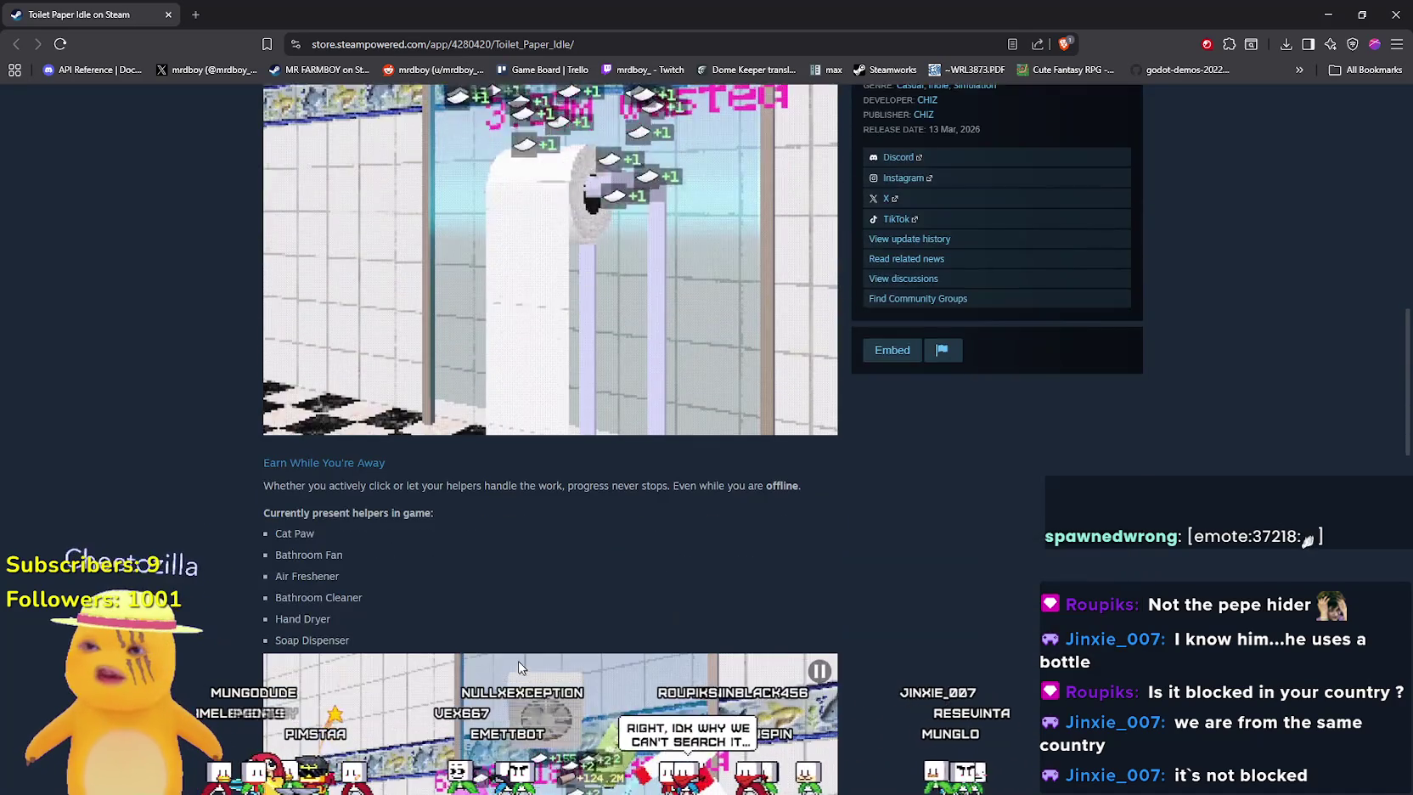
pyautogui.scroll(-3, 520, 666)
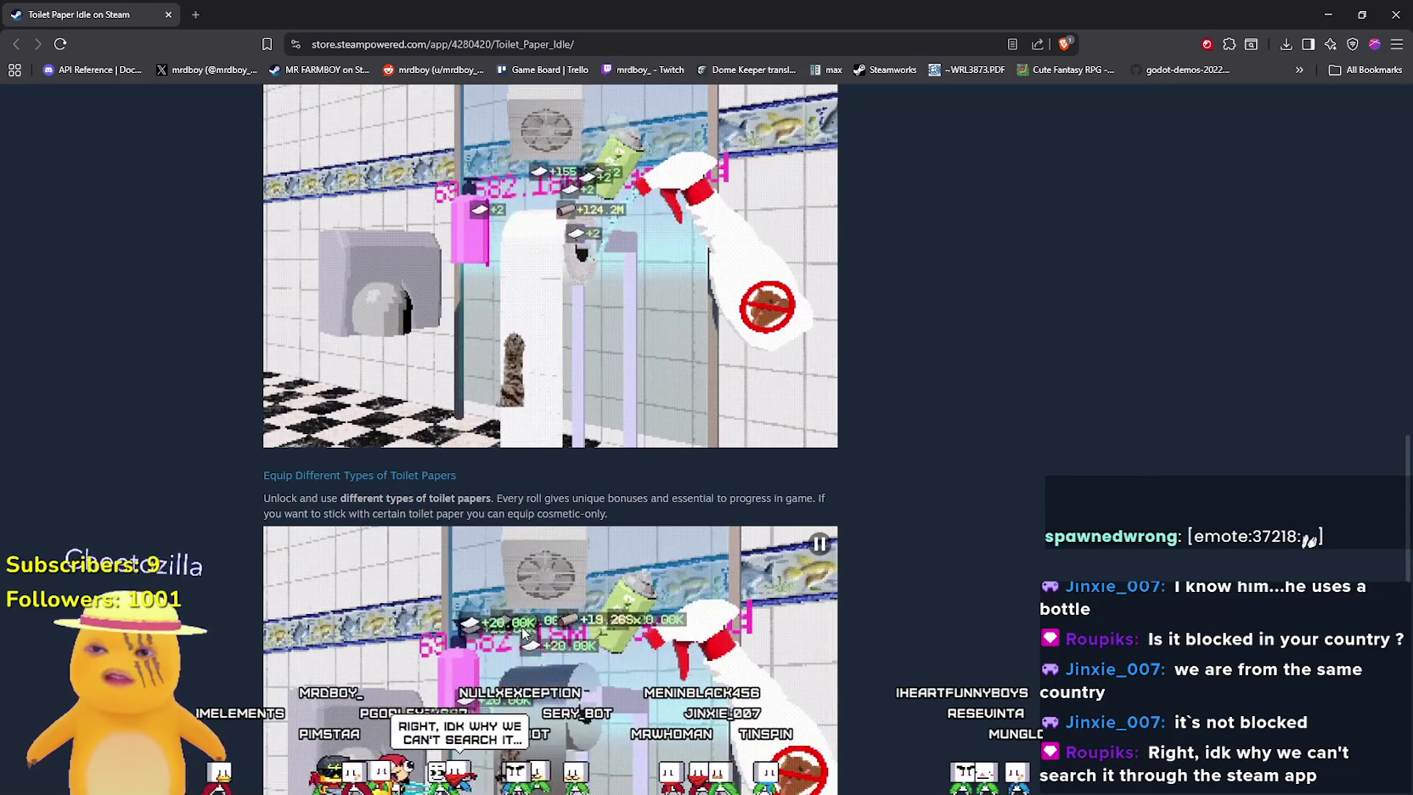
pyautogui.scroll(-4, 517, 643)
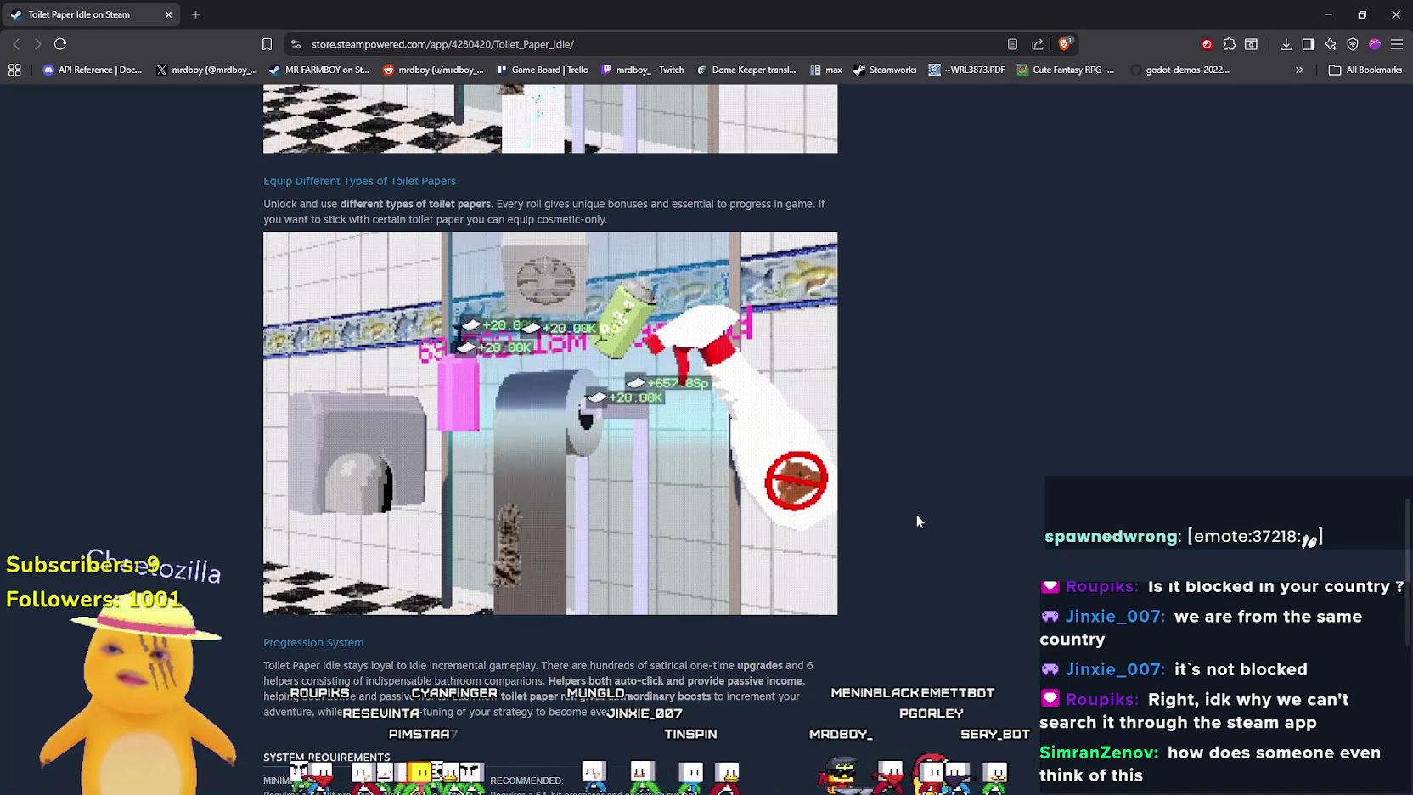
pyautogui.scroll(-1, 920, 500)
pyautogui.scroll(3, 917, 504)
pyautogui.scroll(-3, 905, 499)
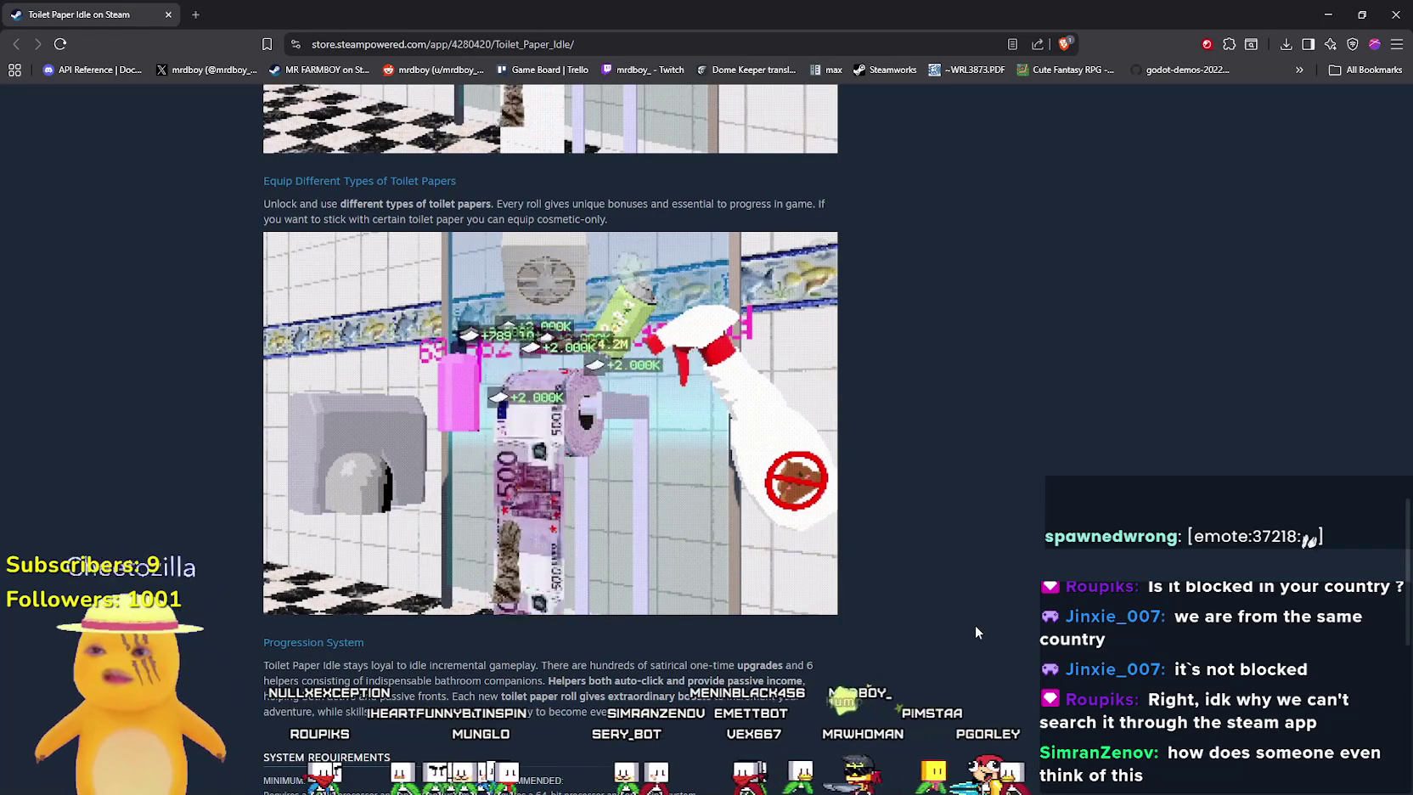
pyautogui.scroll(4, 590, 482)
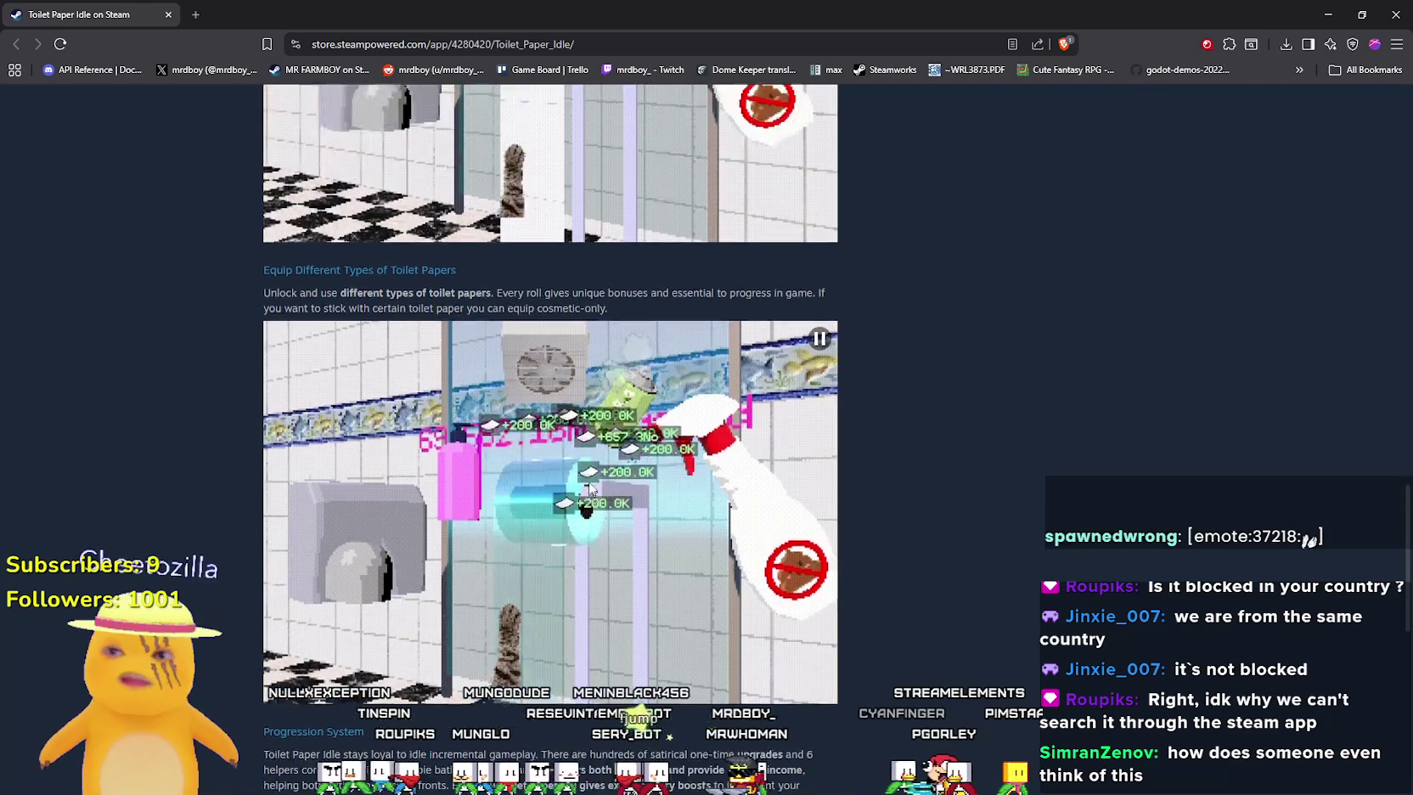
pyautogui.scroll(15, 590, 482)
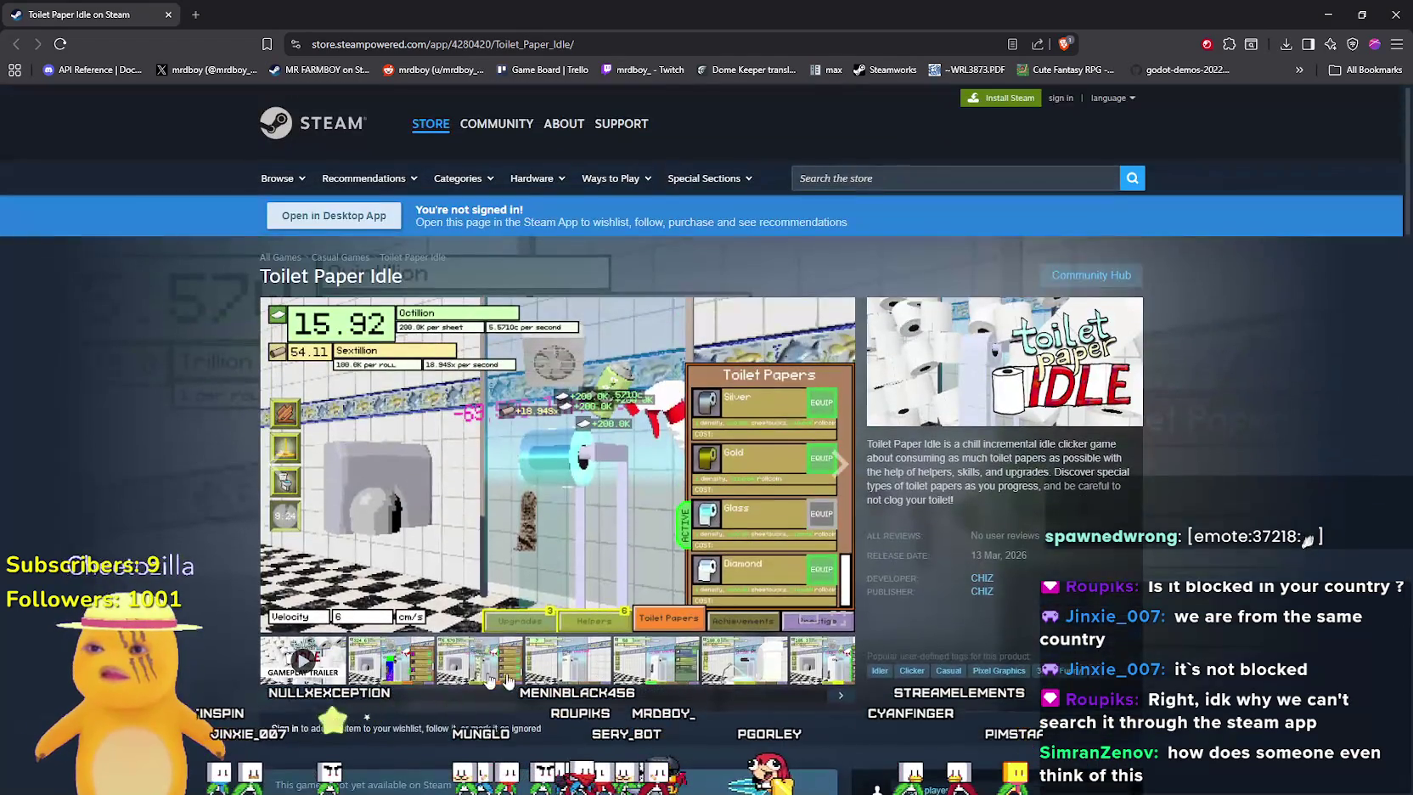
pyautogui.click(814, 666)
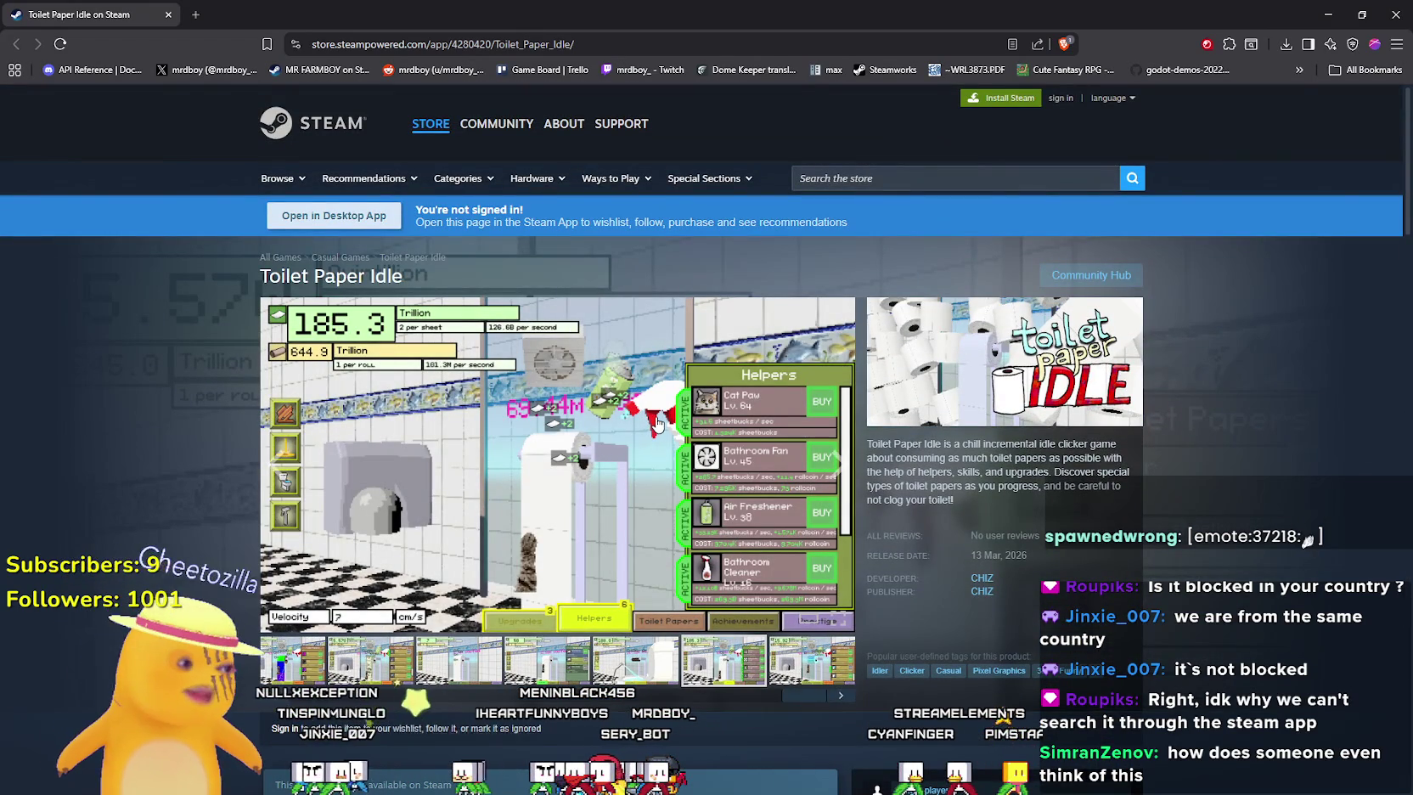
# Close the store browser window and clear Steam's library search to list all games
pyautogui.click(168, 14)
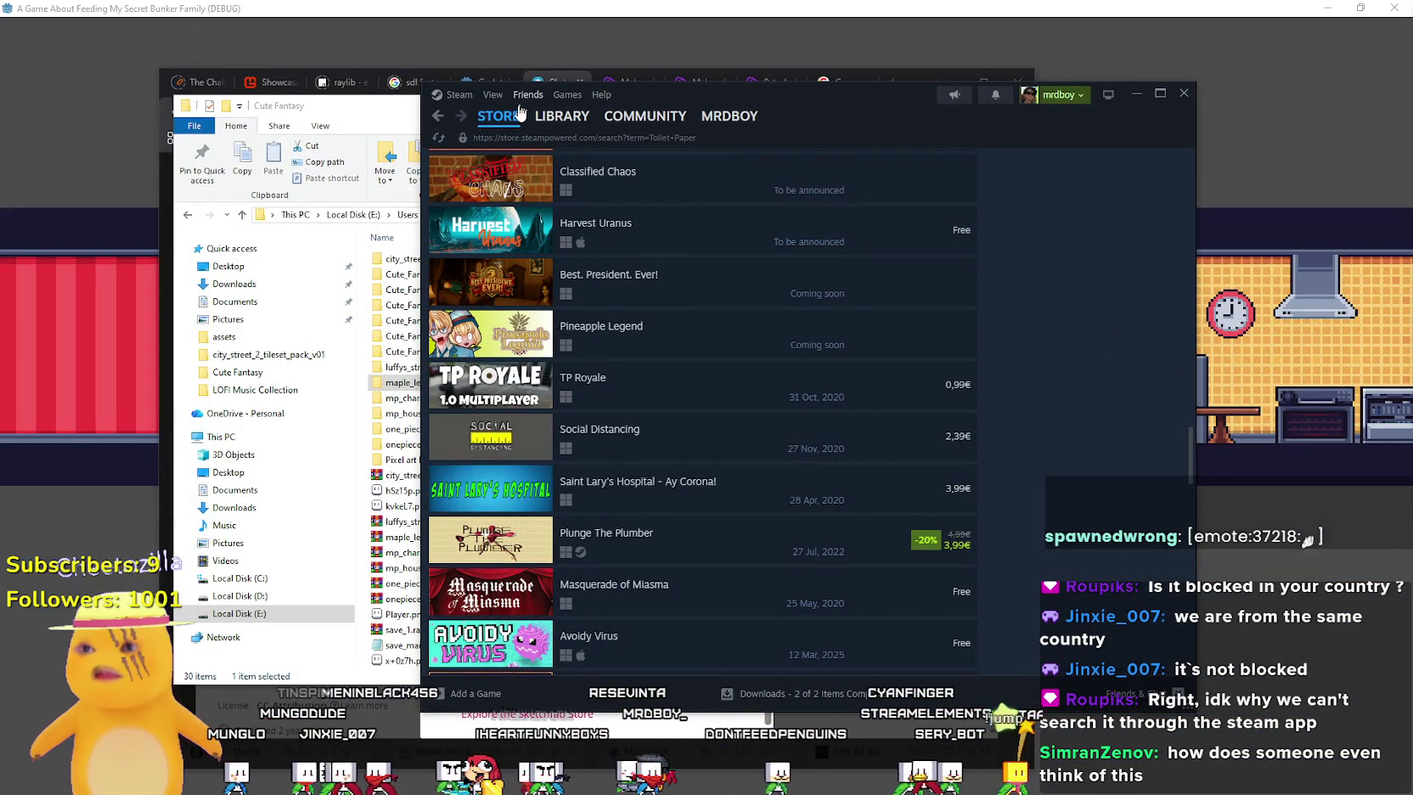
pyautogui.click(562, 116)
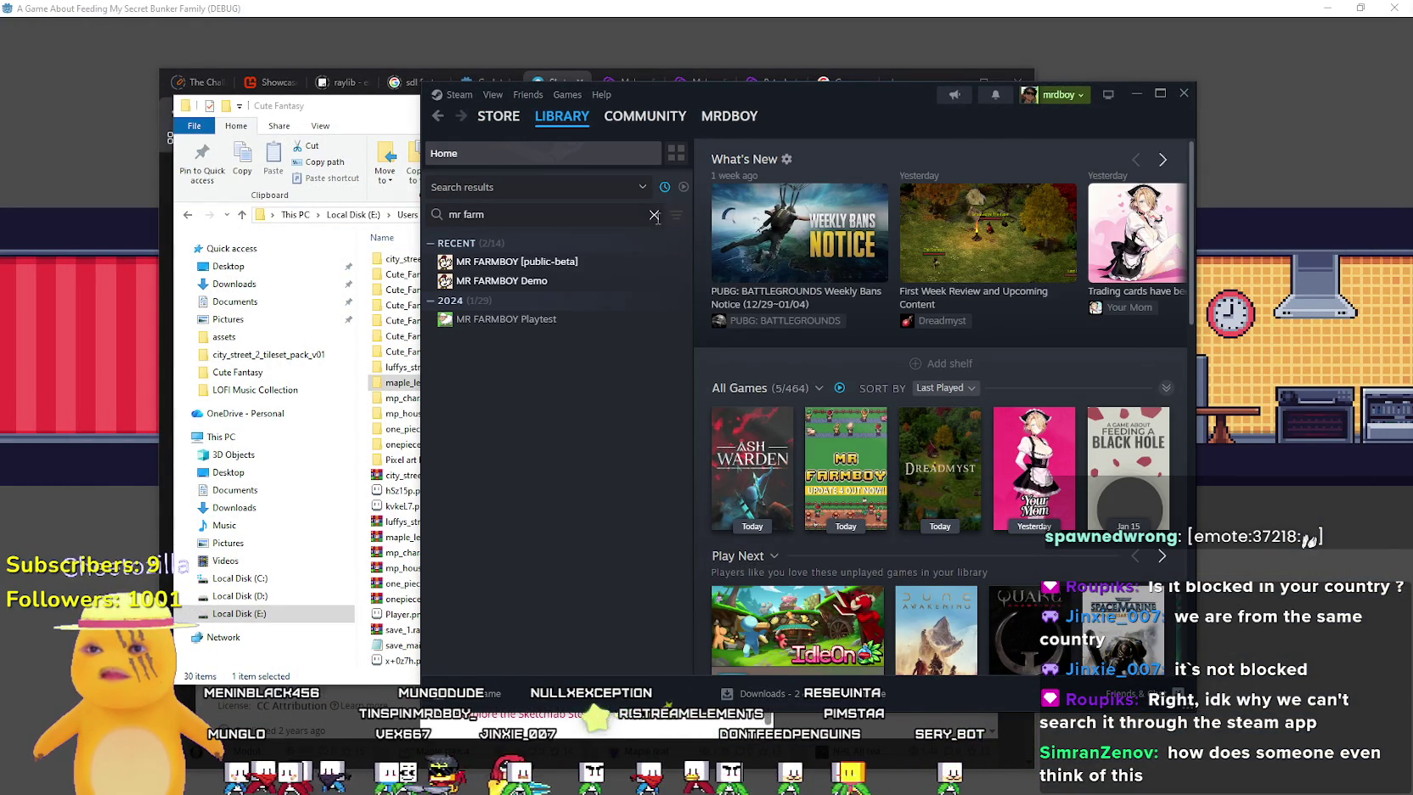
pyautogui.click(653, 215)
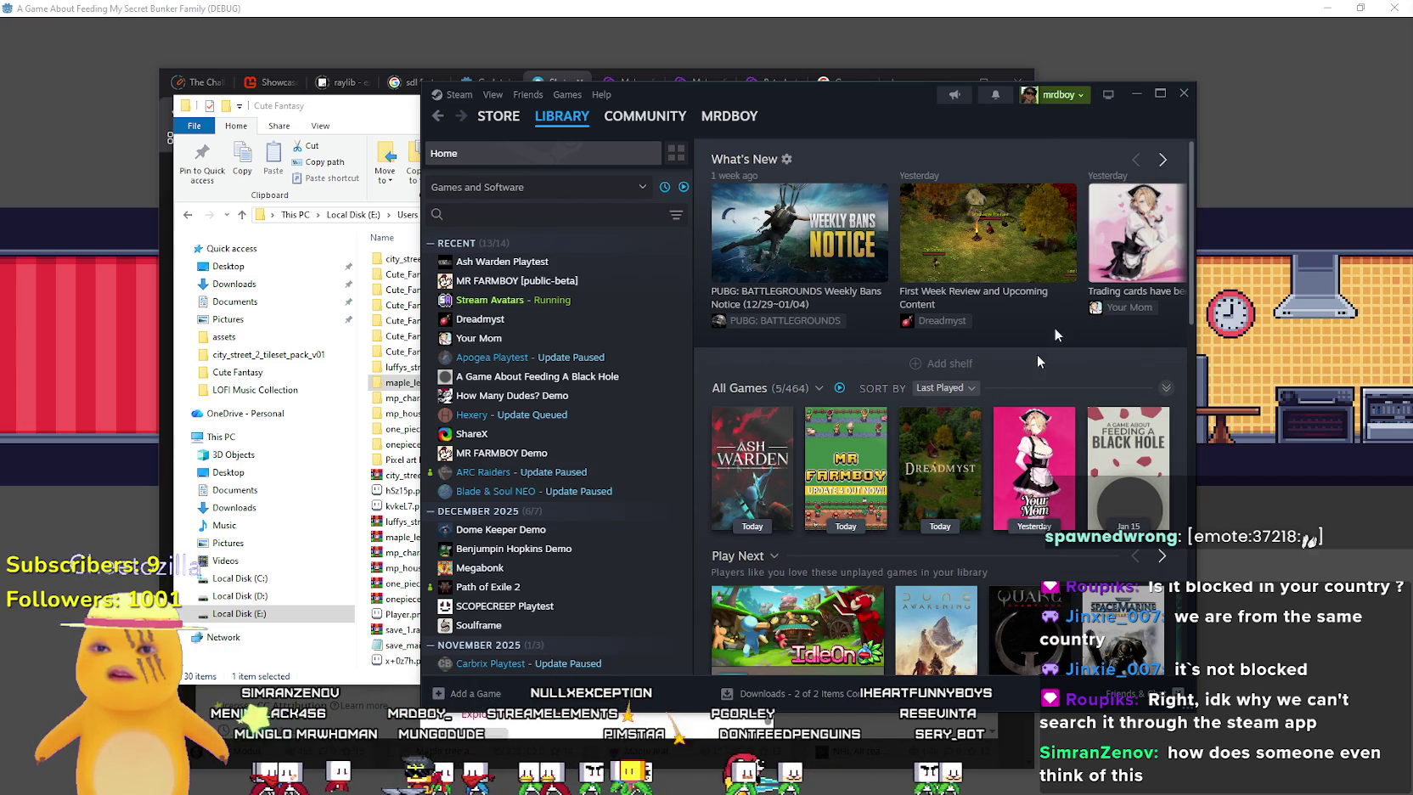
# Minimize Steam, the Cute Fantasy folder and the browser, closing the Sketchfab download dialog, to reveal the game
pyautogui.click(1129, 95)
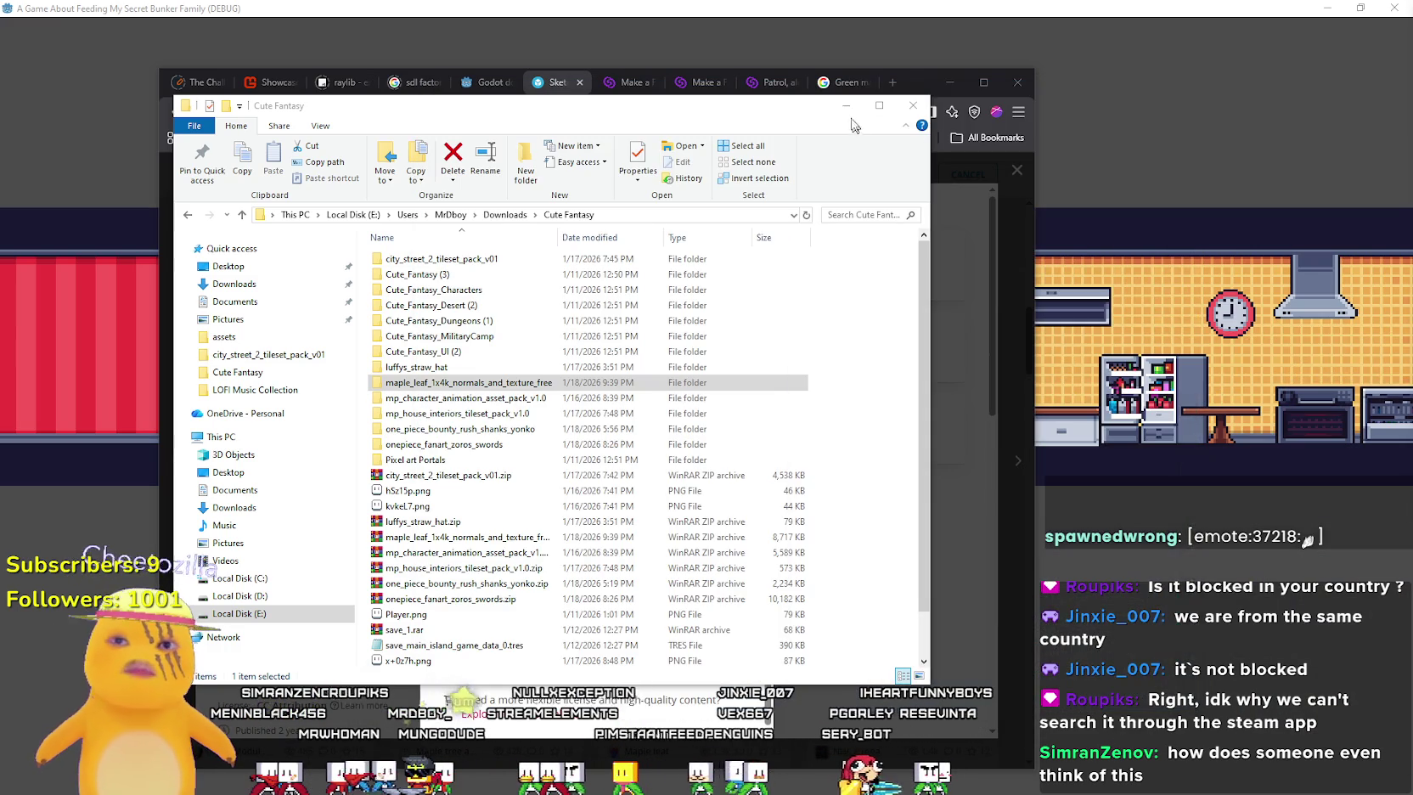
pyautogui.click(846, 107)
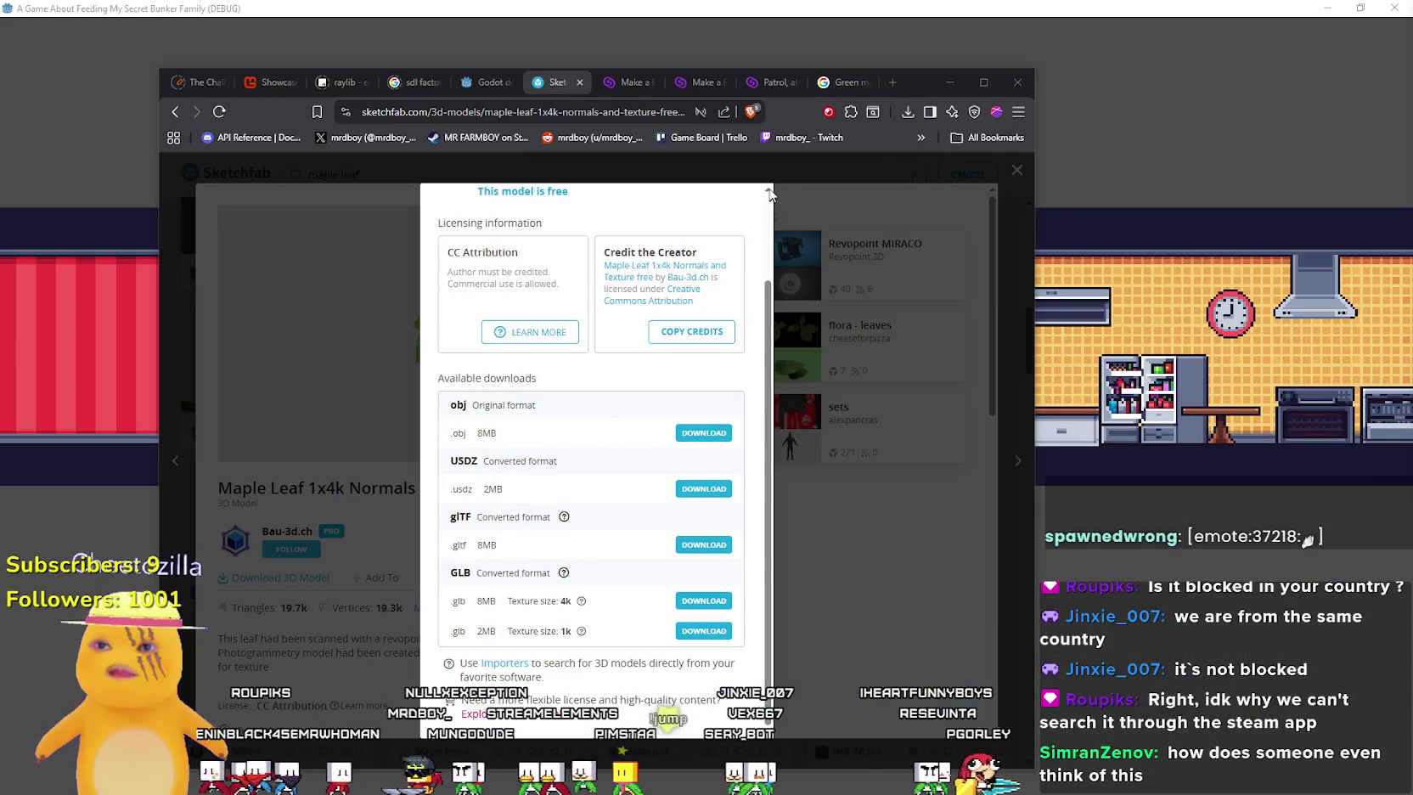
pyautogui.click(813, 173)
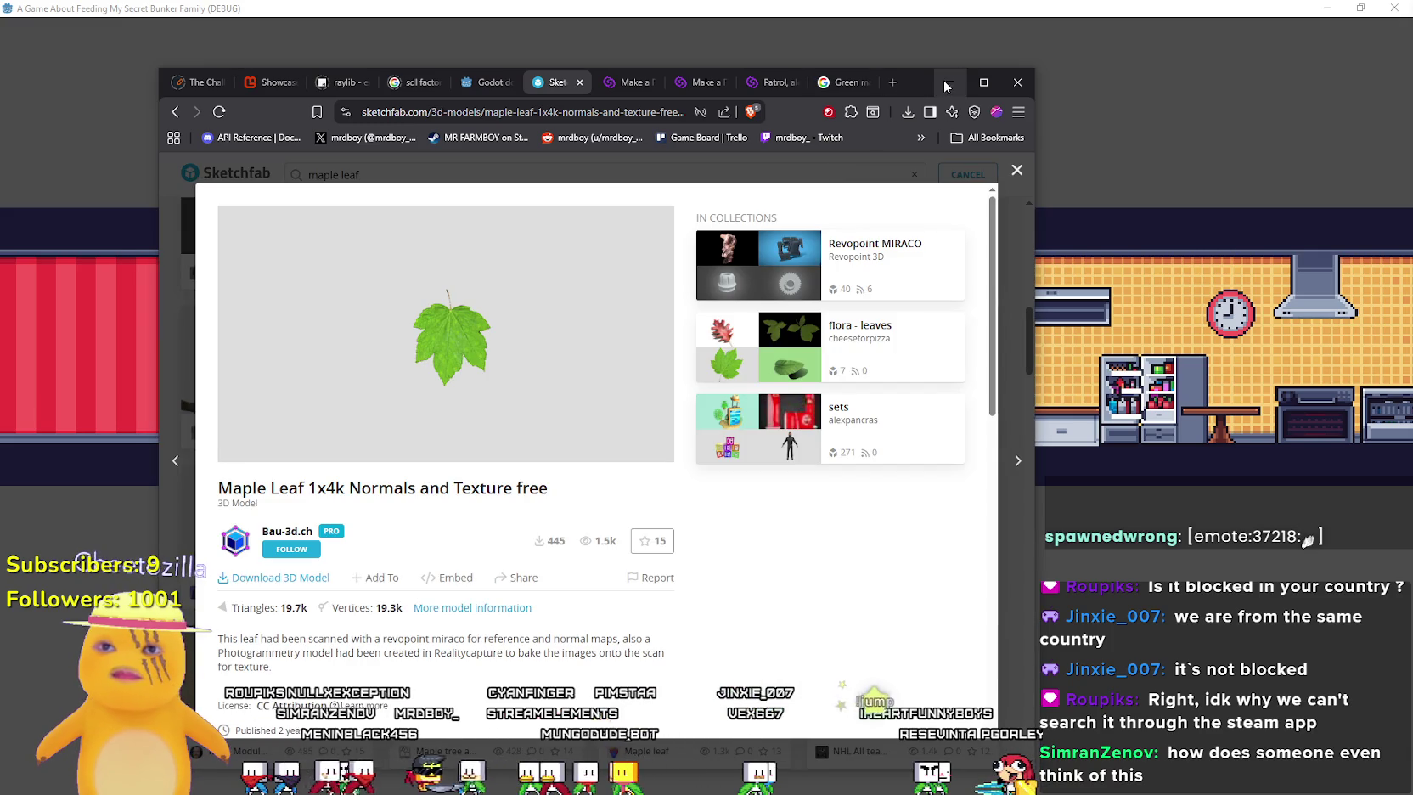
pyautogui.click(949, 82)
# Walk and jump the character between the red room, stove and fridge, then shrink the game window
pyautogui.press('d')
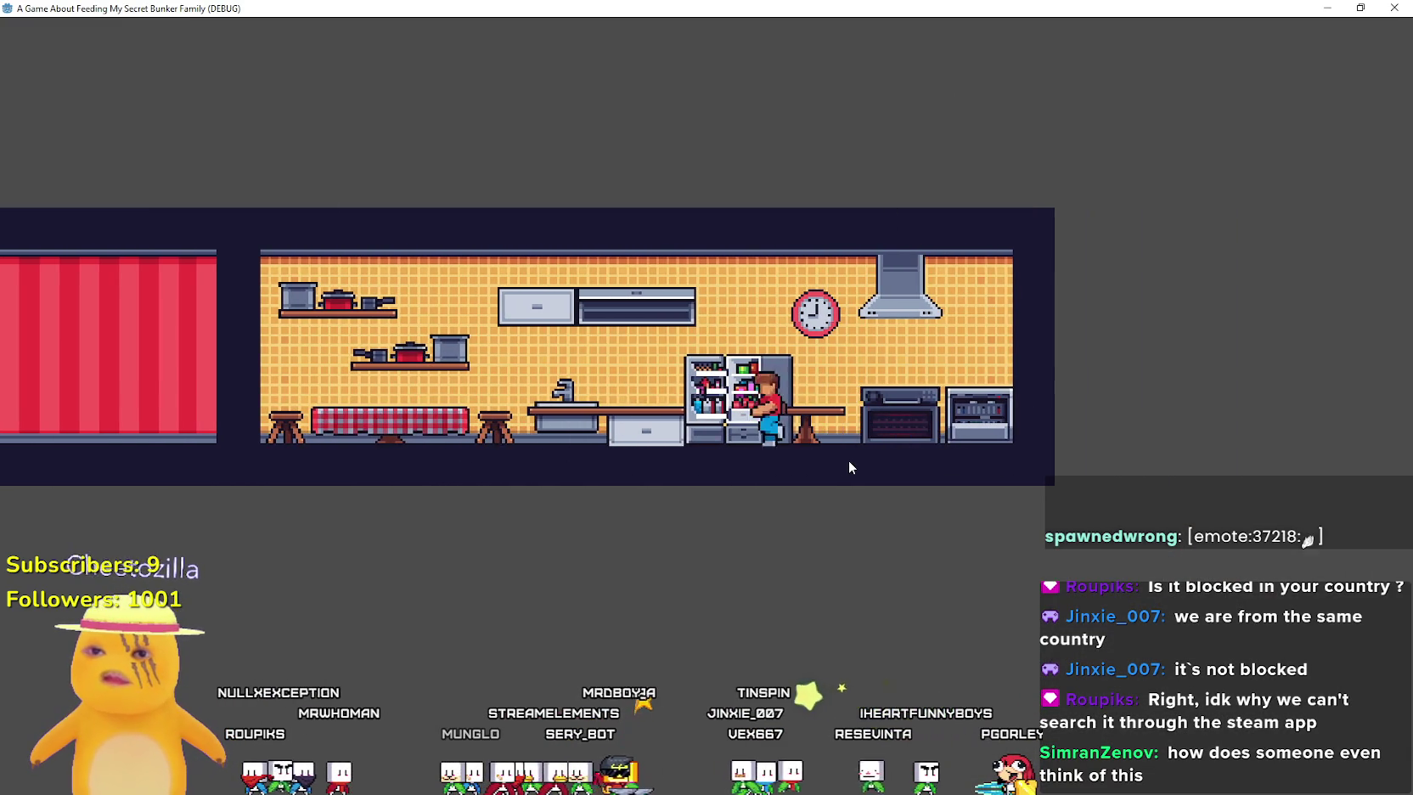
pyautogui.press('a')
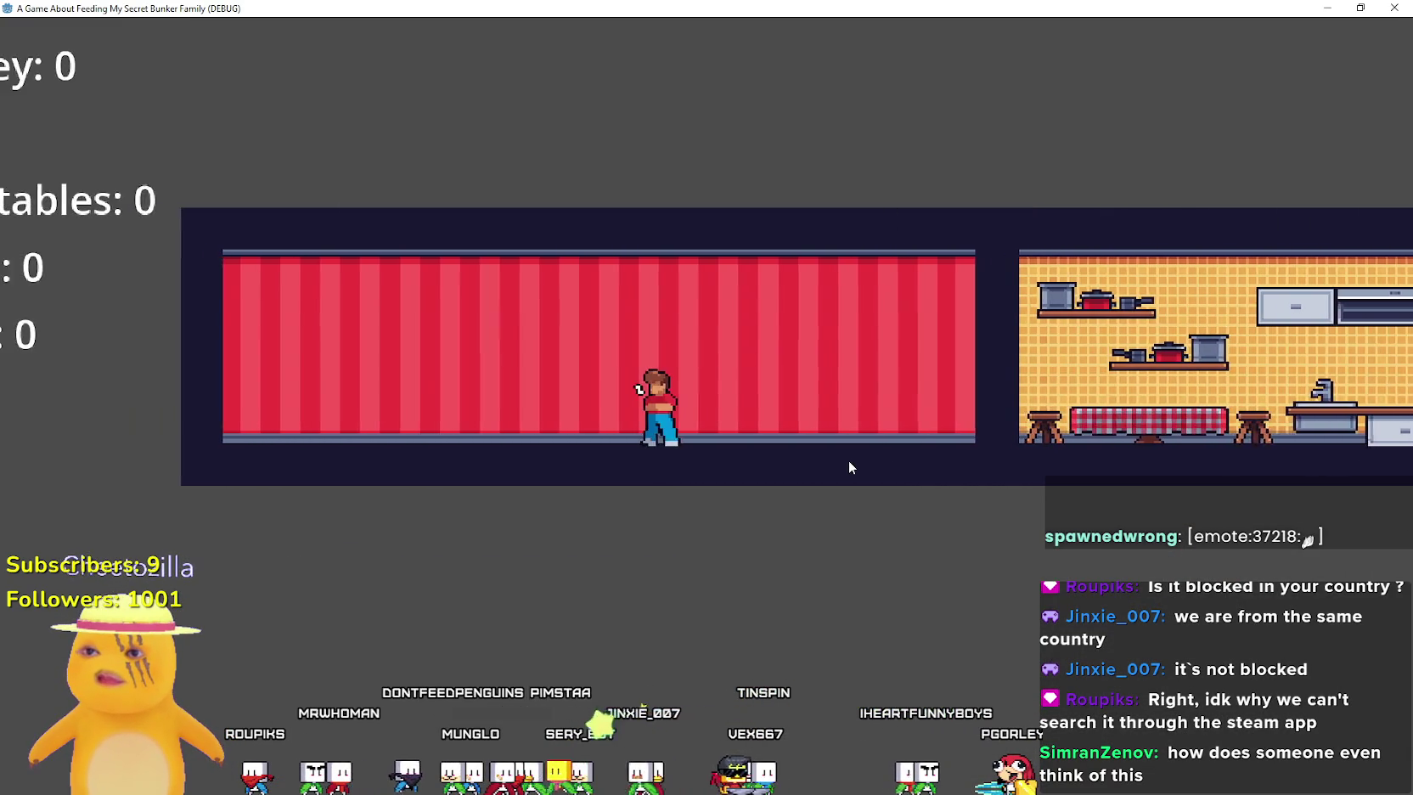
pyautogui.press('a')
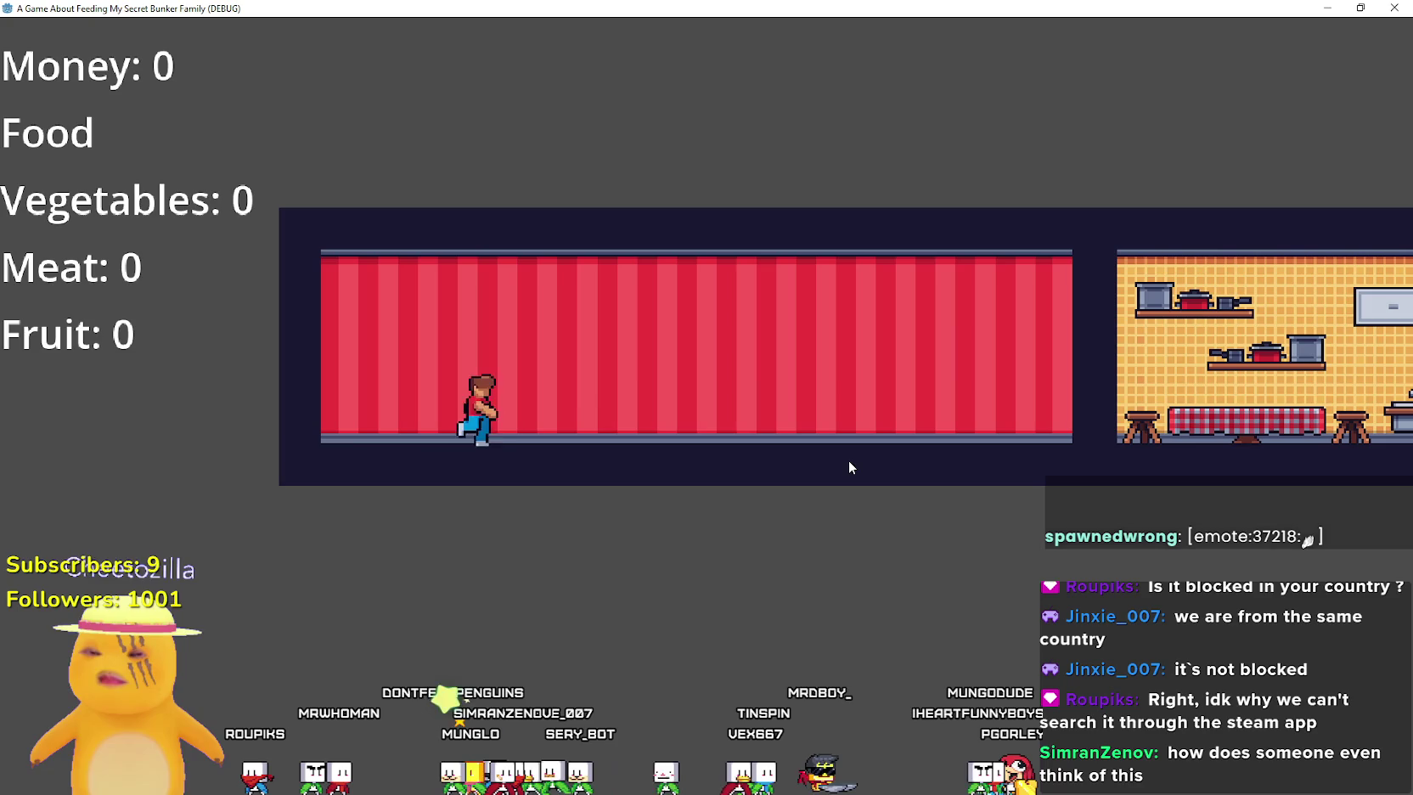
pyautogui.press('d')
pyautogui.press('space')
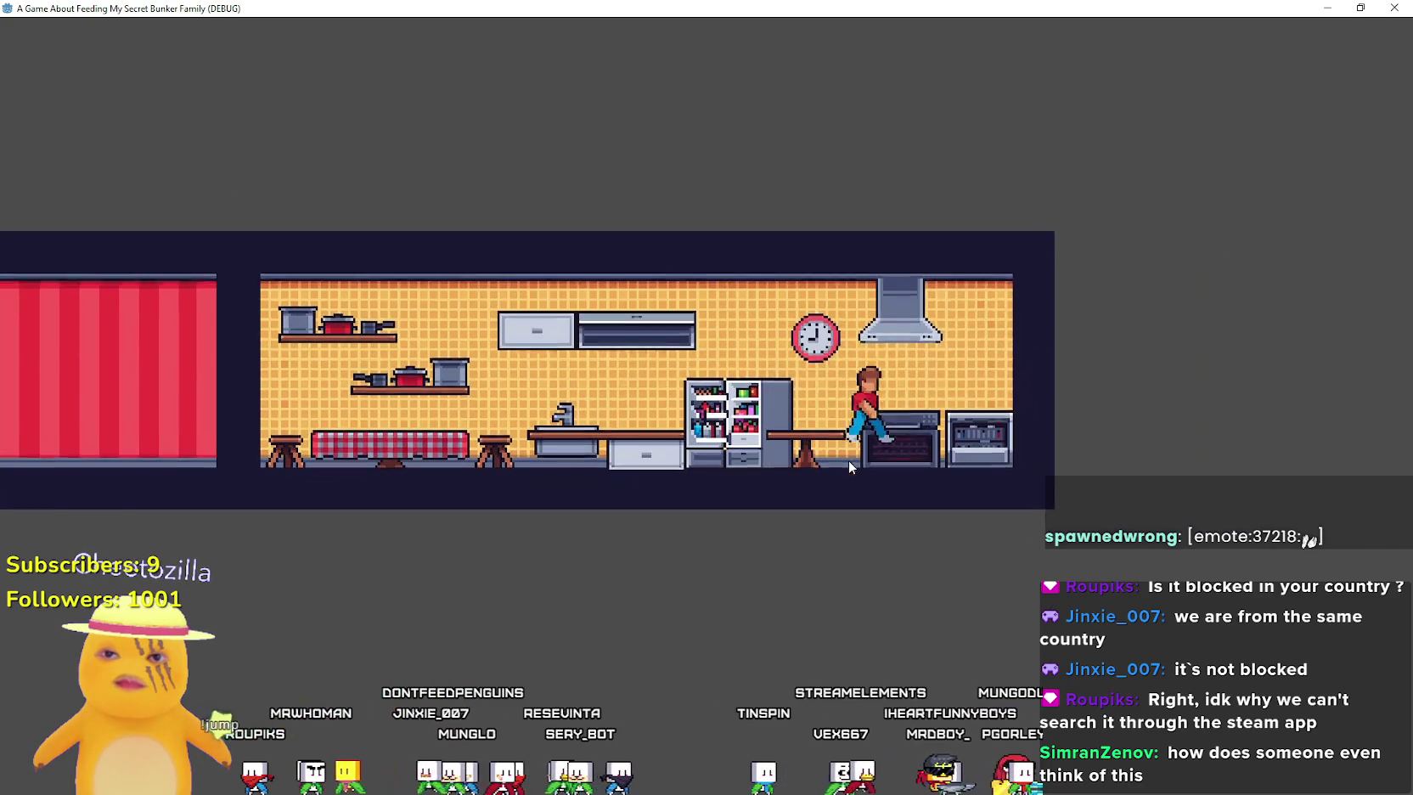
pyautogui.press('space')
pyautogui.press('a')
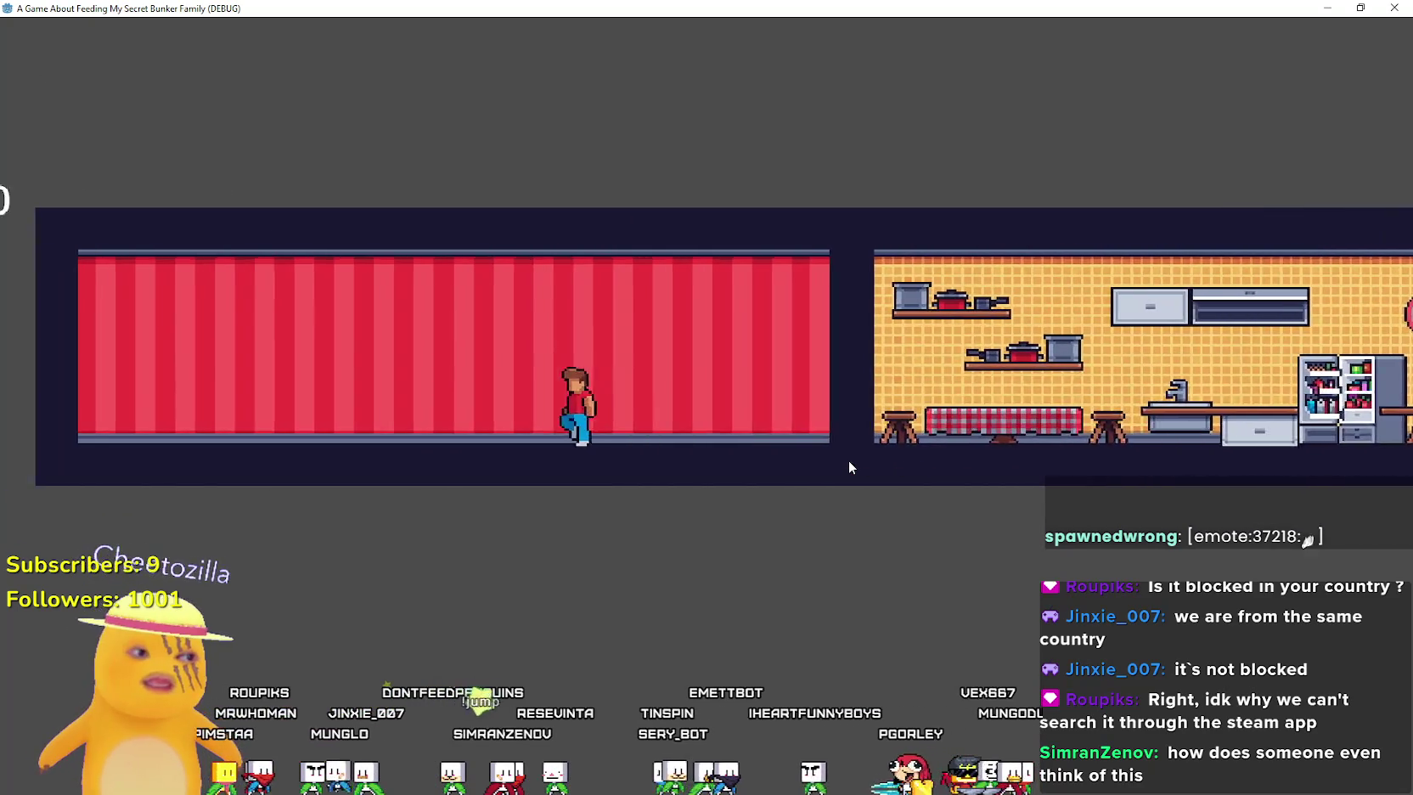
pyautogui.press('space')
pyautogui.press('d')
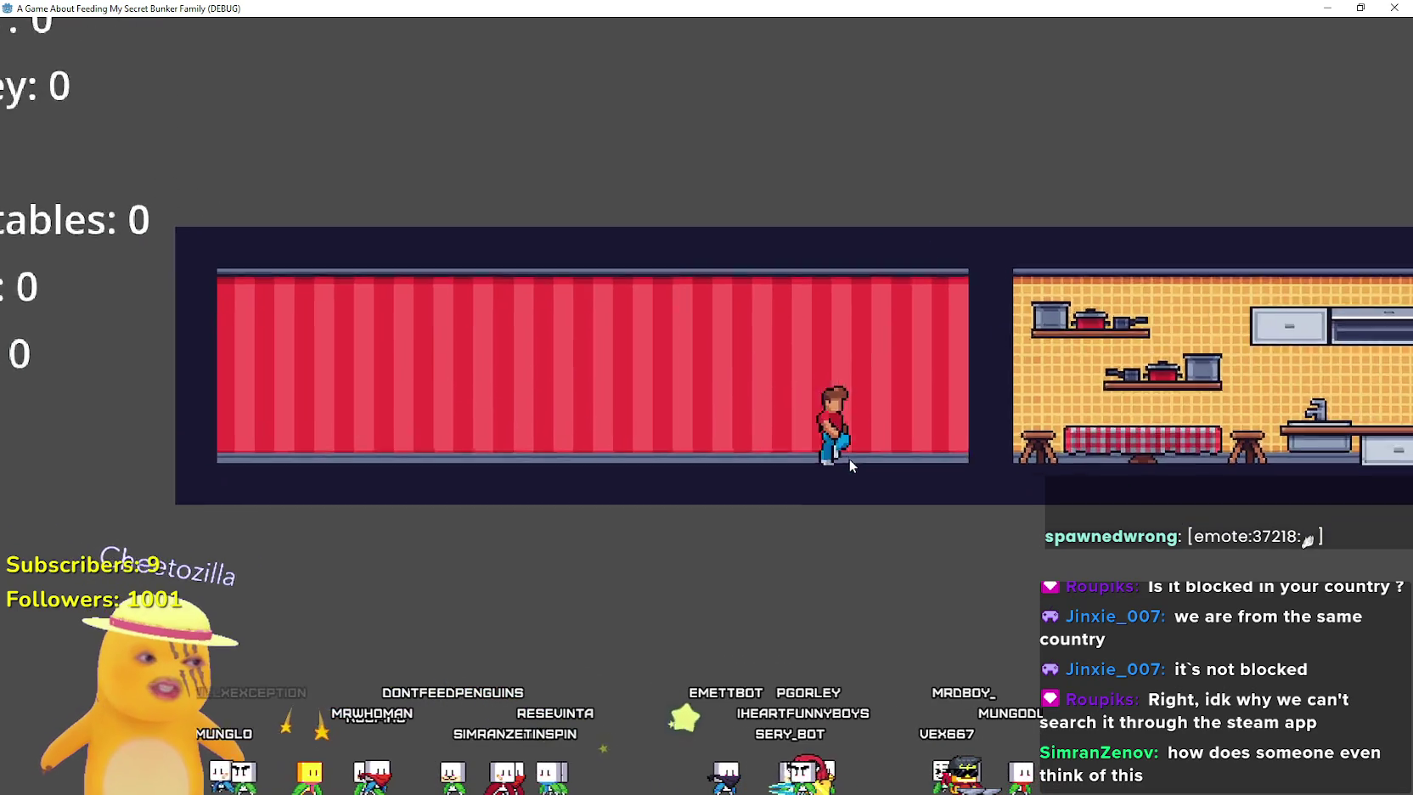
pyautogui.press('space')
pyautogui.press('a')
pyautogui.press('space')
pyautogui.press('super+Down')
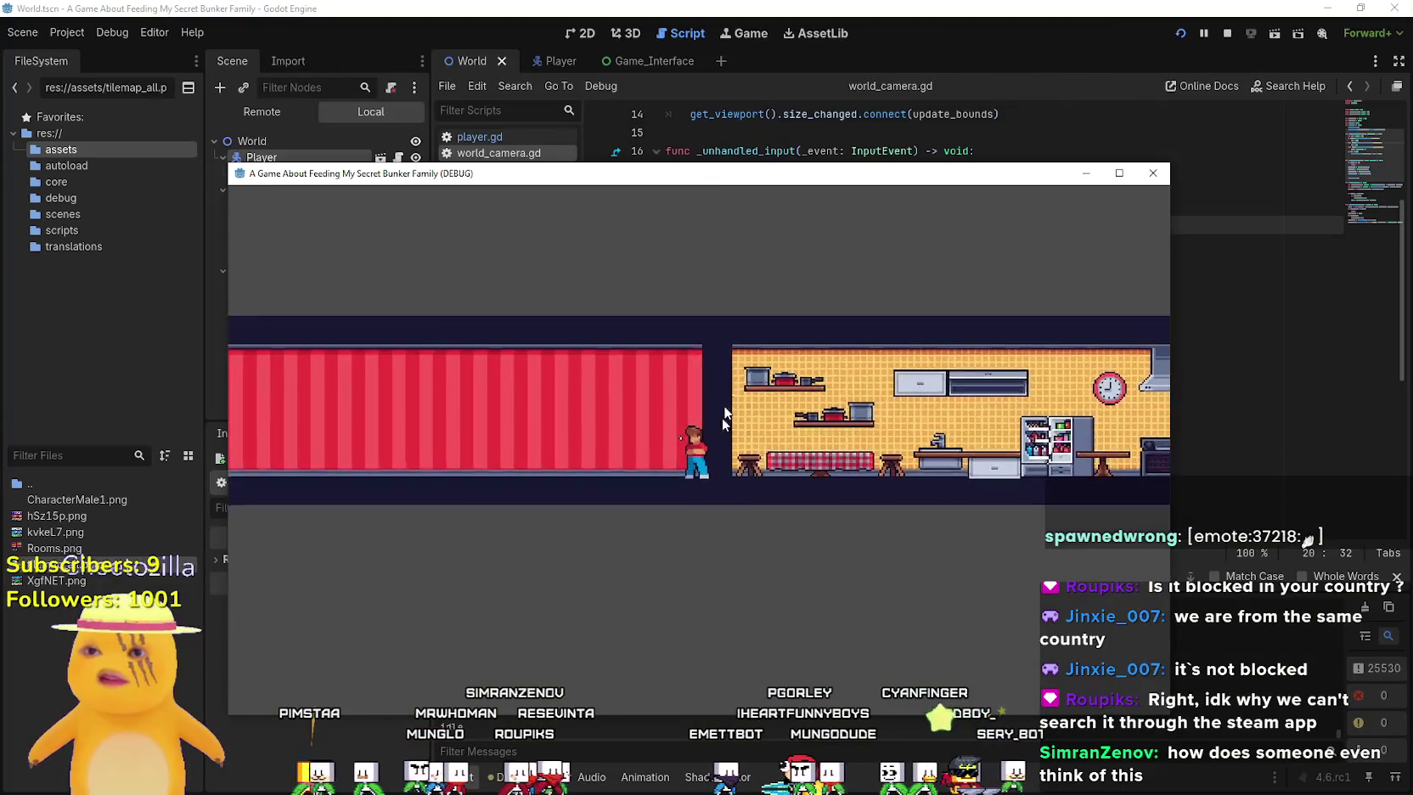
# Open player.gd from the Player scene, look over its old state code, and check the GitHub reference script
pyautogui.click(824, 6)
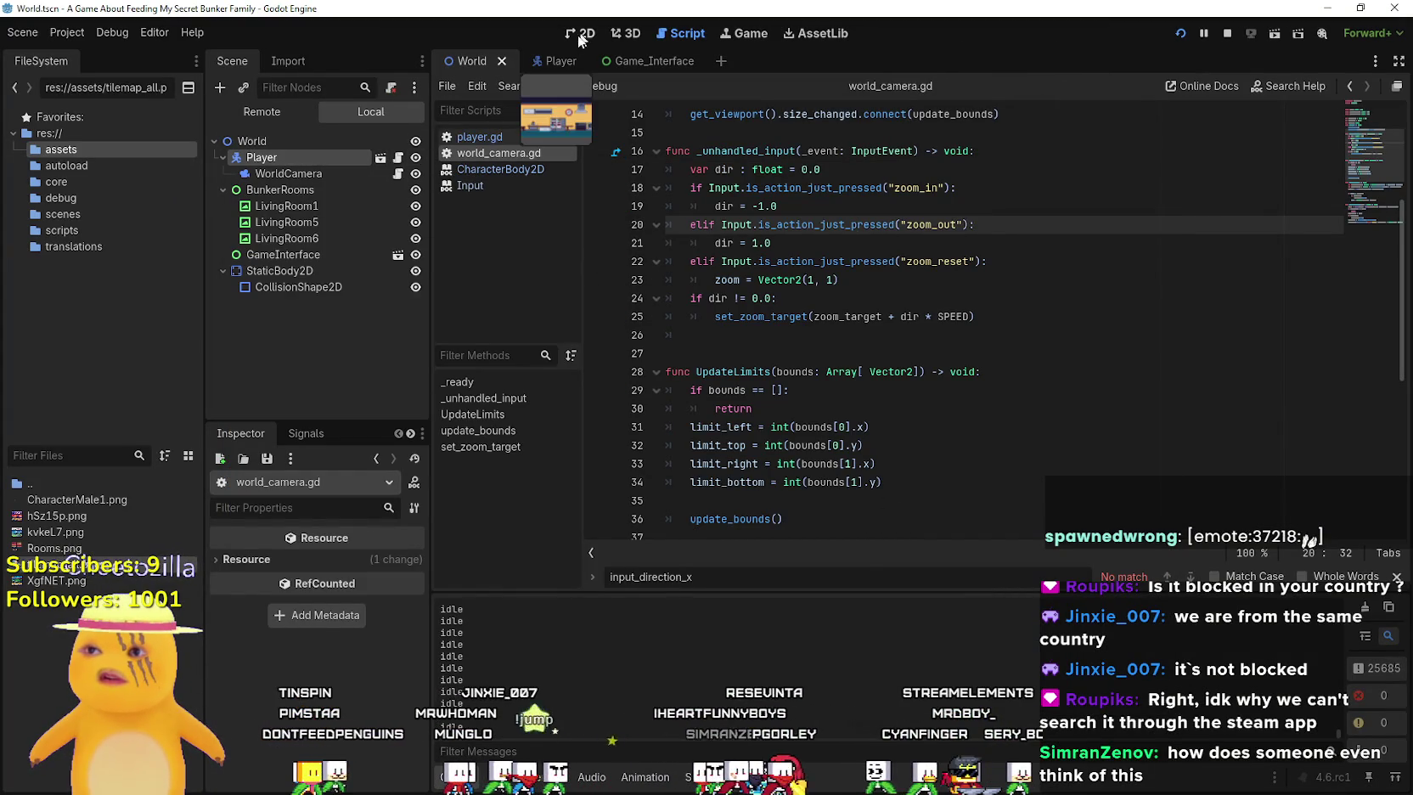
pyautogui.click(553, 64)
pyautogui.scroll(-5, 1035, 387)
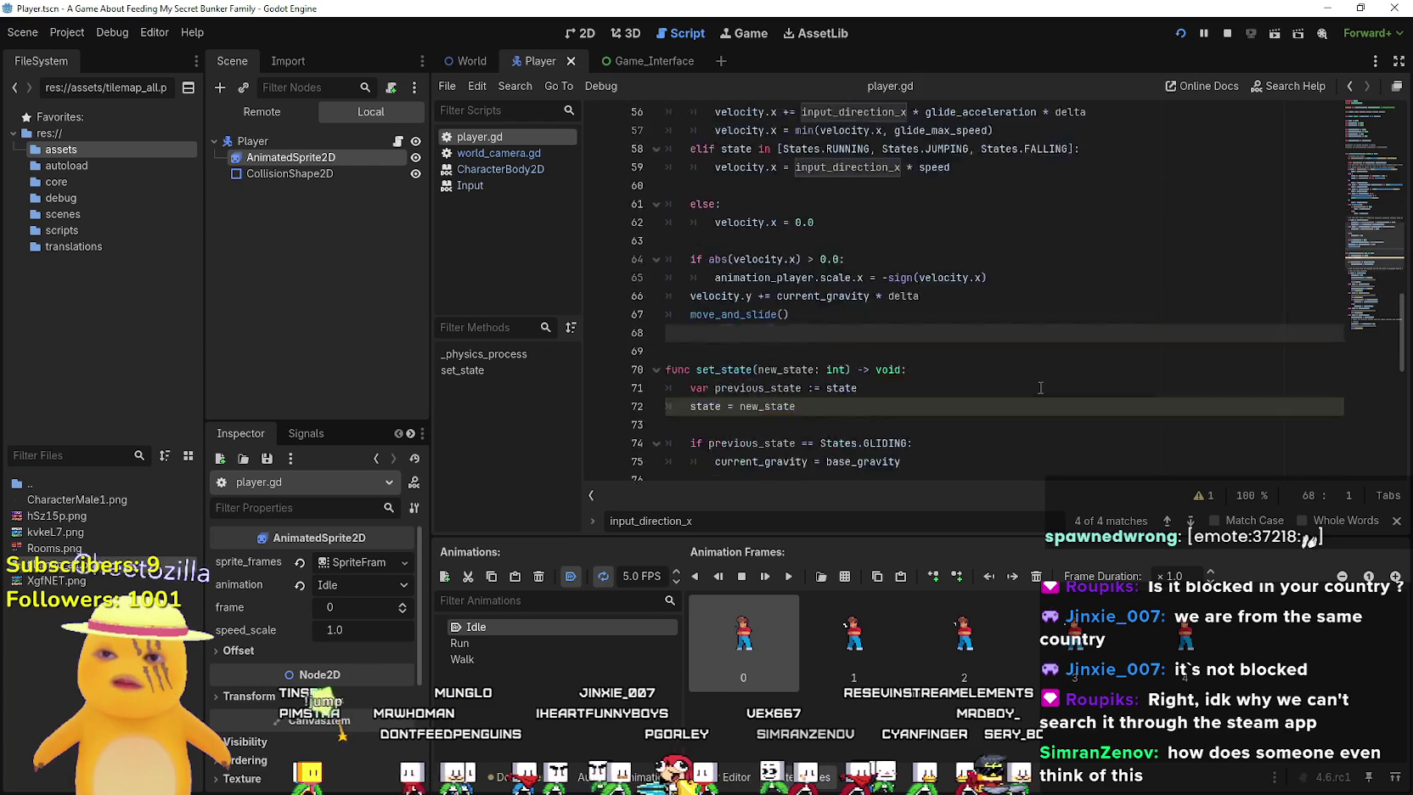
pyautogui.scroll(-7, 1036, 387)
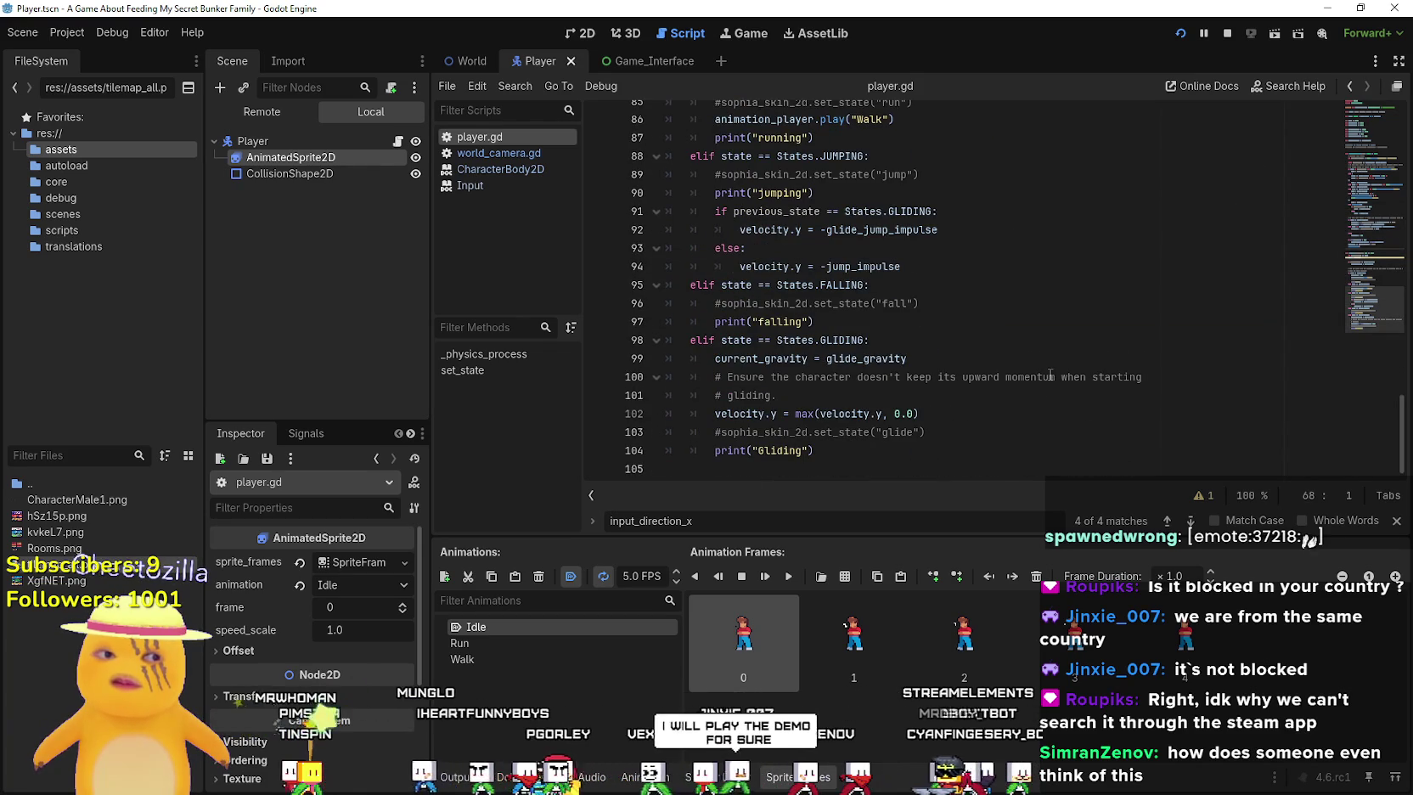
pyautogui.moveTo(862, 450); pyautogui.dragTo(721, 210)
pyautogui.scroll(4, 858, 378)
pyautogui.scroll(18, 858, 378)
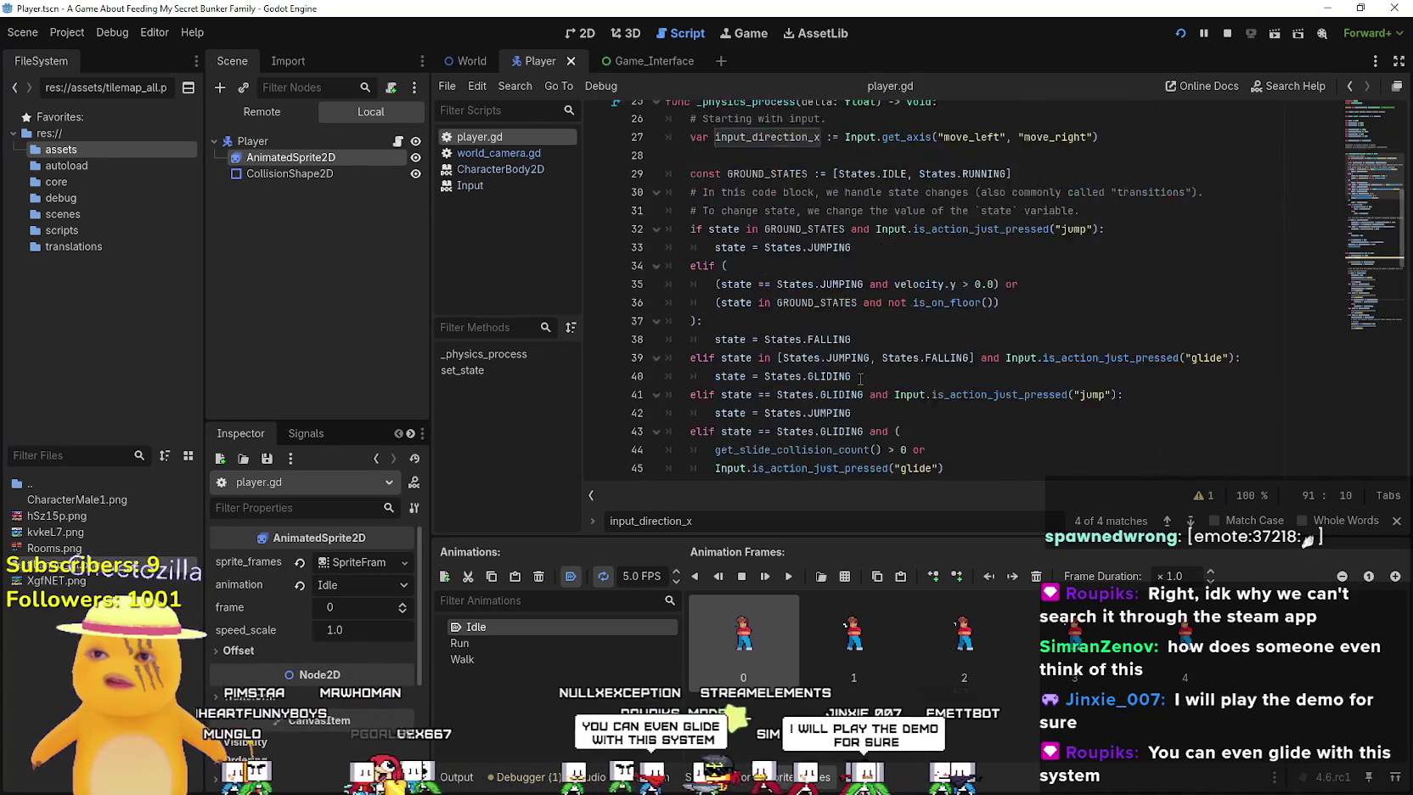
pyautogui.scroll(-13, 862, 378)
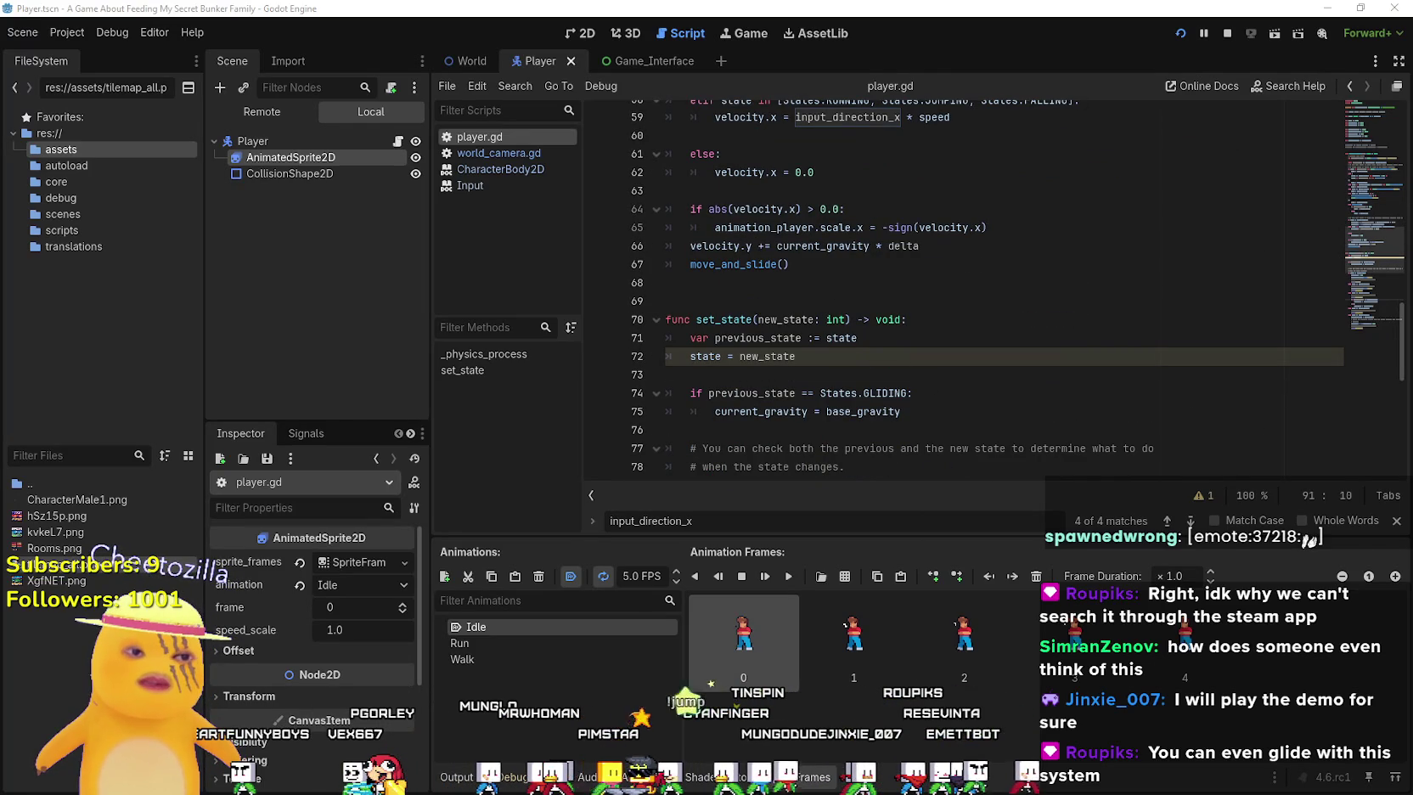
pyautogui.hotkey('alt', 'Tab')
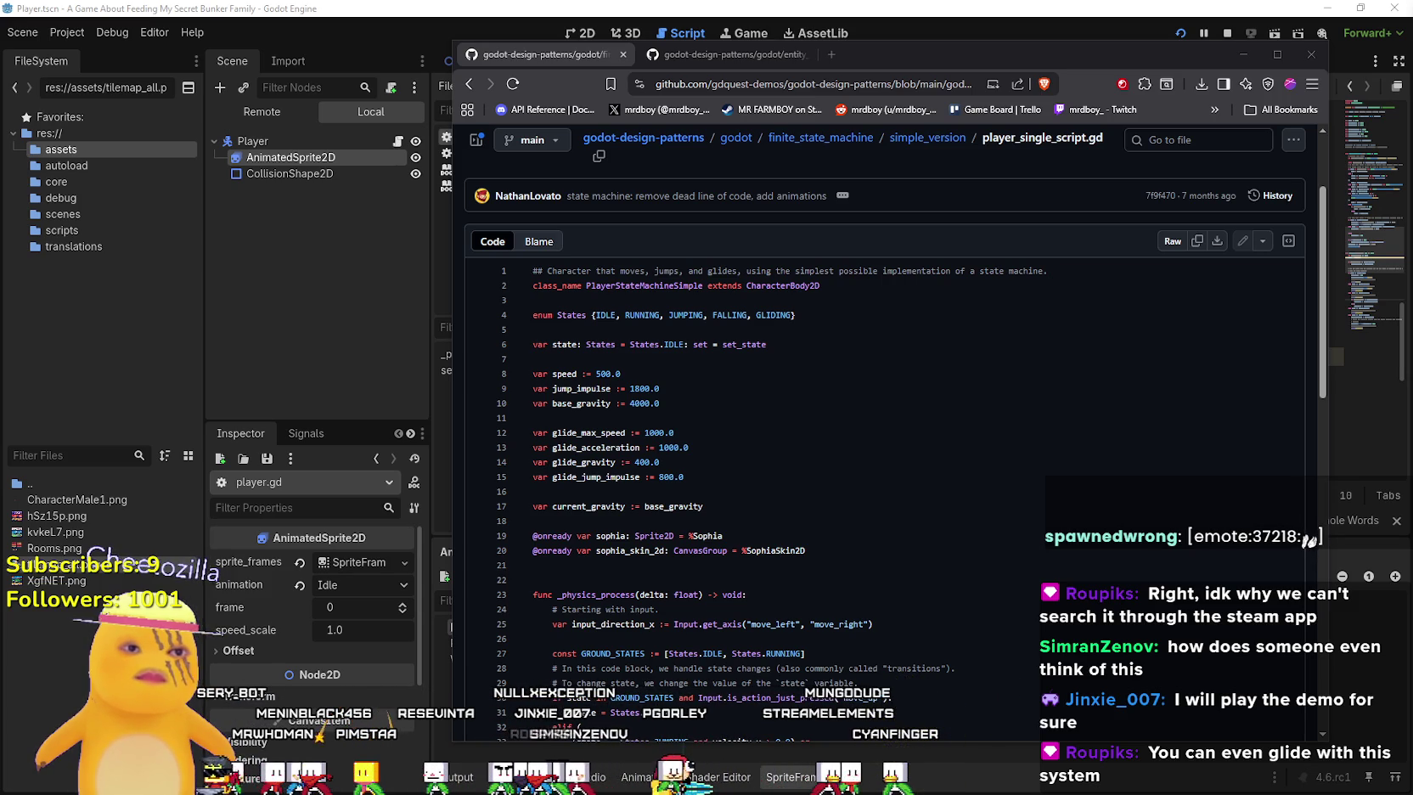
# Select the old glide-based state code in player.gd and paste the new state machine over it
pyautogui.click(835, 15)
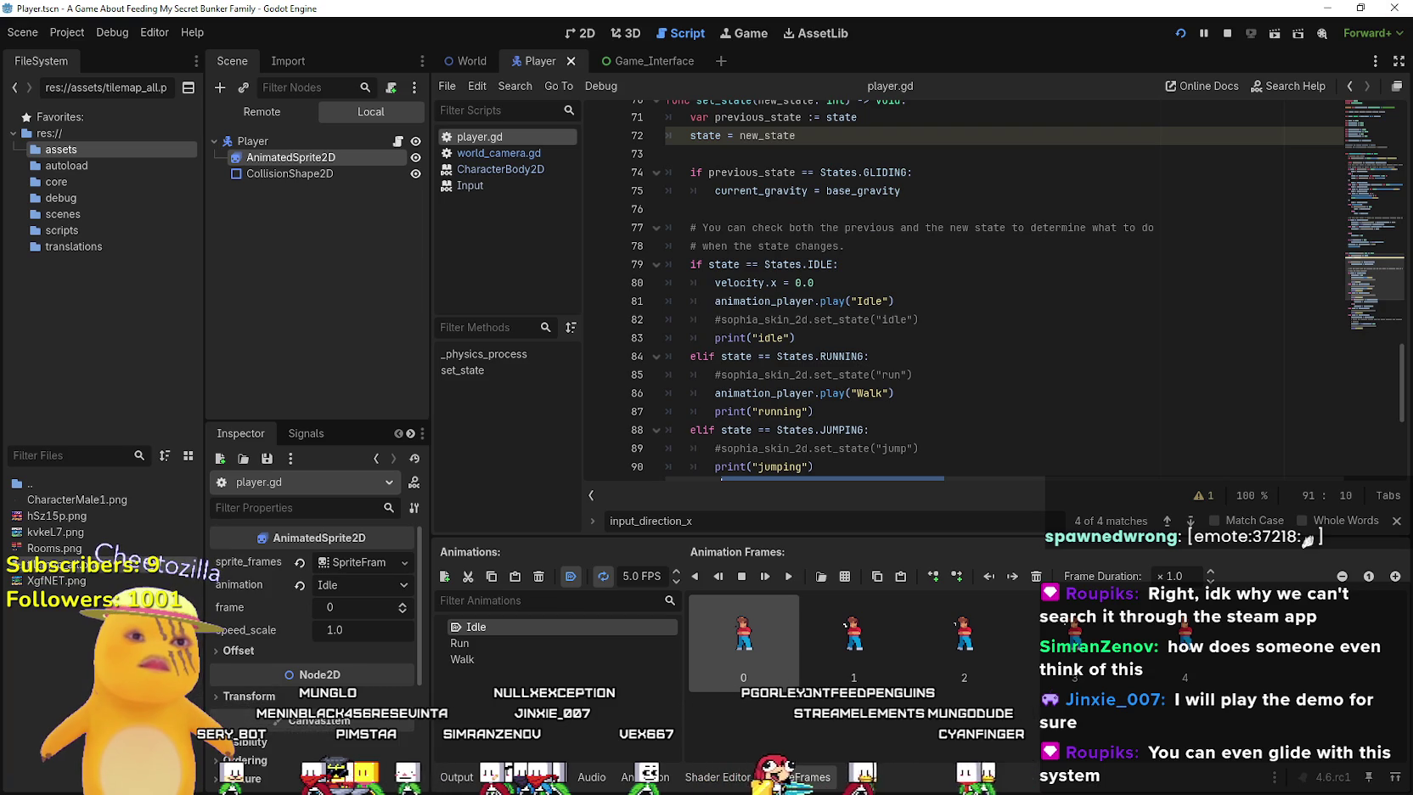
pyautogui.scroll(-5, 906, 377)
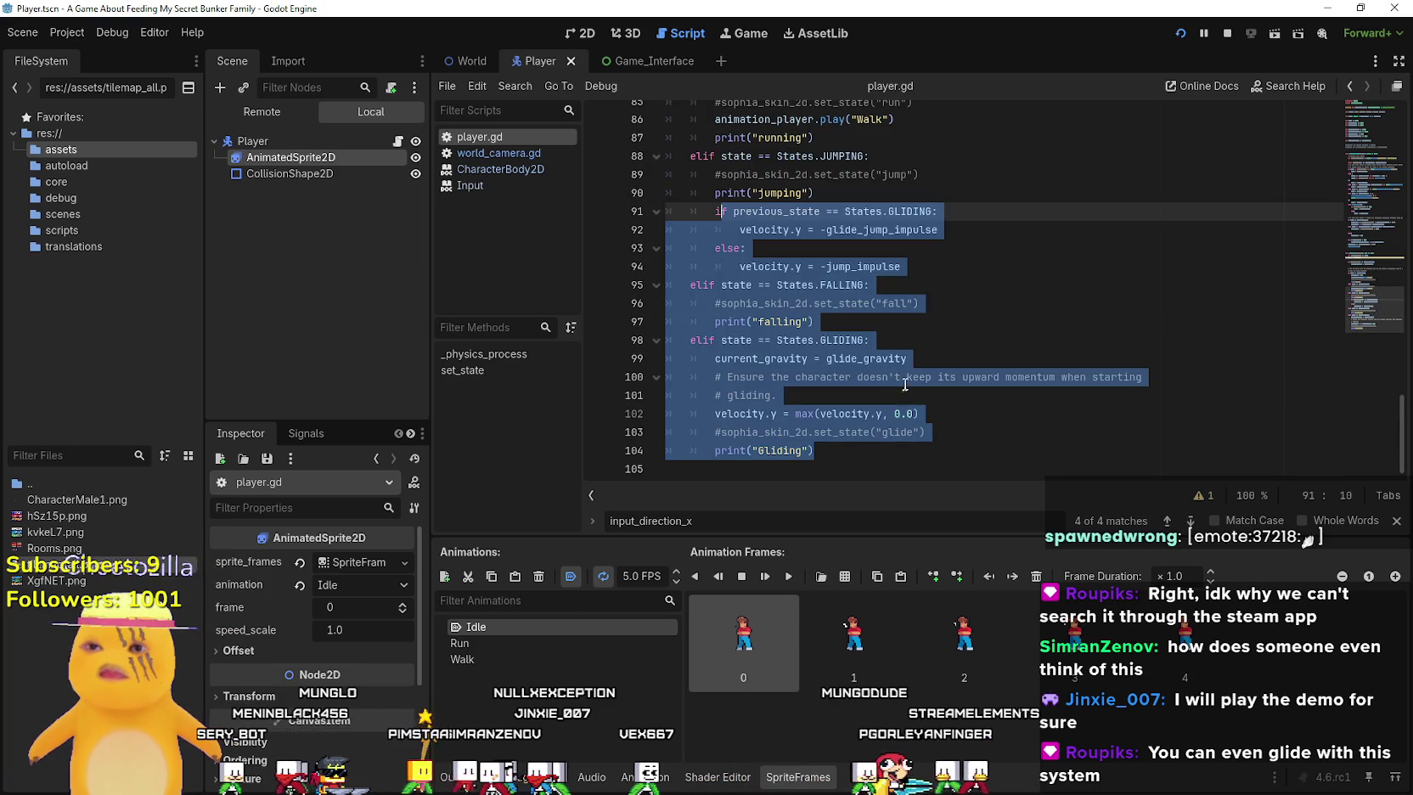
pyautogui.click(907, 377)
pyautogui.moveTo(930, 459)
pyautogui.mouseDown()
pyautogui.moveTo(934, 267)
pyautogui.moveTo(934, 314)
pyautogui.moveTo(943, 298)
pyautogui.moveTo(1043, 439)
pyautogui.moveTo(1028, 361)
pyautogui.moveTo(934, 270)
pyautogui.moveTo(967, 372)
pyautogui.moveTo(984, 317)
pyautogui.moveTo(968, 246)
pyautogui.moveTo(1002, 357)
pyautogui.moveTo(849, 391)
pyautogui.moveTo(699, 215)
pyautogui.moveTo(680, 246)
pyautogui.moveTo(671, 170)
pyautogui.moveTo(661, 205)
pyautogui.mouseUp()
pyautogui.scroll(8, 1023, 374)
pyautogui.scroll(6, 1029, 371)
pyautogui.scroll(3, 933, 270)
pyautogui.hotkey('ctrl', 'v')
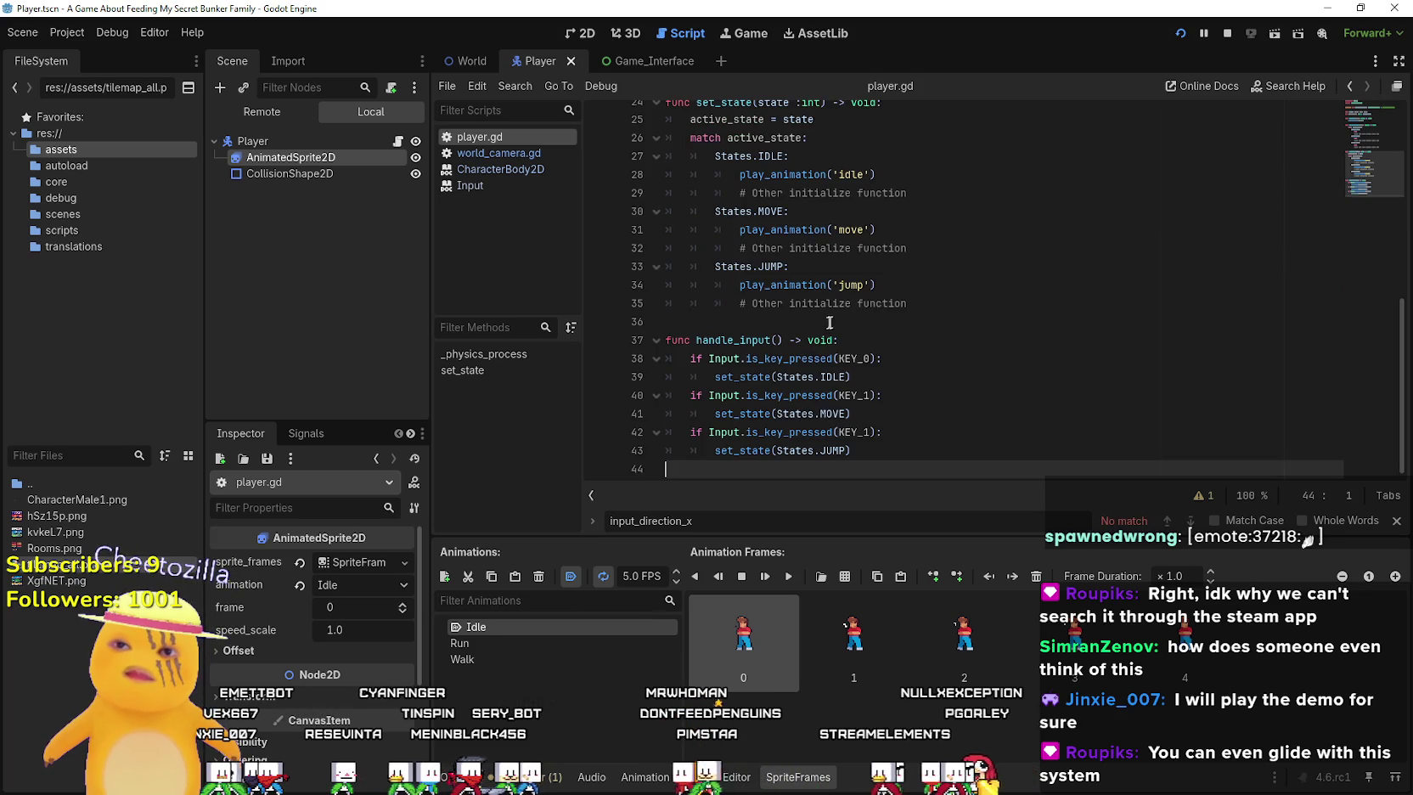
# Prefix the play_animation call on line 28 with animation_player. using autocompletion
pyautogui.scroll(3, 831, 310)
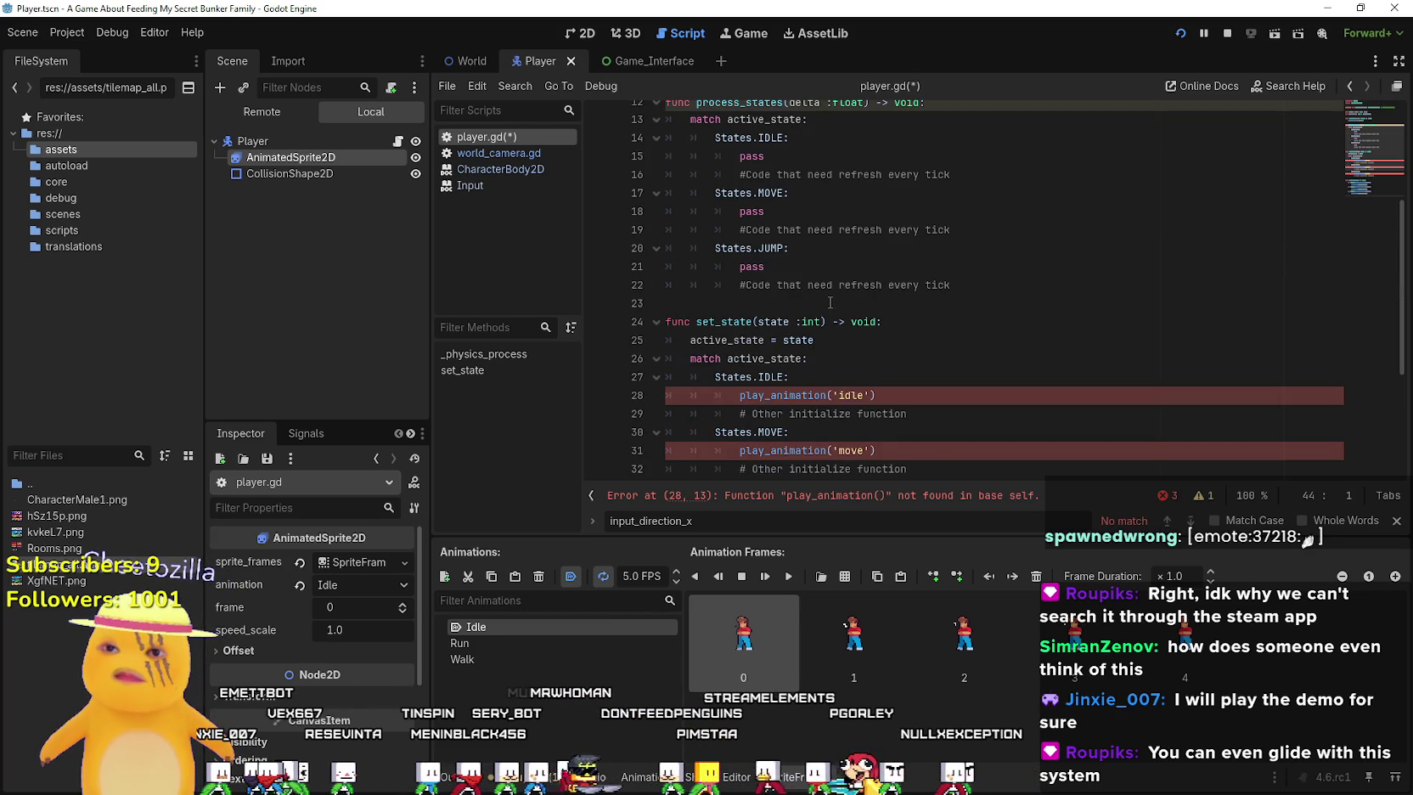
pyautogui.scroll(3, 815, 280)
pyautogui.click(802, 253)
pyautogui.scroll(-4, 802, 253)
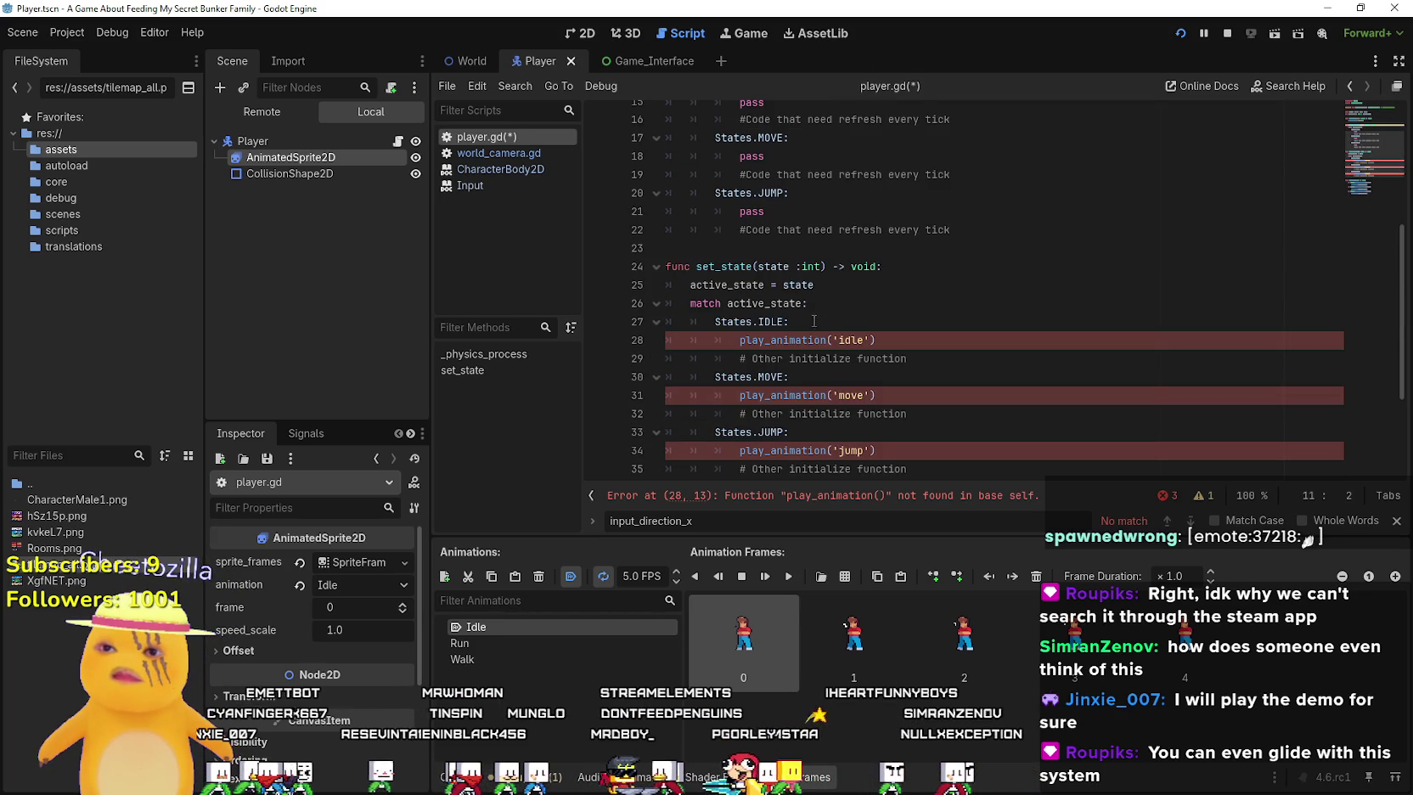
pyautogui.click(739, 340)
pyautogui.write('pl')
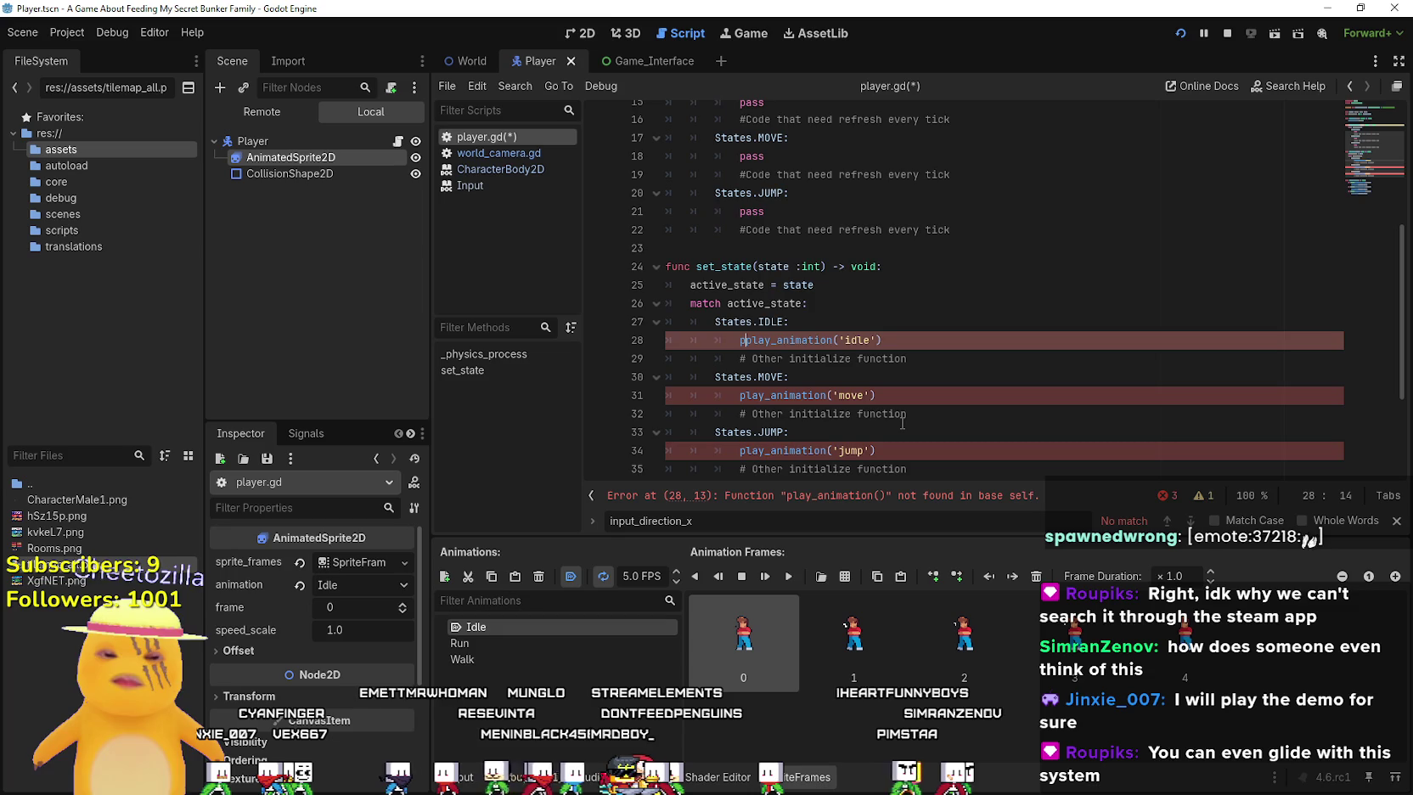
pyautogui.press('BackSpace')
pyautogui.press('BackSpace')
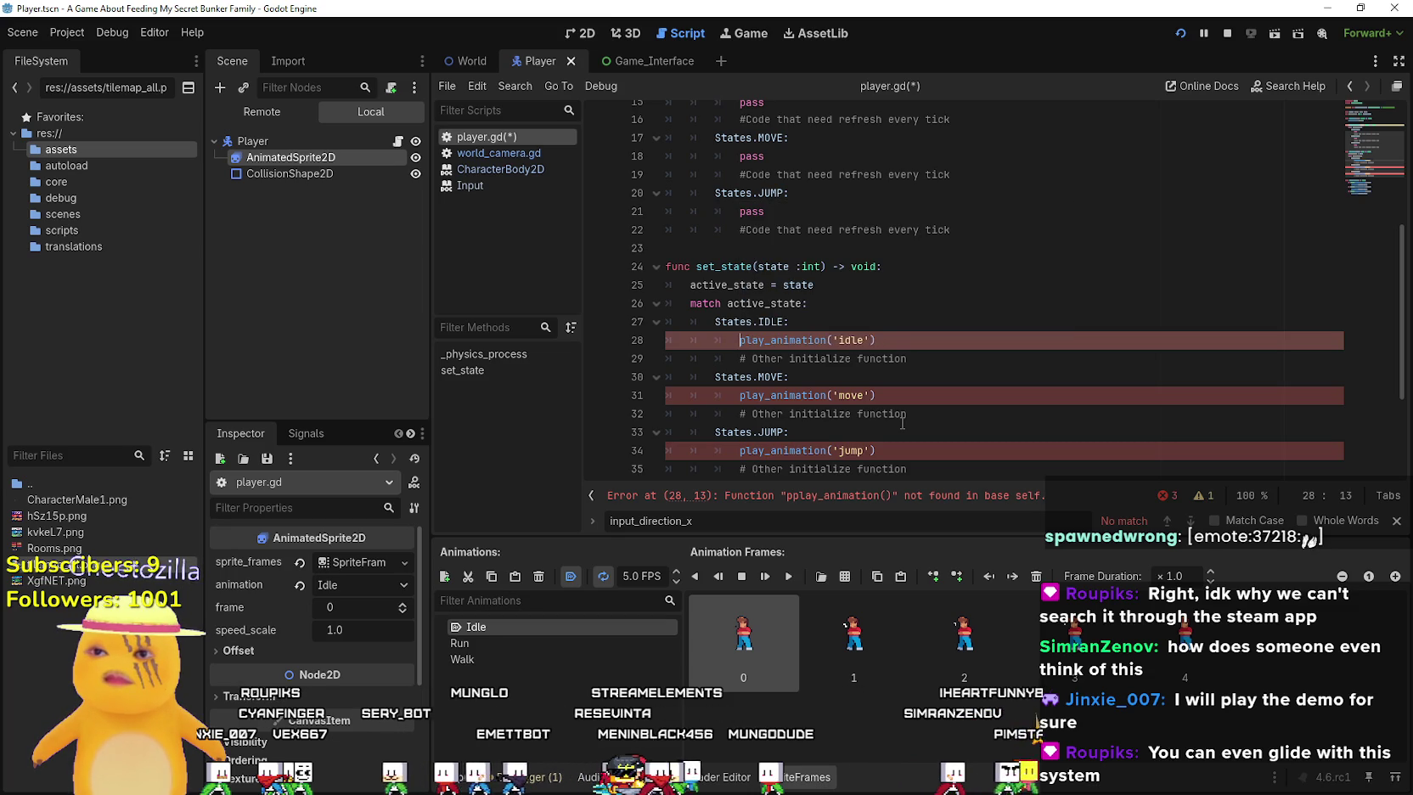
pyautogui.write('animation')
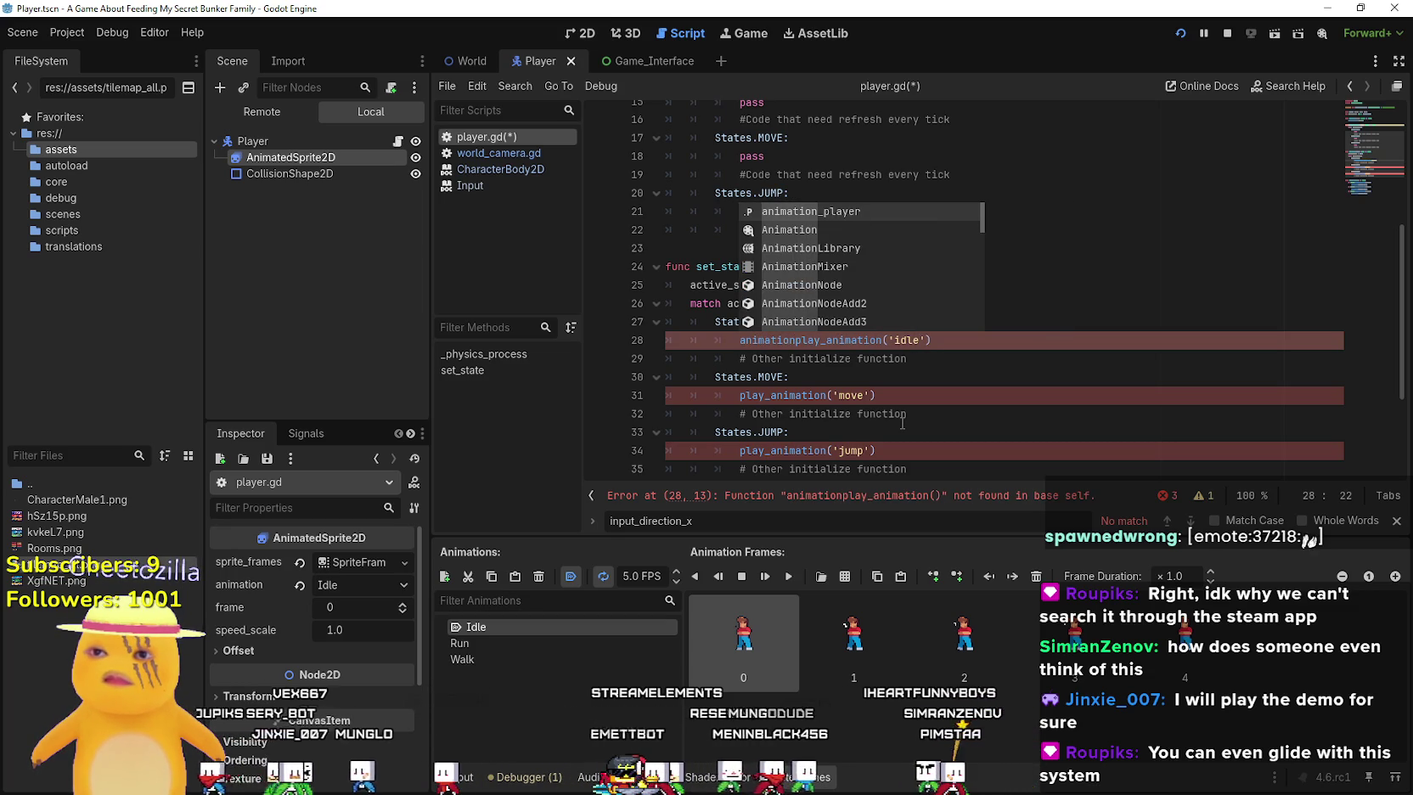
pyautogui.press('Return')
pyautogui.write('.')
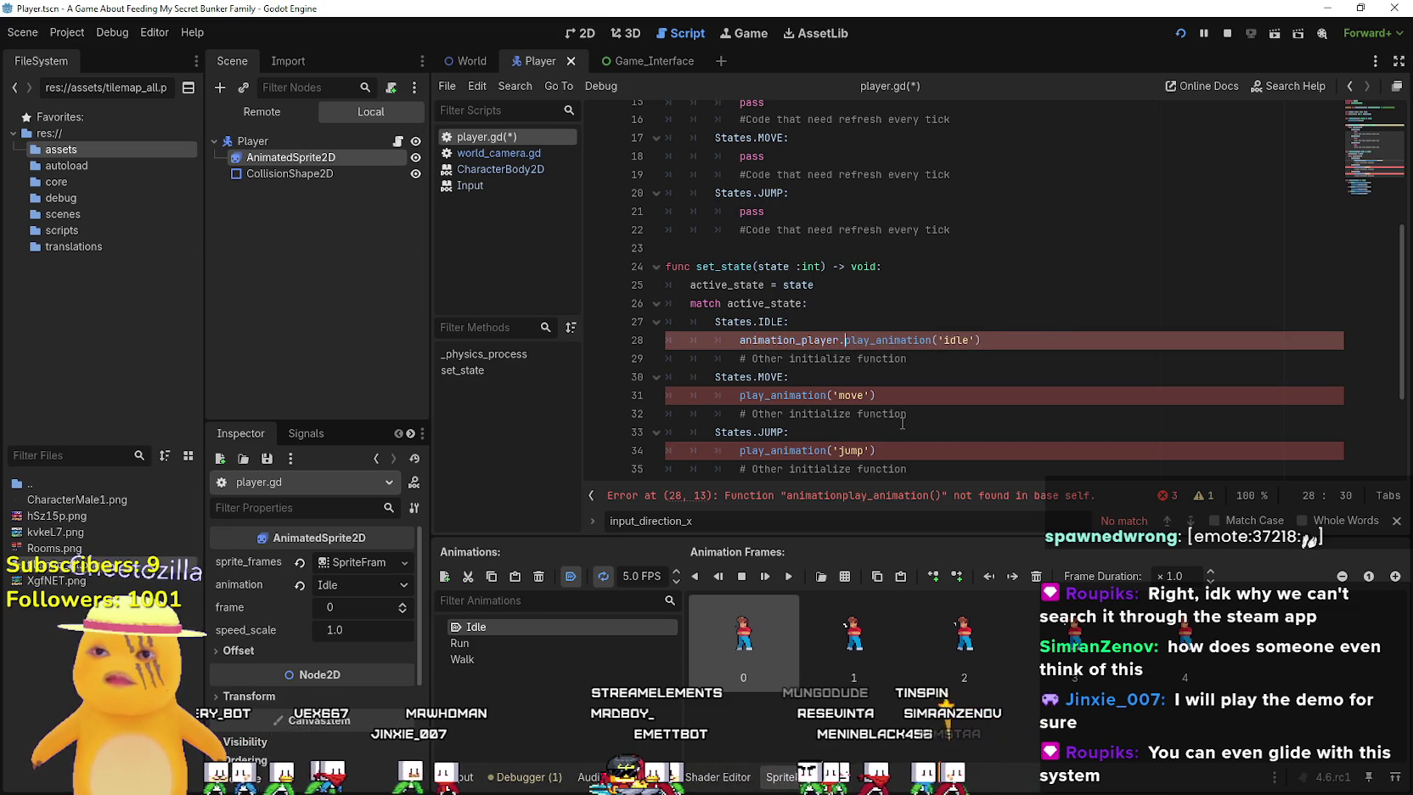
# Paste animation_player. before the play_animation calls on lines 31 and 34
pyautogui.doubleClick(814, 338)
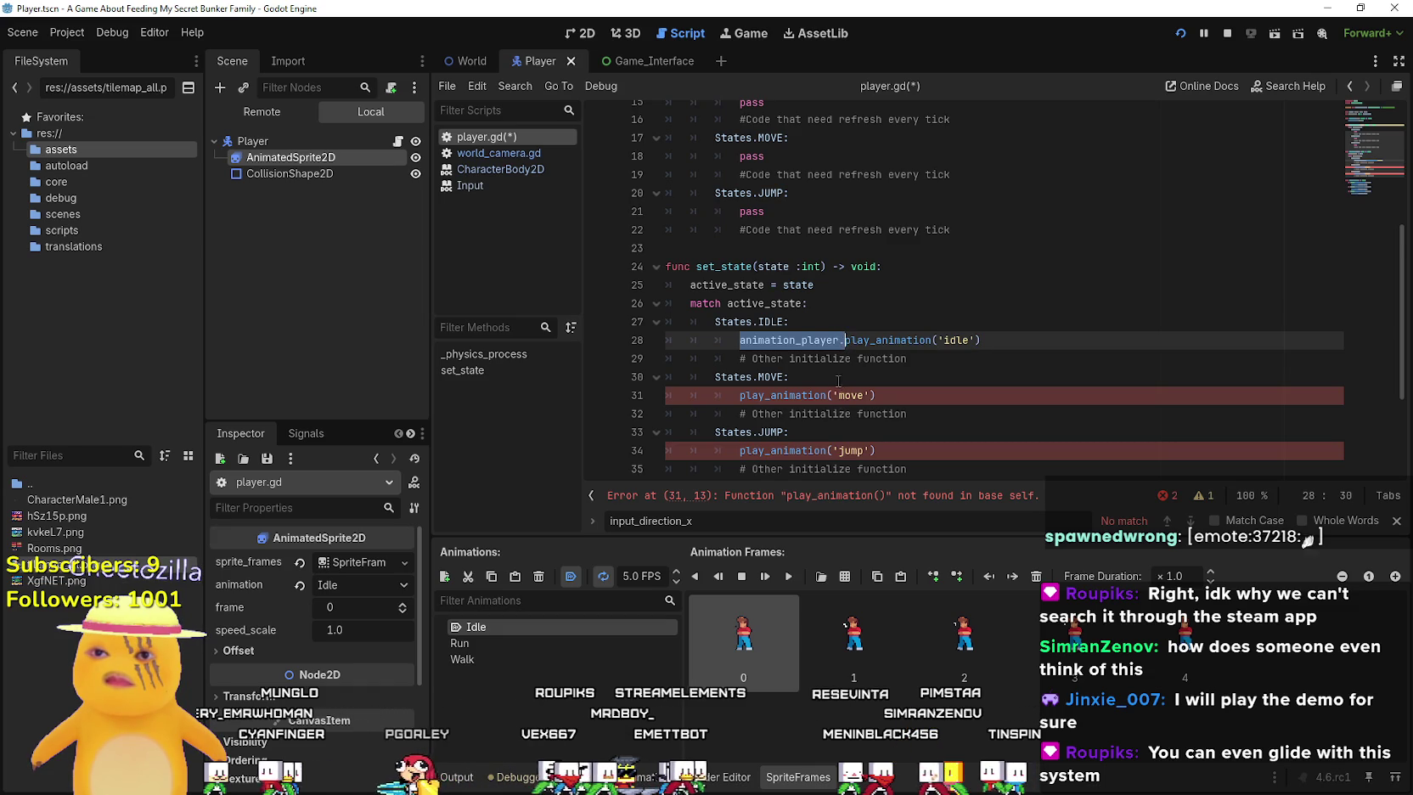
pyautogui.scroll(-1, 747, 341)
pyautogui.click(739, 341)
pyautogui.write('animation_player.')
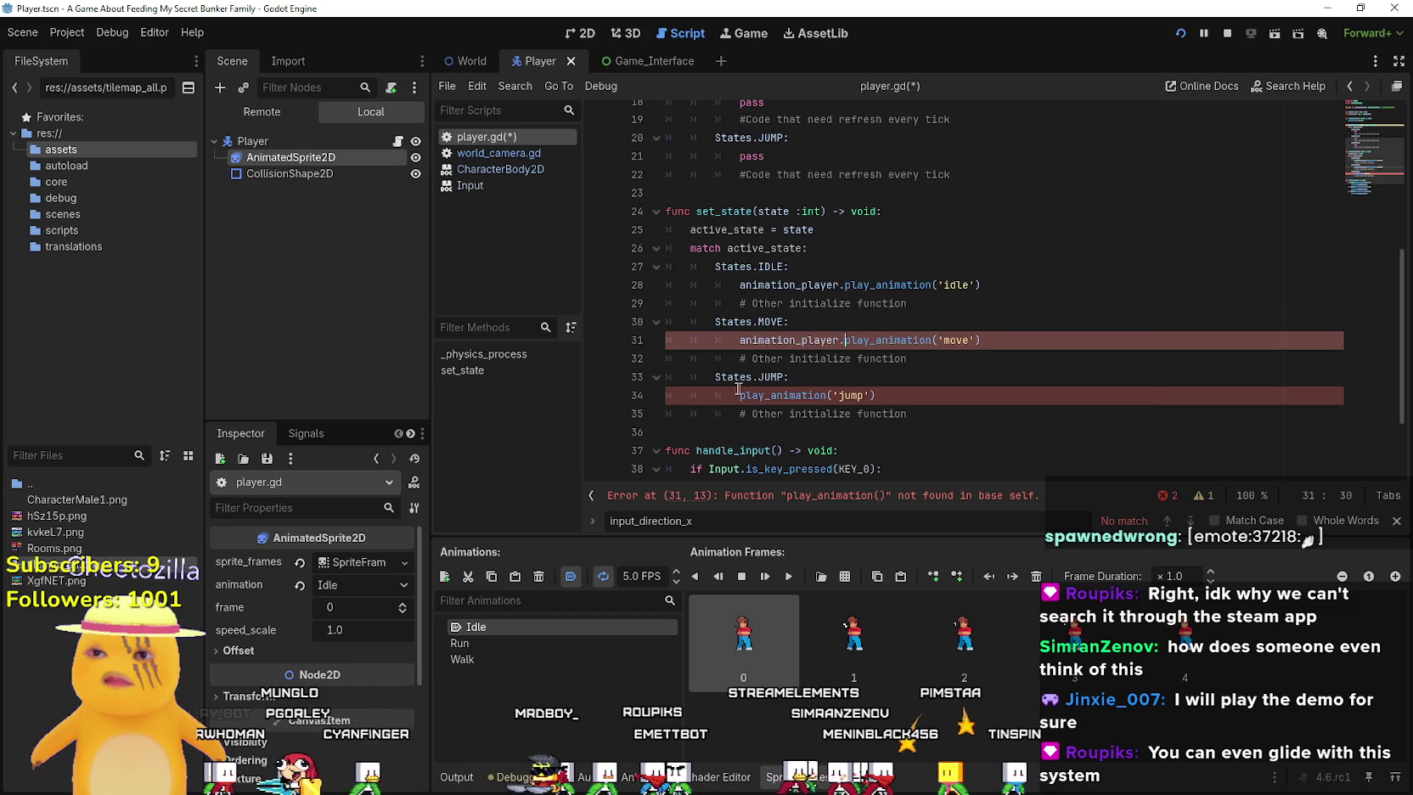
pyautogui.click(739, 395)
pyautogui.write('animation_player.')
# Review the handle_input lines 36–39 below set_state
pyautogui.scroll(-2, 756, 414)
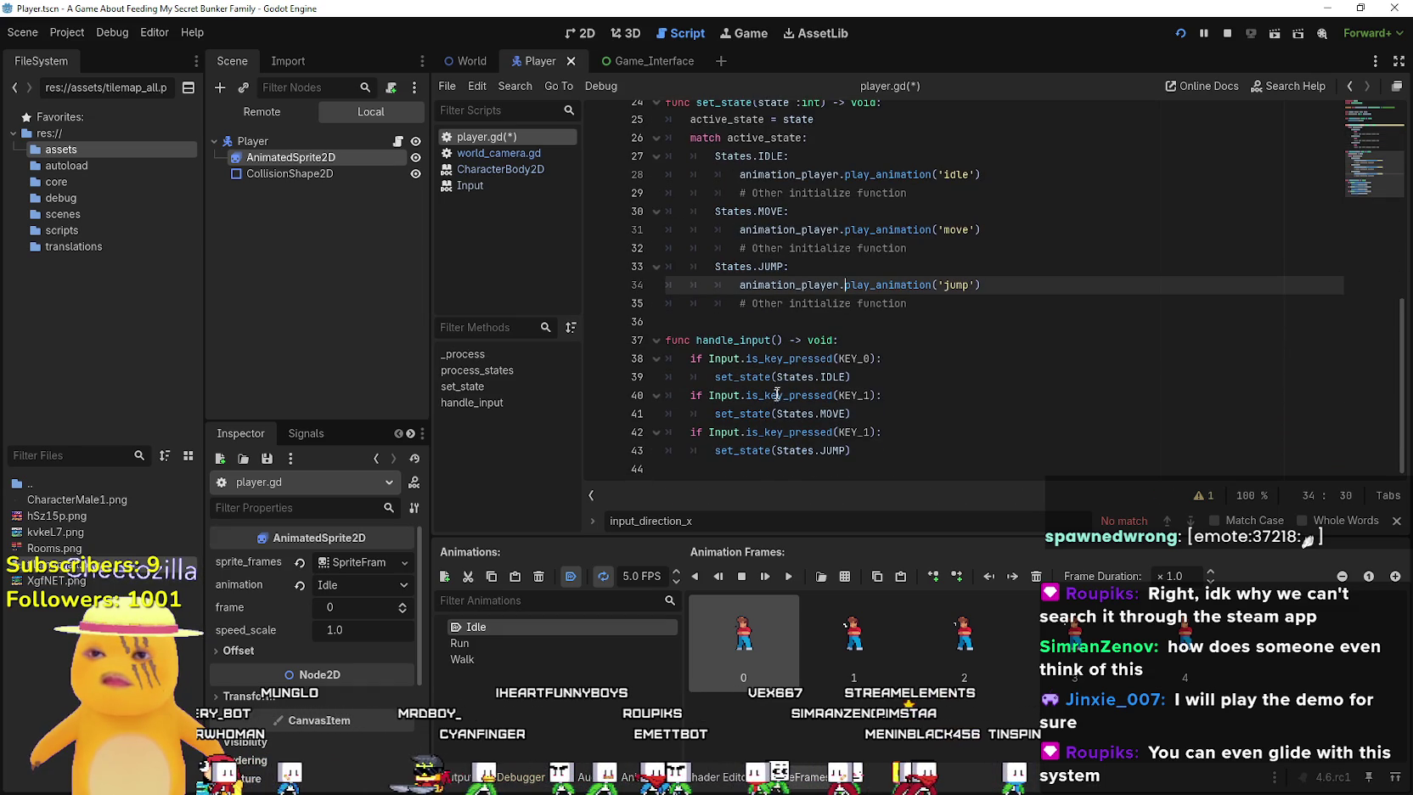
pyautogui.click(837, 340)
pyautogui.click(859, 321)
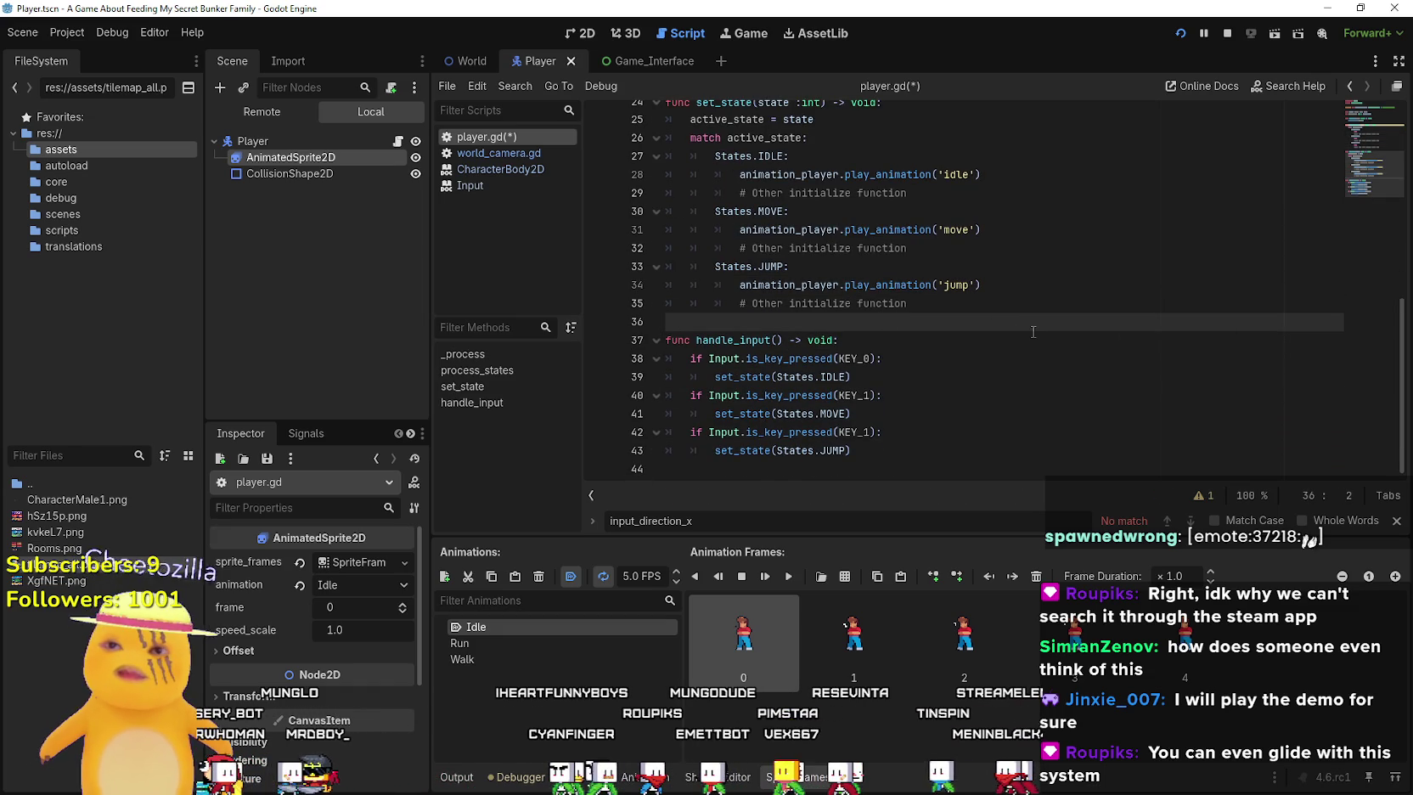
pyautogui.click(923, 358)
pyautogui.scroll(4, 885, 401)
pyautogui.scroll(4, 885, 400)
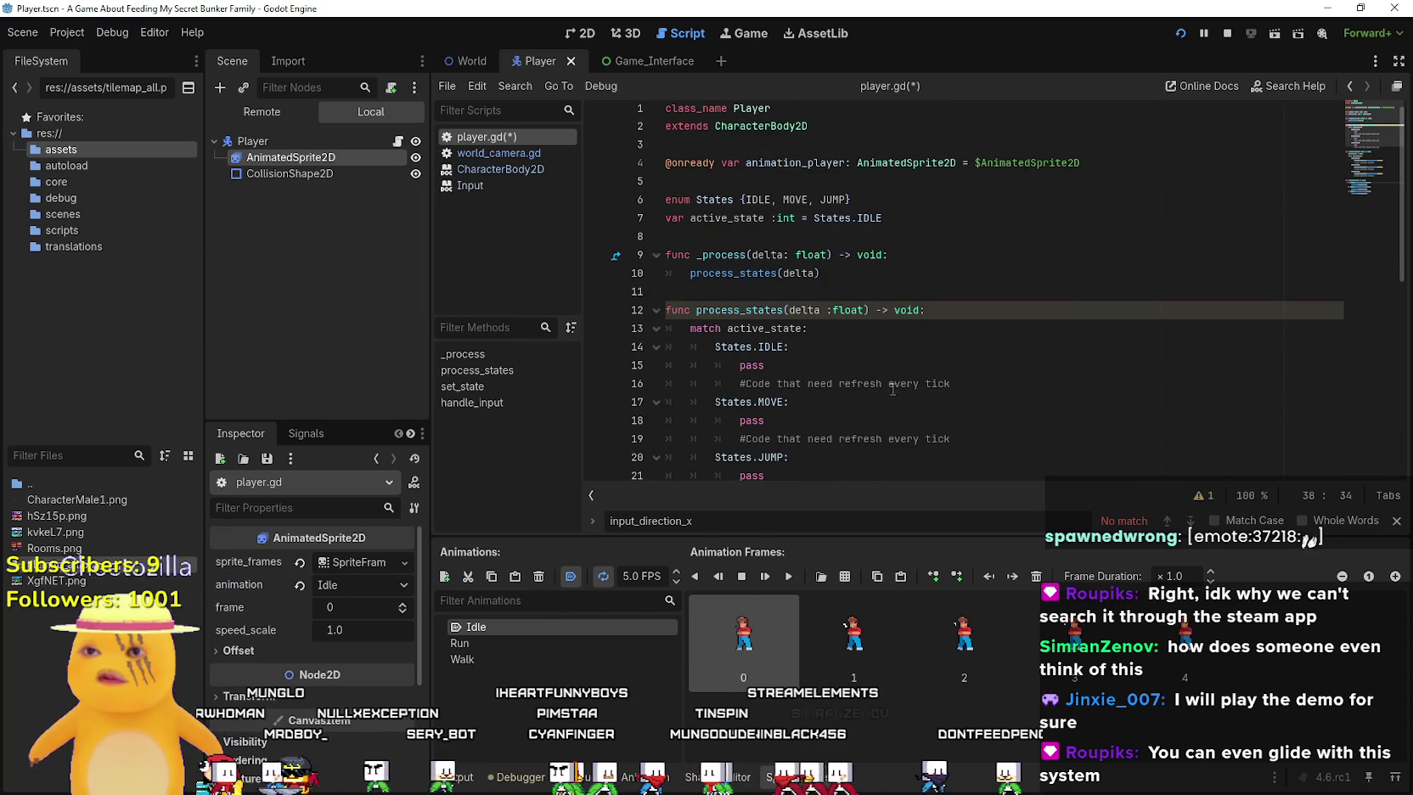
pyautogui.scroll(-8, 893, 386)
pyautogui.click(895, 377)
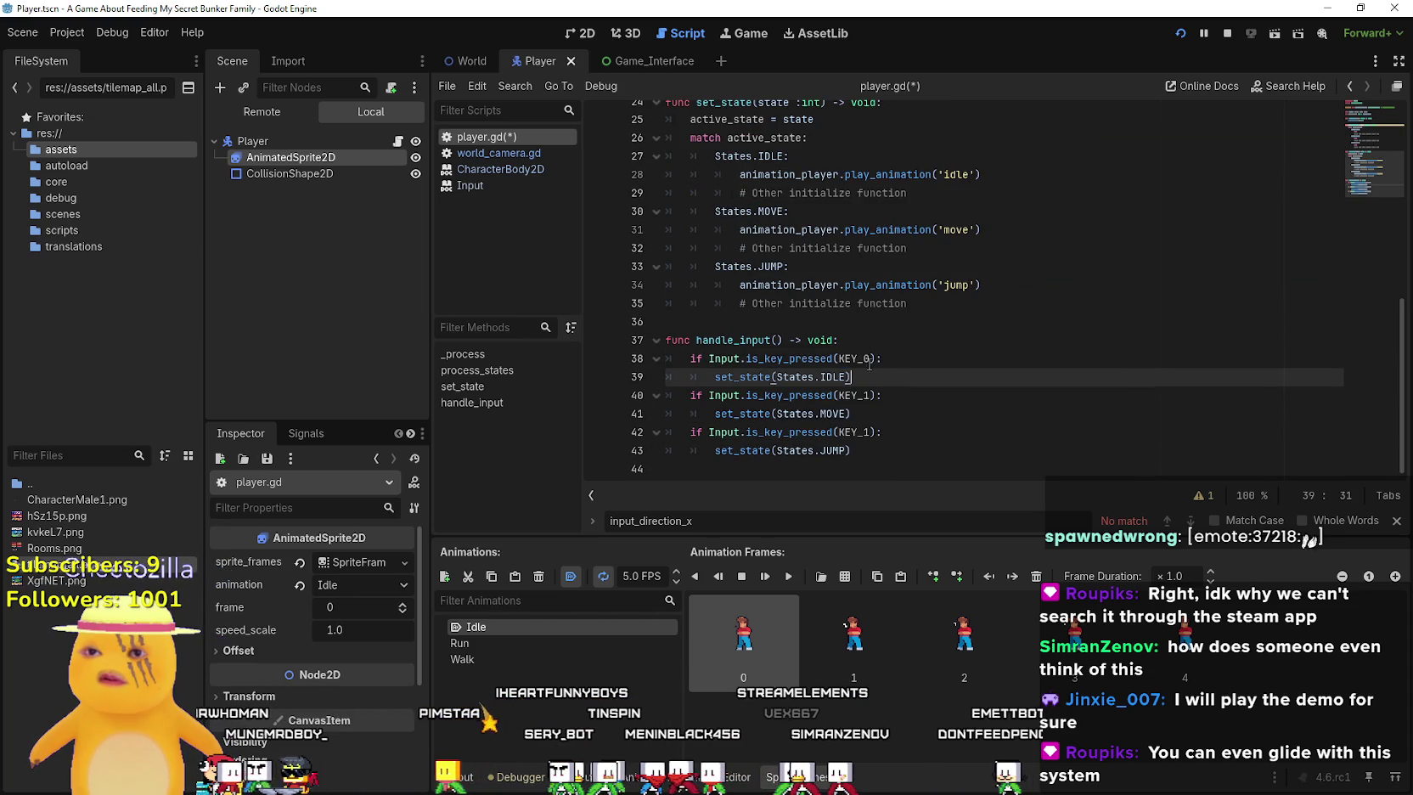
# Read the is_key_pressed documentation in handle_input and save player.gd
pyautogui.moveTo(866, 360)
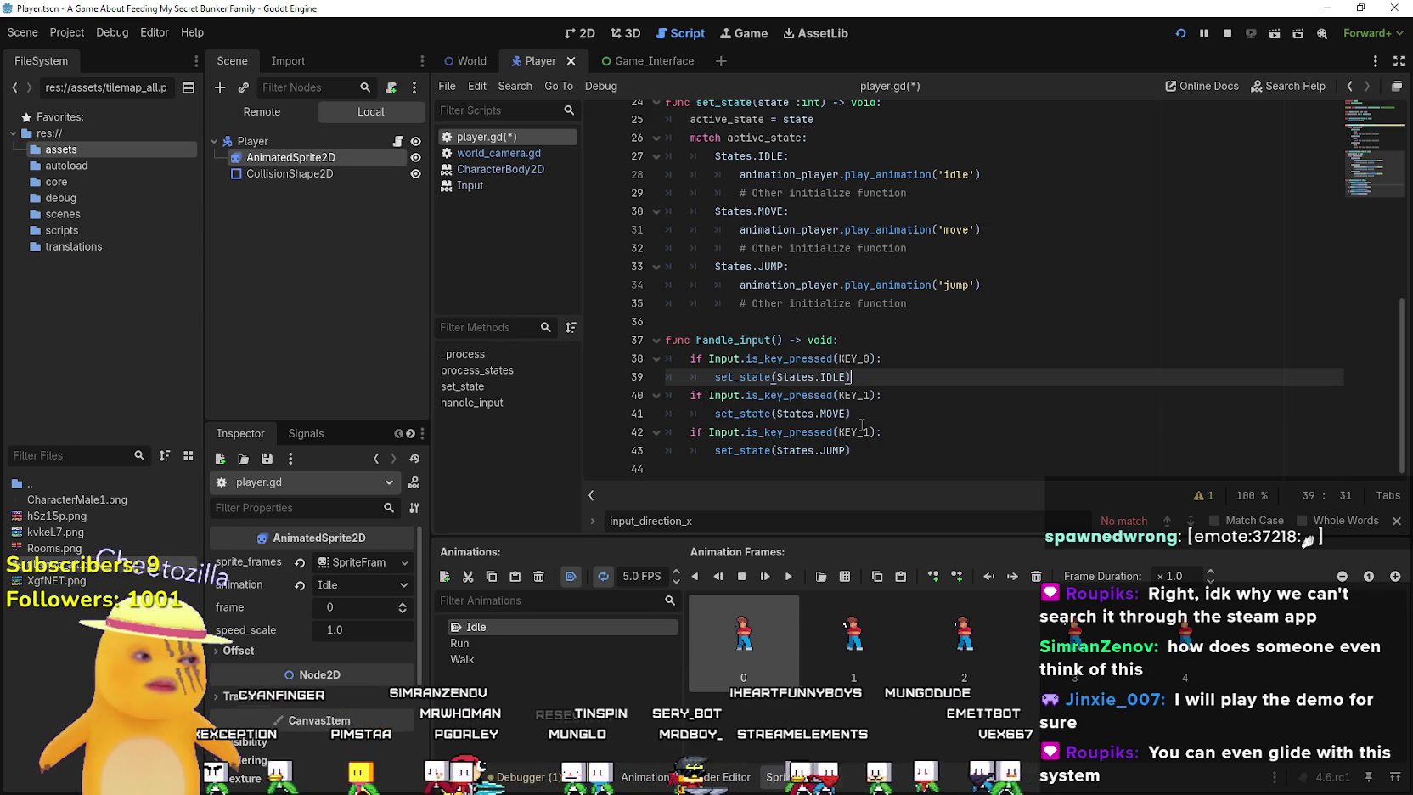
pyautogui.click(885, 347)
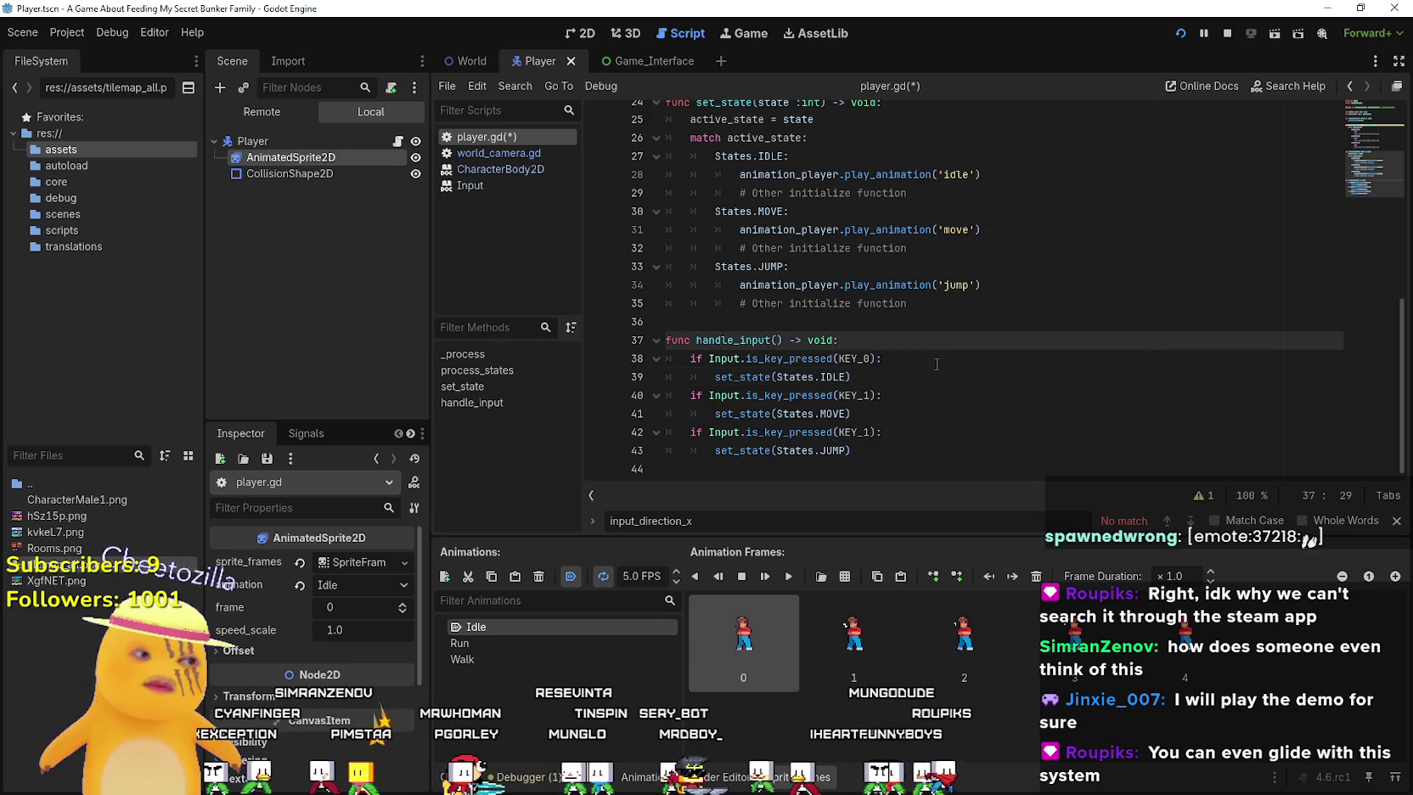
pyautogui.click(924, 360)
pyautogui.moveTo(789, 358)
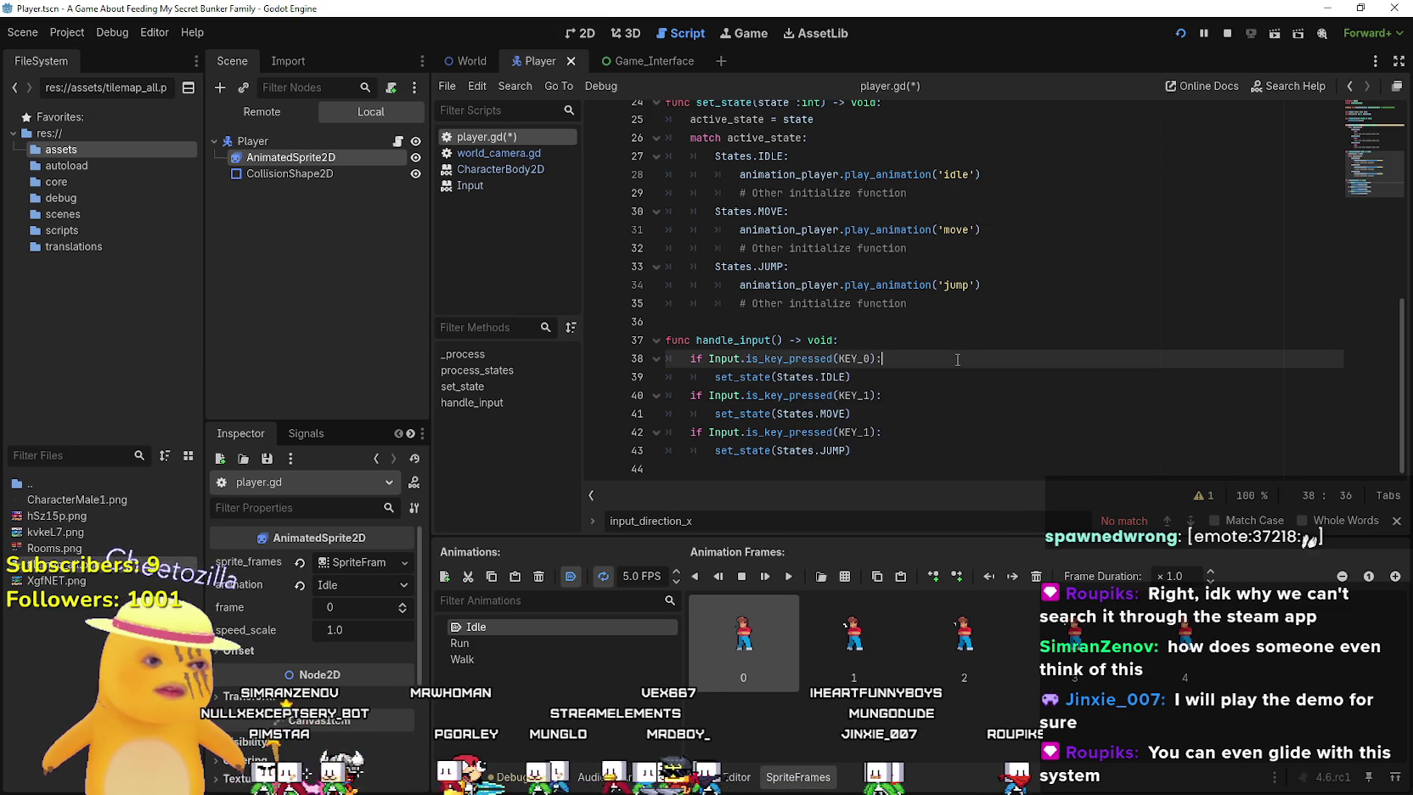
pyautogui.hotkey('ctrl', 's')
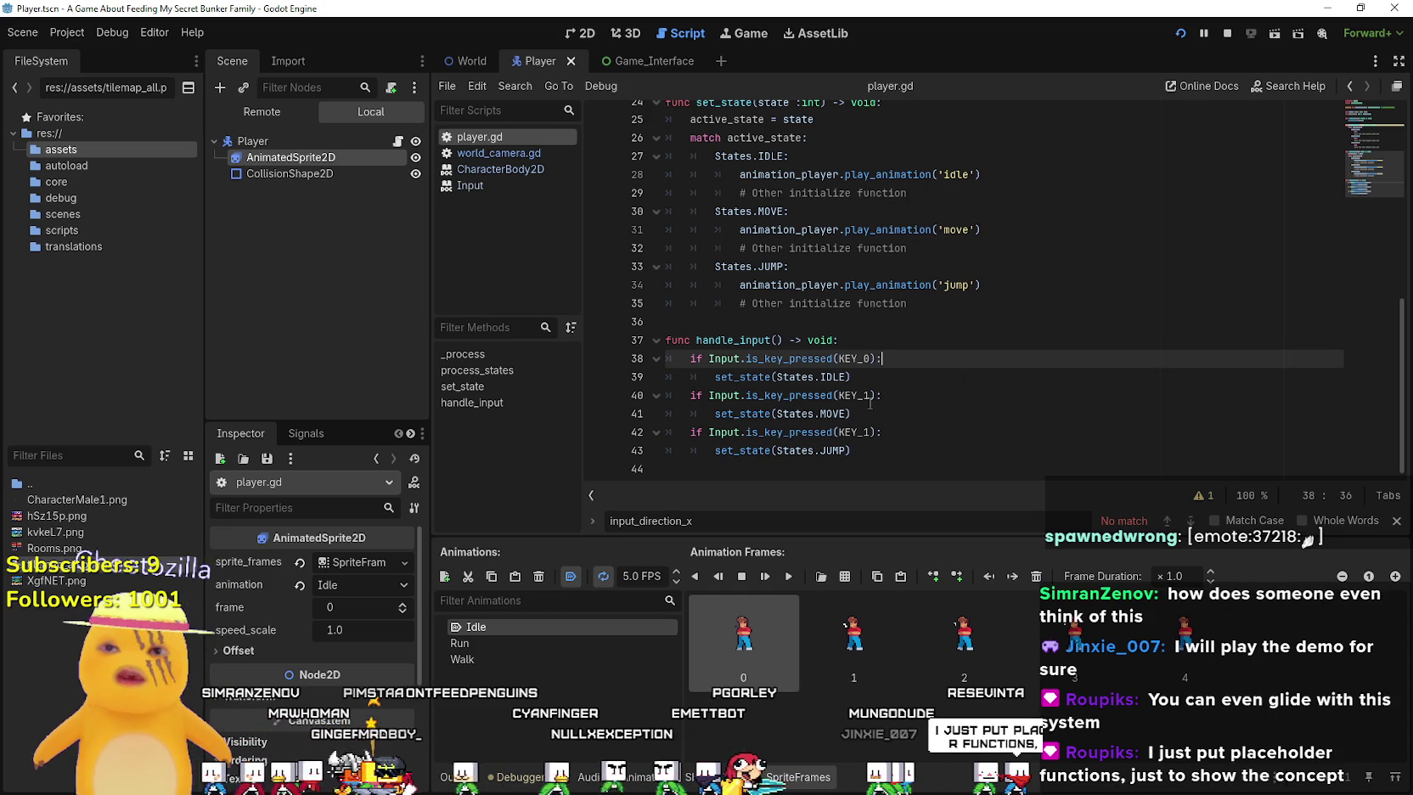
# Bring the GitHub player_single_script.gd reference back up in the browser
pyautogui.click(867, 368)
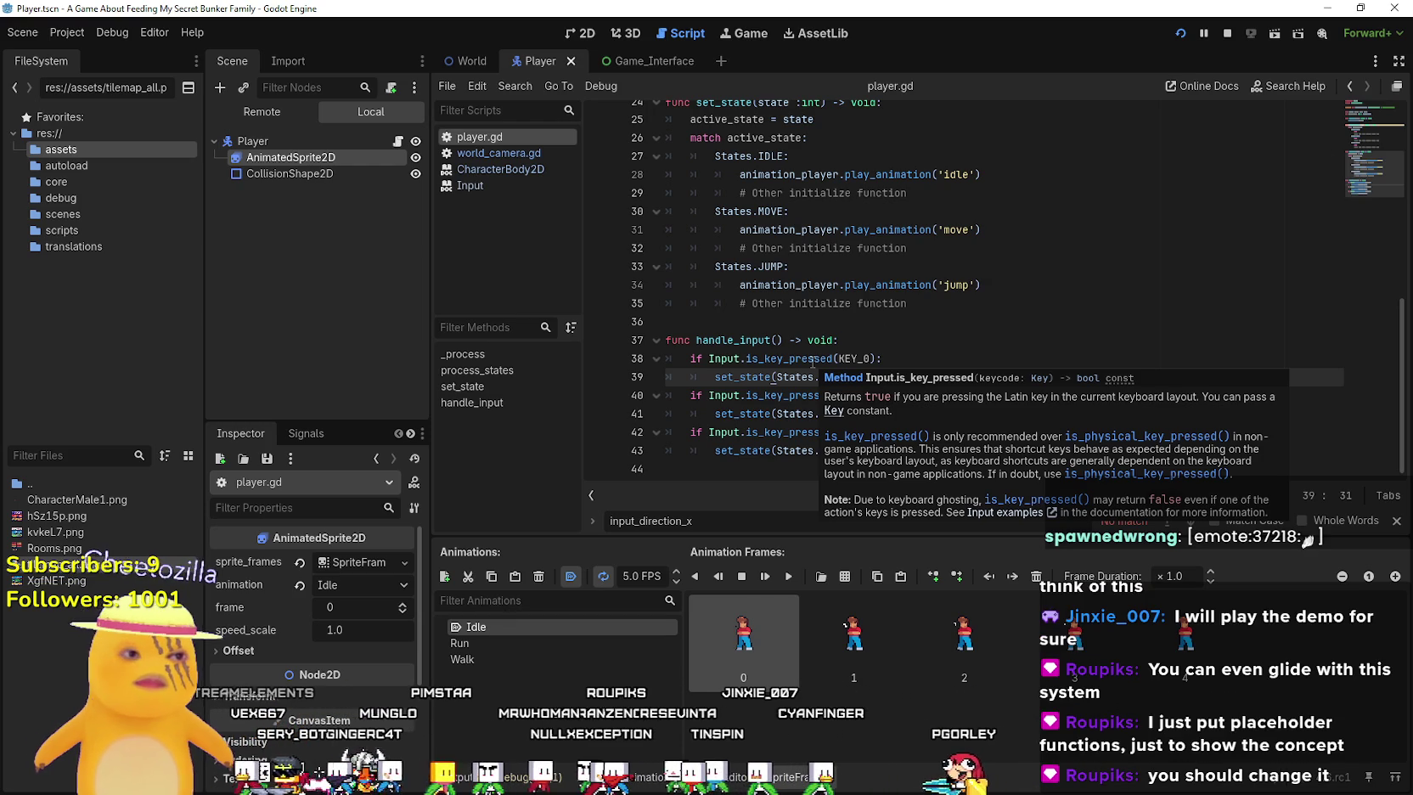
pyautogui.scroll(8, 813, 360)
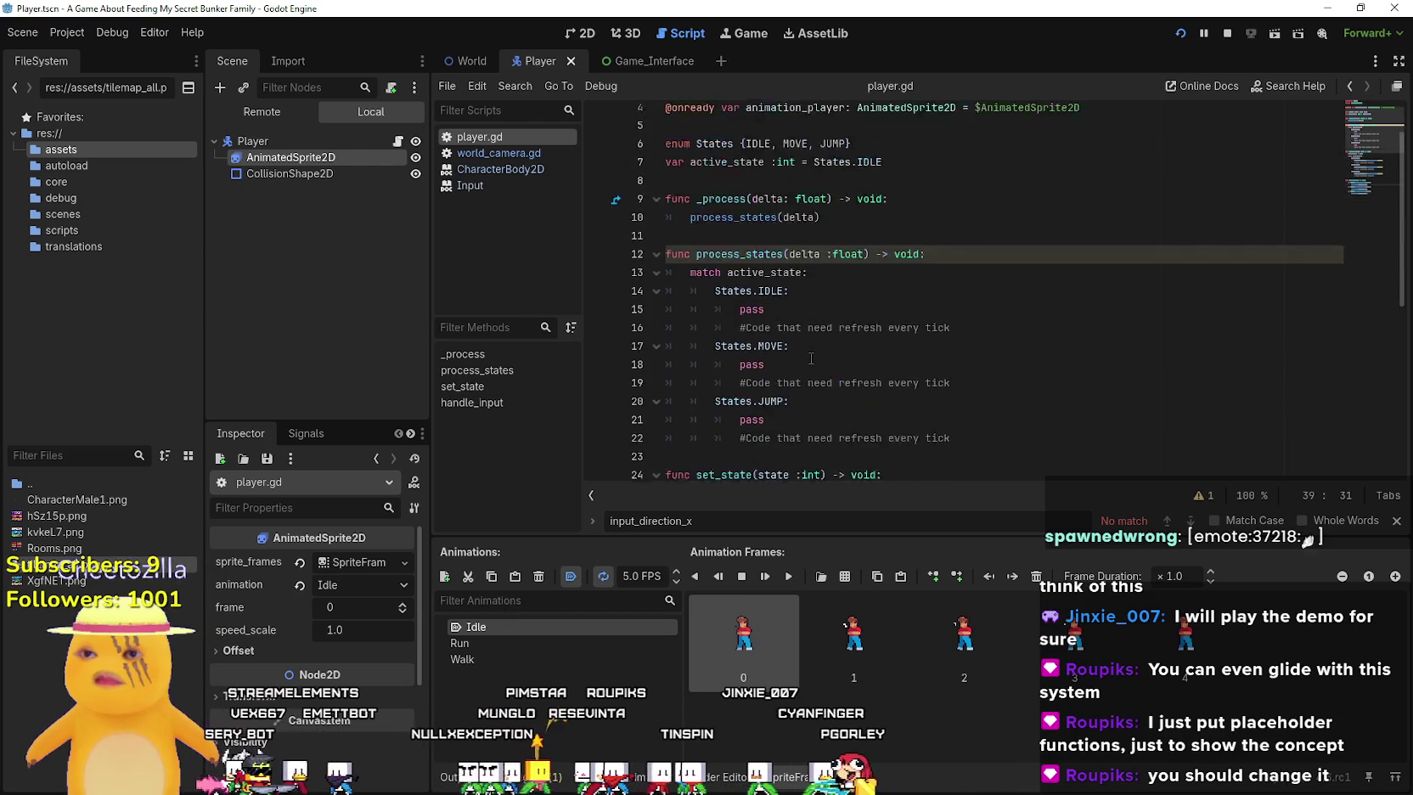
pyautogui.scroll(-6, 810, 357)
pyautogui.scroll(-2, 811, 357)
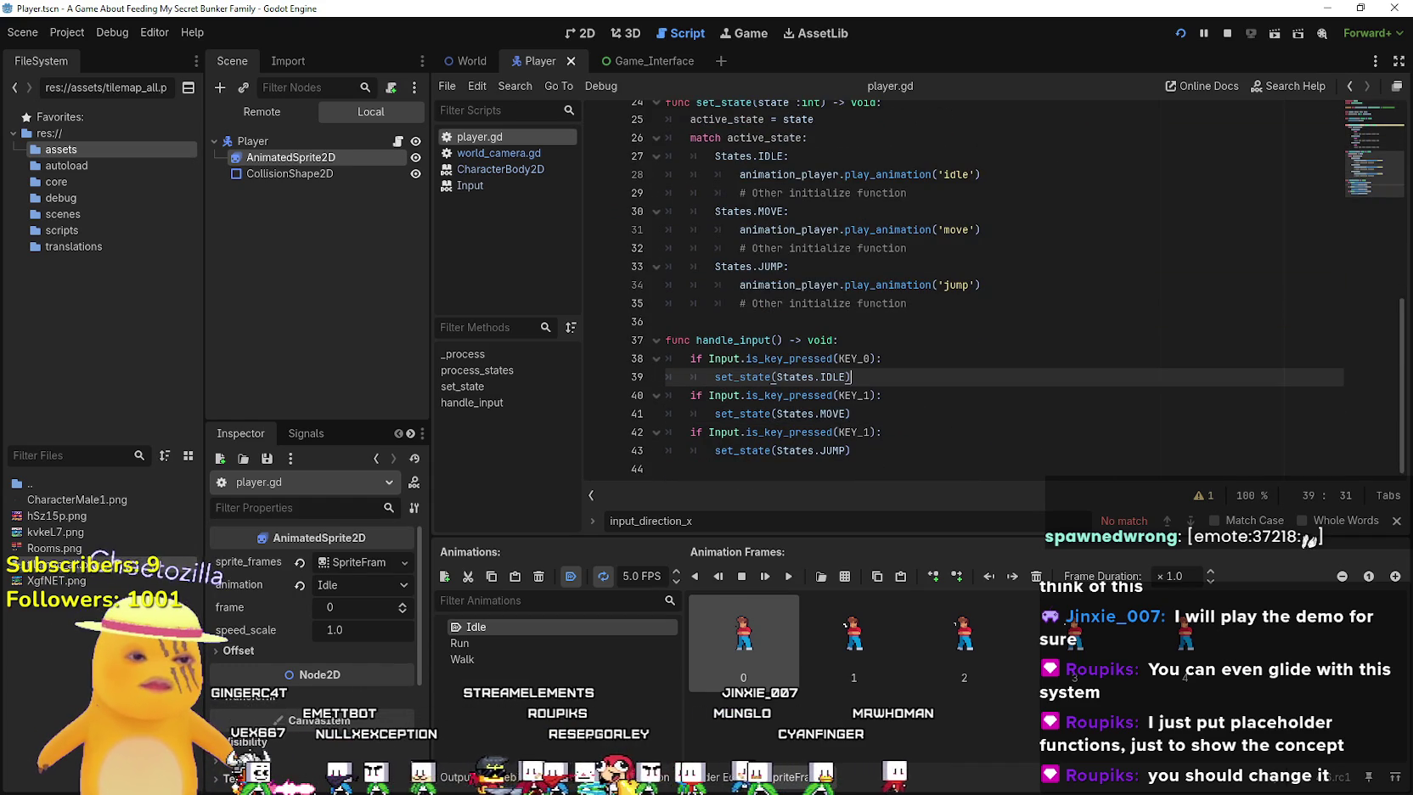
pyautogui.hotkey('alt', 'Tab')
pyautogui.scroll(-10, 1012, 490)
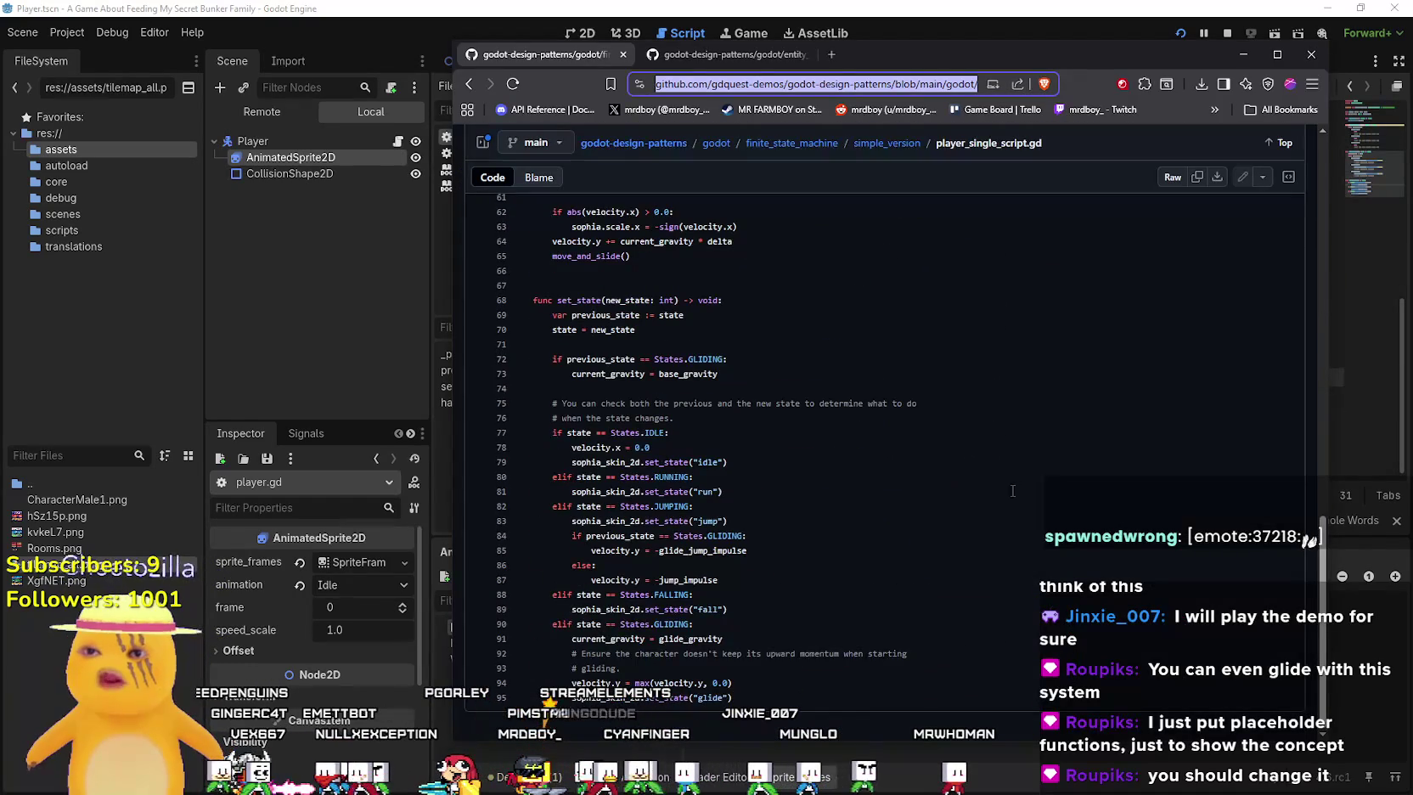
# Look up references to Input.is_action_just_pressed on line 30 of the GitHub example, then return to Godot
pyautogui.scroll(8, 998, 528)
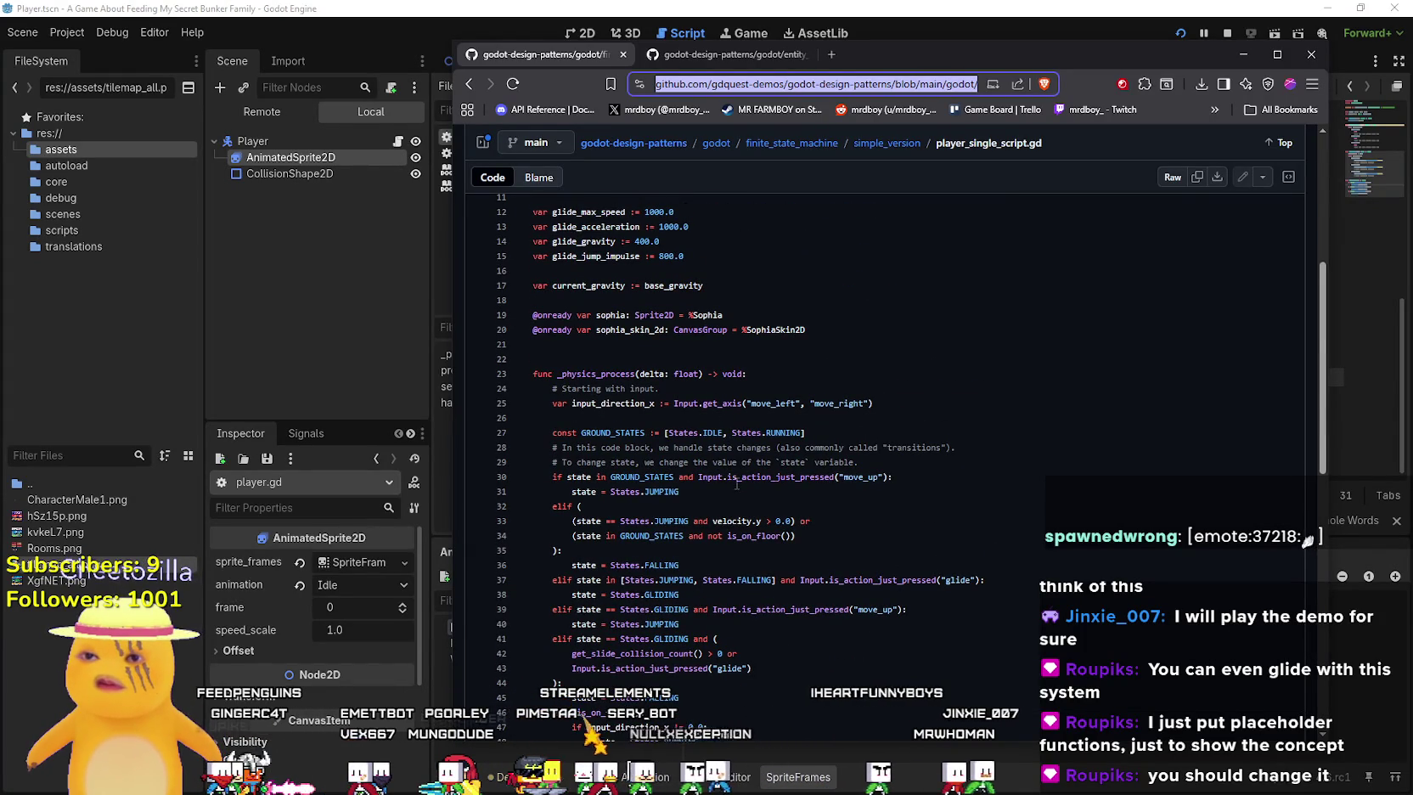
pyautogui.click(753, 471)
pyautogui.moveTo(753, 473)
pyautogui.mouseDown()
pyautogui.moveTo(704, 463)
pyautogui.moveTo(712, 478)
pyautogui.mouseUp()
pyautogui.hotkey('ctrl', 'c')
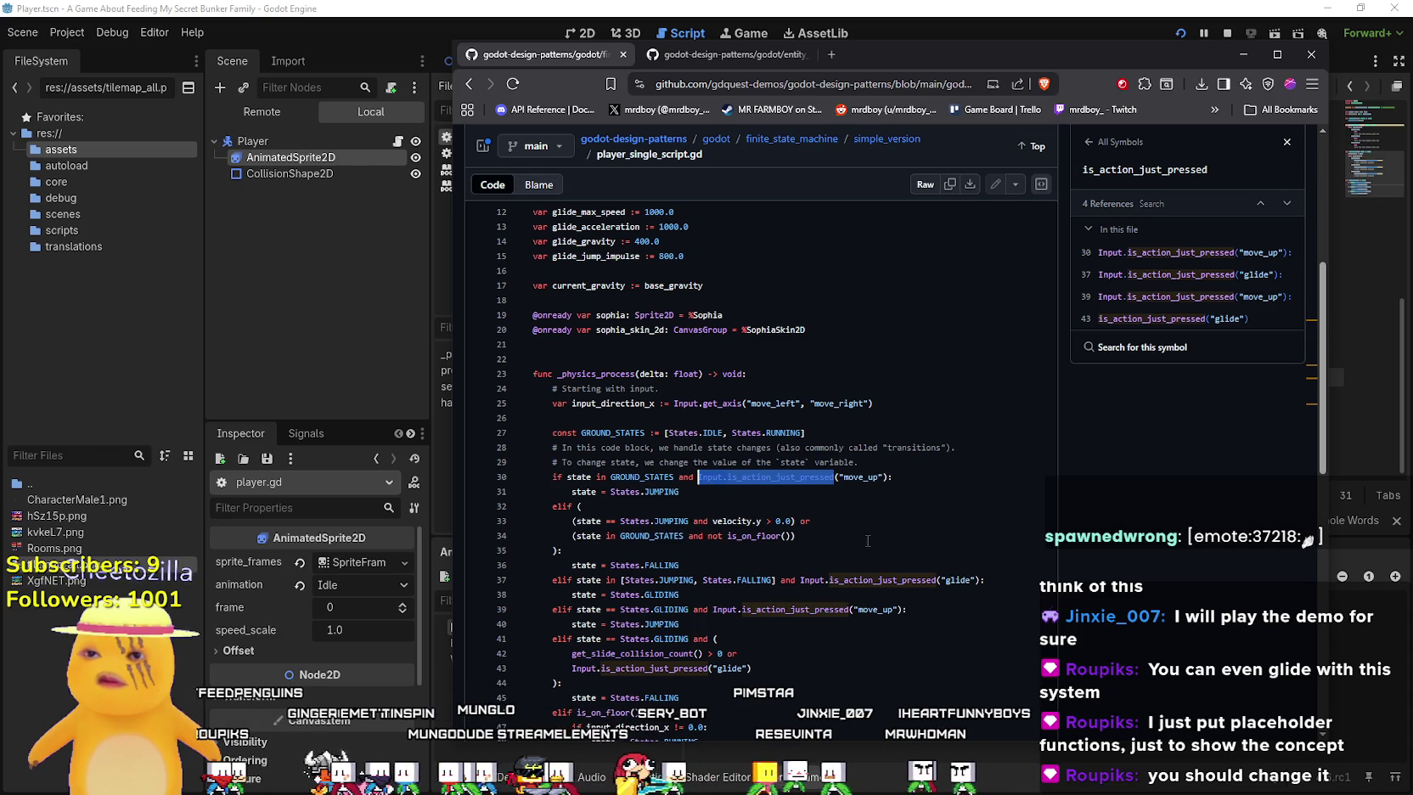
pyautogui.click(893, 7)
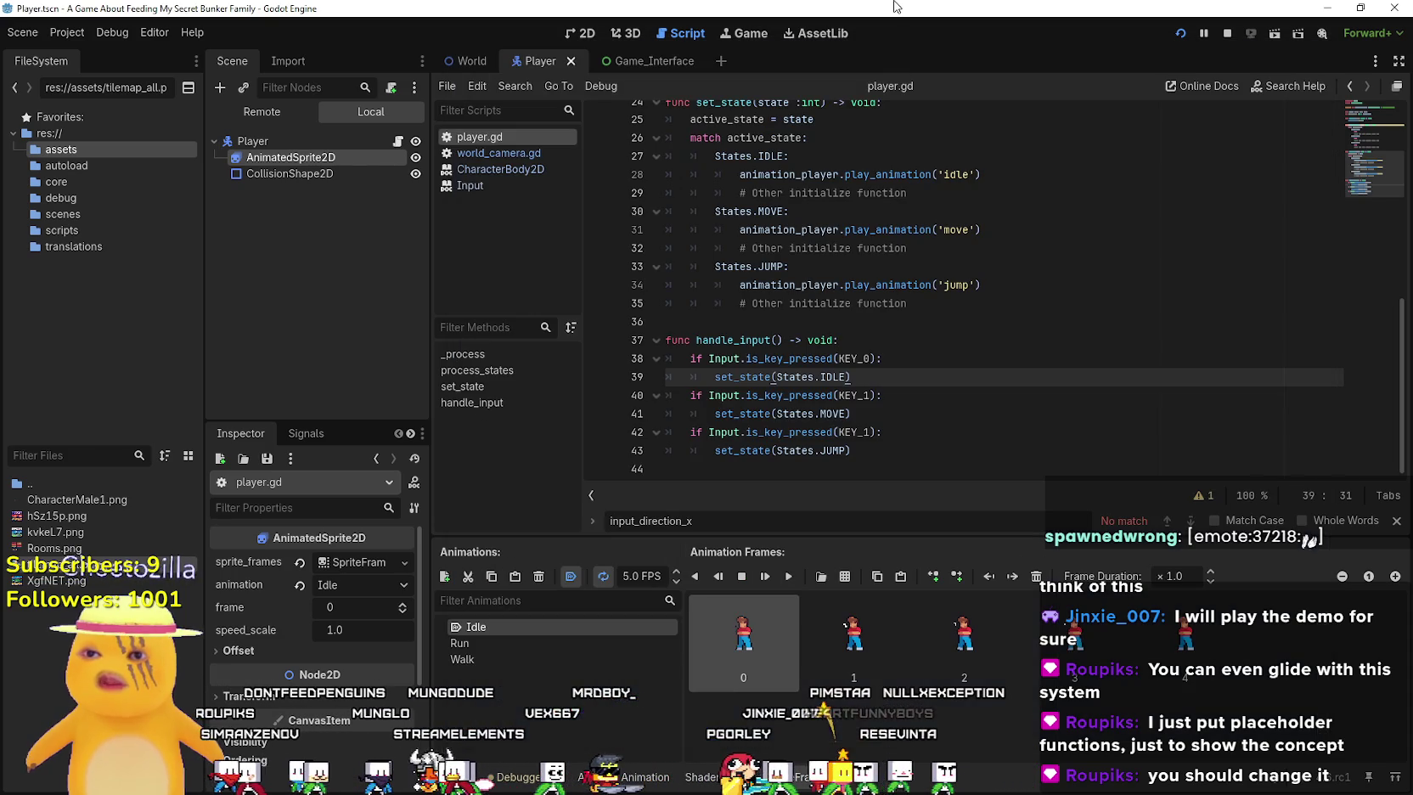
pyautogui.click(884, 432)
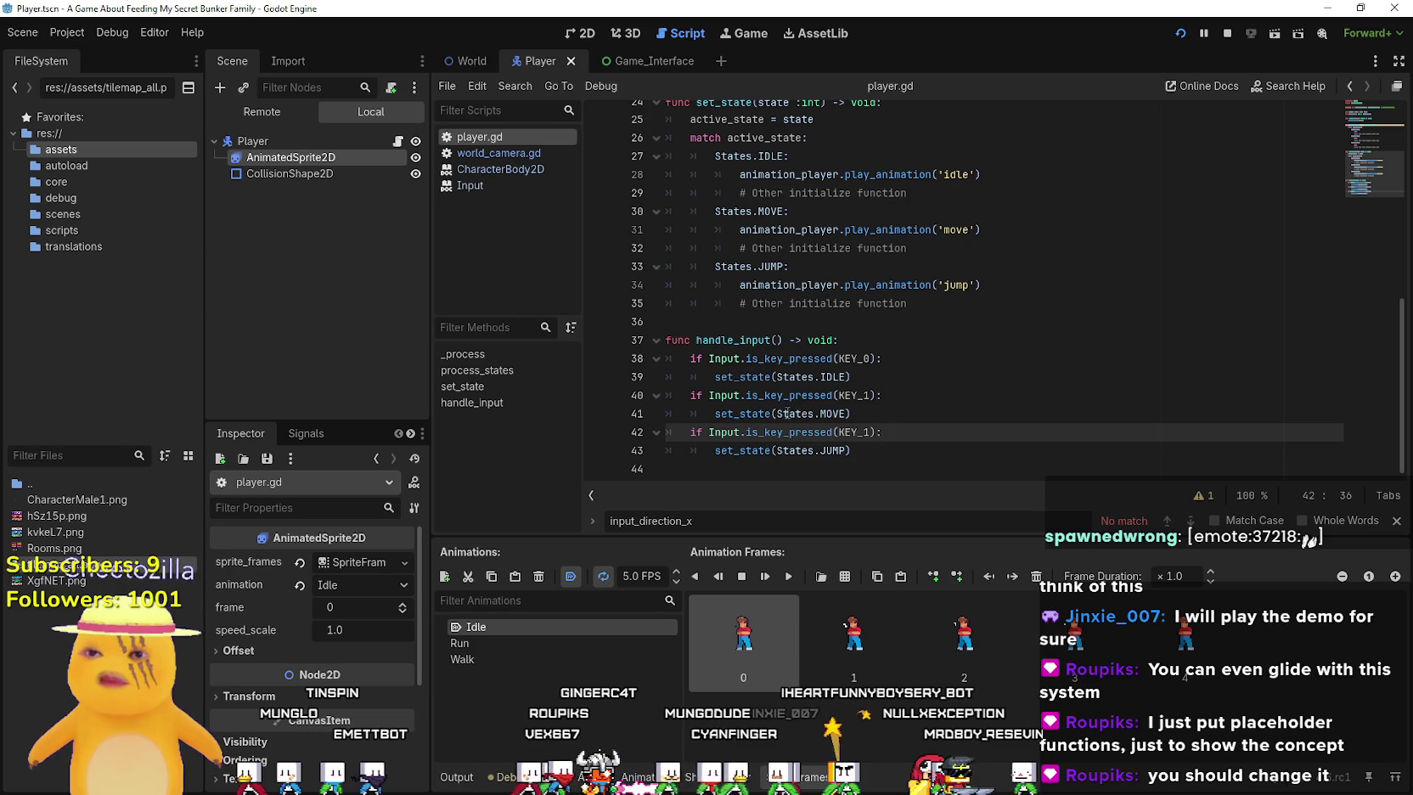
pyautogui.click(865, 420)
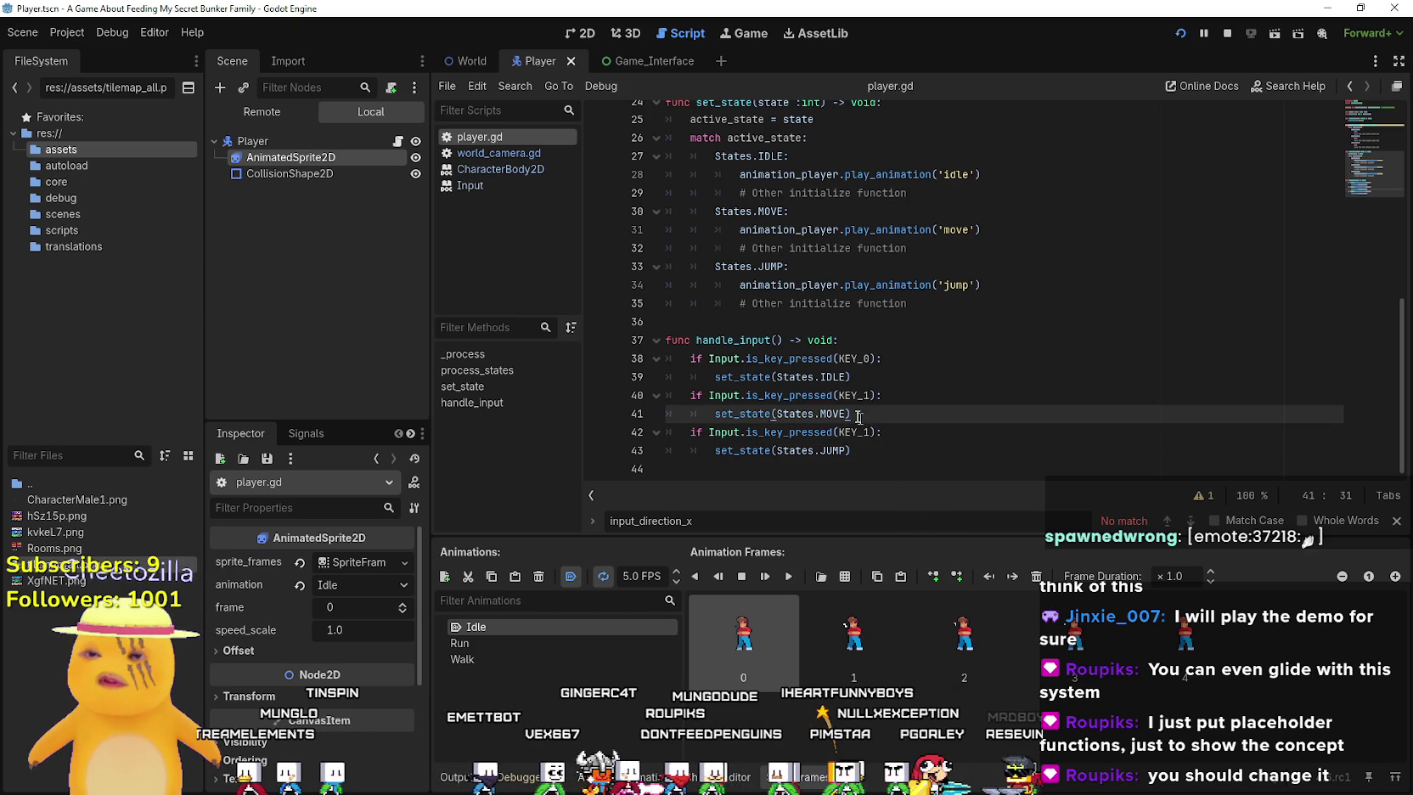
pyautogui.hotkey('alt', 'Tab')
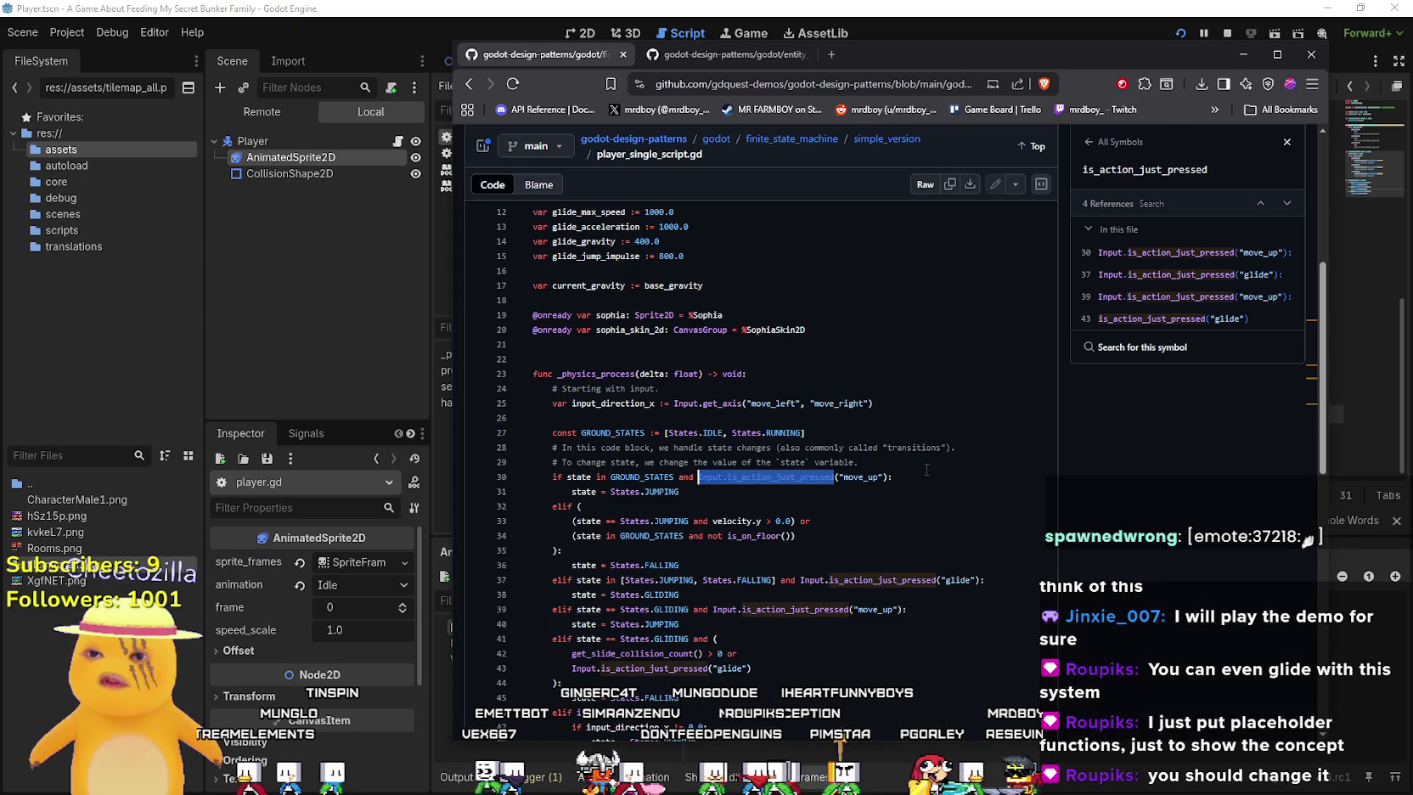
pyautogui.hotkey('alt', 'Tab')
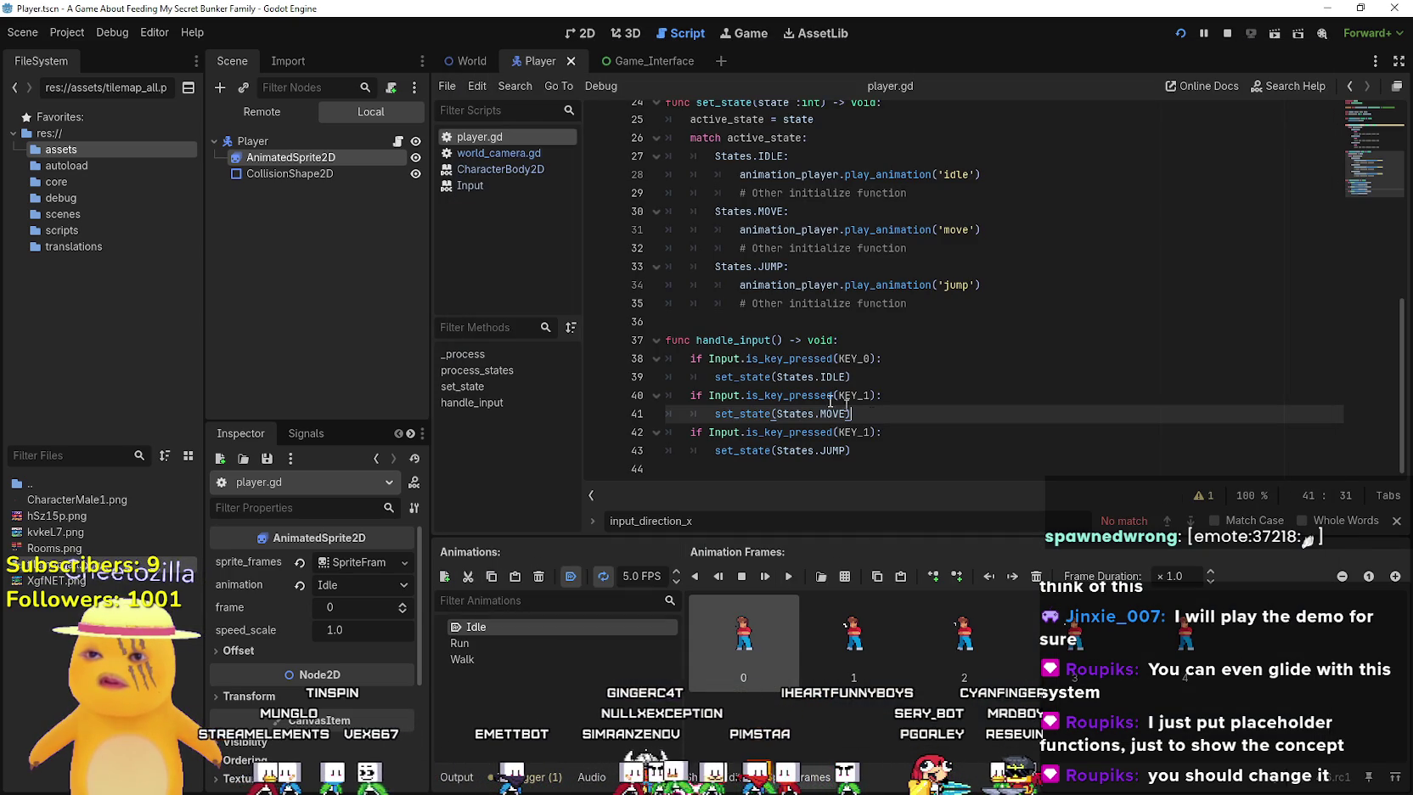
pyautogui.click(922, 453)
pyautogui.hotkey('alt', 'Tab')
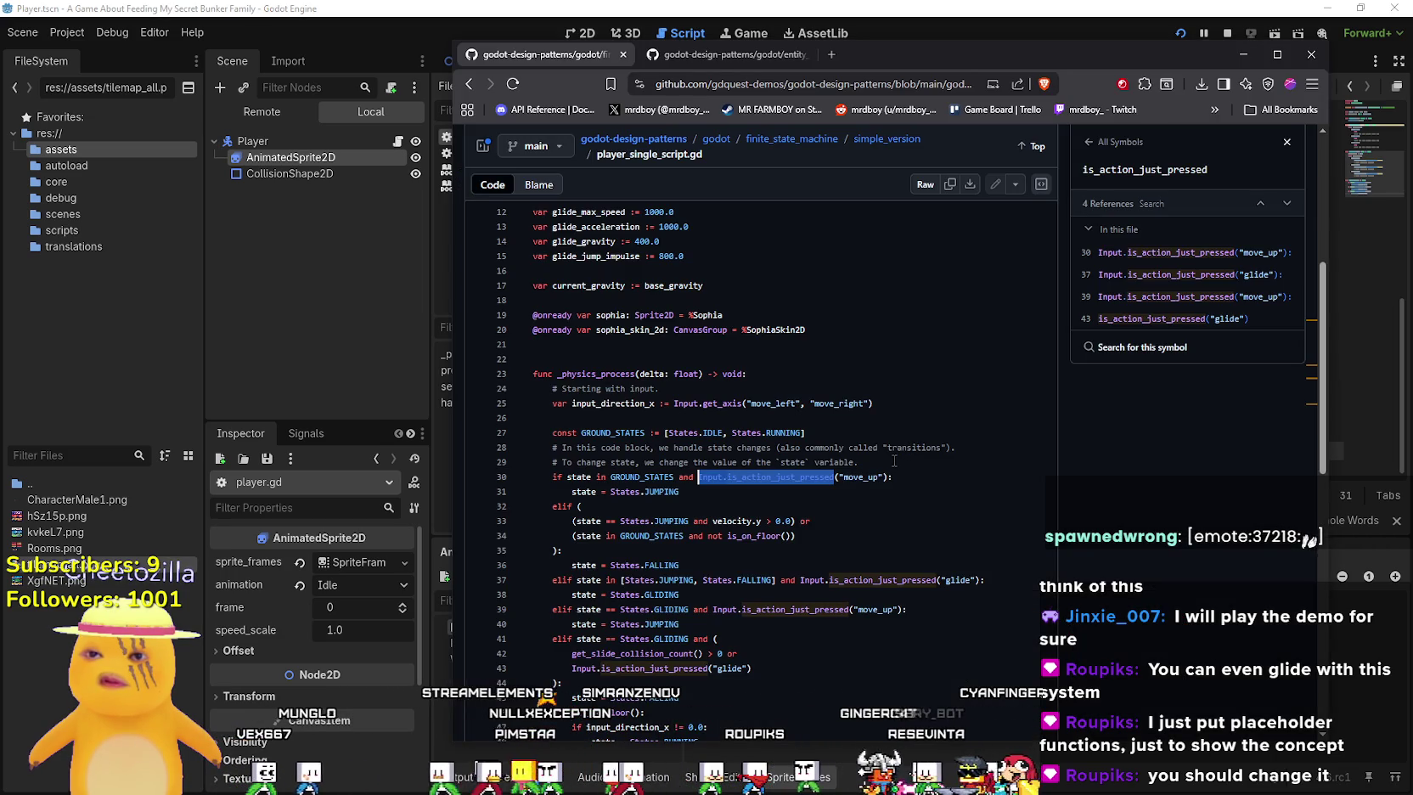
pyautogui.hotkey('alt', 'Tab')
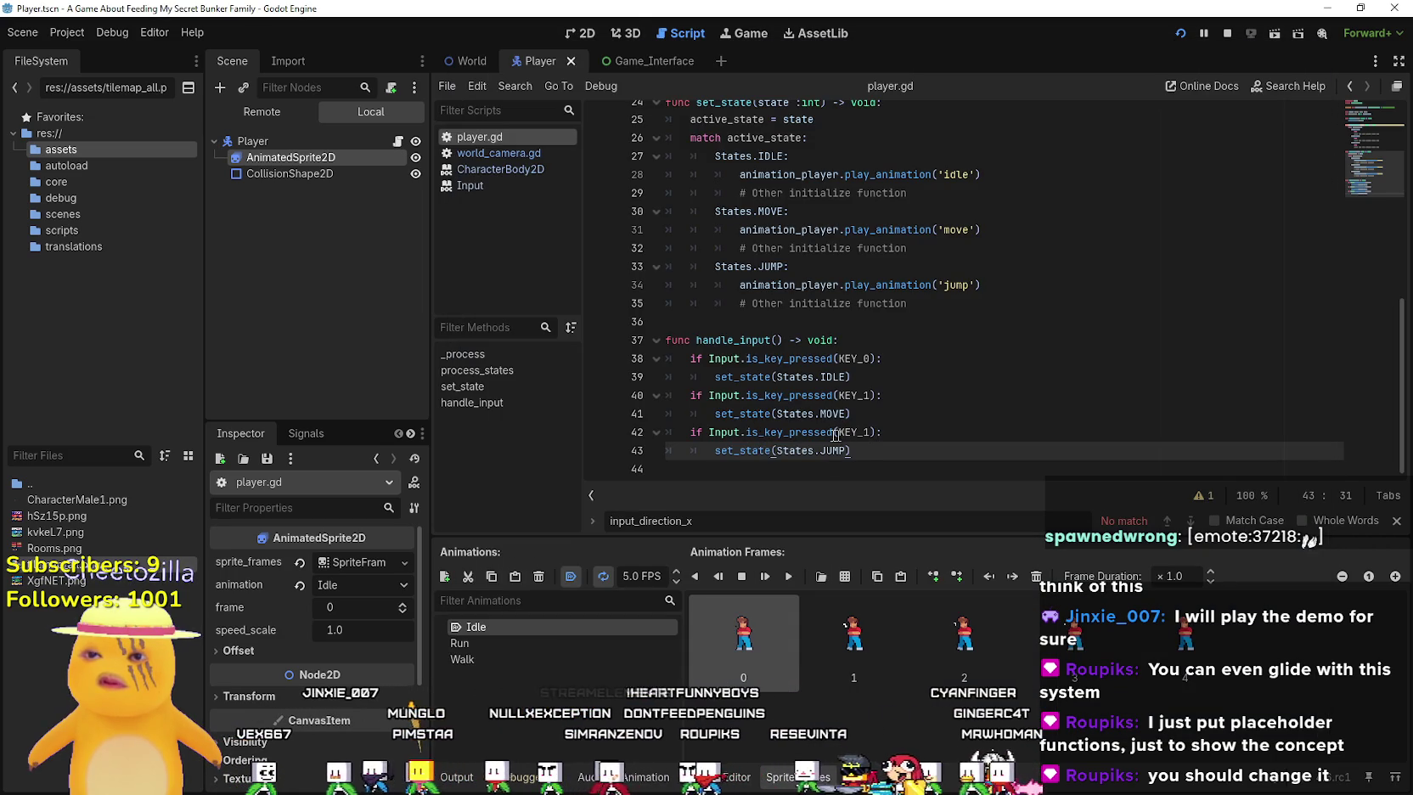
pyautogui.moveTo(882, 433)
pyautogui.mouseDown()
pyautogui.moveTo(742, 433)
pyautogui.moveTo(870, 432)
pyautogui.mouseUp()
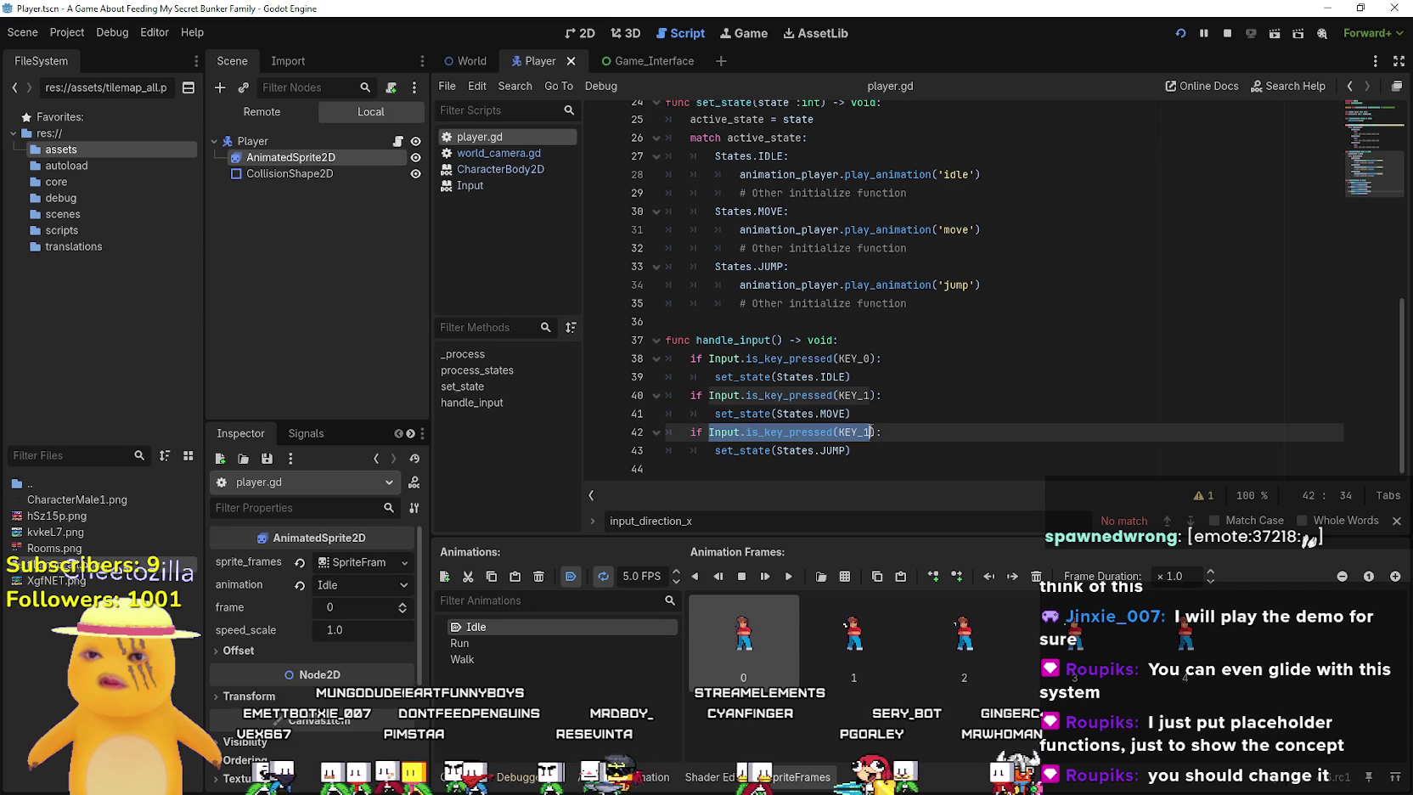
pyautogui.hotkey('ctrl', 'v')
# Finish line 42's "jump" action check so it calls set_state(States.JUMP)
pyautogui.write('("')
pyautogui.write('j')
pyautogui.press('Return')
pyautogui.press('End')
pyautogui.press('Return')
pyautogui.write('set_state(States.JUMP)')
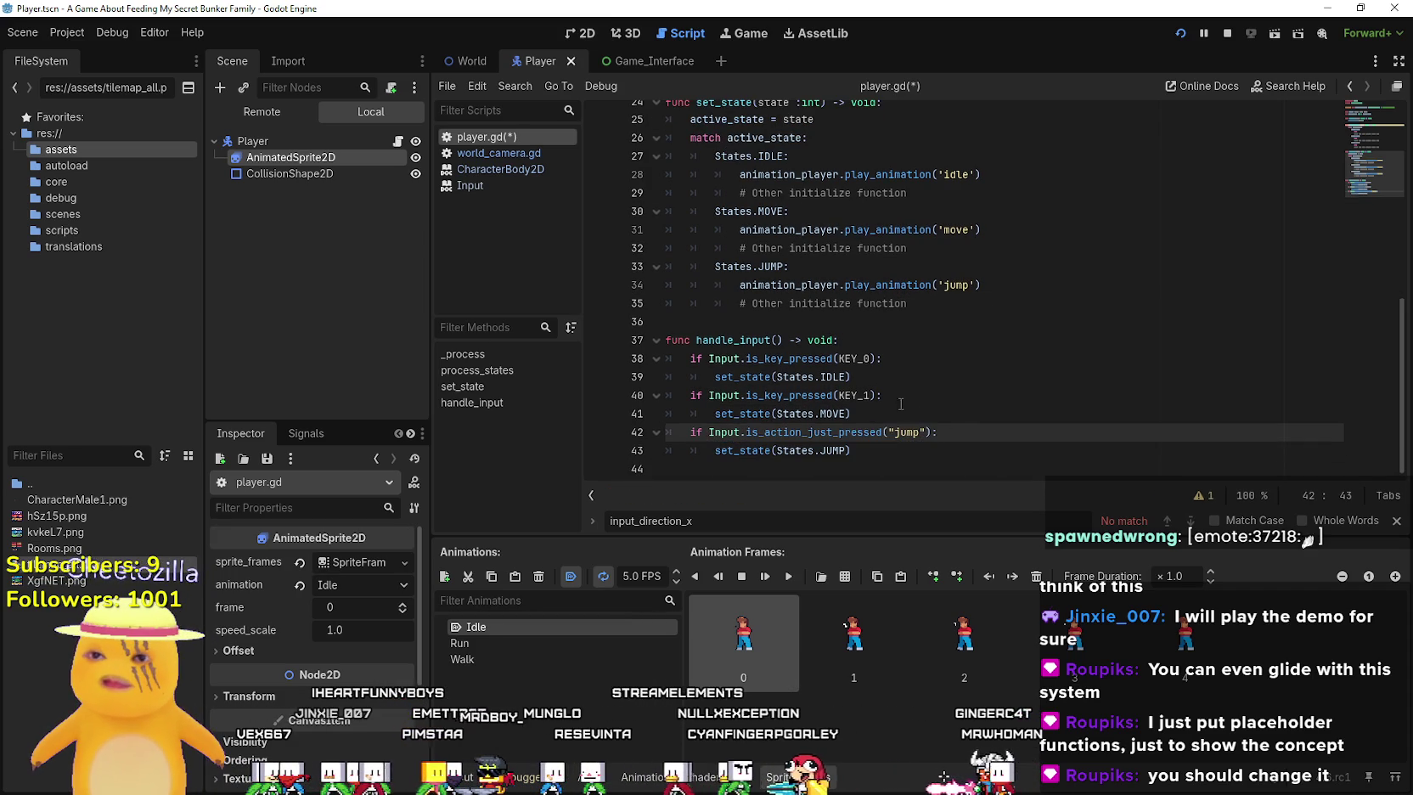
# Replace the KEY_1 check on line 40 with two Input.is_action_just_pressed calls joined by or
pyautogui.doubleClick(720, 431)
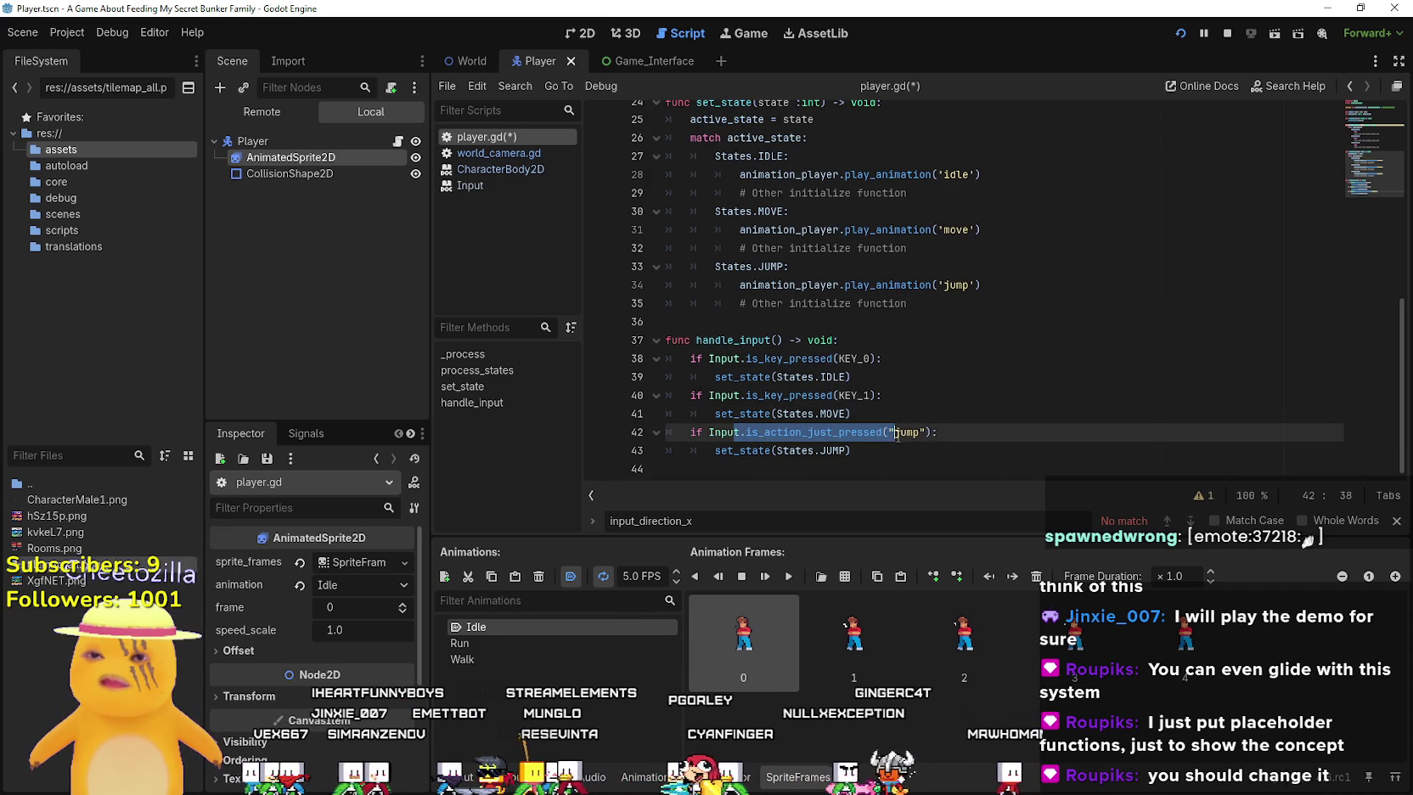
pyautogui.click(727, 395)
pyautogui.moveTo(727, 395); pyautogui.dragTo(875, 393)
pyautogui.write('t.is_action_just_pressed("jump")')
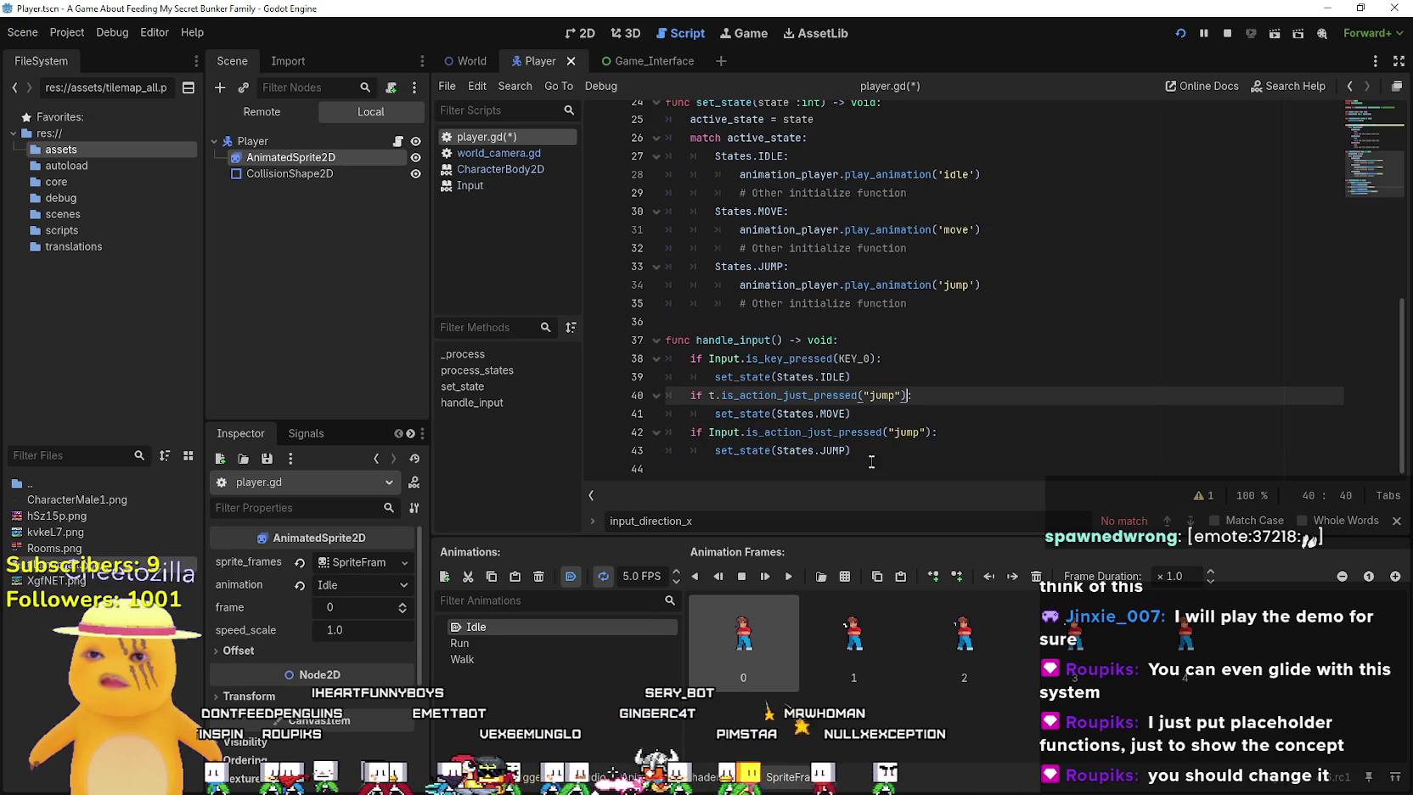
pyautogui.write('t.is_action_just_pressed("jump")')
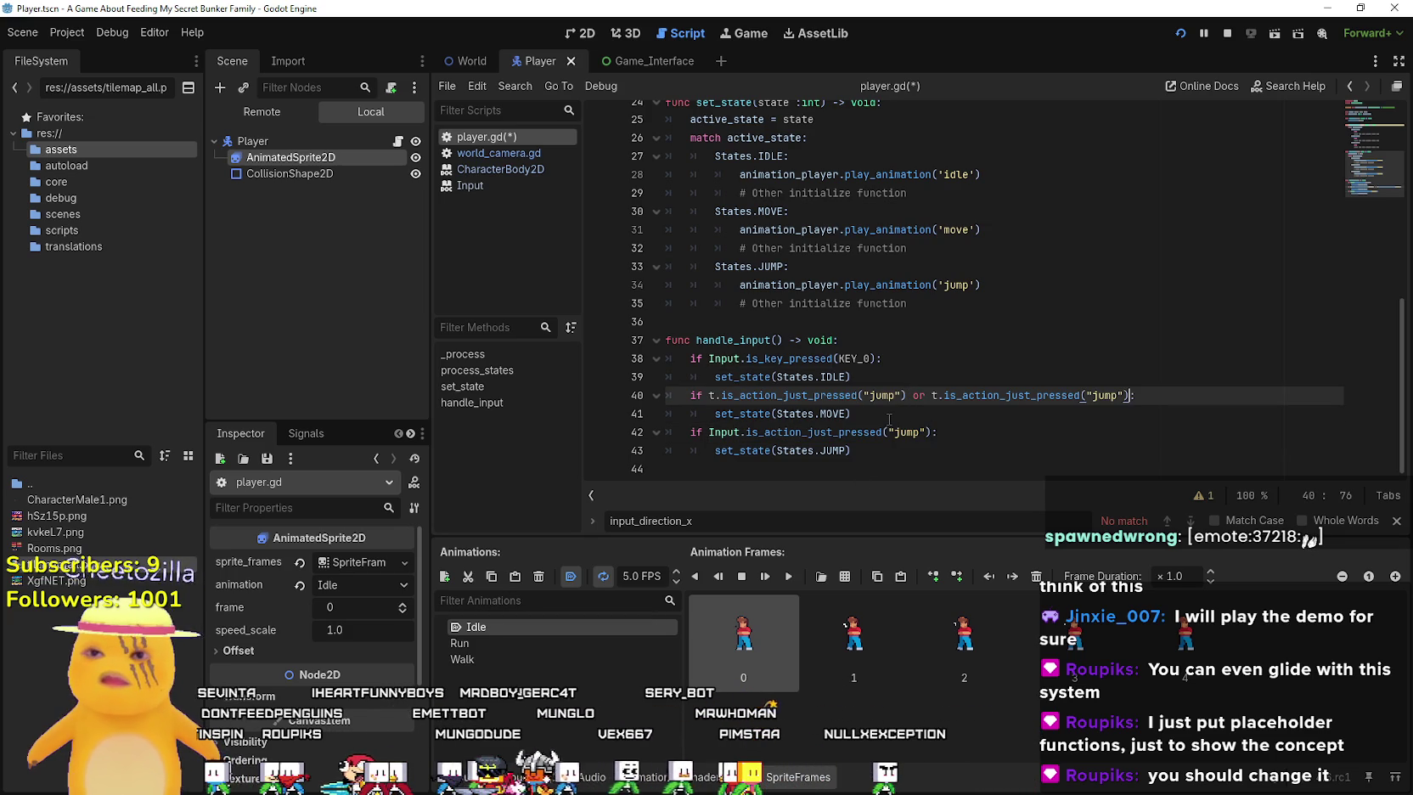
pyautogui.doubleClick(724, 432)
pyautogui.hotkey('ctrl', 'c')
pyautogui.doubleClick(711, 395)
pyautogui.hotkey('ctrl', 'v')
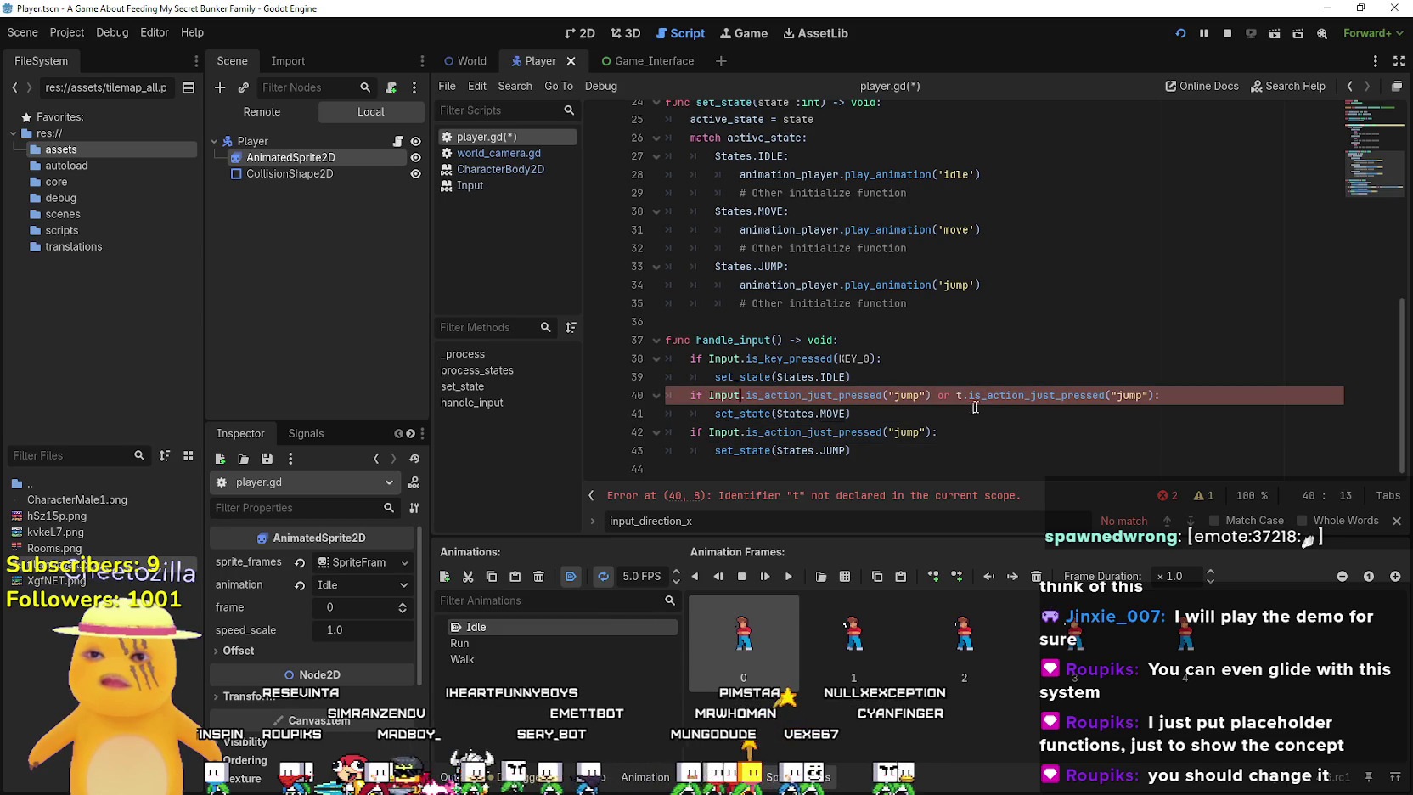
pyautogui.doubleClick(961, 394)
pyautogui.hotkey('ctrl', 'v')
# Change line 40's two action names to "move_left" and "move_right"
pyautogui.click(934, 407)
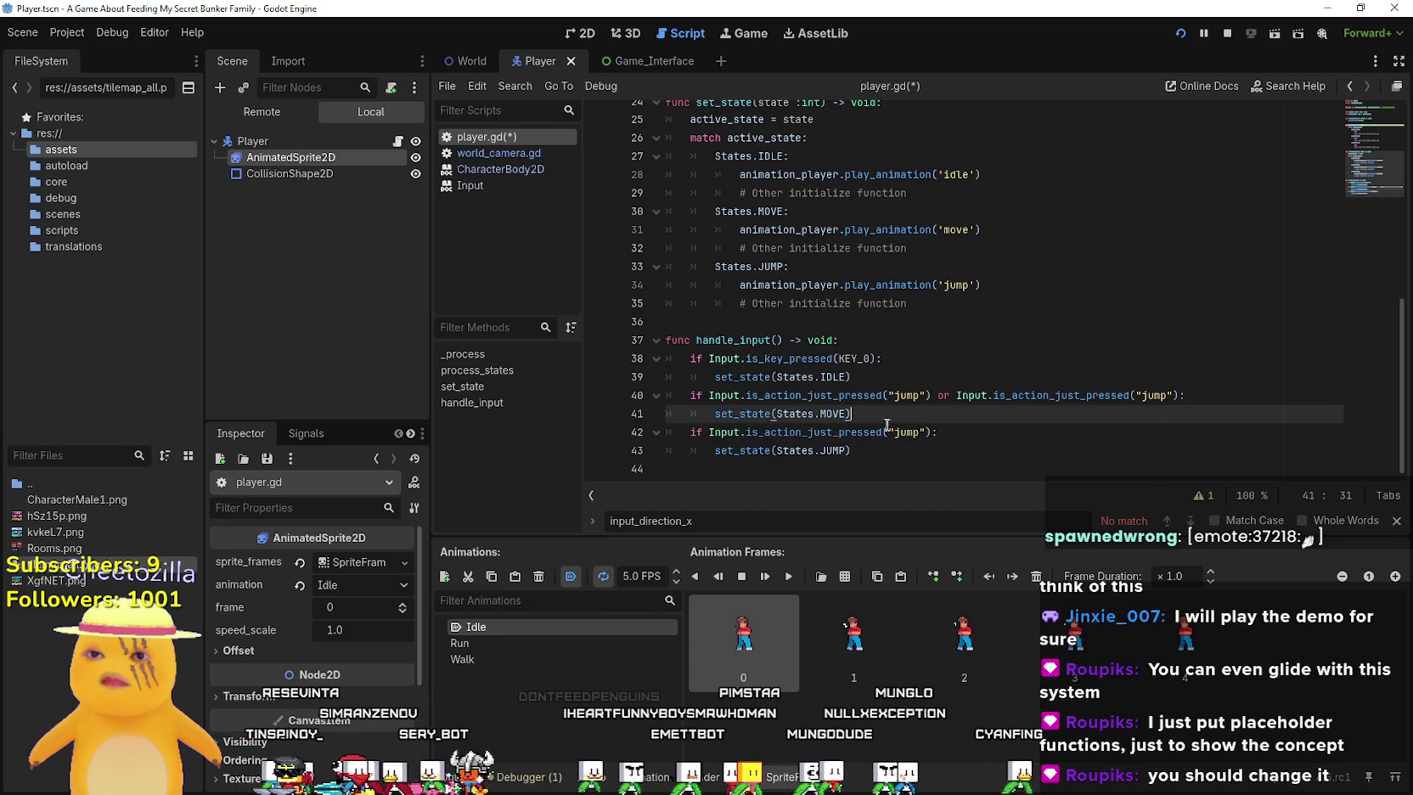
pyautogui.doubleClick(907, 395)
pyautogui.write('nm')
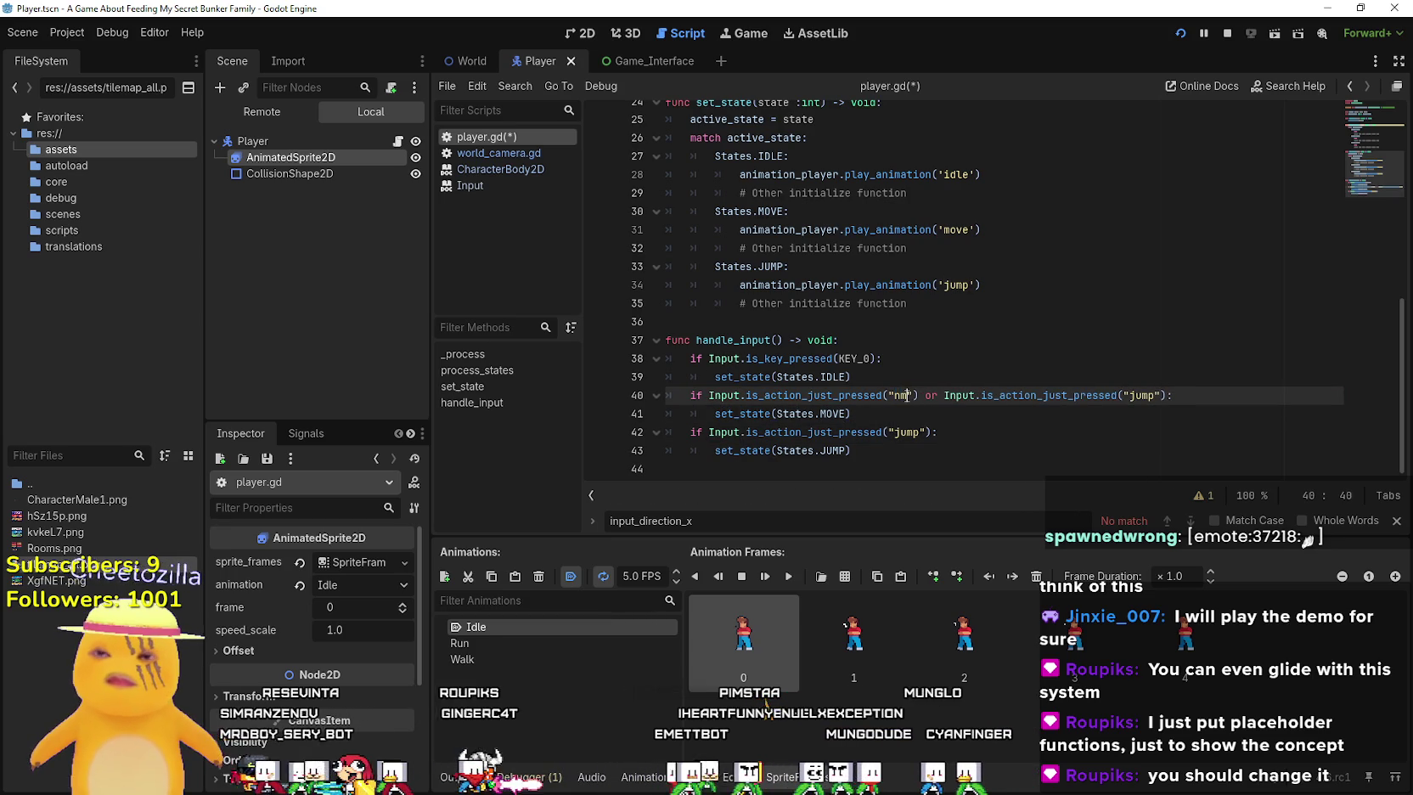
pyautogui.press('BackSpace')
pyautogui.write('o')
pyautogui.press('BackSpace')
pyautogui.press('BackSpace')
pyautogui.write('move')
pyautogui.press('Return')
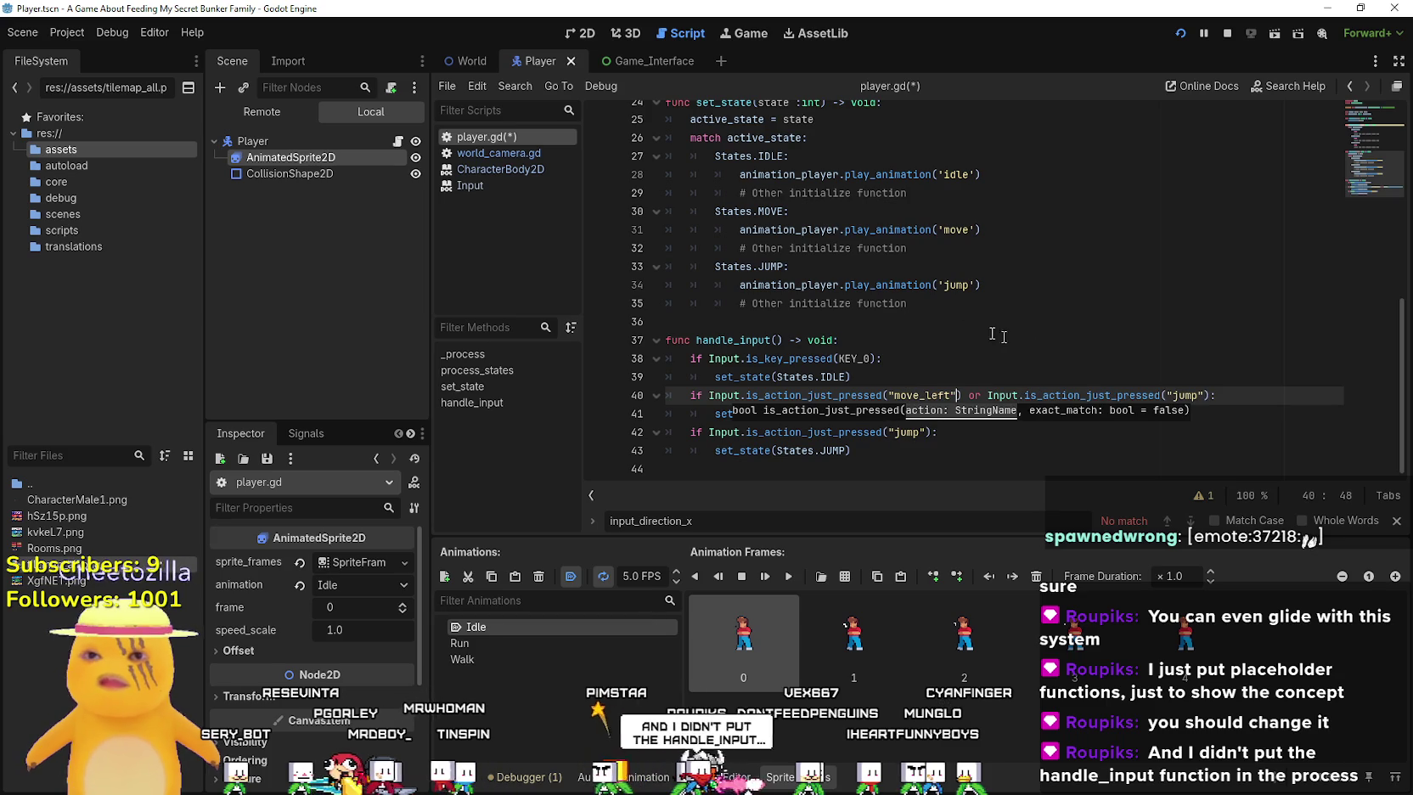
pyautogui.doubleClick(1184, 395)
pyautogui.write('move')
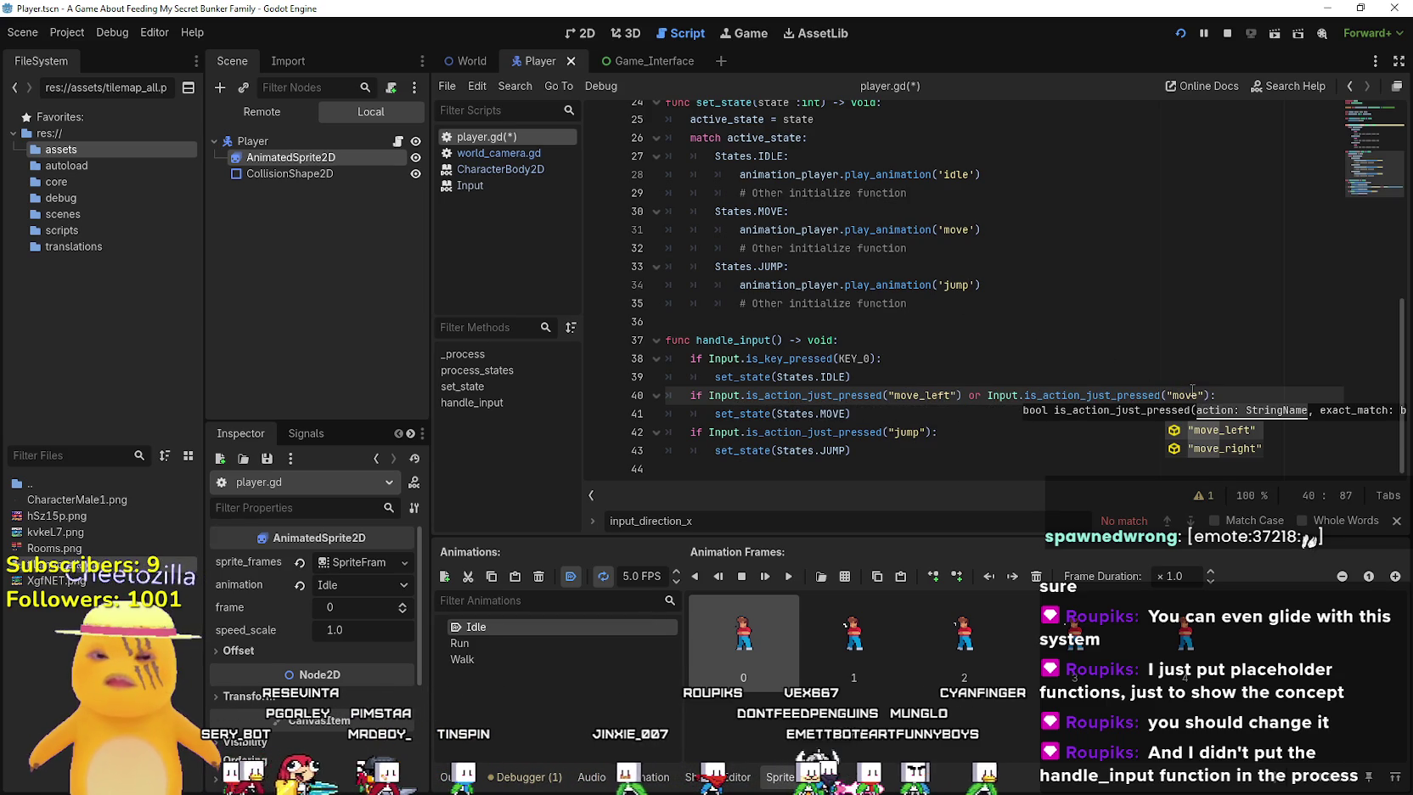
pyautogui.write('_r')
pyautogui.press('Return')
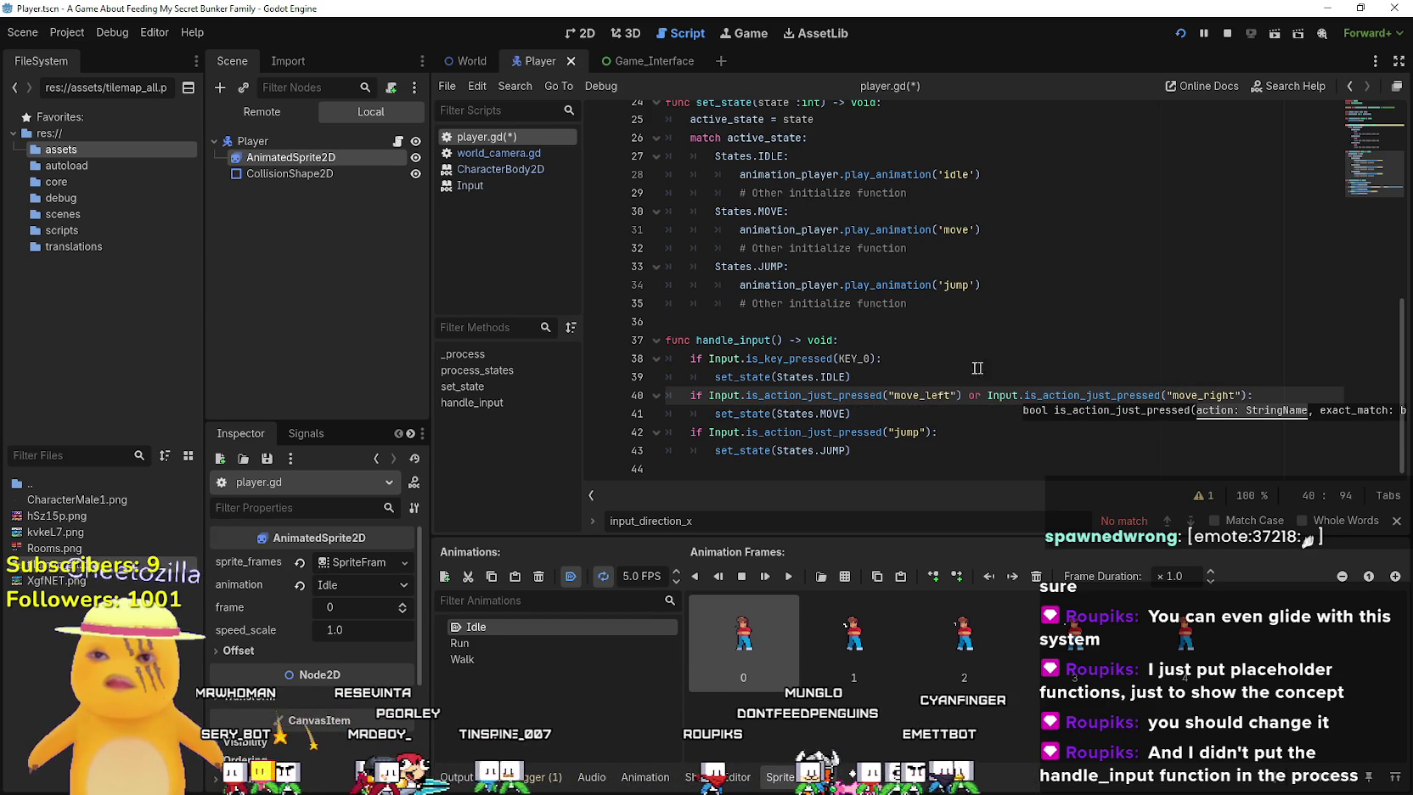
# Comment out the KEY_0 idle check on lines 38–39, turn line 42's if into elif, and save
pyautogui.click(900, 359)
pyautogui.moveTo(851, 377); pyautogui.dragTo(661, 353)
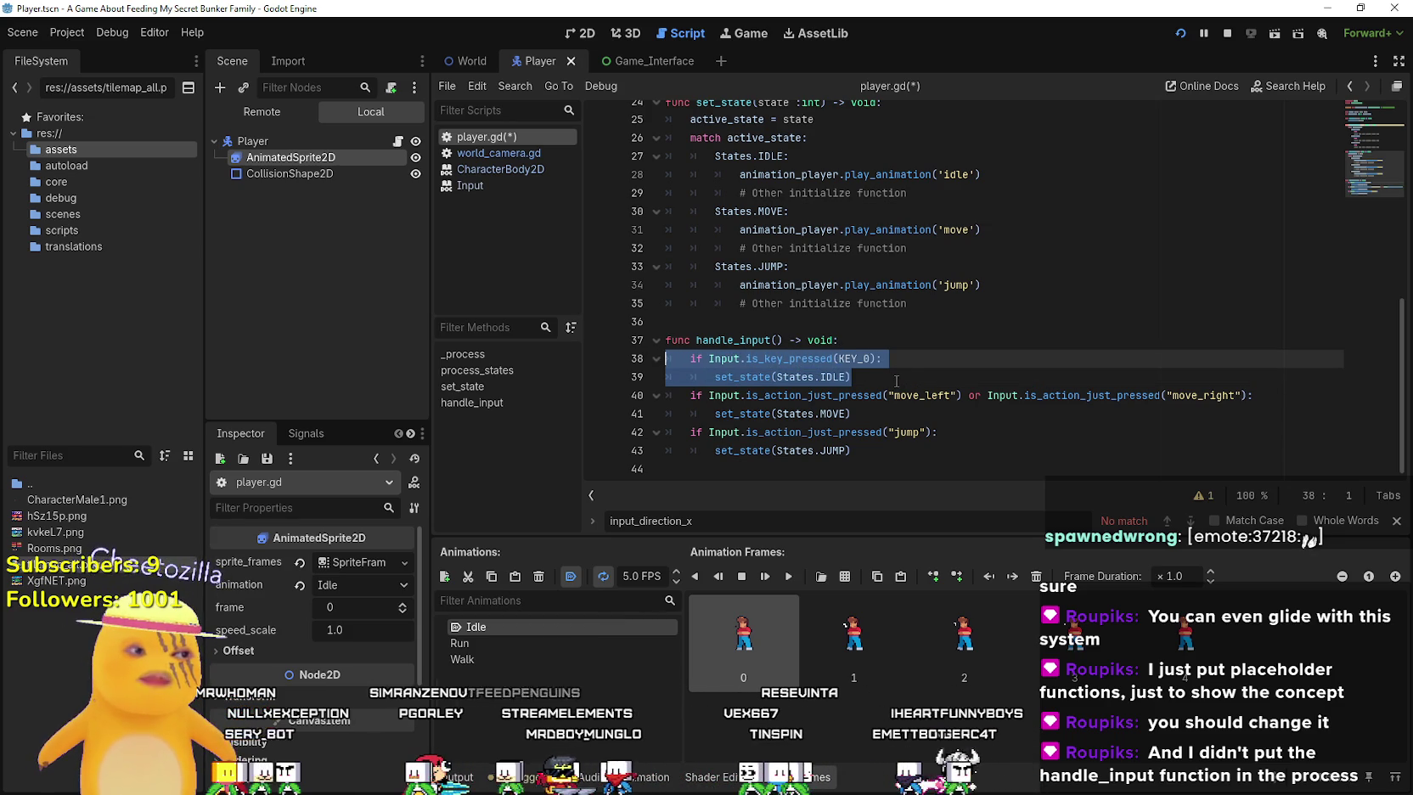
pyautogui.hotkey('ctrl', 'k')
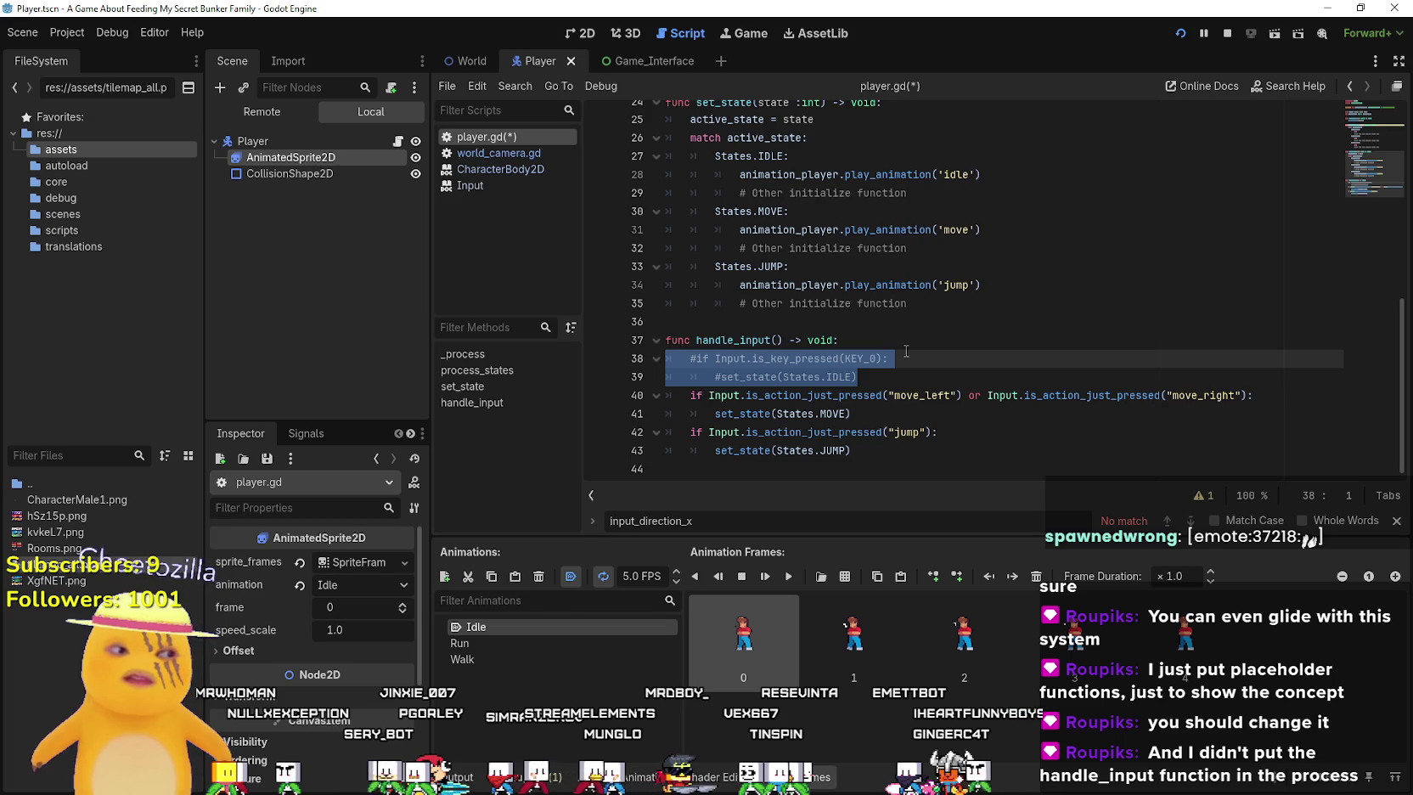
pyautogui.click(759, 399)
pyautogui.doubleClick(694, 432)
pyautogui.write('elif')
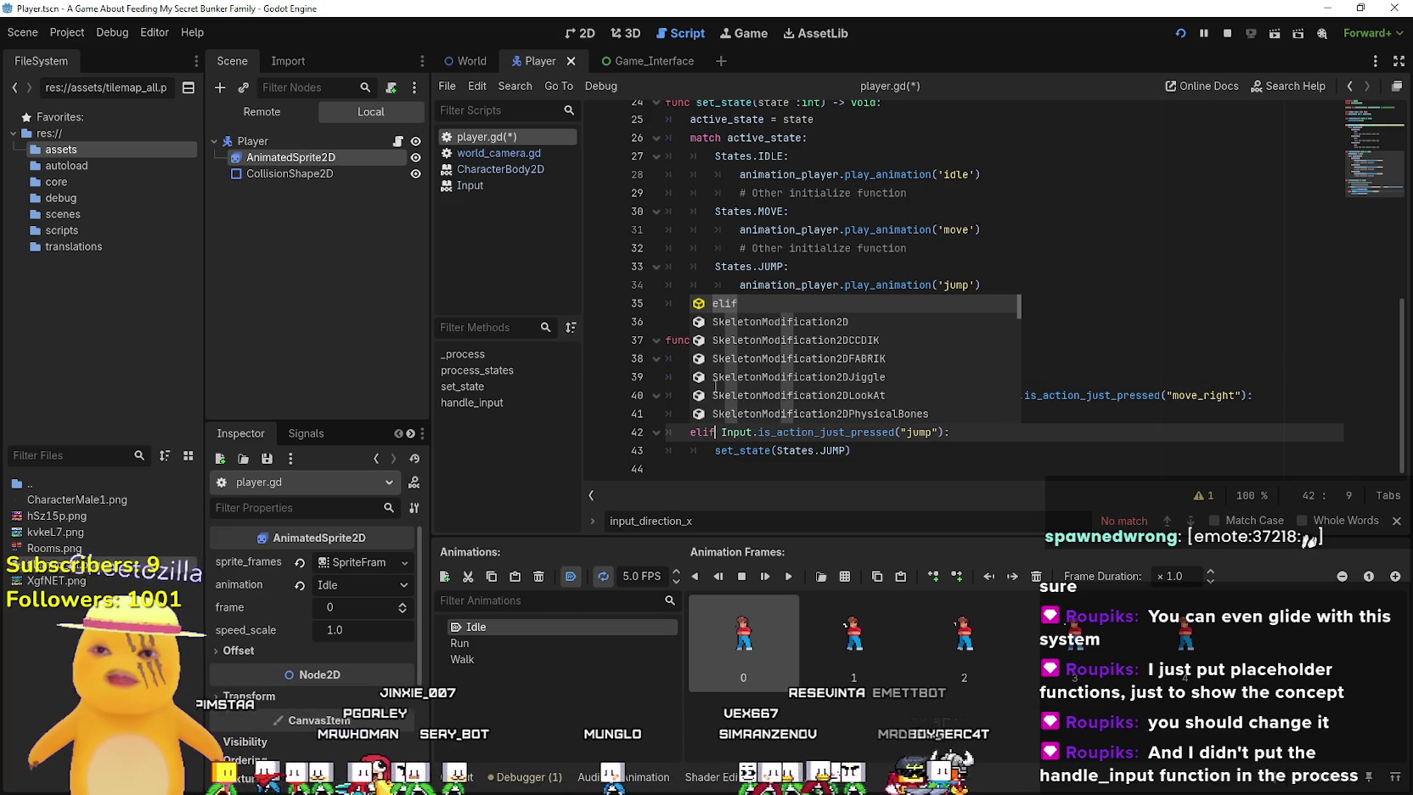
pyautogui.click(879, 471)
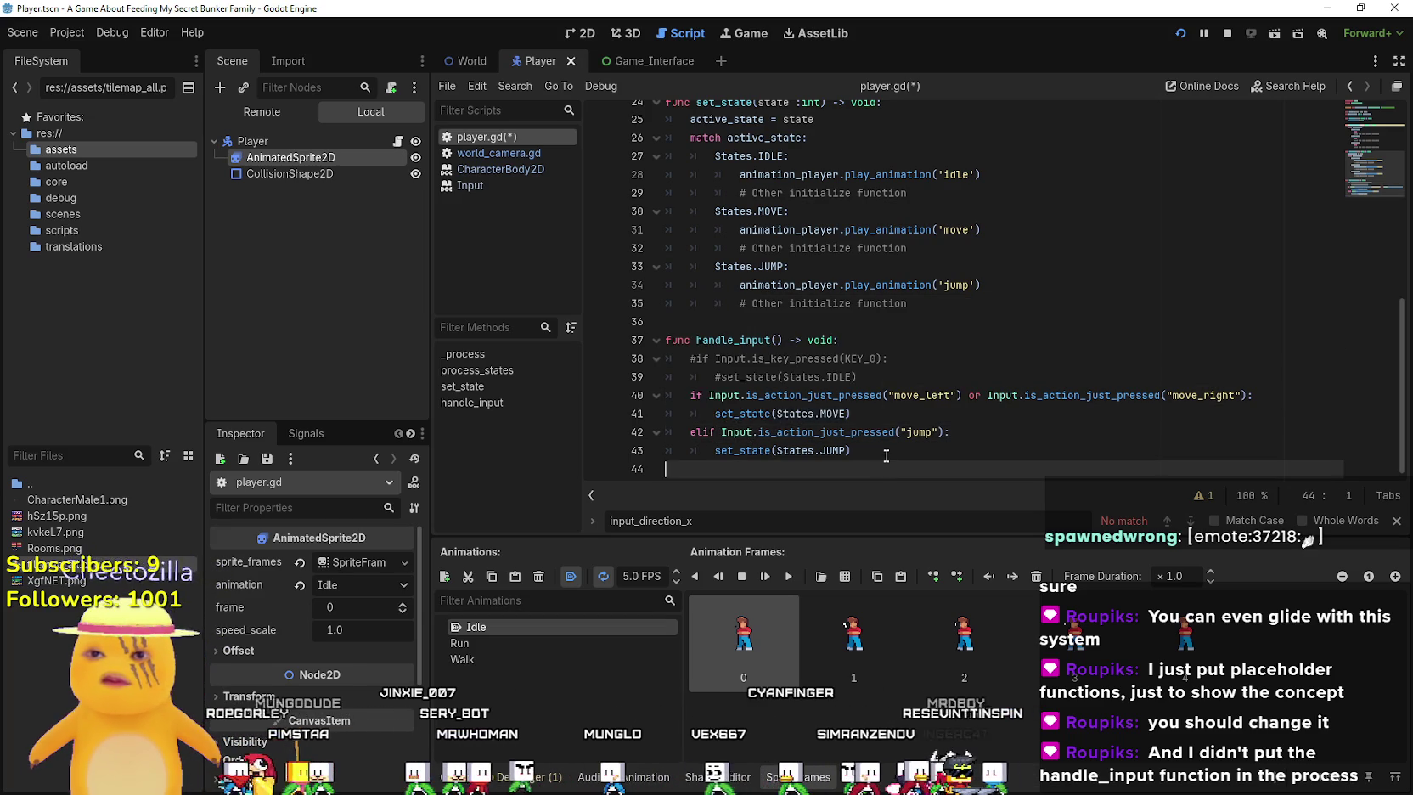
pyautogui.hotkey('ctrl', 's')
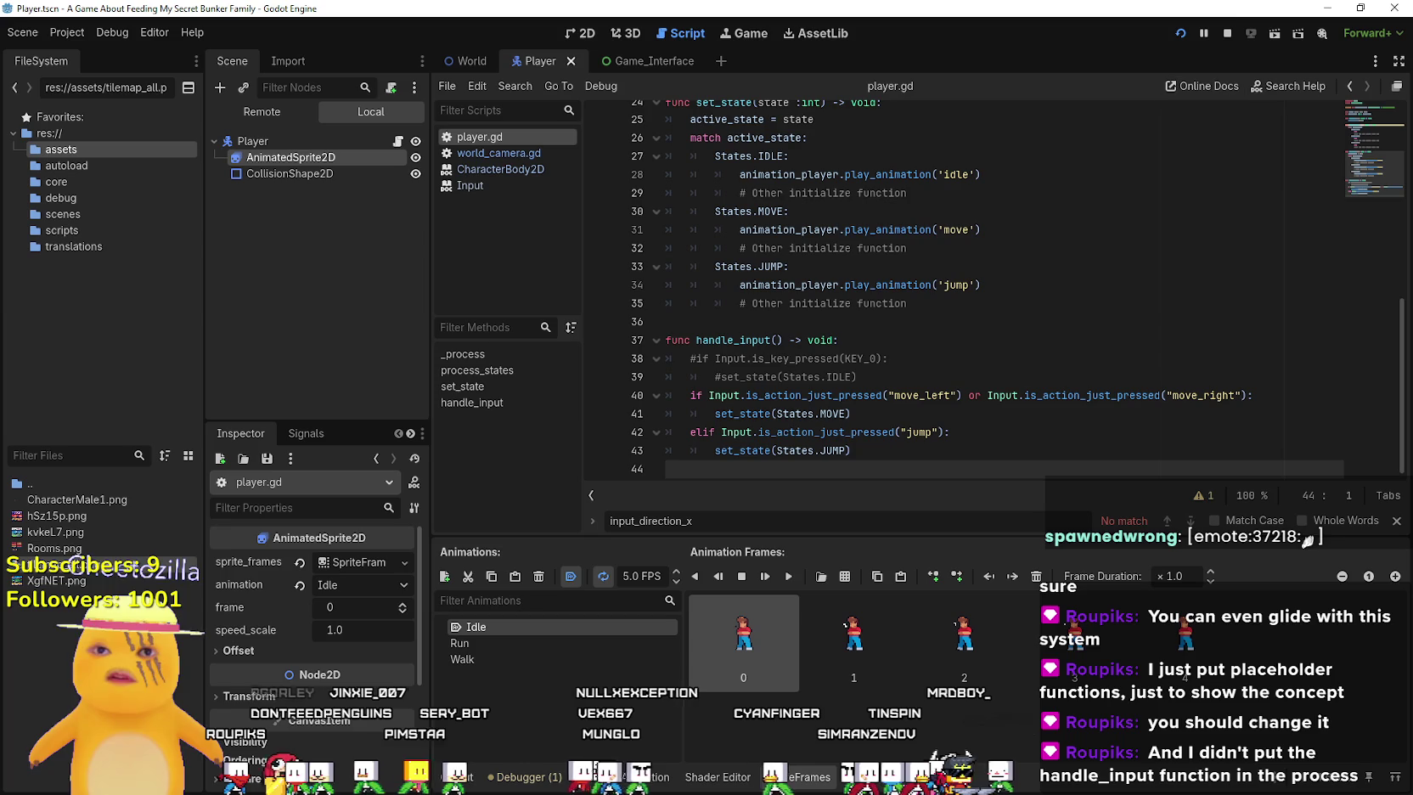
pyautogui.click(1181, 32)
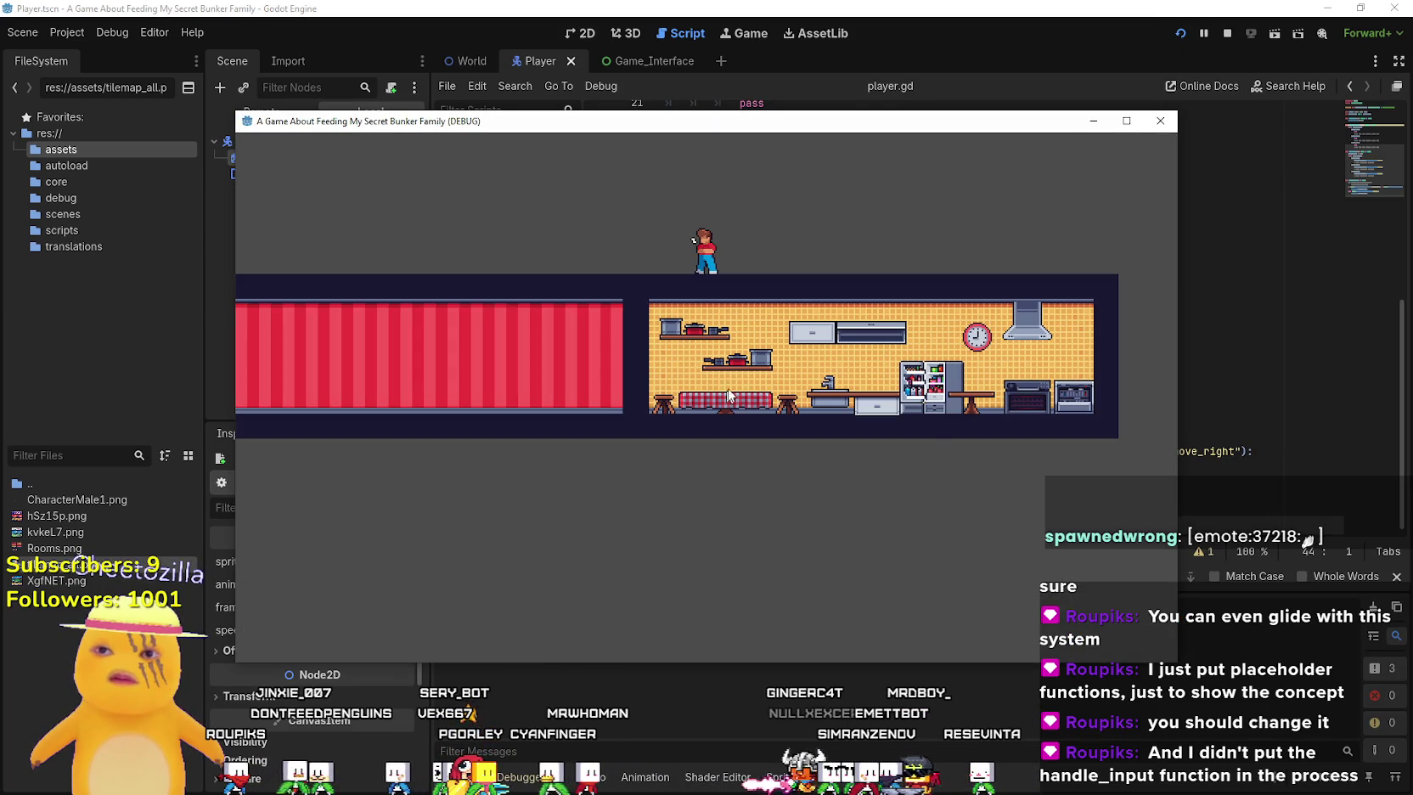
pyautogui.click(1230, 37)
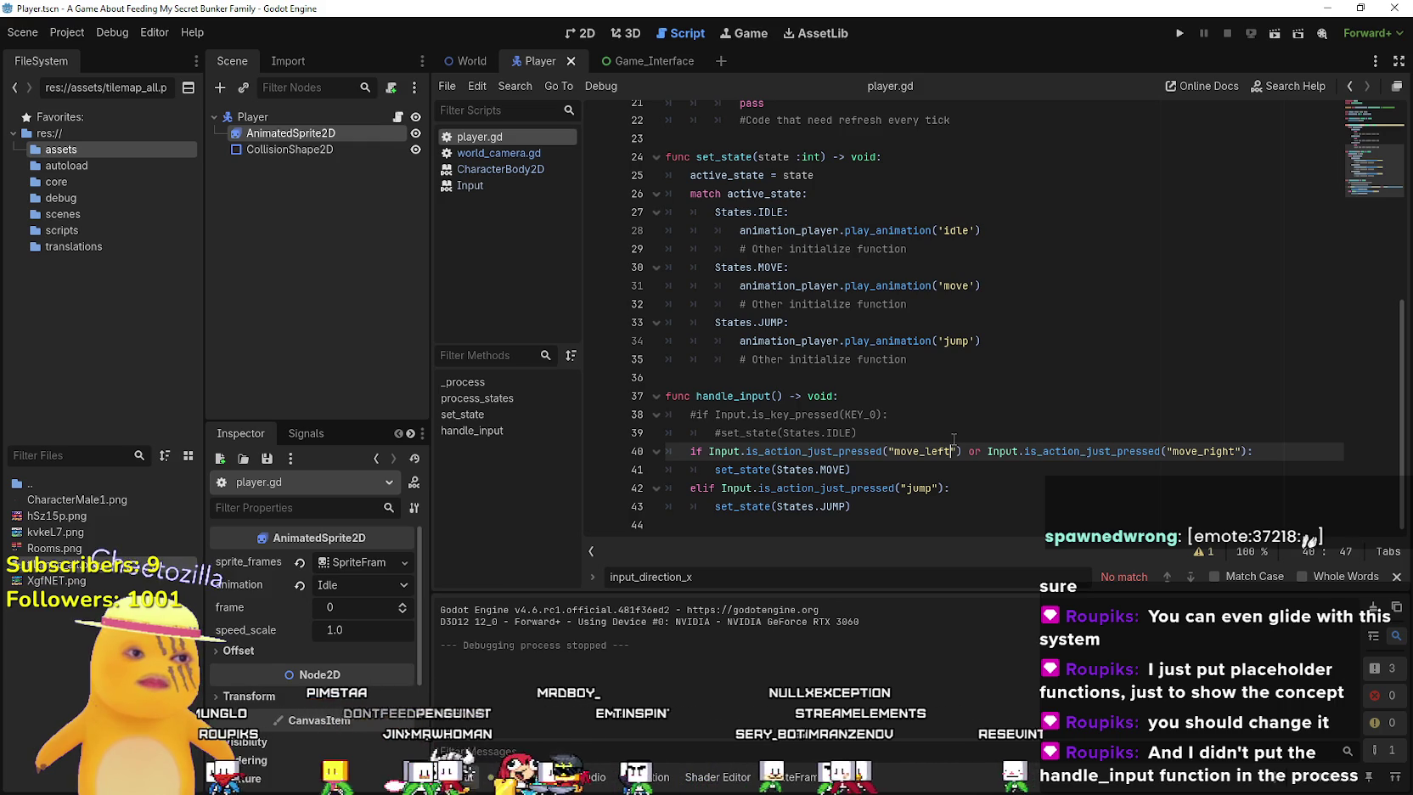
pyautogui.scroll(2, 848, 450)
pyautogui.click(730, 503)
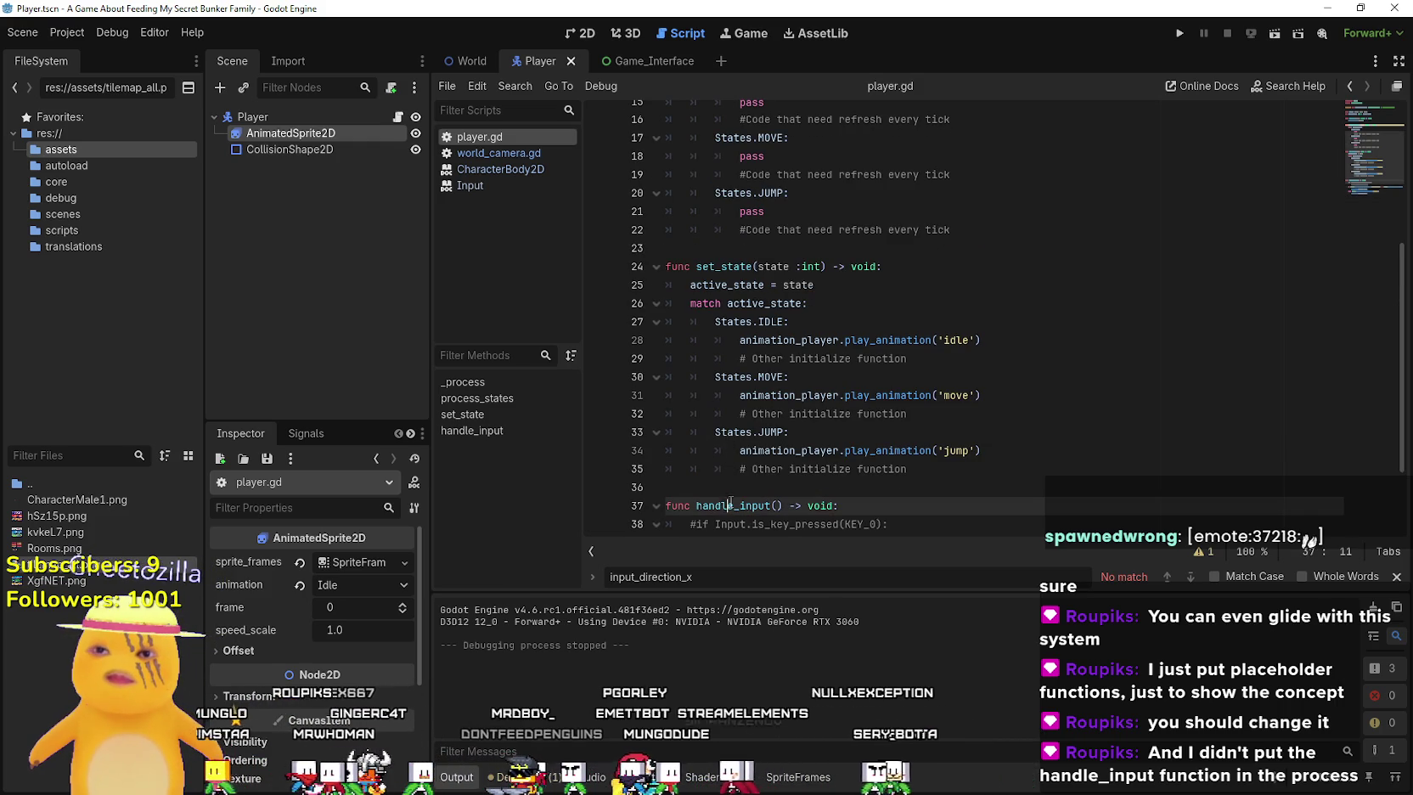
pyautogui.doubleClick(732, 504)
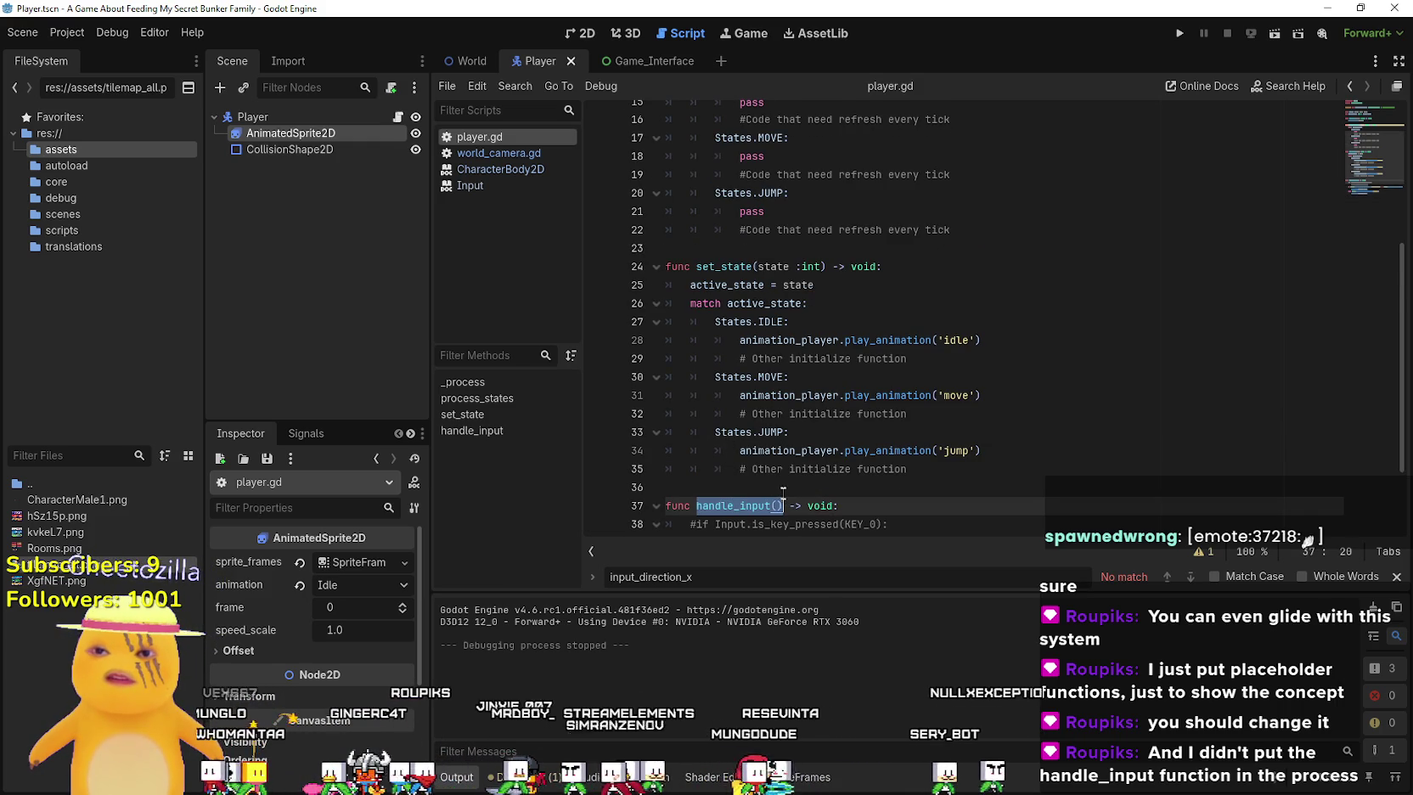
pyautogui.scroll(-2, 764, 505)
pyautogui.click(777, 506)
pyautogui.doubleClick(777, 469)
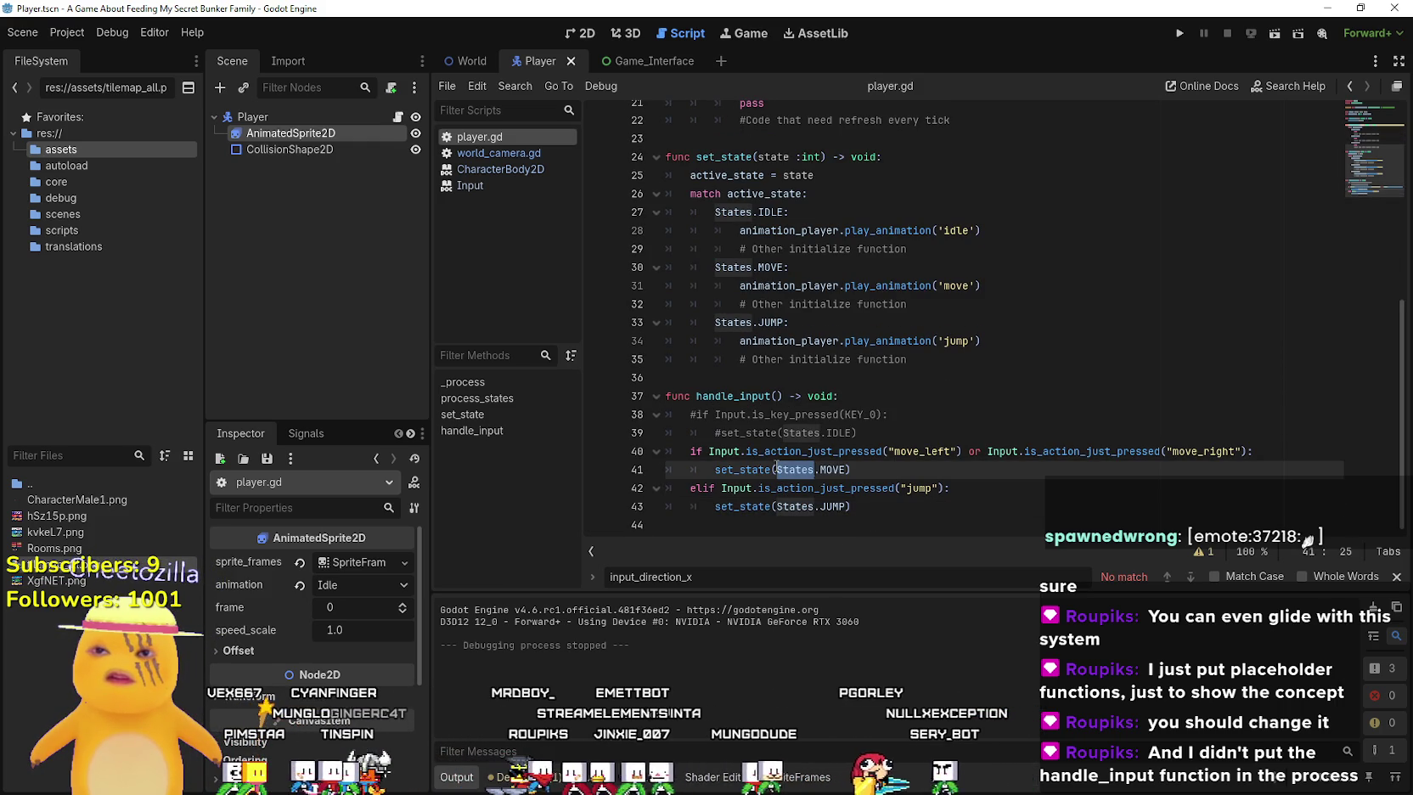
pyautogui.click(754, 379)
pyautogui.scroll(5, 758, 399)
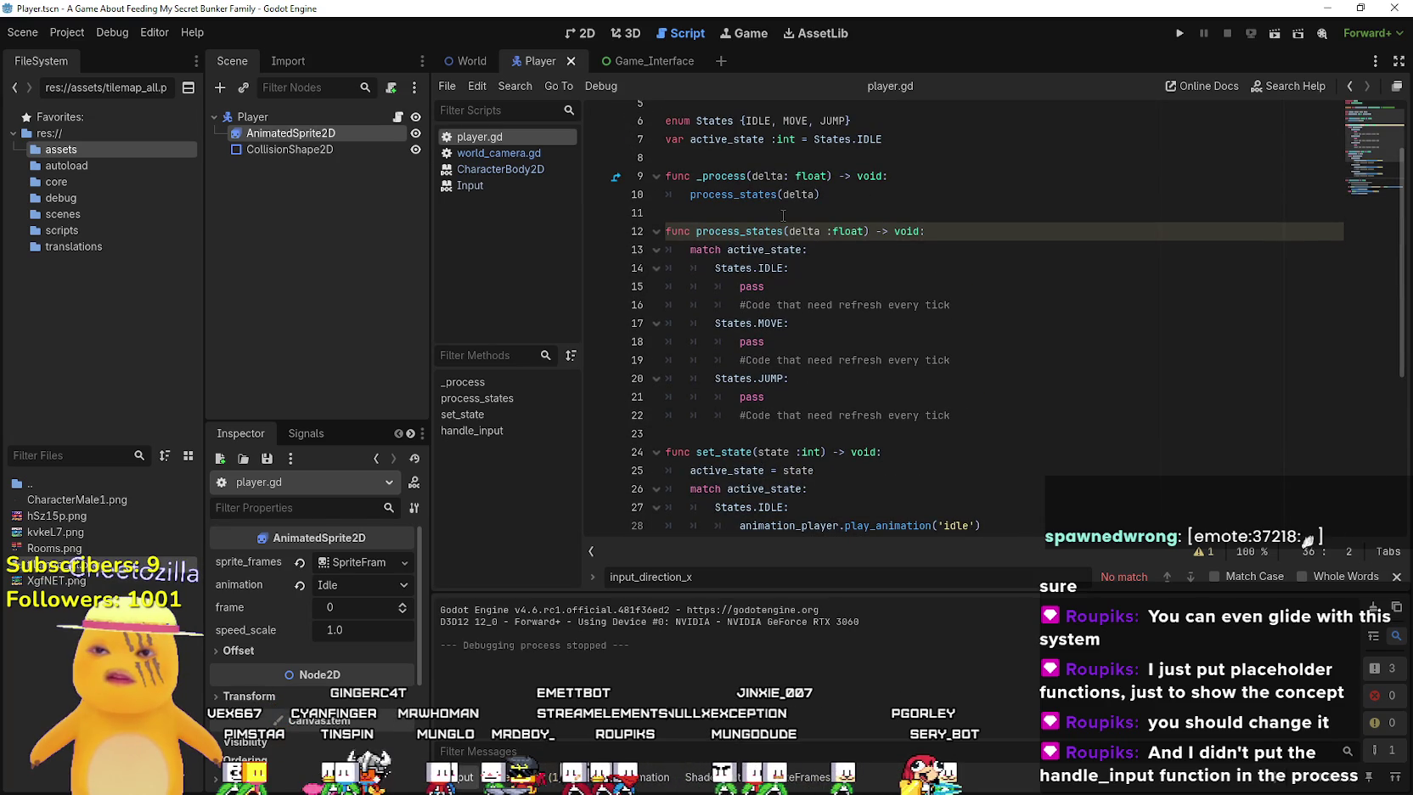
pyautogui.scroll(-5, 828, 525)
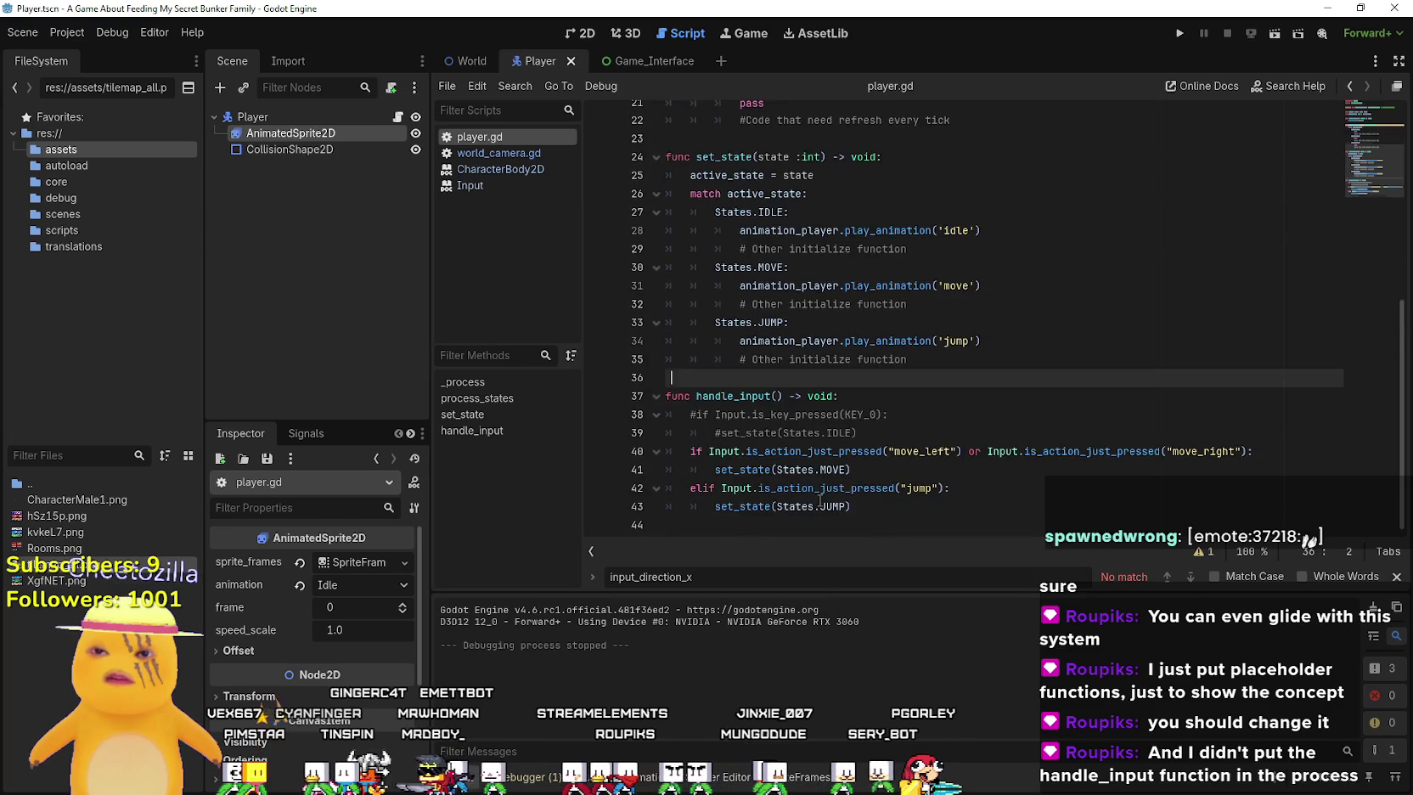
pyautogui.scroll(6, 768, 357)
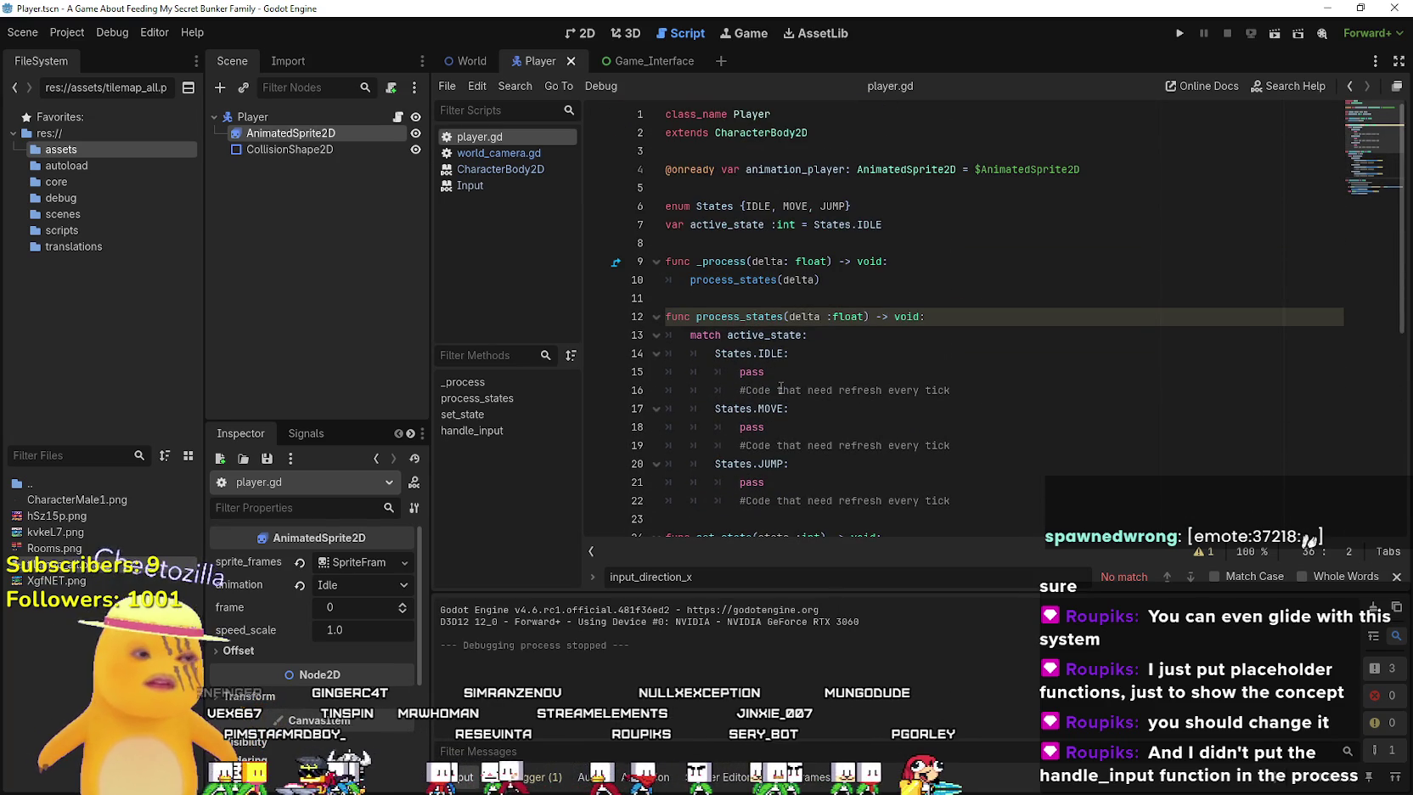
pyautogui.scroll(-3, 780, 380)
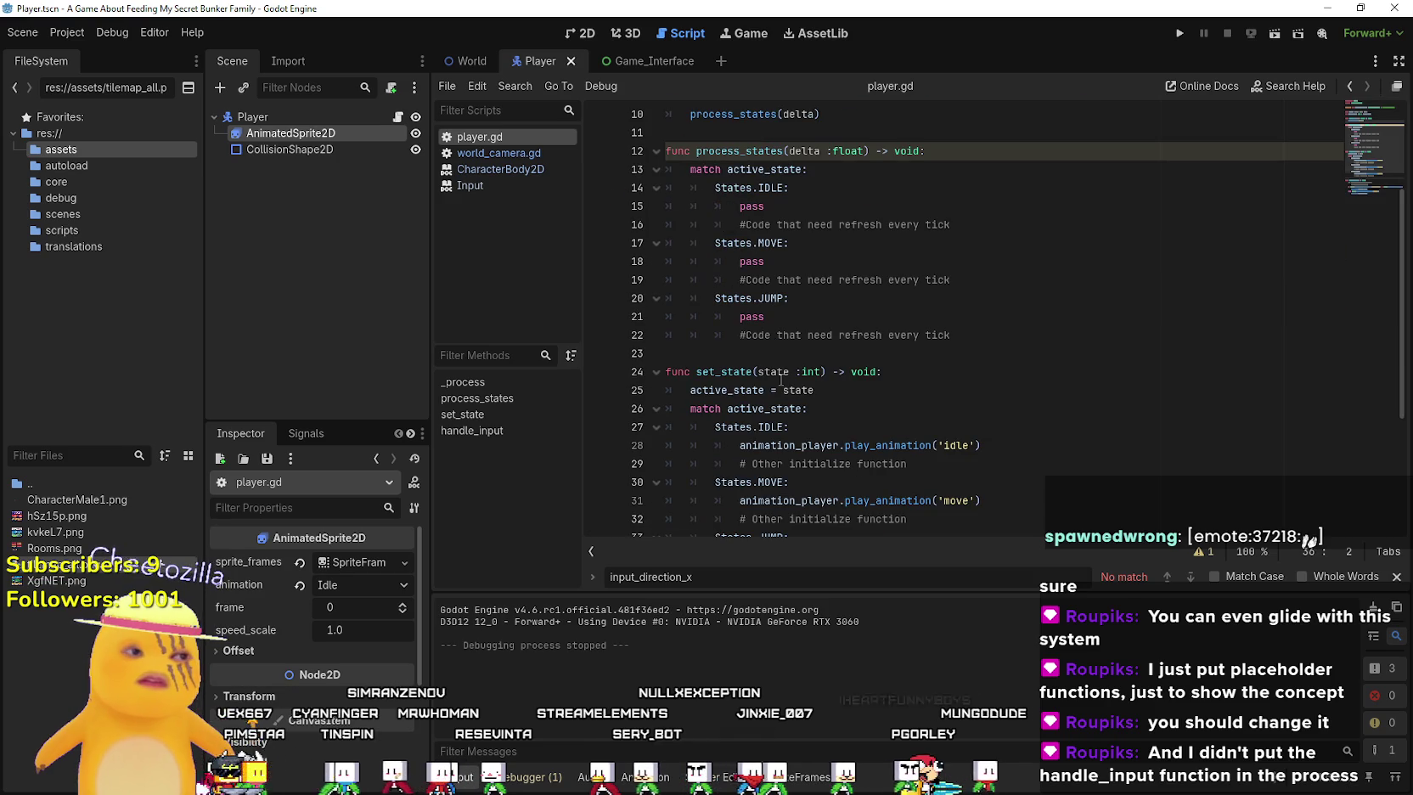
pyautogui.scroll(3, 780, 380)
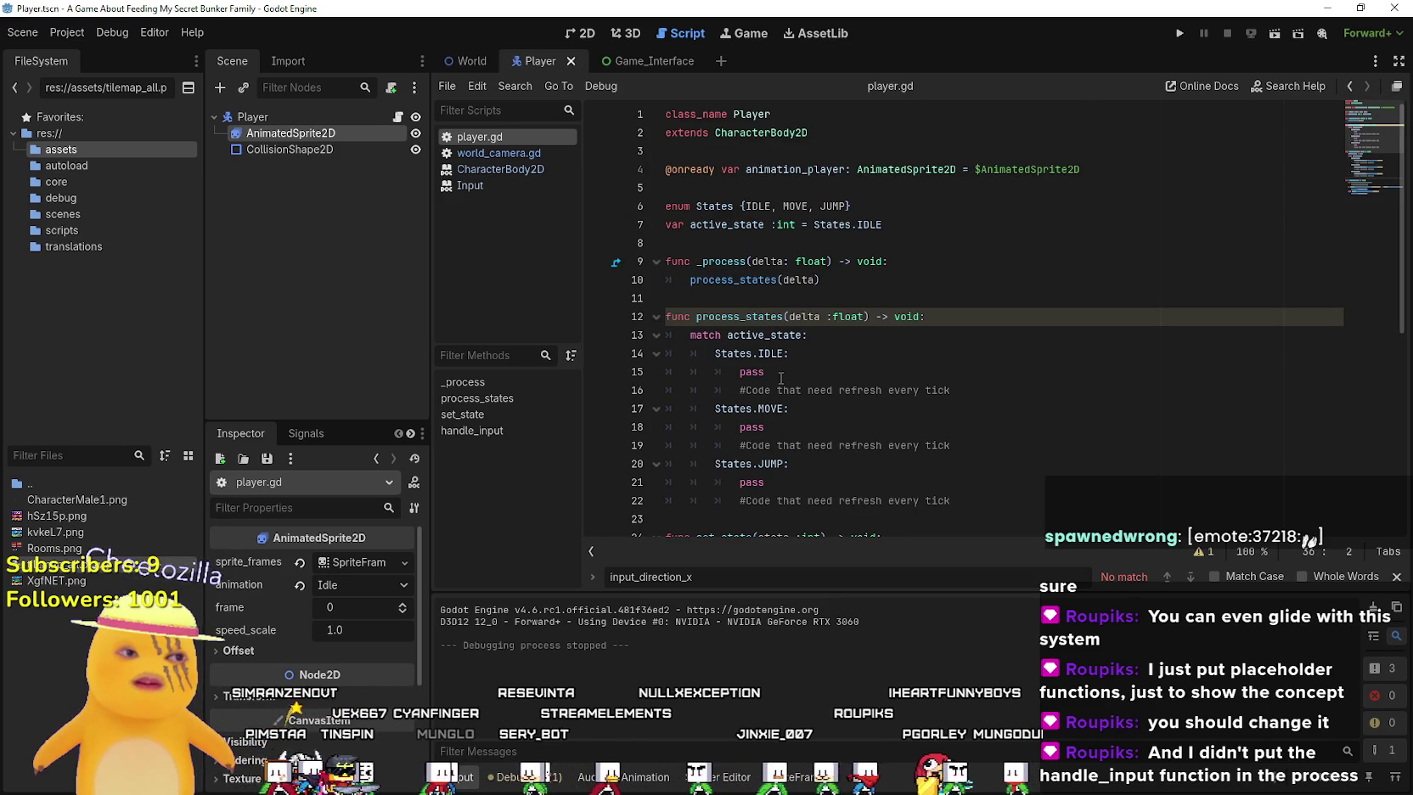
pyautogui.scroll(-3, 952, 320)
pyautogui.scroll(3, 821, 359)
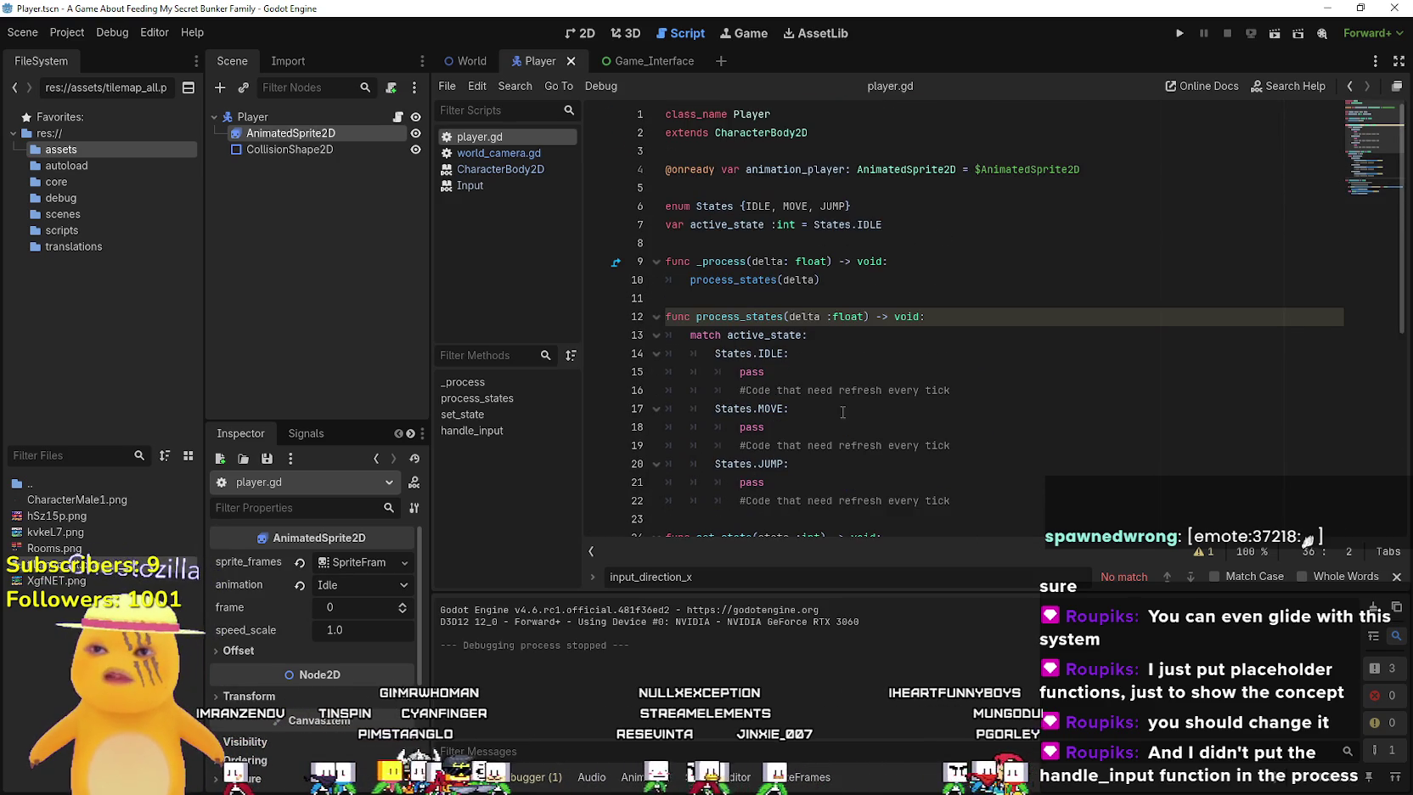
pyautogui.click(756, 280)
pyautogui.scroll(-6, 756, 297)
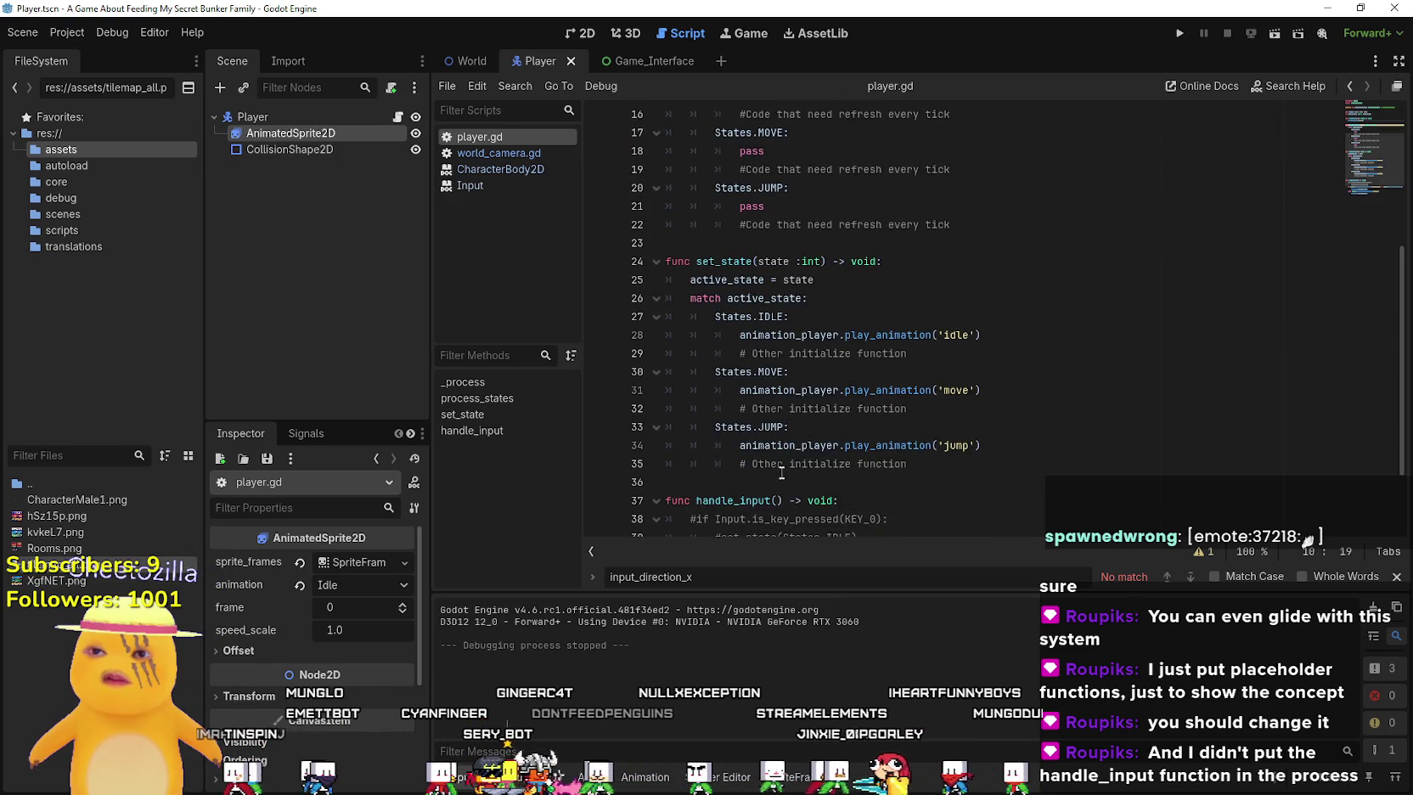
pyautogui.click(783, 469)
pyautogui.scroll(5, 782, 462)
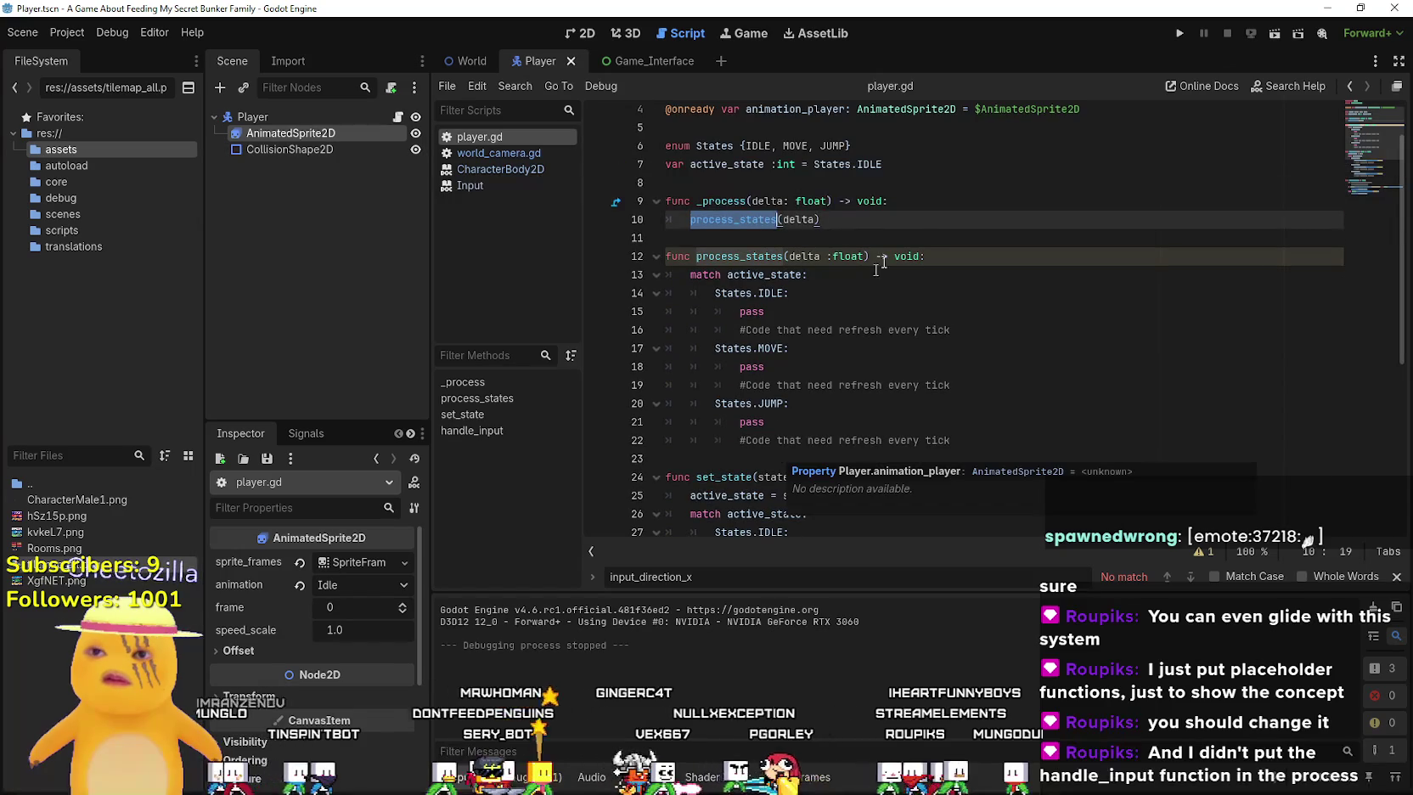
pyautogui.click(968, 204)
pyautogui.click(958, 218)
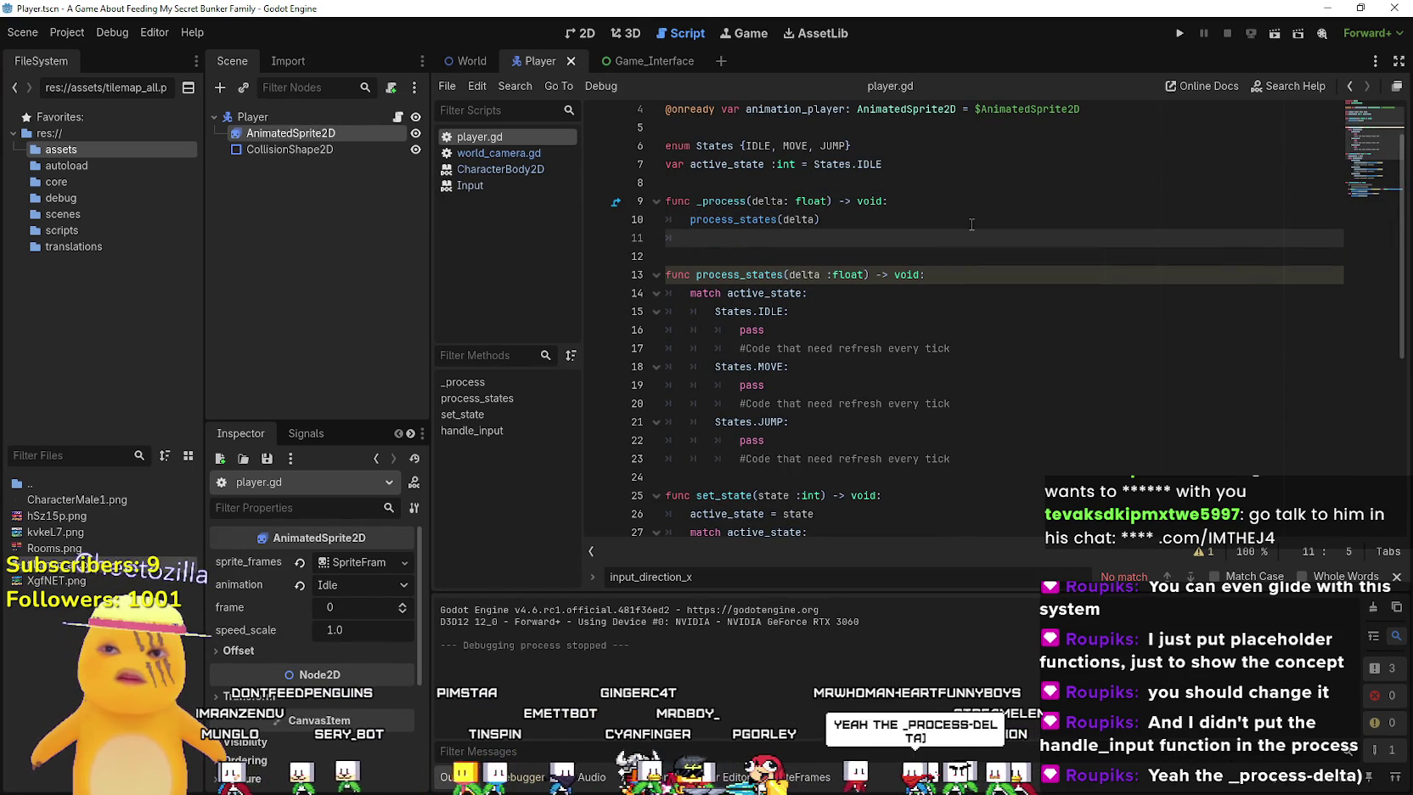
pyautogui.click(1033, 477)
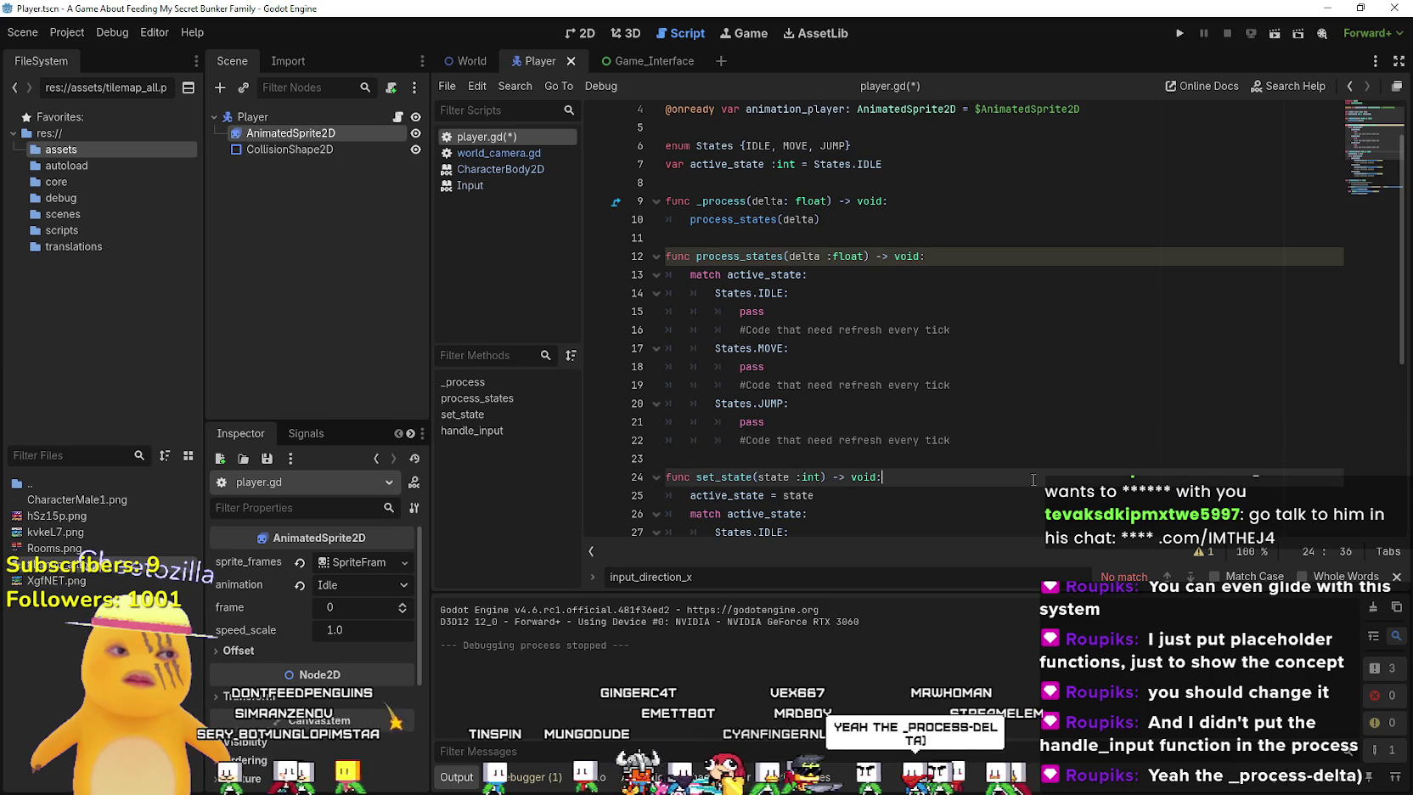
pyautogui.click(993, 432)
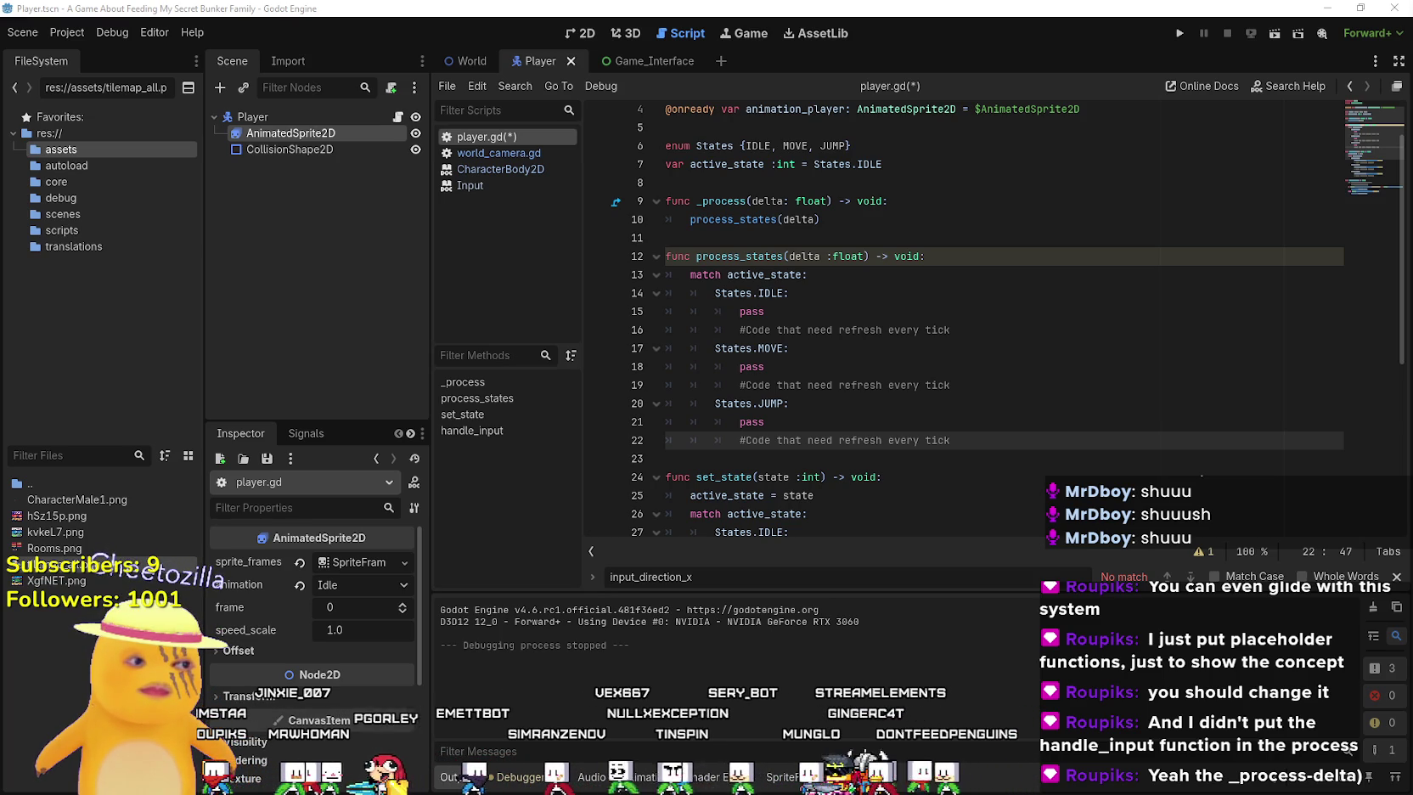
pyautogui.click(880, 313)
pyautogui.click(951, 458)
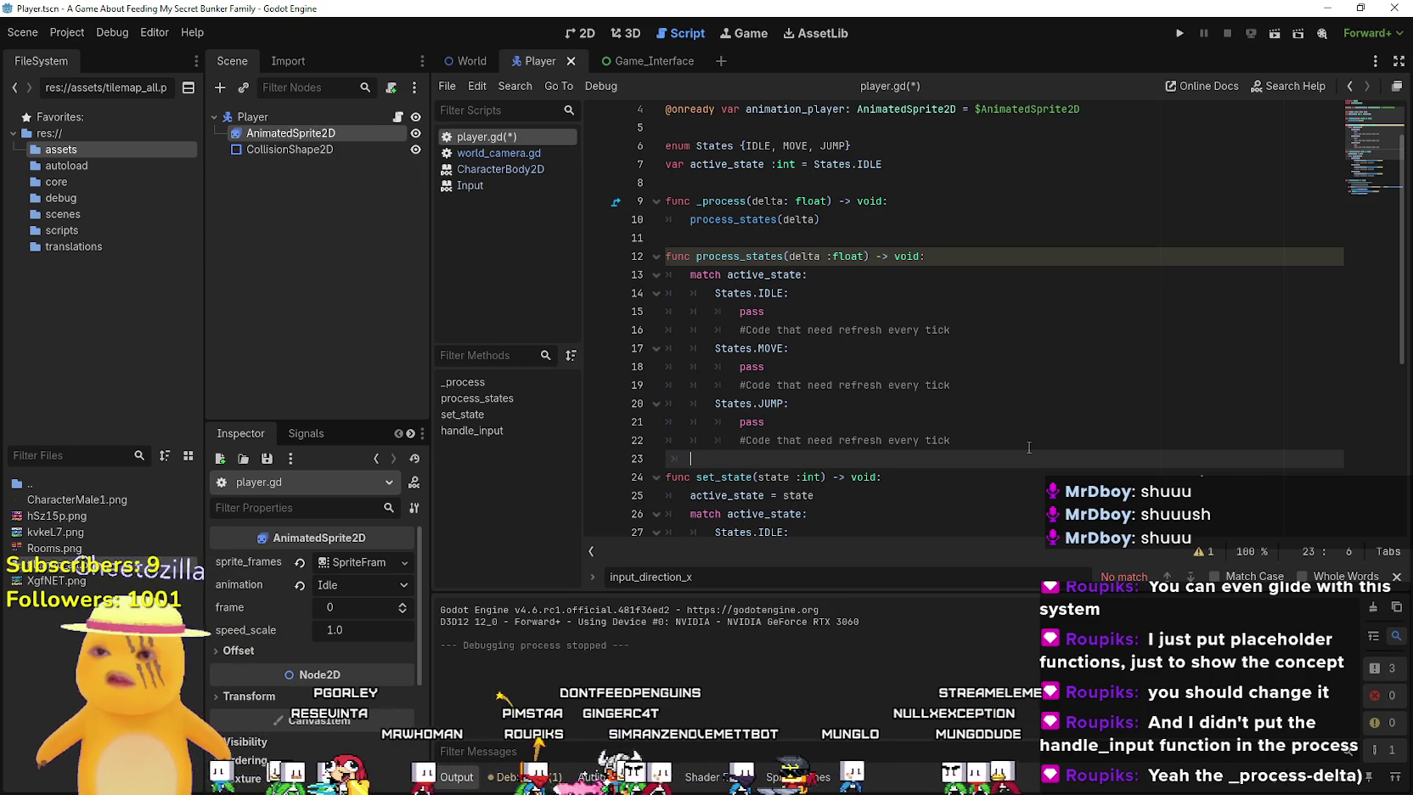
# Add a set_state(active_state) call at the end of process_states
pyautogui.scroll(-6, 1028, 447)
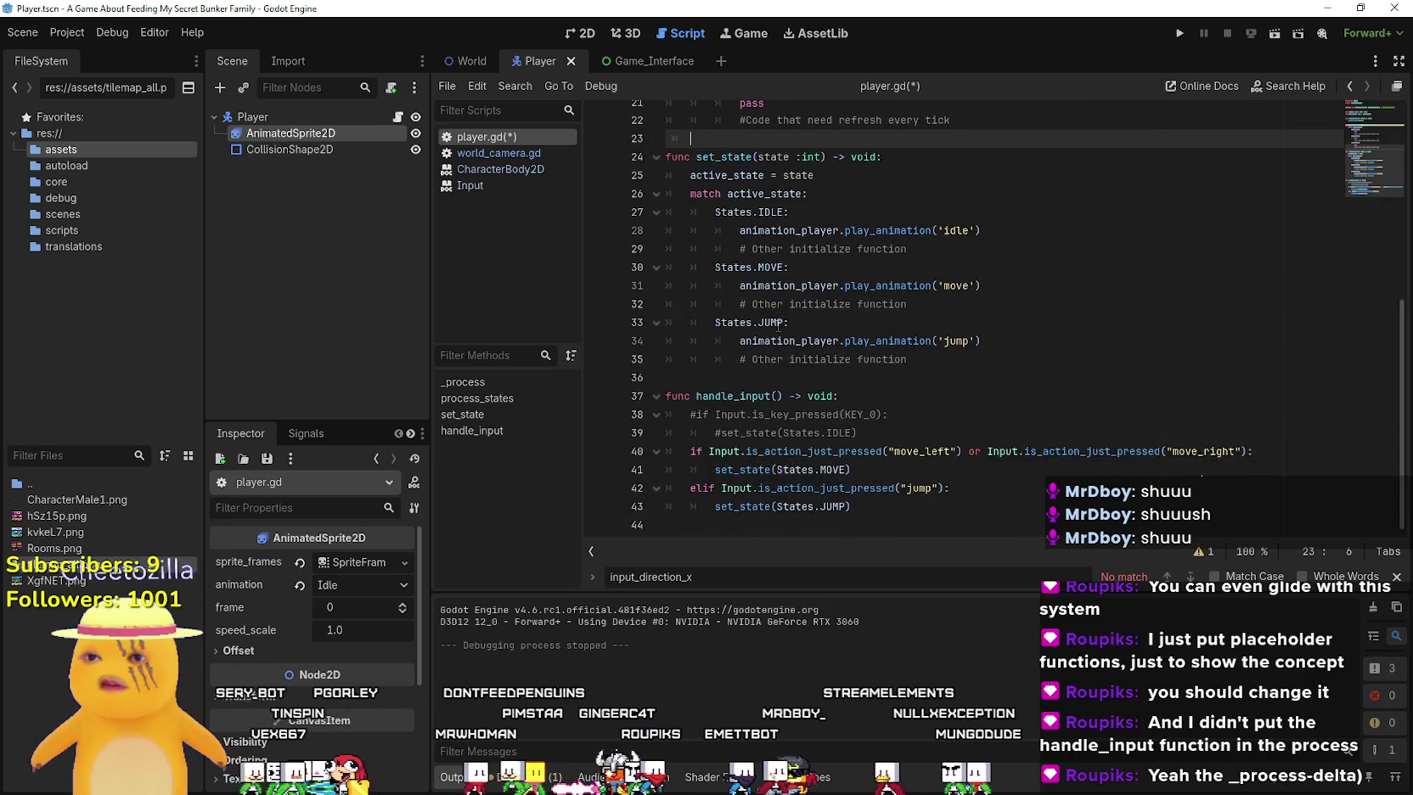
pyautogui.scroll(3, 773, 320)
pyautogui.doubleClick(736, 321)
pyautogui.hotkey('ctrl', 'c')
pyautogui.click(727, 305)
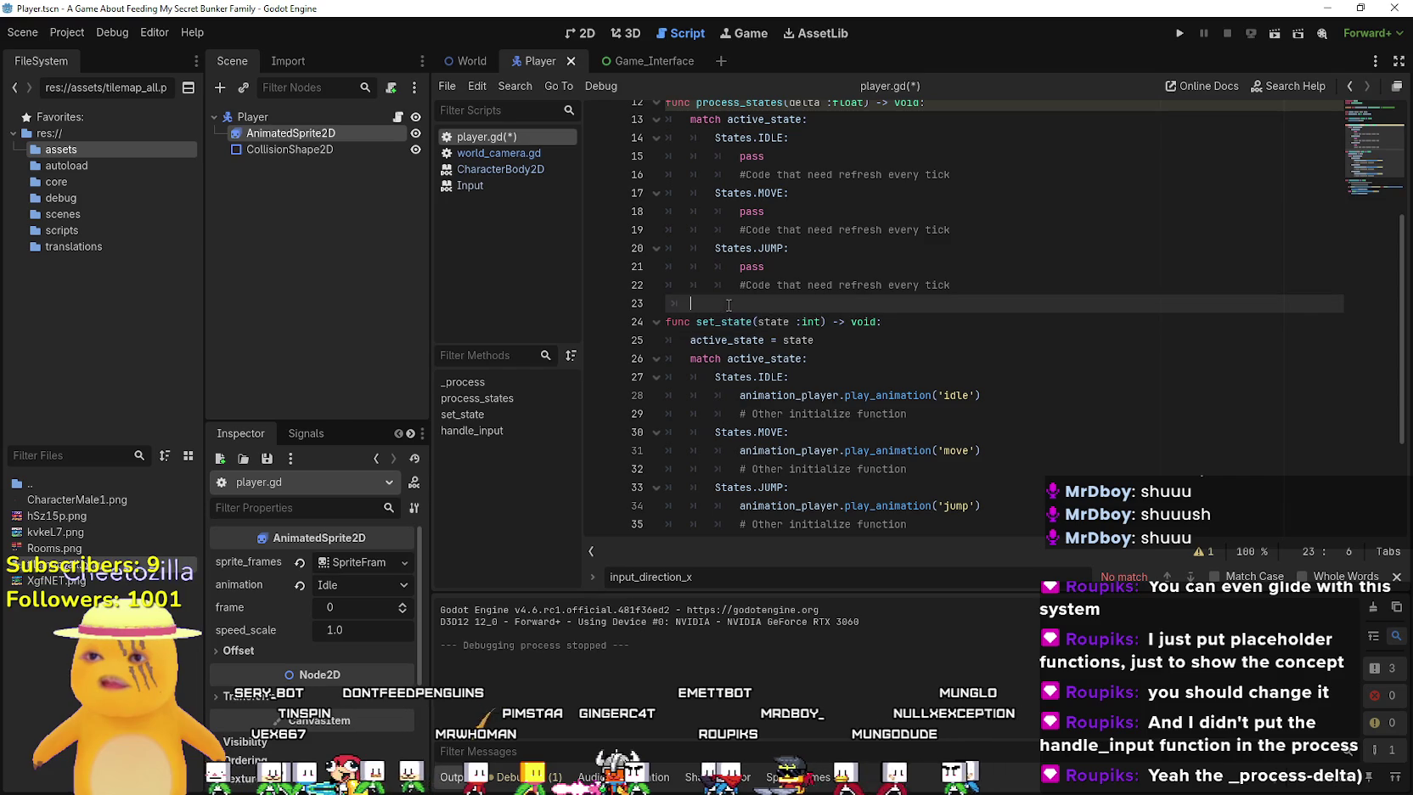
pyautogui.hotkey('ctrl', 'v')
pyautogui.write('(')
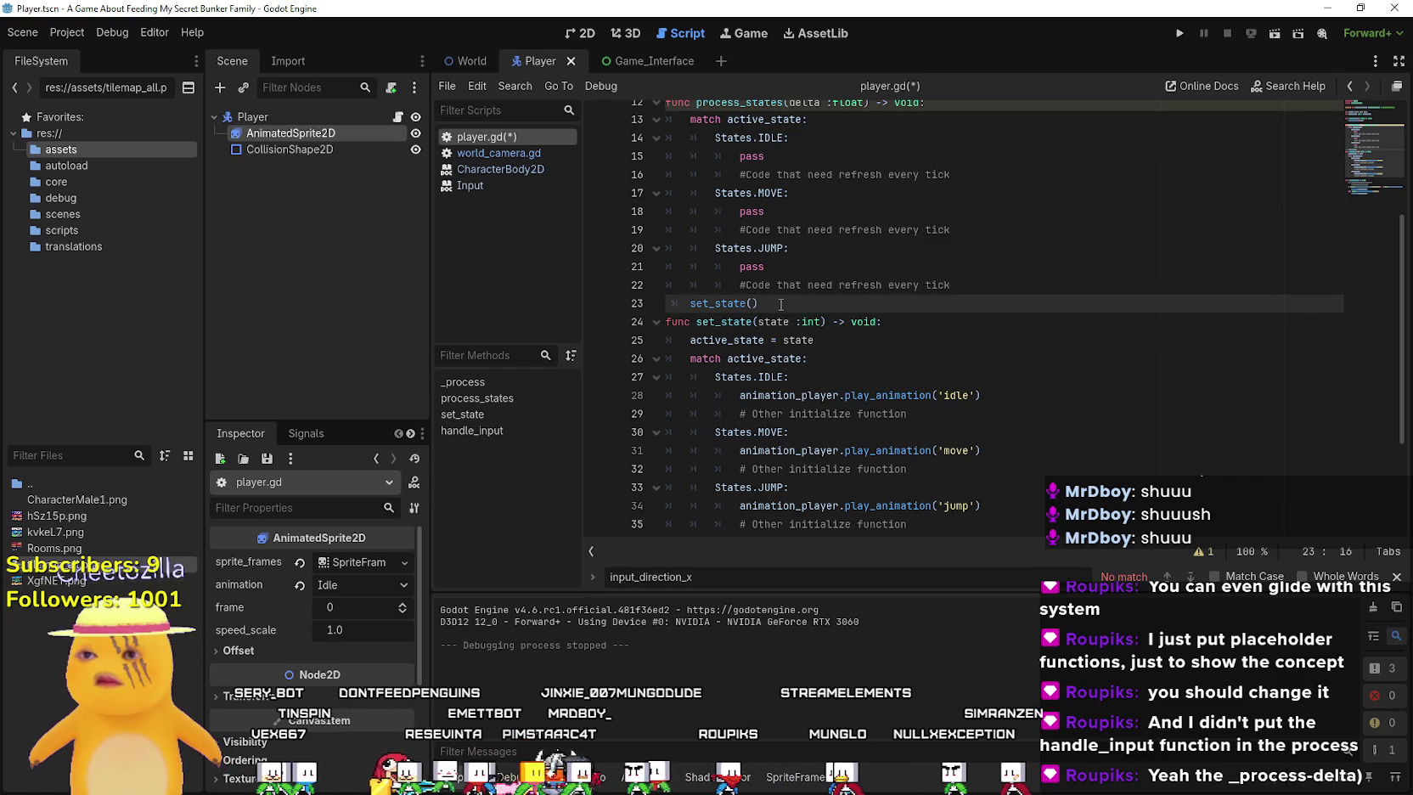
pyautogui.doubleClick(756, 120)
pyautogui.hotkey('ctrl', 'c')
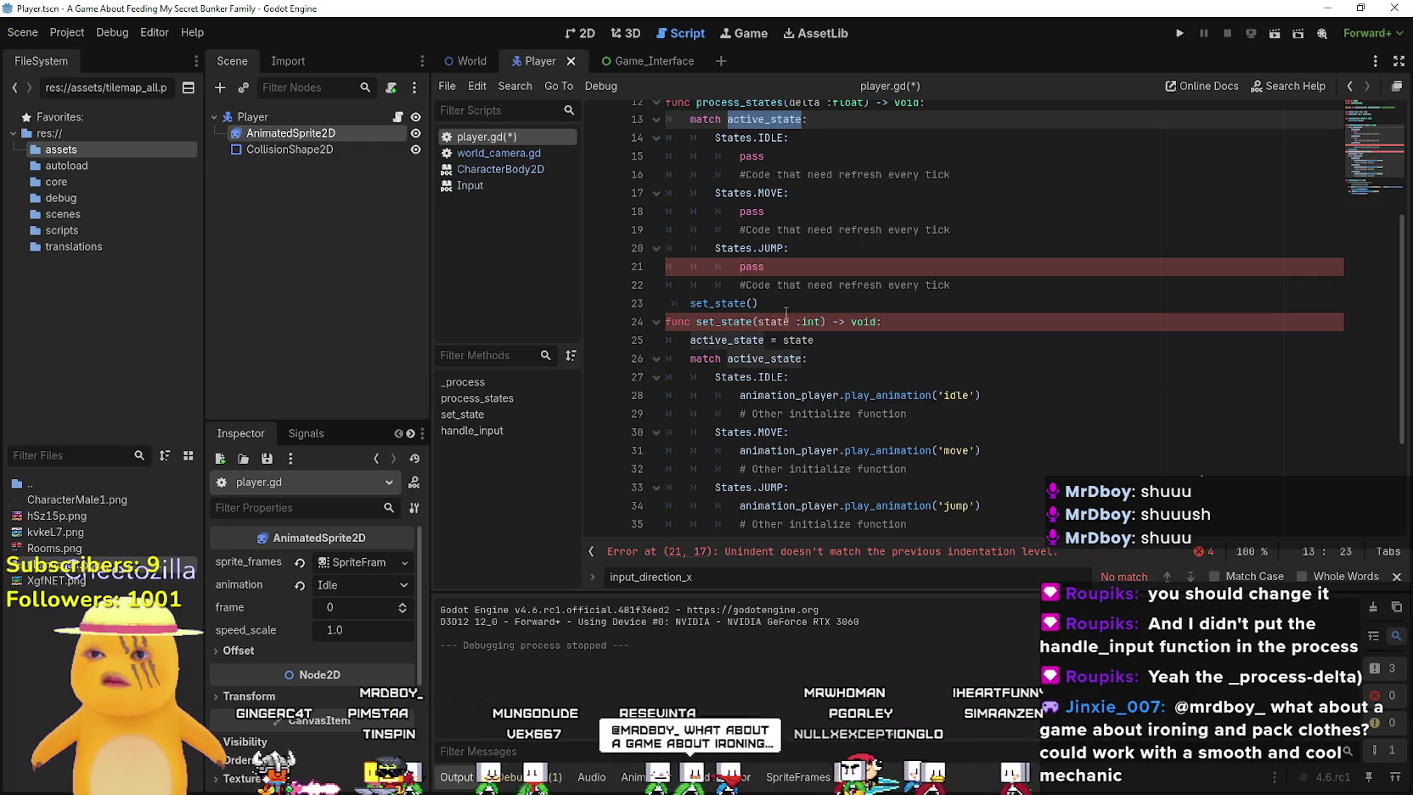
pyautogui.click(753, 302)
pyautogui.hotkey('ctrl', 'v')
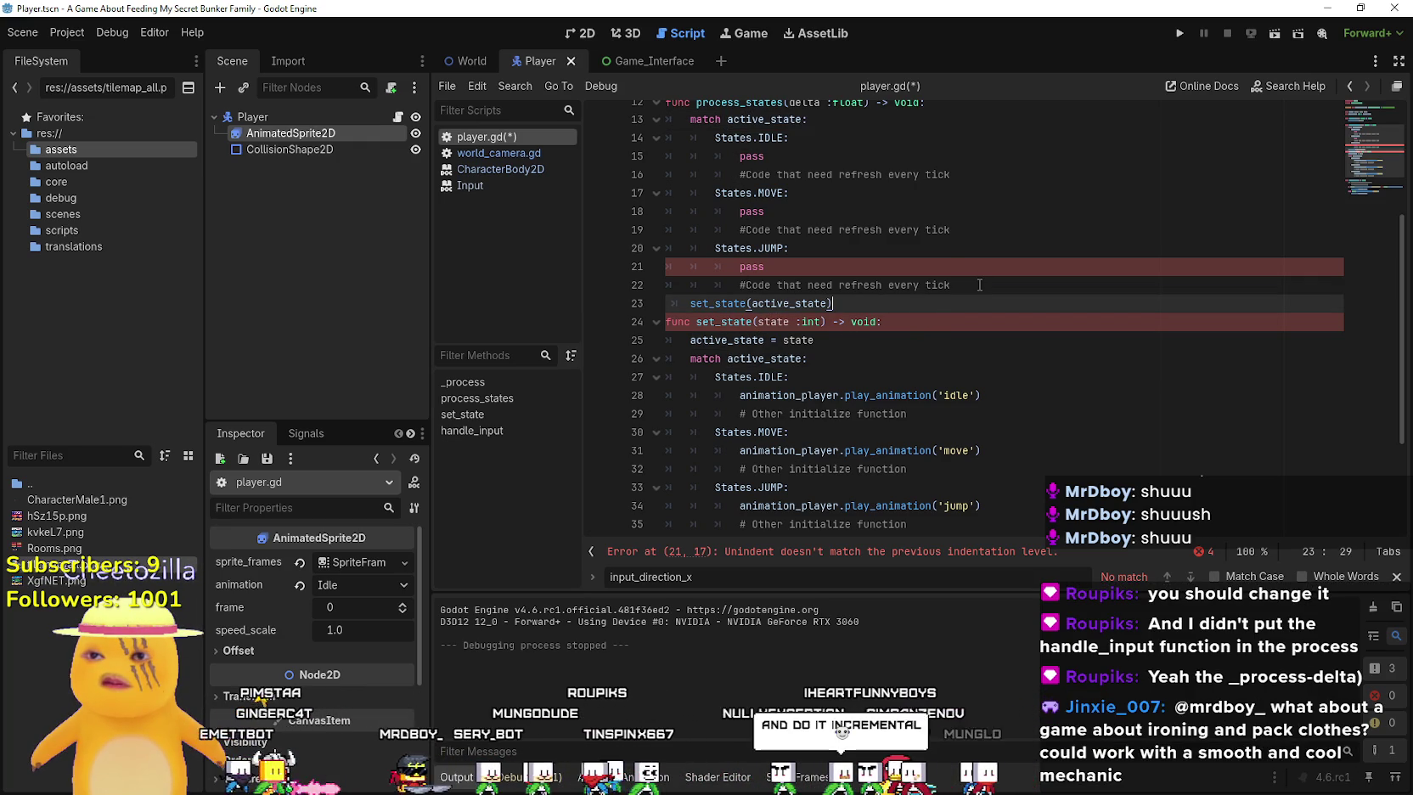
pyautogui.press('Return')
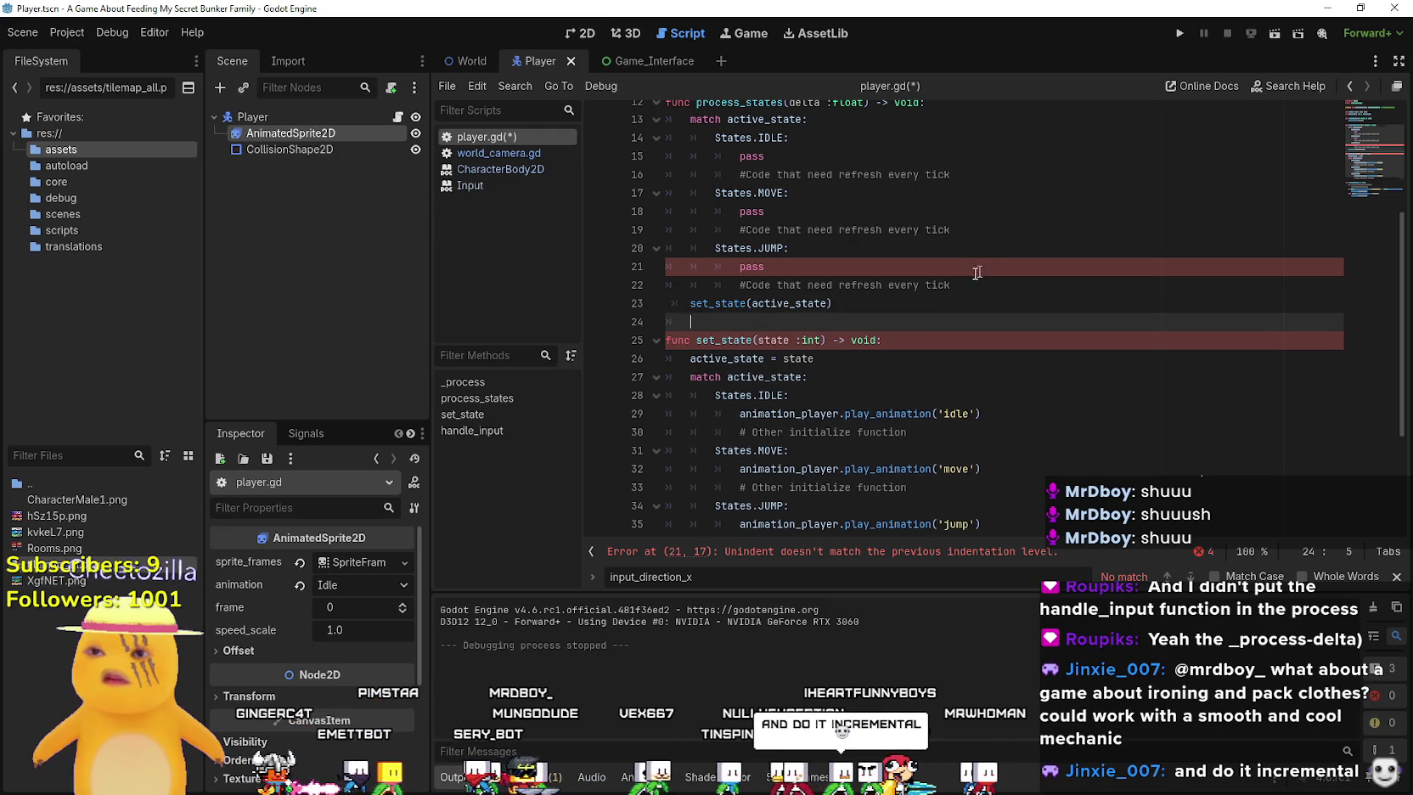
# Replace the set_state call in process_states with a copied handle_input() call
pyautogui.scroll(-3, 918, 285)
pyautogui.click(754, 410)
pyautogui.moveTo(696, 395); pyautogui.dragTo(783, 392)
pyautogui.hotkey('ctrl', 'c')
pyautogui.scroll(2, 786, 325)
pyautogui.moveTo(690, 230); pyautogui.dragTo(863, 231)
pyautogui.hotkey('ctrl', 'v')
pyautogui.scroll(3, 908, 264)
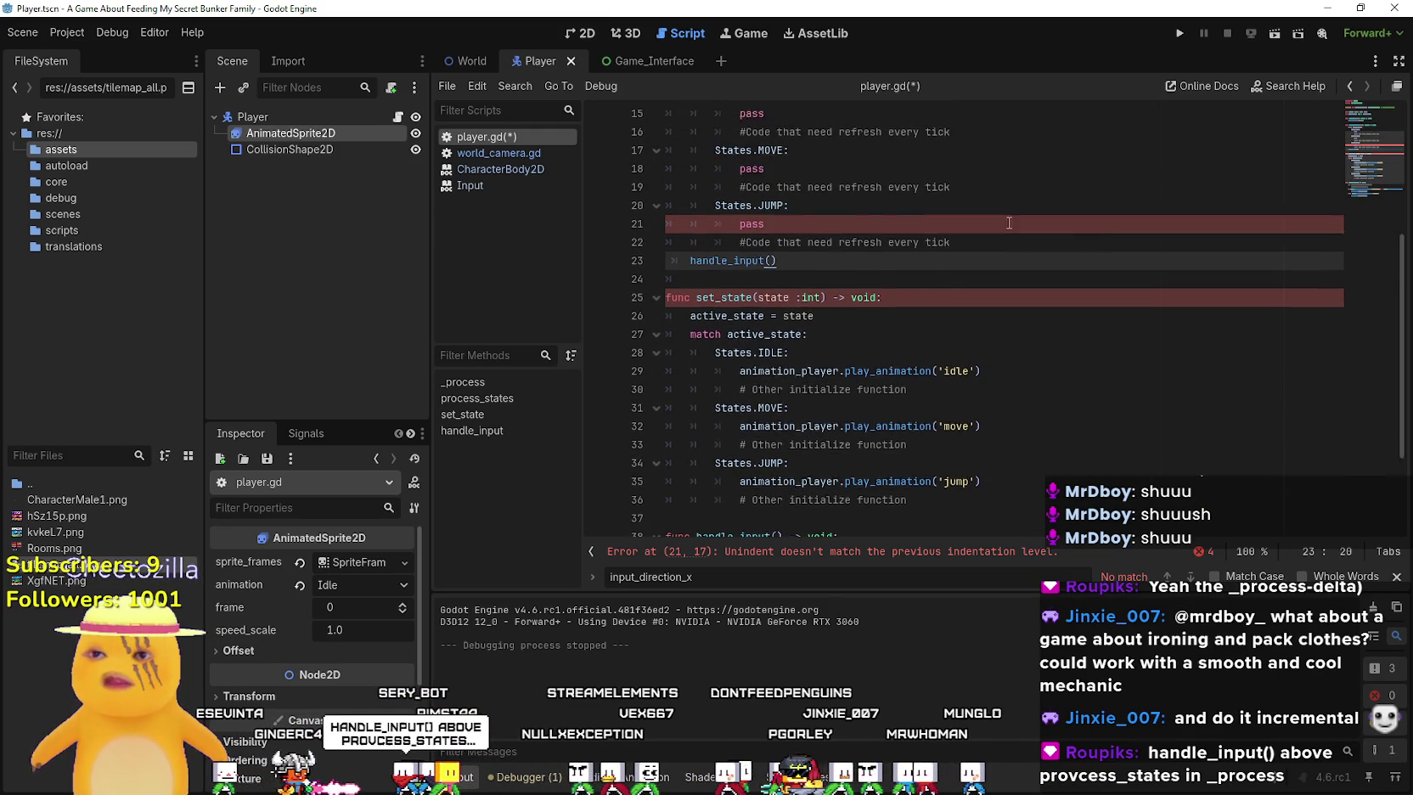
pyautogui.click(936, 407)
pyautogui.press('BackSpace')
pyautogui.press('BackSpace')
pyautogui.press('BackSpace')
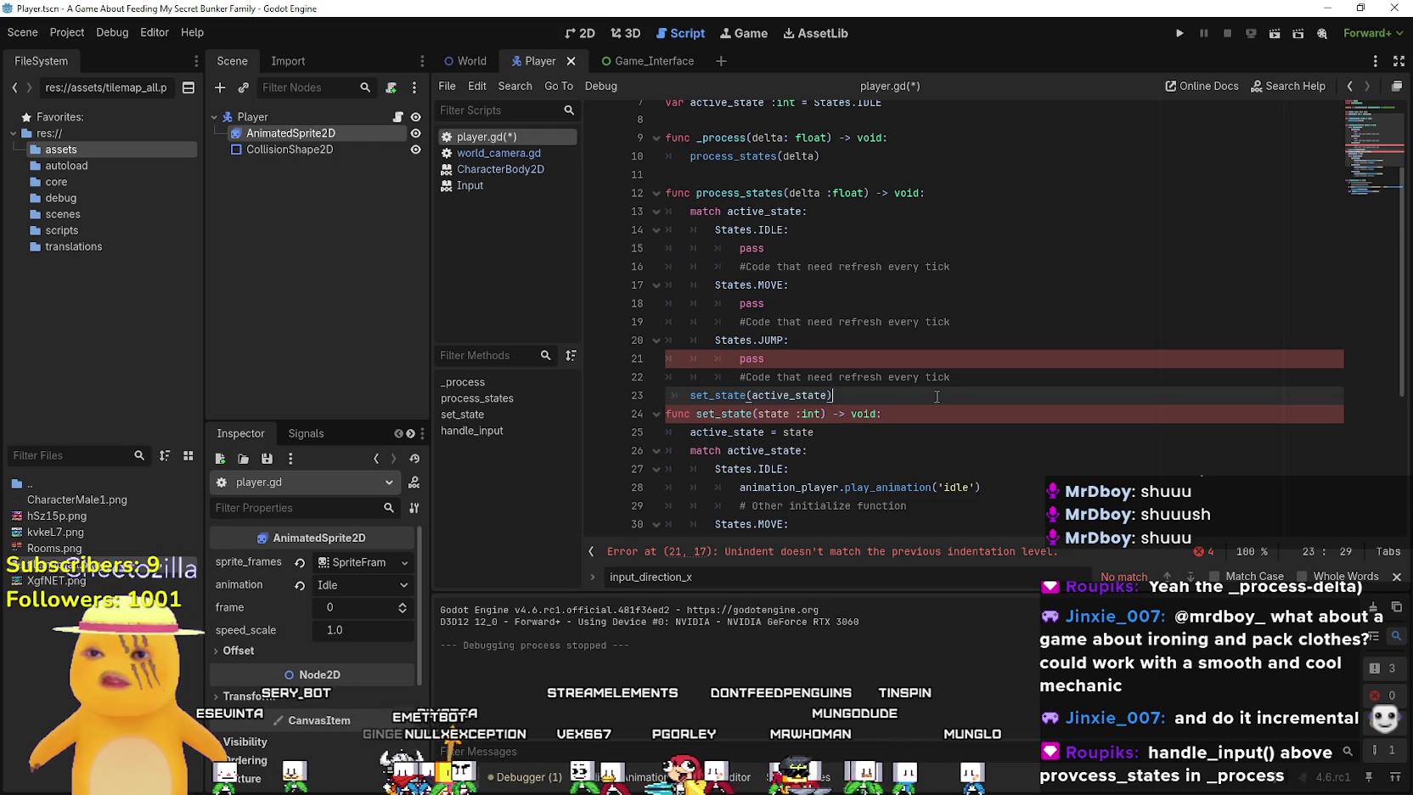
pyautogui.press('BackSpace')
pyautogui.press('BackSpace')
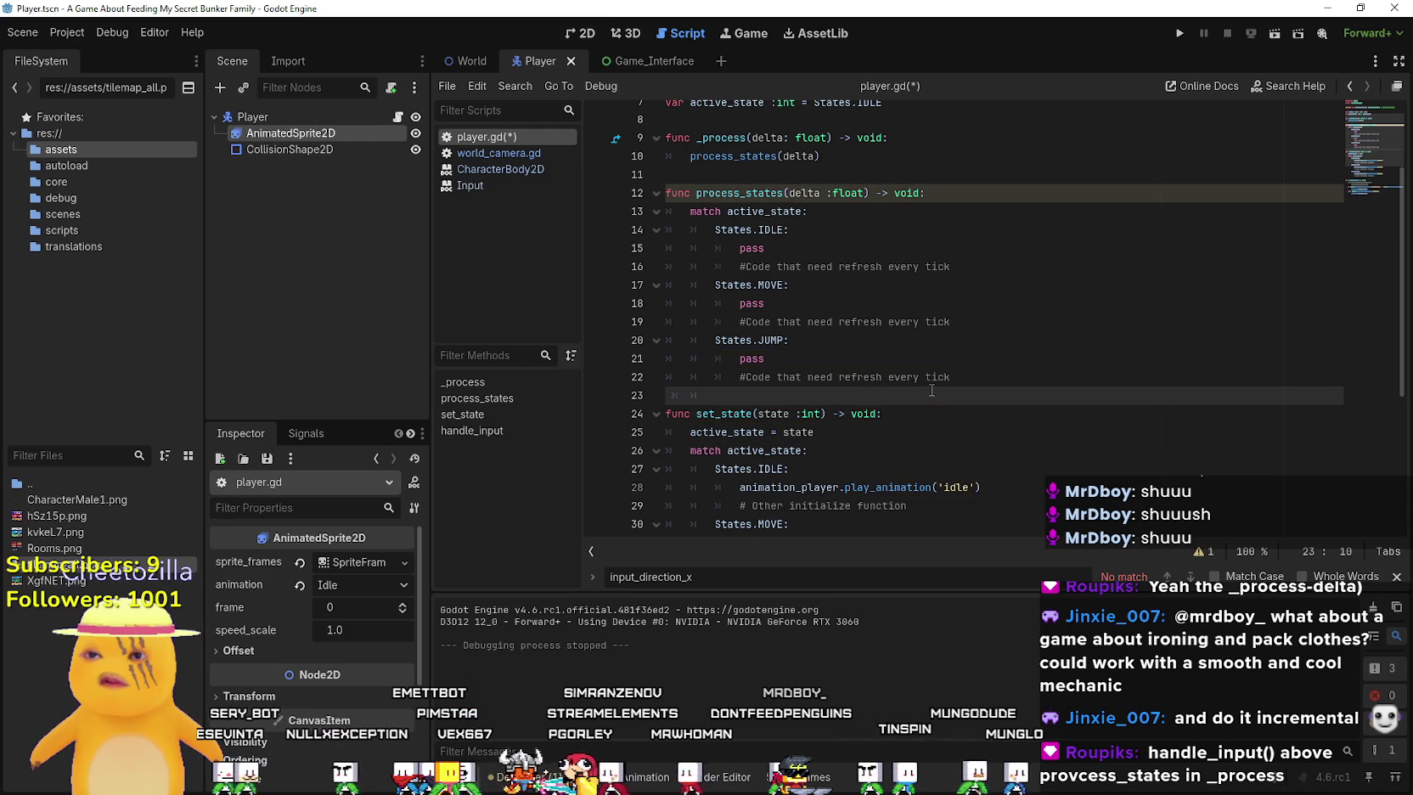
# Retype an indented handle_input() inside process_states, then delete the misplaced call
pyautogui.press('Return')
pyautogui.write('handle_input()')
pyautogui.click(668, 412)
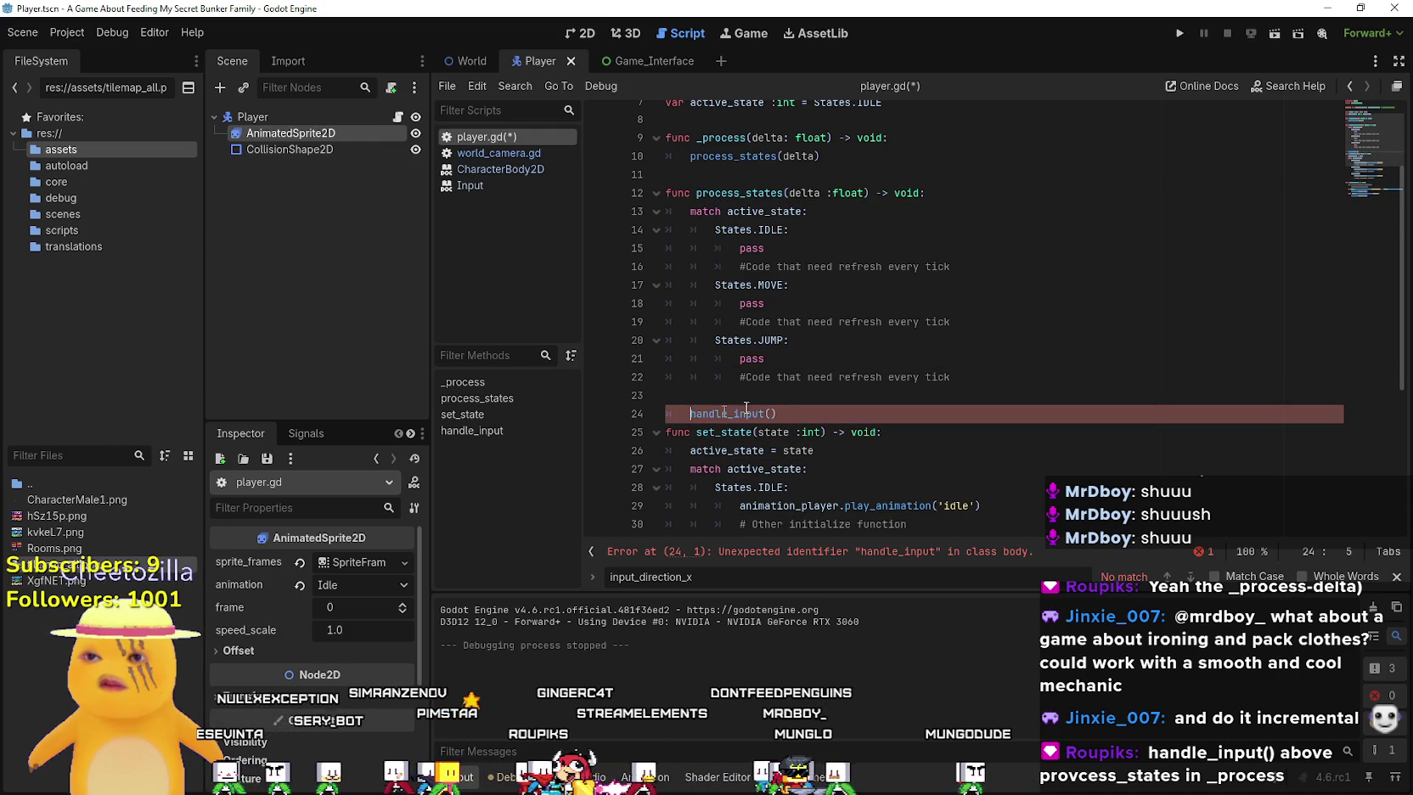
pyautogui.press('Tab')
pyautogui.click(841, 415)
pyautogui.press('Return')
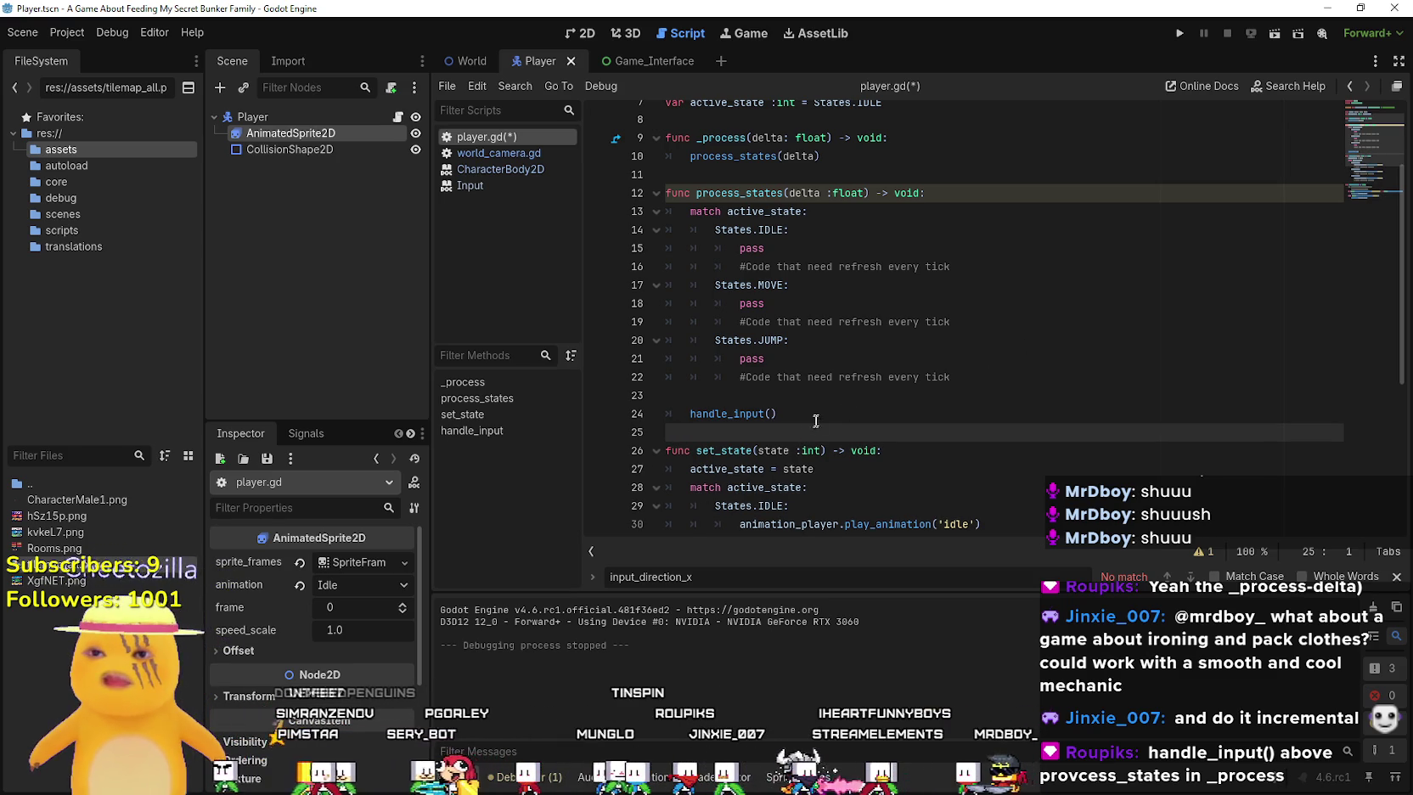
pyautogui.moveTo(814, 424); pyautogui.dragTo(599, 395)
pyautogui.press('BackSpace')
pyautogui.press('Left')
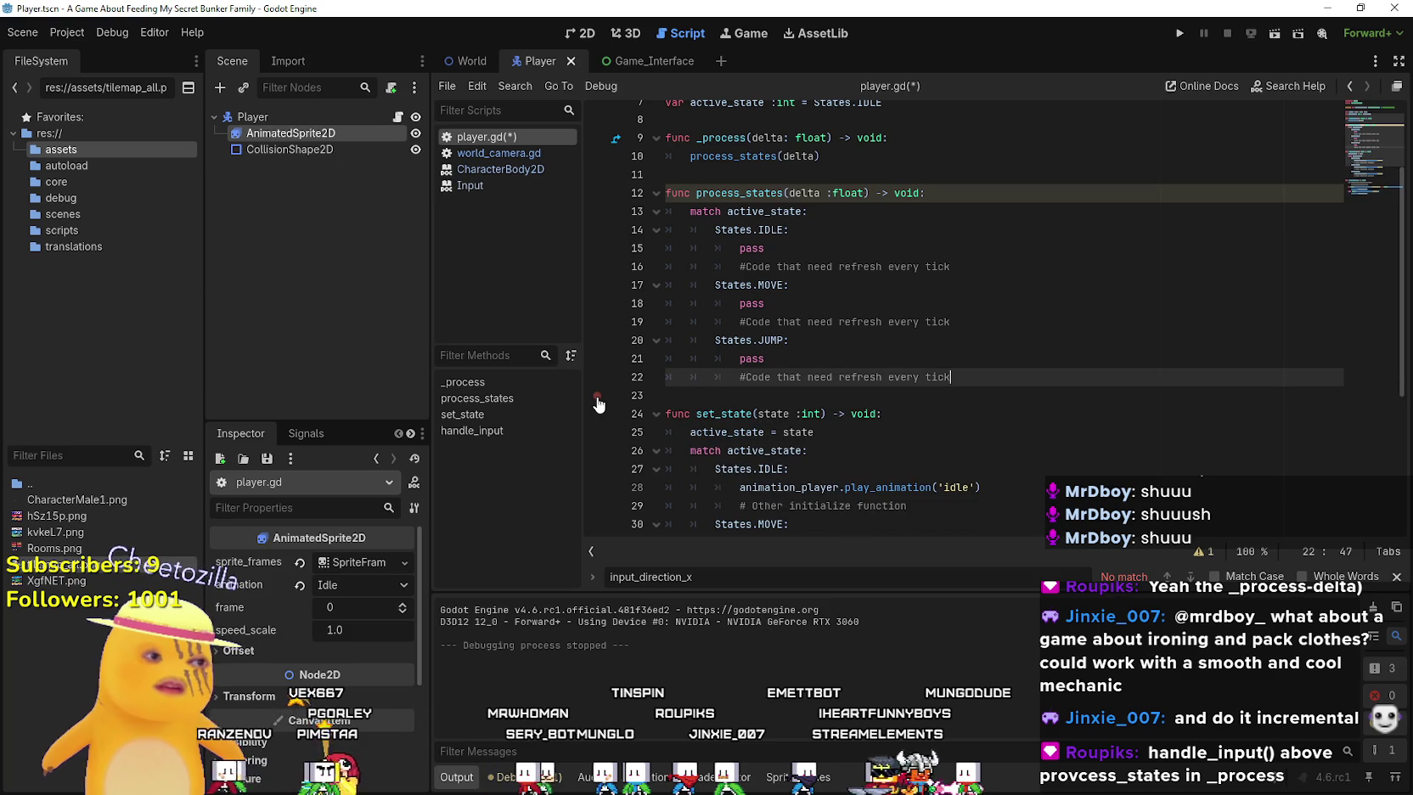
# Add handle_input() at the top of _process above process_states(delta) and run the game
pyautogui.click(989, 192)
pyautogui.scroll(2, 985, 204)
pyautogui.click(955, 245)
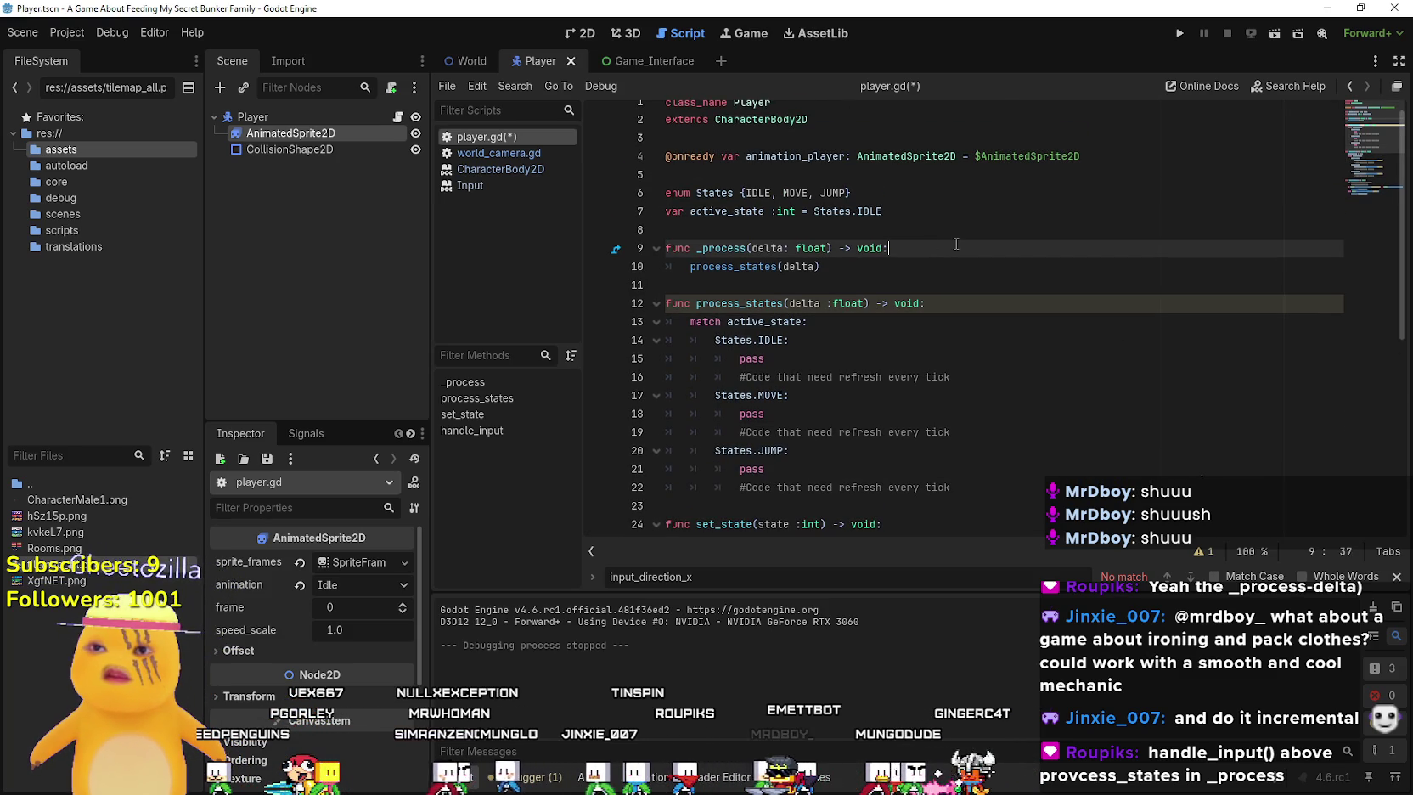
pyautogui.press('Return')
pyautogui.press('Return')
pyautogui.write('handle_input()')
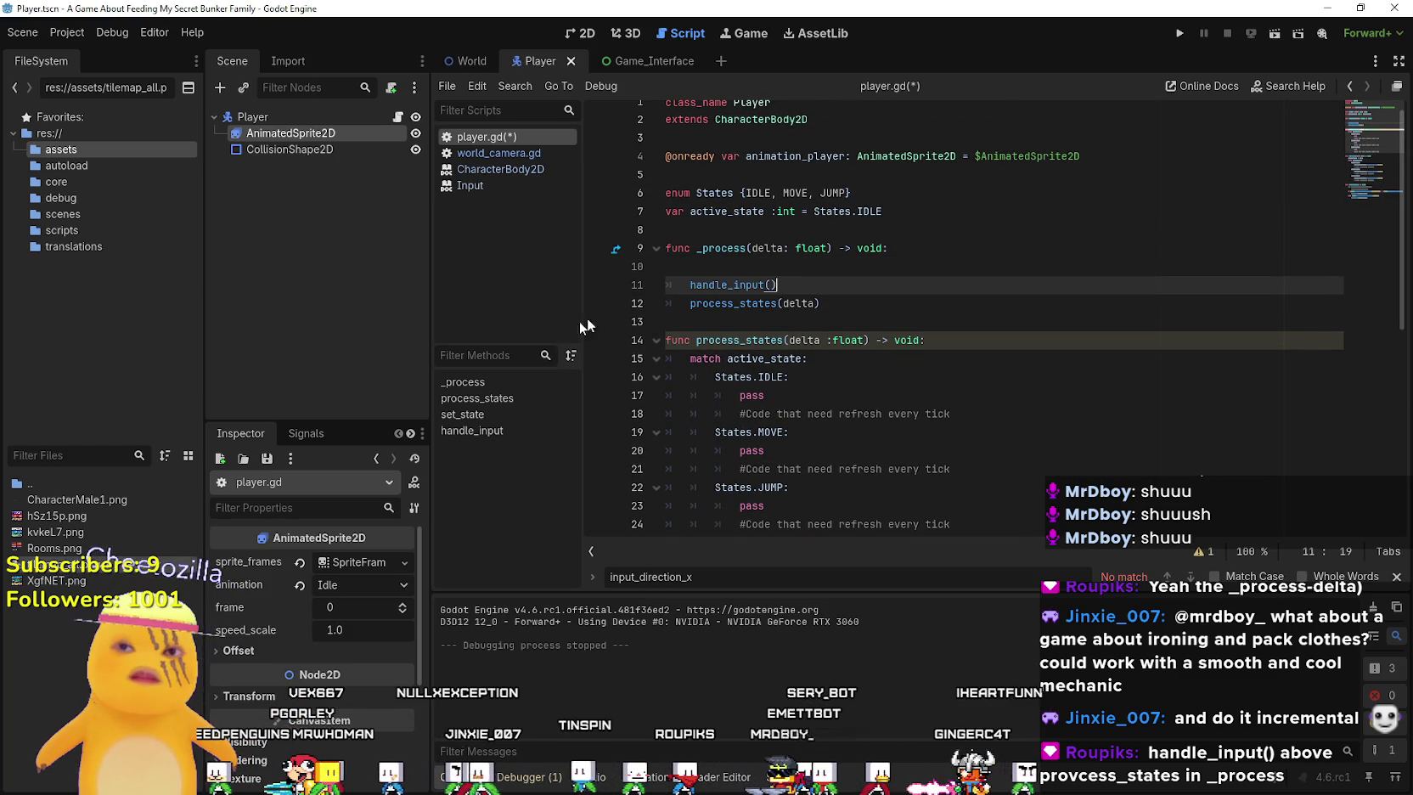
pyautogui.click(948, 265)
pyautogui.press('BackSpace')
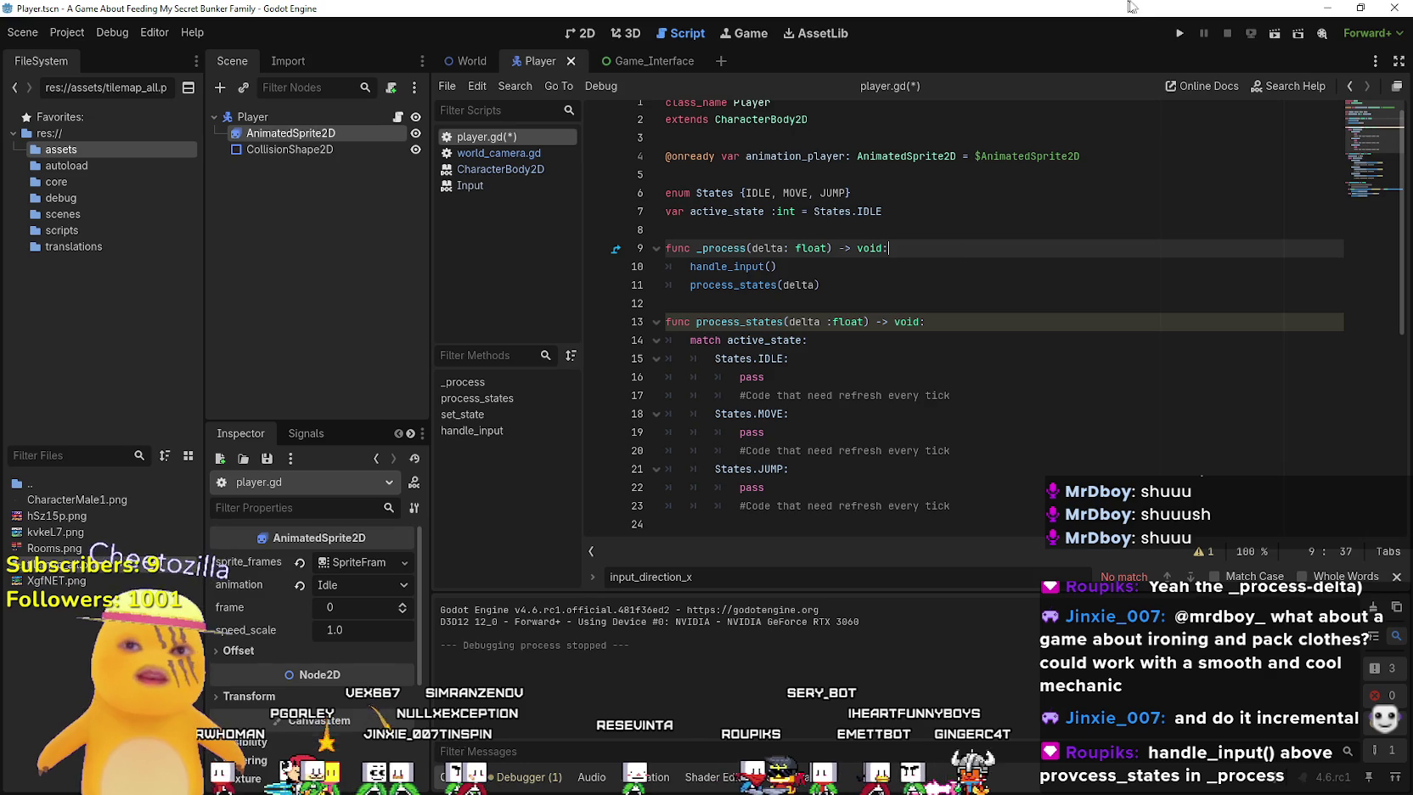
pyautogui.click(1179, 34)
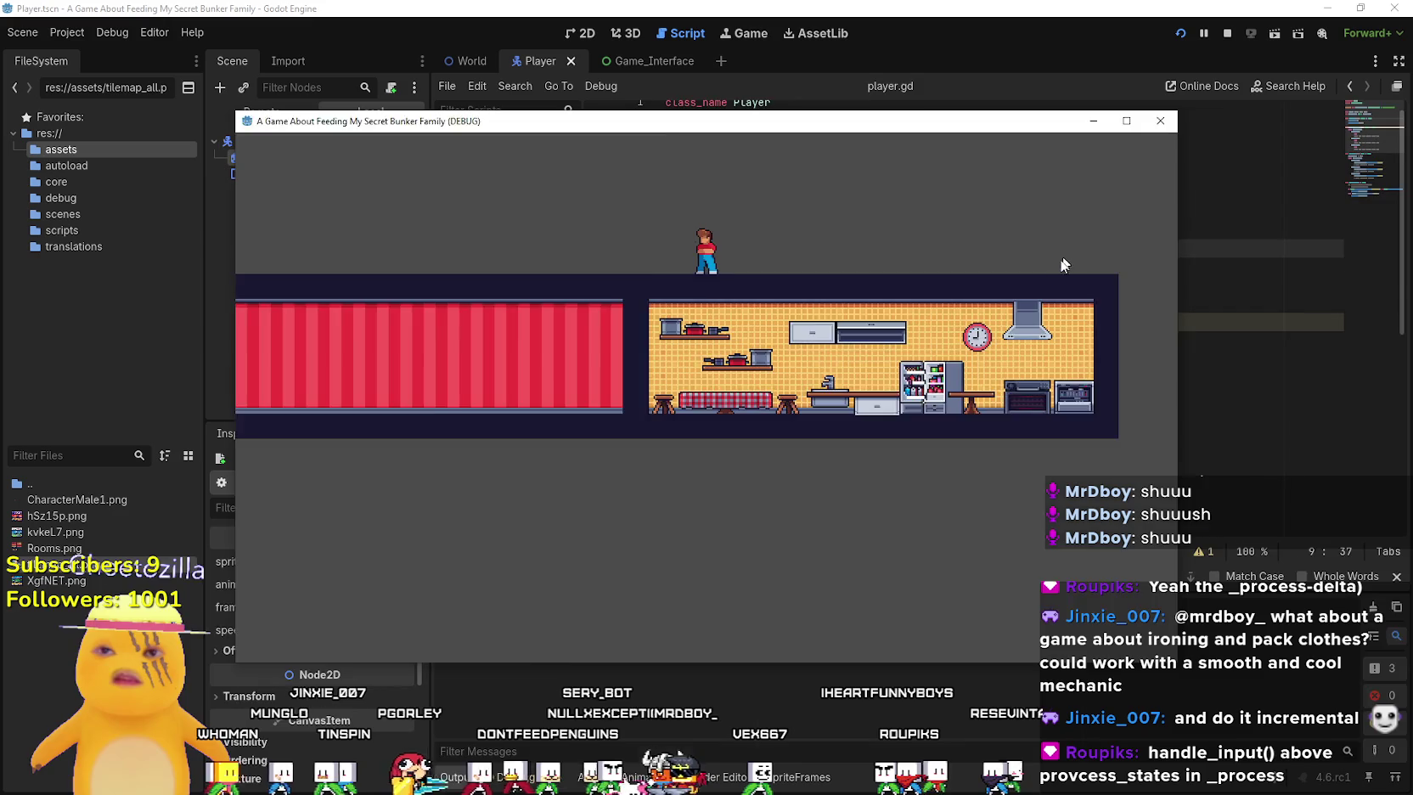
# After testing movement, rename the move state's animation on line 32 to "Walk"
pyautogui.press('Right')
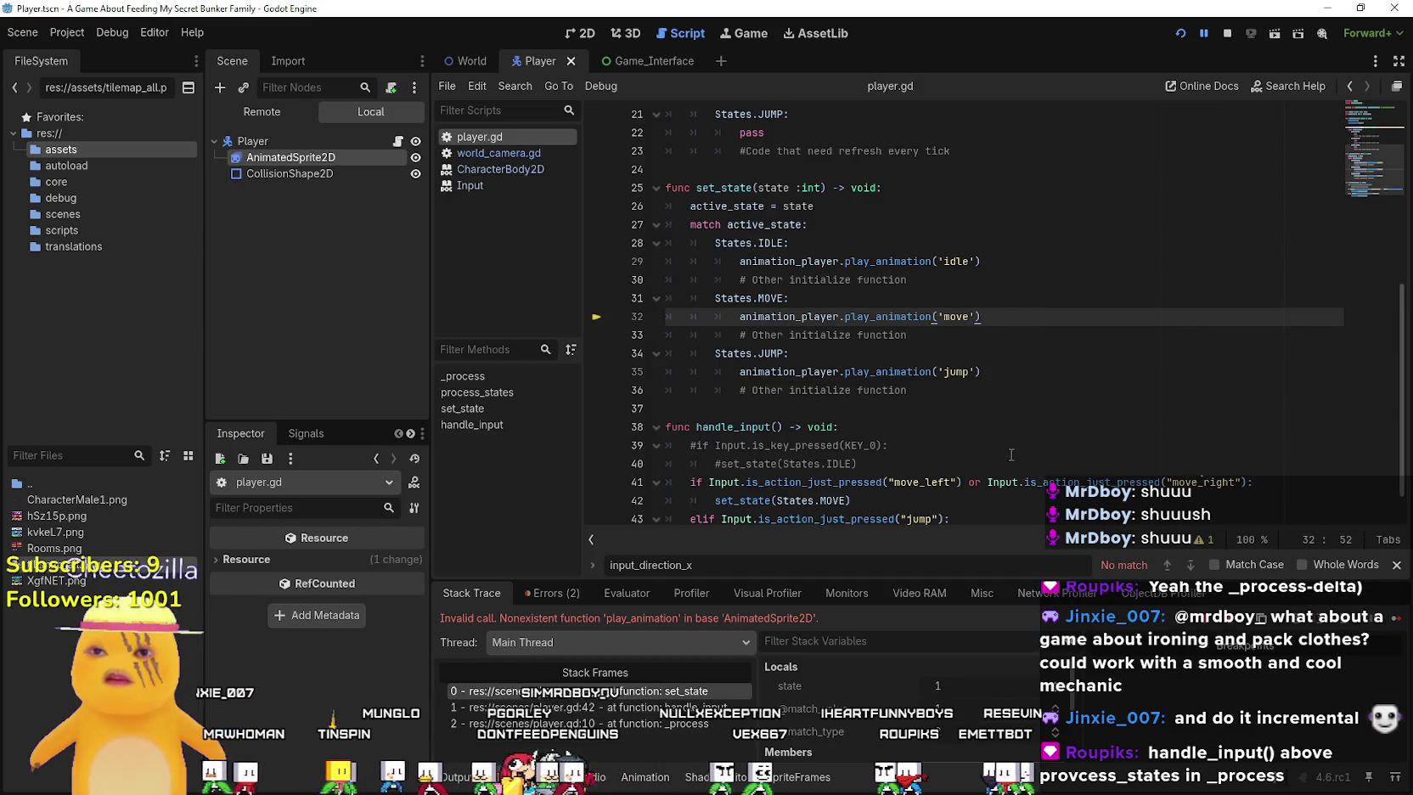
pyautogui.doubleClick(956, 316)
pyautogui.write('wa')
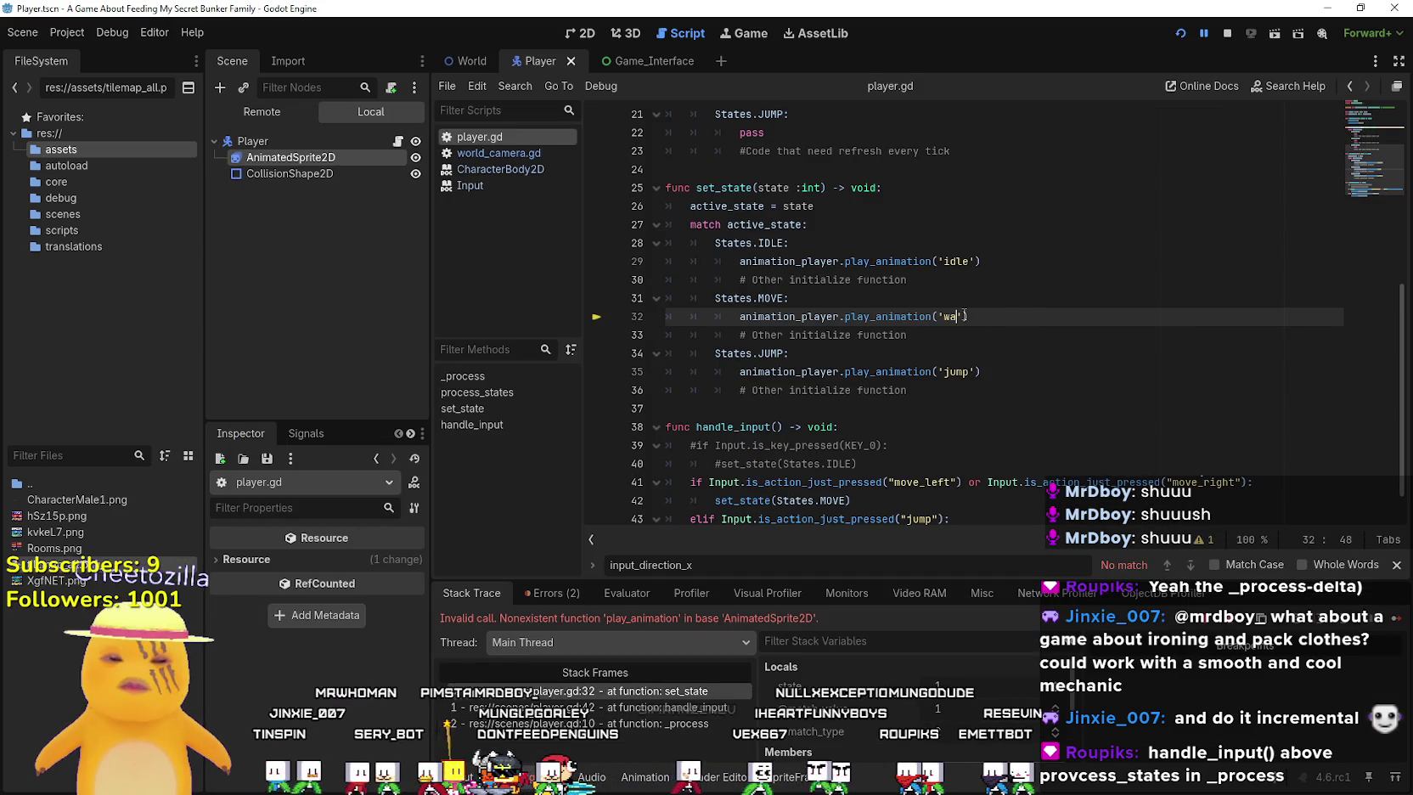
pyautogui.press('BackSpace')
pyautogui.press('BackSpace')
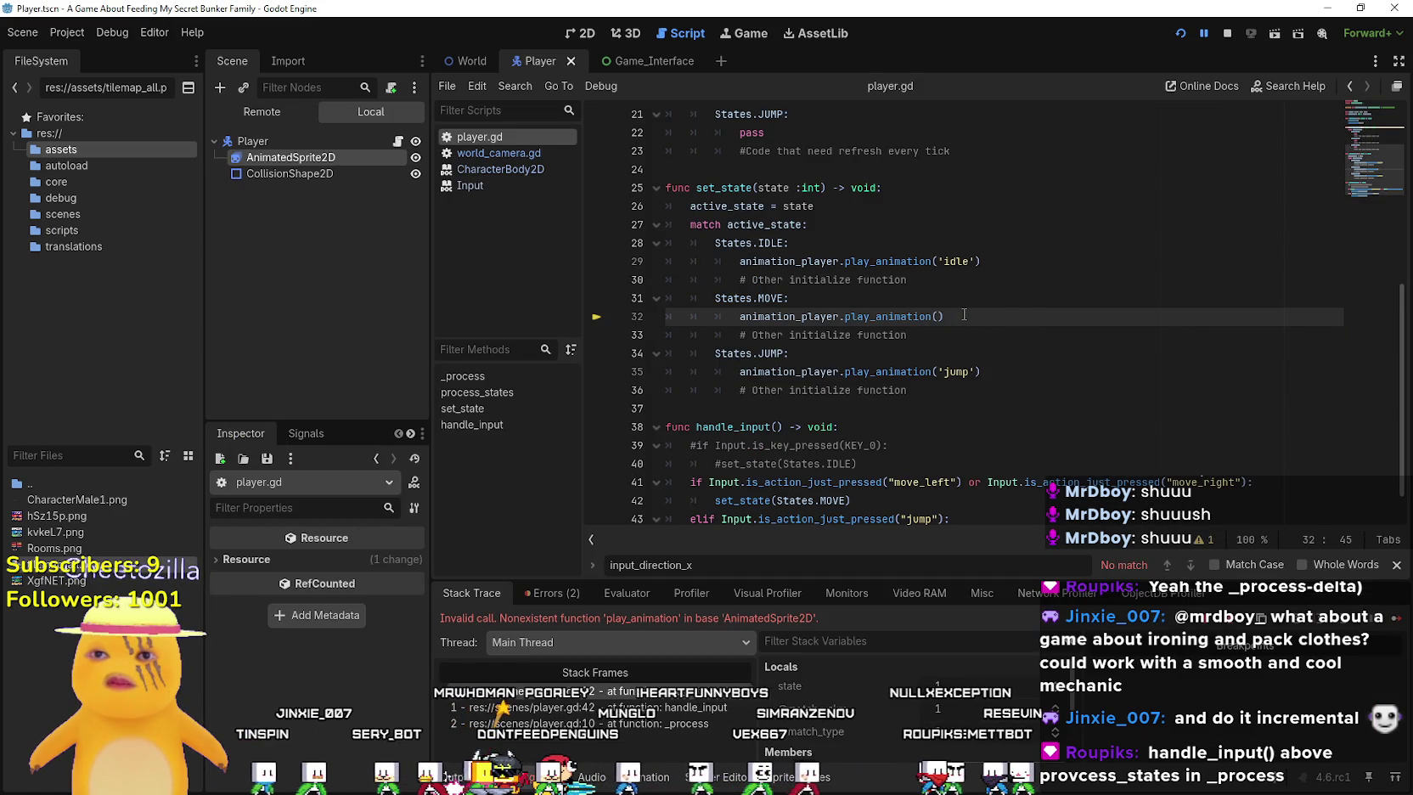
pyautogui.write('"Walk')
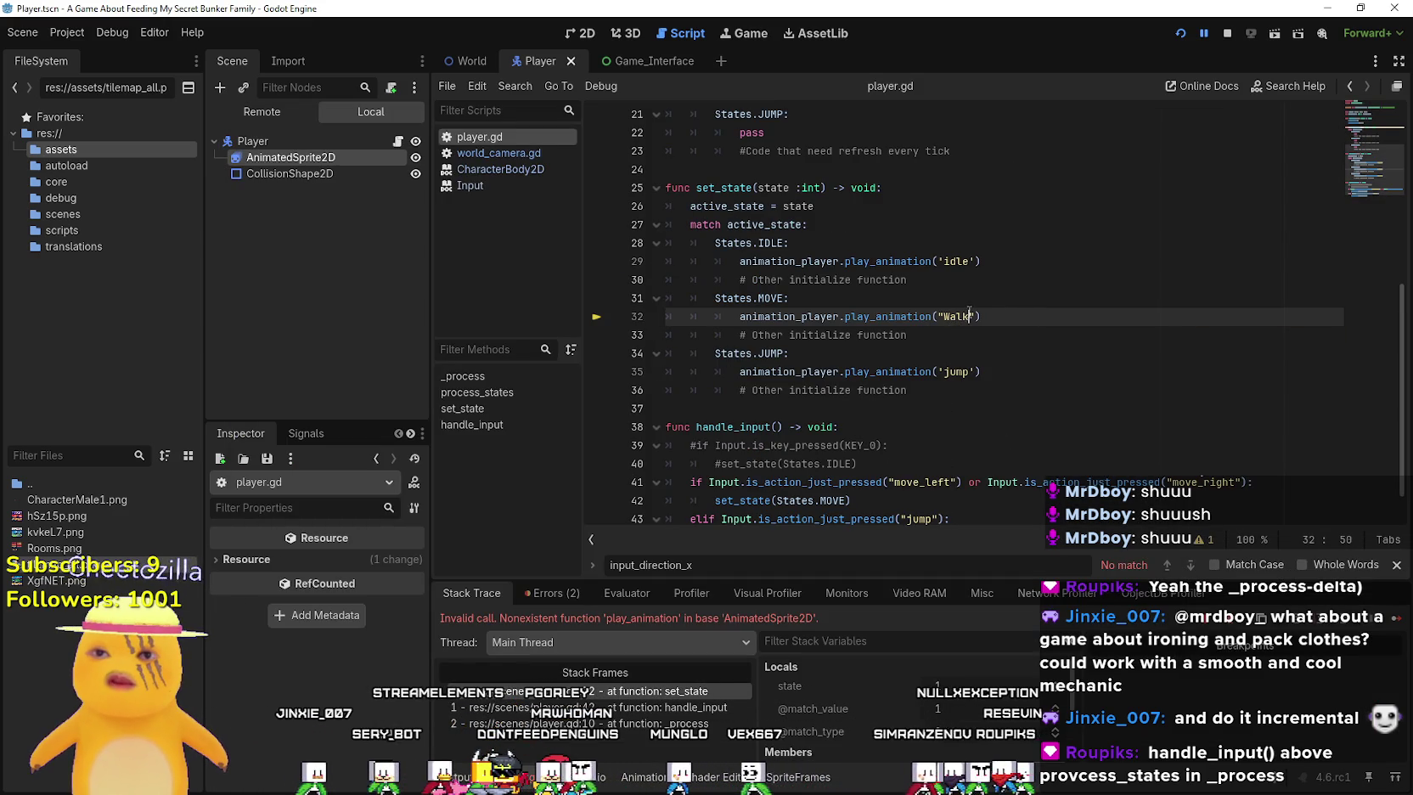
# Comment out the jump animation call and put pass in the JUMP branch
pyautogui.click(965, 372)
pyautogui.doubleClick(730, 373)
pyautogui.hotkey('ctrl', 'k')
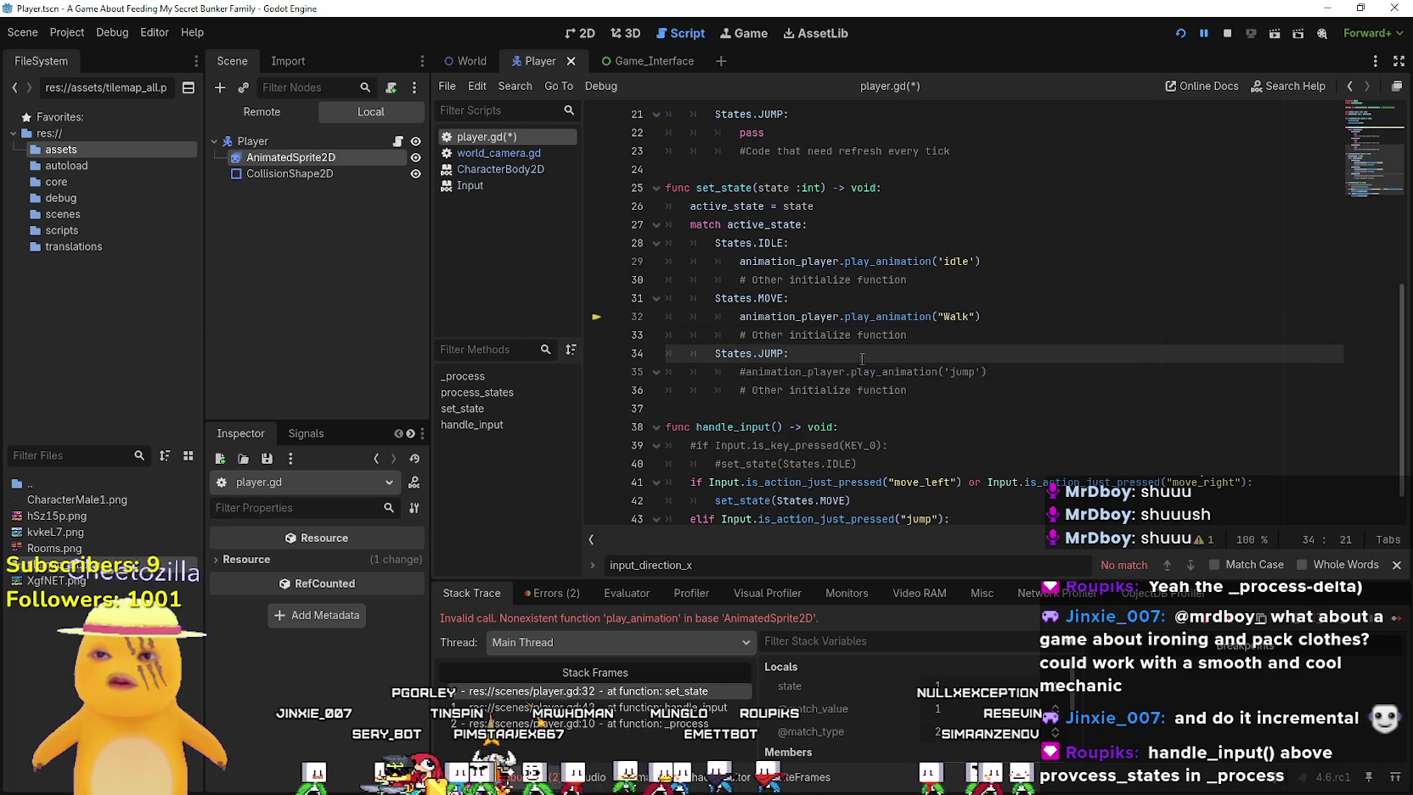
pyautogui.hotkey('ctrl', 'shift', 'Return')
pyautogui.write('a')
pyautogui.press('BackSpace')
pyautogui.write('pass')
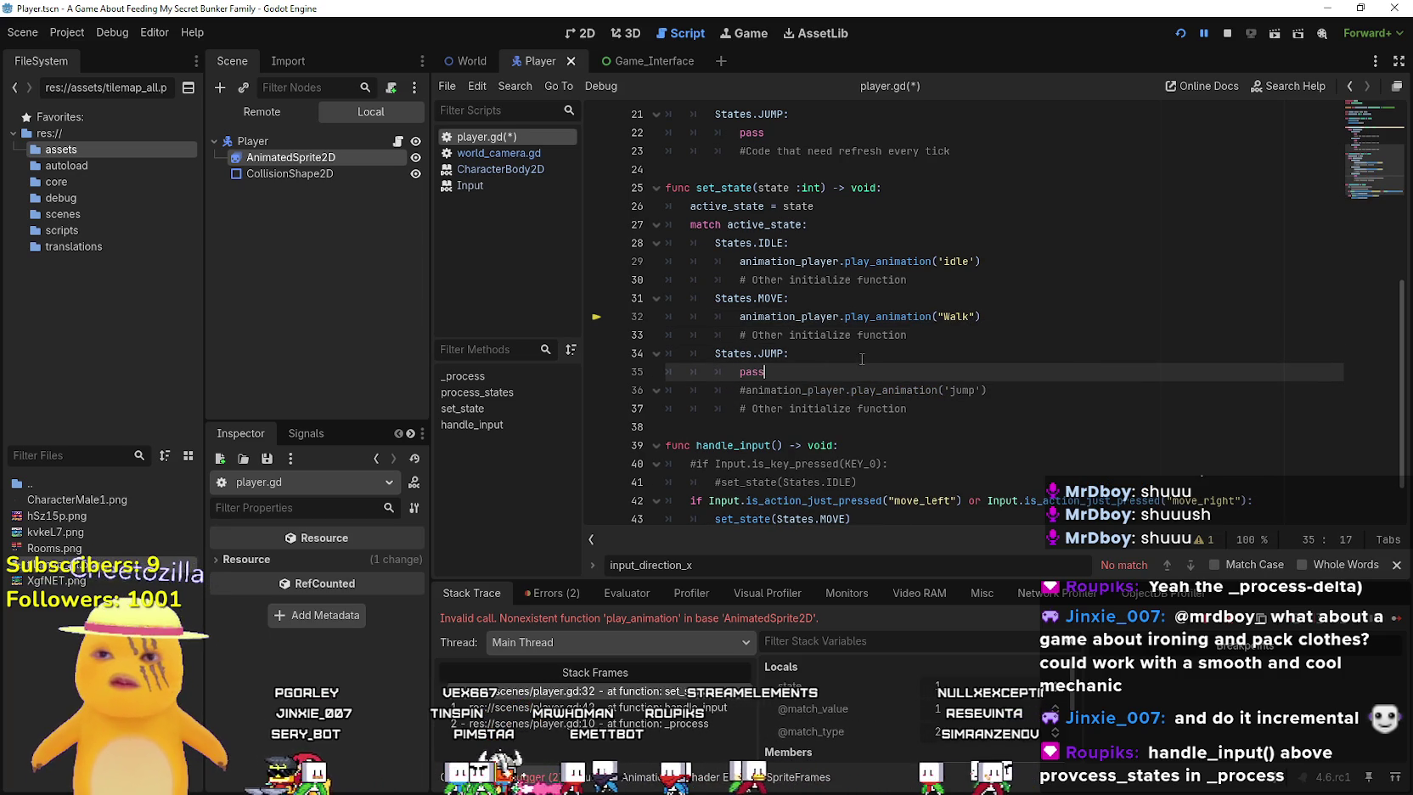
# Rename the idle animation on line 29 to 'Idle' and stop the running game
pyautogui.click(952, 261)
pyautogui.doubleClick(955, 261)
pyautogui.write('Idle')
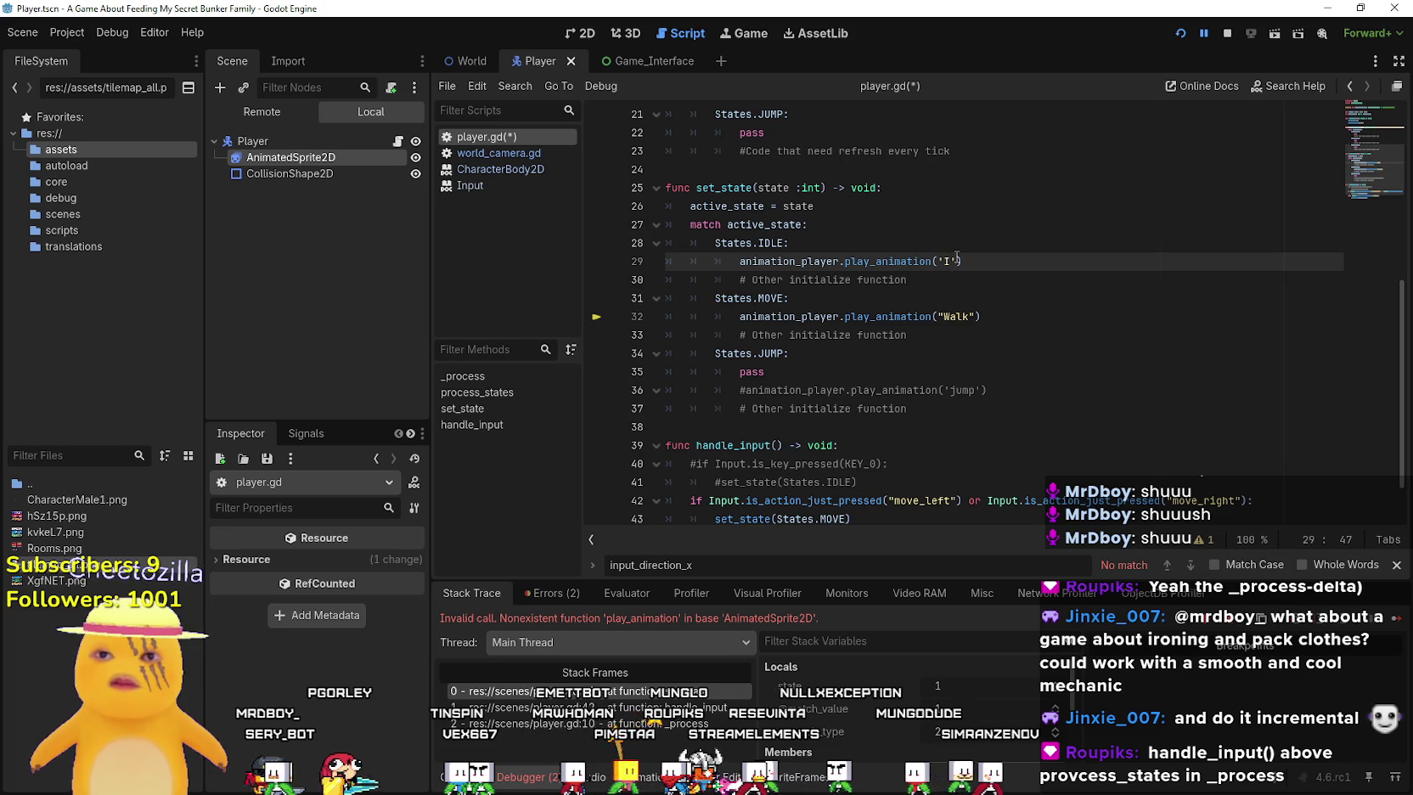
pyautogui.click(1229, 34)
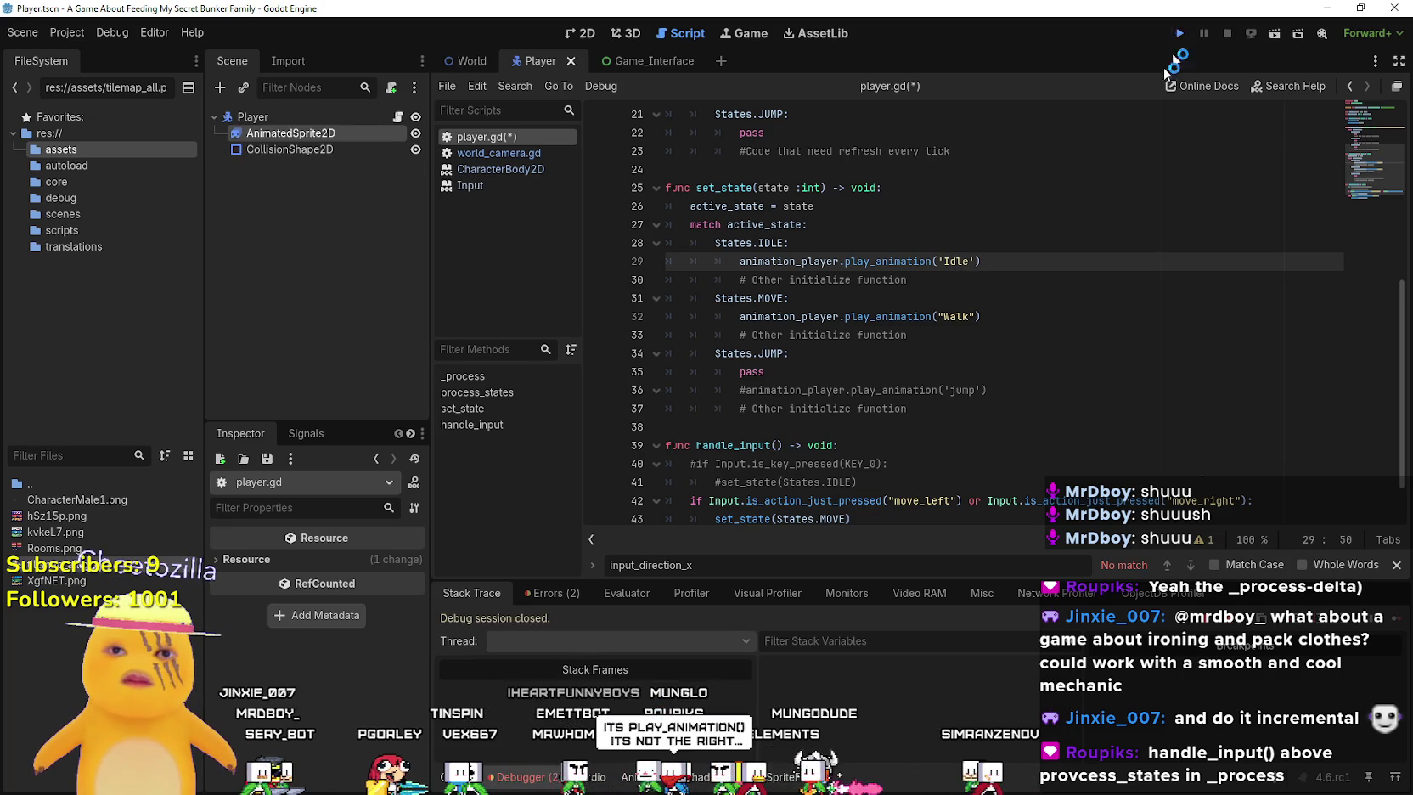
# Relaunch to test walking, then replace play_animation with play on line 29
pyautogui.click(1178, 34)
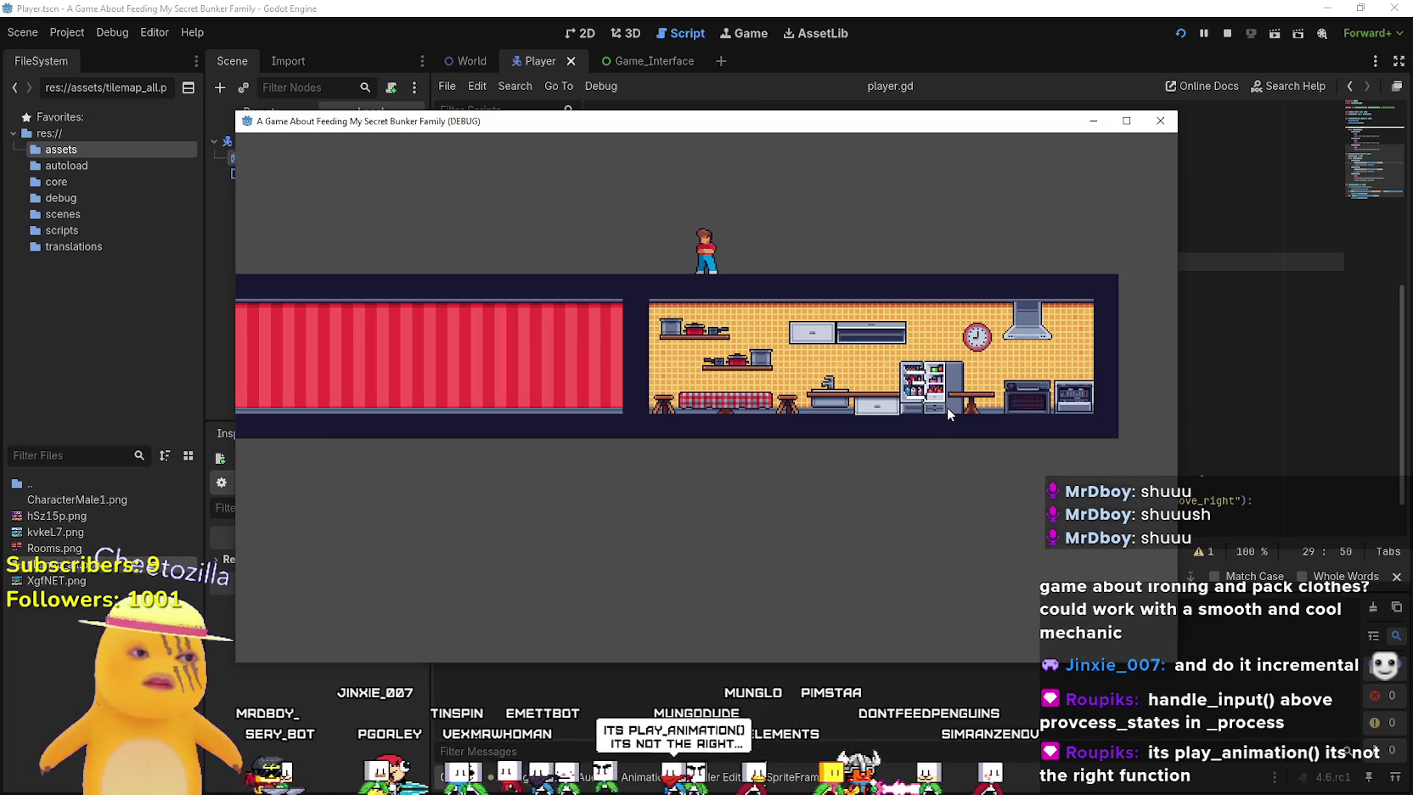
pyautogui.press('Right')
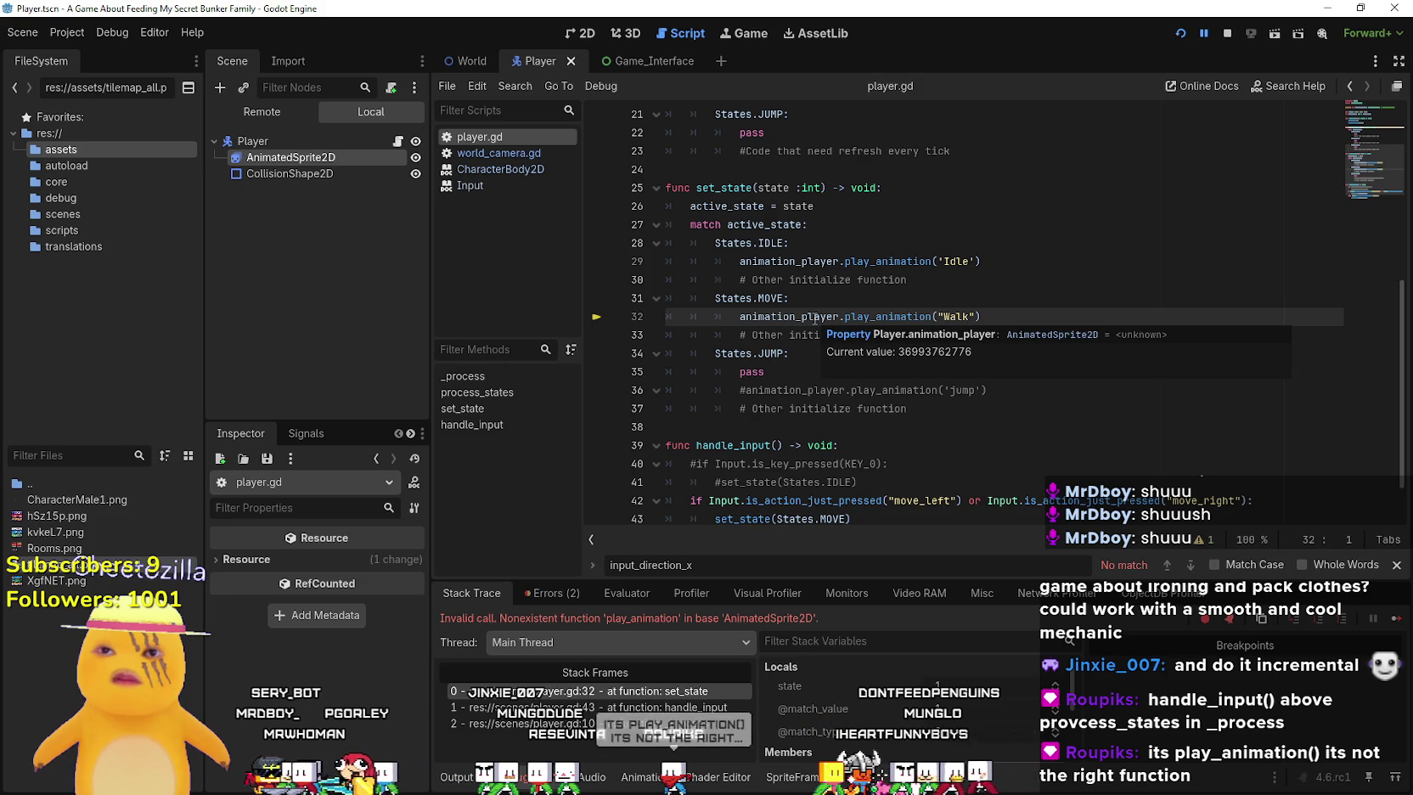
pyautogui.doubleClick(883, 261)
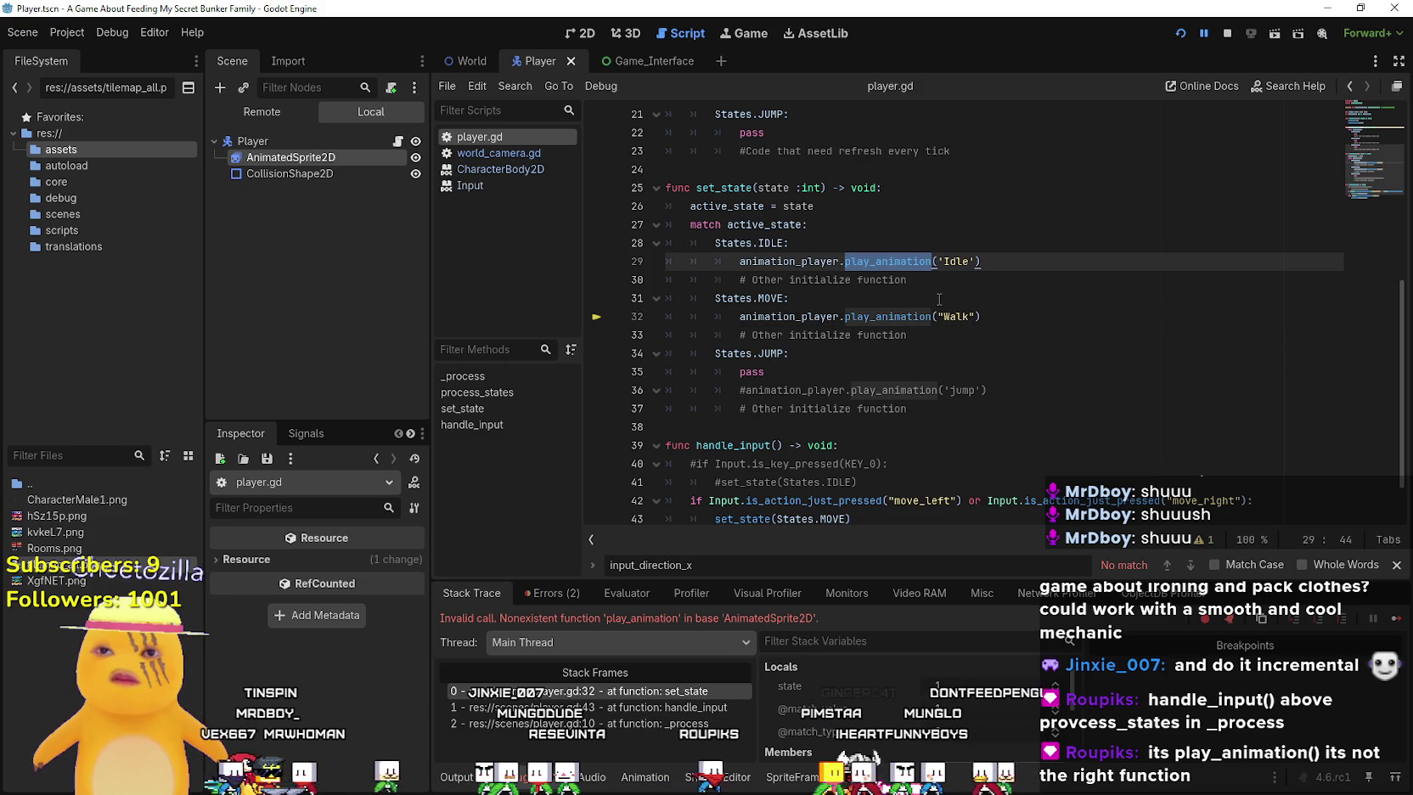
pyautogui.write('pla')
pyautogui.press('Return')
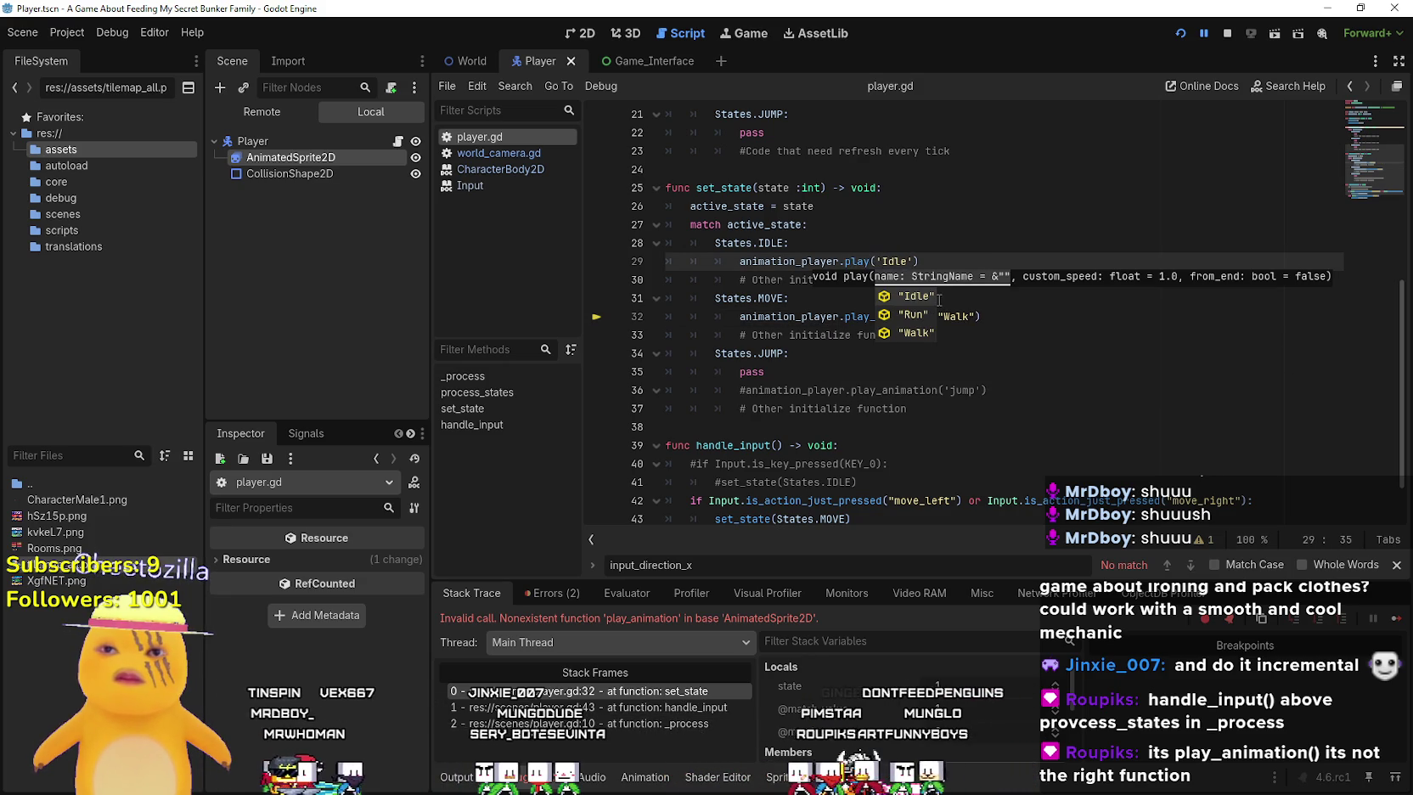
# Replace play_animation with play on line 32 as well
pyautogui.doubleClick(856, 262)
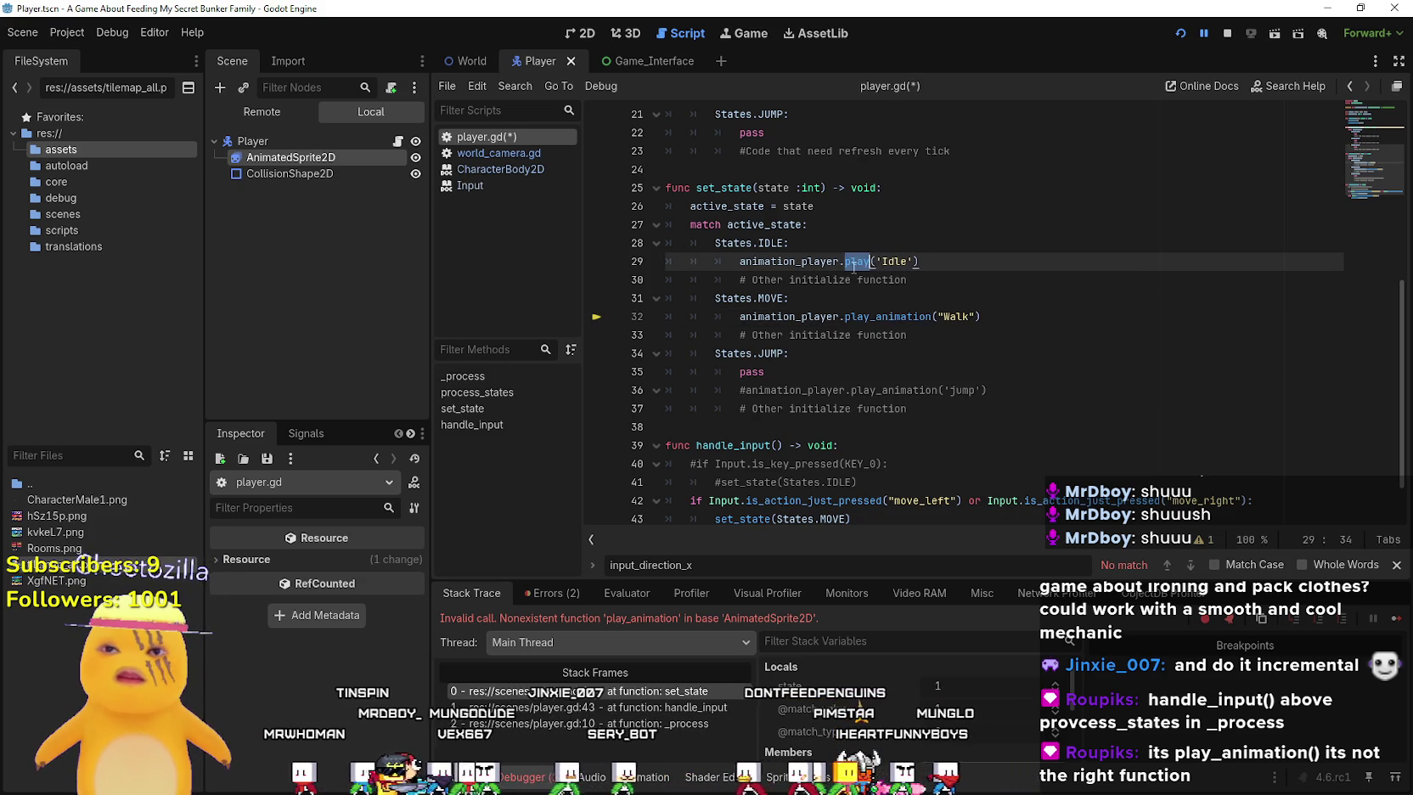
pyautogui.hotkey('ctrl', 'c')
pyautogui.doubleClick(892, 316)
pyautogui.hotkey('ctrl', 'v')
pyautogui.click(916, 336)
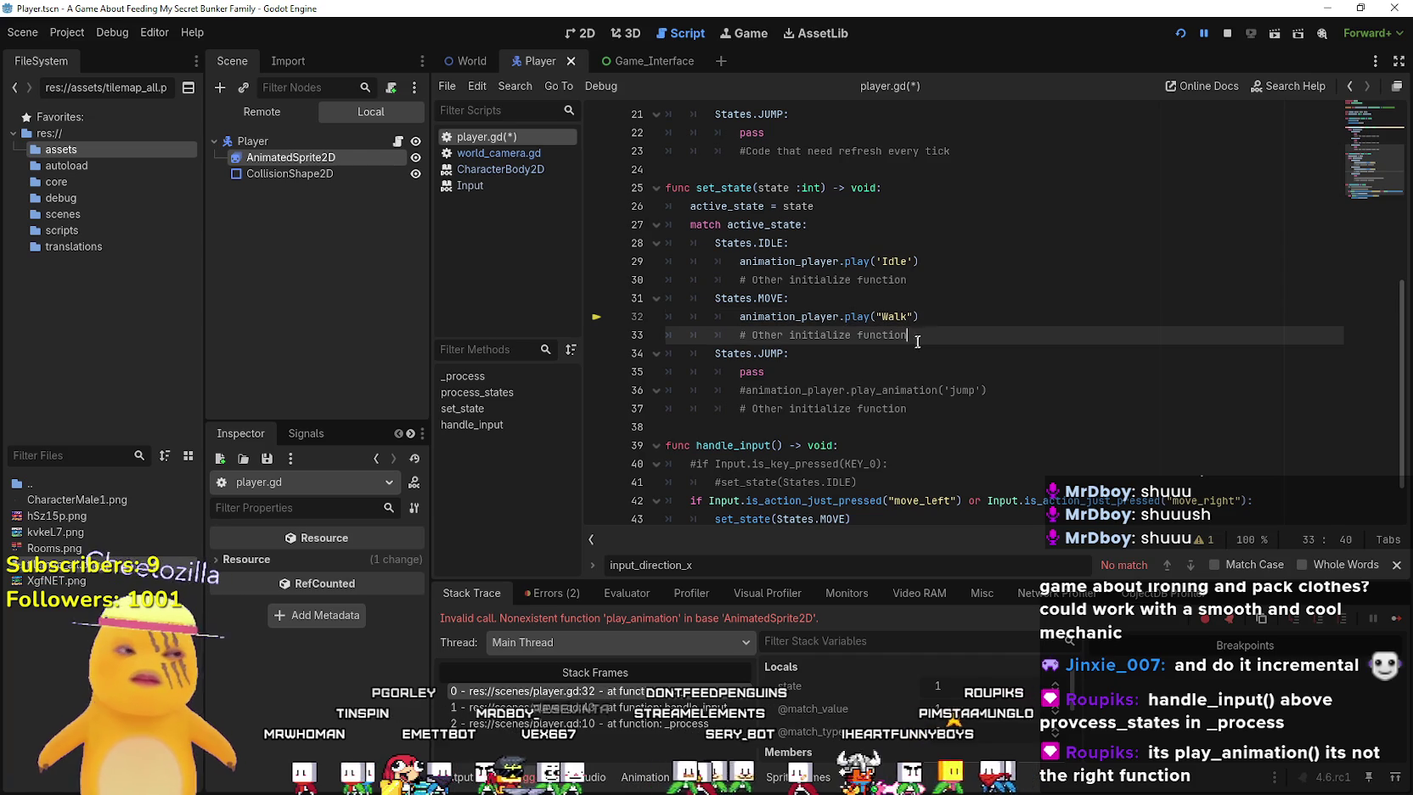
# Restart the game, test the walk animation with D, then close it
pyautogui.click(1226, 34)
pyautogui.click(1182, 32)
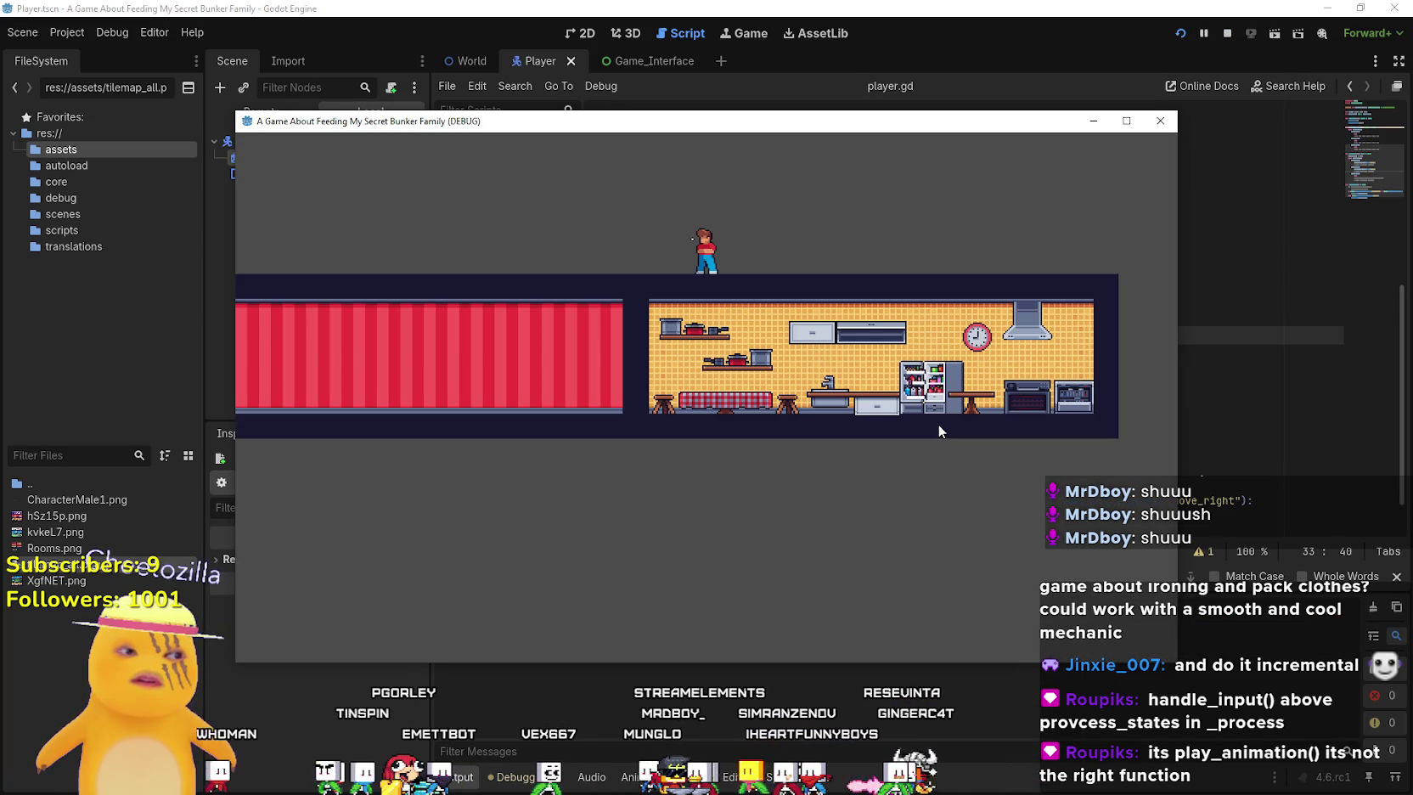
pyautogui.press('d')
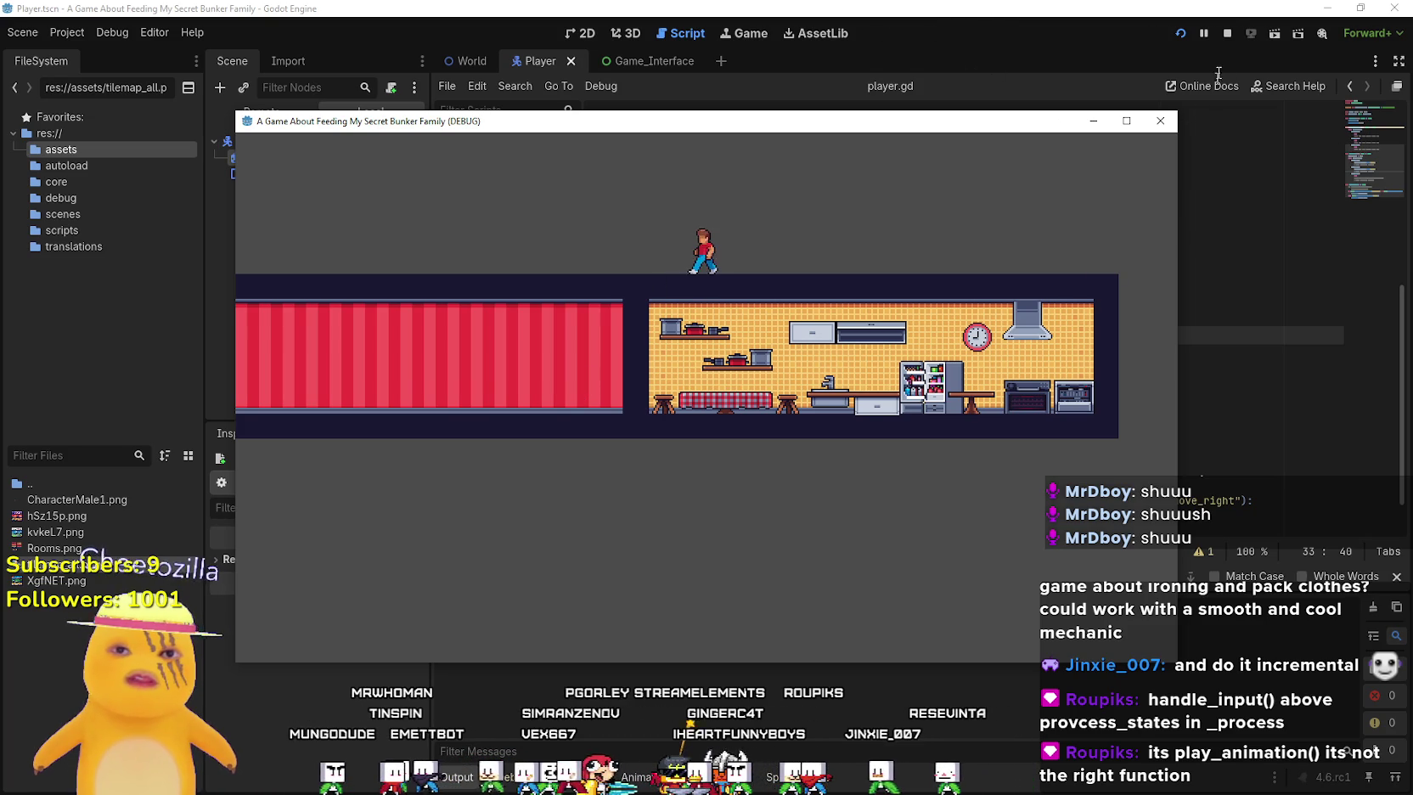
pyautogui.click(1227, 32)
pyautogui.click(698, 392)
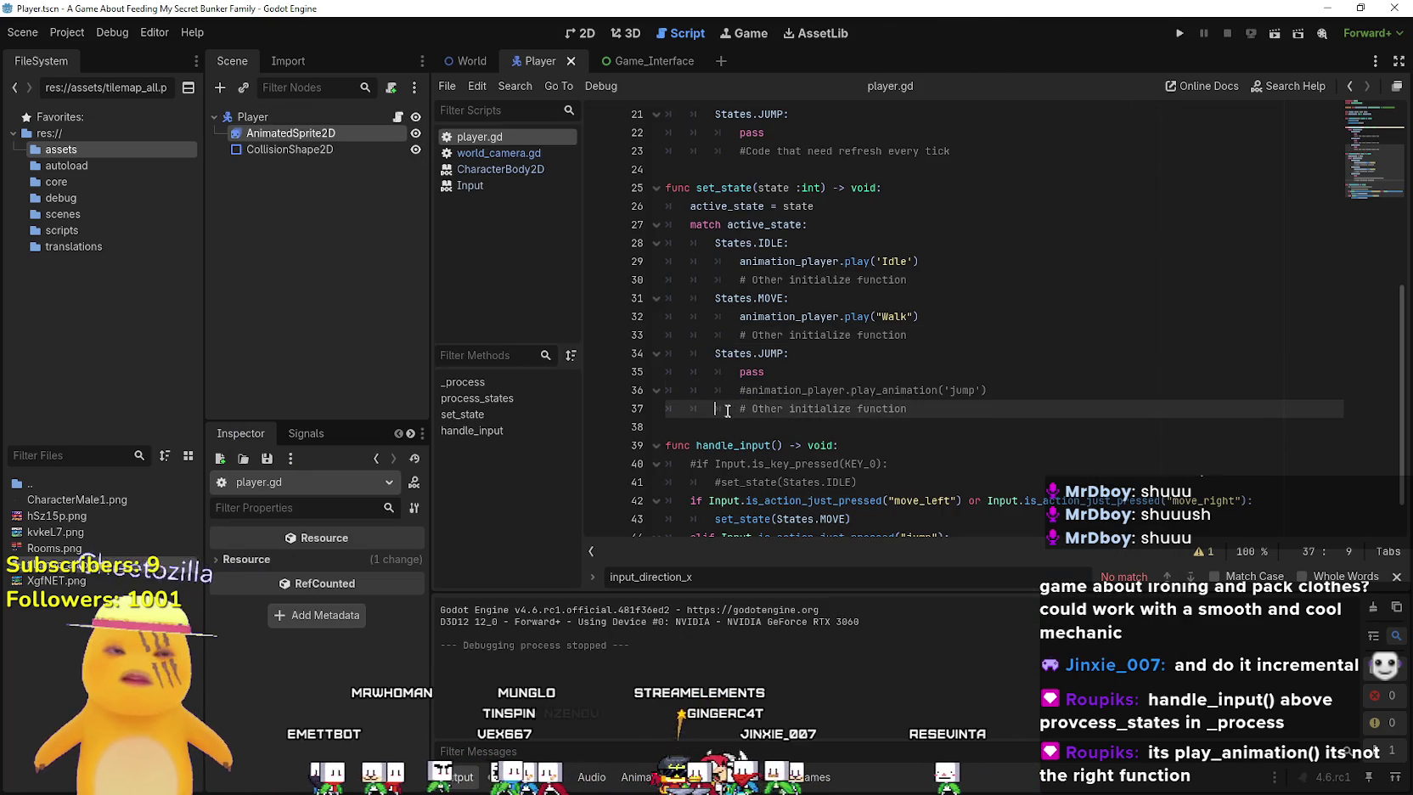
# Browse player.gd through the set_state and input-handling code
pyautogui.scroll(1, 856, 476)
pyautogui.rightClick(850, 448)
pyautogui.press('Escape')
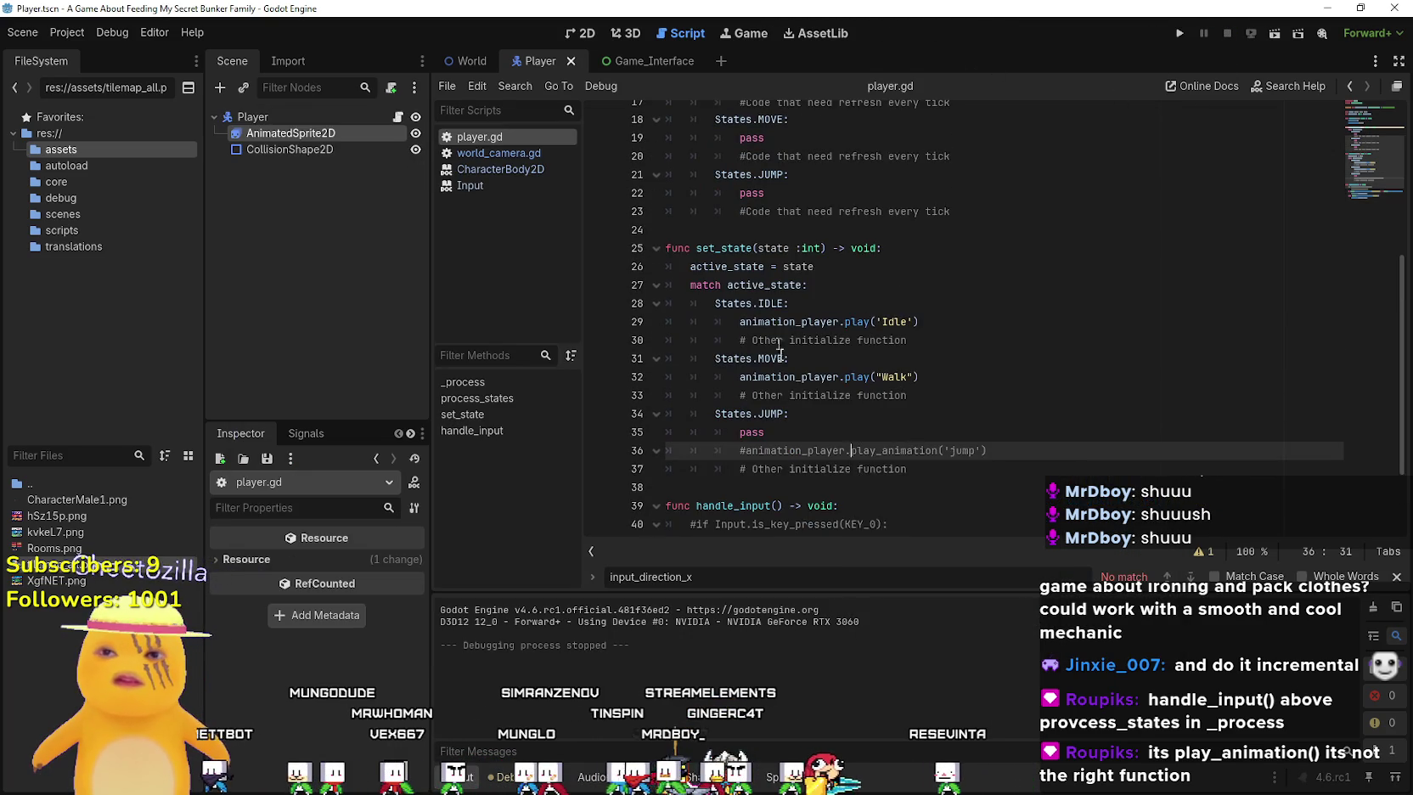
pyautogui.scroll(6, 815, 395)
pyautogui.scroll(-6, 815, 395)
pyautogui.click(815, 395)
pyautogui.scroll(-2, 848, 340)
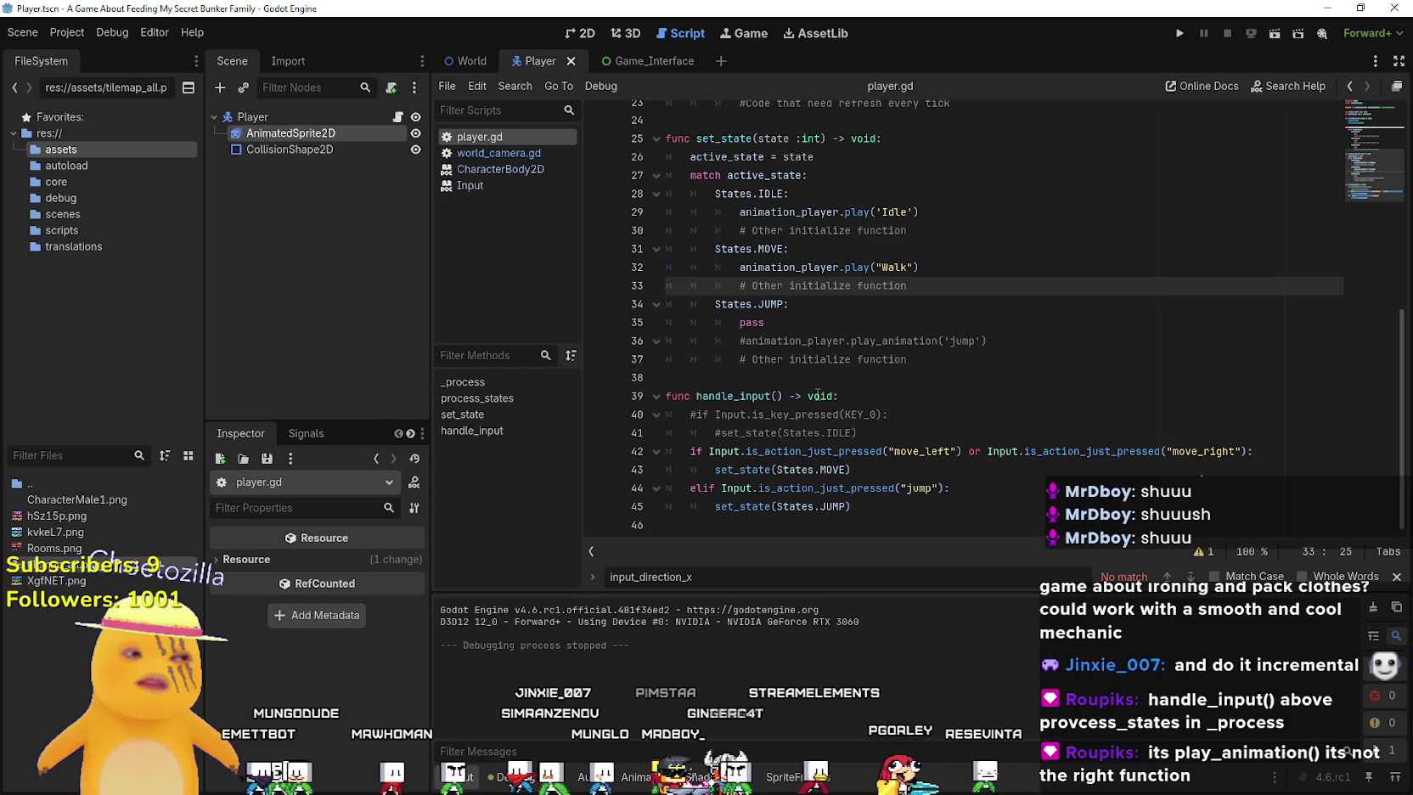
pyautogui.scroll(1, 849, 340)
pyautogui.click(871, 248)
pyautogui.scroll(-1, 959, 437)
# Set breakpoints on the set_state input line 43 and the Walk play line 32
pyautogui.click(850, 469)
pyautogui.write('elif Input.is_action_just_pressed("jump"): set_state(States.JUMP)')
pyautogui.click(596, 470)
pyautogui.press('Up')
pyautogui.press('Up')
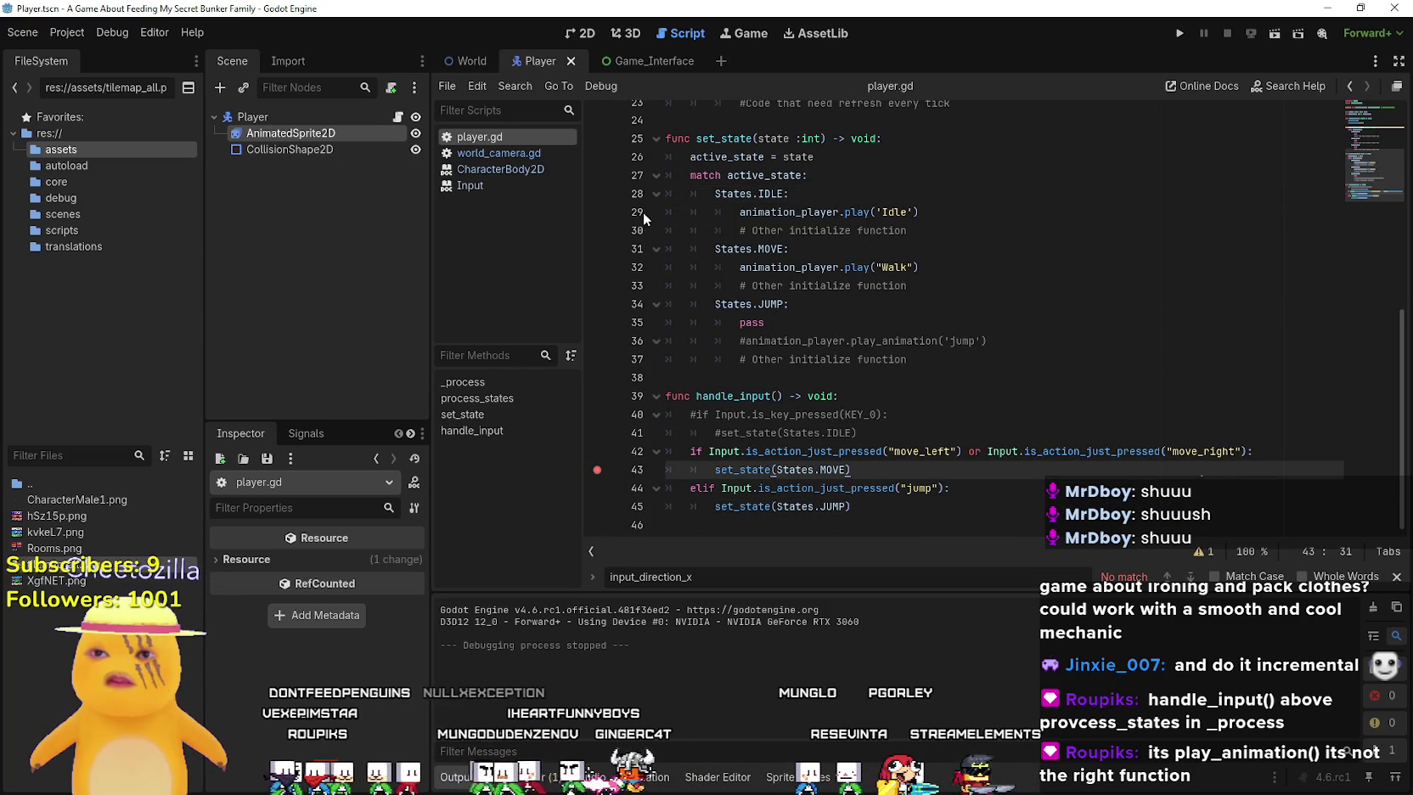
pyautogui.click(605, 267)
# Step through the process_states match branches in player.gd
pyautogui.scroll(7, 790, 302)
pyautogui.click(734, 427)
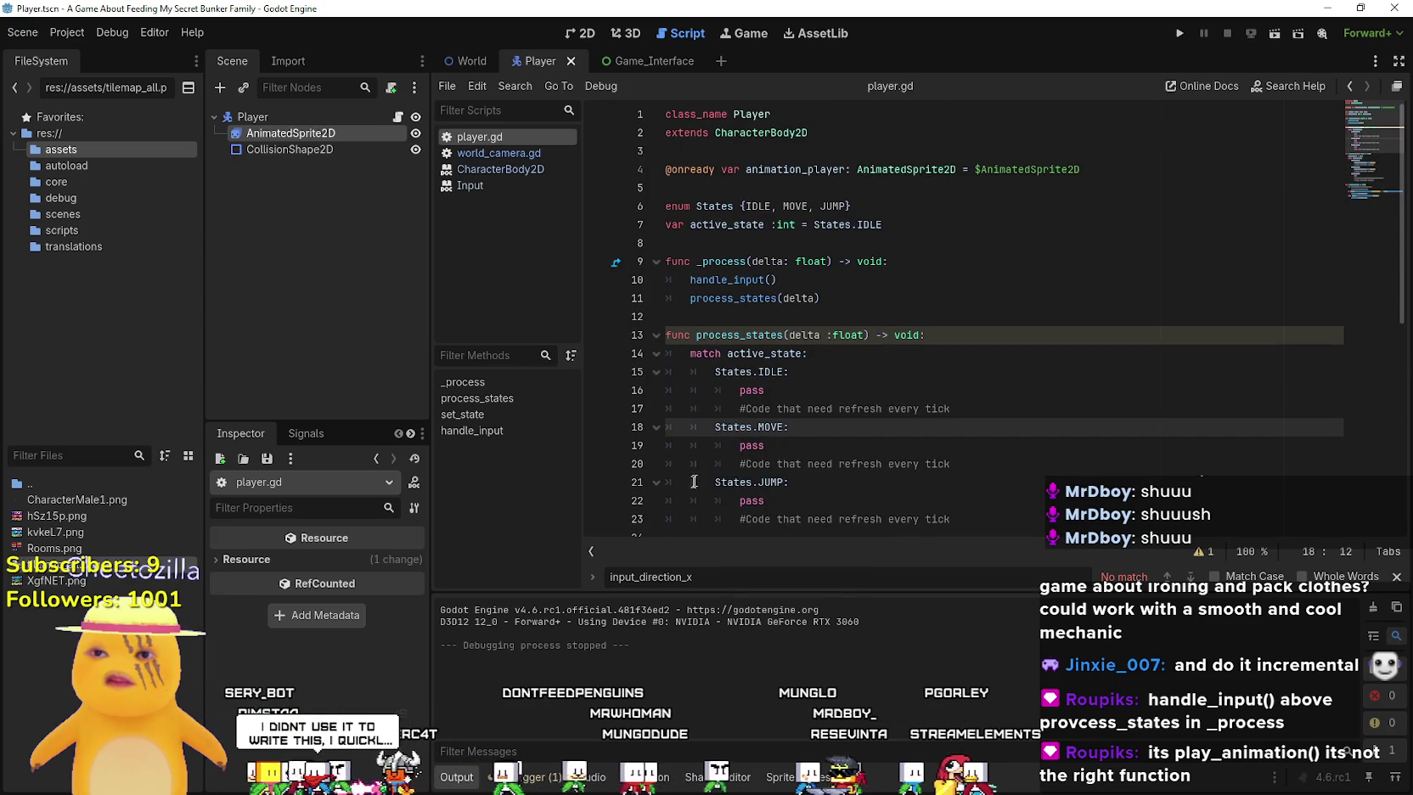
pyautogui.scroll(-4, 727, 448)
pyautogui.press('Down')
pyautogui.press('Down')
pyautogui.press('Down')
pyautogui.press('End')
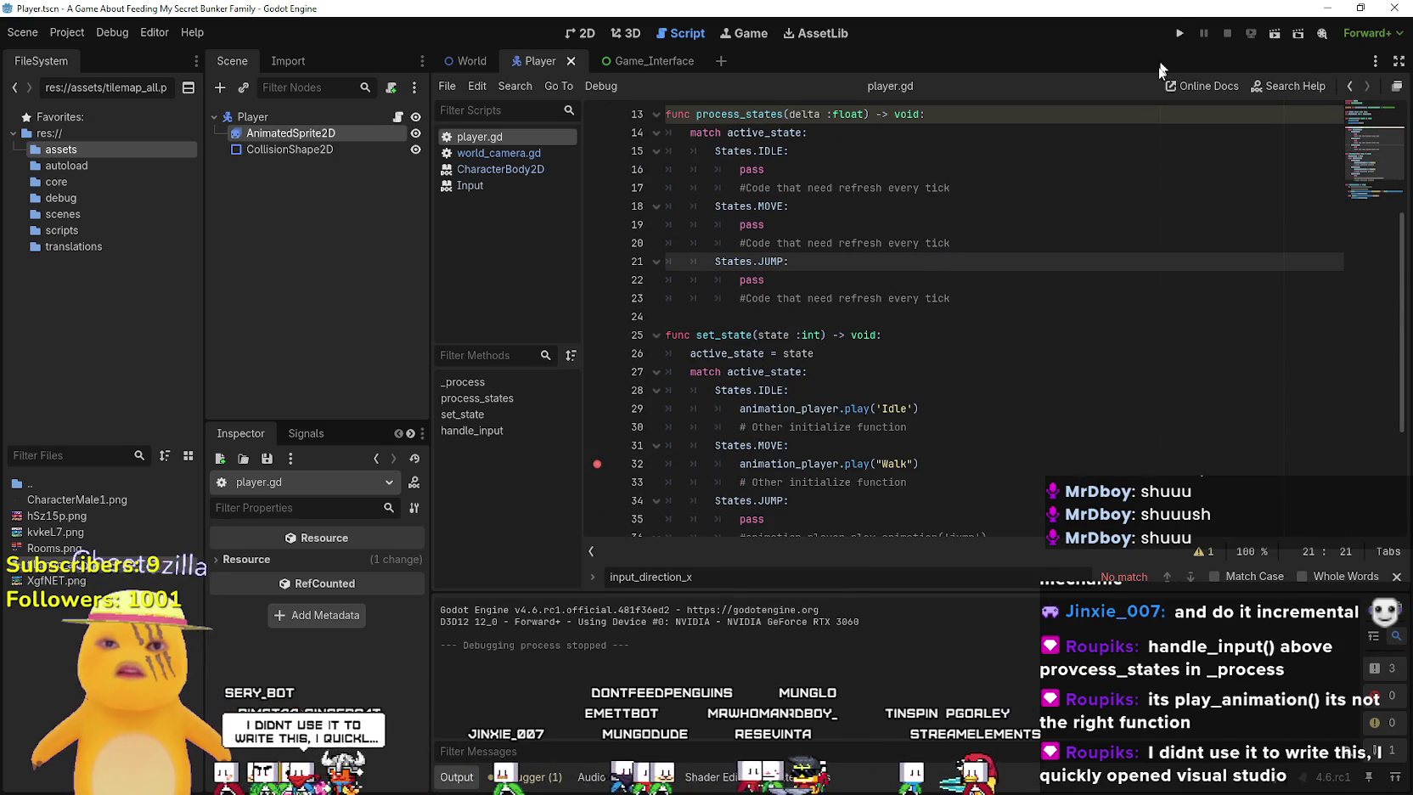
pyautogui.scroll(-1, 828, 450)
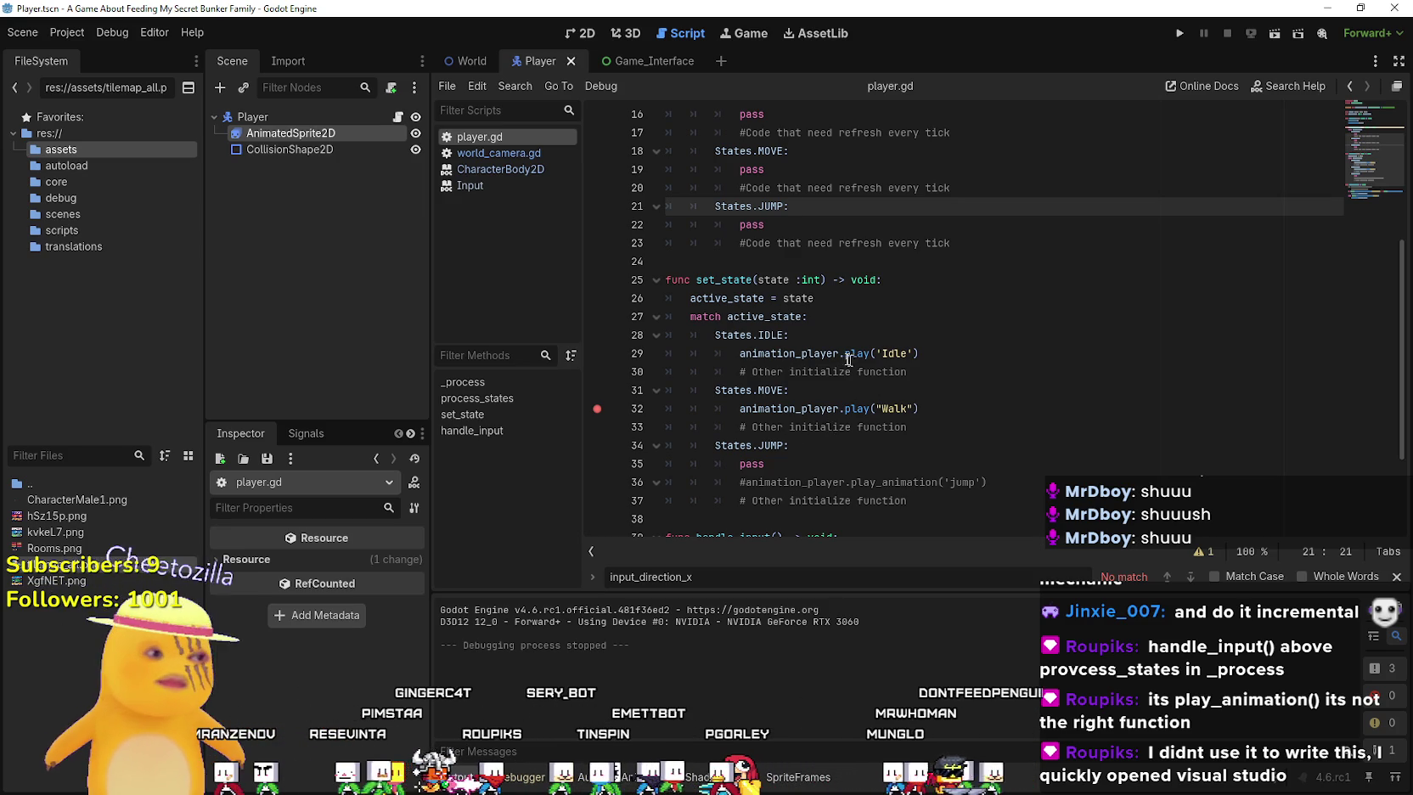
pyautogui.moveTo(811, 353)
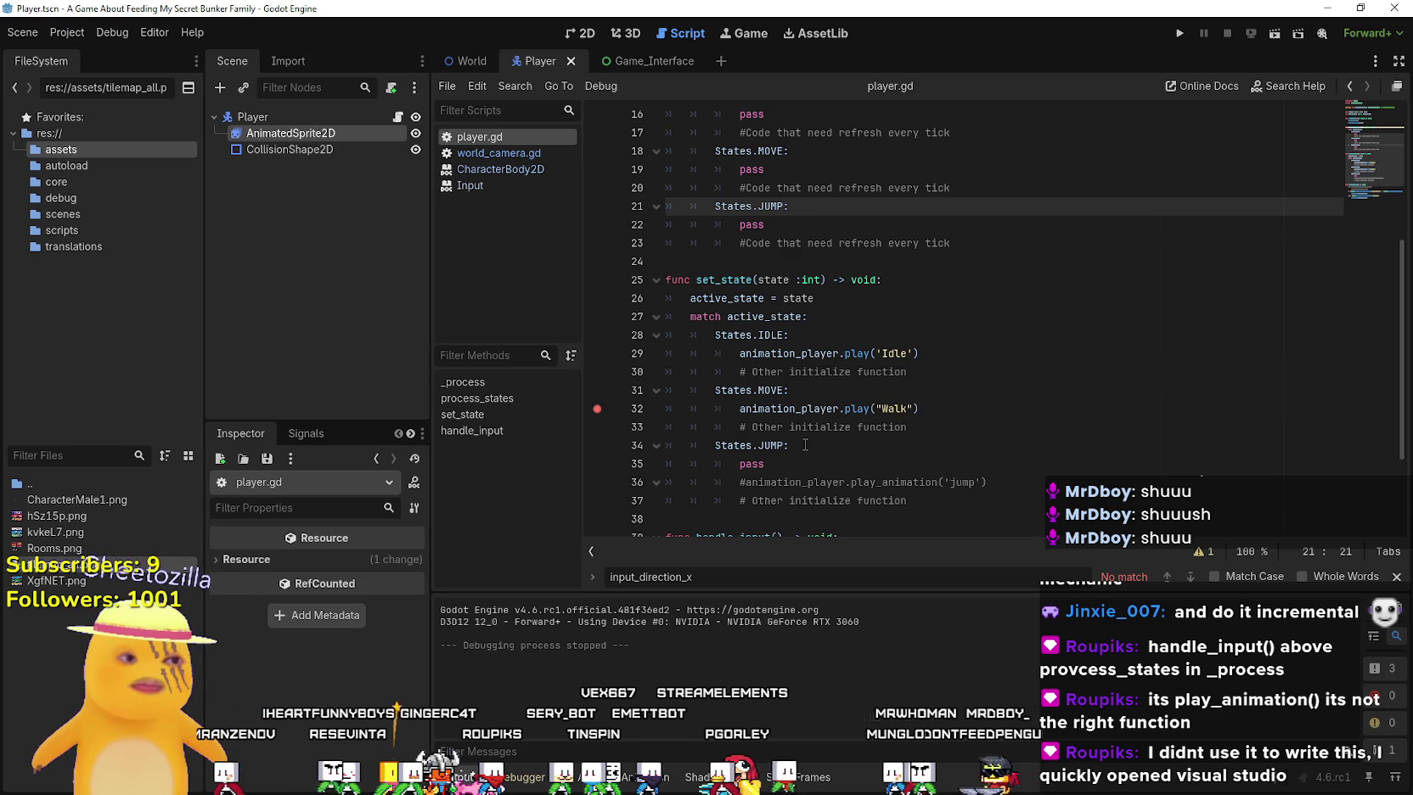
pyautogui.scroll(-2, 836, 382)
pyautogui.click(906, 363)
# Review the match branches again and select pass in the move branch
pyautogui.scroll(6, 907, 367)
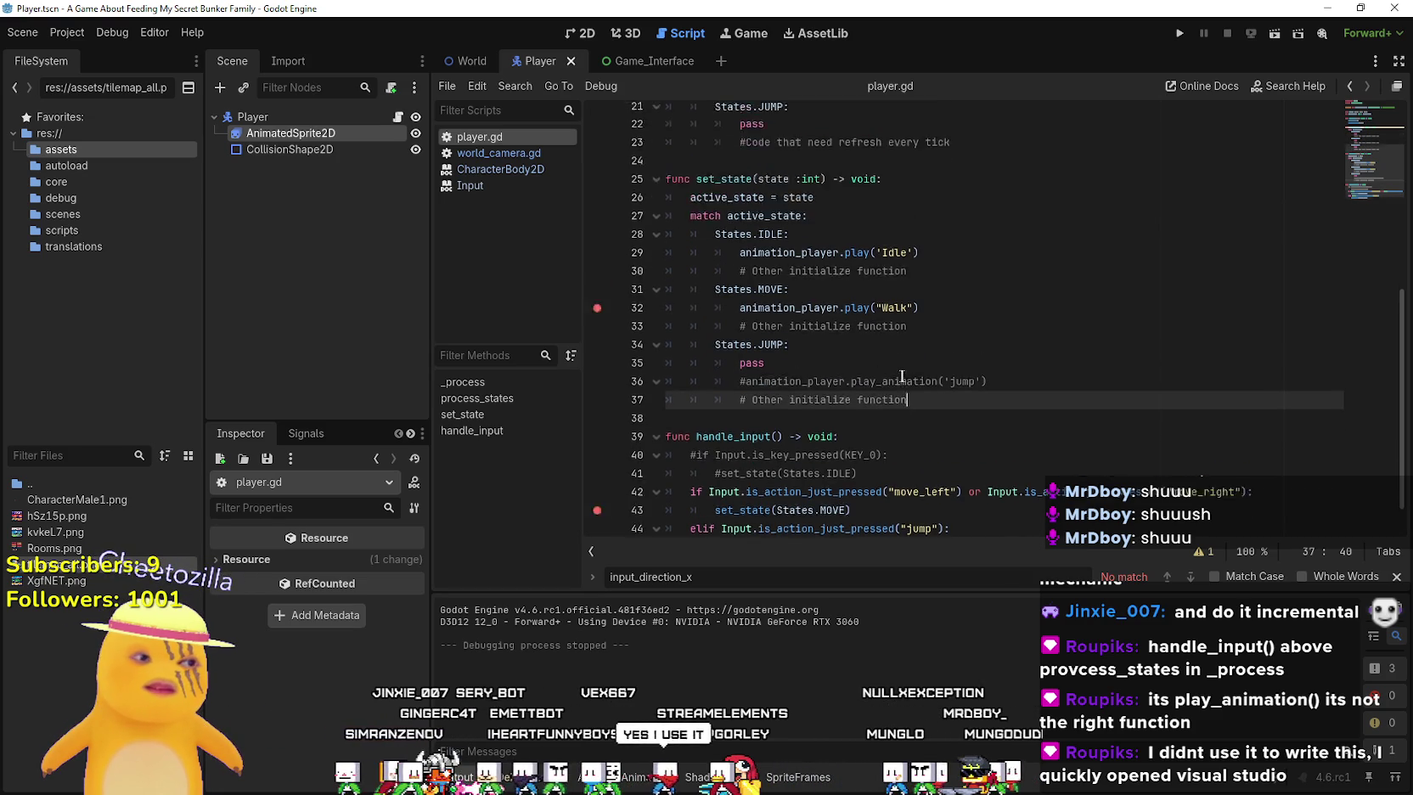
pyautogui.click(798, 477)
pyautogui.scroll(1, 831, 408)
pyautogui.click(835, 353)
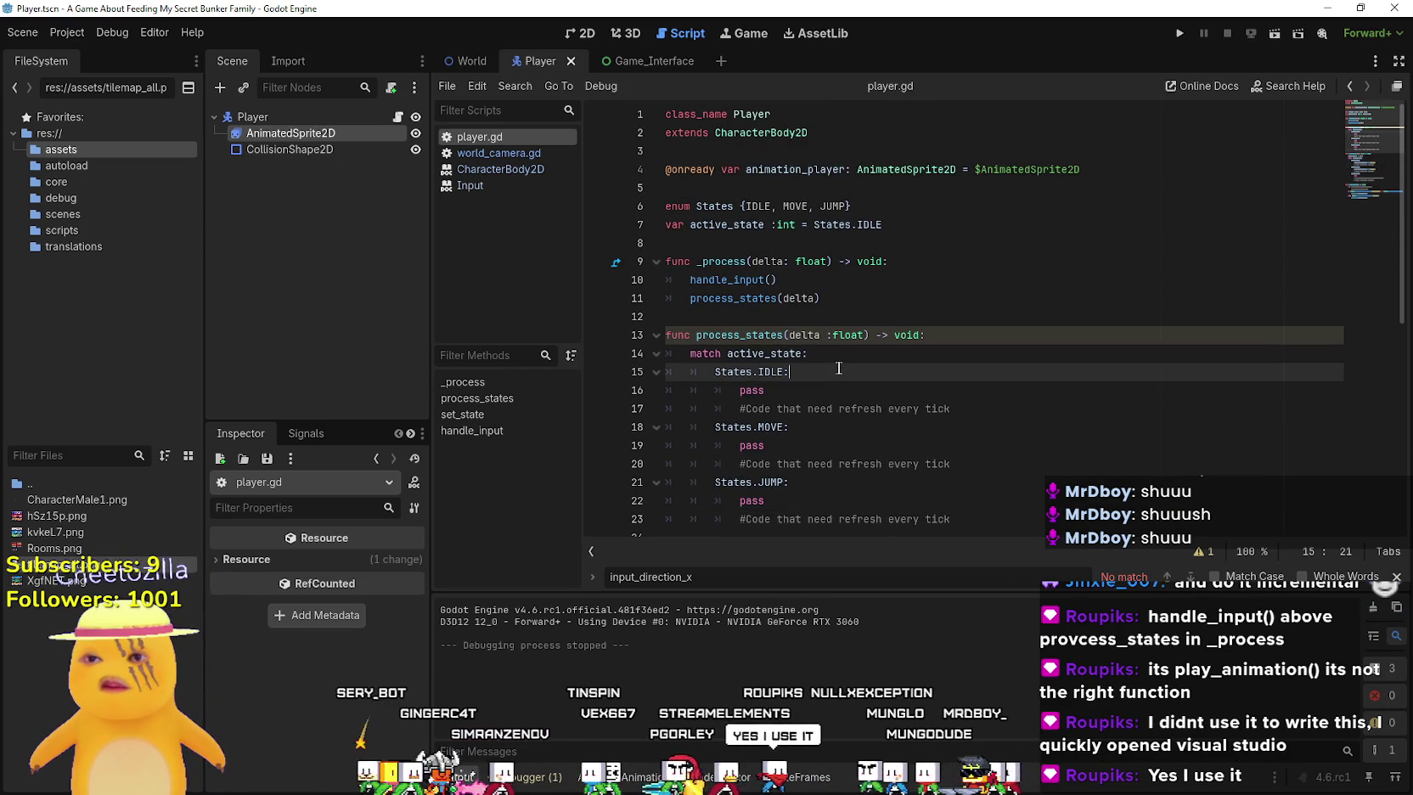
pyautogui.click(843, 332)
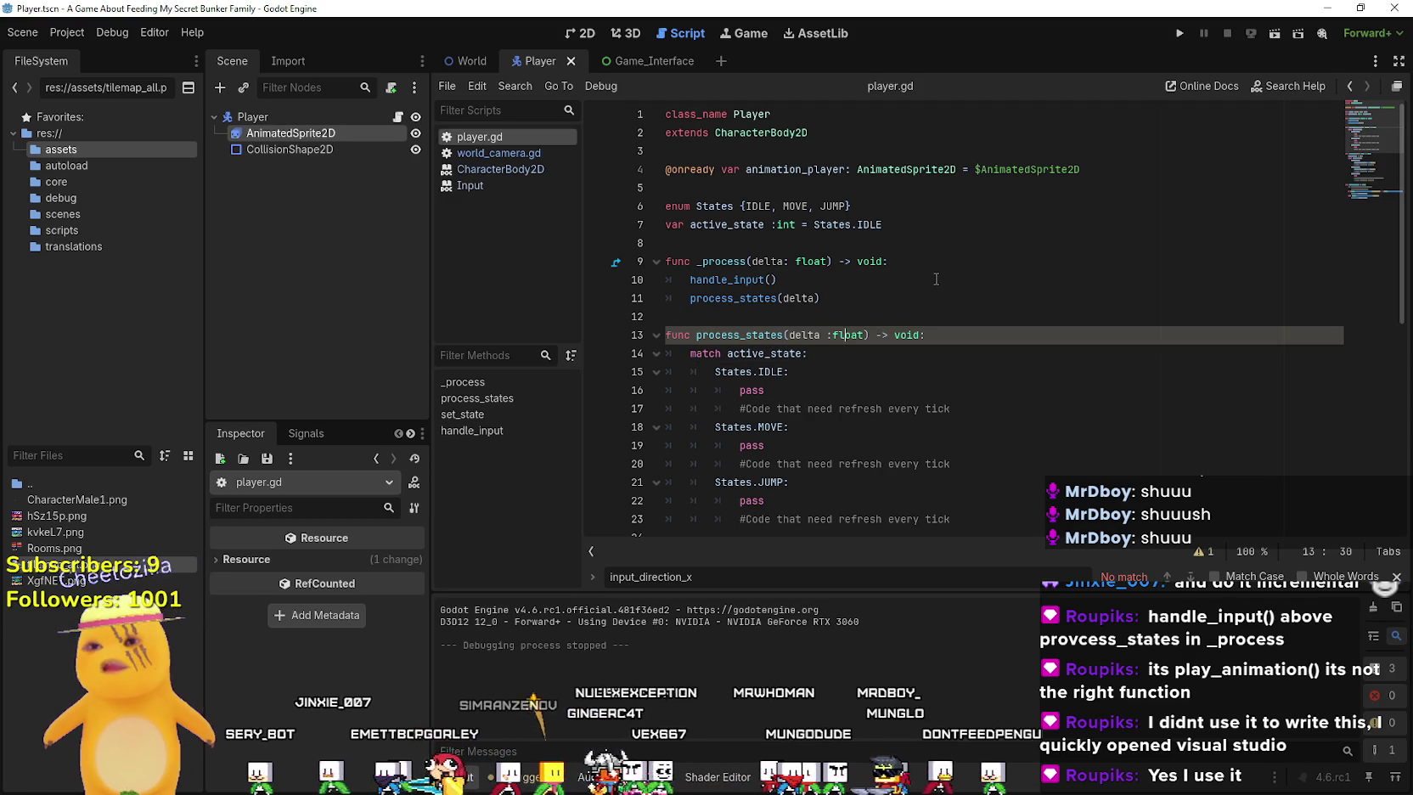
pyautogui.scroll(-4, 890, 245)
pyautogui.click(830, 299)
pyautogui.press('Down')
pyautogui.scroll(1, 783, 242)
pyautogui.scroll(2, 786, 249)
pyautogui.doubleClick(755, 336)
pyautogui.scroll(-6, 849, 382)
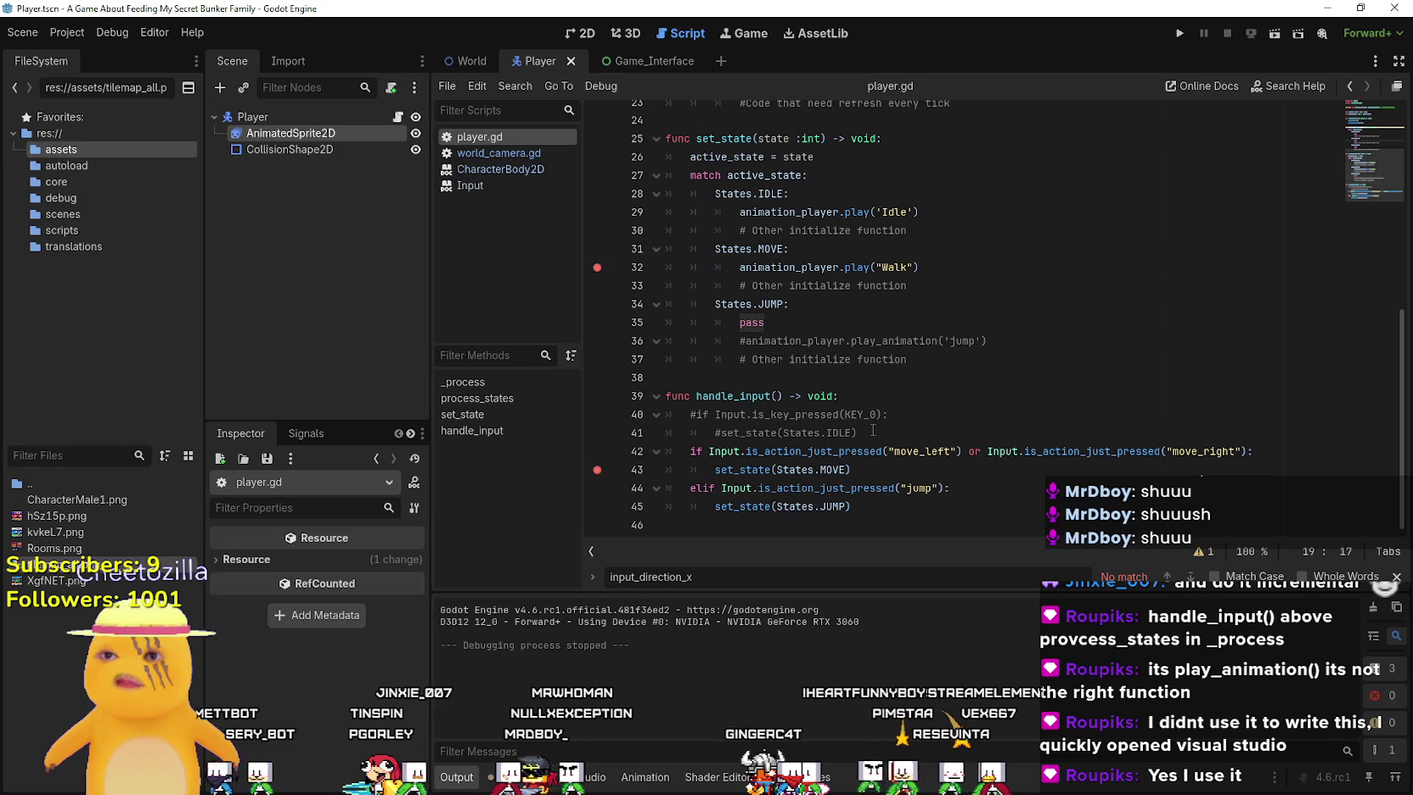